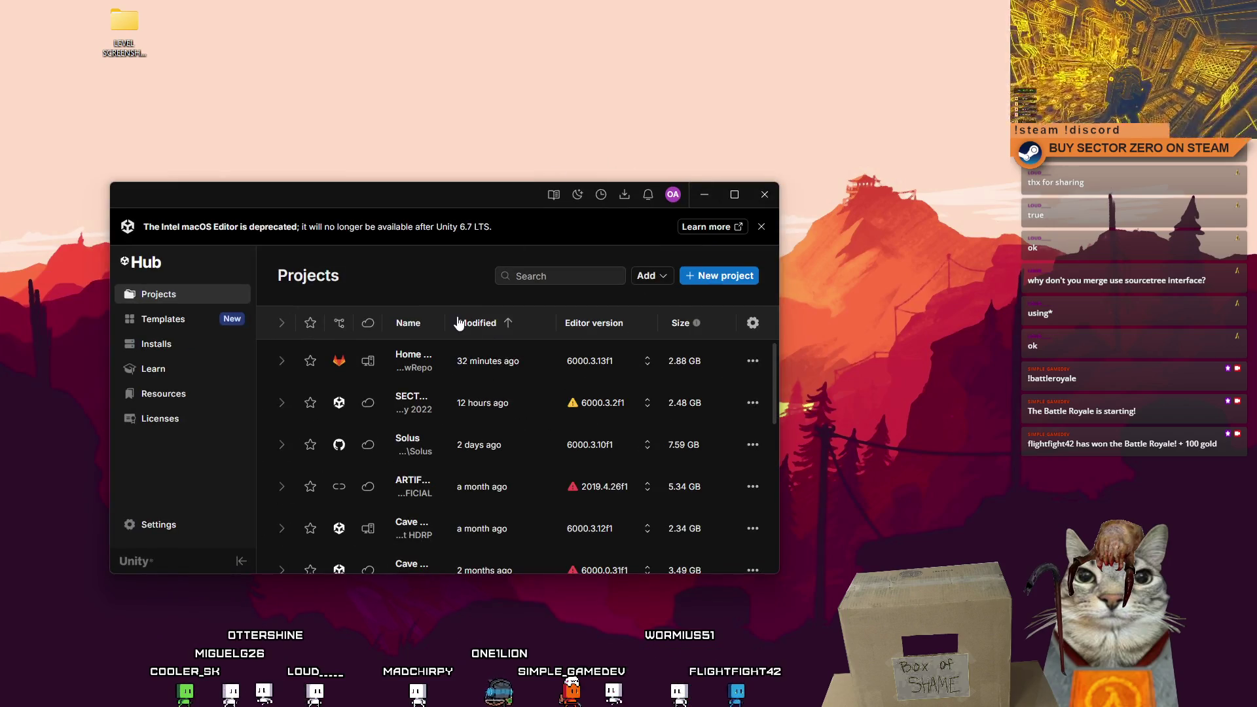
Launch the Home 404 NewRepo project from Unity Hub's Projects list.
{"action": "left_click", "coordinate": [419, 365]}
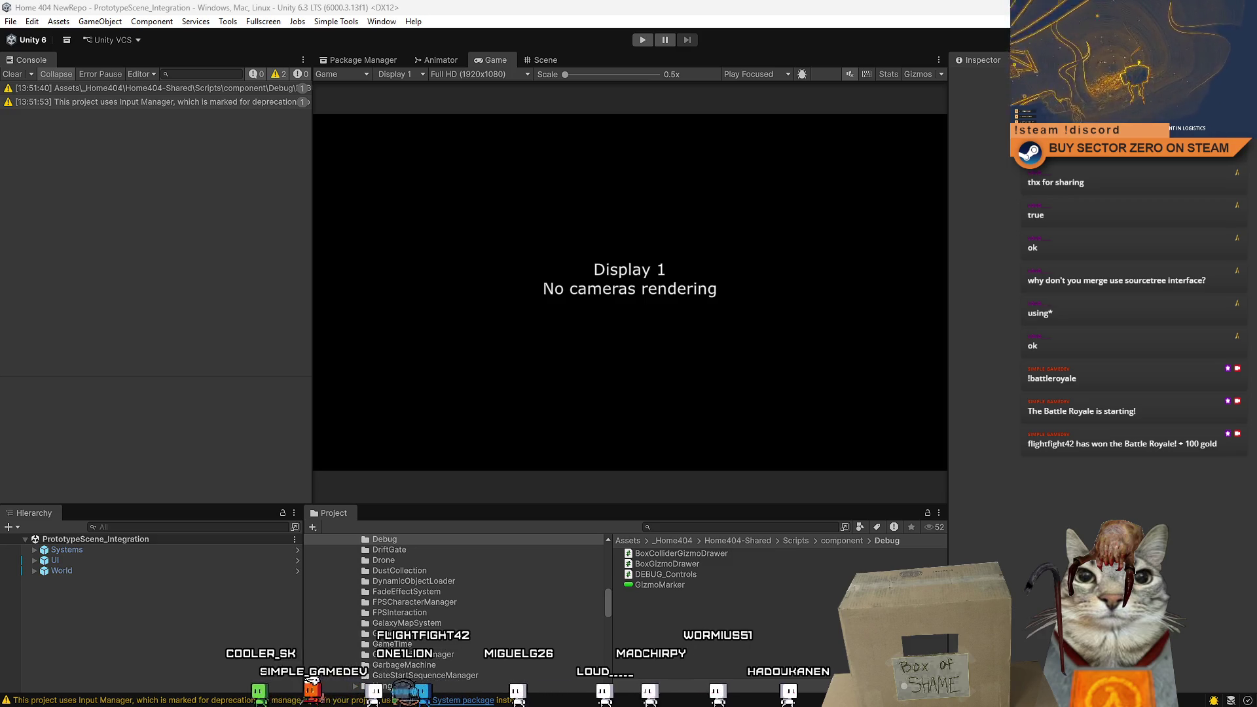
Start the game in Play mode from the toolbar.
{"action": "left_click", "coordinate": [642, 39]}
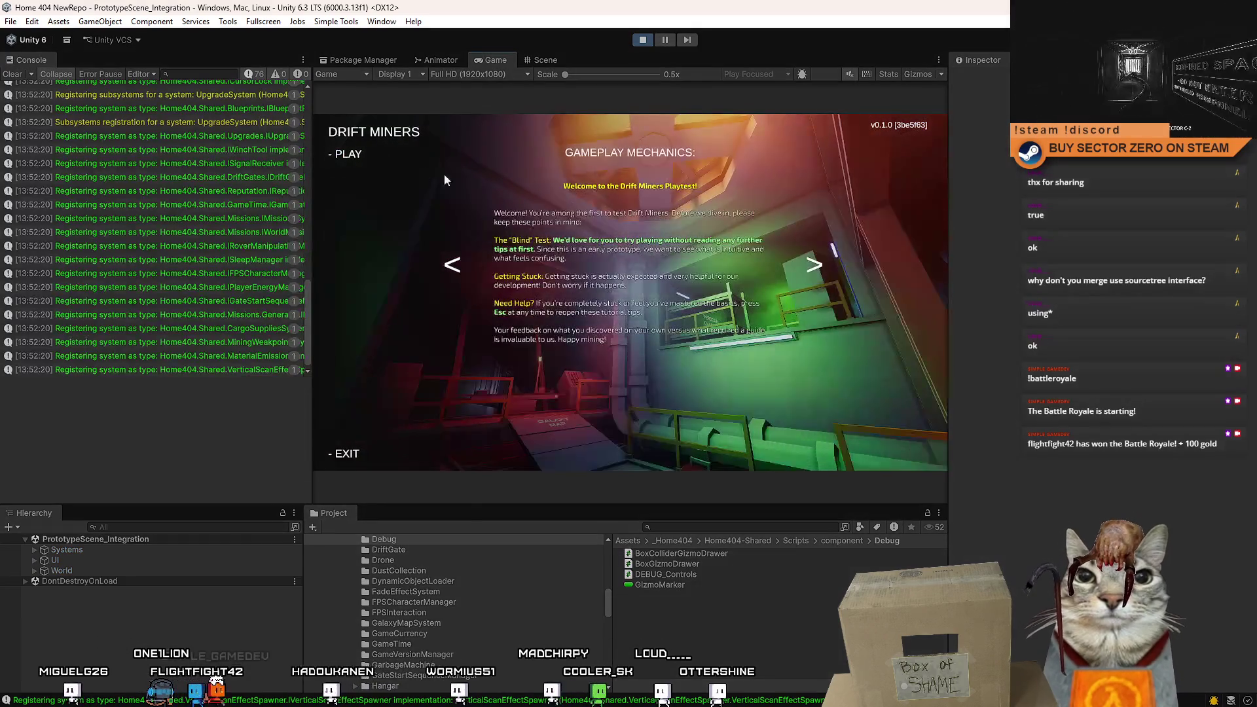
Leave the start menu and walk through the green quarters into the Galaxy Map room.
{"action": "left_click", "coordinate": [348, 154]}
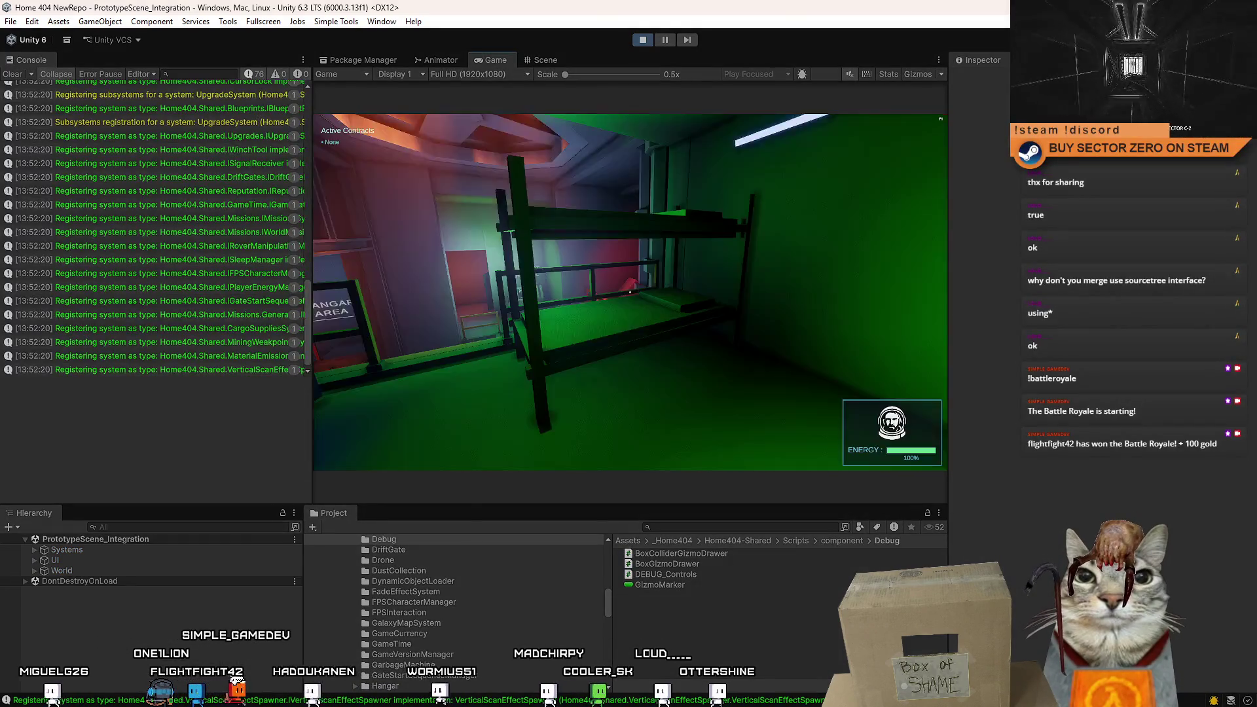
{"action": "key", "text": "w"}
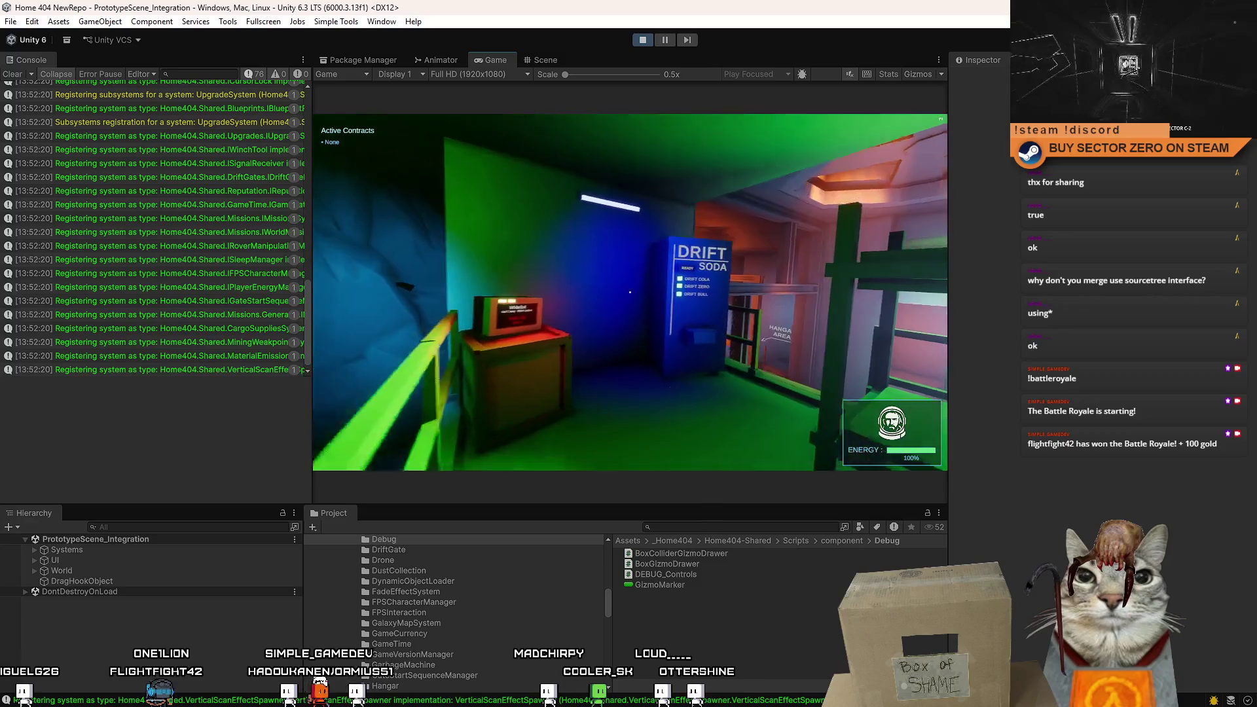
{"action": "key", "text": "w"}
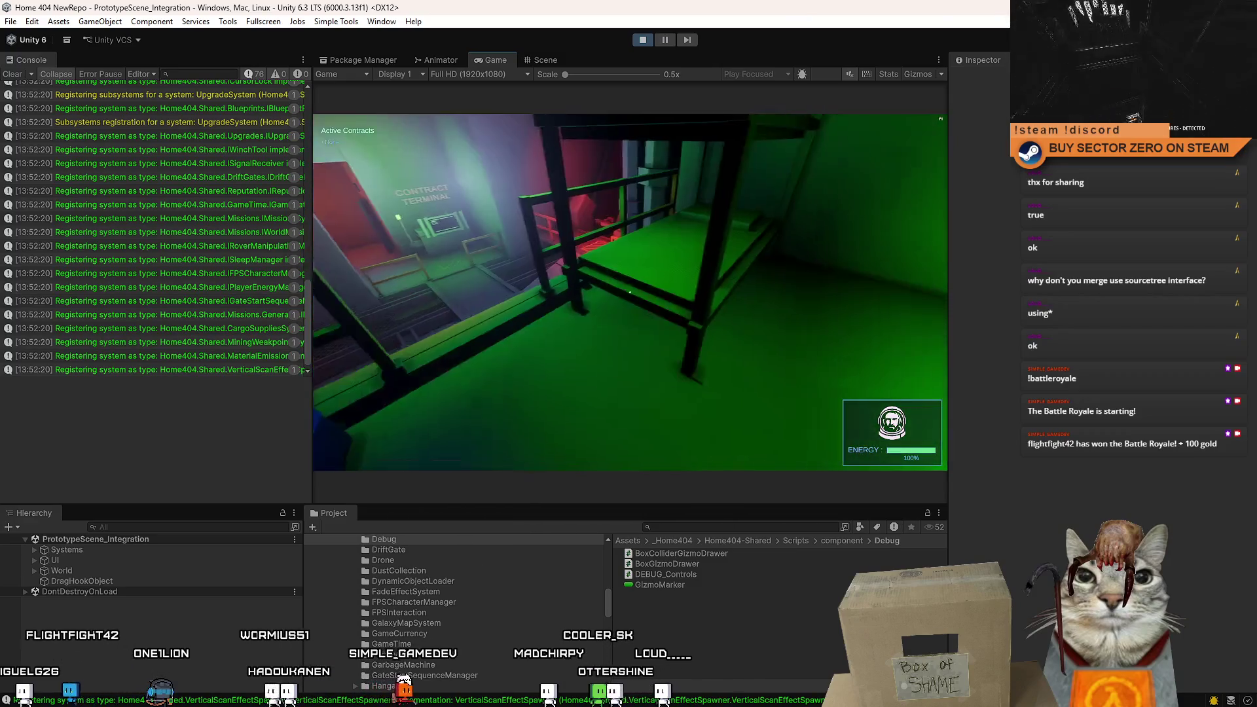
{"action": "key", "text": "w"}
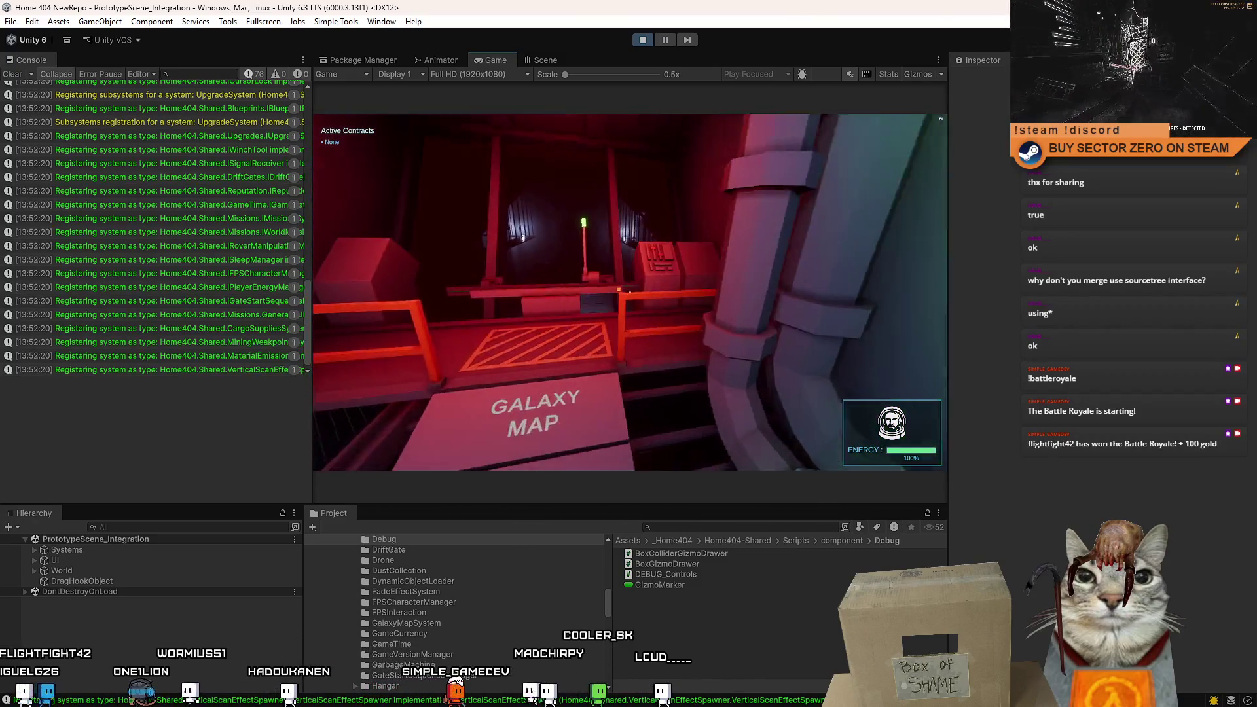
{"action": "key", "text": "w"}
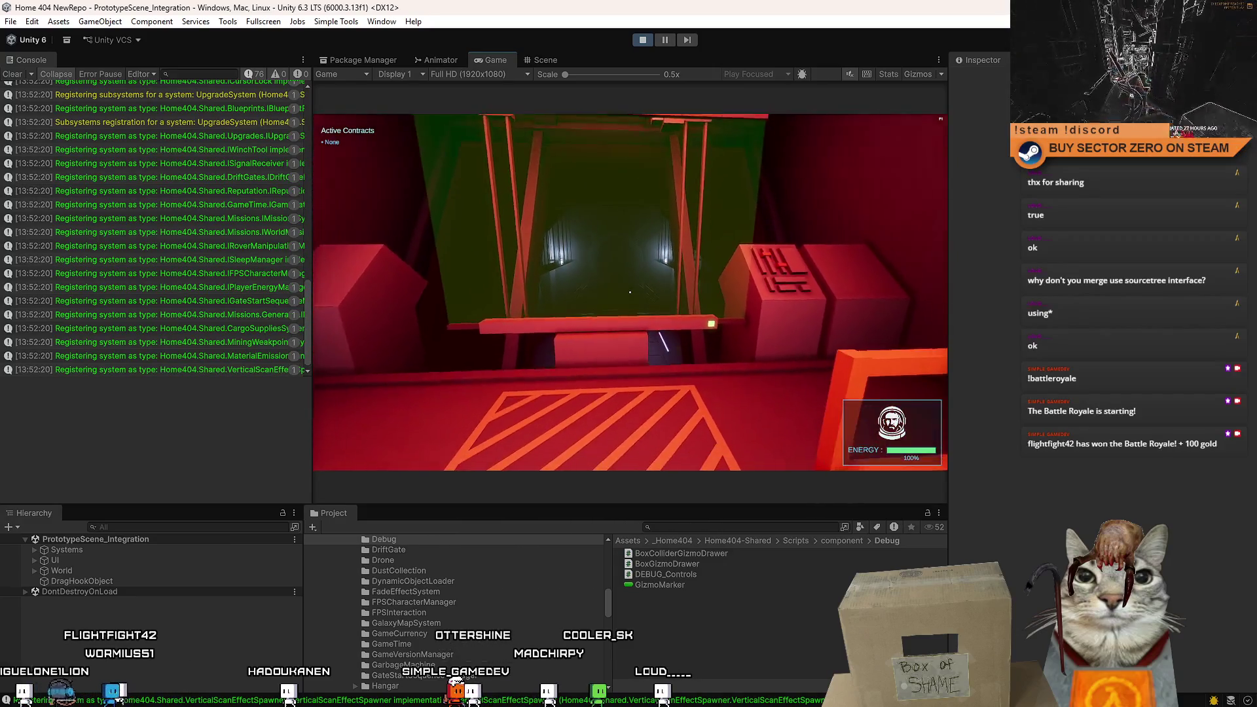
Walk past the railing to the Contract Terminal and bring up the pause menu.
{"action": "key", "text": "w"}
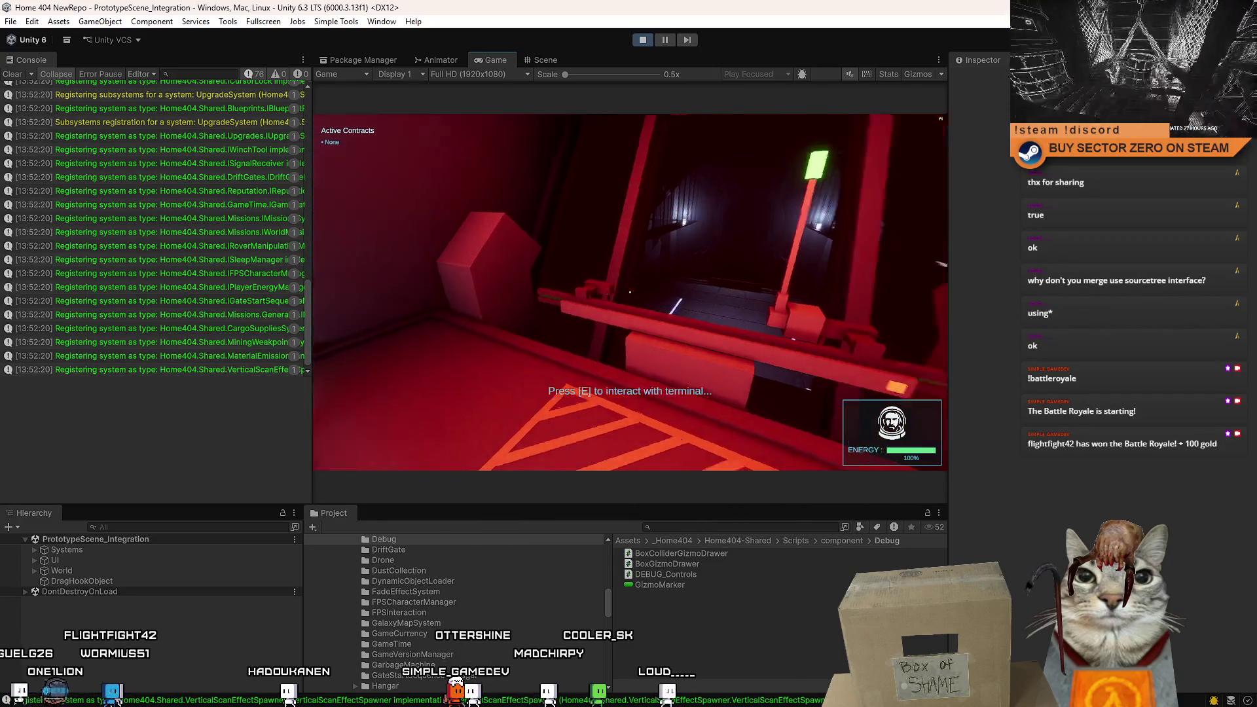
{"action": "key", "text": "w"}
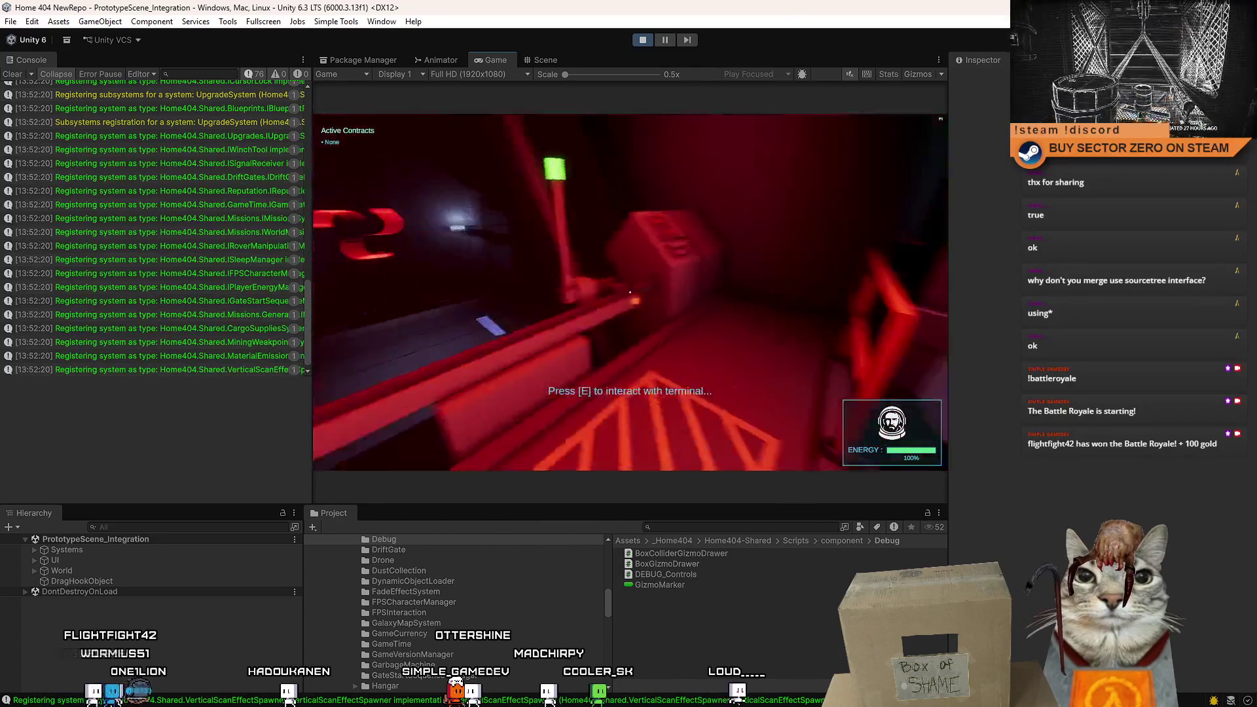
{"action": "key", "text": "w"}
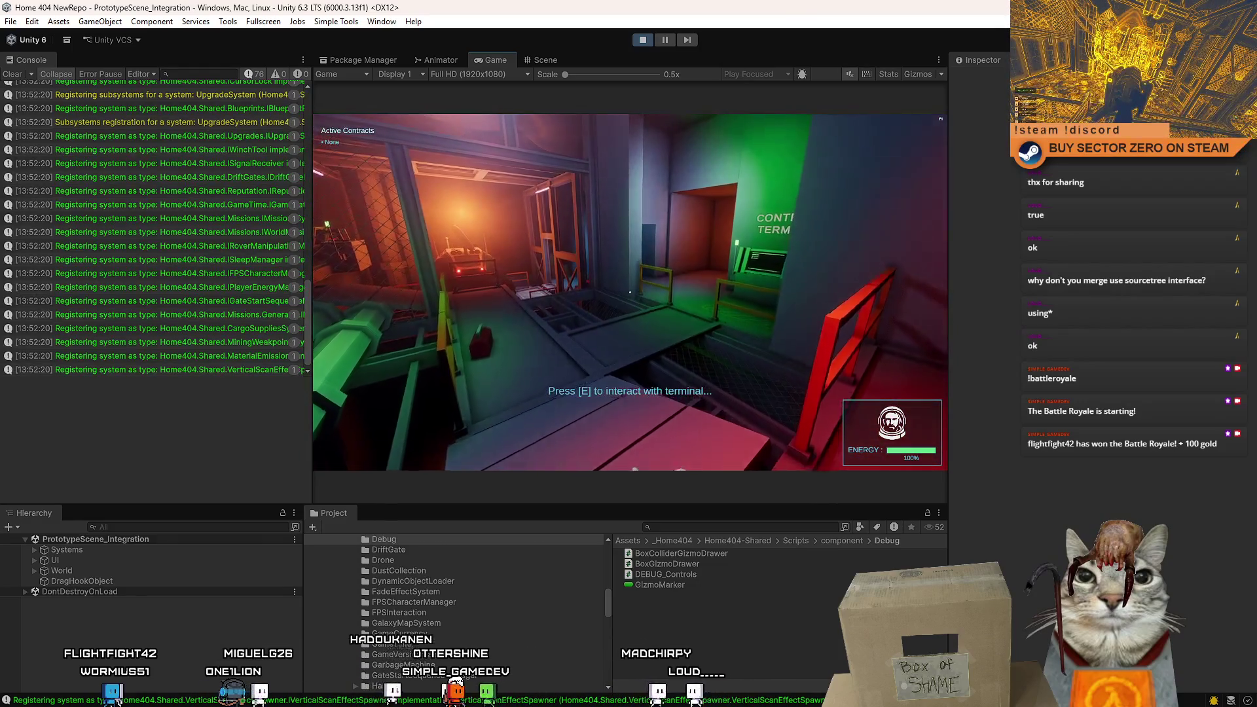
{"action": "key", "text": "w"}
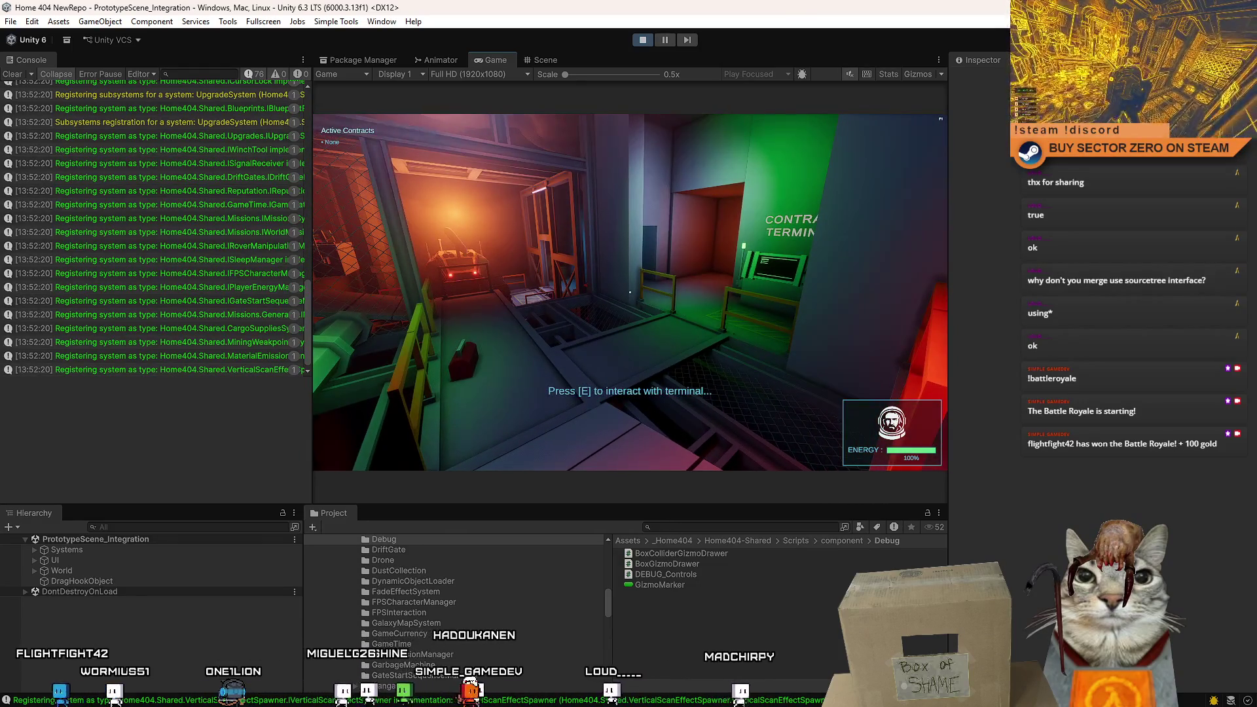
{"action": "key", "text": "e"}
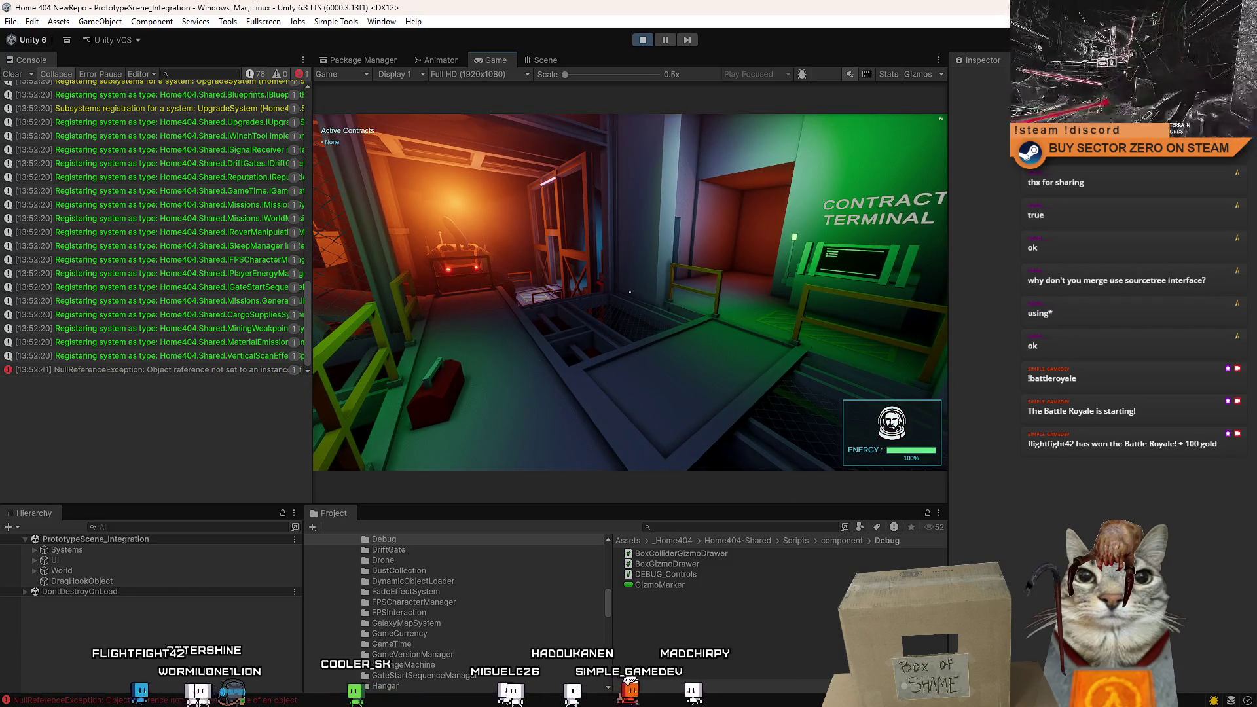
{"action": "key", "text": "Escape"}
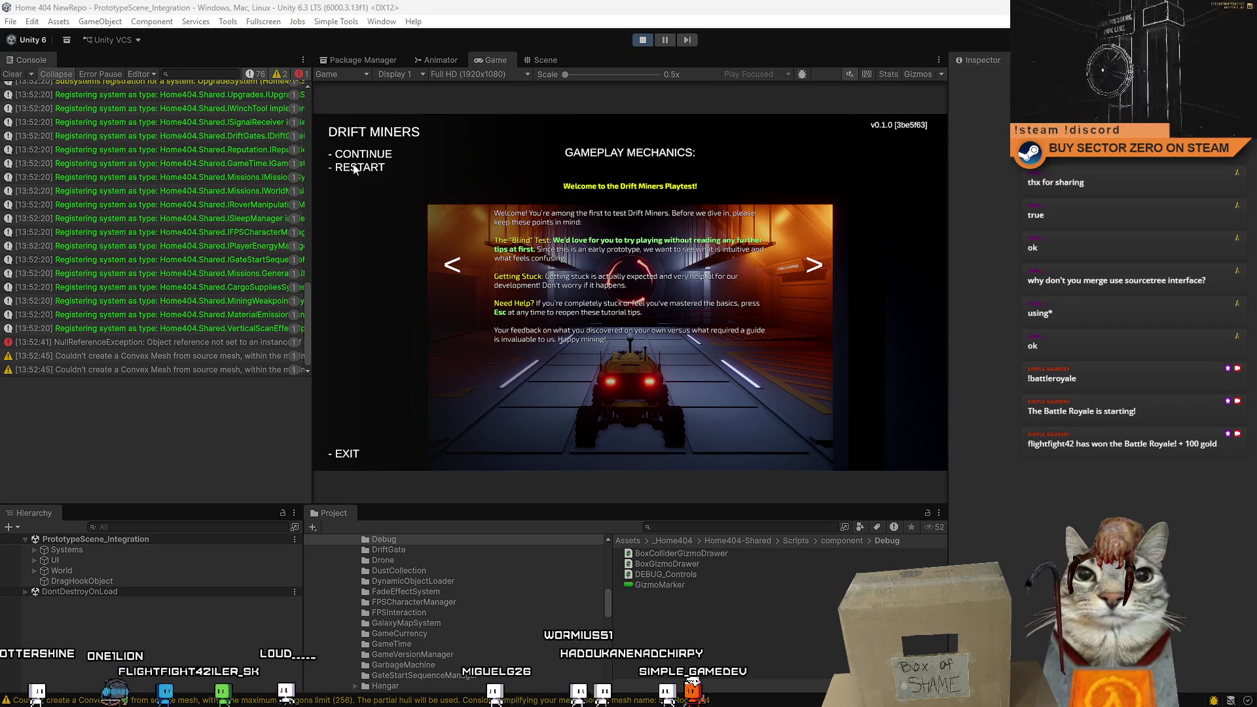
Resume play, steer the rover through the red gate tunnel, and boost across the desert.
{"action": "key", "text": "Escape"}
{"action": "key", "text": "w"}
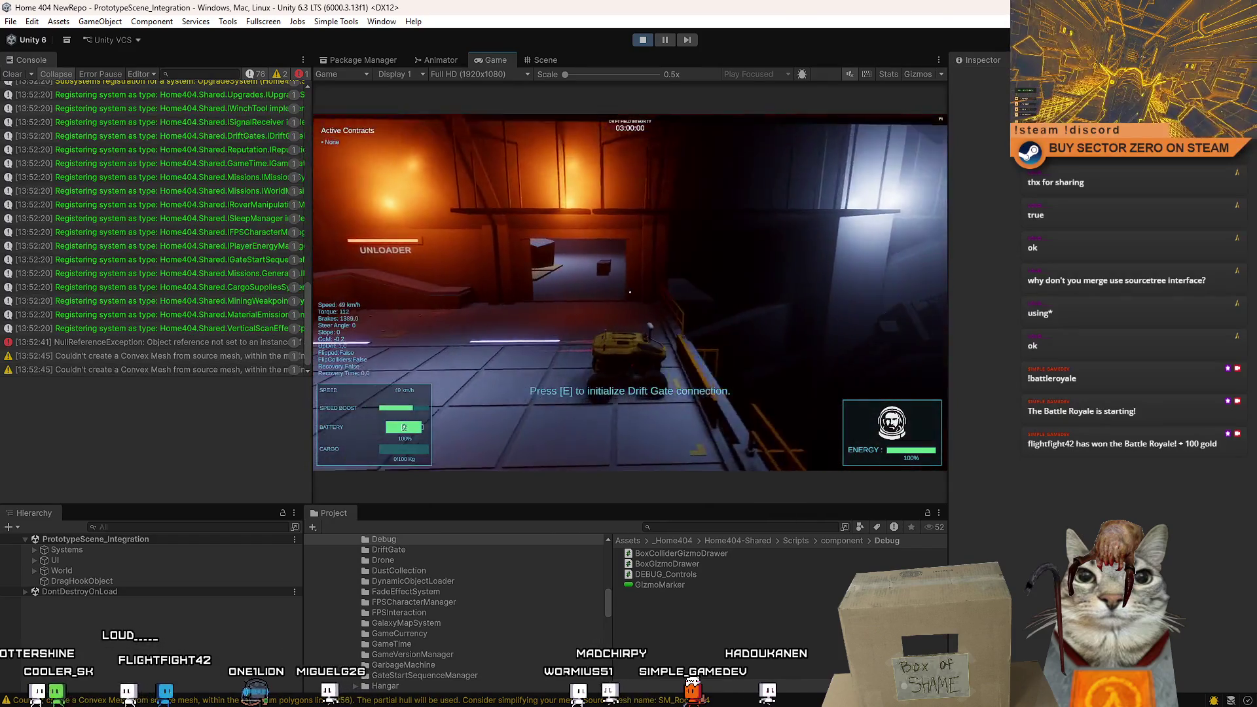
{"action": "key", "text": "d"}
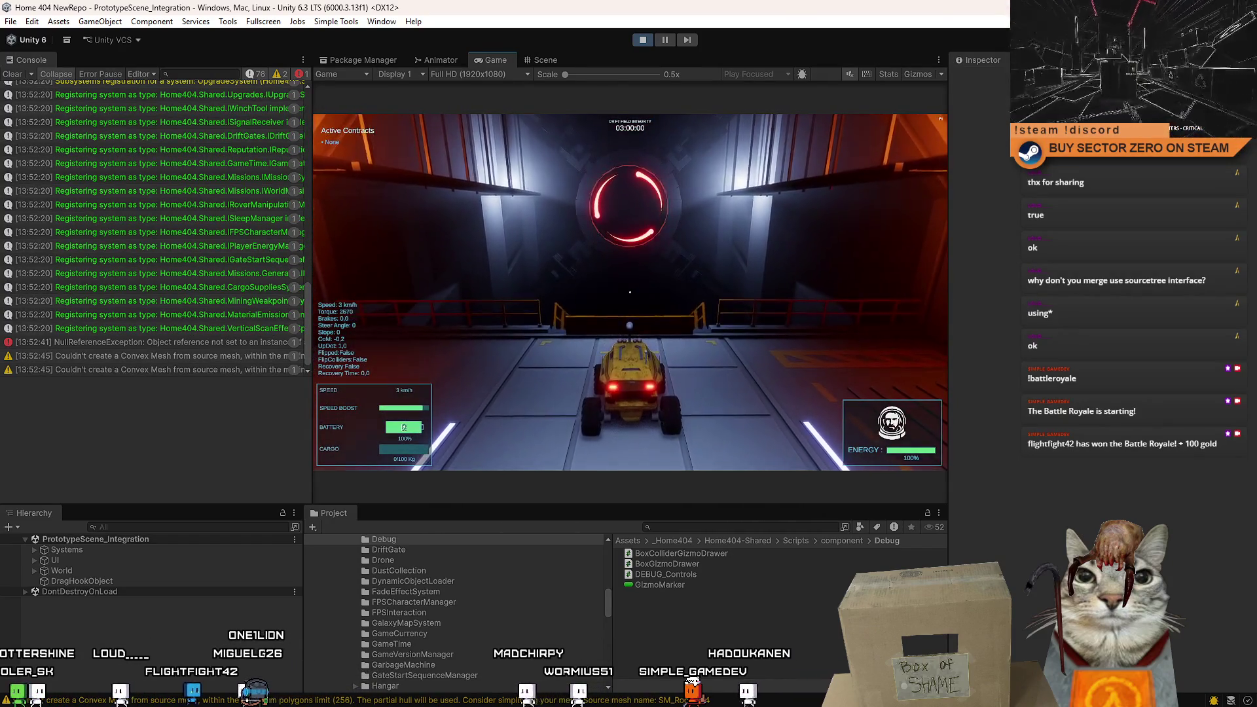
{"action": "key", "text": "w"}
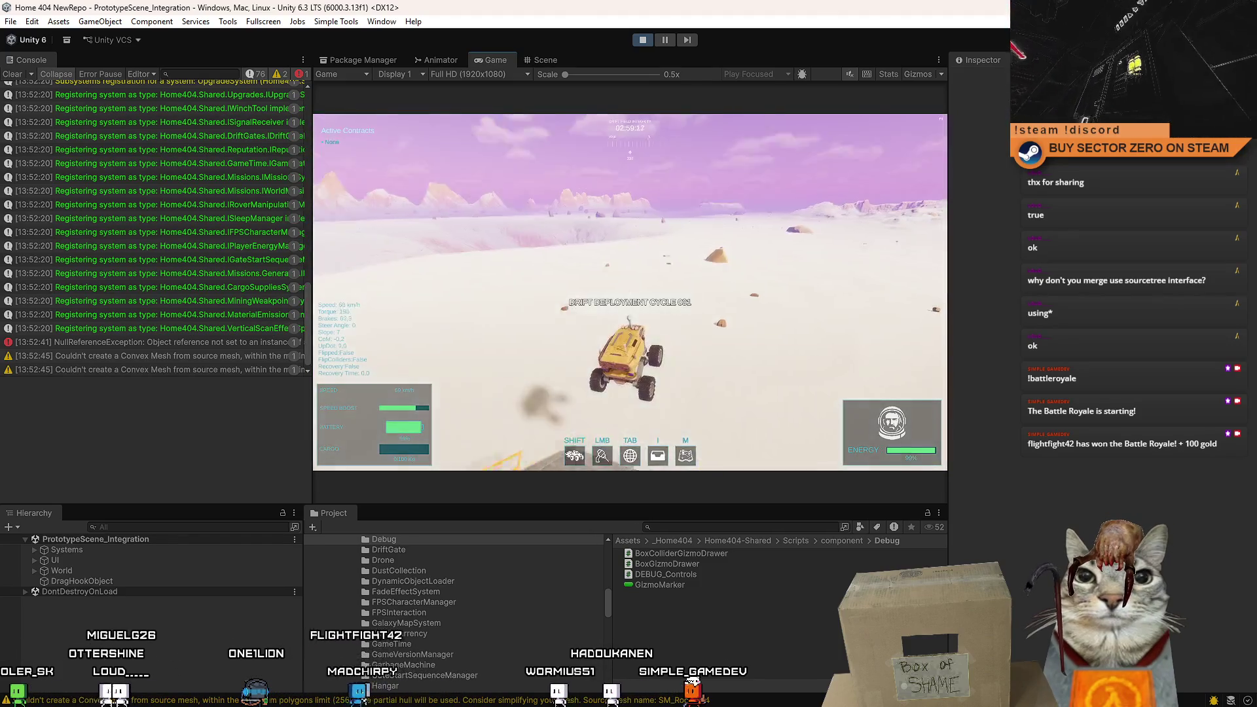
{"action": "key", "text": "s"}
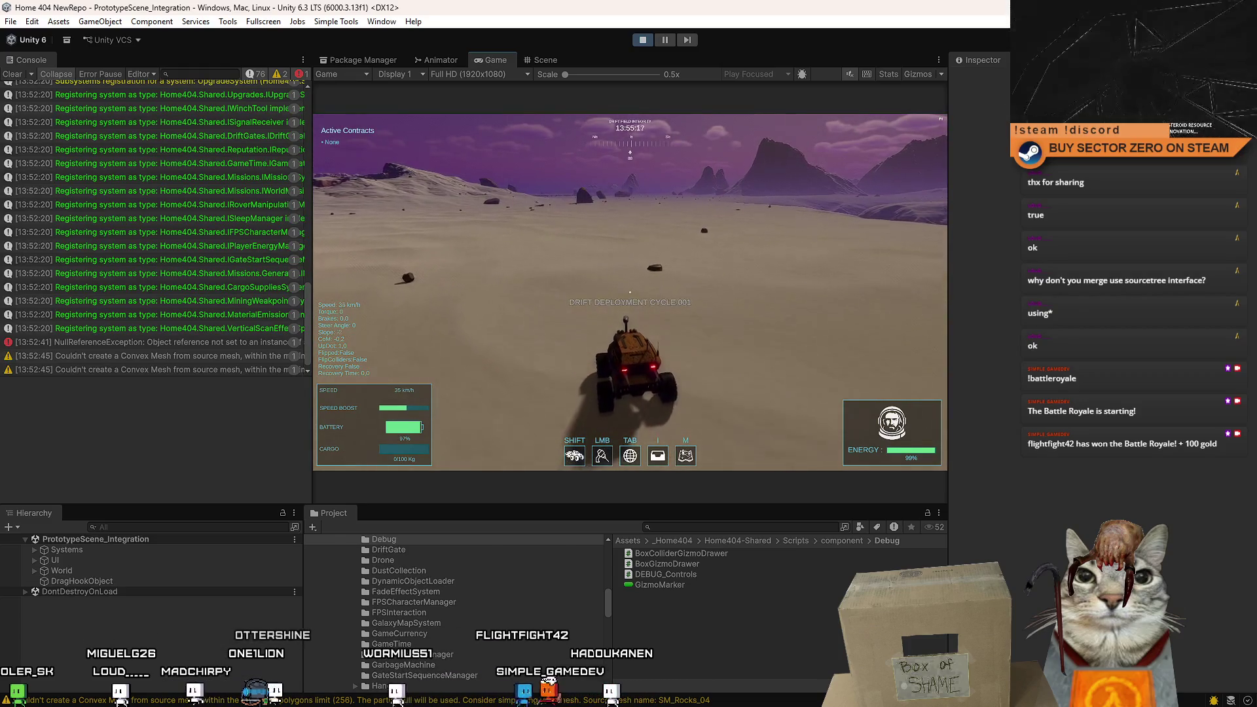
{"action": "key", "text": "w"}
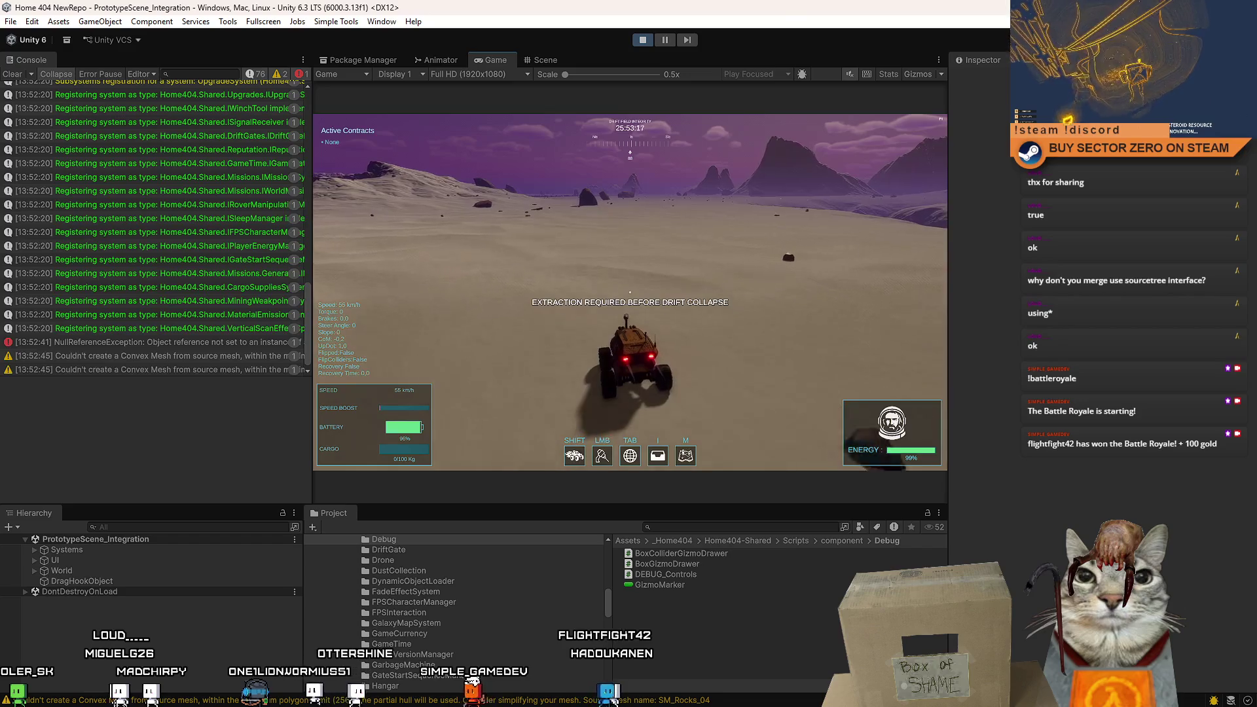
Pause the game and frame SimplePrototypeCar(Clone) in the Scene view via a Hierarchy search.
{"action": "key", "text": "Escape"}
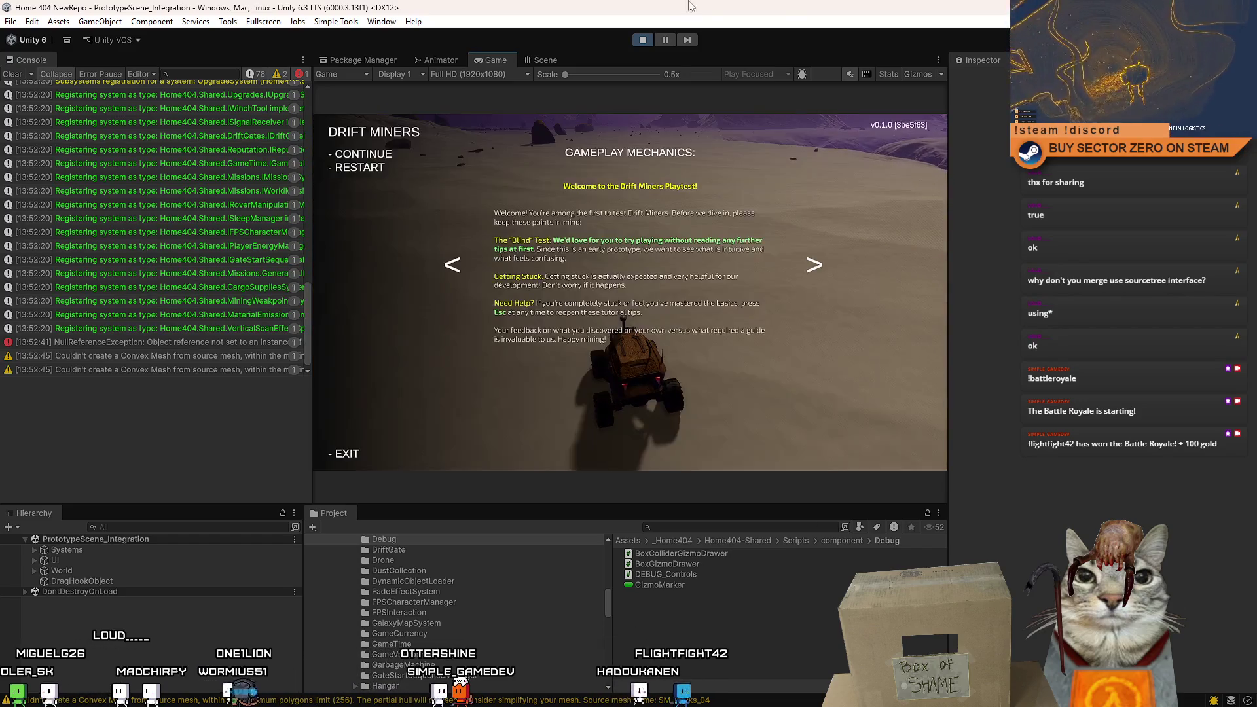
{"action": "left_click", "coordinate": [665, 40]}
{"action": "left_click", "coordinate": [547, 62]}
{"action": "left_click", "coordinate": [157, 527]}
{"action": "type", "text": "pr"}
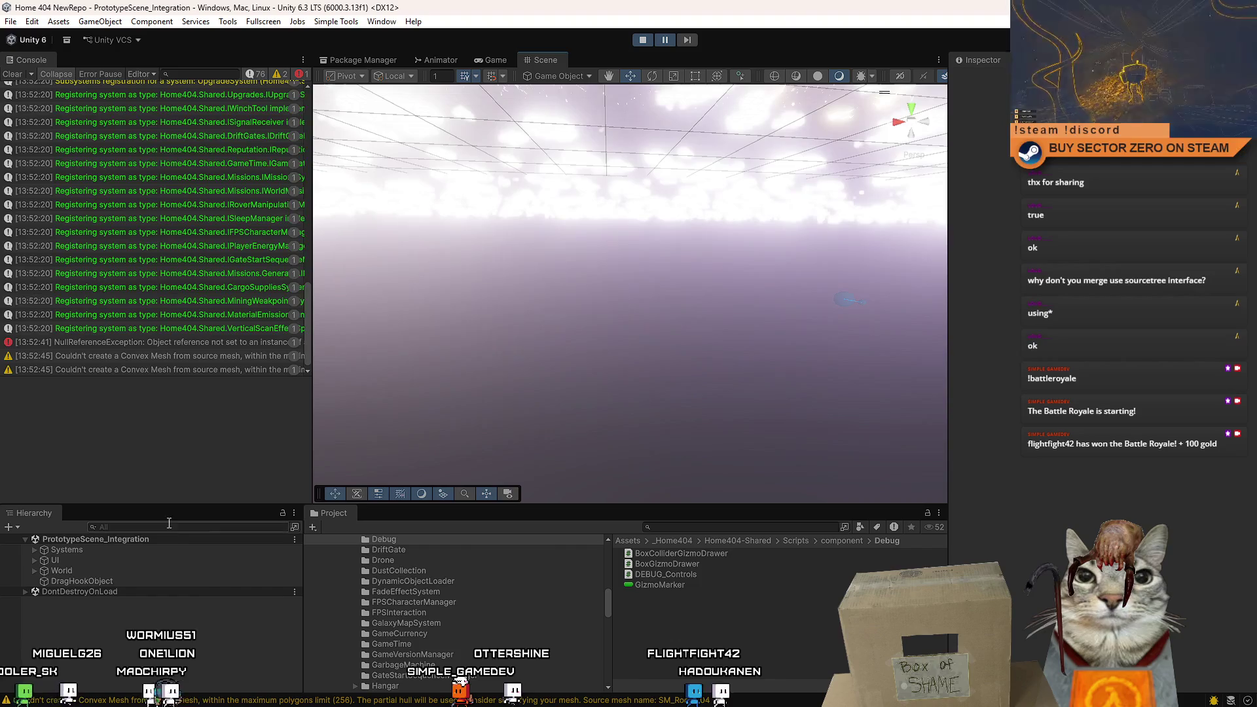
{"action": "type", "text": "o"}
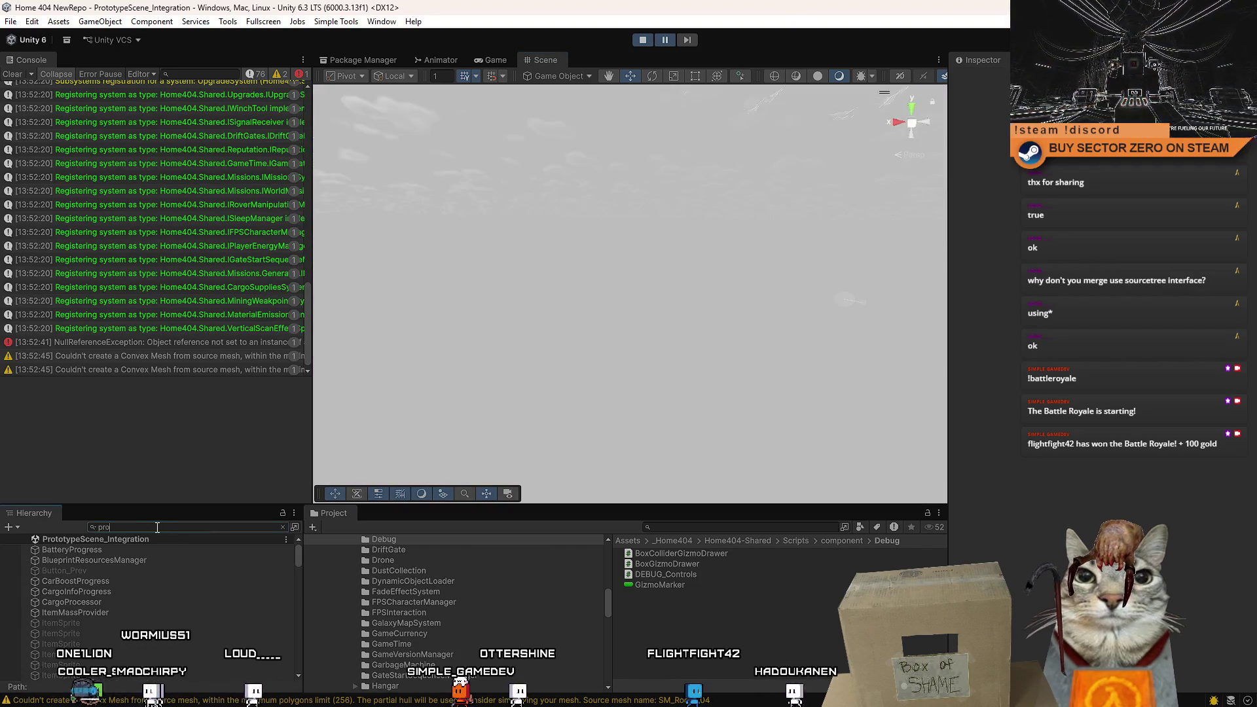
{"action": "type", "text": "totype car"}
{"action": "left_click", "coordinate": [126, 550]}
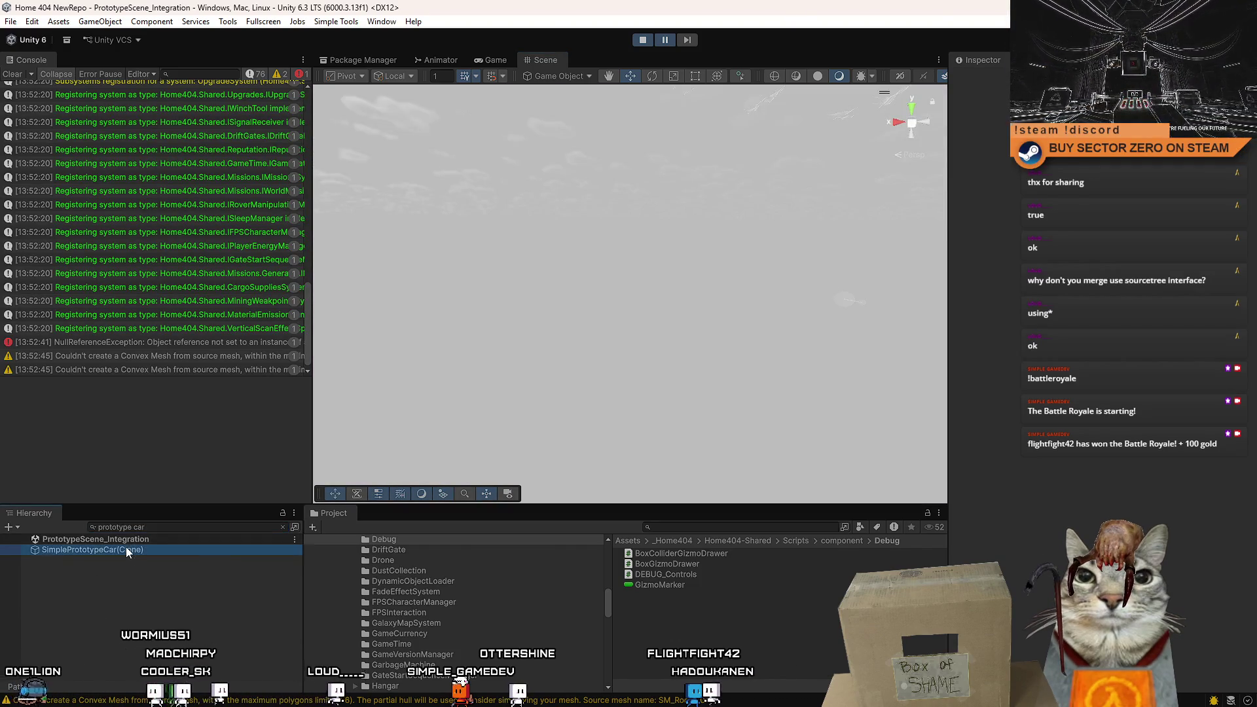
{"action": "key", "text": "Escape"}
{"action": "mouse_move", "coordinate": [400, 314]}
{"action": "left_mouse_down"}
{"action": "mouse_move", "coordinate": [455, 319]}
{"action": "mouse_move", "coordinate": [484, 340]}
{"action": "mouse_move", "coordinate": [461, 359]}
{"action": "mouse_move", "coordinate": [498, 367]}
{"action": "left_mouse_up"}
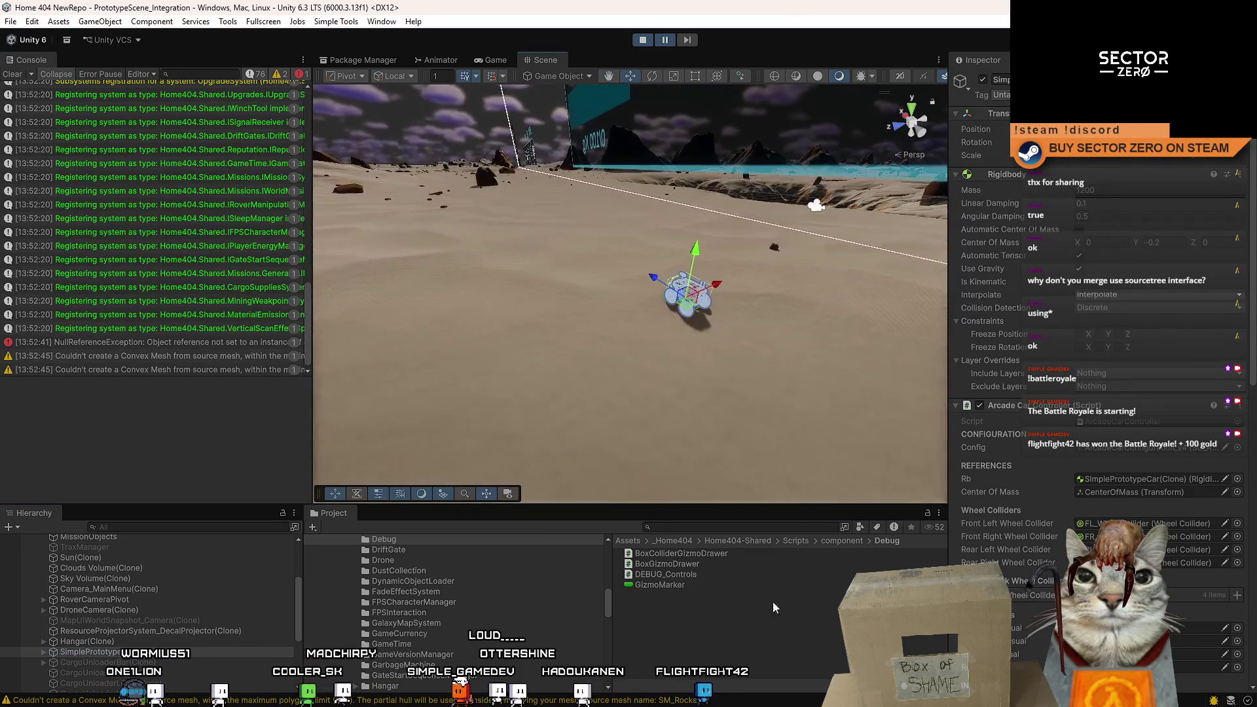
Search the Project window for 'example_' to list the Example_ prefabs.
{"action": "left_click", "coordinate": [793, 644]}
{"action": "type", "text": "example"}
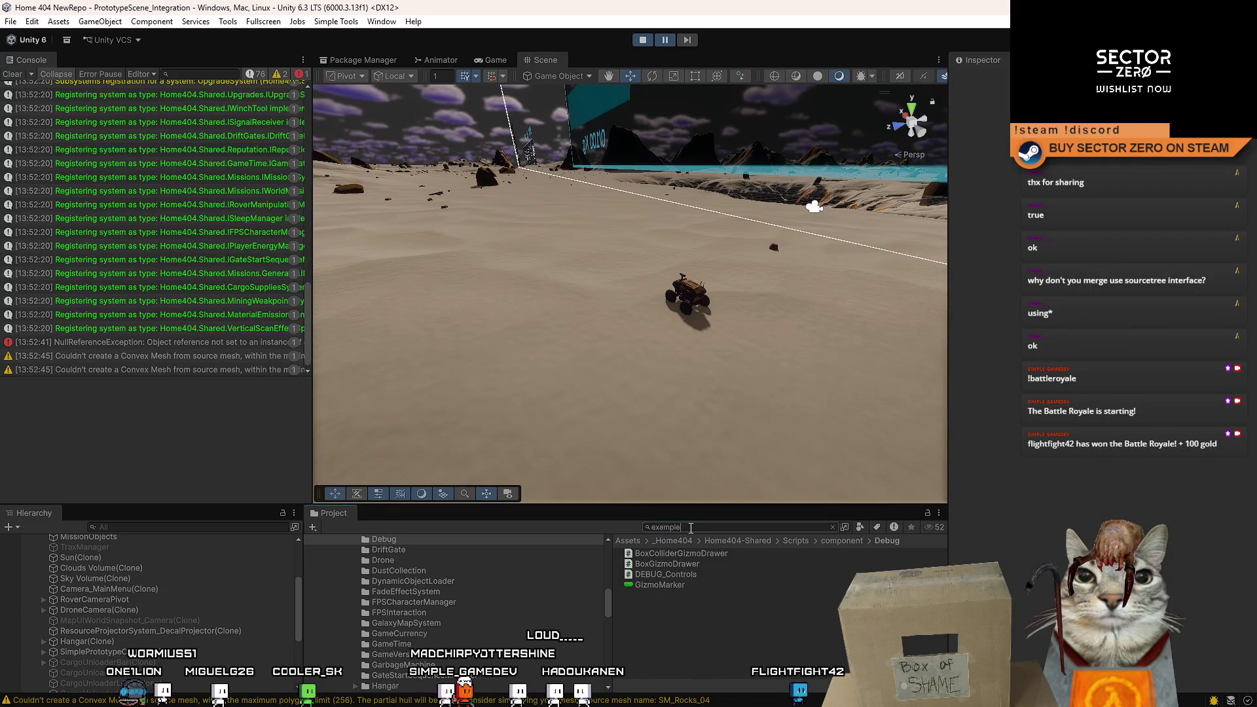
{"action": "type", "text": "_re"}
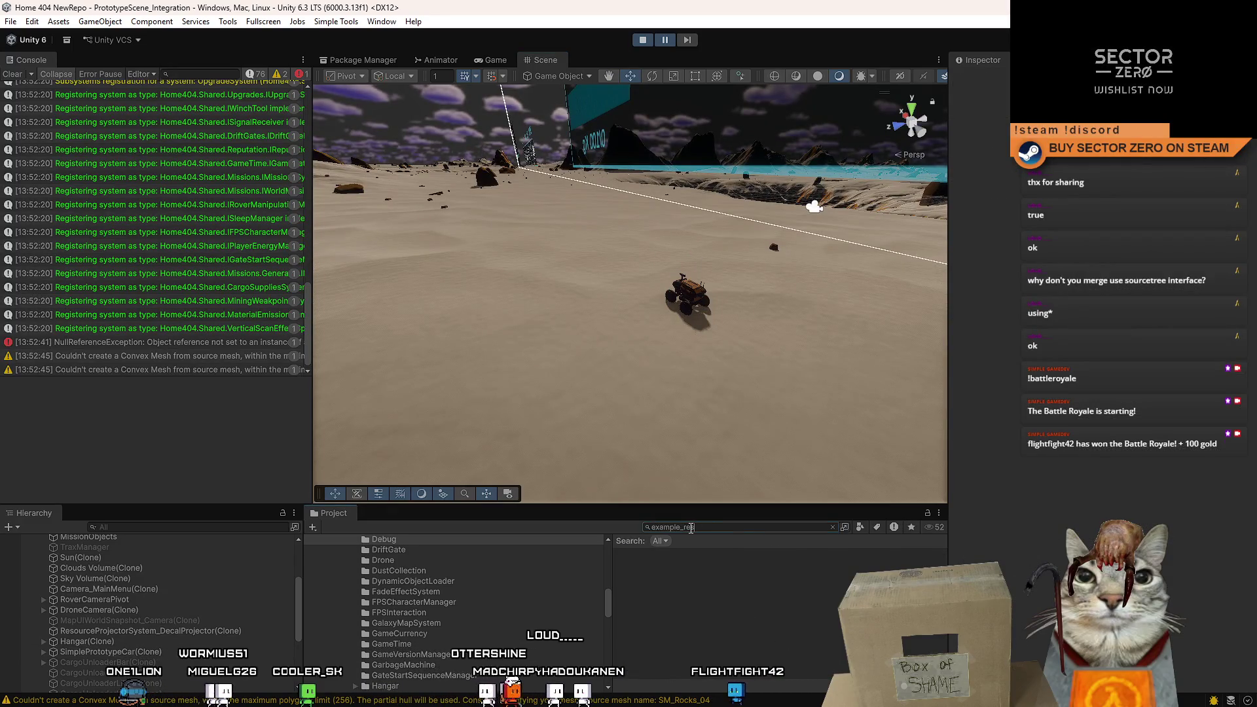
{"action": "key", "text": "BackSpace"}
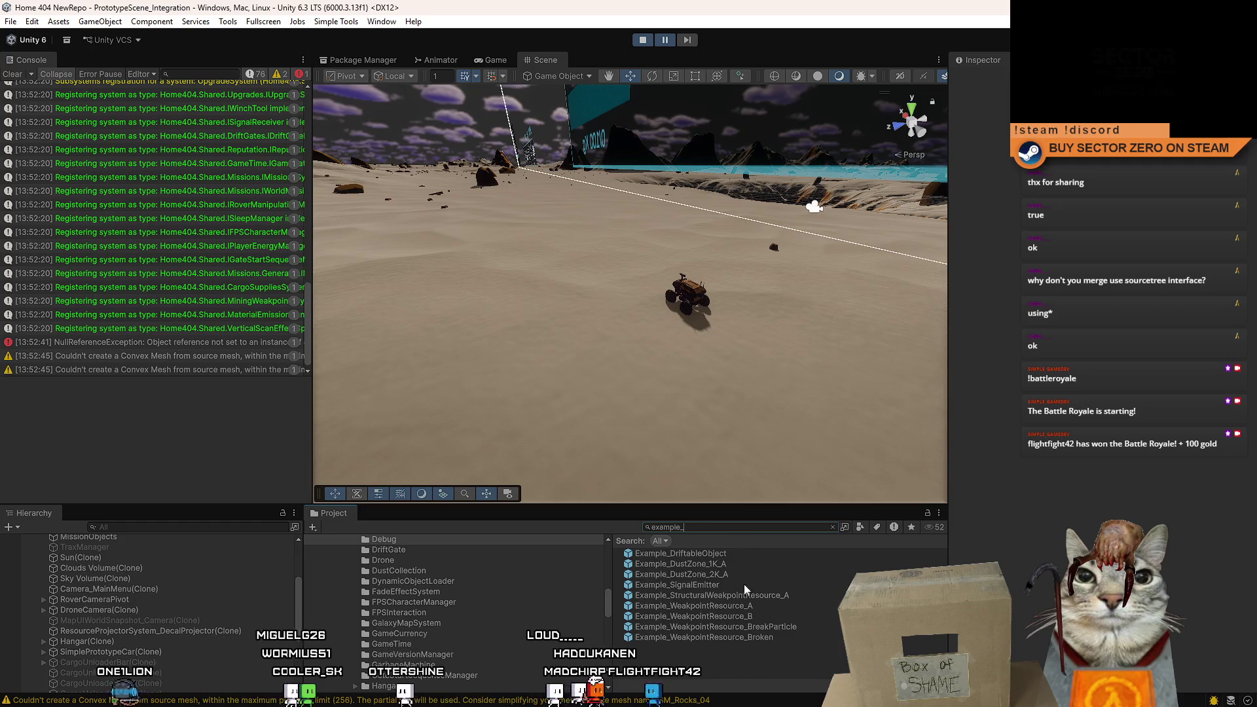
Drop Example_WeakpointResource_B into the scene beside the rover and frame it.
{"action": "mouse_move", "coordinate": [761, 616]}
{"action": "left_mouse_down"}
{"action": "mouse_move", "coordinate": [697, 525]}
{"action": "mouse_move", "coordinate": [589, 313]}
{"action": "mouse_move", "coordinate": [594, 291]}
{"action": "mouse_move", "coordinate": [415, 351]}
{"action": "mouse_move", "coordinate": [694, 386]}
{"action": "mouse_move", "coordinate": [595, 381]}
{"action": "mouse_move", "coordinate": [630, 357]}
{"action": "mouse_move", "coordinate": [680, 373]}
{"action": "mouse_move", "coordinate": [377, 306]}
{"action": "mouse_move", "coordinate": [860, 341]}
{"action": "mouse_move", "coordinate": [597, 101]}
{"action": "left_mouse_up"}
{"action": "key", "text": "f"}
{"action": "scroll", "coordinate": [630, 358], "scroll_direction": "down", "scroll_amount": 3}
{"action": "scroll", "coordinate": [680, 373], "scroll_direction": "up", "scroll_amount": 5}
{"action": "scroll", "coordinate": [622, 324], "scroll_direction": "down", "scroll_amount": 5}
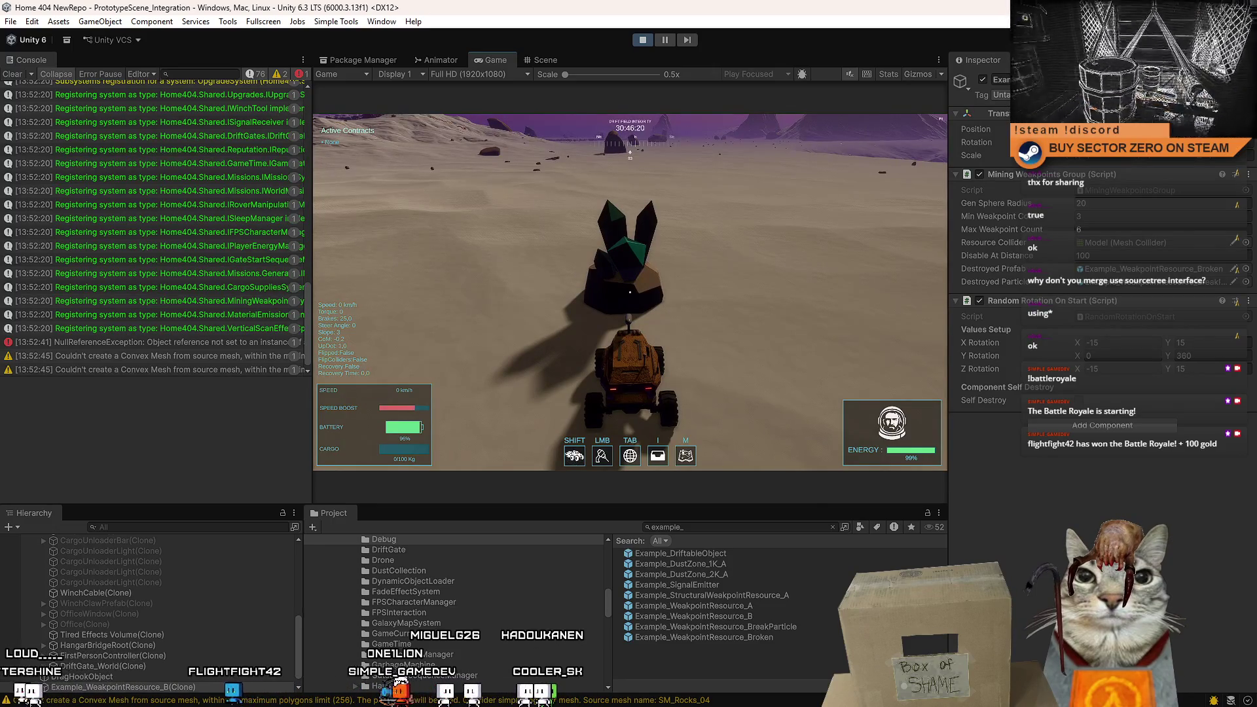
Drive the rover around beside the crystal rock, then release game input.
{"action": "key", "text": "s"}
{"action": "key", "text": "a"}
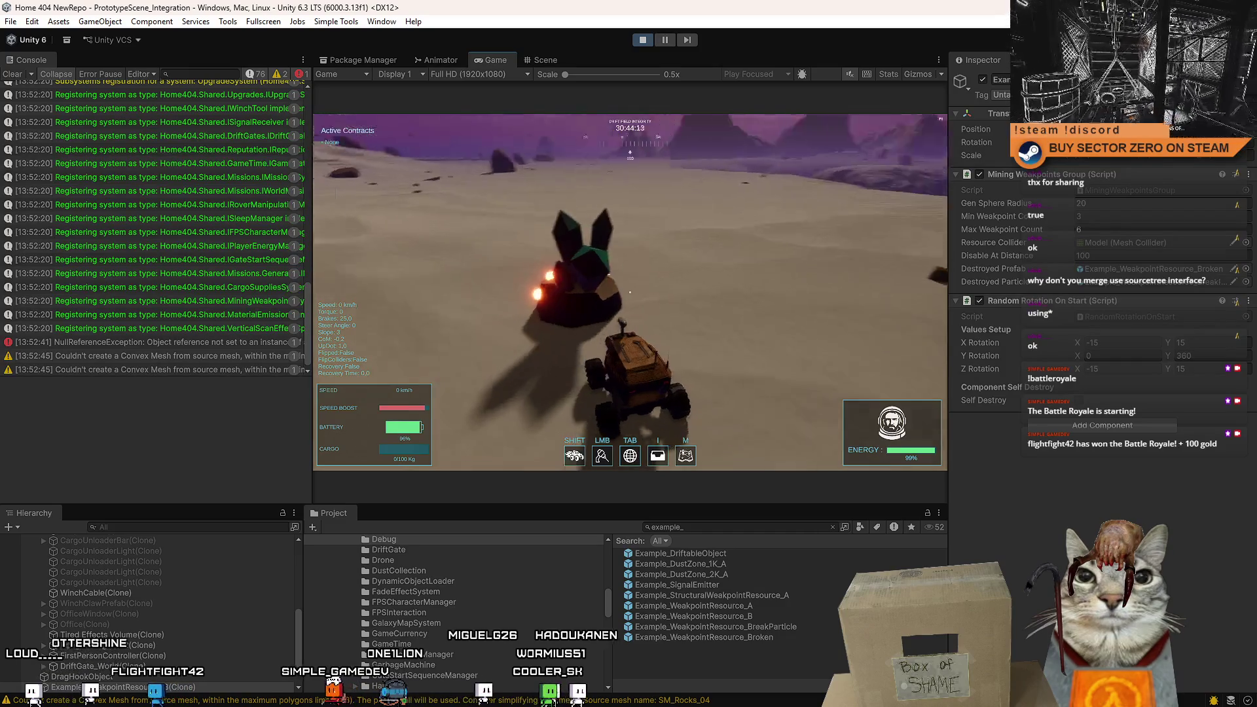
{"action": "key", "text": "s"}
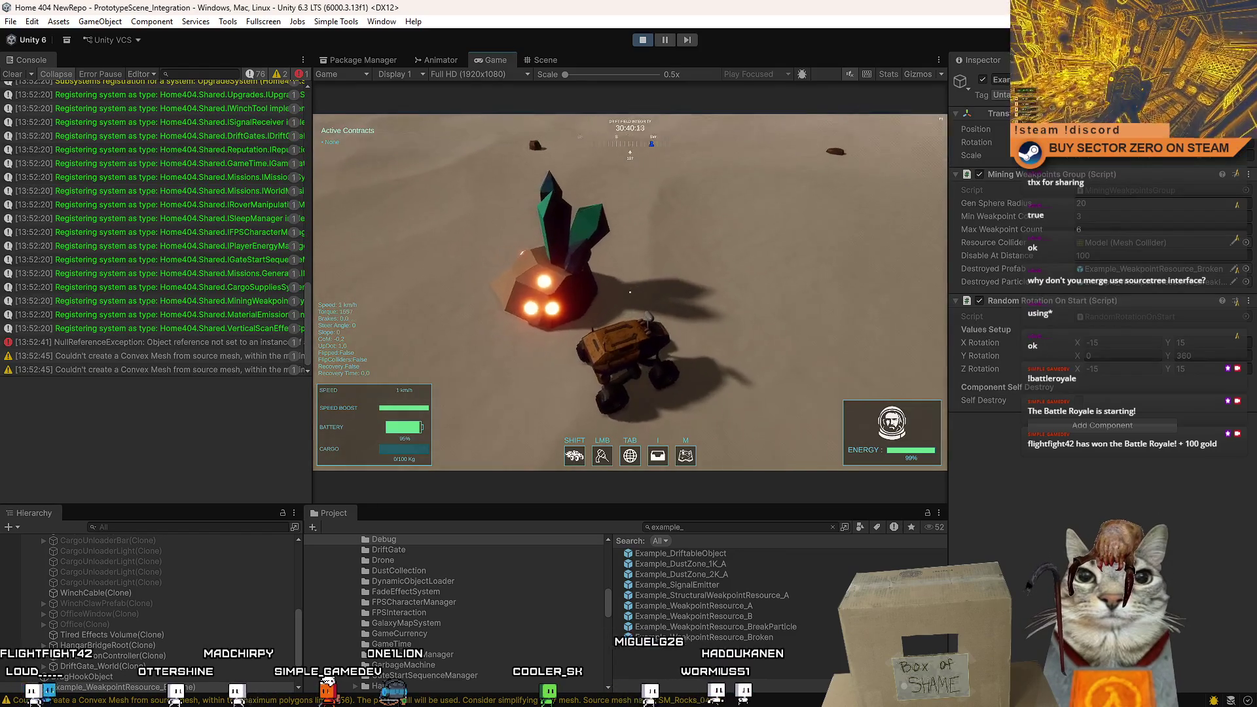
{"action": "key", "text": "Escape"}
{"action": "key", "text": "Escape"}
Create an HDRP Decal Projector from GameObject > Rendering next to the crystal rock.
{"action": "left_click", "coordinate": [547, 59]}
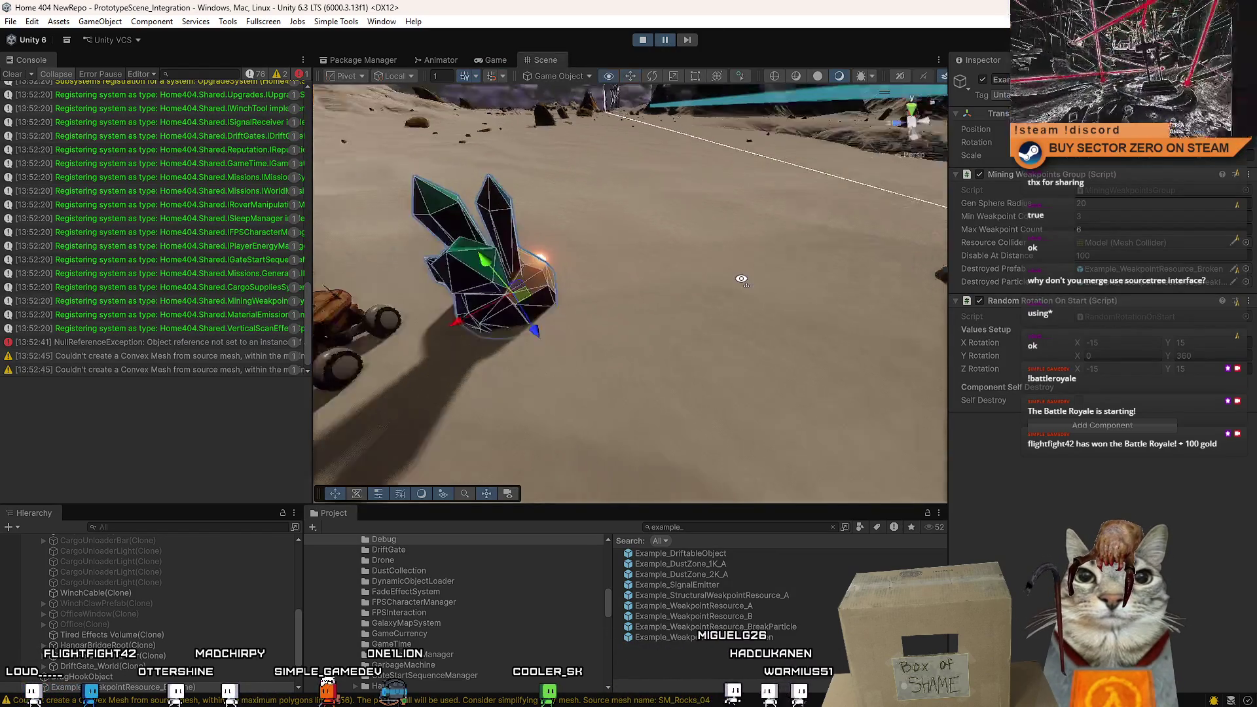
{"action": "left_click_drag", "start_coordinate": [880, 303], "coordinate": [725, 512]}
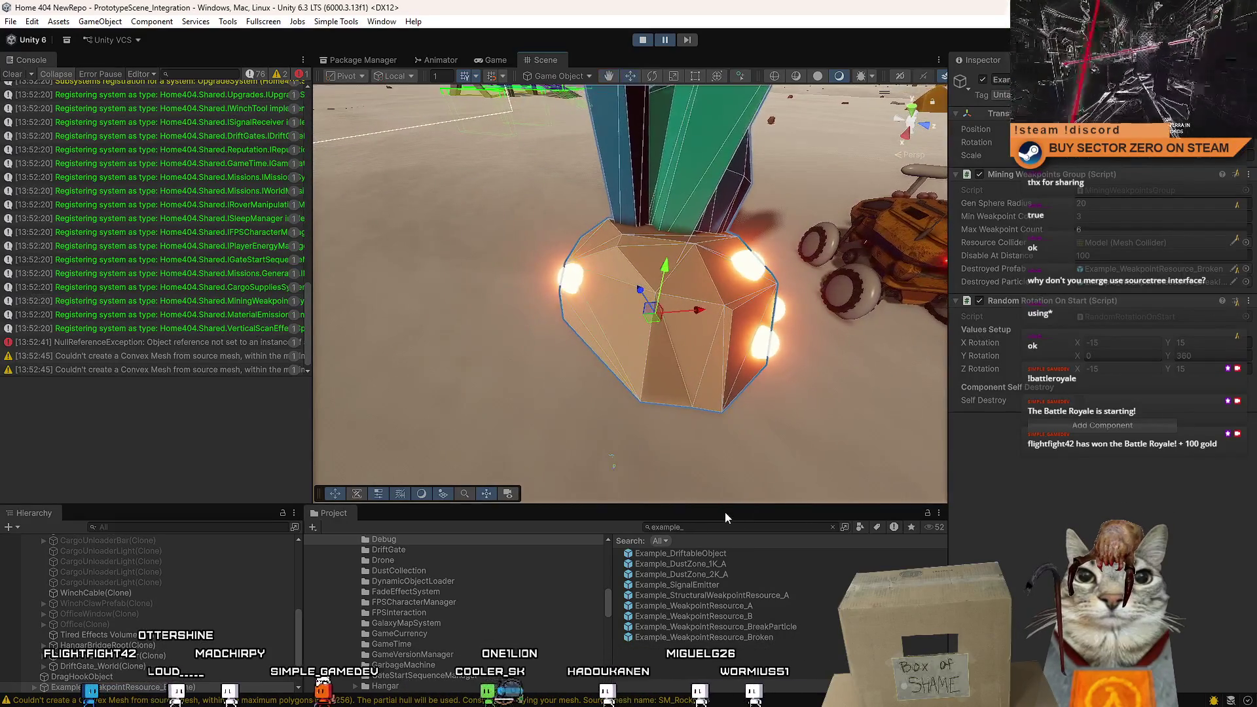
{"action": "left_click", "coordinate": [114, 21]}
{"action": "mouse_move", "coordinate": [183, 110]}
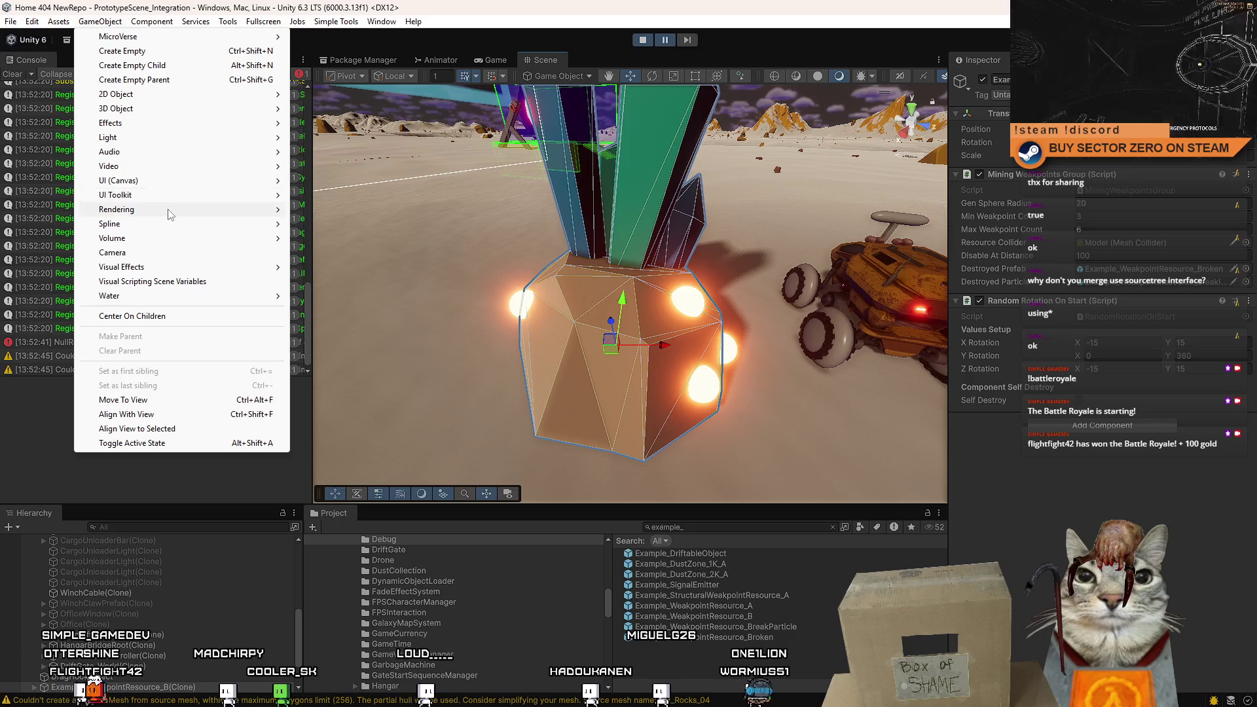
{"action": "mouse_move", "coordinate": [190, 215]}
{"action": "left_click", "coordinate": [379, 210]}
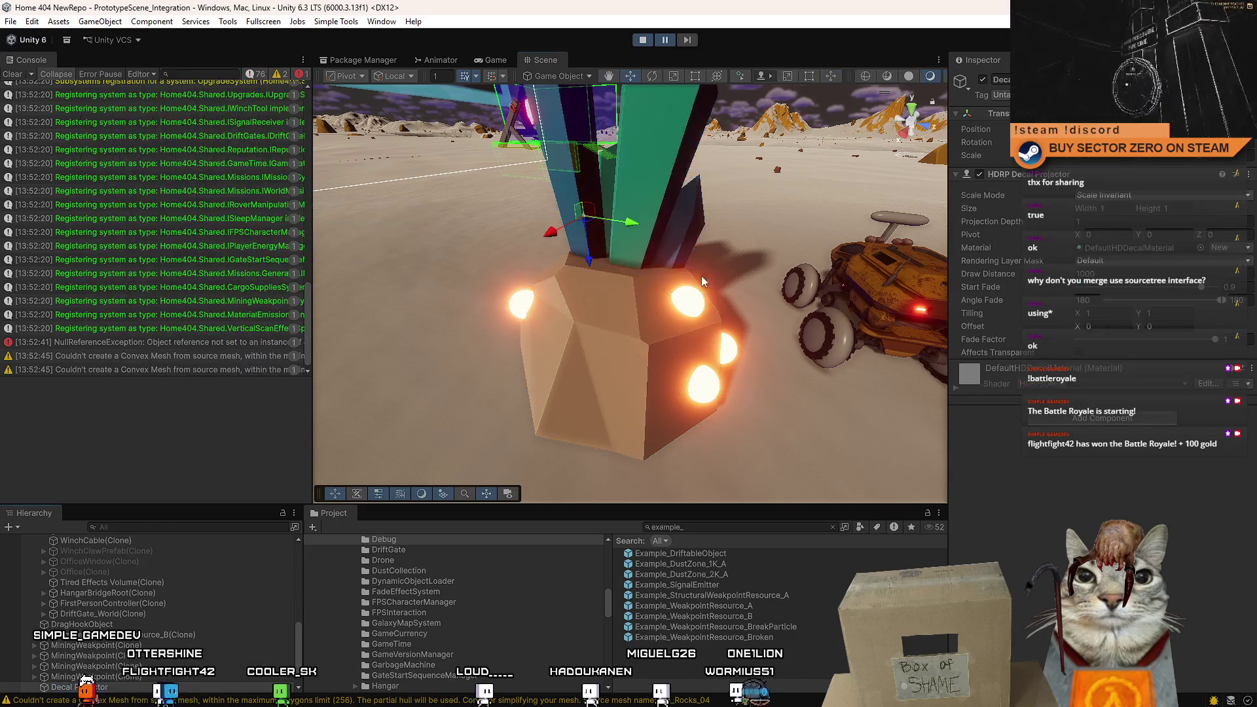
{"action": "mouse_move", "coordinate": [701, 276]}
{"action": "left_mouse_down"}
{"action": "mouse_move", "coordinate": [680, 285]}
{"action": "mouse_move", "coordinate": [610, 209]}
{"action": "left_mouse_up"}
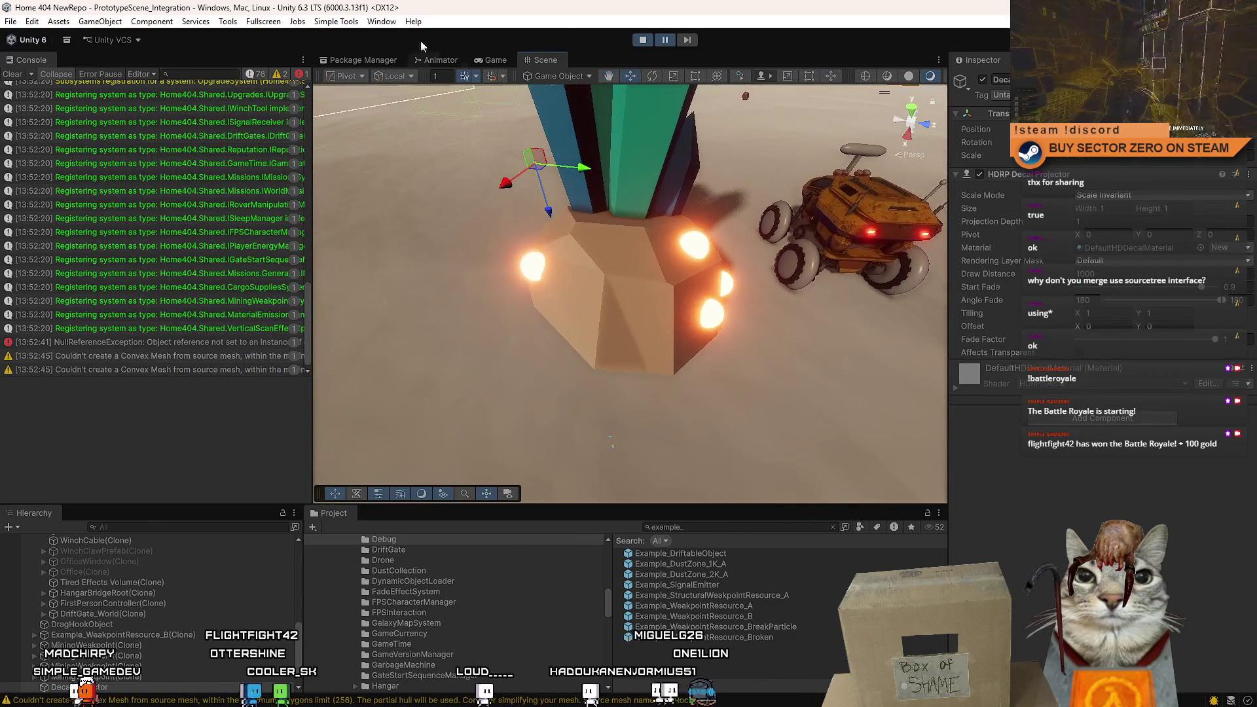
Snap the decal projector to the rock with Selection To Editor Ray Hit and locate DefaultHDDecalMaterial.
{"action": "left_click", "coordinate": [341, 22]}
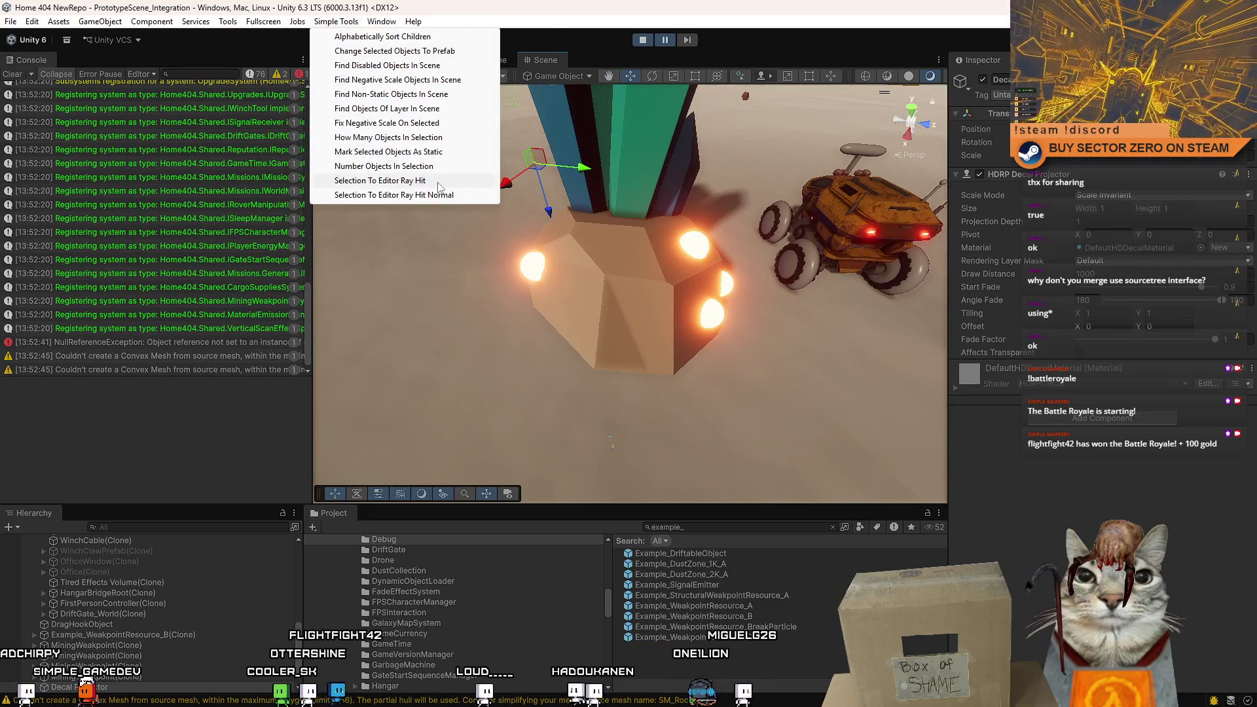
{"action": "left_click", "coordinate": [379, 181]}
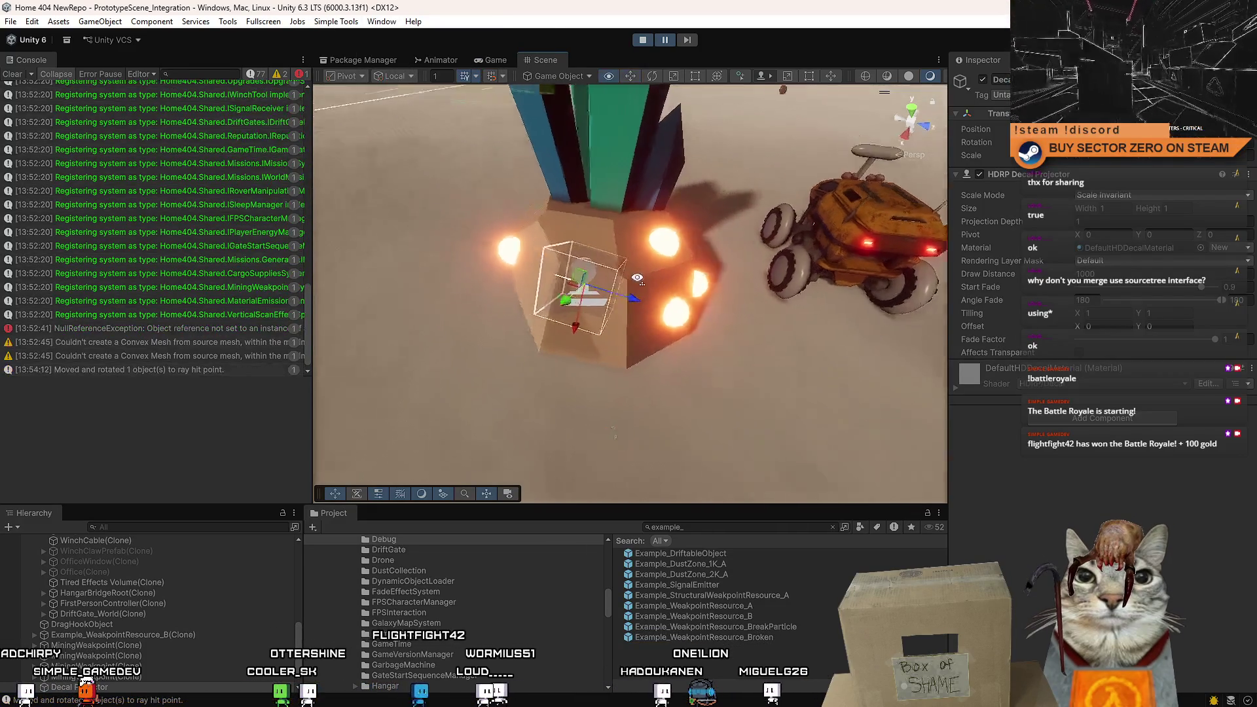
{"action": "scroll", "coordinate": [567, 249], "scroll_direction": "up", "scroll_amount": 5}
{"action": "left_click_drag", "start_coordinate": [567, 249], "coordinate": [476, 302]}
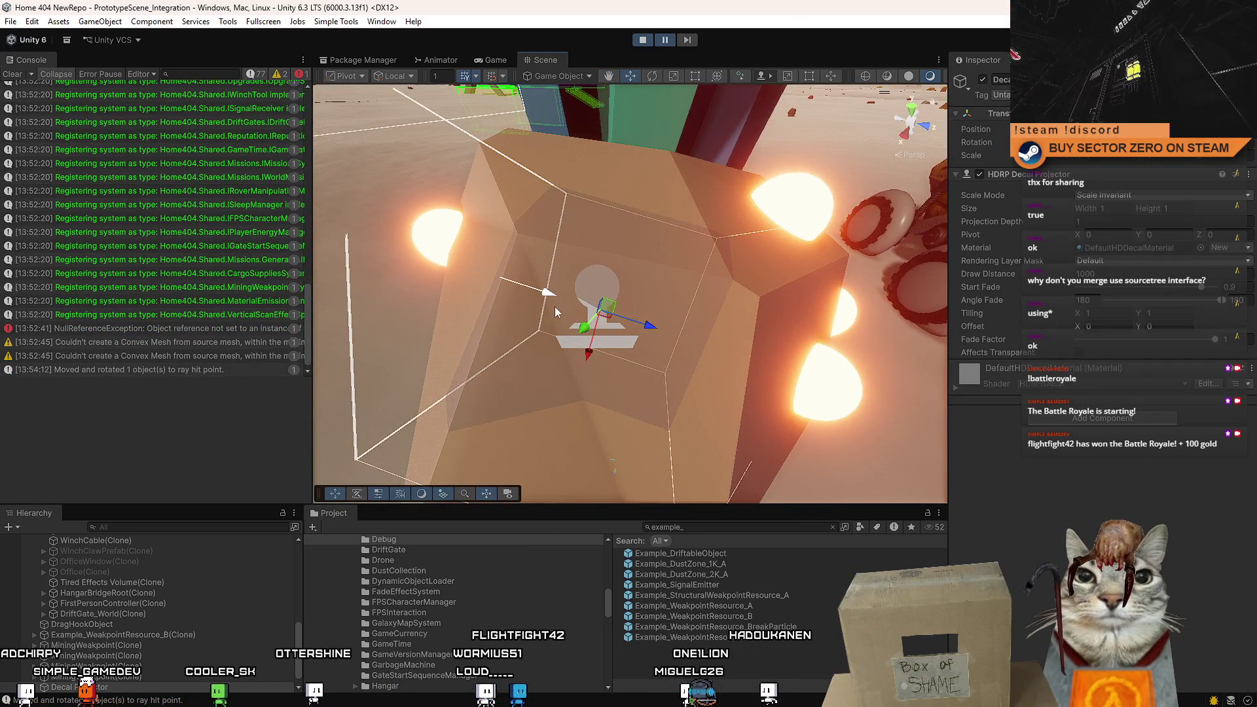
{"action": "key", "text": "f"}
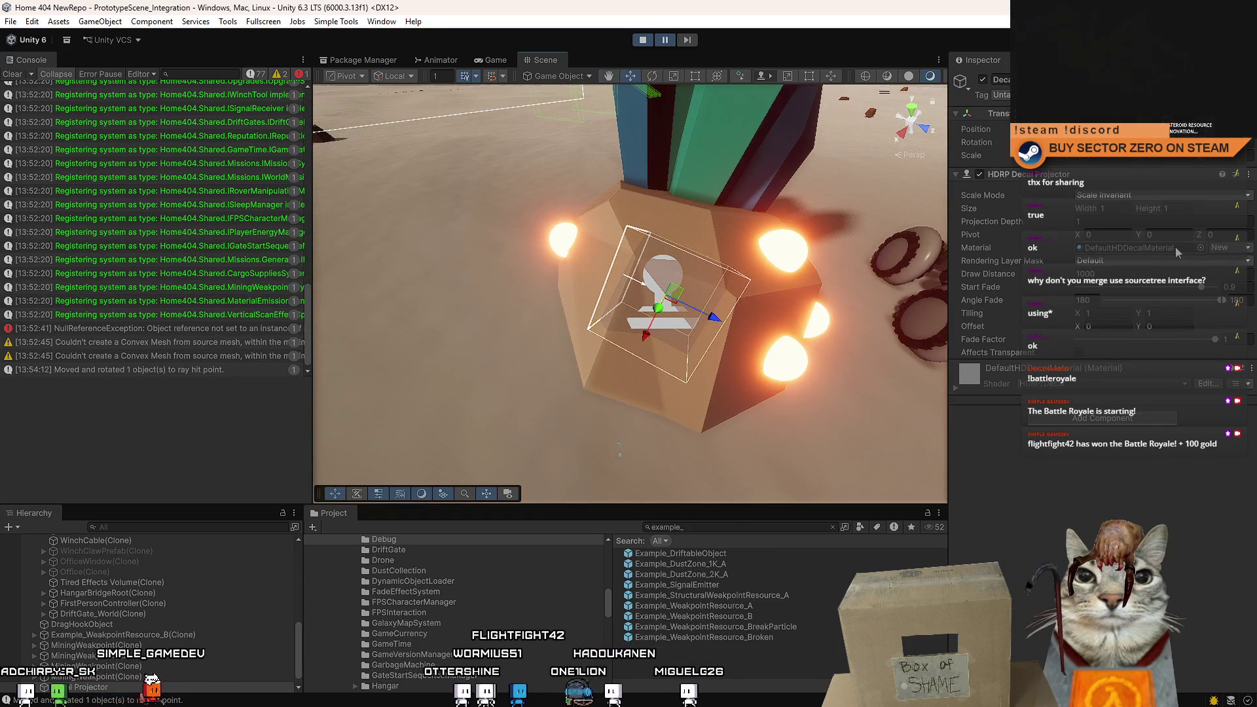
{"action": "left_click", "coordinate": [1185, 247]}
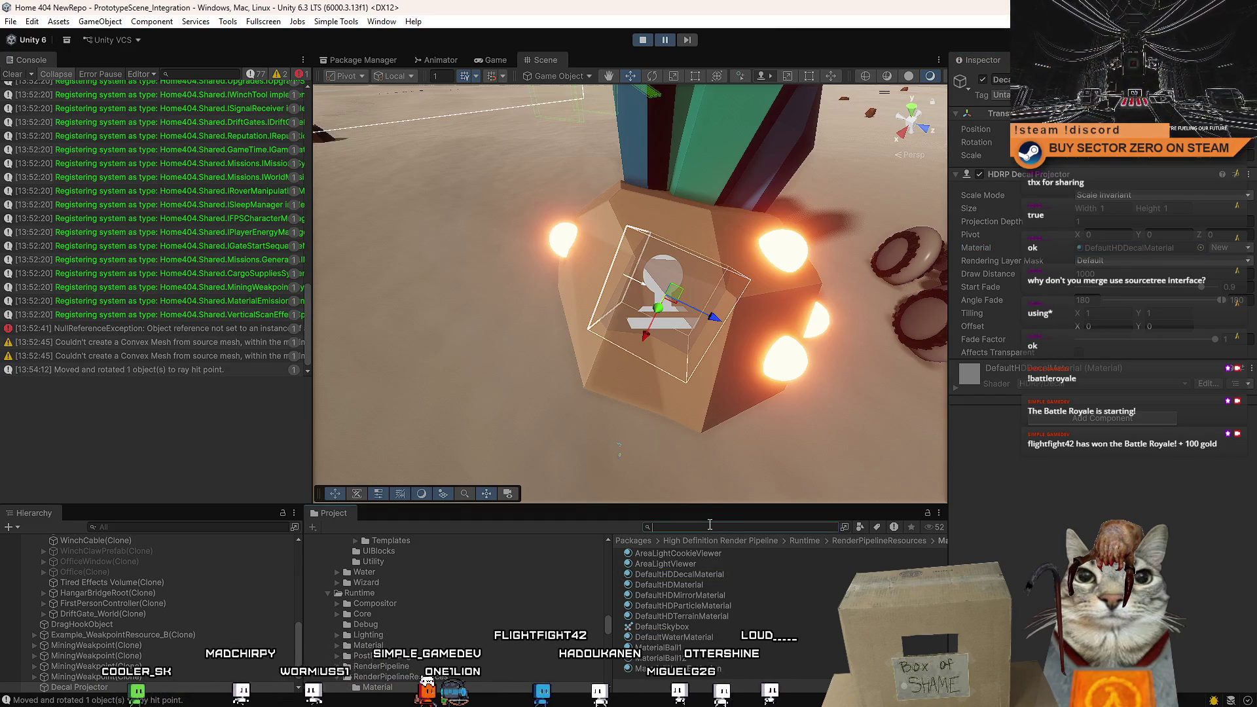
Duplicate EH_VerticalScanEffect_Decal with Ctrl+D and move the copy into the Assets root.
{"action": "type", "text": "decal scan"}
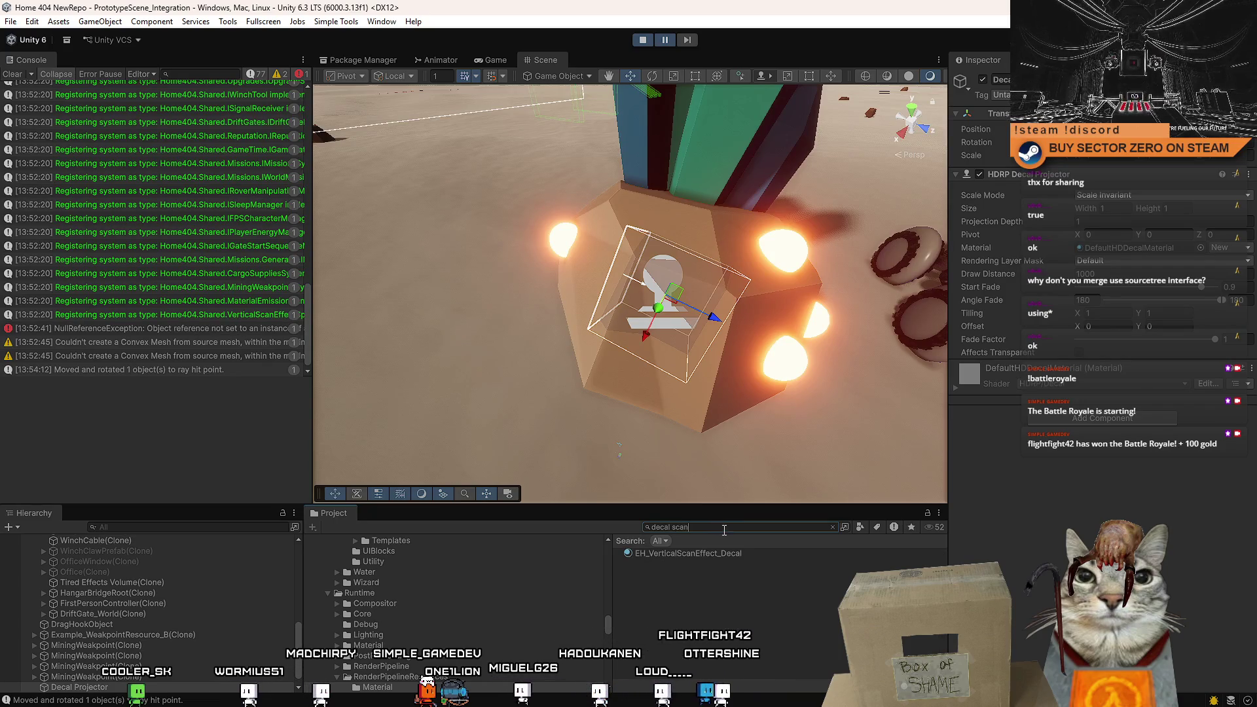
{"action": "double_click", "coordinate": [717, 550]}
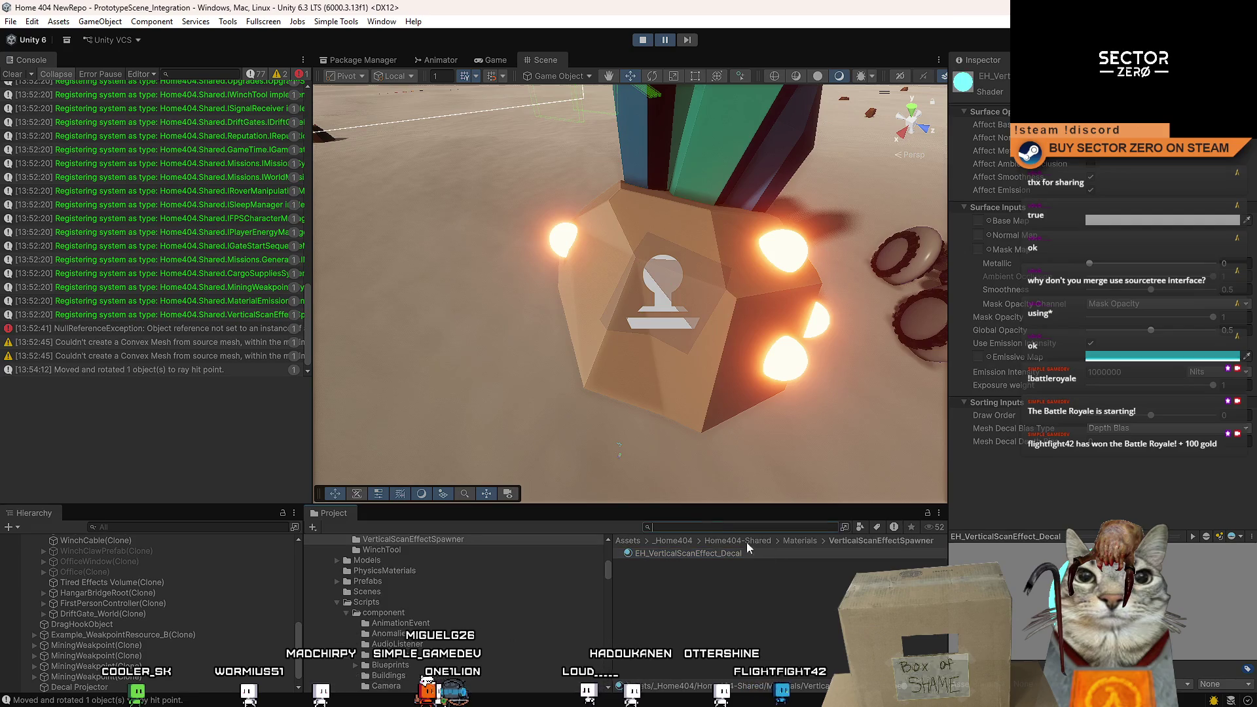
{"action": "left_click", "coordinate": [706, 552]}
{"action": "right_click", "coordinate": [710, 557]}
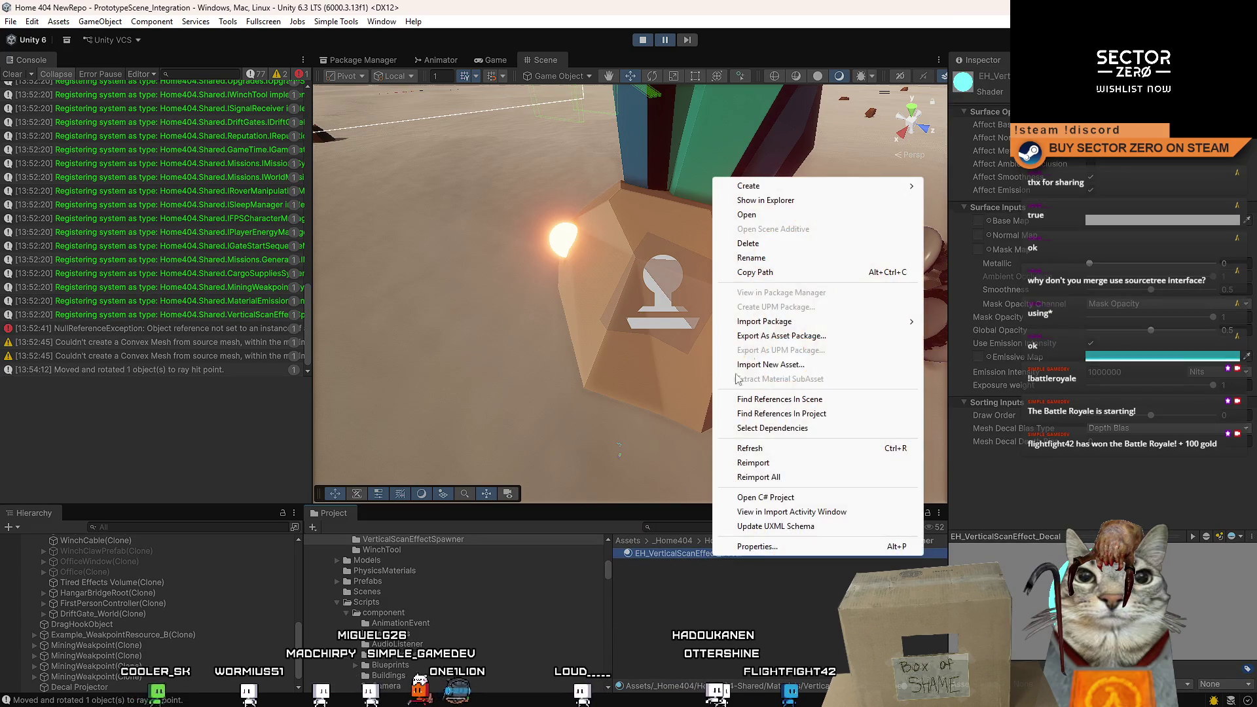
{"action": "left_click", "coordinate": [678, 607]}
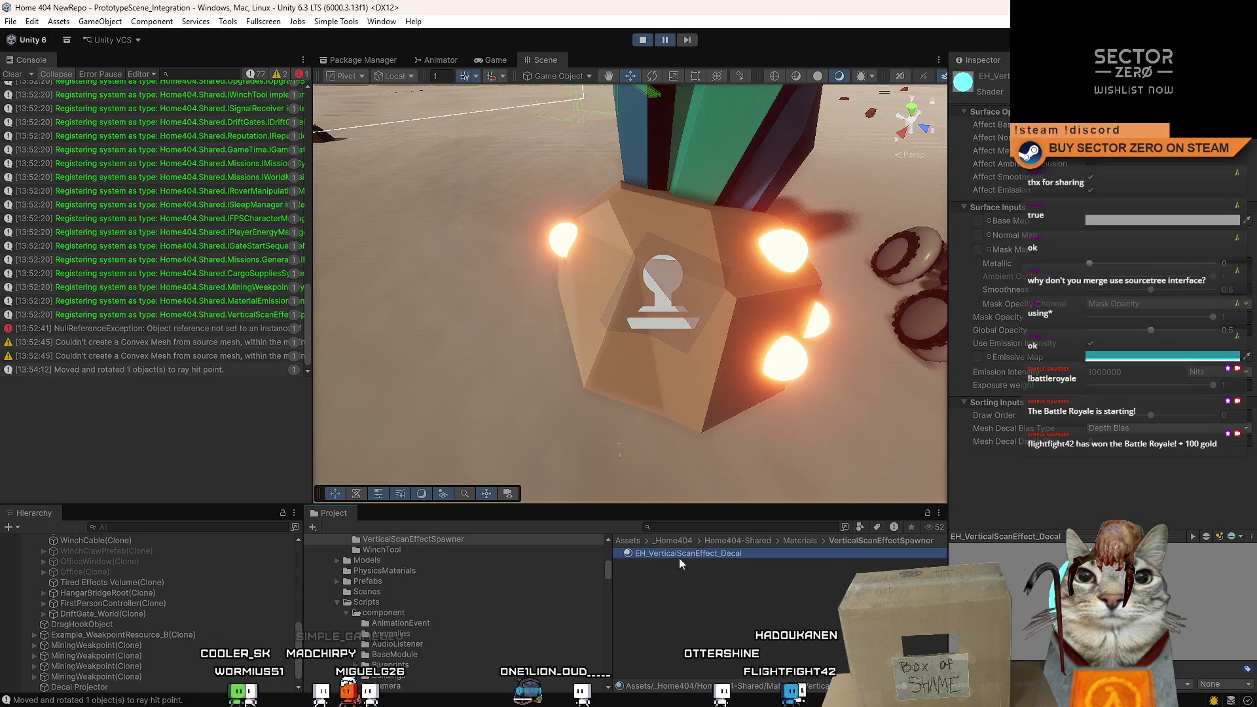
{"action": "key", "text": "ctrl+d"}
{"action": "scroll", "coordinate": [459, 602], "scroll_direction": "up", "scroll_amount": 5}
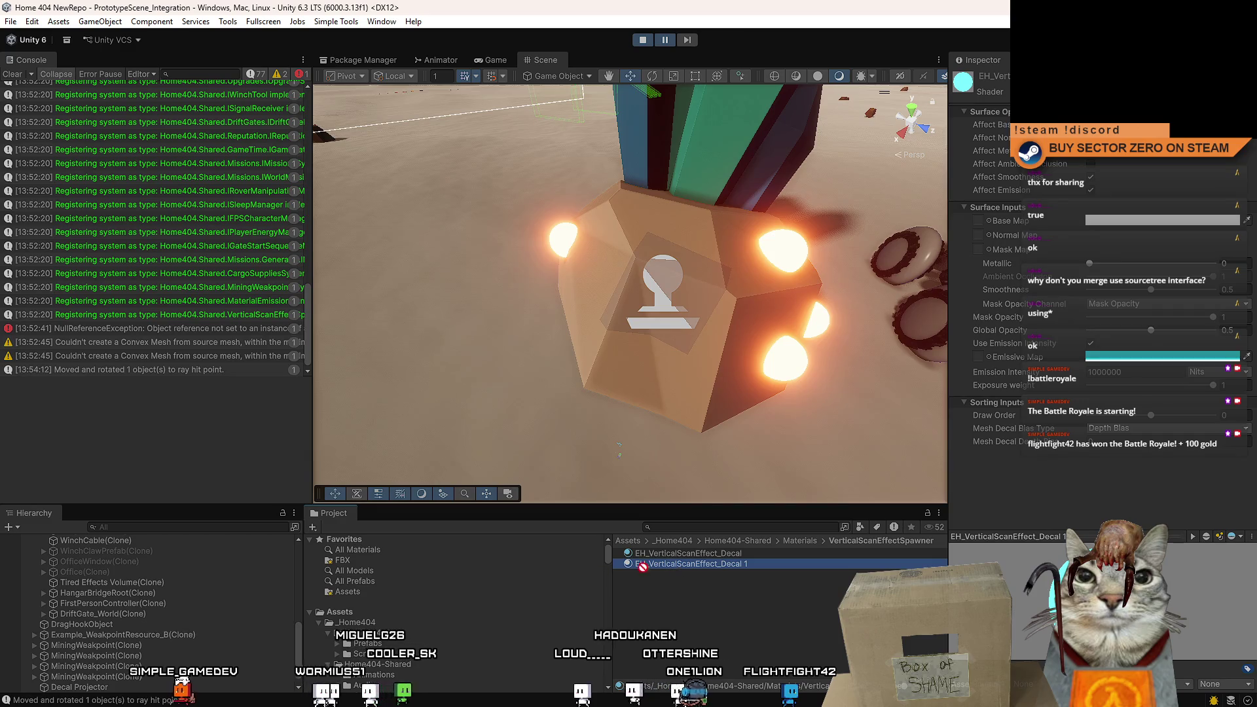
{"action": "scroll", "coordinate": [358, 618], "scroll_direction": "up", "scroll_amount": 3}
{"action": "mouse_move", "coordinate": [691, 564]}
{"action": "left_mouse_down"}
{"action": "mouse_move", "coordinate": [556, 609]}
{"action": "mouse_move", "coordinate": [383, 615]}
{"action": "left_mouse_up"}
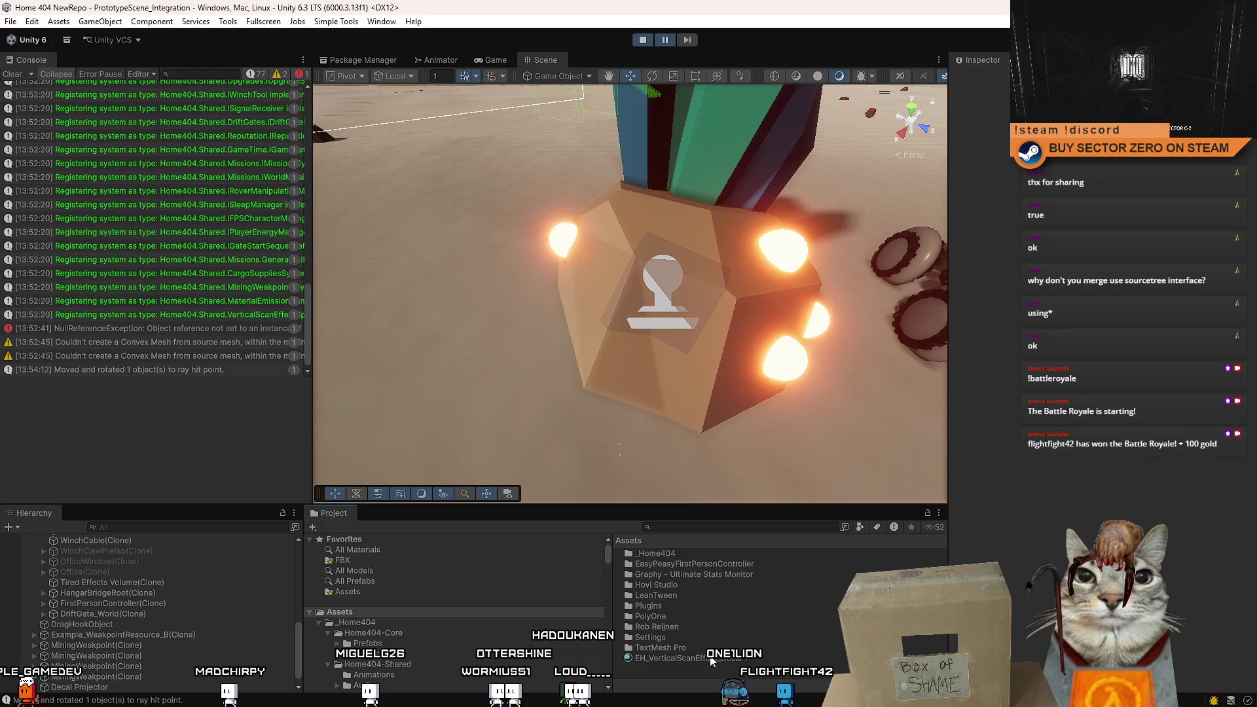
Rename the copied material to EH_MiningWeakpoint_Decal.
{"action": "left_click", "coordinate": [712, 660]}
{"action": "left_click", "coordinate": [749, 659]}
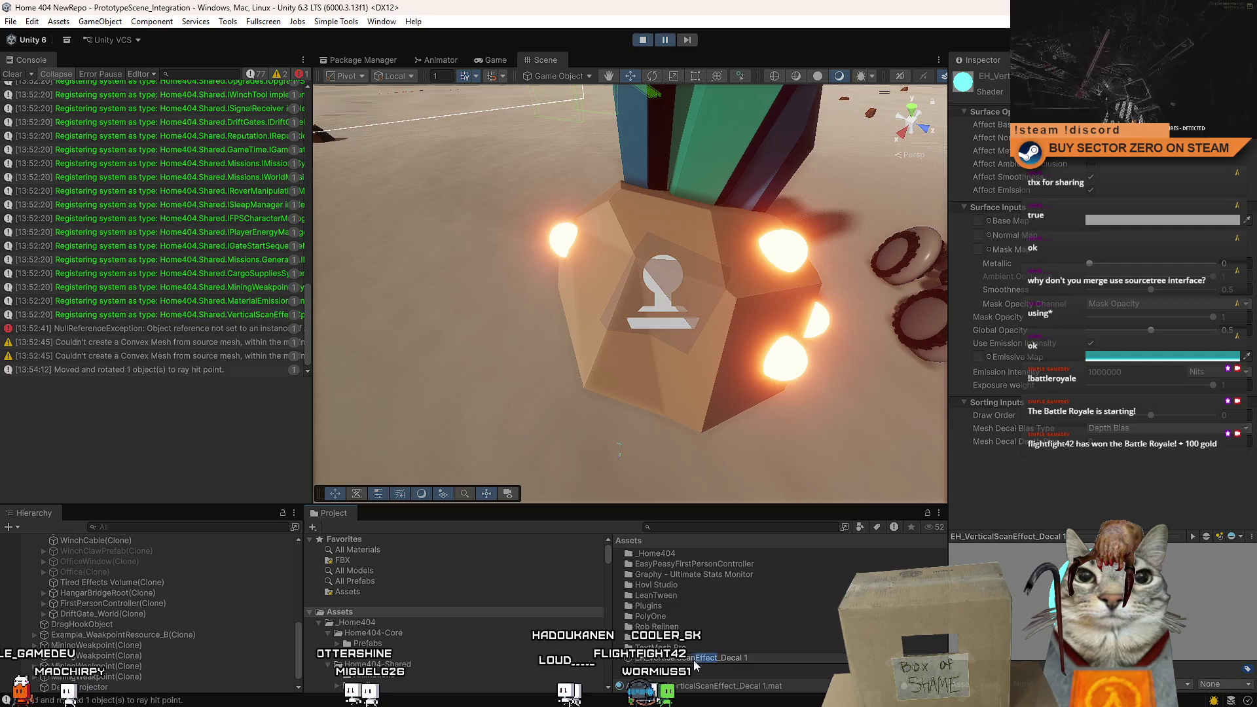
{"action": "type", "text": "M"}
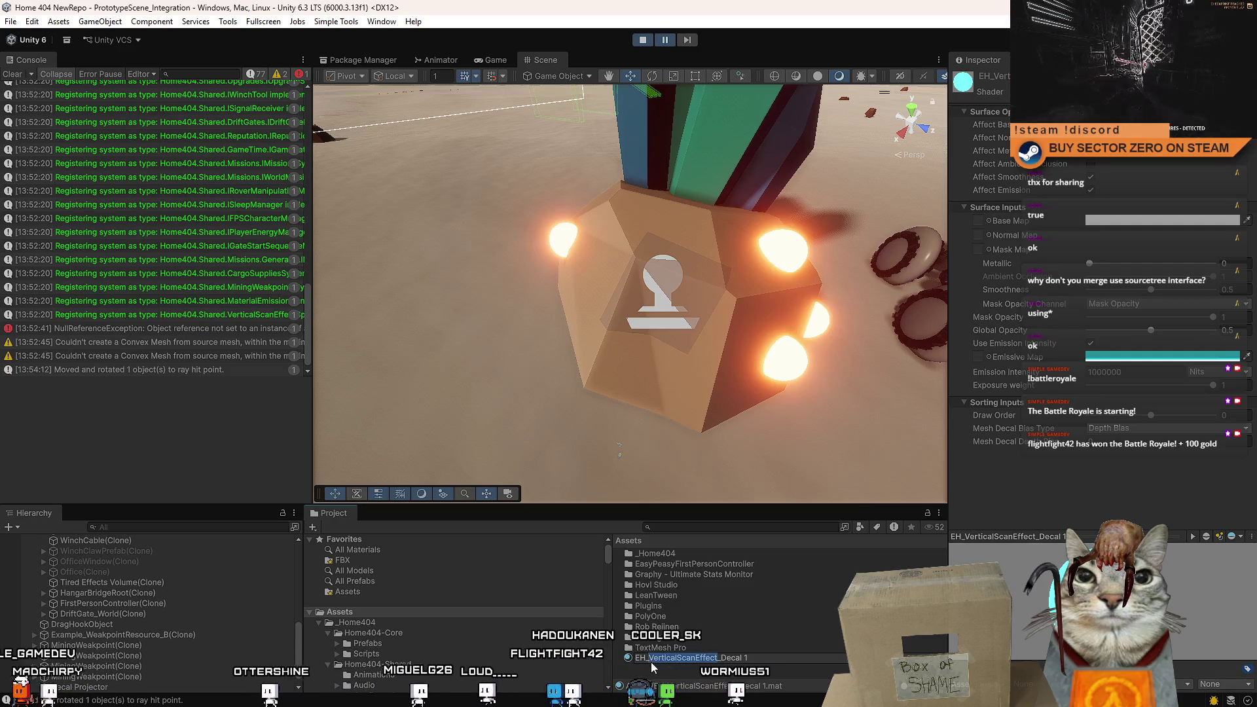
{"action": "type", "text": "iningWeak"}
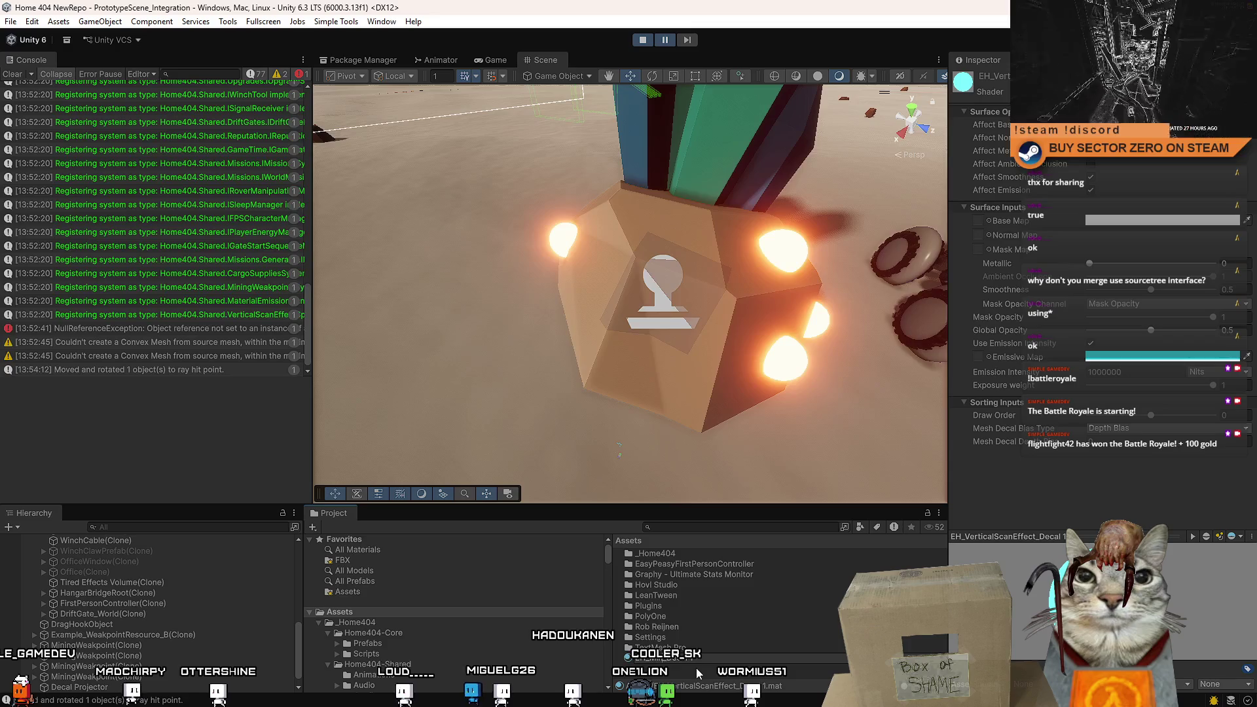
{"action": "type", "text": "point_Decal"}
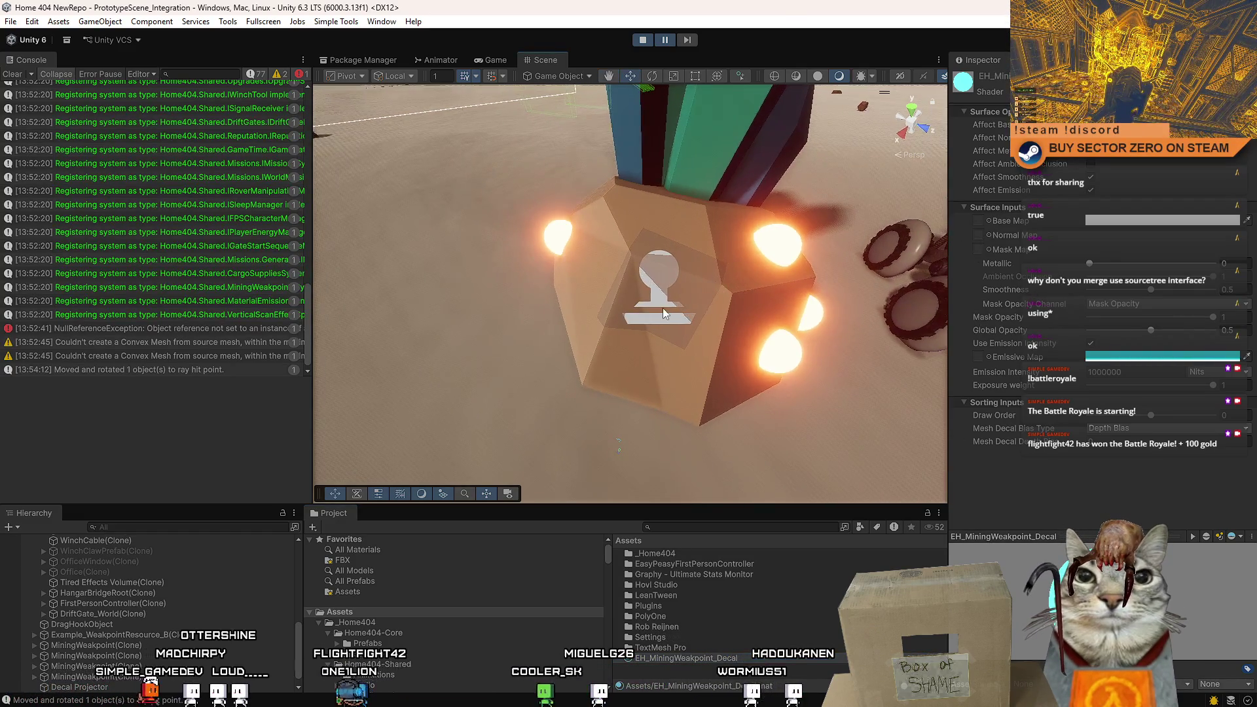
Assign EH_MiningWeakpoint_Decal to the rock's Decal Projector Material slot.
{"action": "left_click", "coordinate": [663, 308]}
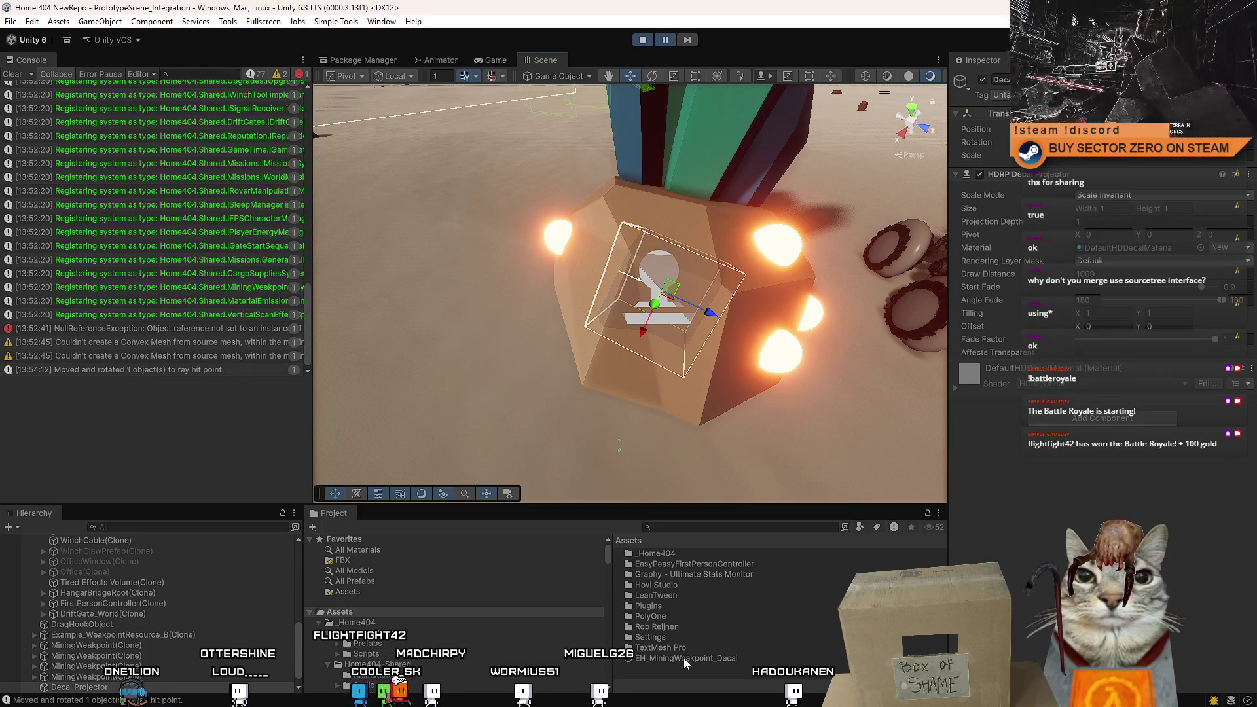
{"action": "left_click_drag", "start_coordinate": [687, 658], "coordinate": [1127, 248]}
{"action": "left_click", "coordinate": [726, 658]}
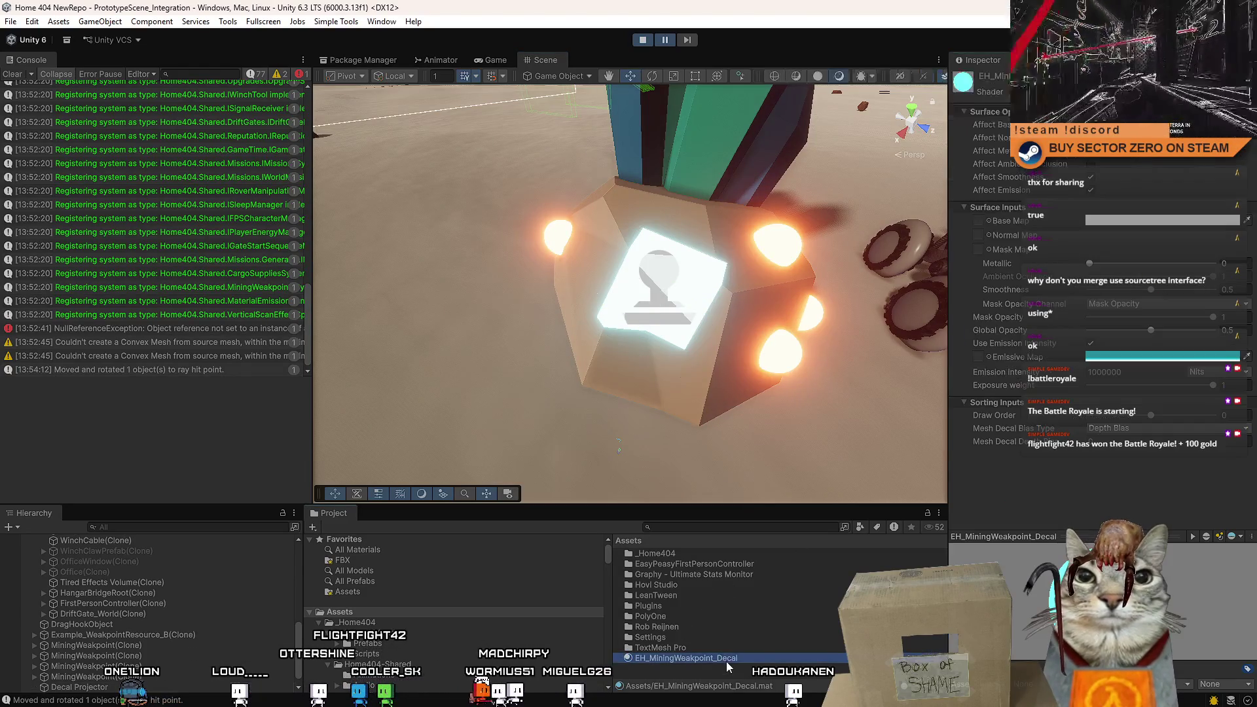
Assign the Crack texture as the decal material's base map.
{"action": "left_click", "coordinate": [990, 221]}
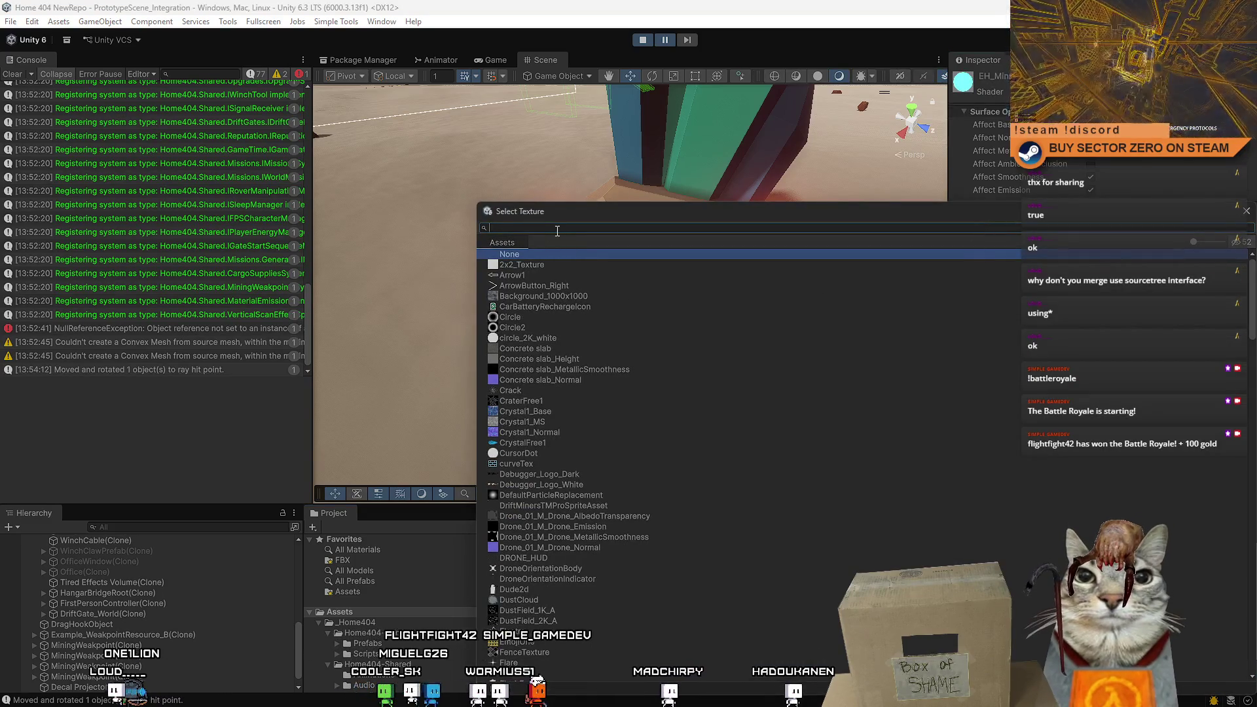
{"action": "type", "text": "cer"}
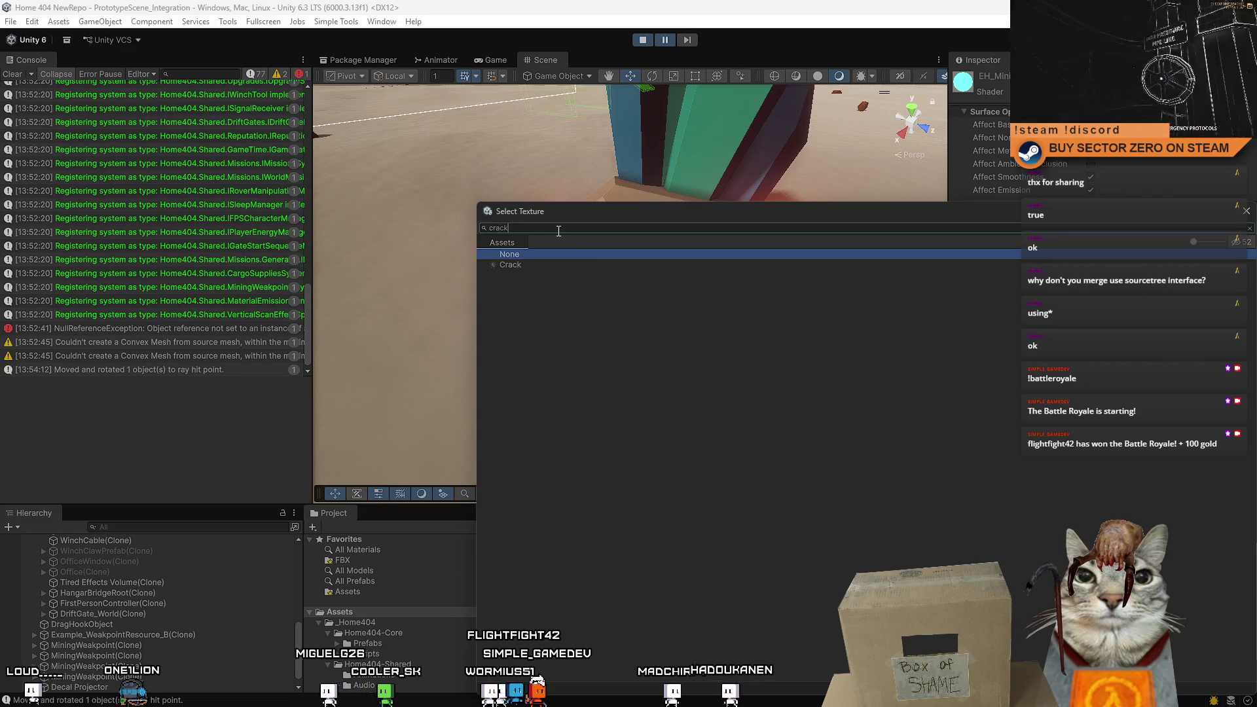
{"action": "double_click", "coordinate": [519, 263]}
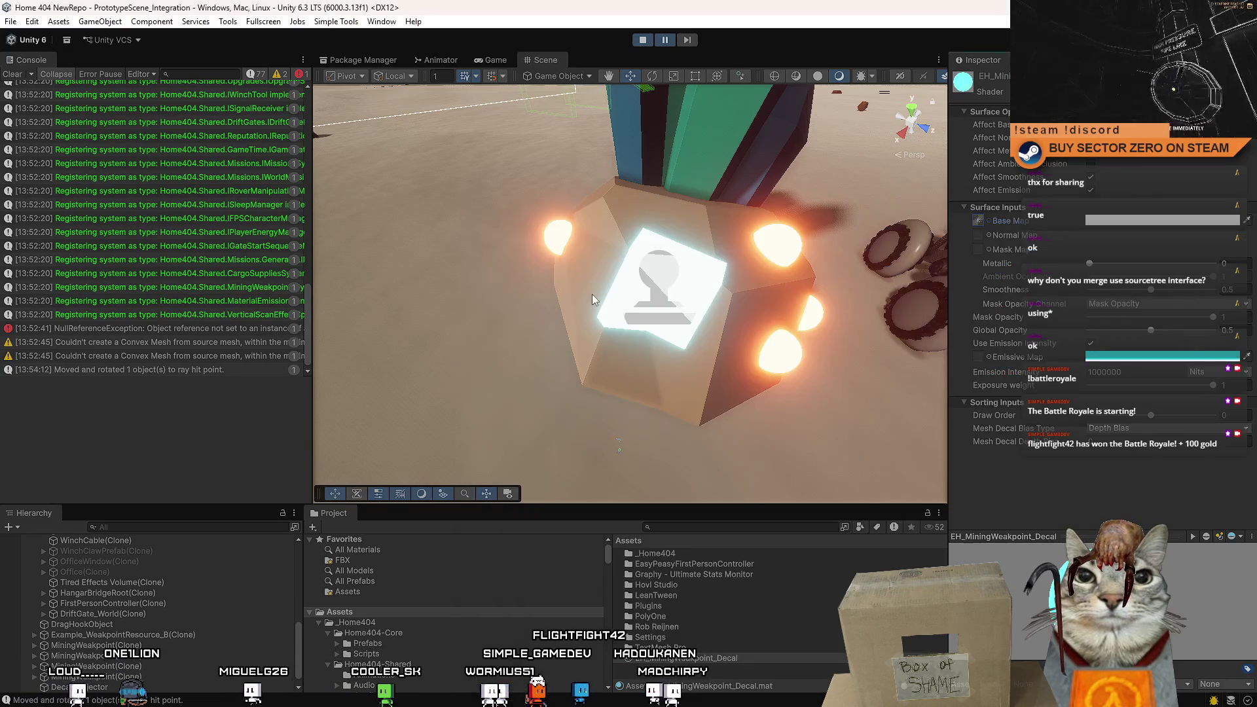
{"action": "left_click_drag", "start_coordinate": [592, 293], "coordinate": [635, 275]}
{"action": "scroll", "coordinate": [635, 275], "scroll_direction": "down", "scroll_amount": 3}
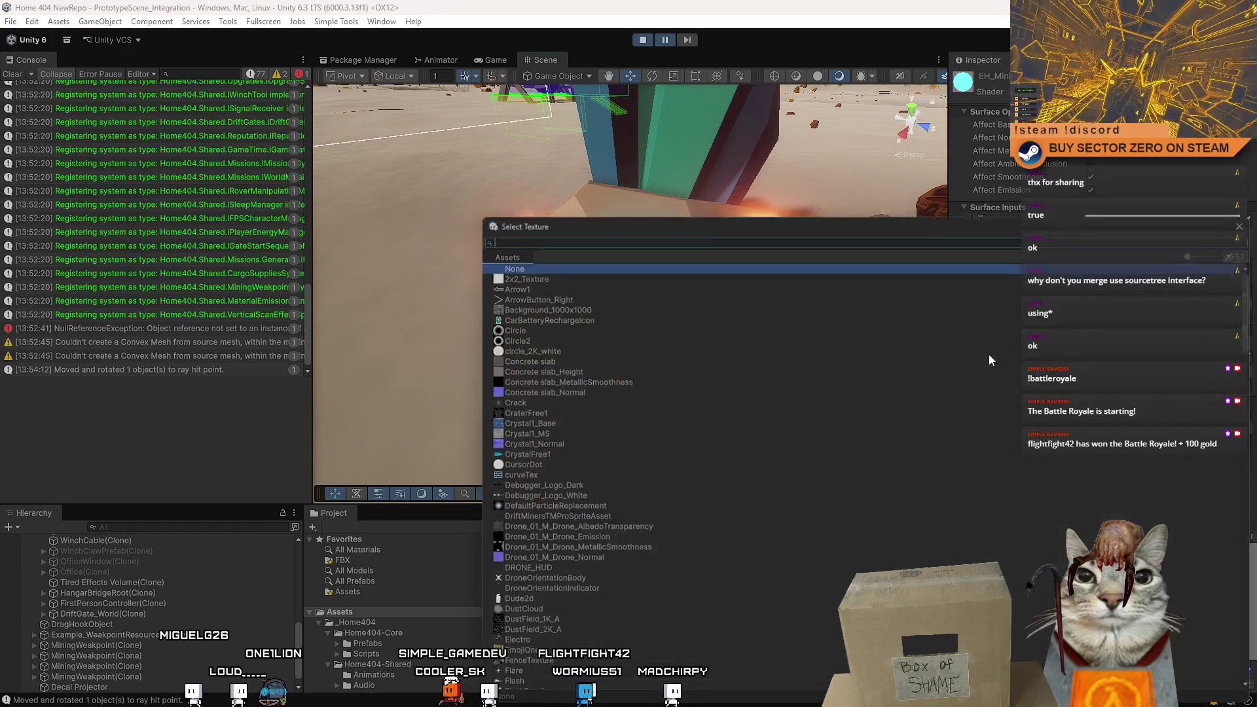
Use Crack as the emissive map instead and set the base map back to None.
{"action": "left_click", "coordinate": [989, 356]}
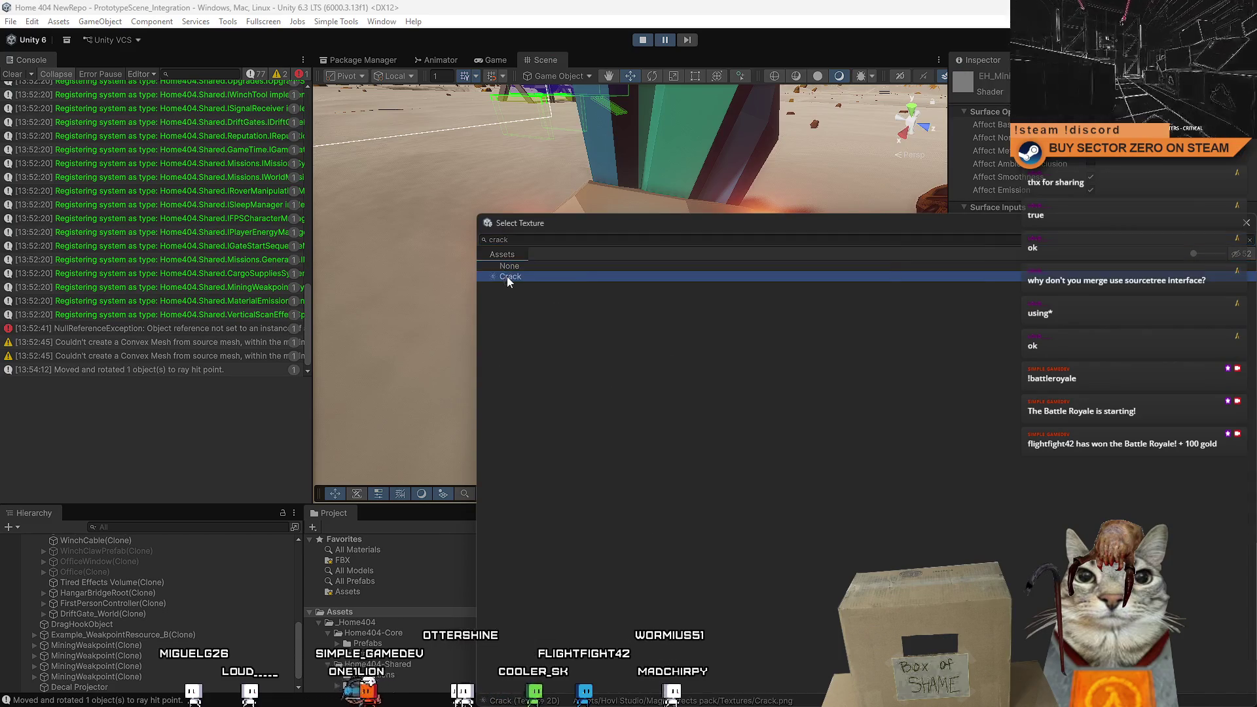
{"action": "double_click", "coordinate": [506, 277]}
{"action": "left_click", "coordinate": [988, 220]}
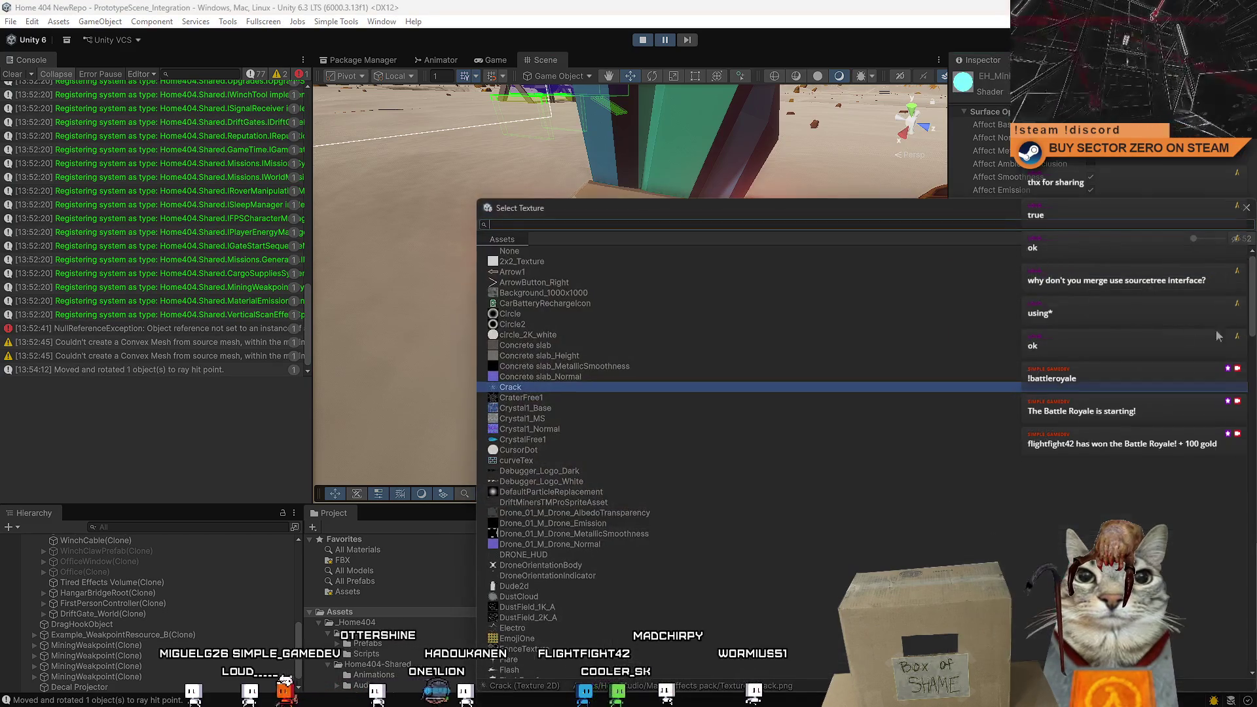
{"action": "double_click", "coordinate": [541, 253]}
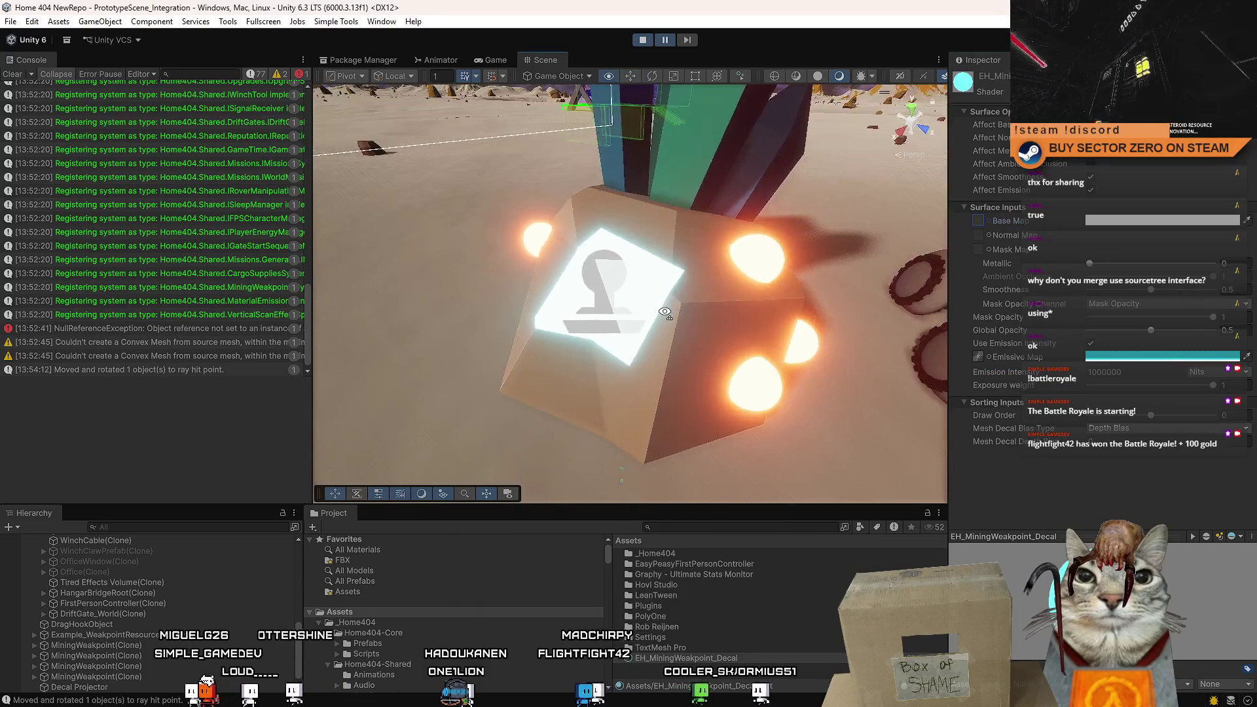
{"action": "left_click", "coordinate": [649, 292]}
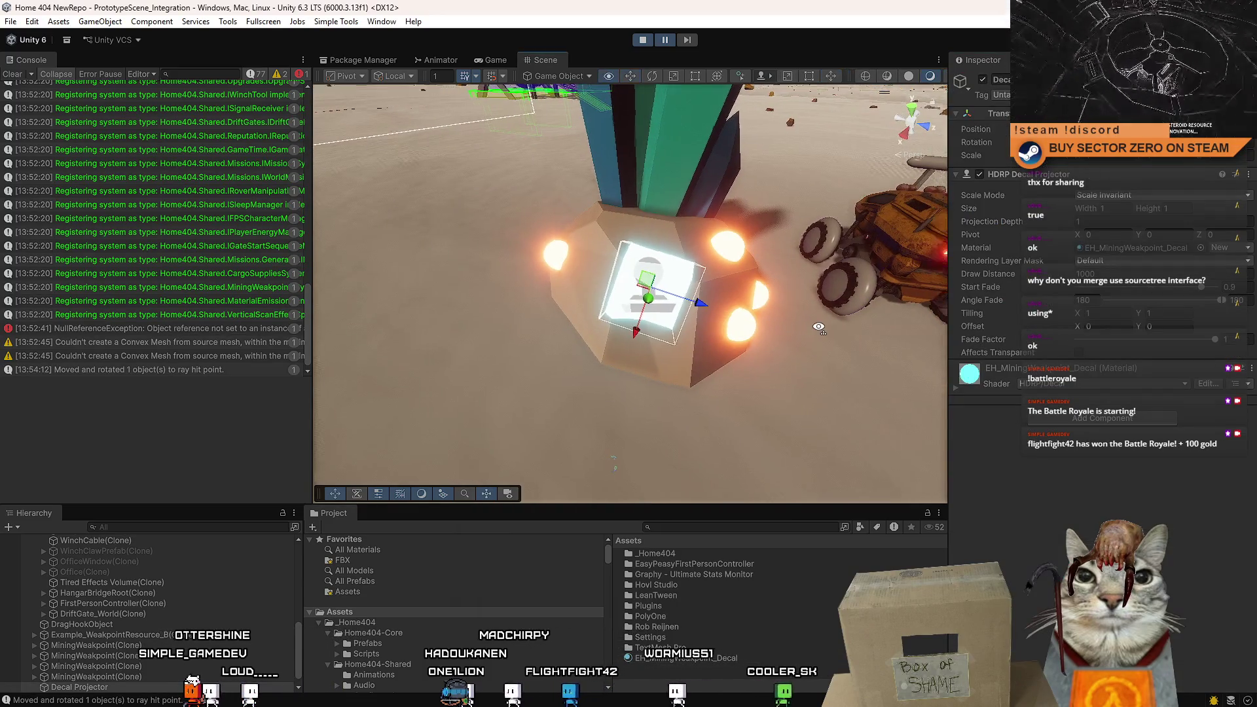
Move and rotate the decal projector onto the weakpoint rock's face.
{"action": "scroll", "coordinate": [819, 327], "scroll_direction": "up", "scroll_amount": 2}
{"action": "left_click_drag", "start_coordinate": [819, 327], "coordinate": [734, 318]}
{"action": "left_click_drag", "start_coordinate": [735, 319], "coordinate": [1166, 261]}
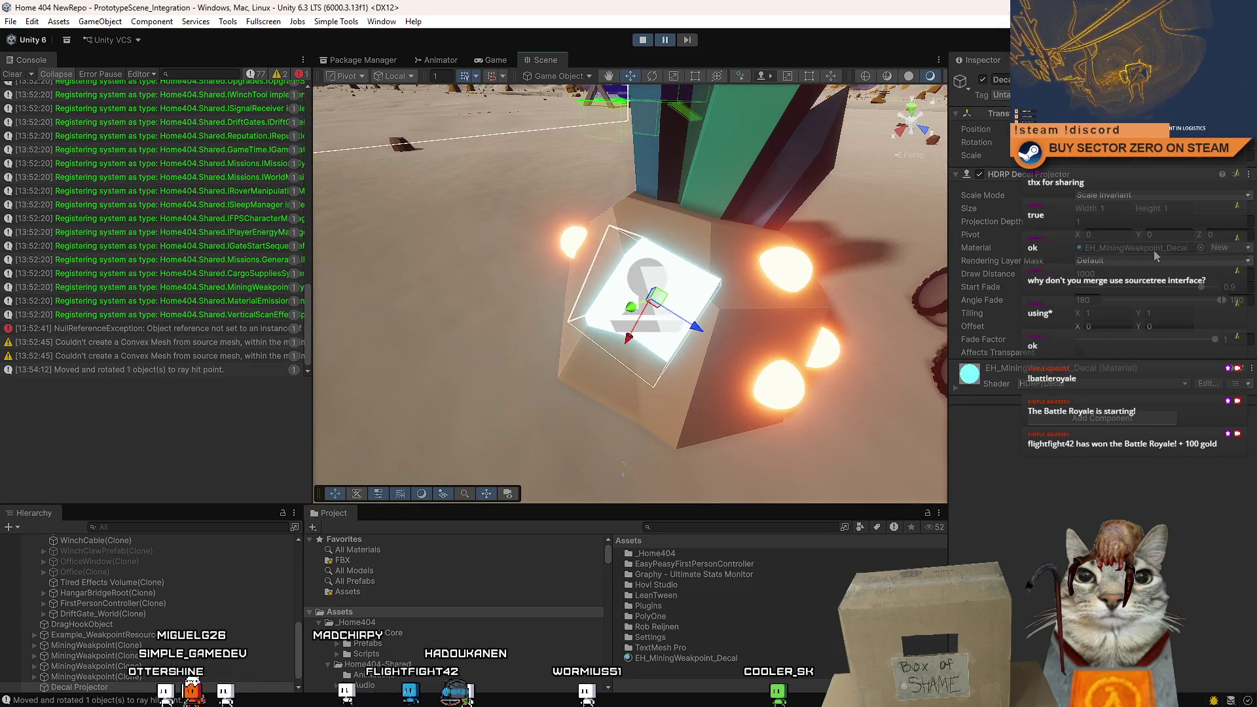
{"action": "mouse_move", "coordinate": [604, 314]}
{"action": "left_mouse_down"}
{"action": "mouse_move", "coordinate": [626, 309]}
{"action": "mouse_move", "coordinate": [619, 318]}
{"action": "left_mouse_up"}
{"action": "key", "text": "e"}
{"action": "mouse_move", "coordinate": [697, 363]}
{"action": "left_mouse_down"}
{"action": "mouse_move", "coordinate": [632, 324]}
{"action": "mouse_move", "coordinate": [645, 311]}
{"action": "mouse_move", "coordinate": [837, 337]}
{"action": "mouse_move", "coordinate": [861, 325]}
{"action": "left_mouse_up"}
{"action": "key", "text": "w"}
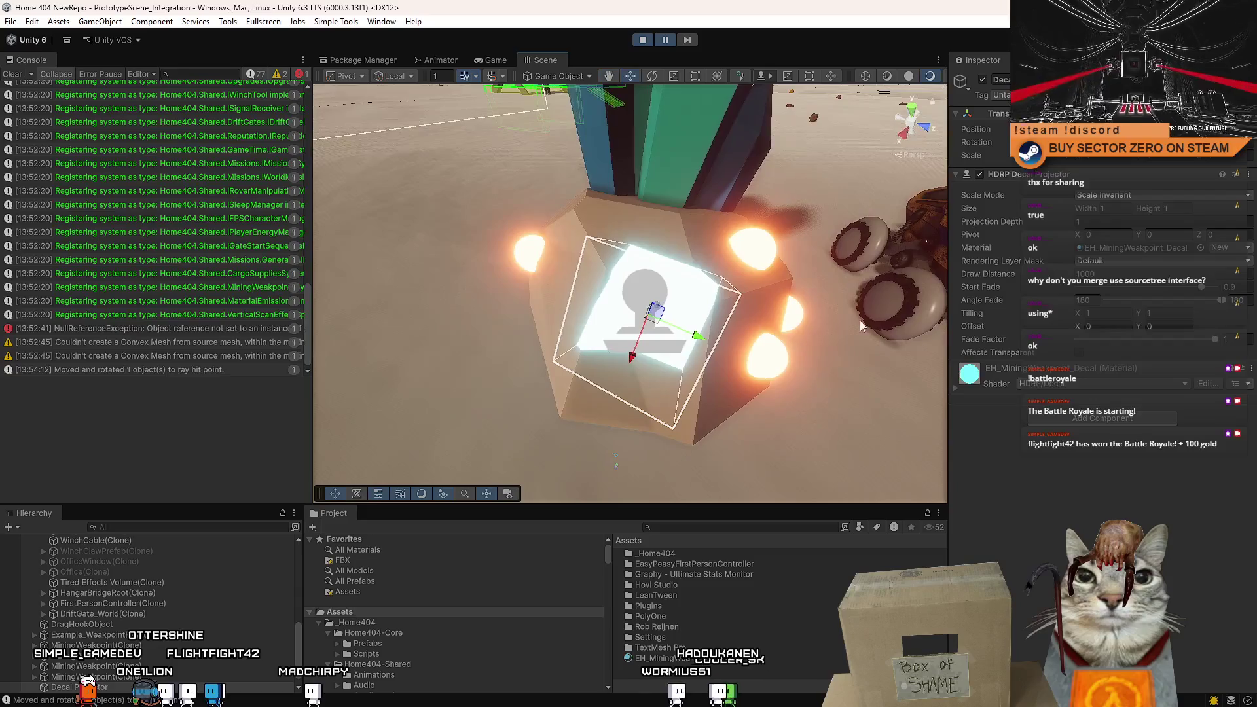
Expand the decal material's settings and lower Mask Opacity to 0.921.
{"action": "left_click", "coordinate": [955, 388]}
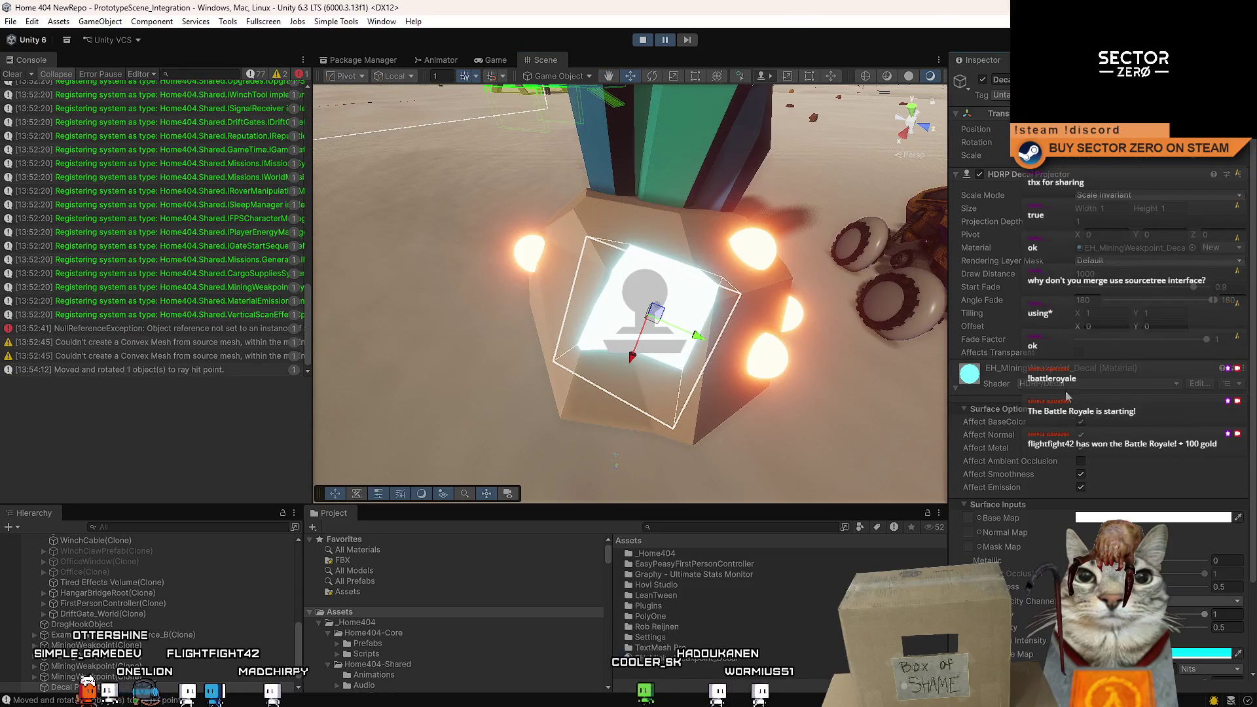
{"action": "scroll", "coordinate": [1067, 393], "scroll_direction": "down", "scroll_amount": 3}
{"action": "scroll", "coordinate": [1082, 536], "scroll_direction": "up", "scroll_amount": 1}
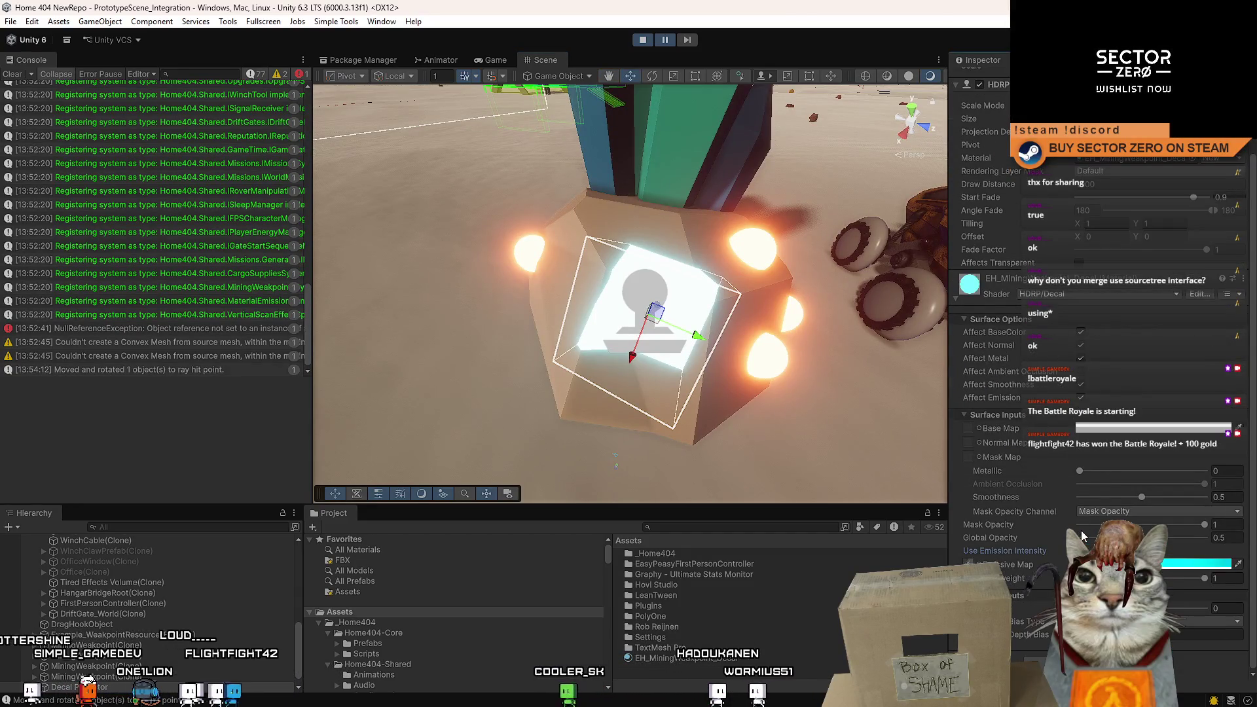
{"action": "left_click", "coordinate": [1009, 551]}
{"action": "left_click", "coordinate": [1009, 551]}
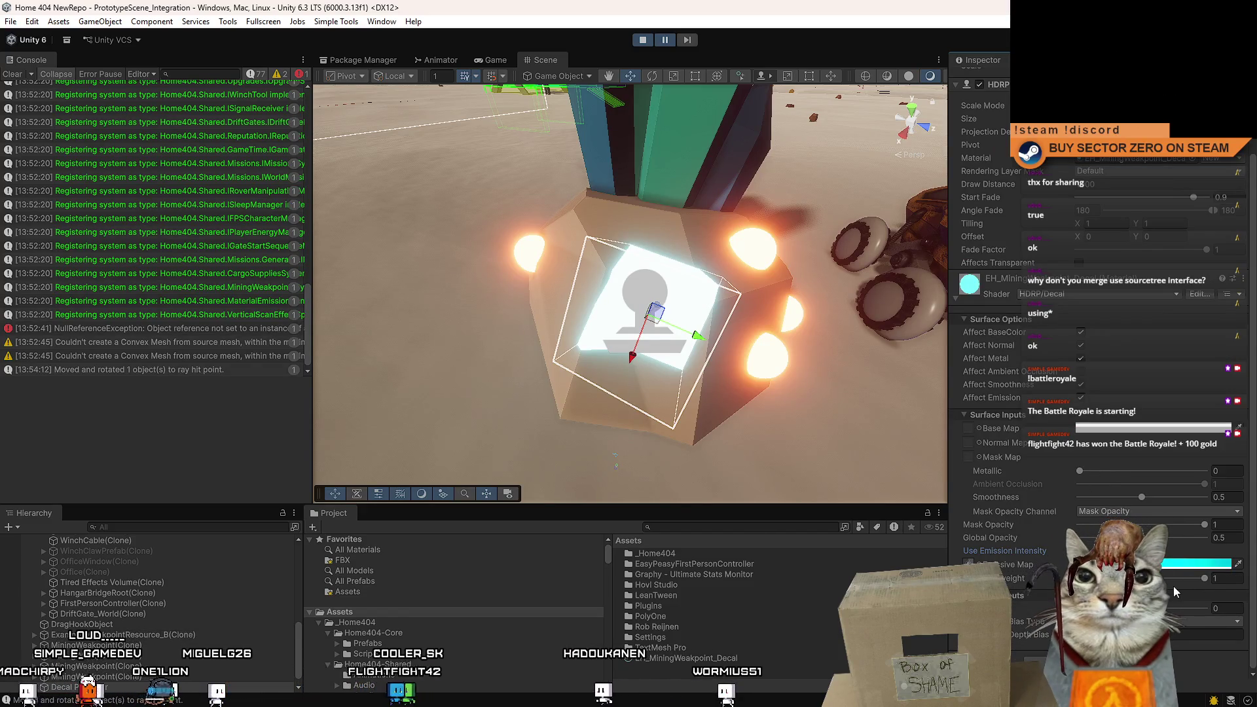
{"action": "left_click", "coordinate": [1221, 580]}
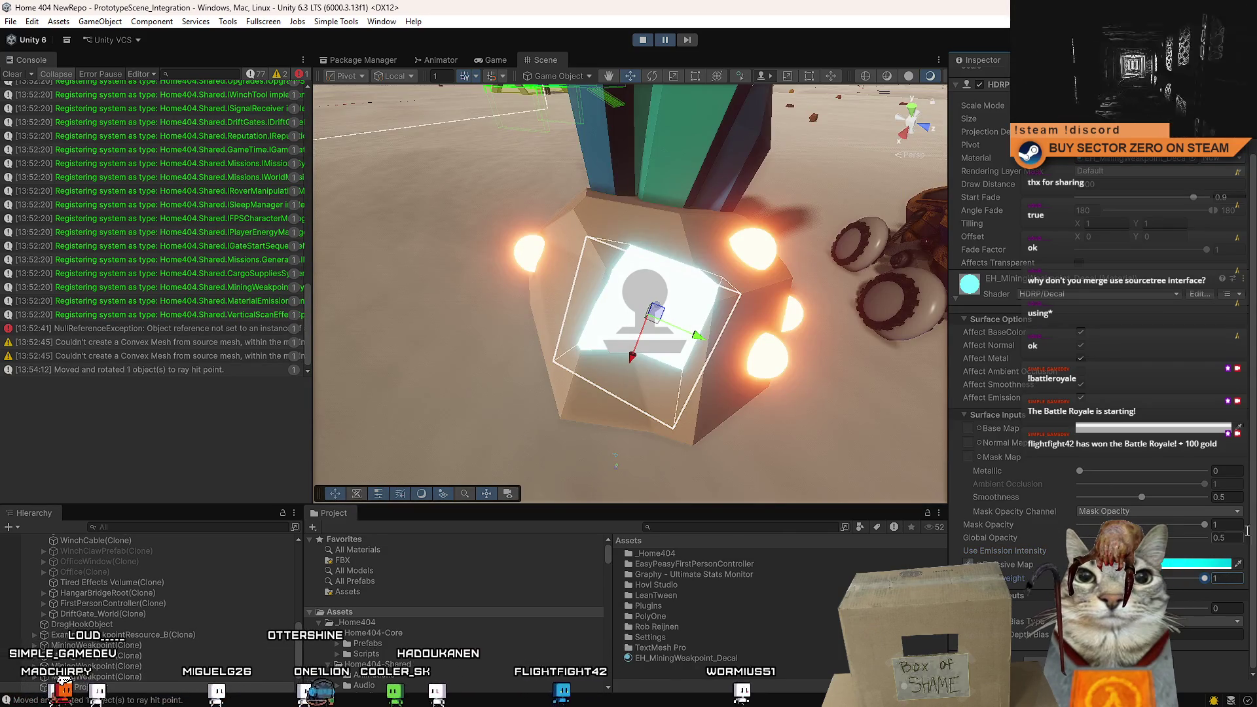
{"action": "left_click_drag", "start_coordinate": [1205, 524], "coordinate": [1195, 525]}
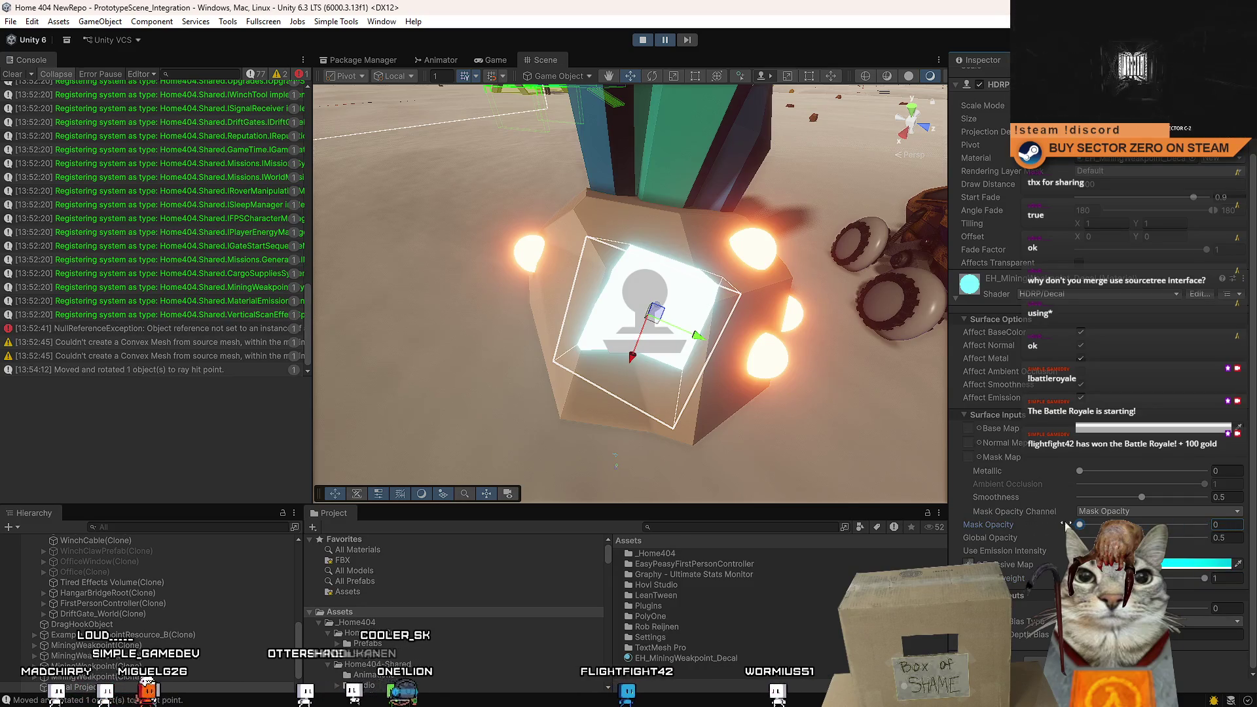
Uncheck Affect Metal and Affect BaseColor on the decal material.
{"action": "left_click", "coordinate": [1084, 358]}
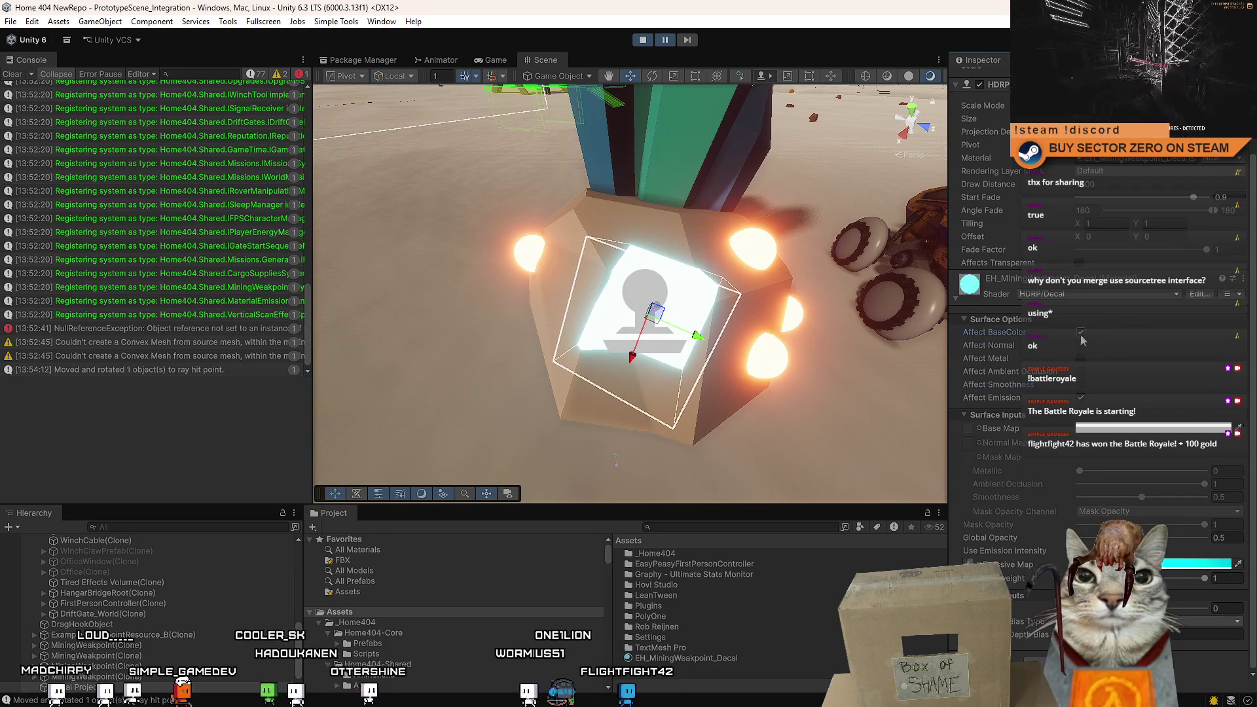
{"action": "left_click", "coordinate": [1081, 332]}
{"action": "left_click_drag", "start_coordinate": [844, 353], "coordinate": [753, 354]}
{"action": "key", "text": "f"}
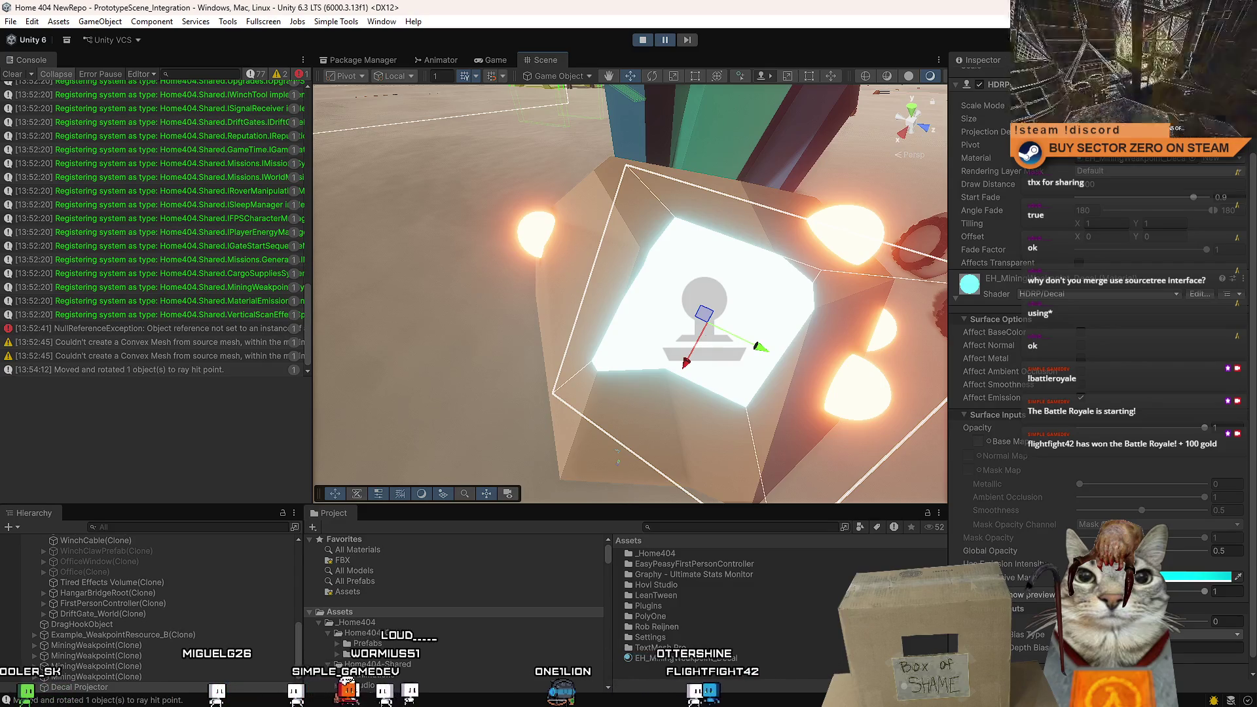
Re-enable Affect BaseColor and assign a texture to the decal's Base Map.
{"action": "left_click", "coordinate": [1082, 334]}
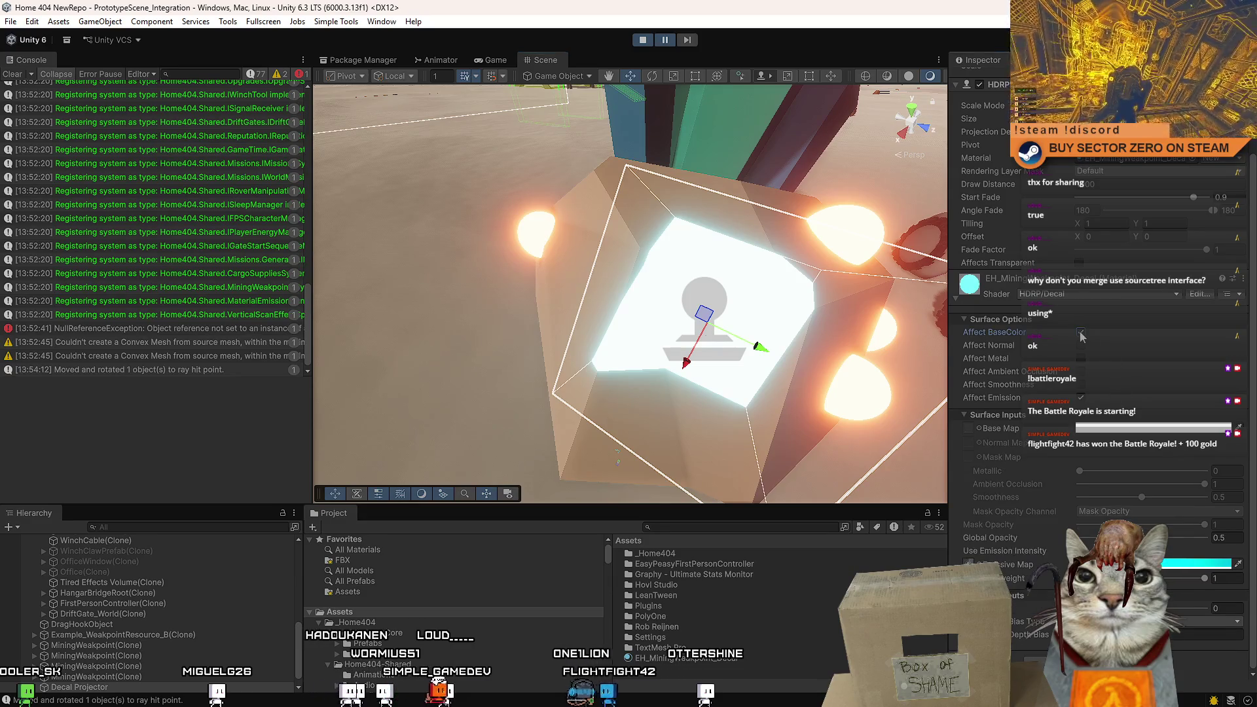
{"action": "left_click", "coordinate": [1081, 399]}
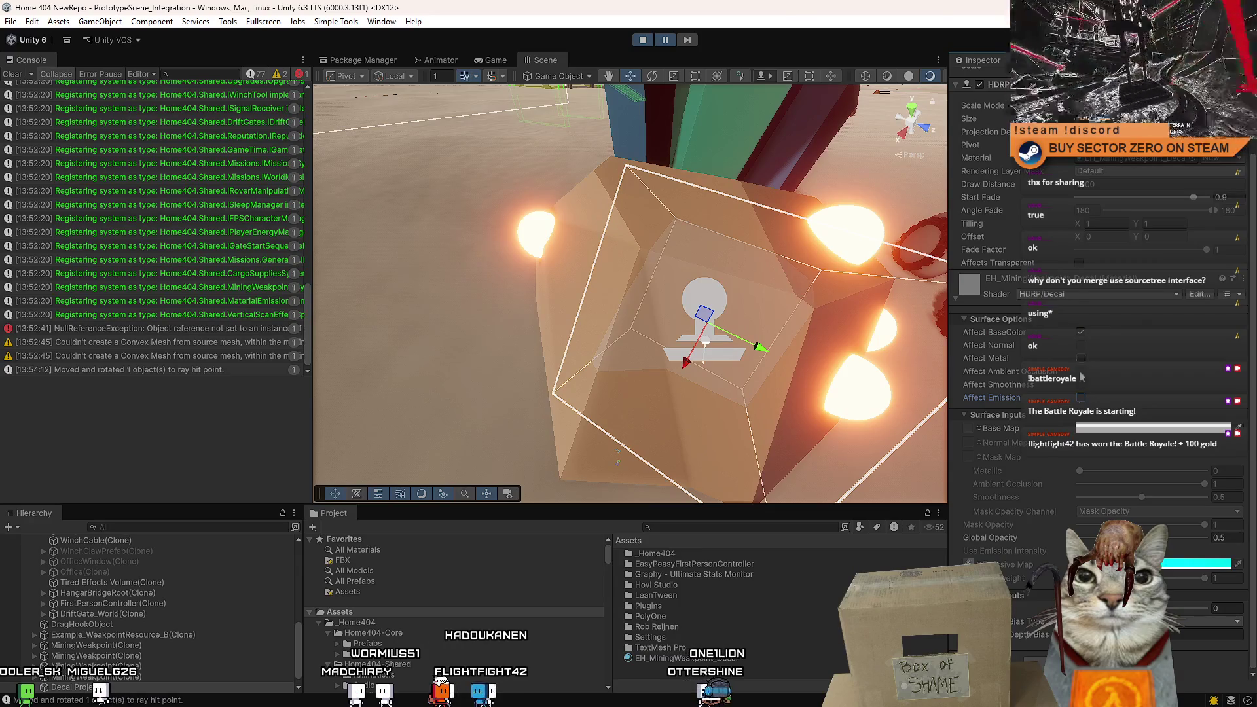
{"action": "left_click", "coordinate": [980, 429]}
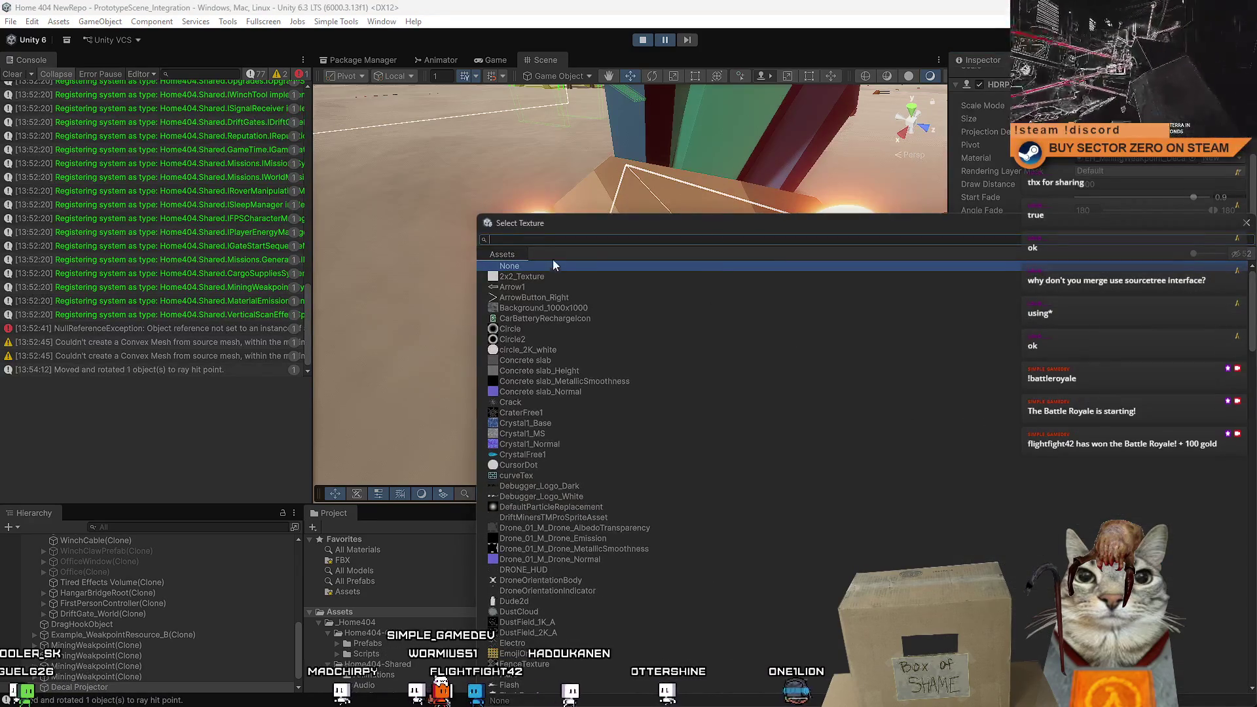
{"action": "double_click", "coordinate": [540, 275]}
{"action": "key", "text": "f"}
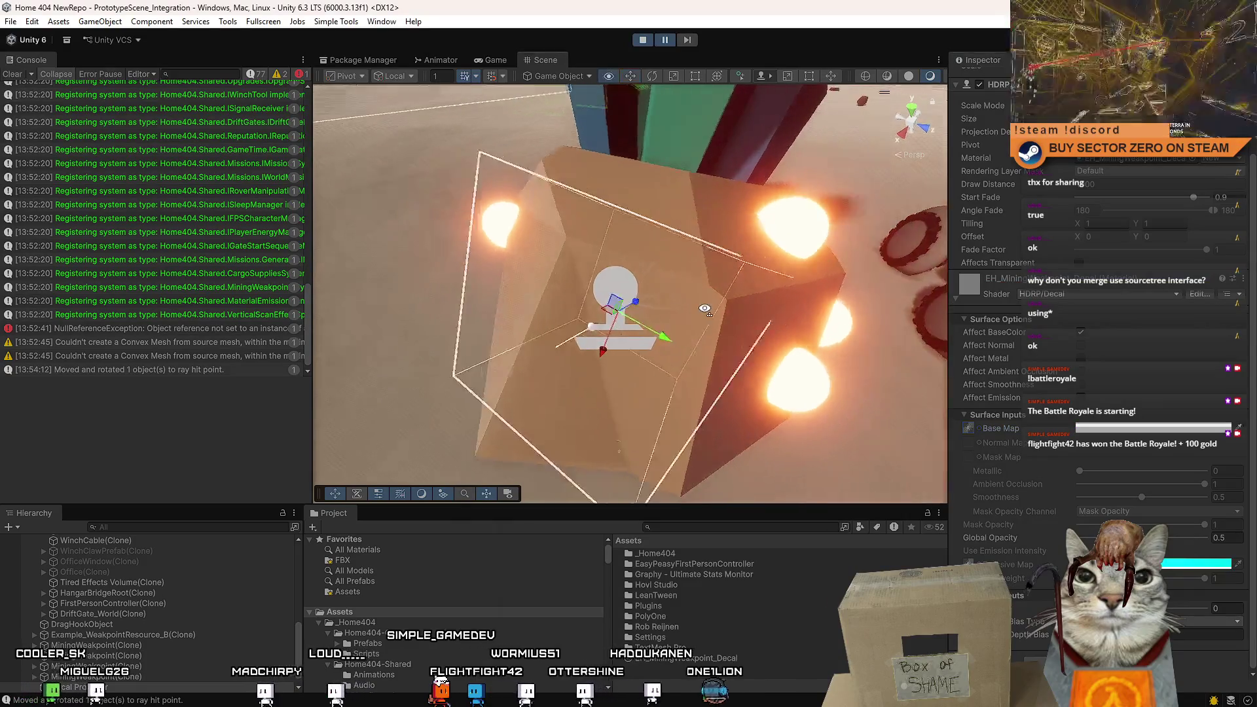
{"action": "left_click_drag", "start_coordinate": [704, 309], "coordinate": [609, 341]}
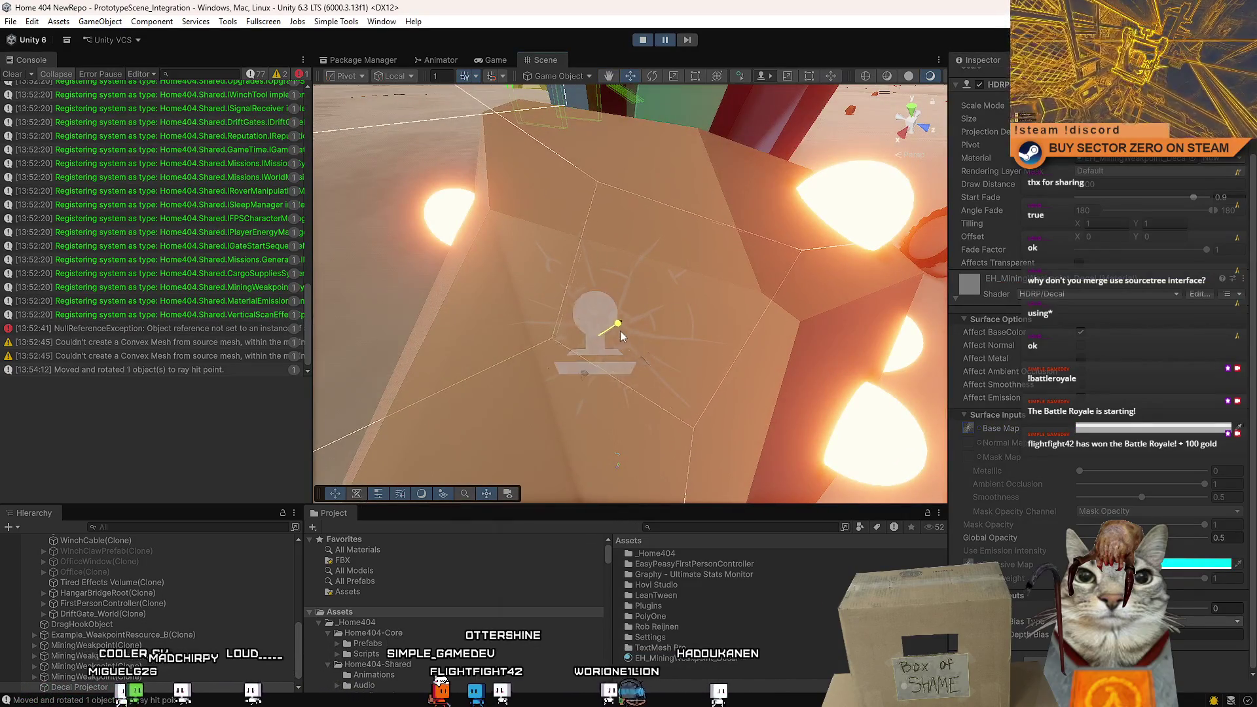
{"action": "left_click_drag", "start_coordinate": [710, 307], "coordinate": [798, 288]}
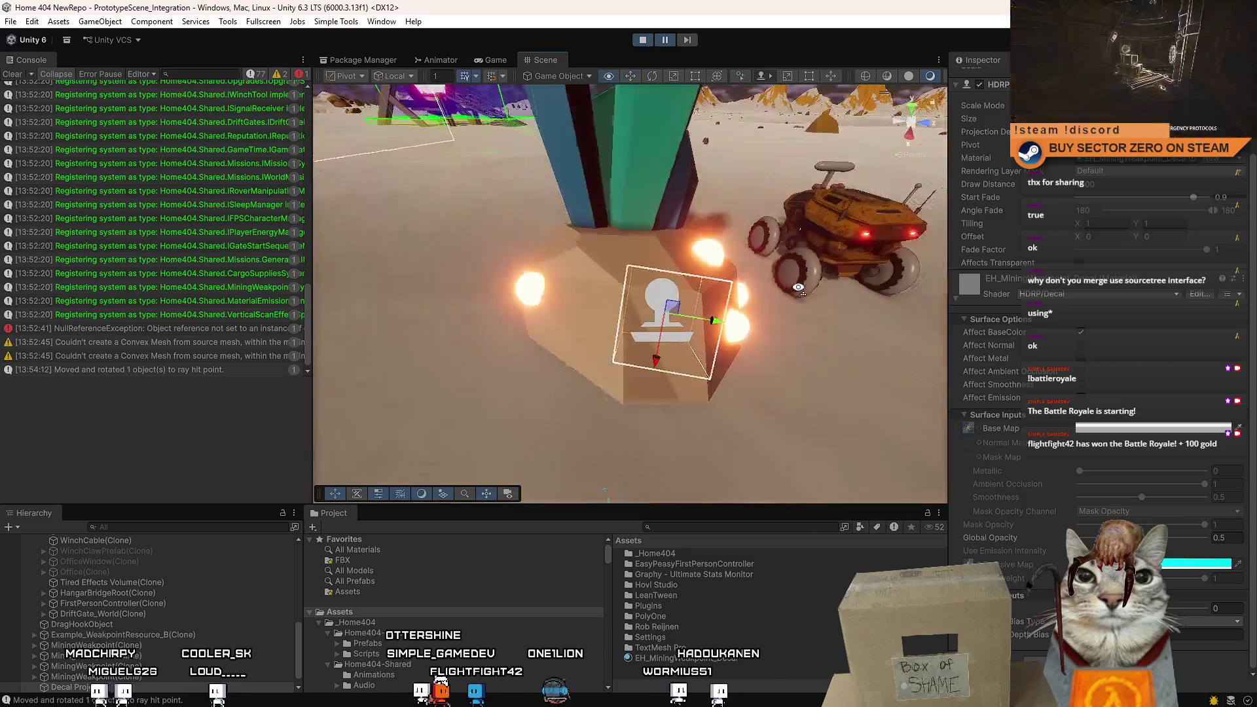
{"action": "scroll", "coordinate": [798, 289], "scroll_direction": "up", "scroll_amount": 6}
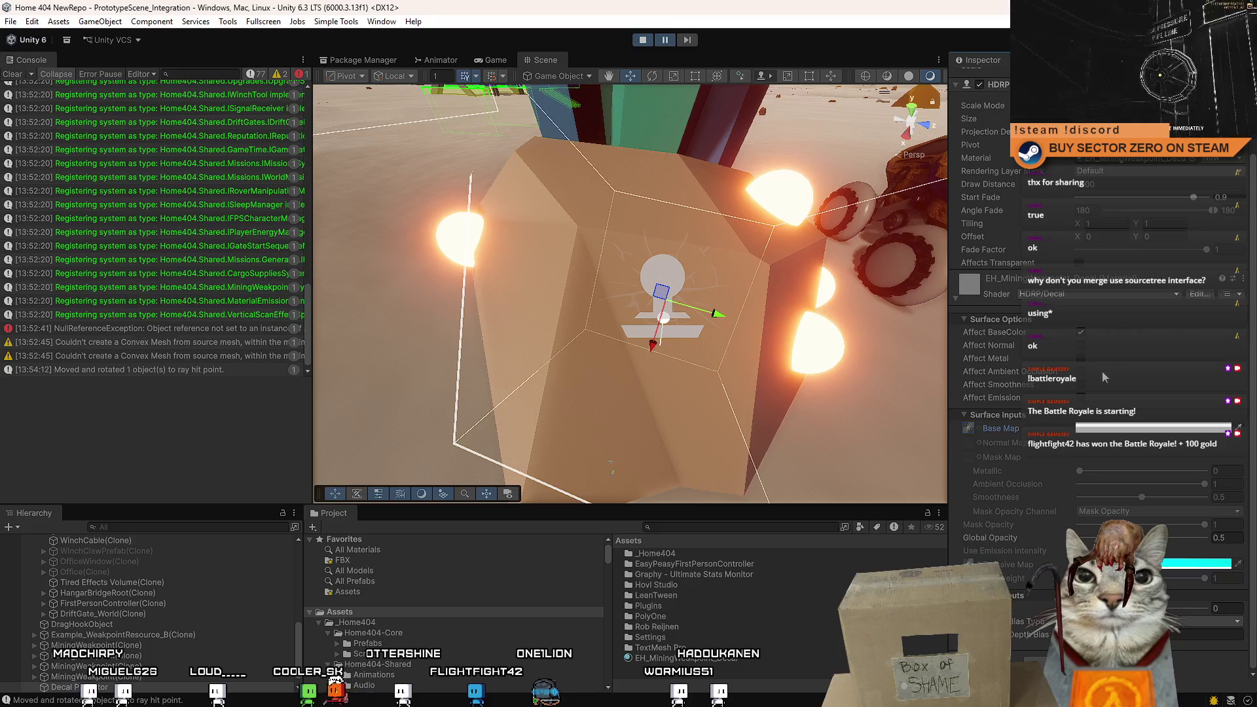
Turn emission back on and set Global Opacity to about 0.5.
{"action": "left_click", "coordinate": [1084, 398]}
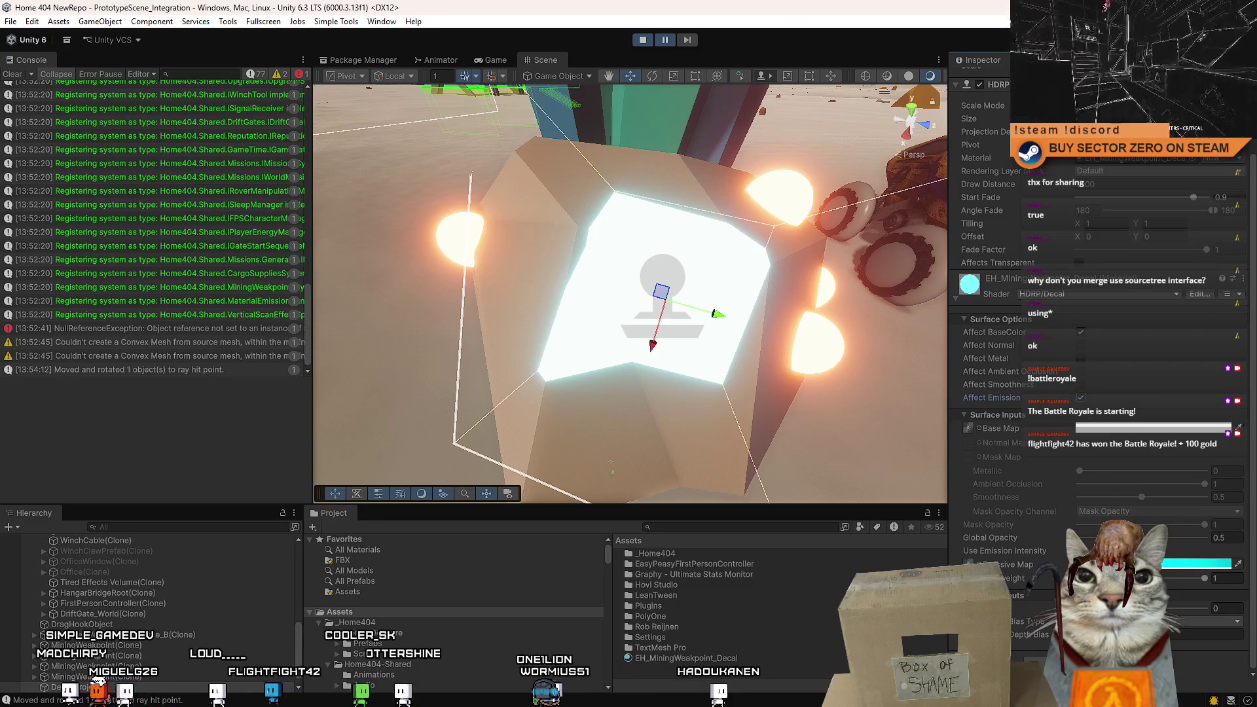
{"action": "left_click_drag", "start_coordinate": [1143, 537], "coordinate": [1223, 550]}
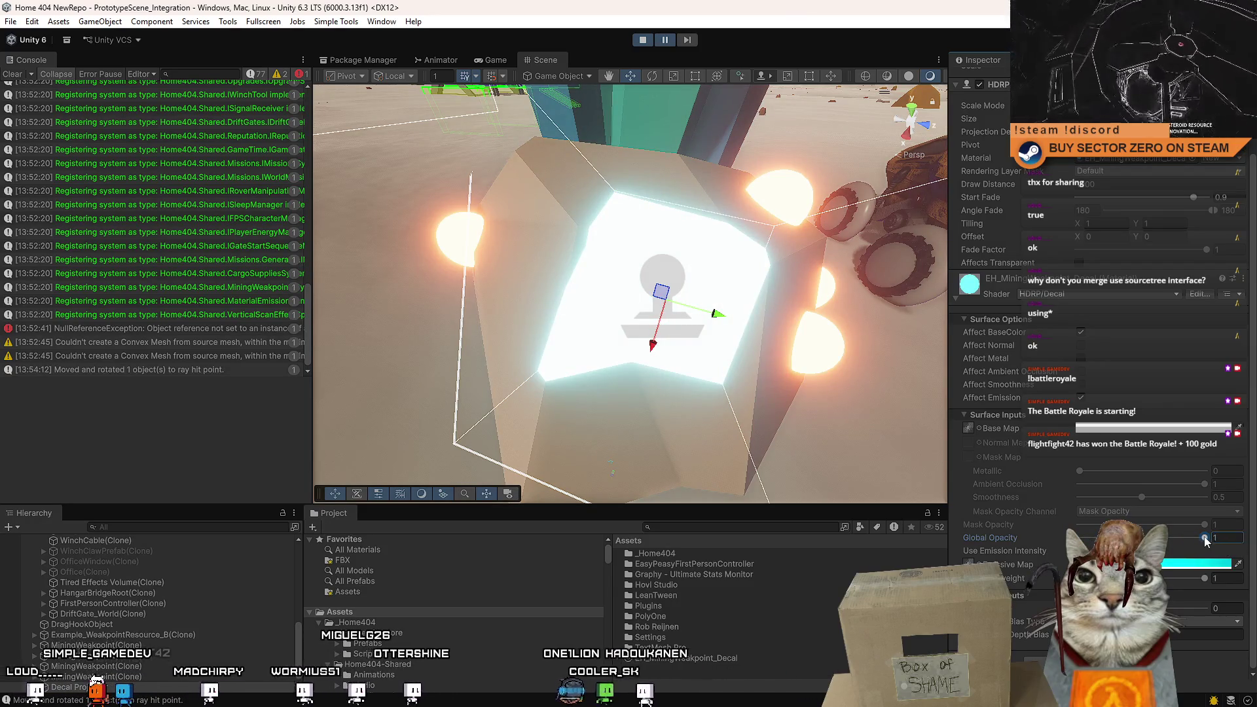
{"action": "left_click_drag", "start_coordinate": [1204, 538], "coordinate": [1143, 538]}
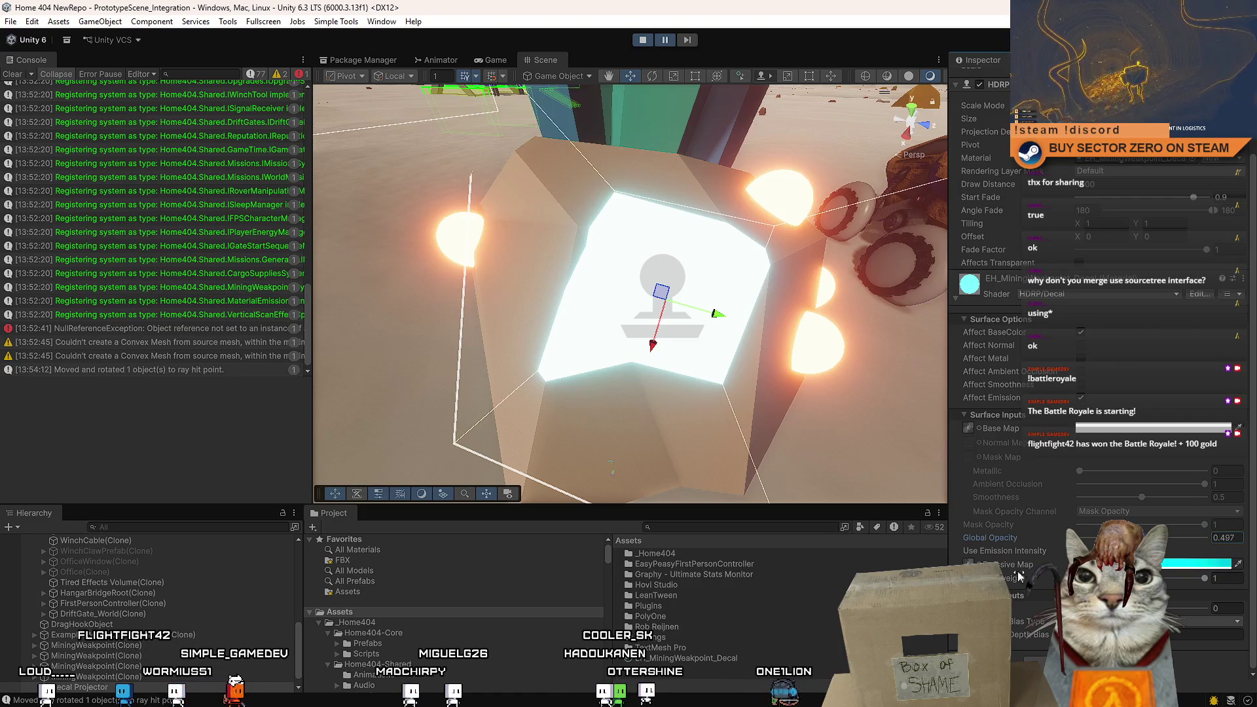
{"action": "left_click", "coordinate": [969, 564]}
Search the Project for 'example' and drag Example_DustZone_2K_A onto the terrain.
{"action": "left_click", "coordinate": [756, 614]}
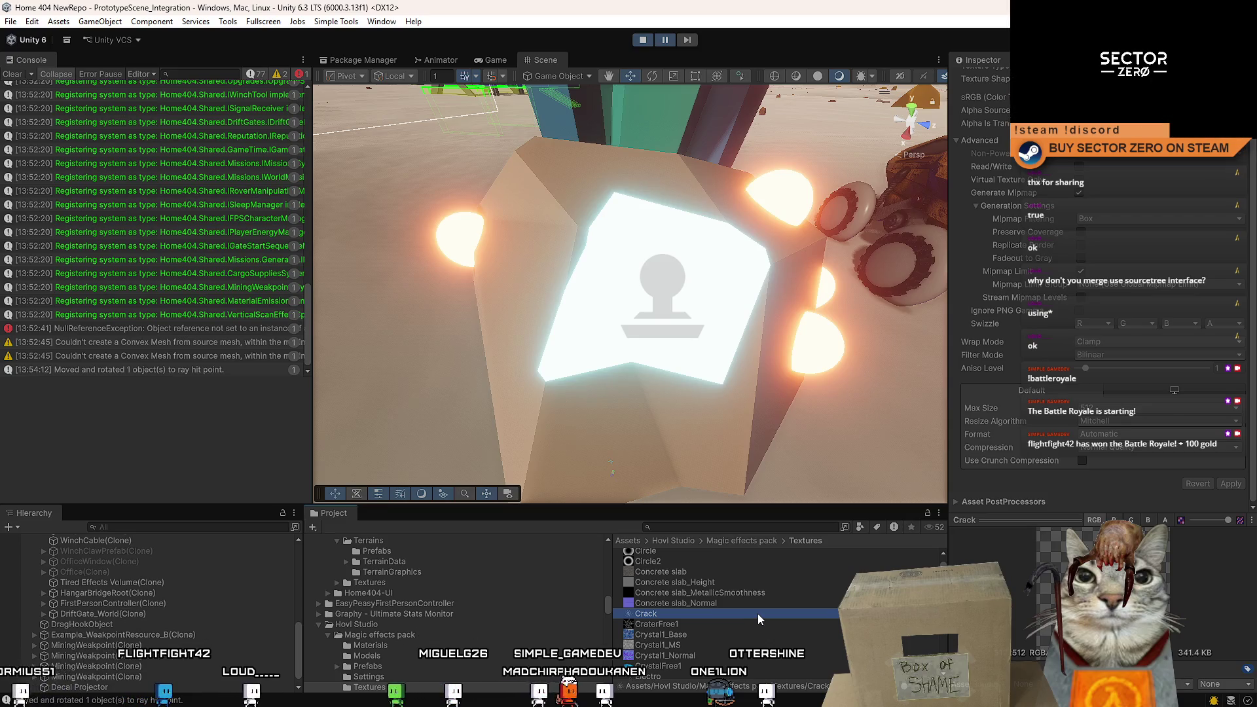
{"action": "left_click_drag", "start_coordinate": [681, 429], "coordinate": [680, 504]}
{"action": "type", "text": "example"}
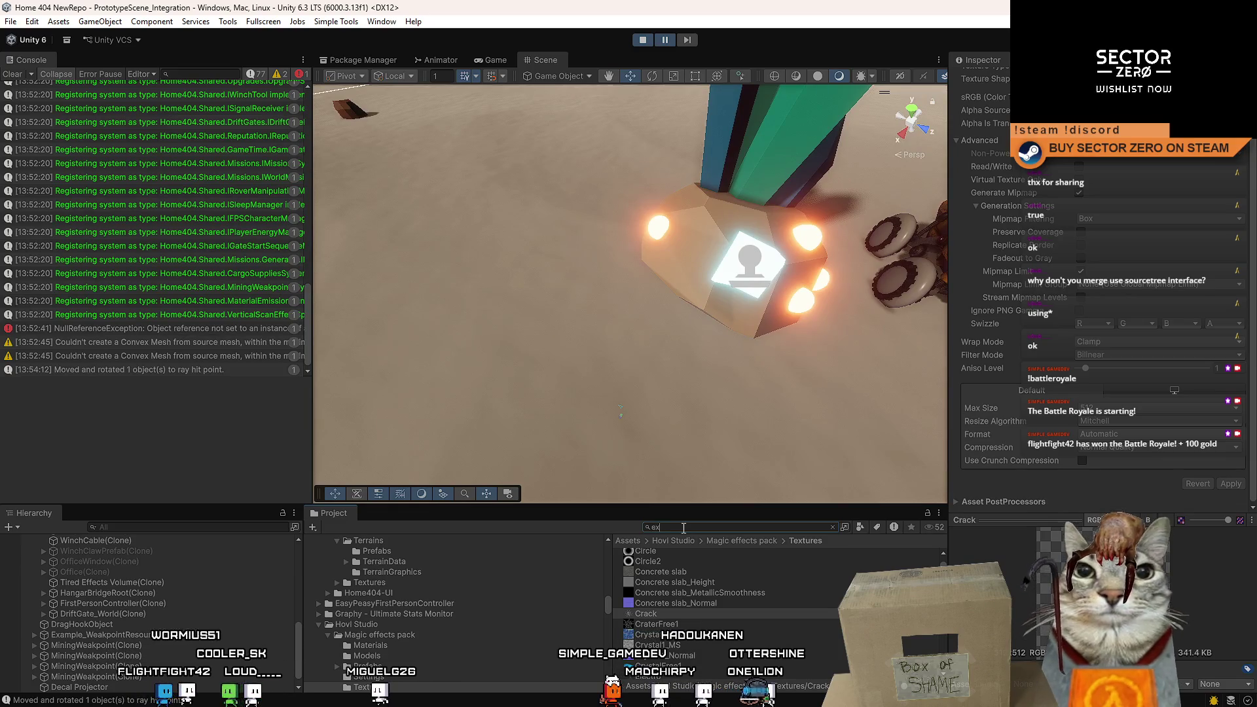
{"action": "scroll", "coordinate": [766, 599], "scroll_direction": "down", "scroll_amount": 2}
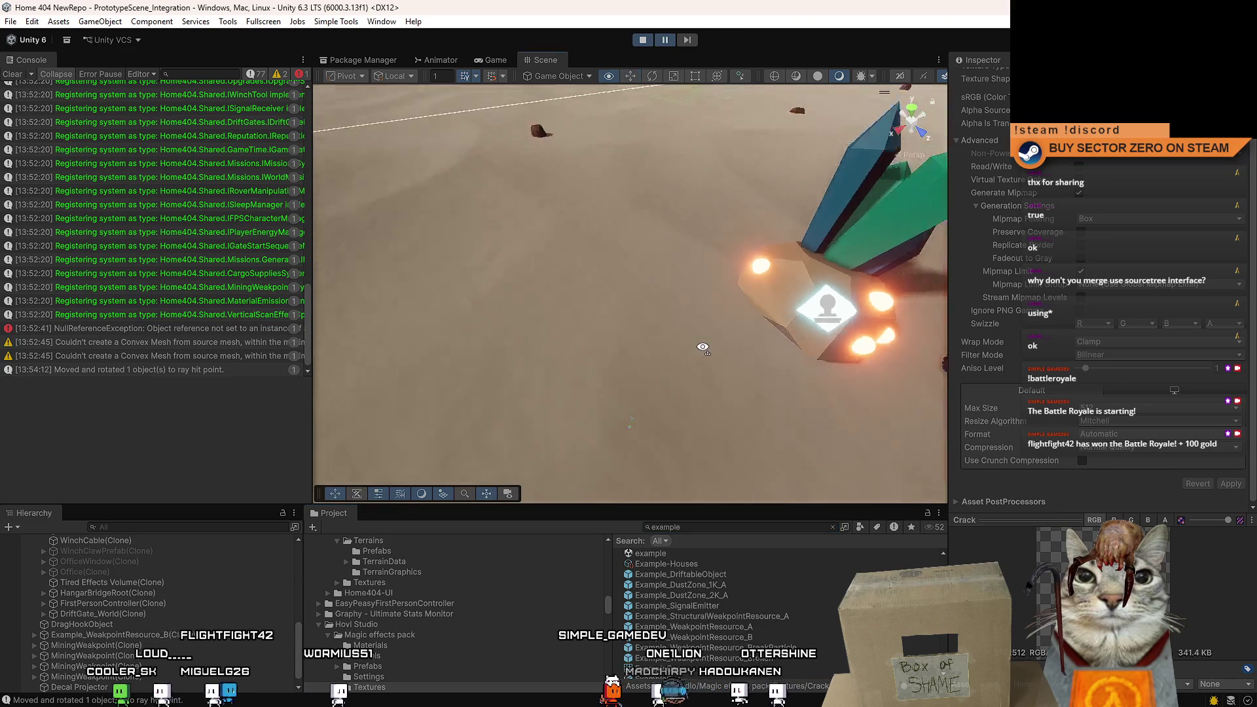
{"action": "left_click_drag", "start_coordinate": [681, 596], "coordinate": [544, 308]}
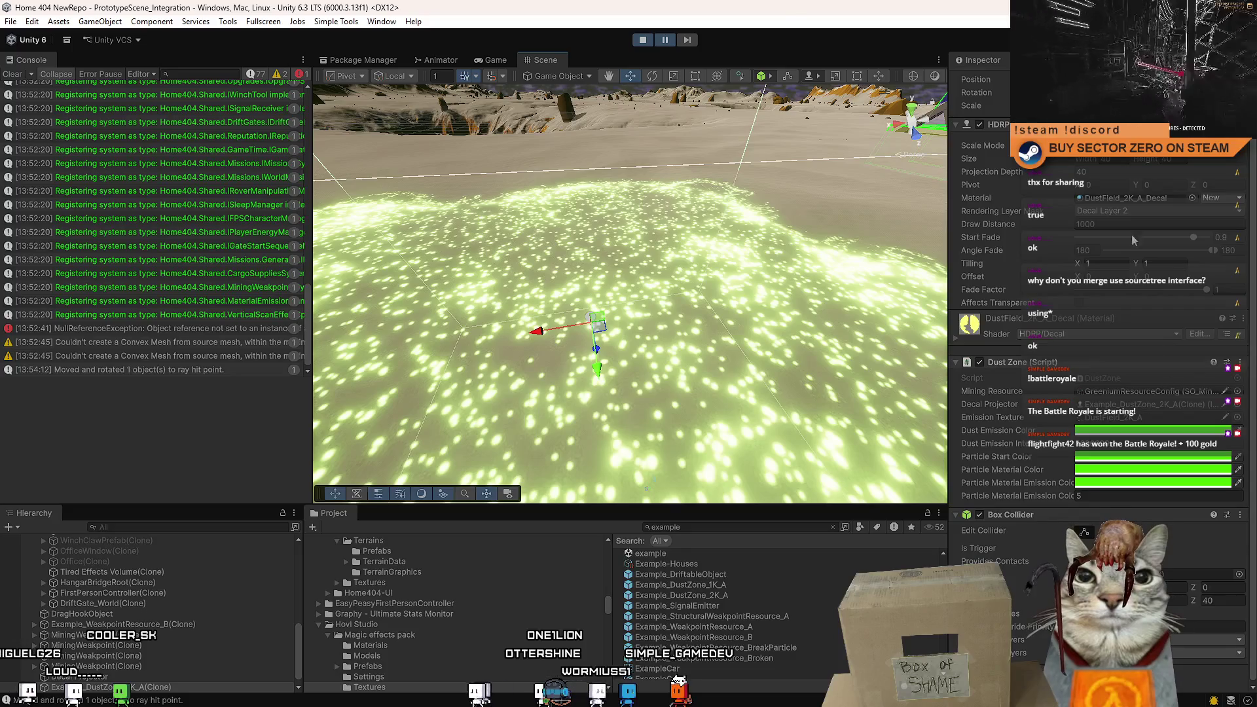
Duplicate the dust zone to the left and remove its Dust Zone and Box Collider components.
{"action": "mouse_move", "coordinate": [851, 216]}
{"action": "left_mouse_down"}
{"action": "mouse_move", "coordinate": [773, 194]}
{"action": "mouse_move", "coordinate": [784, 197]}
{"action": "mouse_move", "coordinate": [708, 210]}
{"action": "left_mouse_up"}
{"action": "key", "text": "f"}
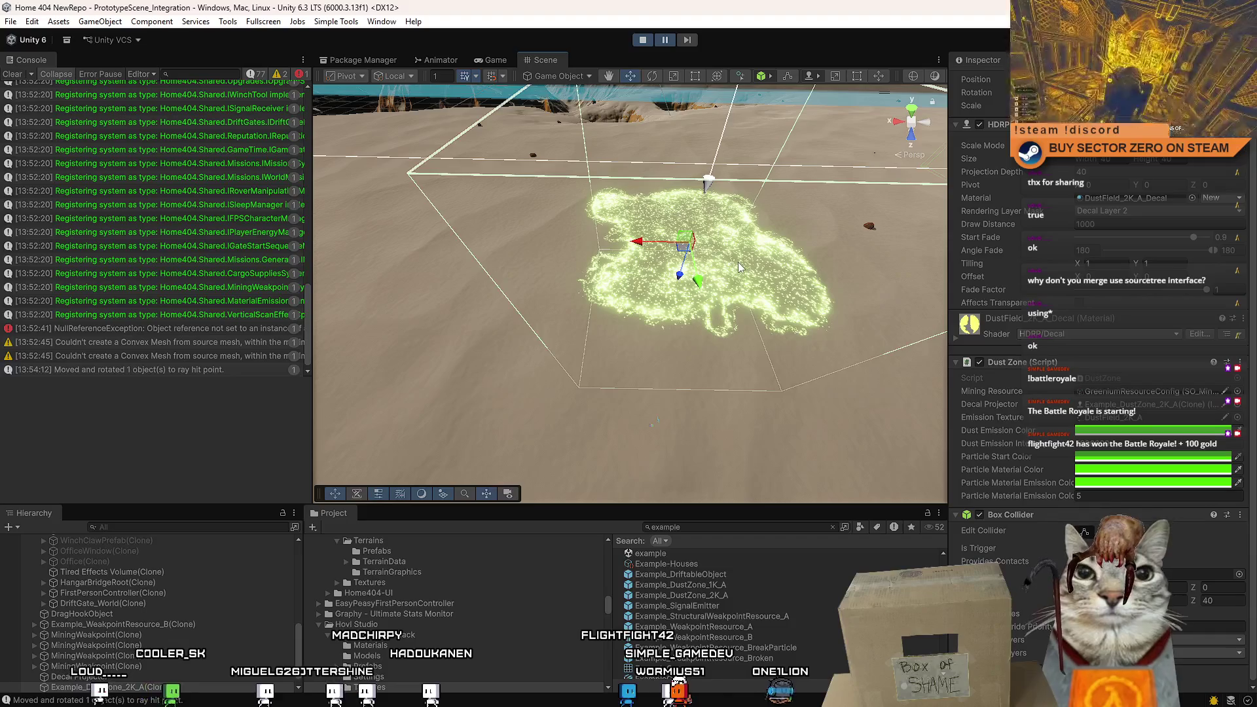
{"action": "key", "text": "ctrl+d"}
{"action": "left_click_drag", "start_coordinate": [686, 264], "coordinate": [412, 255]}
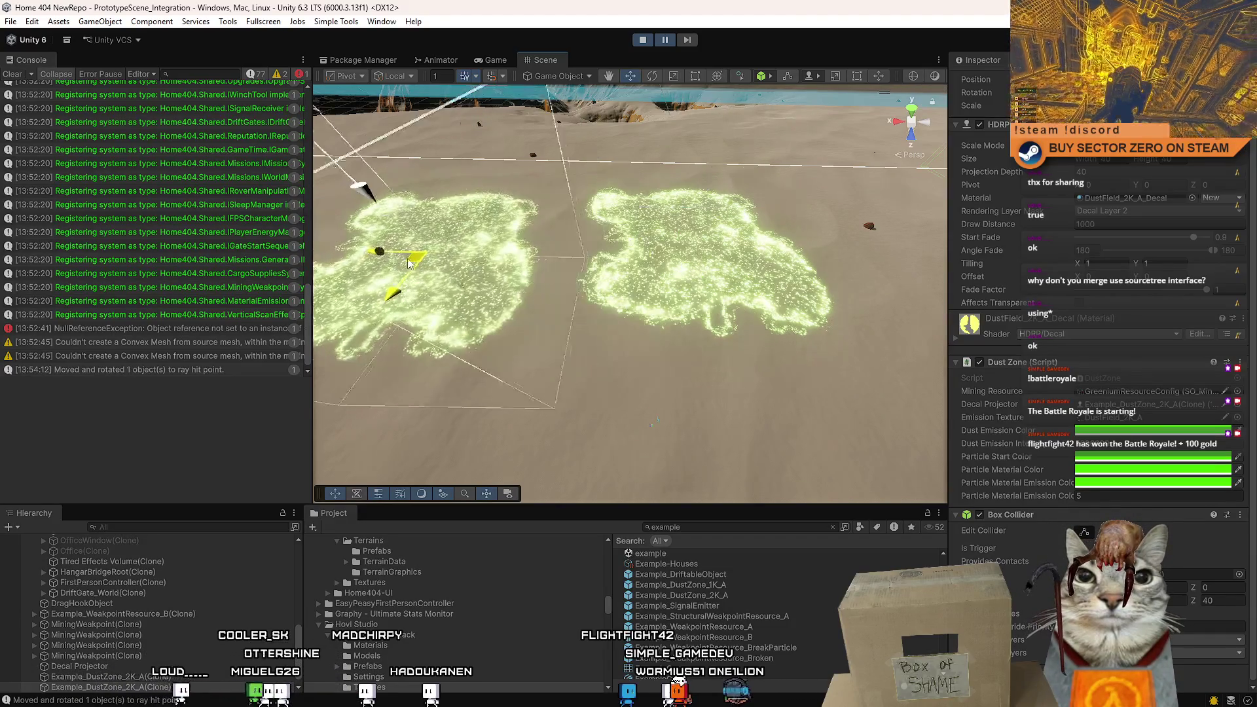
{"action": "key", "text": "f"}
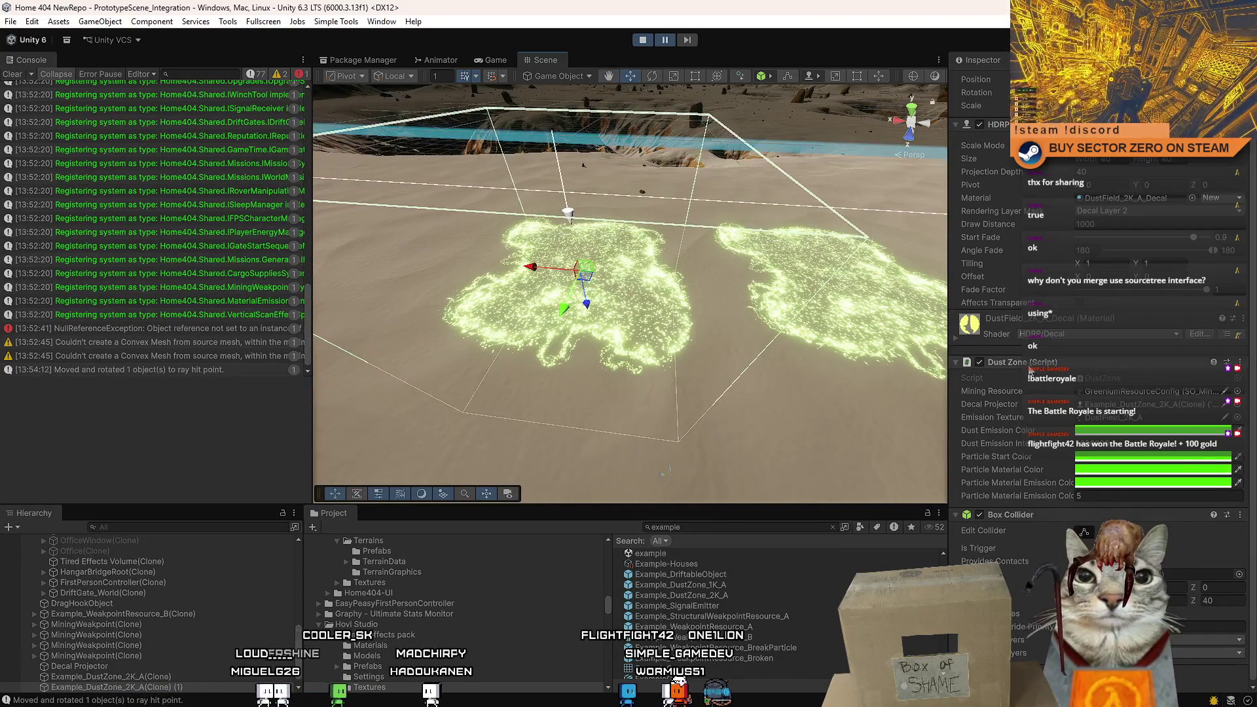
{"action": "right_click", "coordinate": [1028, 364]}
{"action": "left_click", "coordinate": [1107, 394]}
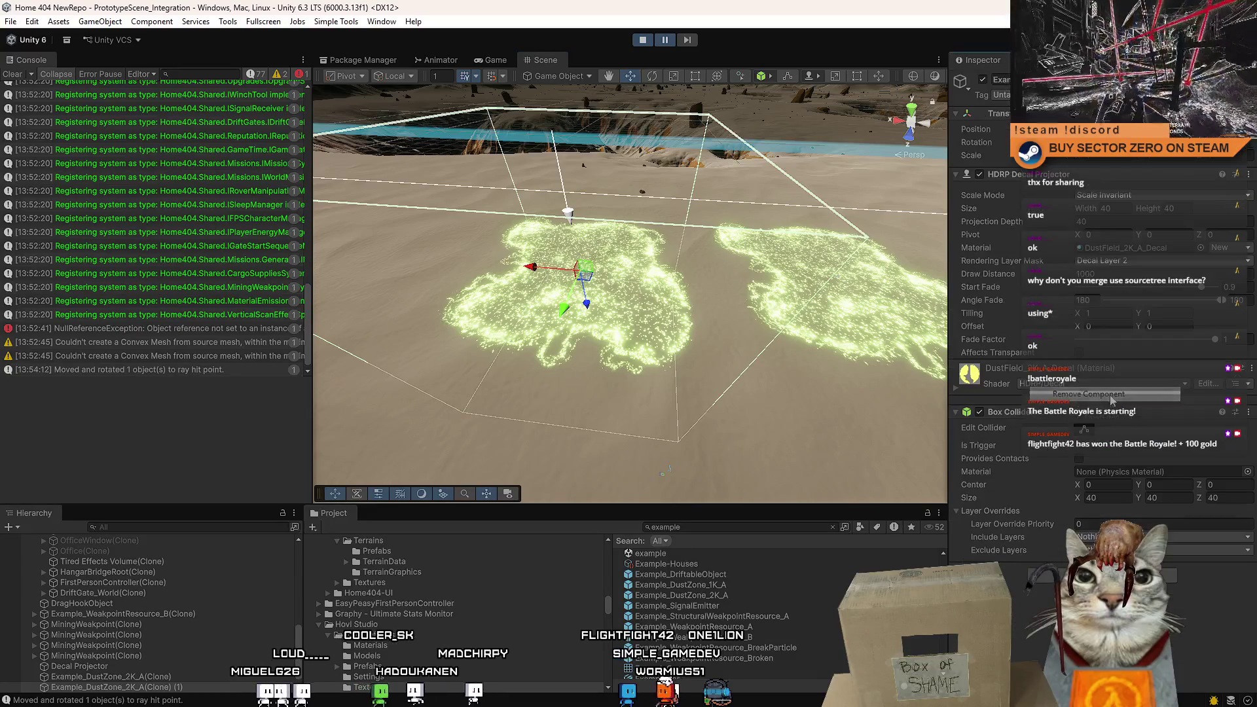
{"action": "right_click", "coordinate": [1031, 417]}
{"action": "left_click", "coordinate": [1106, 445]}
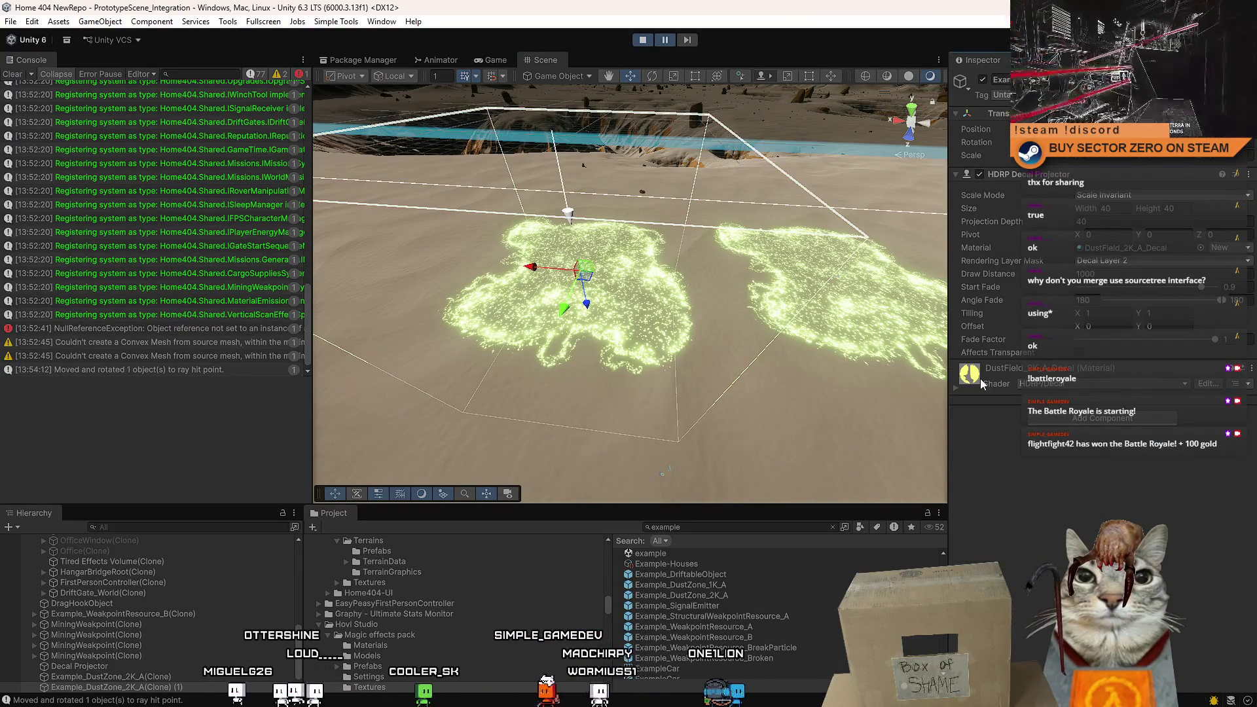
Assign the EH_MiningWeakpoint_Decal material to the copy's Decal Projector, found by searching 'decal'.
{"action": "left_click", "coordinate": [1201, 249]}
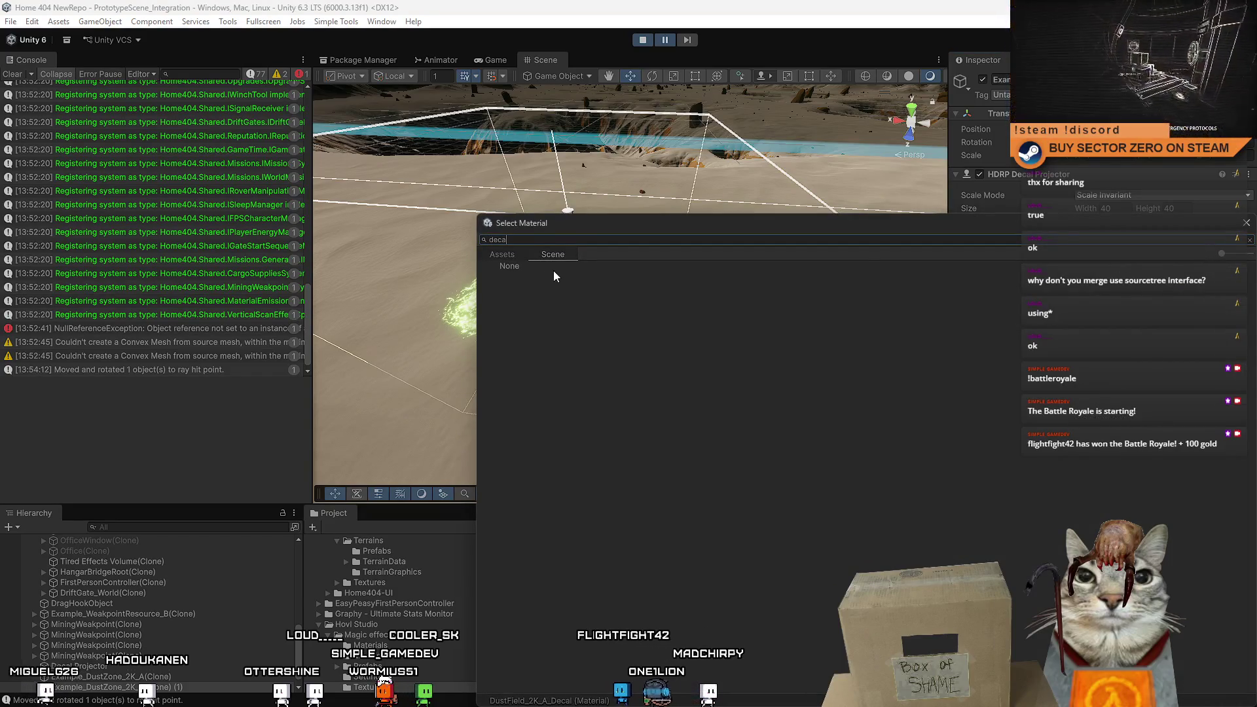
{"action": "key", "text": "BackSpace"}
{"action": "key", "text": "BackSpace"}
{"action": "key", "text": "BackSpace"}
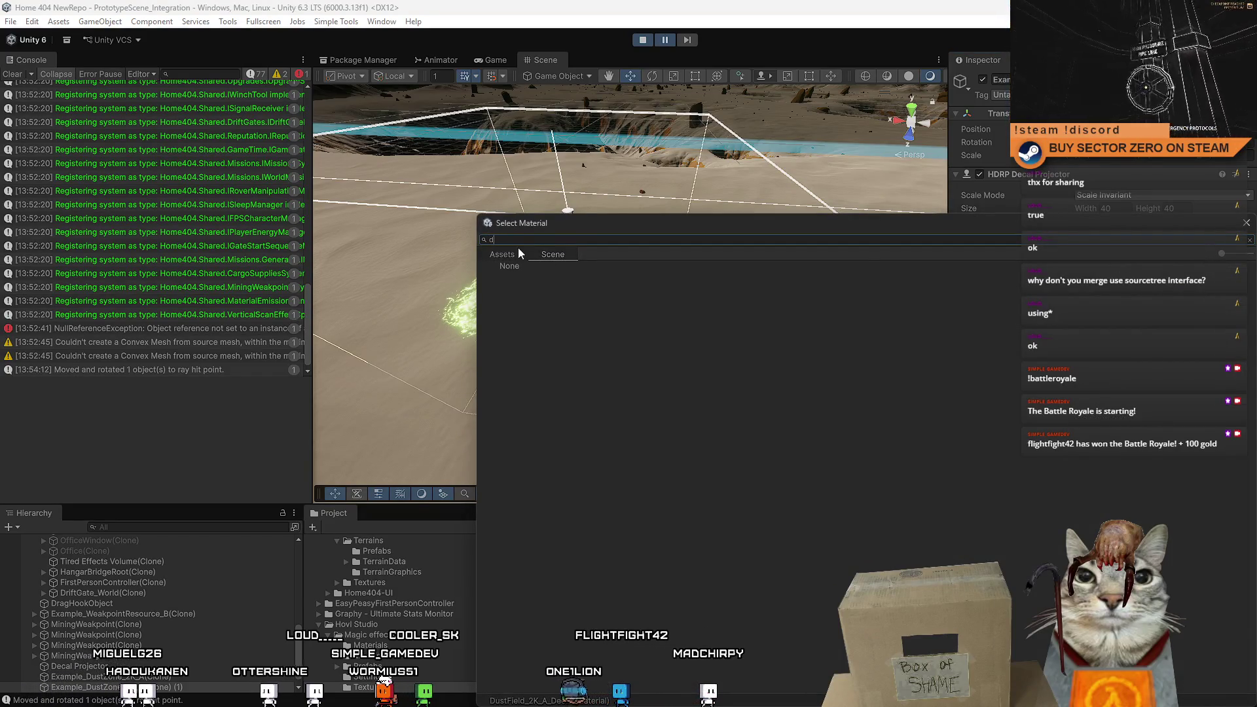
{"action": "left_click", "coordinate": [517, 254]}
{"action": "left_click", "coordinate": [527, 239]}
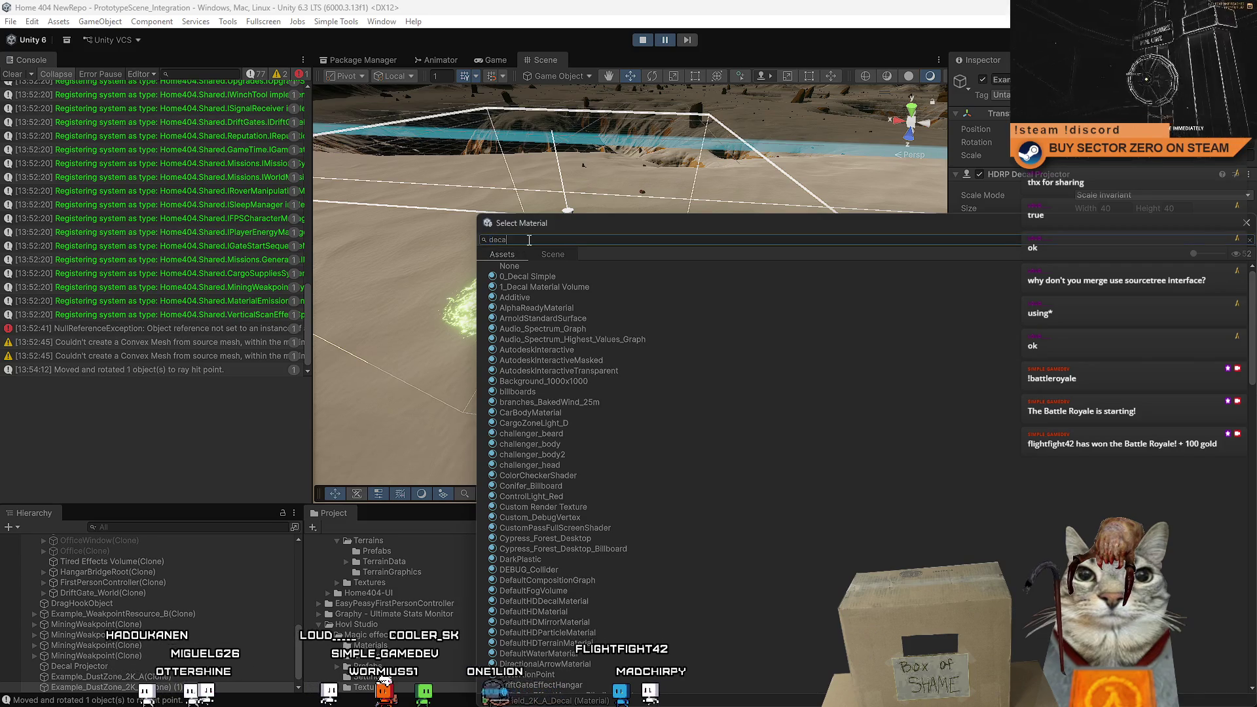
{"action": "type", "text": "decal"}
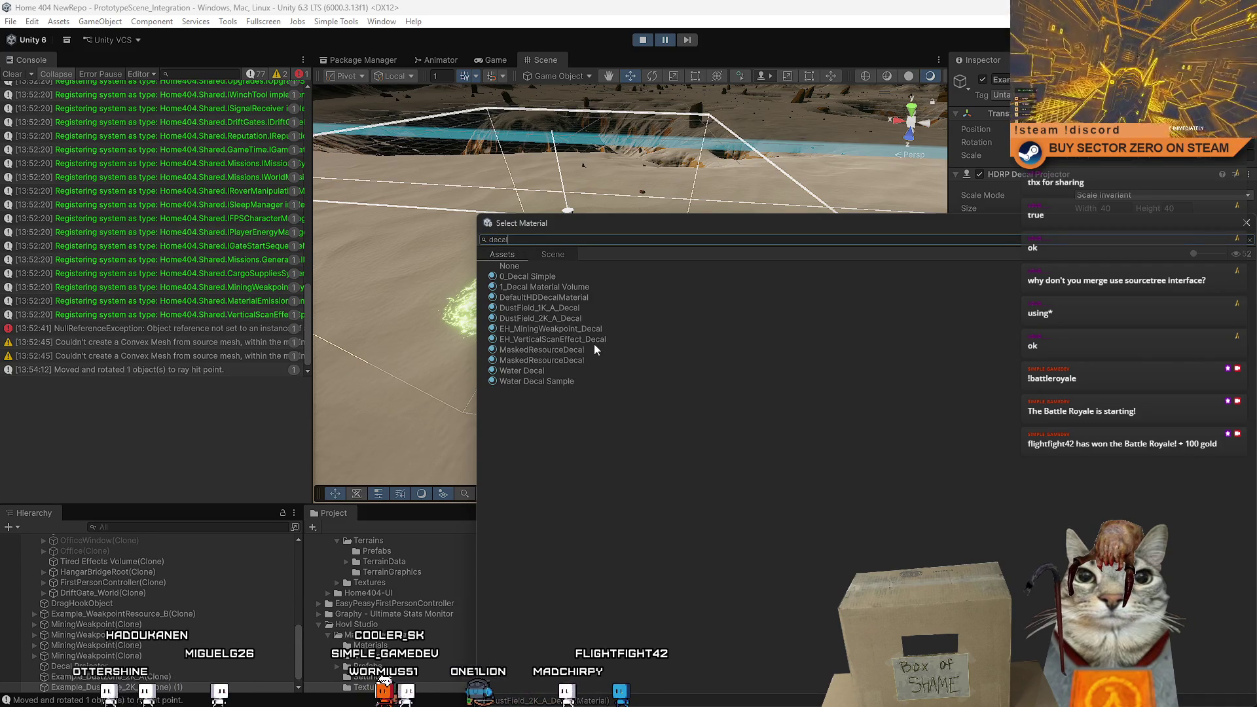
{"action": "double_click", "coordinate": [615, 329]}
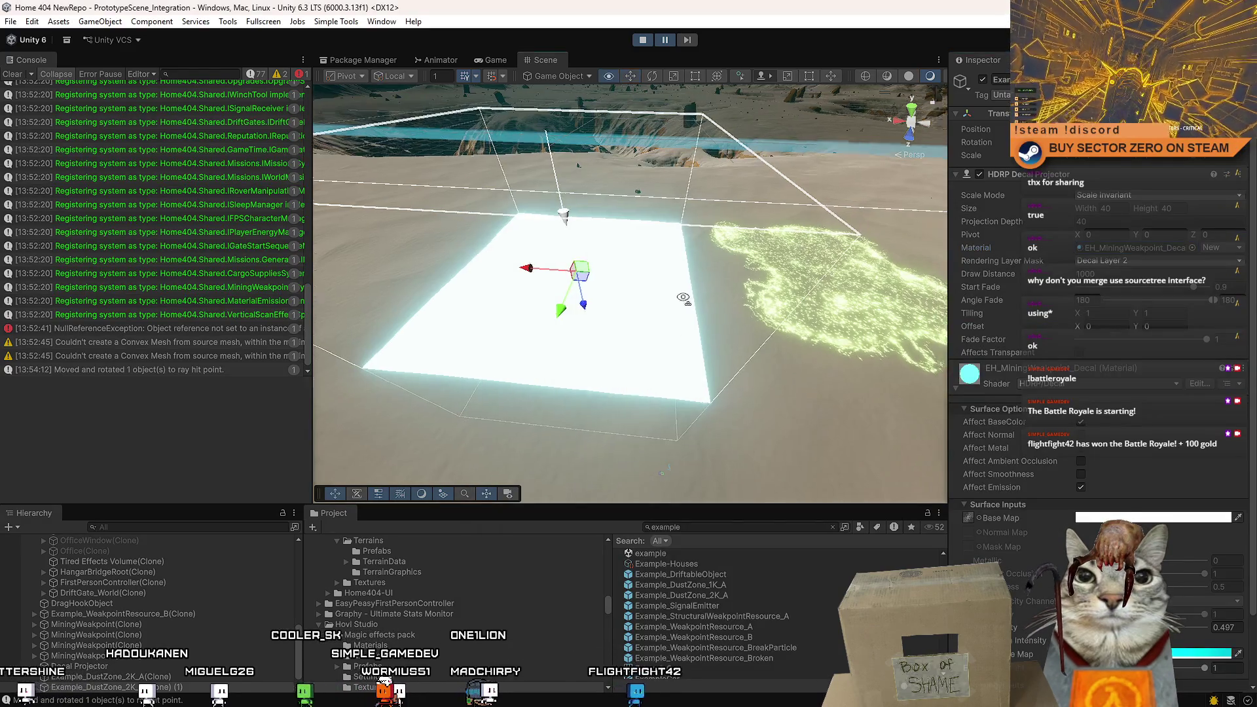
{"action": "left_click", "coordinate": [757, 658]}
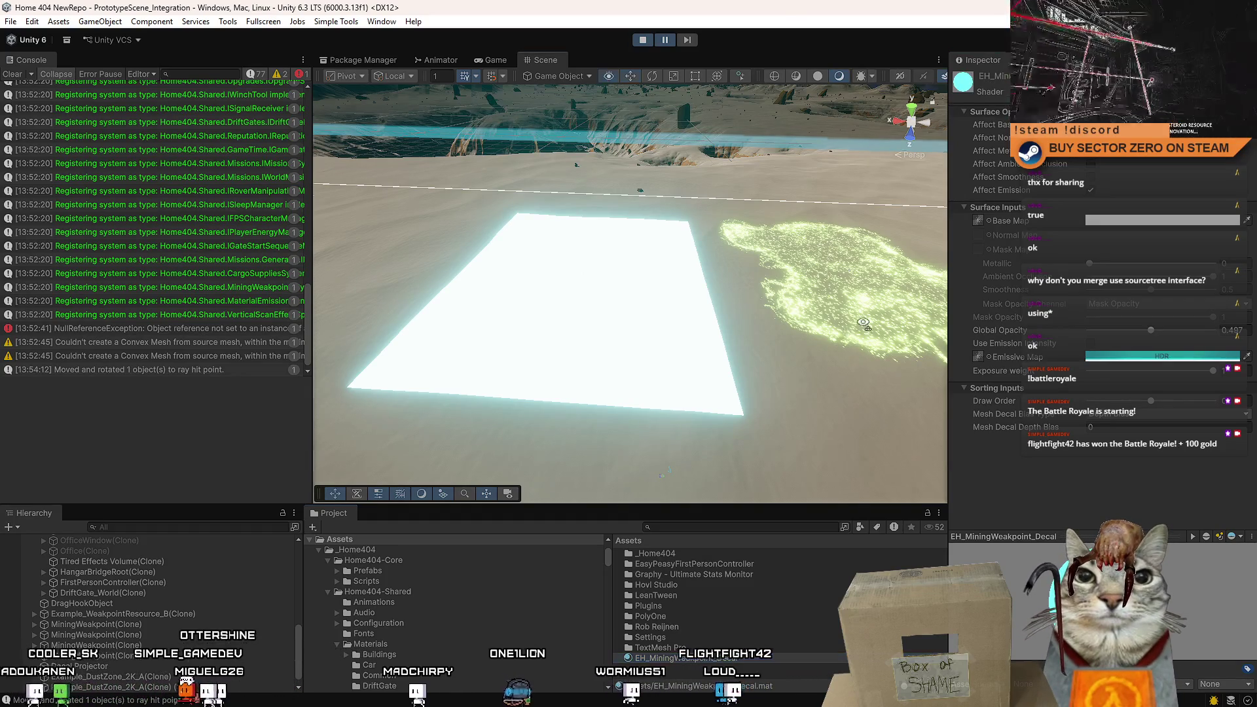
Open the DustField_2K_A_Decal material from Example_DustZone_2K_A(Clone) and screenshot its settings.
{"action": "mouse_move", "coordinate": [851, 315]}
{"action": "left_mouse_down"}
{"action": "mouse_move", "coordinate": [913, 317]}
{"action": "mouse_move", "coordinate": [825, 308]}
{"action": "left_mouse_up"}
{"action": "left_click", "coordinate": [818, 306]}
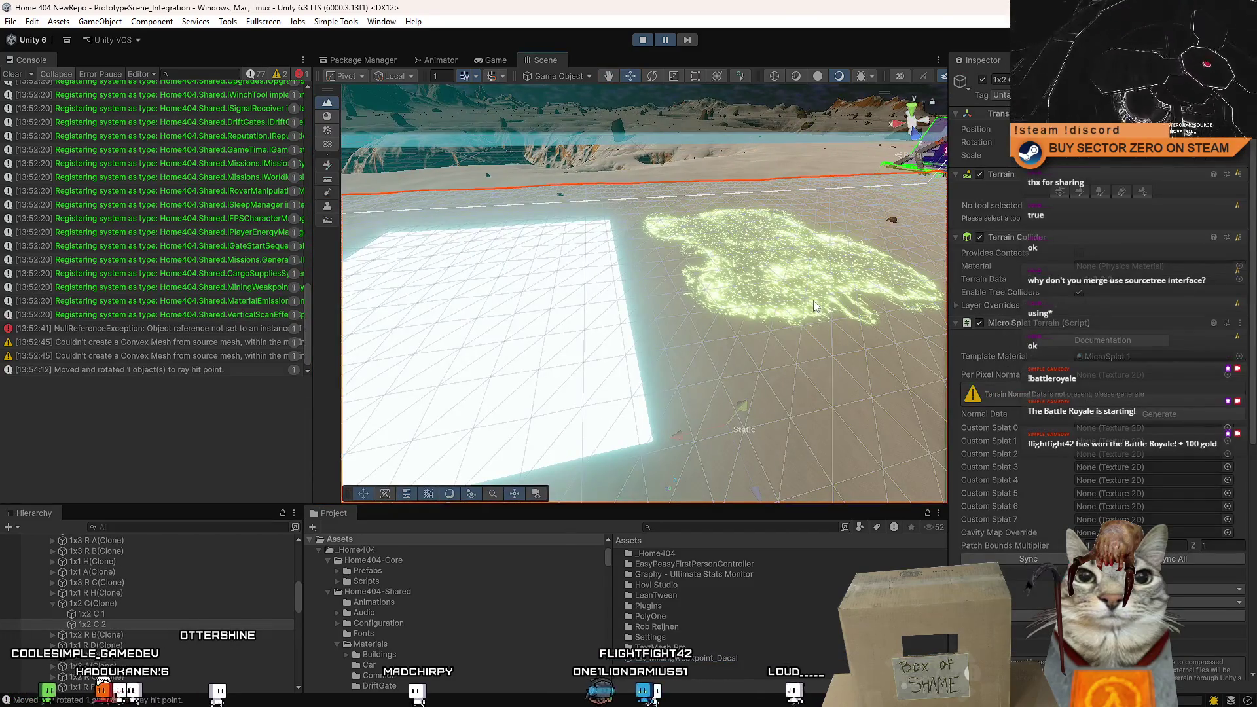
{"action": "scroll", "coordinate": [786, 315], "scroll_direction": "down", "scroll_amount": 5}
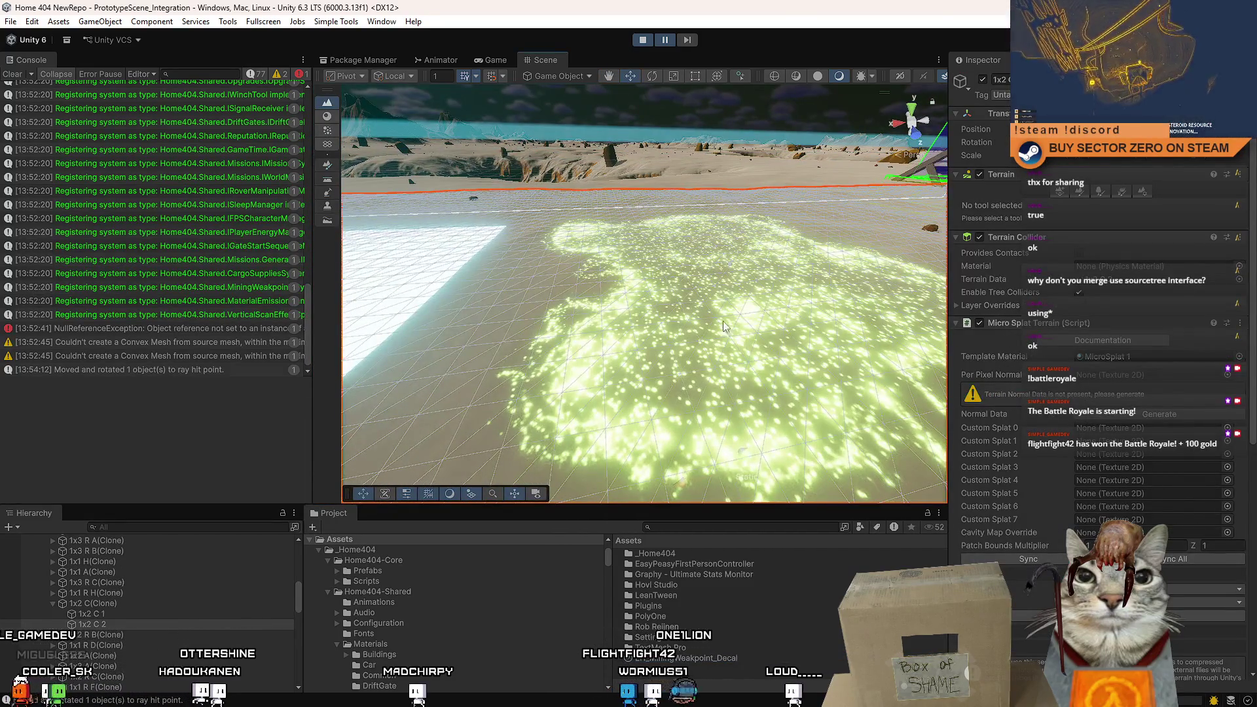
{"action": "scroll", "coordinate": [725, 326], "scroll_direction": "up", "scroll_amount": 5}
{"action": "scroll", "coordinate": [163, 655], "scroll_direction": "down", "scroll_amount": 5}
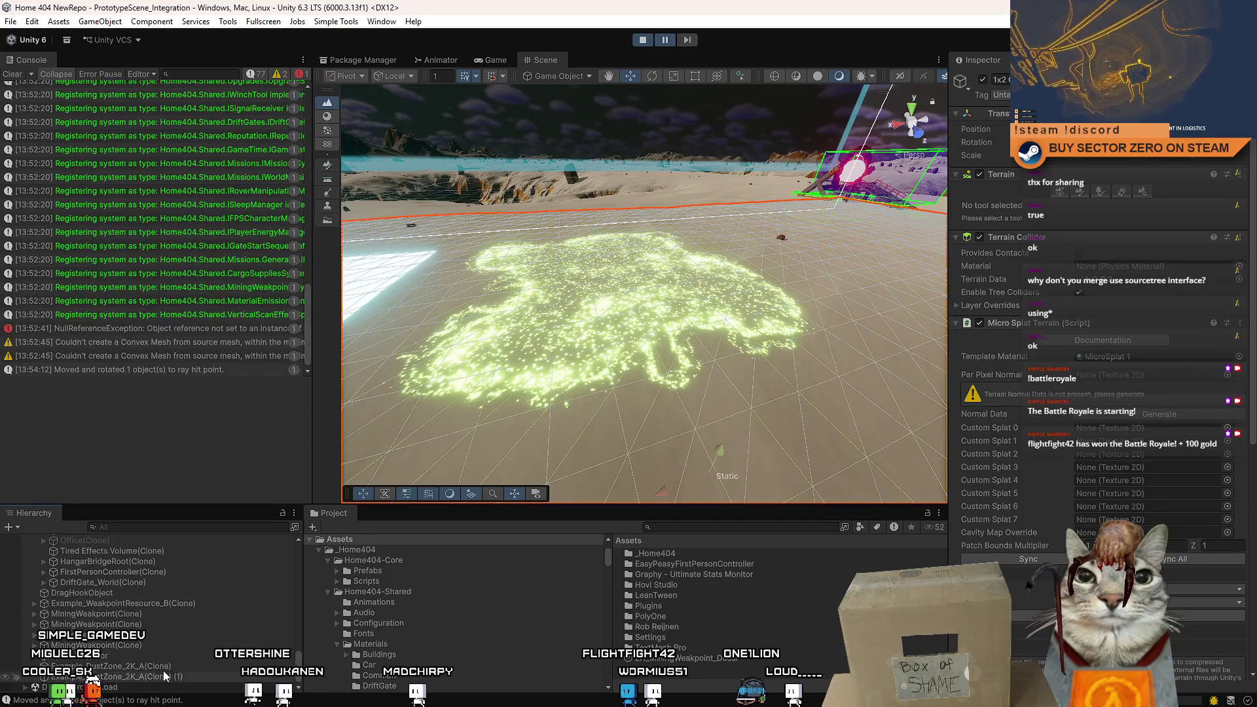
{"action": "left_click", "coordinate": [163, 667]}
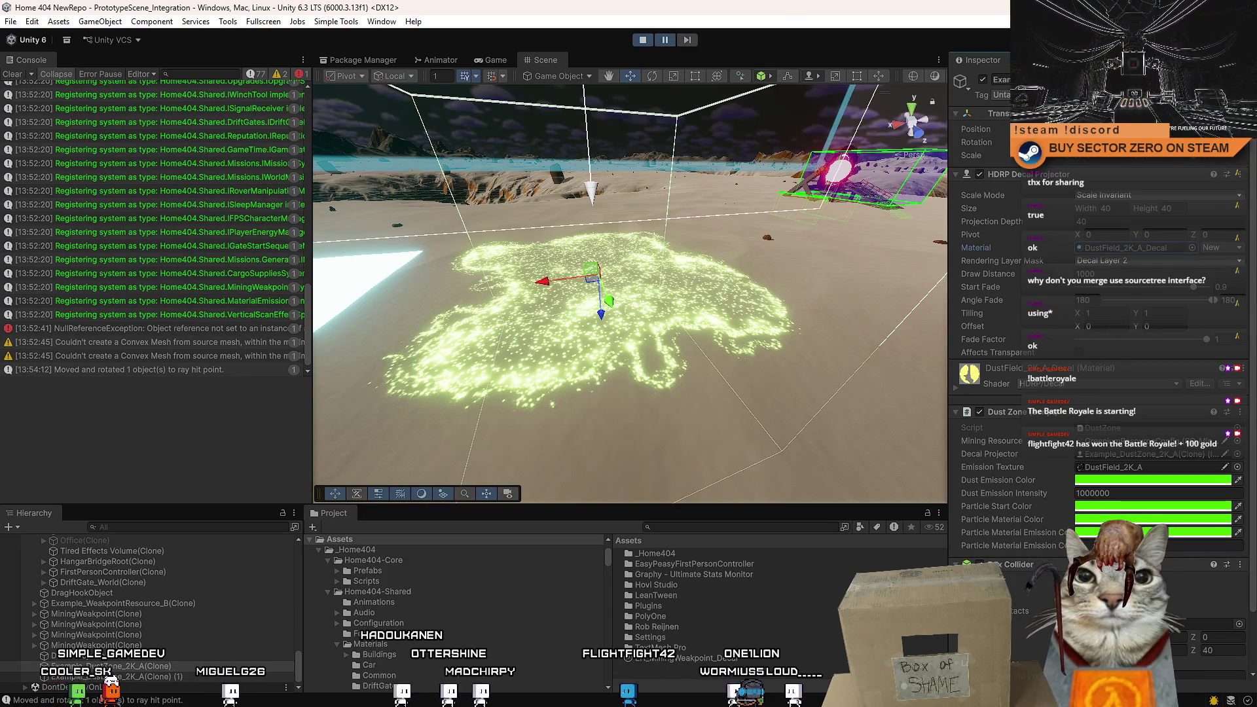
{"action": "double_click", "coordinate": [1152, 250]}
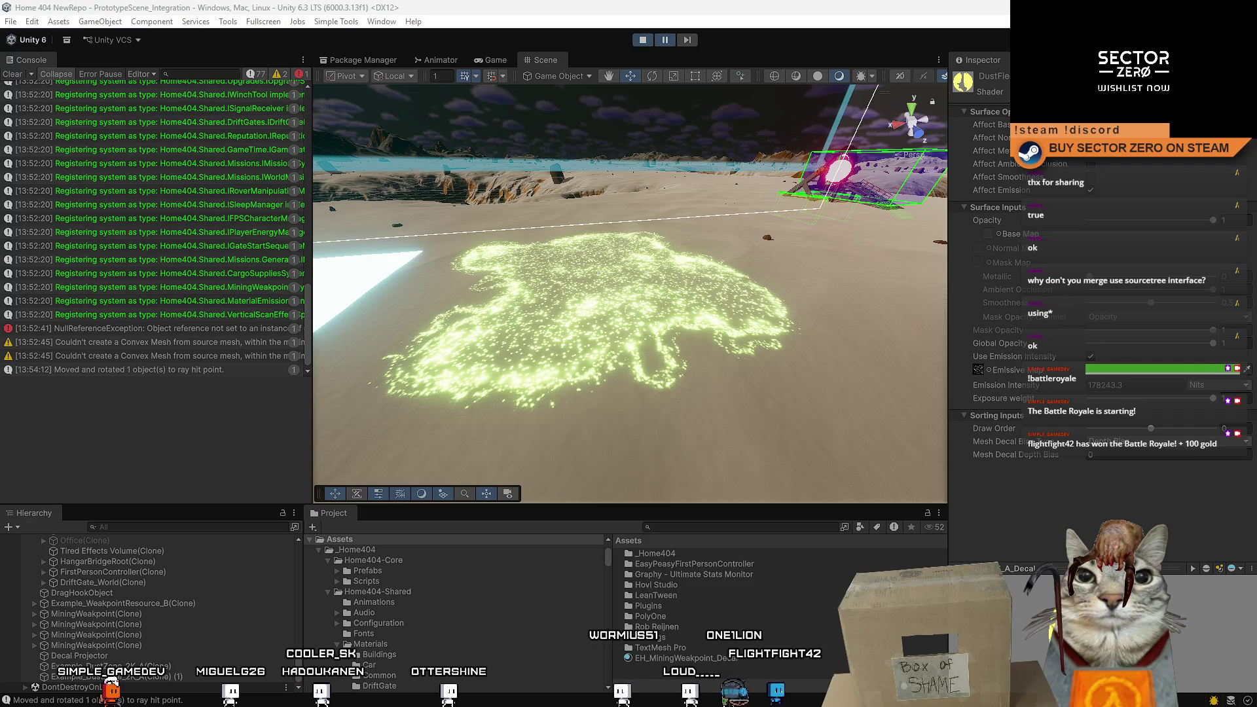
{"action": "key", "text": "super+shift+s"}
{"action": "mouse_move", "coordinate": [953, 77]}
{"action": "left_mouse_down"}
{"action": "mouse_move", "coordinate": [1209, 492]}
{"action": "mouse_move", "coordinate": [1248, 507]}
{"action": "left_mouse_up"}
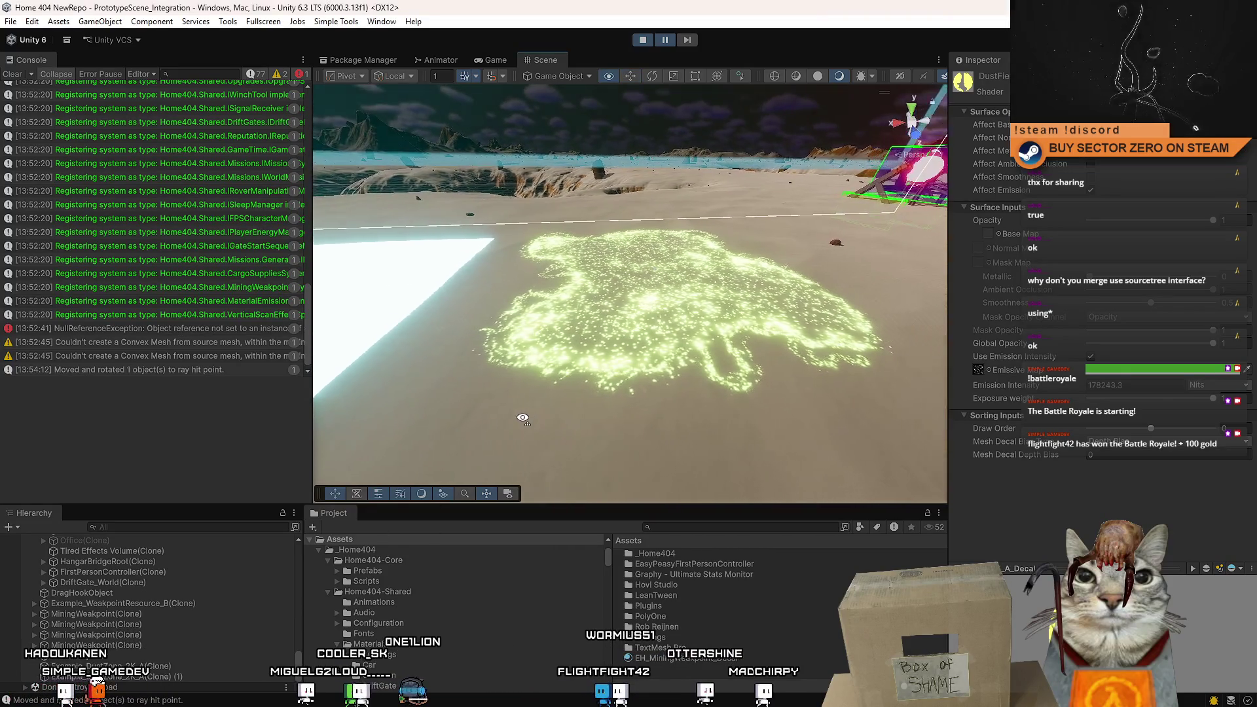
Select the copied decal object Example_DustZone_2K_A(Clone) (1) in the Hierarchy.
{"action": "left_click", "coordinate": [188, 668]}
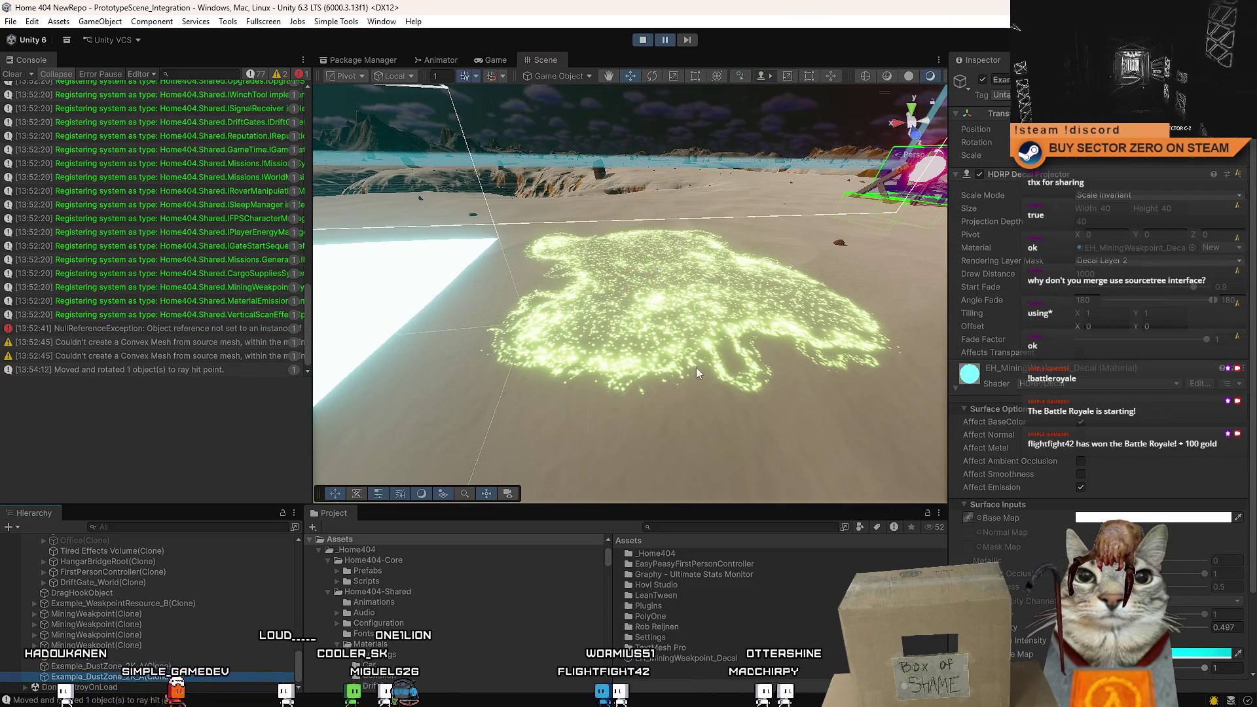
{"action": "left_click_drag", "start_coordinate": [576, 315], "coordinate": [681, 367]}
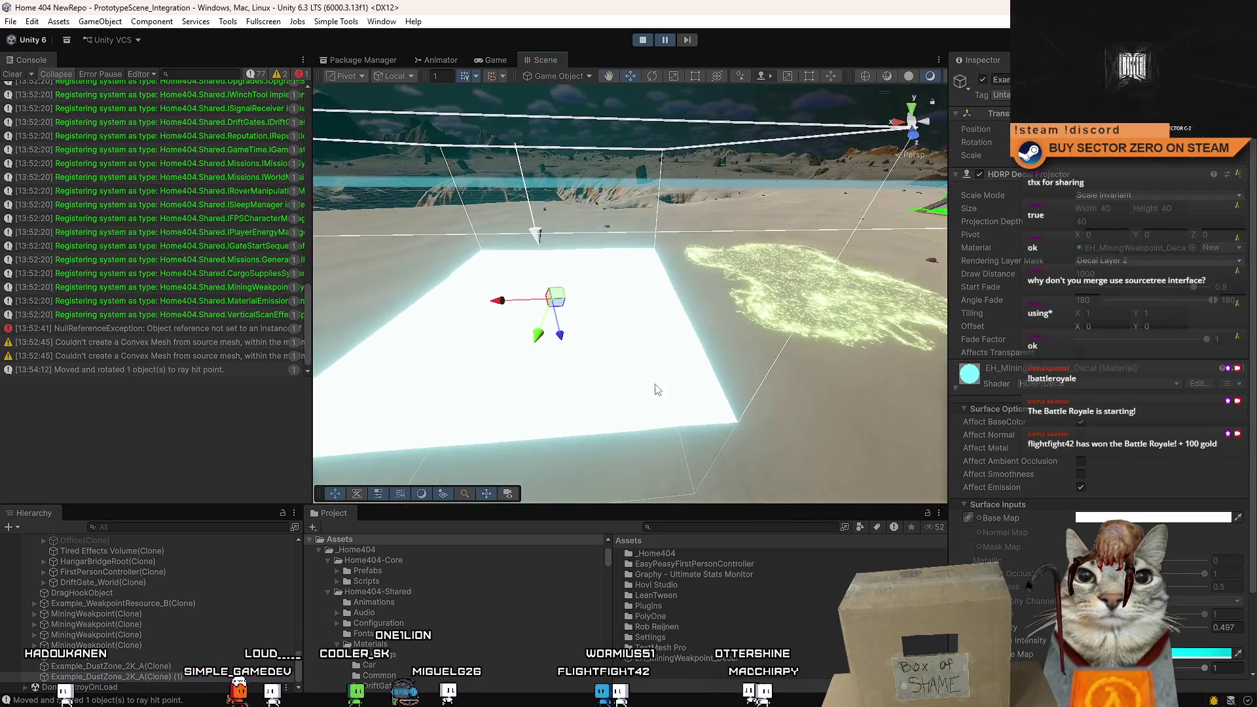
{"action": "left_click", "coordinate": [167, 678]}
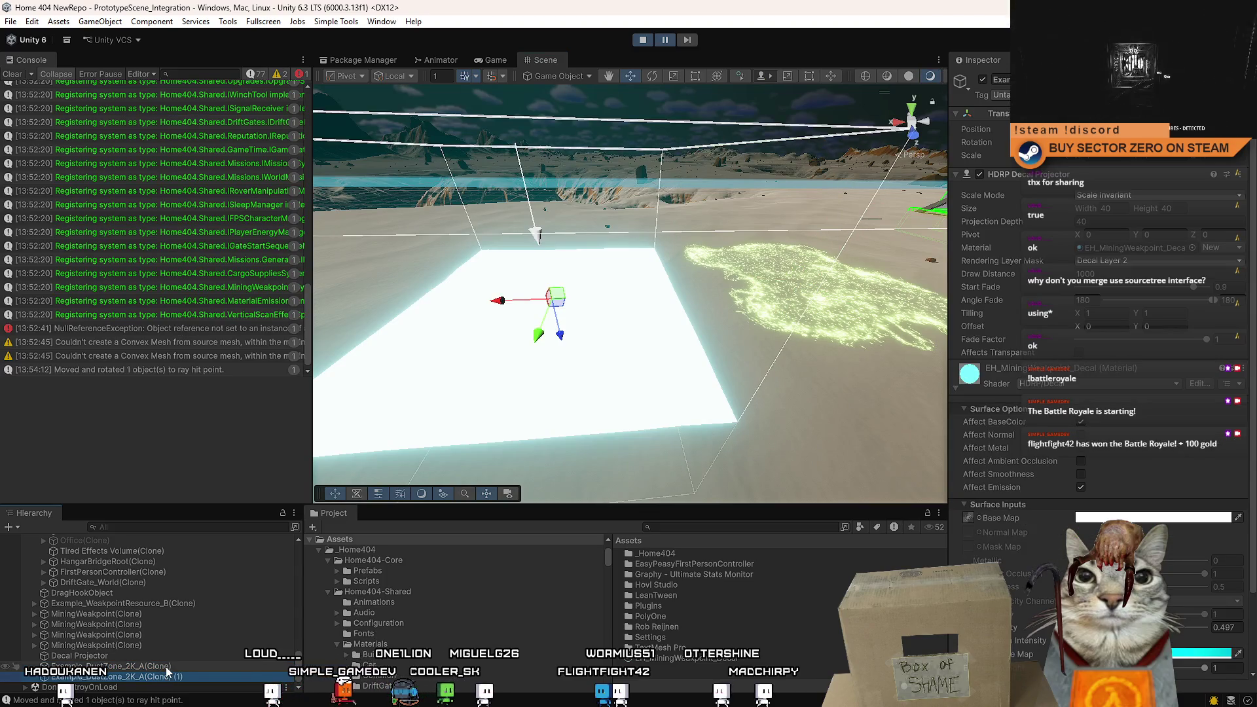
{"action": "left_click", "coordinate": [166, 667]}
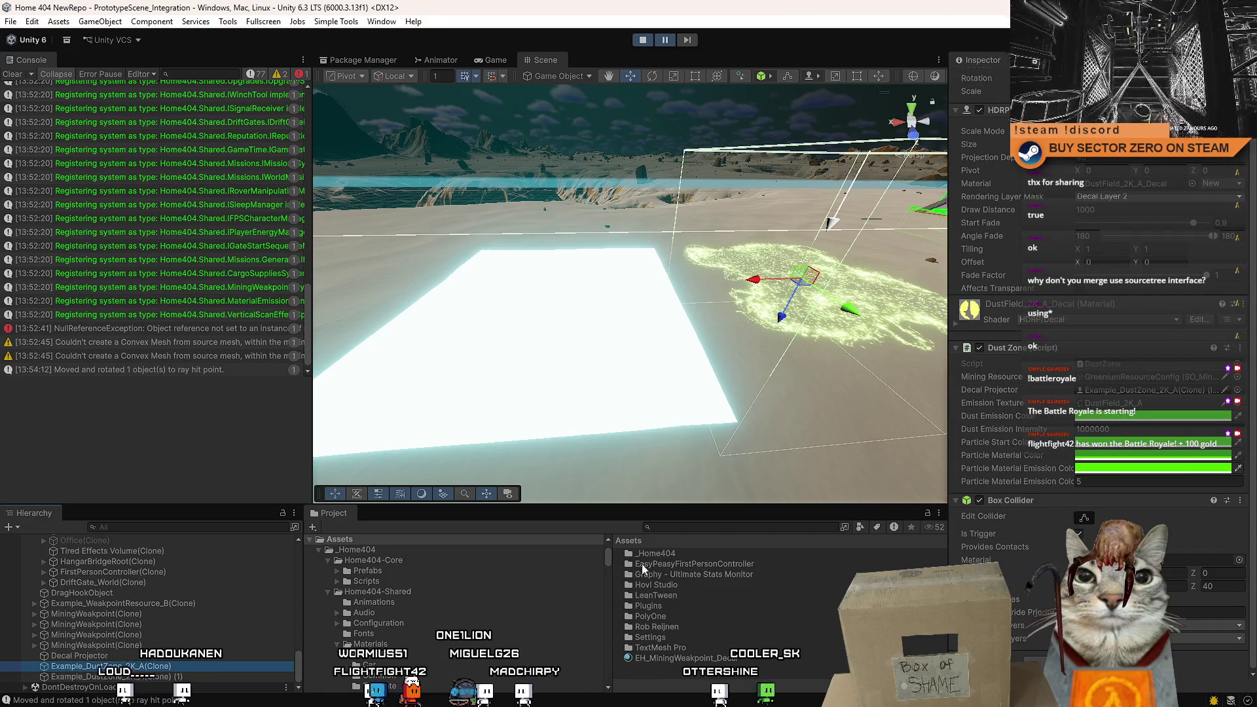
{"action": "left_click", "coordinate": [604, 319]}
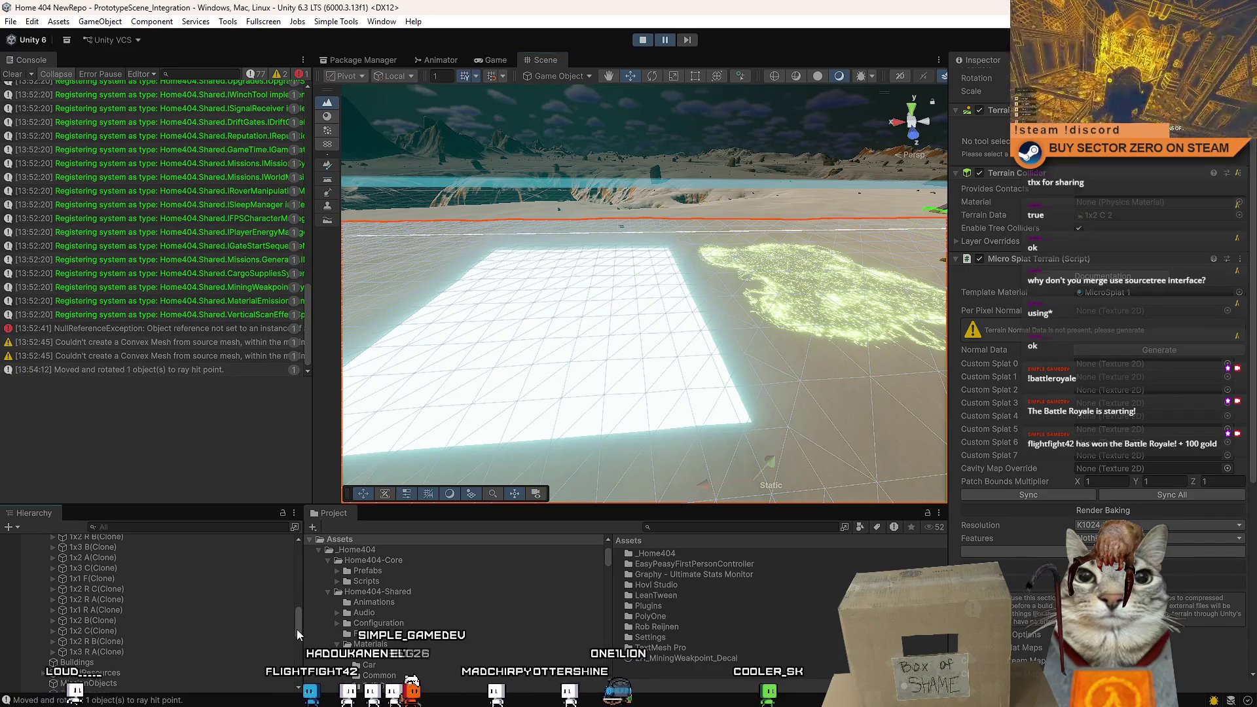
{"action": "left_click_drag", "start_coordinate": [297, 630], "coordinate": [297, 703]}
{"action": "left_click", "coordinate": [203, 678]}
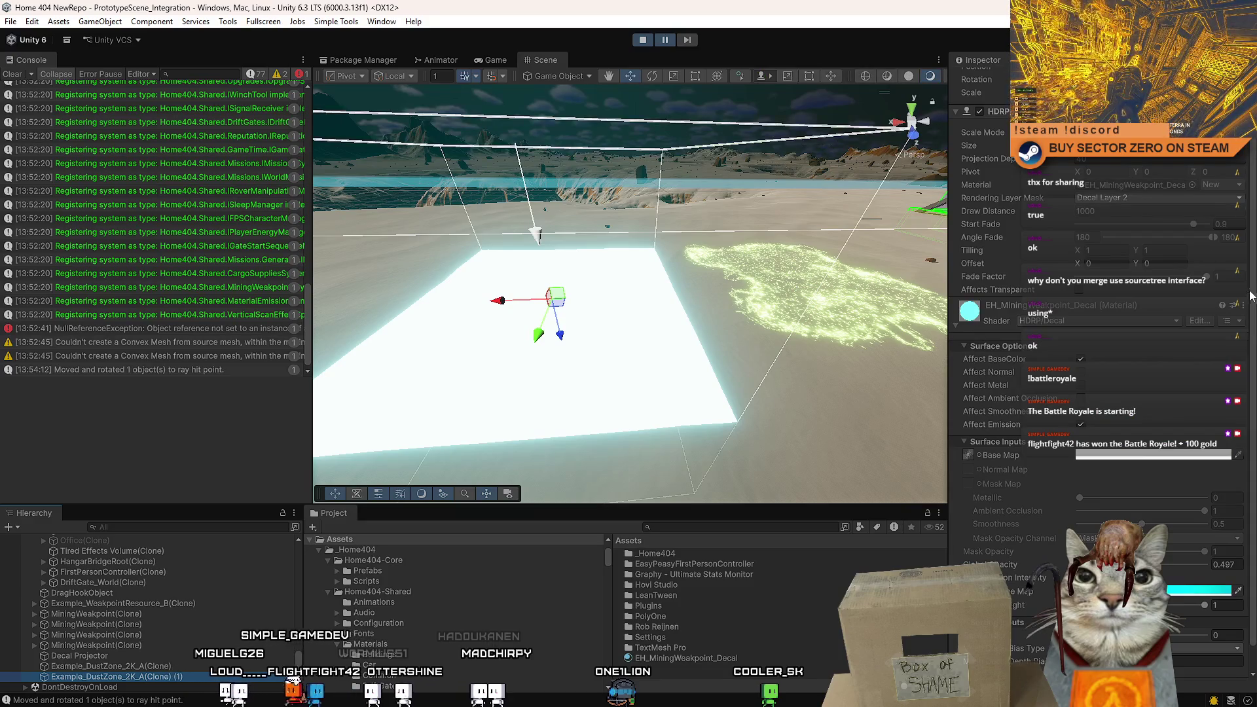
Leave Affect BaseColor unchecked on the EH_MiningWeakpoint_Decal material.
{"action": "scroll", "coordinate": [1251, 296], "scroll_direction": "down", "scroll_amount": 2}
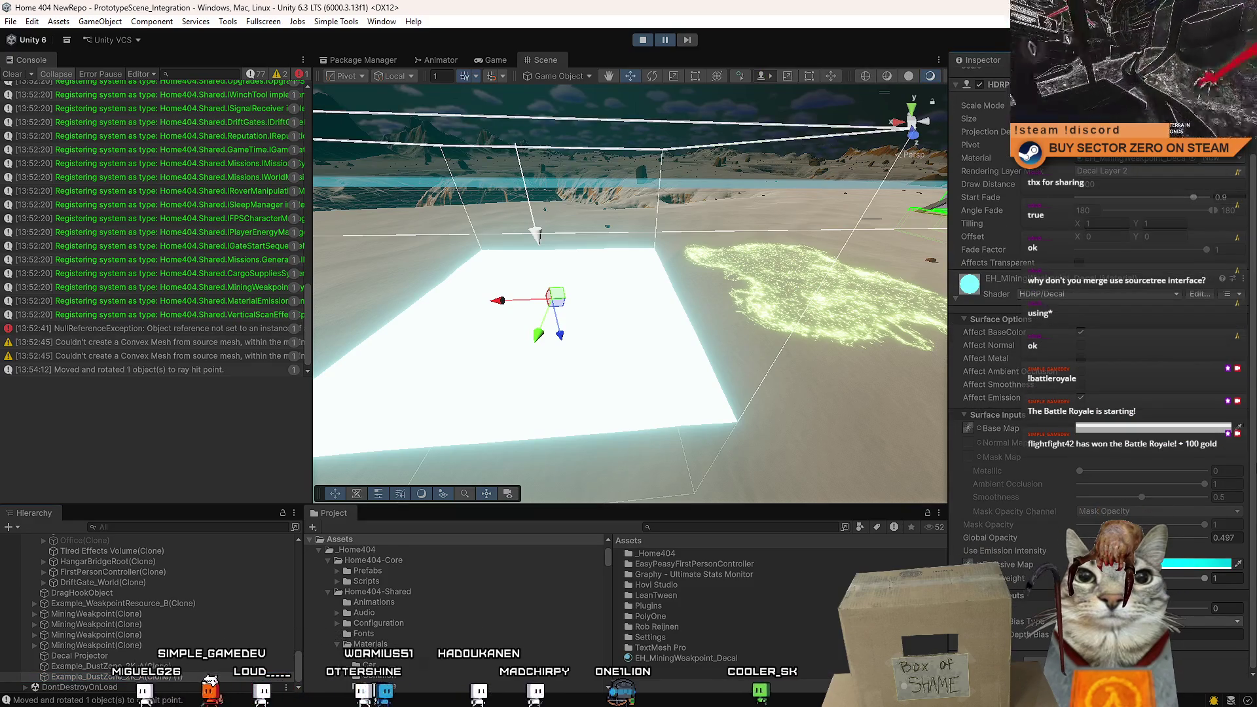
{"action": "left_click", "coordinate": [1081, 332]}
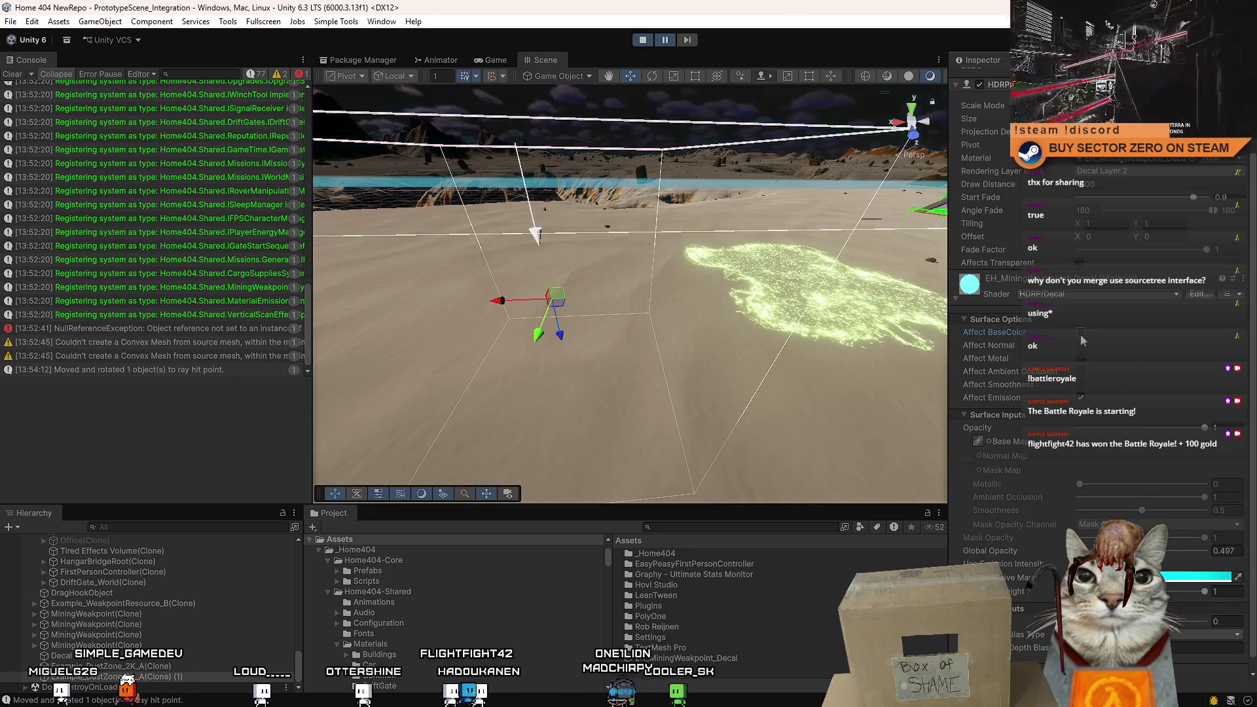
{"action": "left_click", "coordinate": [1081, 333]}
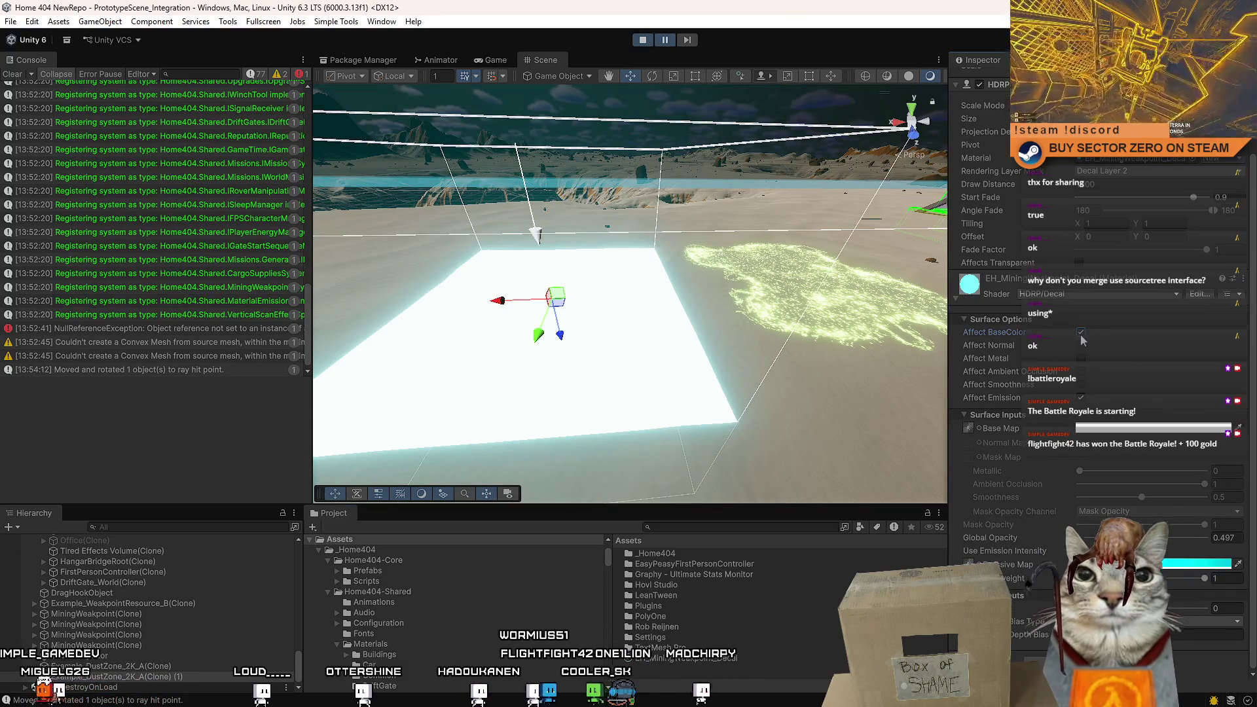
{"action": "left_click", "coordinate": [1081, 333]}
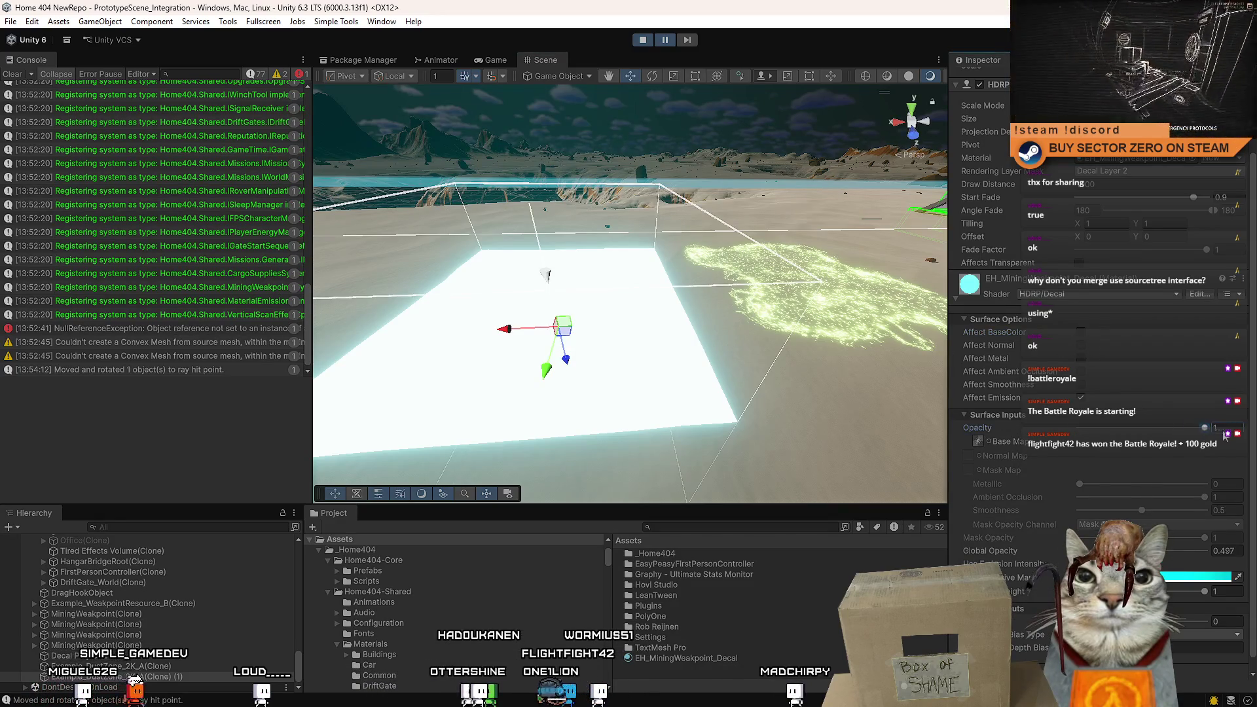
{"action": "left_click", "coordinate": [1081, 332]}
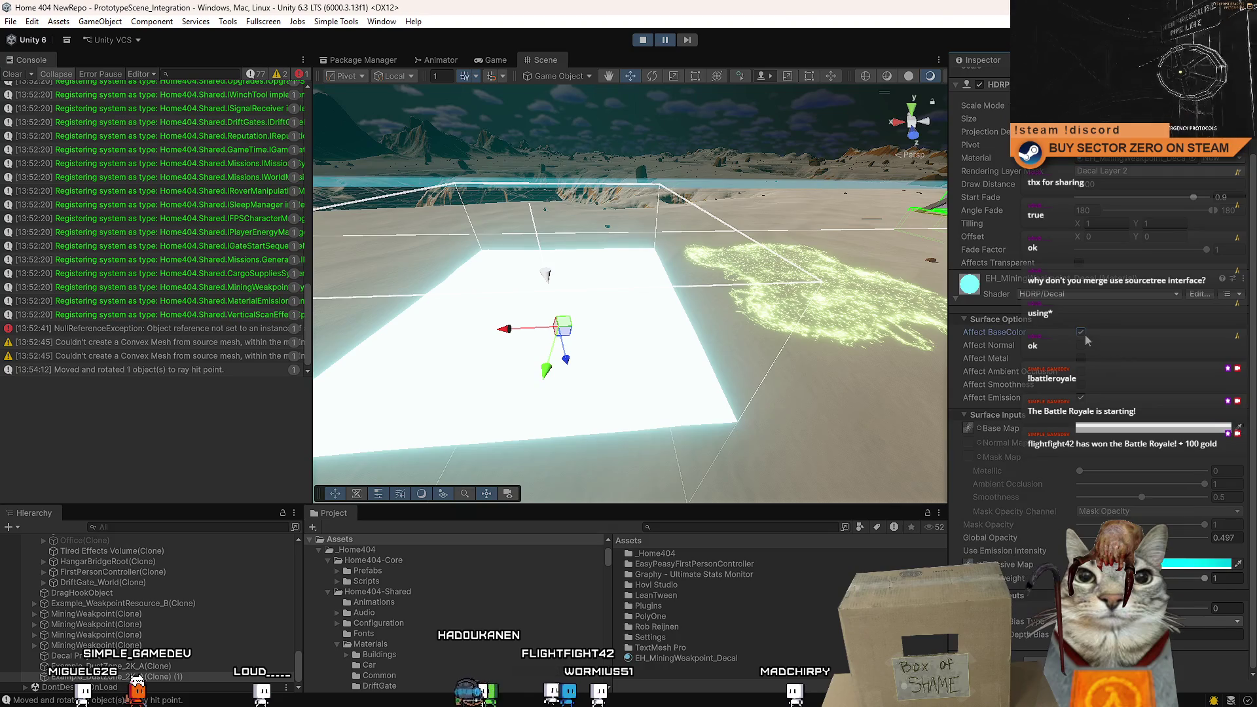
{"action": "left_click", "coordinate": [1081, 332]}
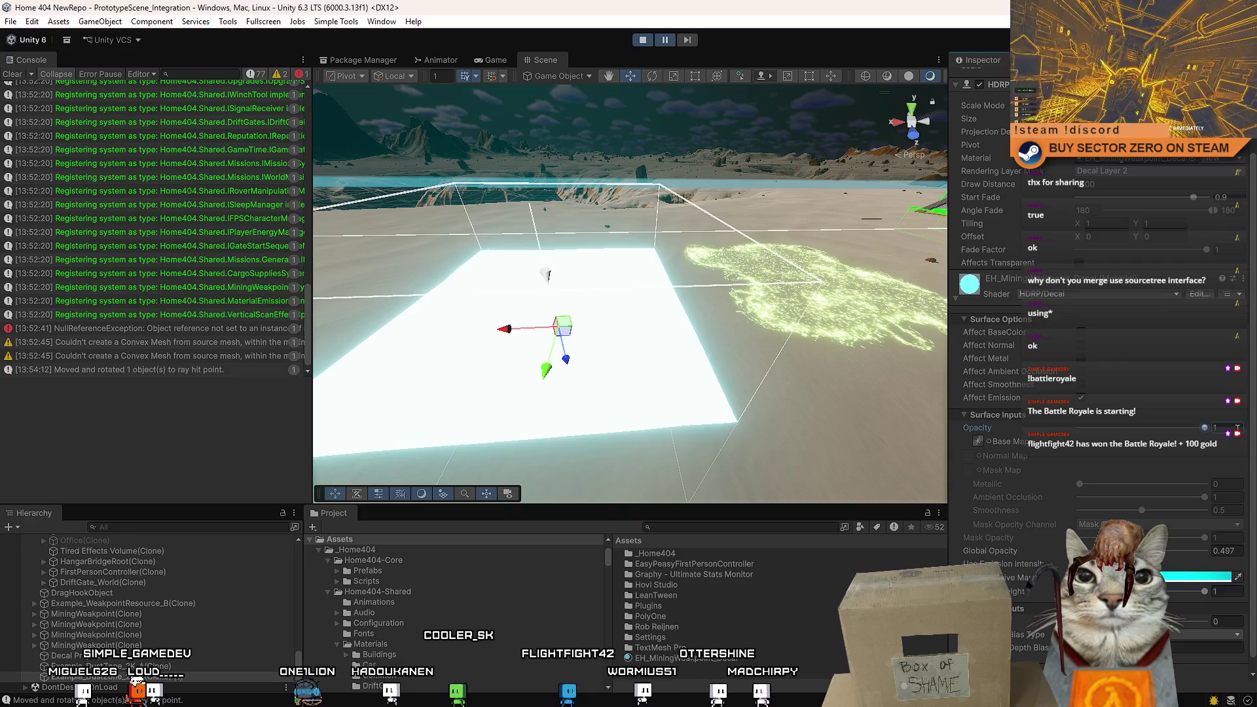
Set the decal material's map slot to None.
{"action": "left_click", "coordinate": [981, 443]}
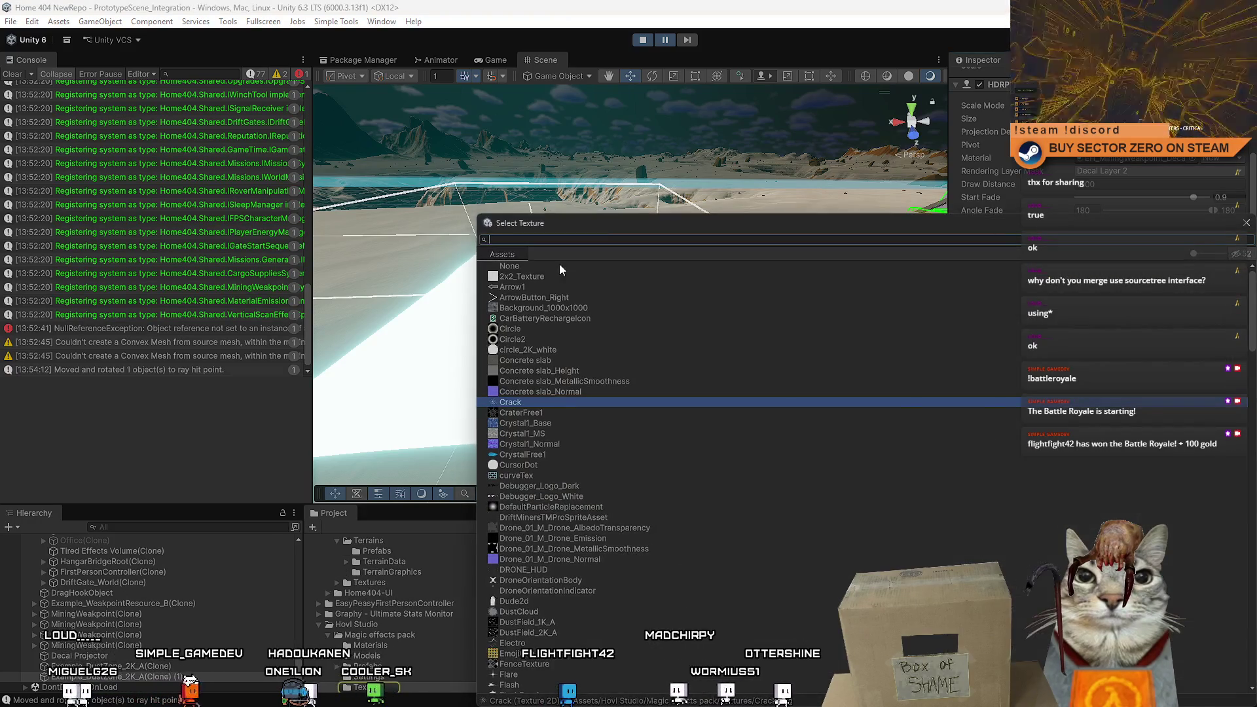
{"action": "double_click", "coordinate": [529, 266]}
{"action": "scroll", "coordinate": [1160, 501], "scroll_direction": "down", "scroll_amount": 1}
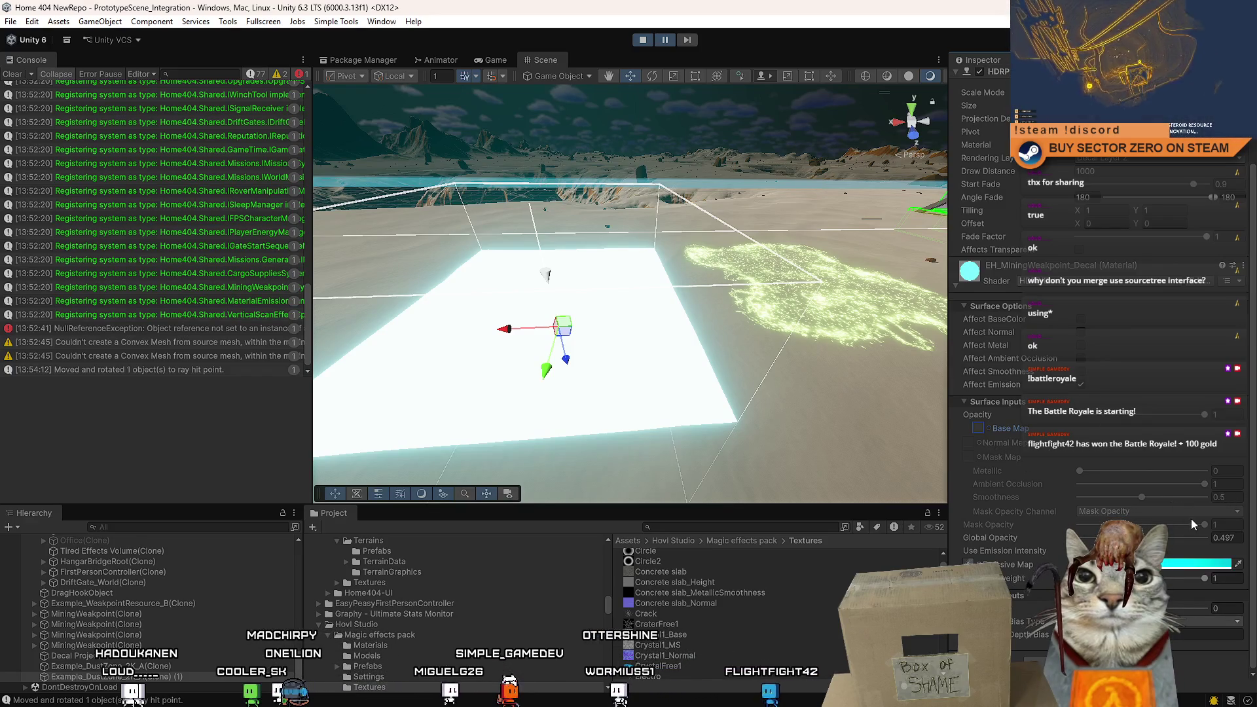
Raise Global Opacity to 1, enable emission intensity, and assign Crack as the emissive map.
{"action": "mouse_move", "coordinate": [1143, 538]}
{"action": "left_mouse_down"}
{"action": "mouse_move", "coordinate": [1251, 541]}
{"action": "mouse_move", "coordinate": [1232, 536]}
{"action": "left_mouse_up"}
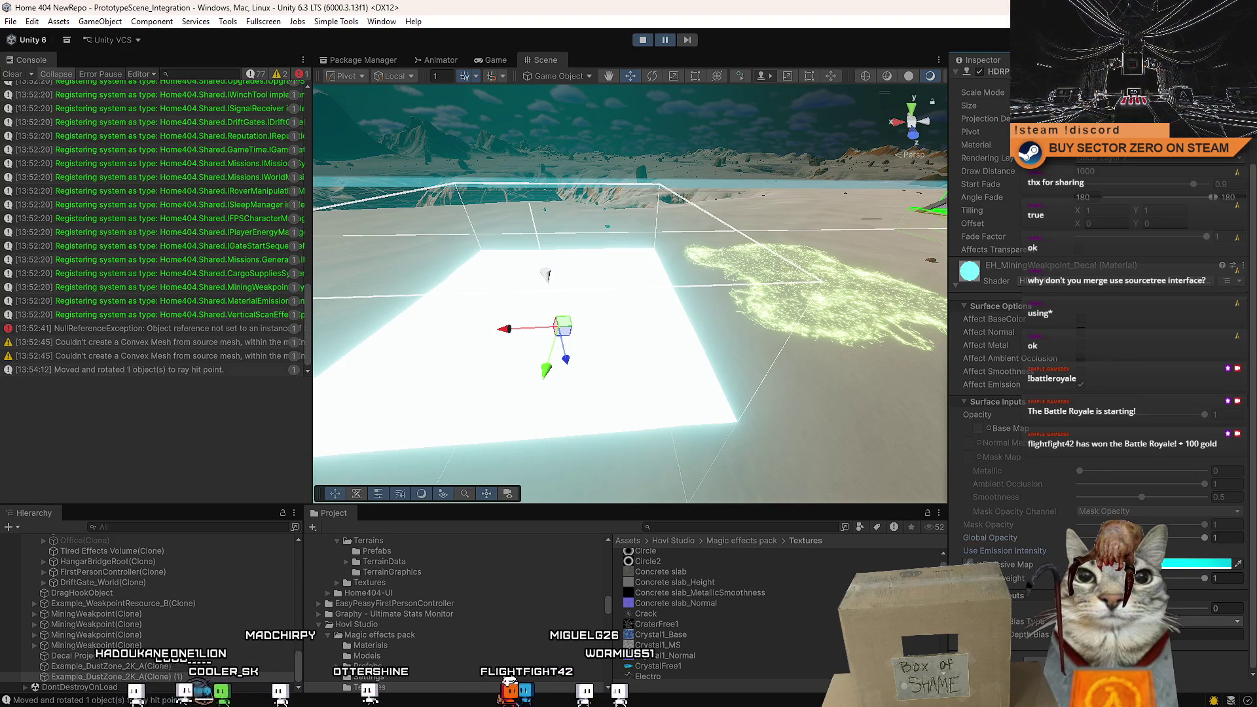
{"action": "left_click", "coordinate": [1079, 550]}
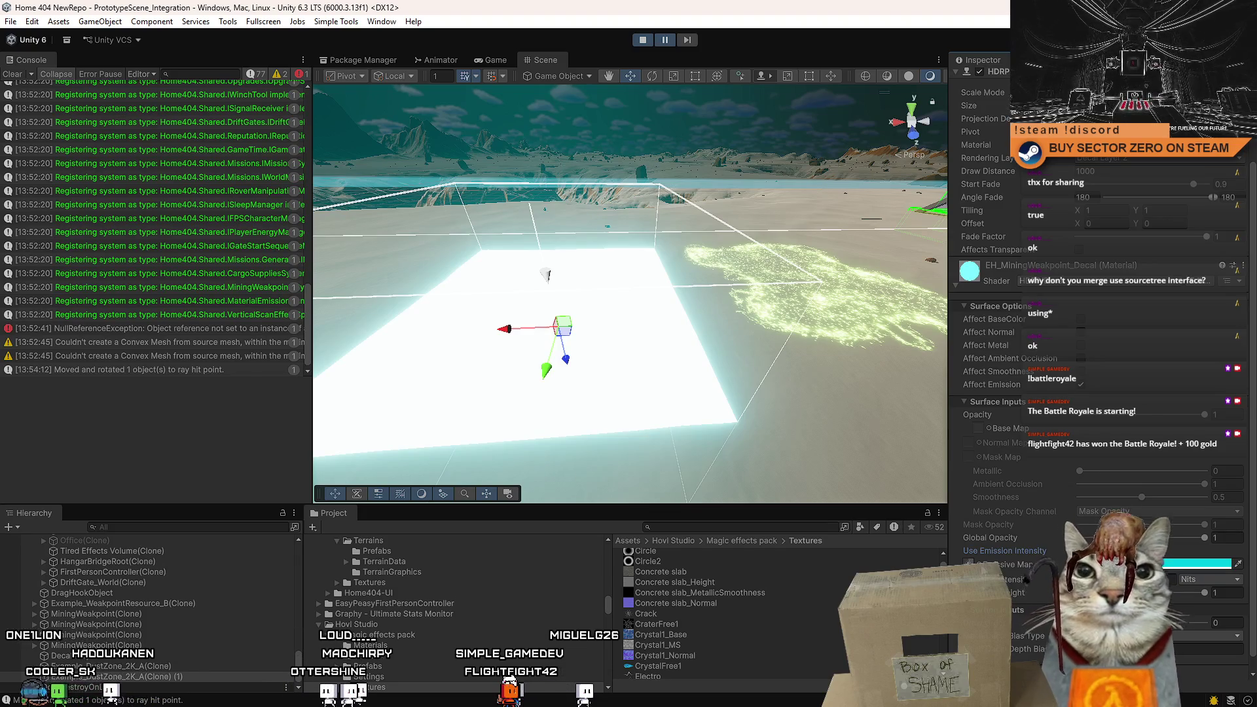
{"action": "left_click", "coordinate": [978, 565]}
{"action": "key", "text": "Return"}
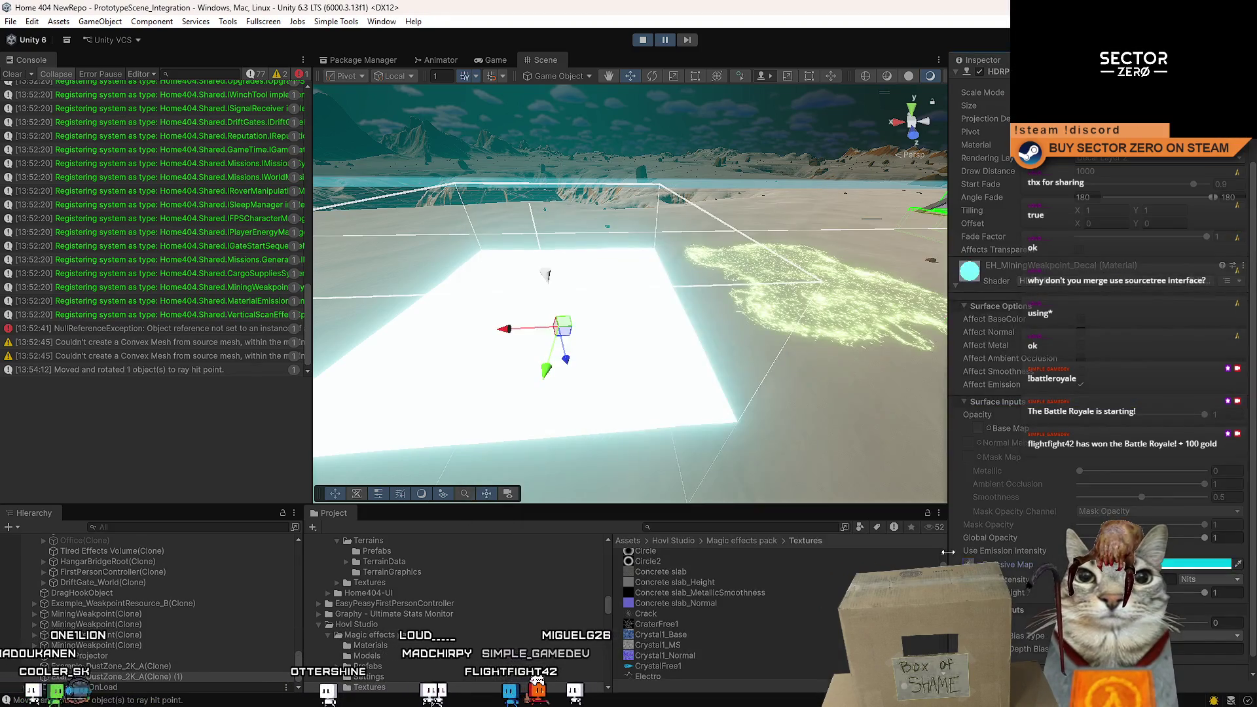
{"action": "left_click", "coordinate": [697, 614]}
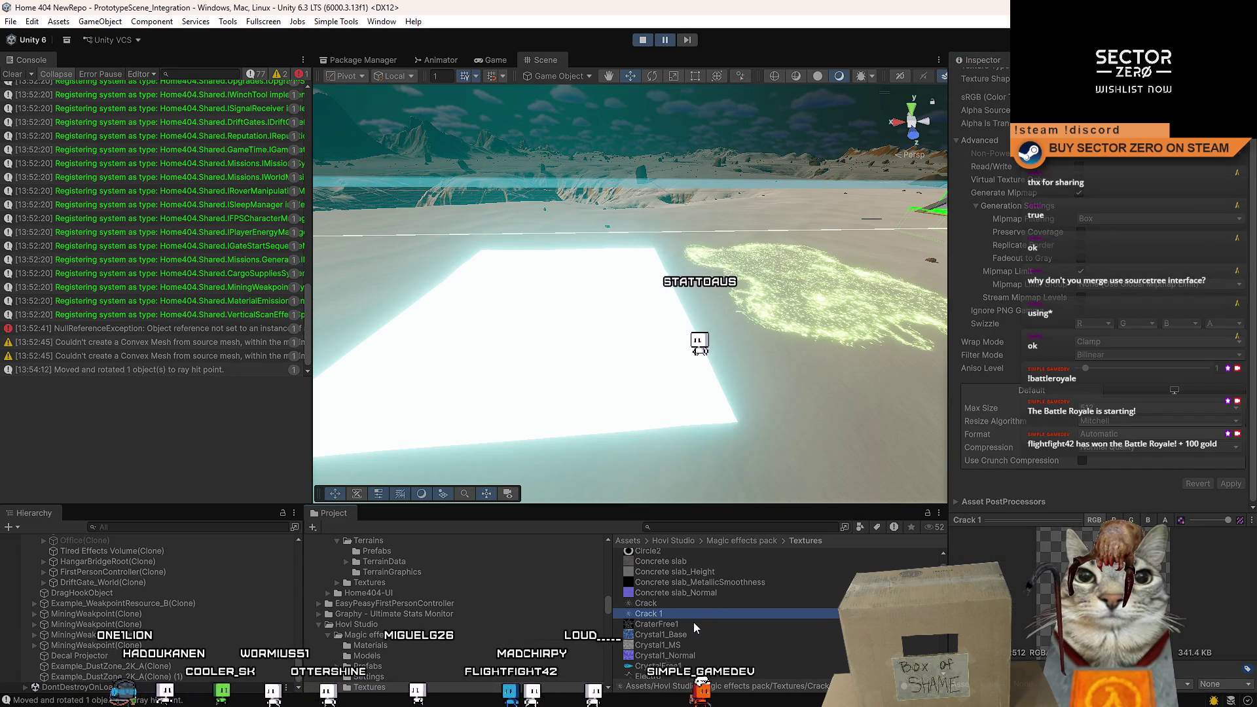
Duplicate the Crack texture, move the copy to Assets, and rename it WeakpointCrack.
{"action": "key", "text": "ctrl+d"}
{"action": "scroll", "coordinate": [601, 594], "scroll_direction": "up", "scroll_amount": 10}
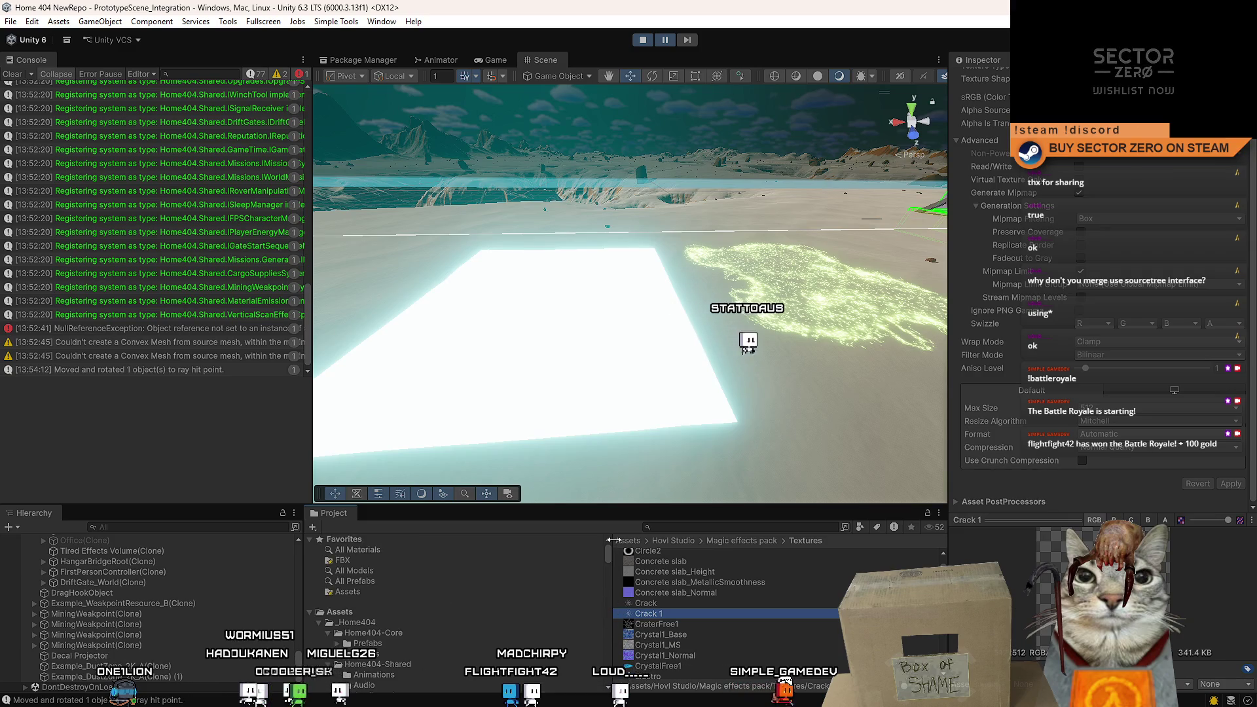
{"action": "left_click_drag", "start_coordinate": [652, 616], "coordinate": [349, 612]}
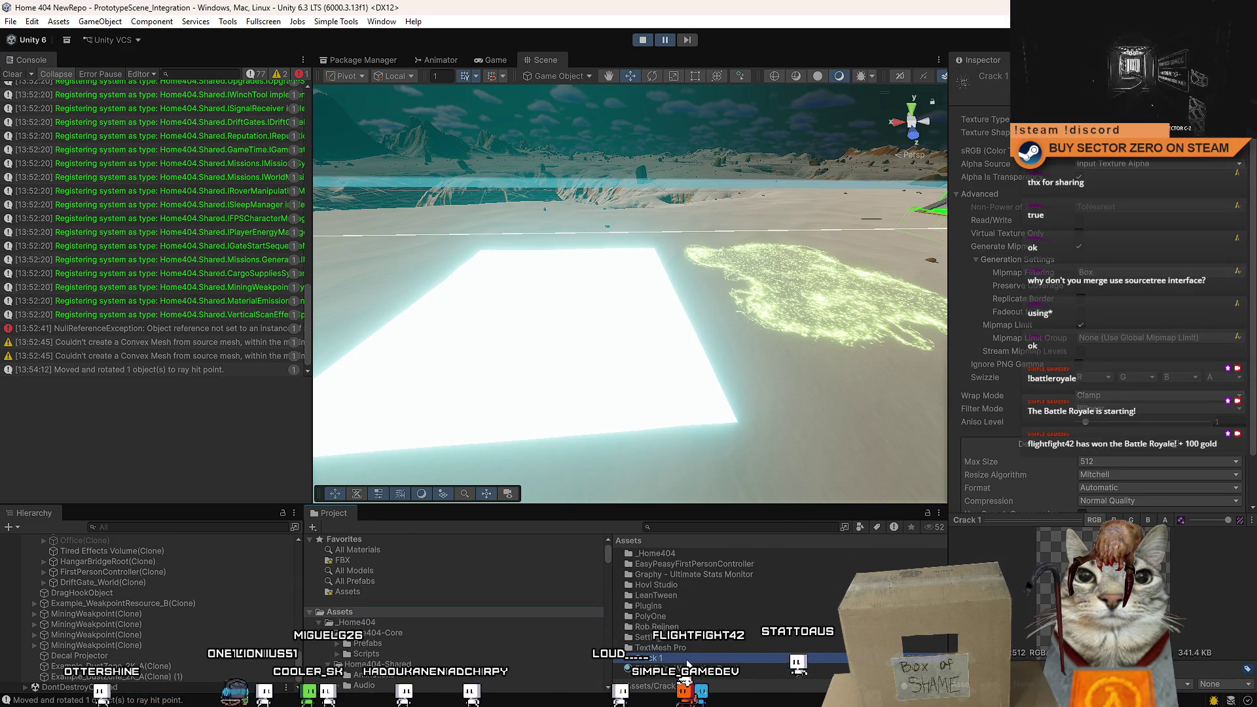
{"action": "left_click", "coordinate": [688, 660]}
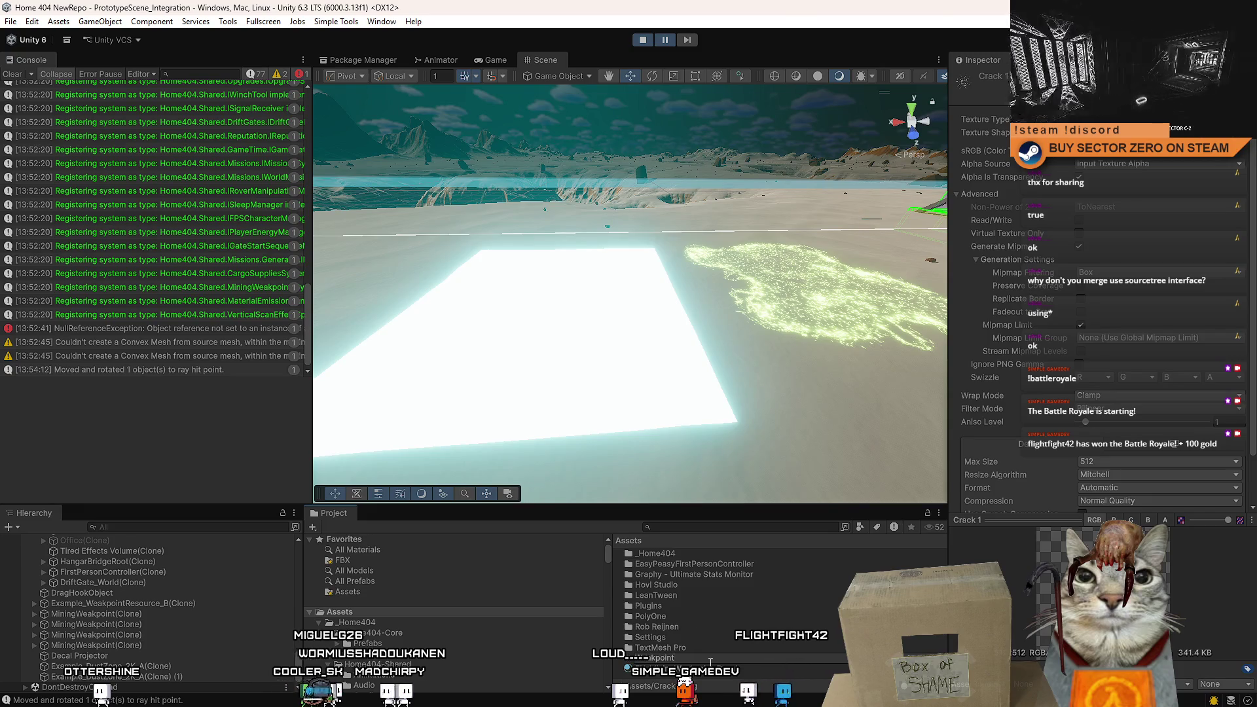
{"action": "key", "text": "Return"}
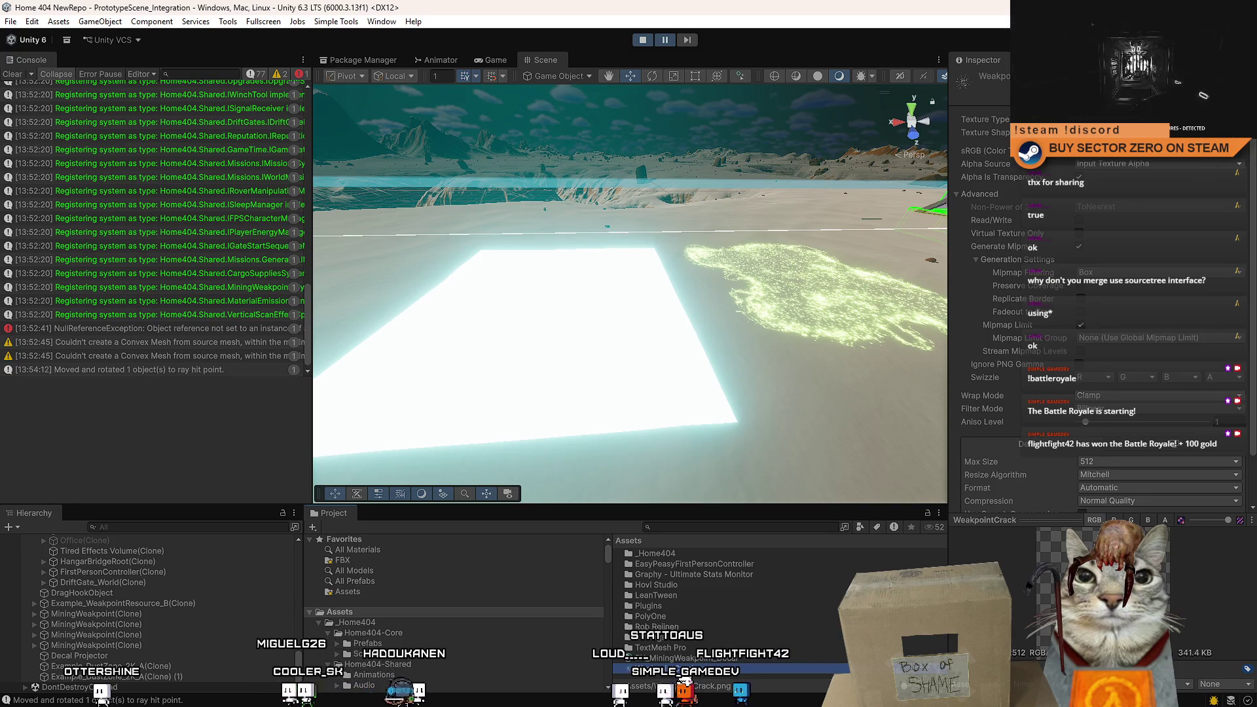
Try the Sprite texture type, then revert WeakpointCrack to Default and apply.
{"action": "left_click", "coordinate": [1147, 165]}
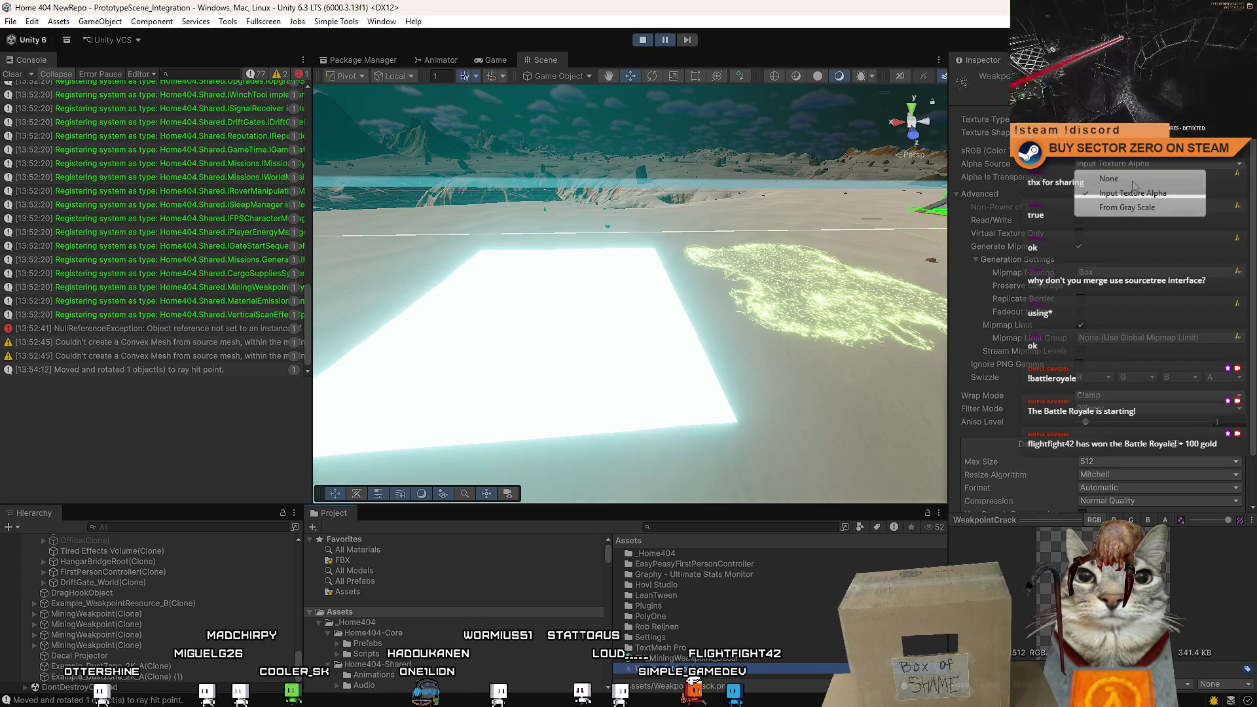
{"action": "left_click", "coordinate": [1137, 193]}
{"action": "scroll", "coordinate": [1216, 323], "scroll_direction": "down", "scroll_amount": 3}
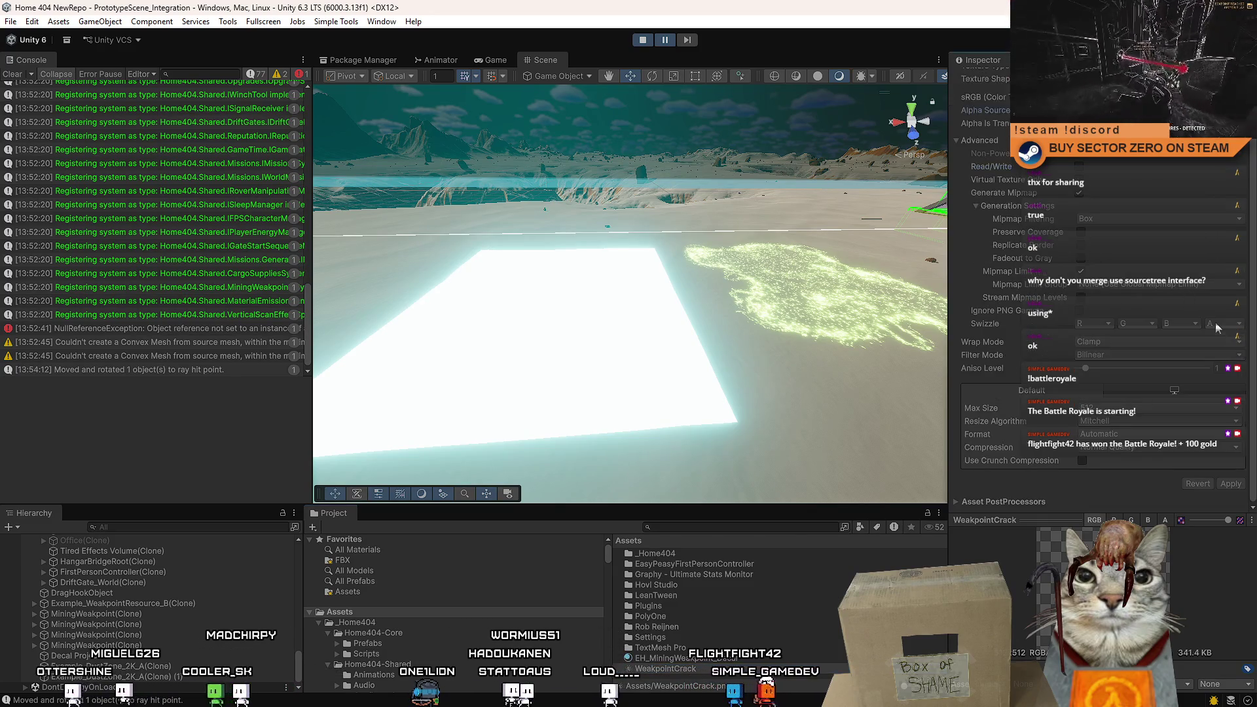
{"action": "scroll", "coordinate": [1177, 363], "scroll_direction": "up", "scroll_amount": 3}
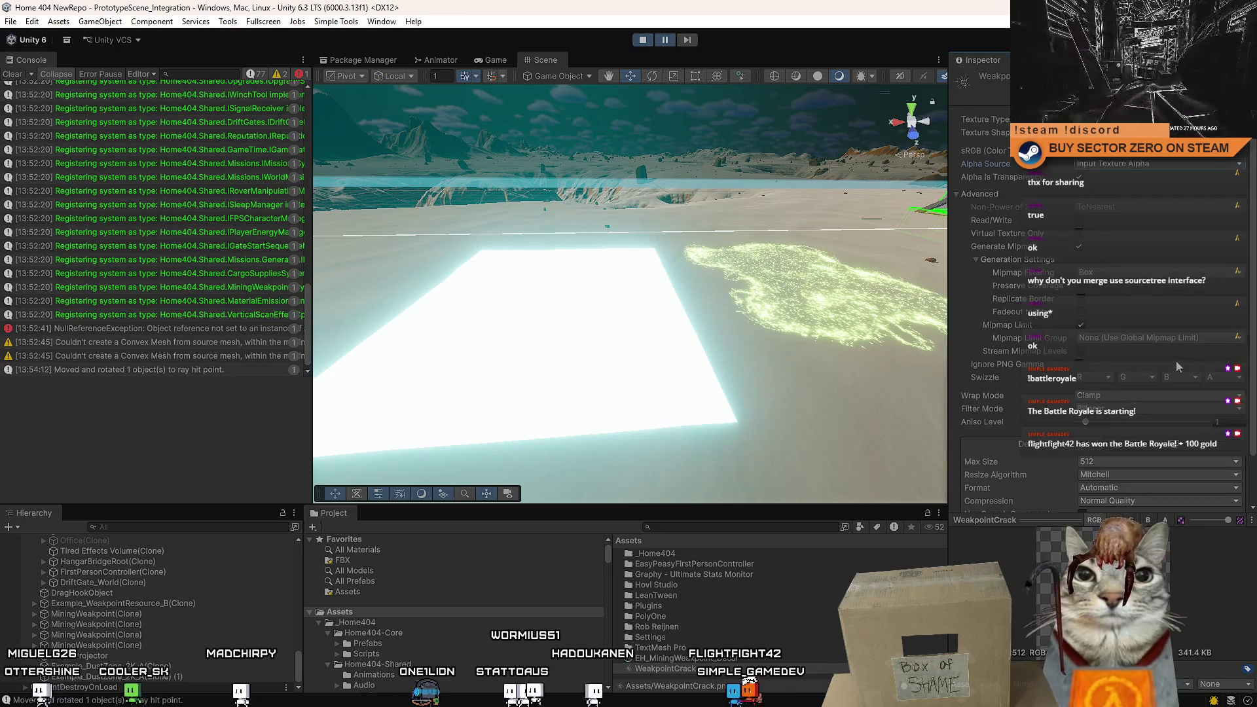
{"action": "left_click", "coordinate": [1159, 120]}
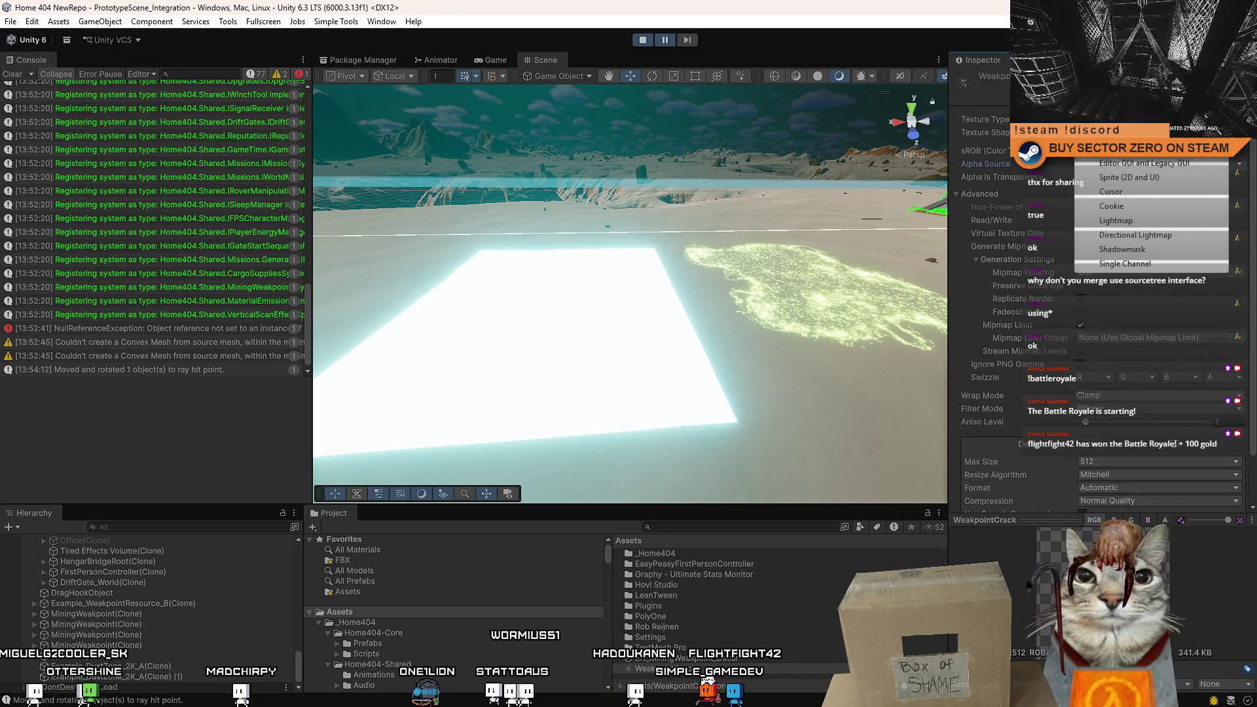
{"action": "left_click", "coordinate": [1163, 181]}
{"action": "left_click", "coordinate": [1240, 460]}
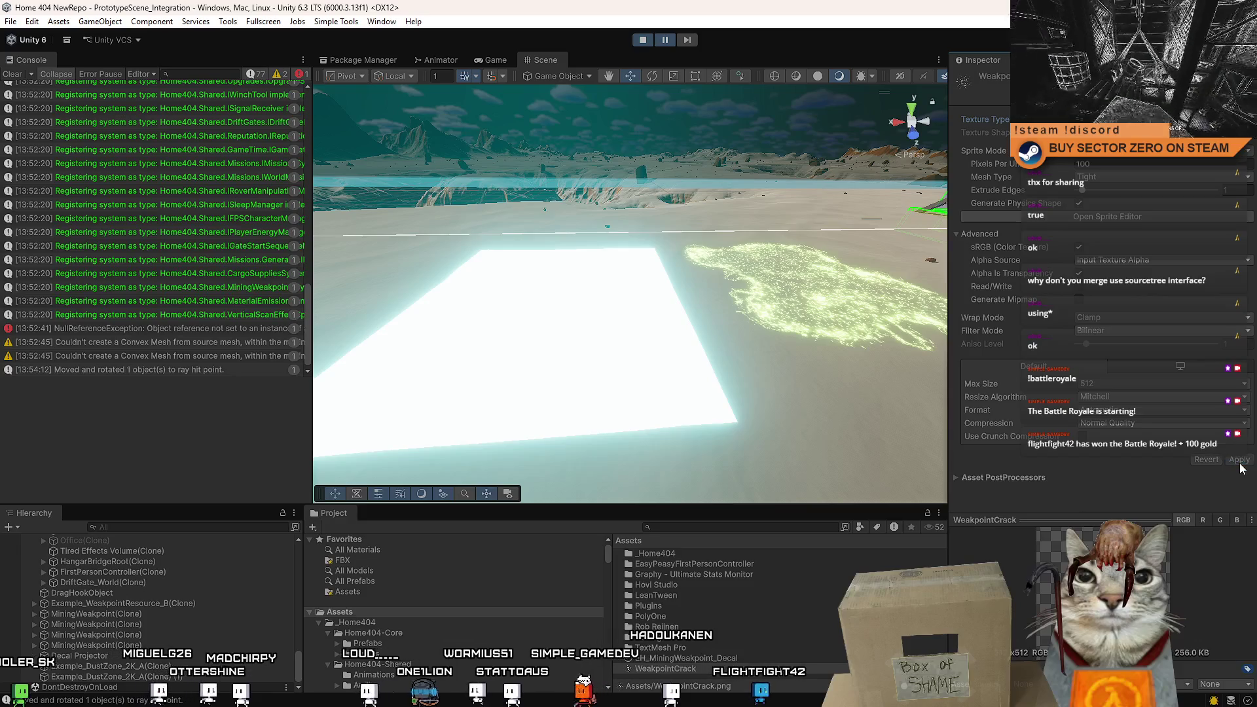
{"action": "left_click", "coordinate": [1159, 119]}
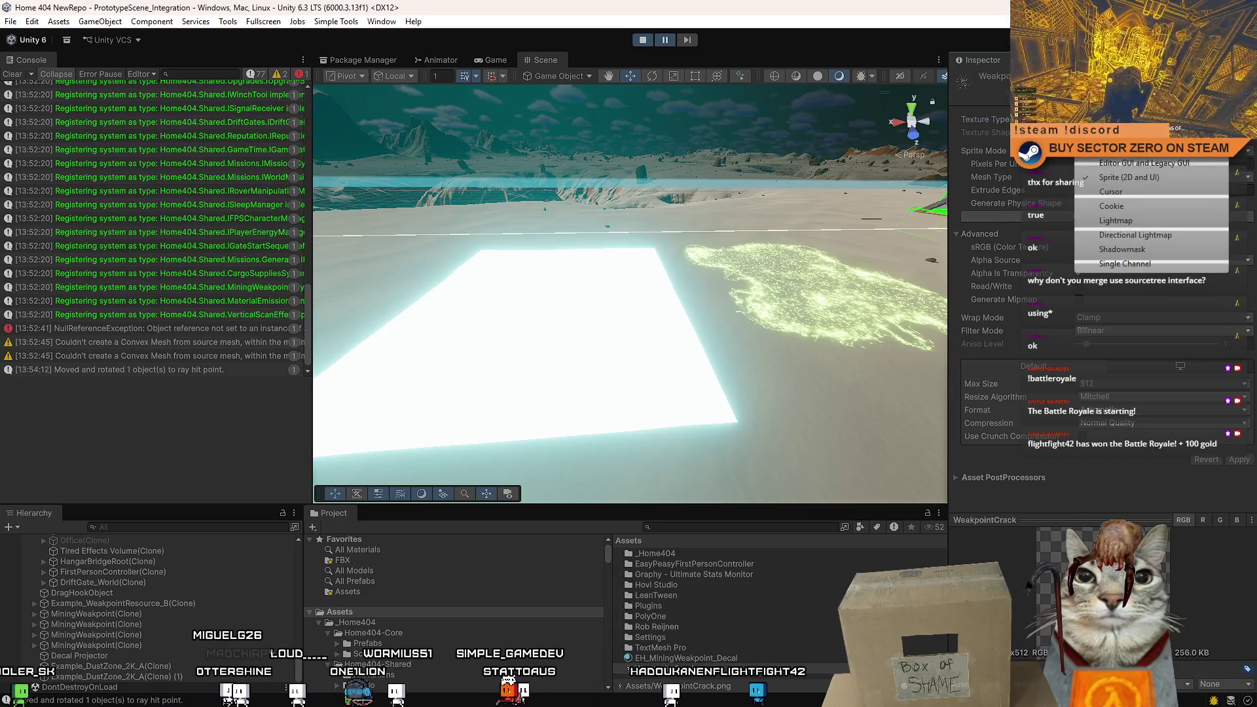
{"action": "left_click", "coordinate": [1127, 133]}
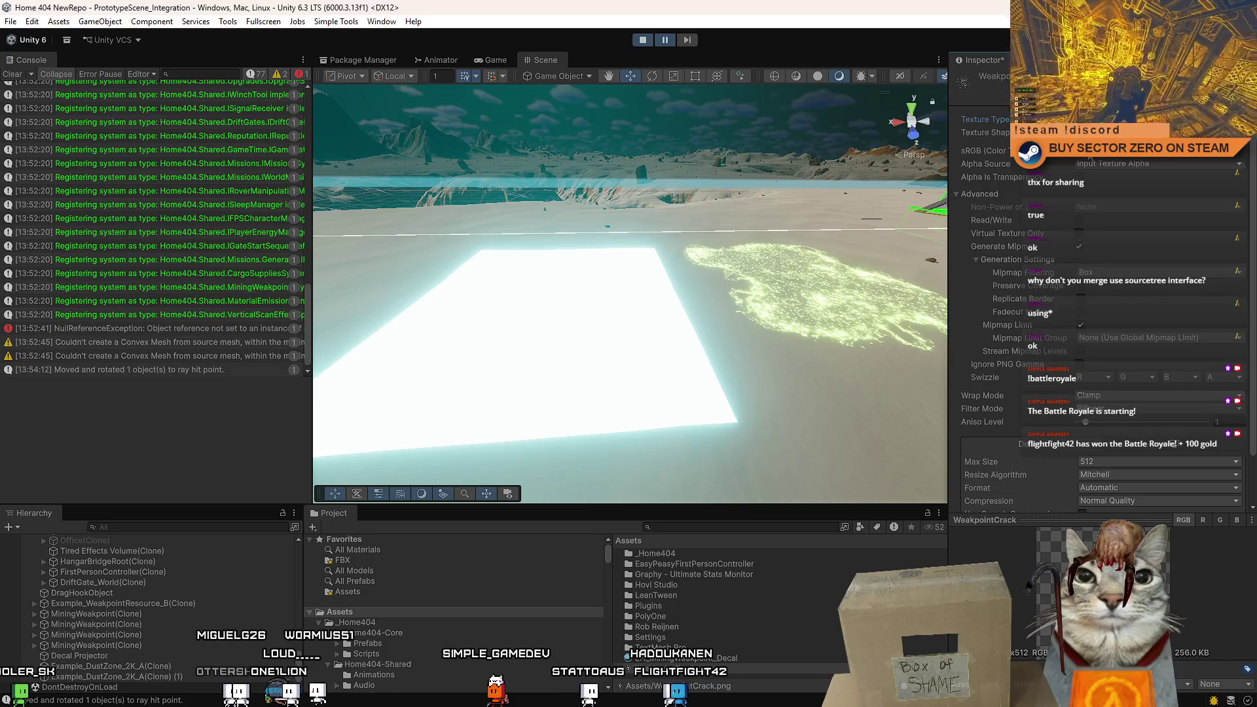
{"action": "left_click", "coordinate": [1130, 168]}
{"action": "left_click", "coordinate": [1129, 186]}
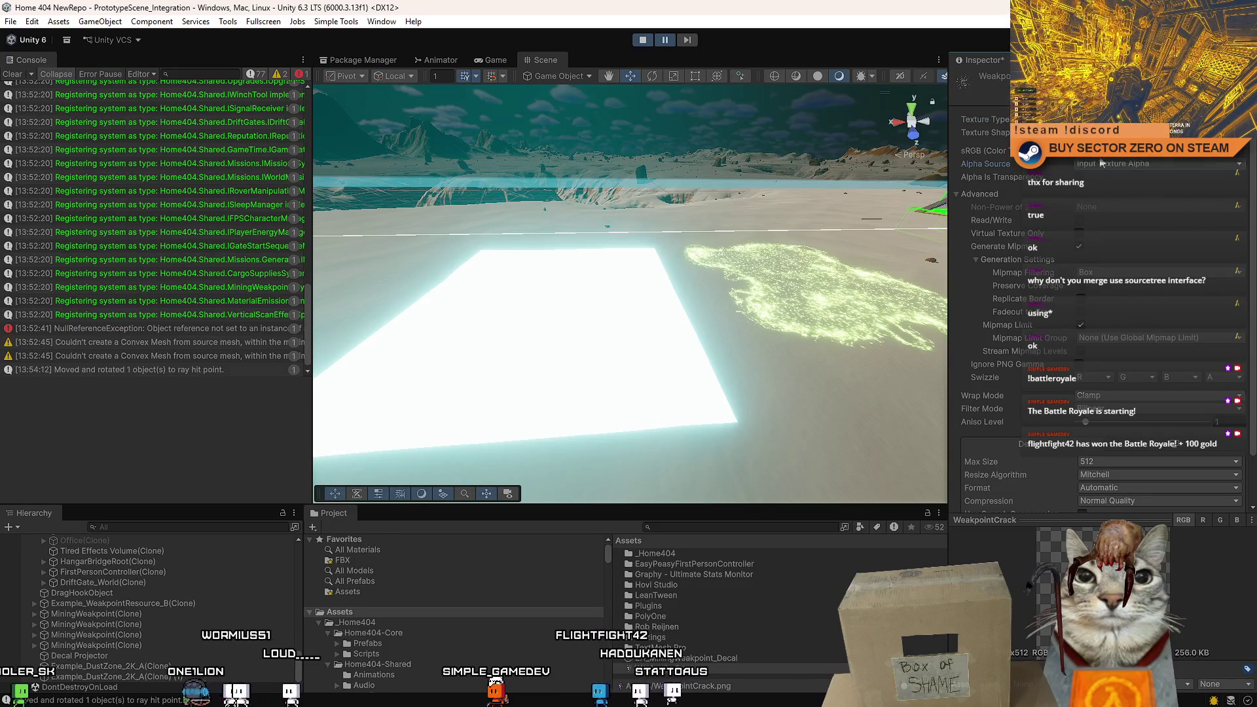
{"action": "scroll", "coordinate": [1185, 426], "scroll_direction": "down", "scroll_amount": 2}
{"action": "left_click", "coordinate": [1237, 484]}
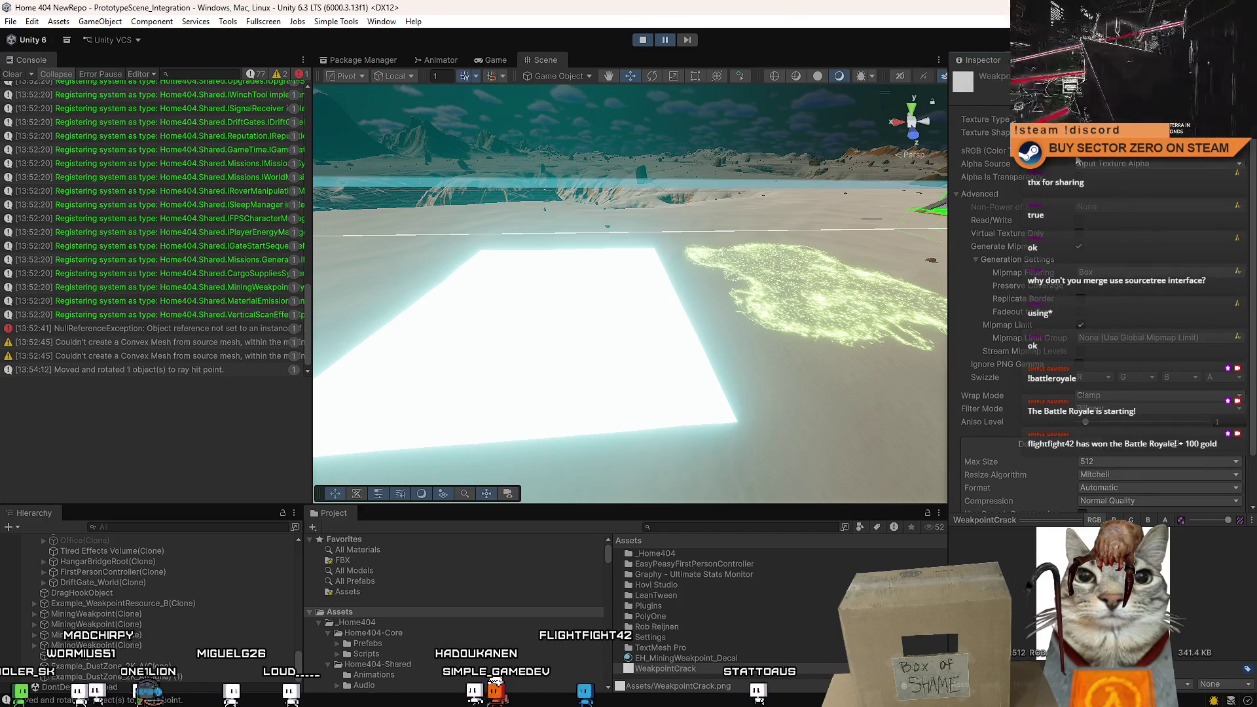
{"action": "scroll", "coordinate": [1184, 491], "scroll_direction": "down", "scroll_amount": 2}
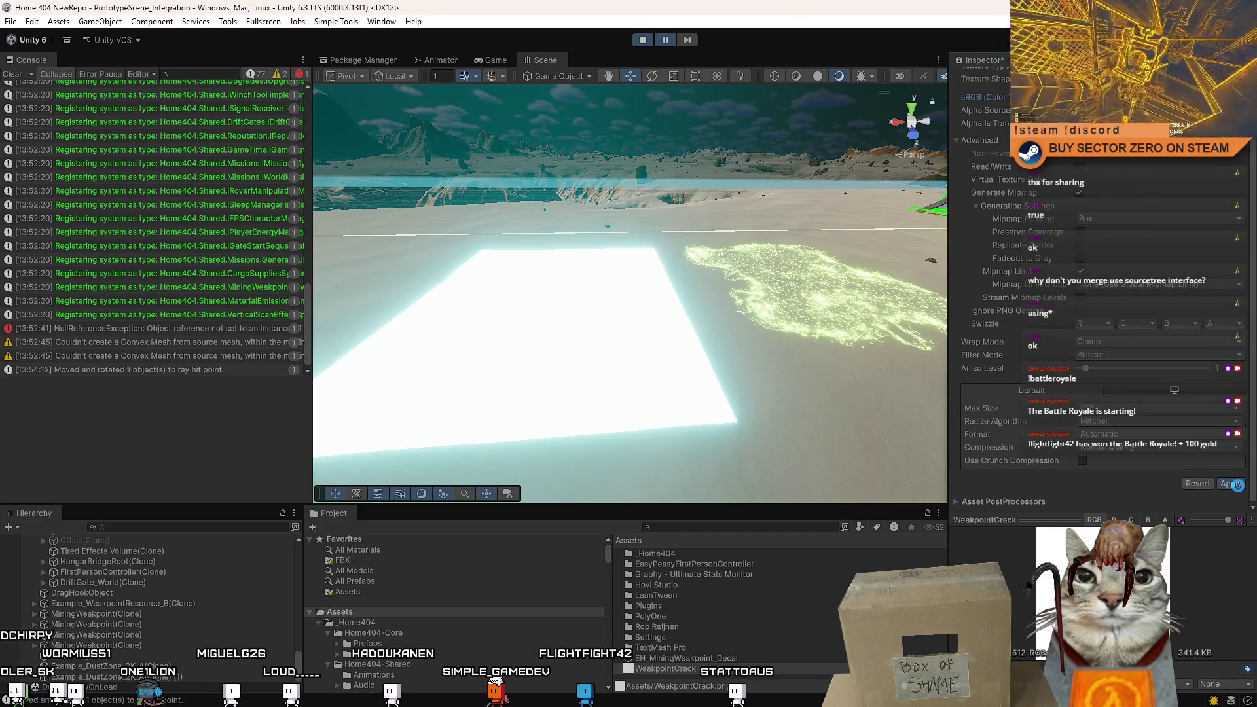
{"action": "scroll", "coordinate": [1161, 270], "scroll_direction": "up", "scroll_amount": 2}
Set Alpha Source to From Gray Scale, tick Alpha Is Transparency, and apply.
{"action": "left_click", "coordinate": [1156, 164]}
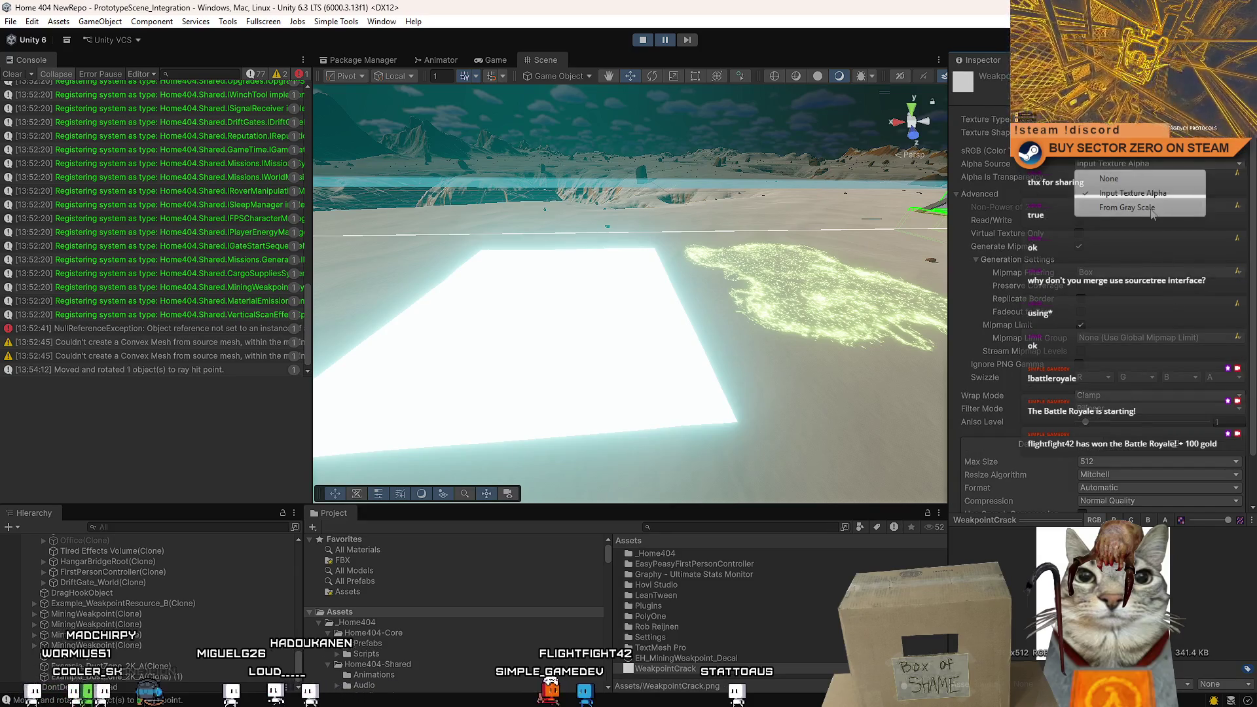
{"action": "left_click", "coordinate": [1126, 207]}
{"action": "scroll", "coordinate": [1204, 299], "scroll_direction": "down", "scroll_amount": 2}
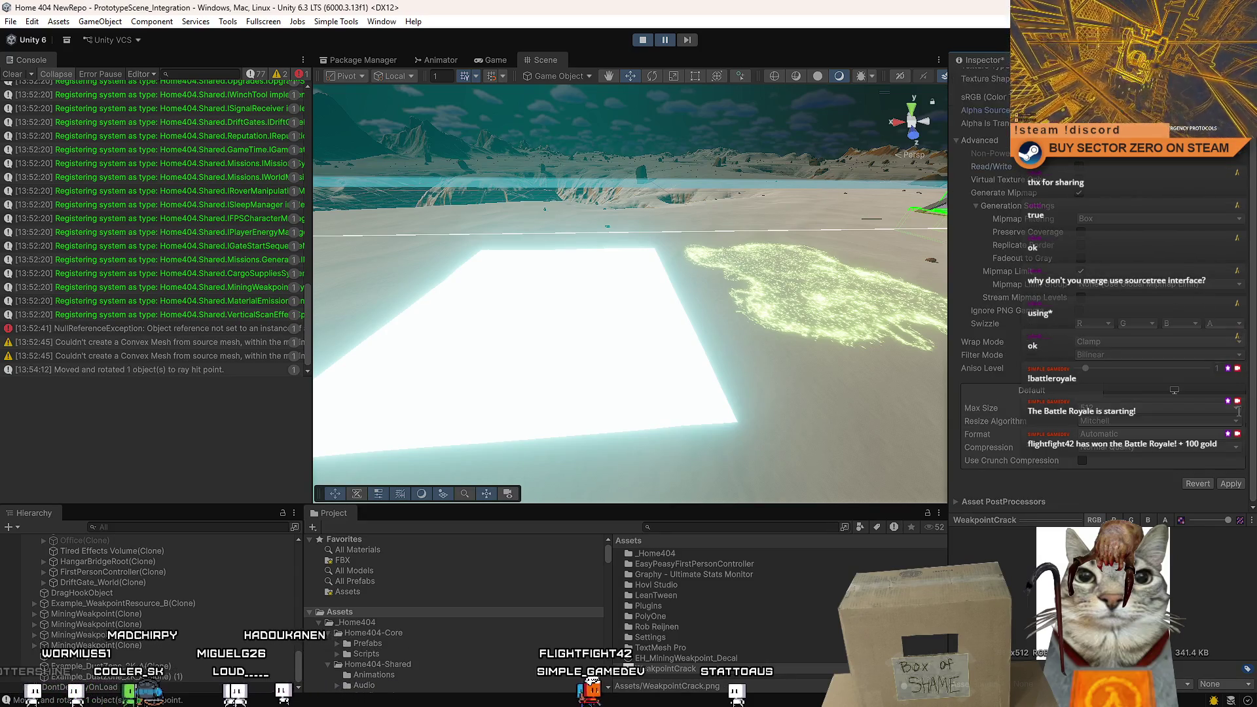
{"action": "left_click", "coordinate": [1230, 484]}
{"action": "left_click", "coordinate": [1111, 157]}
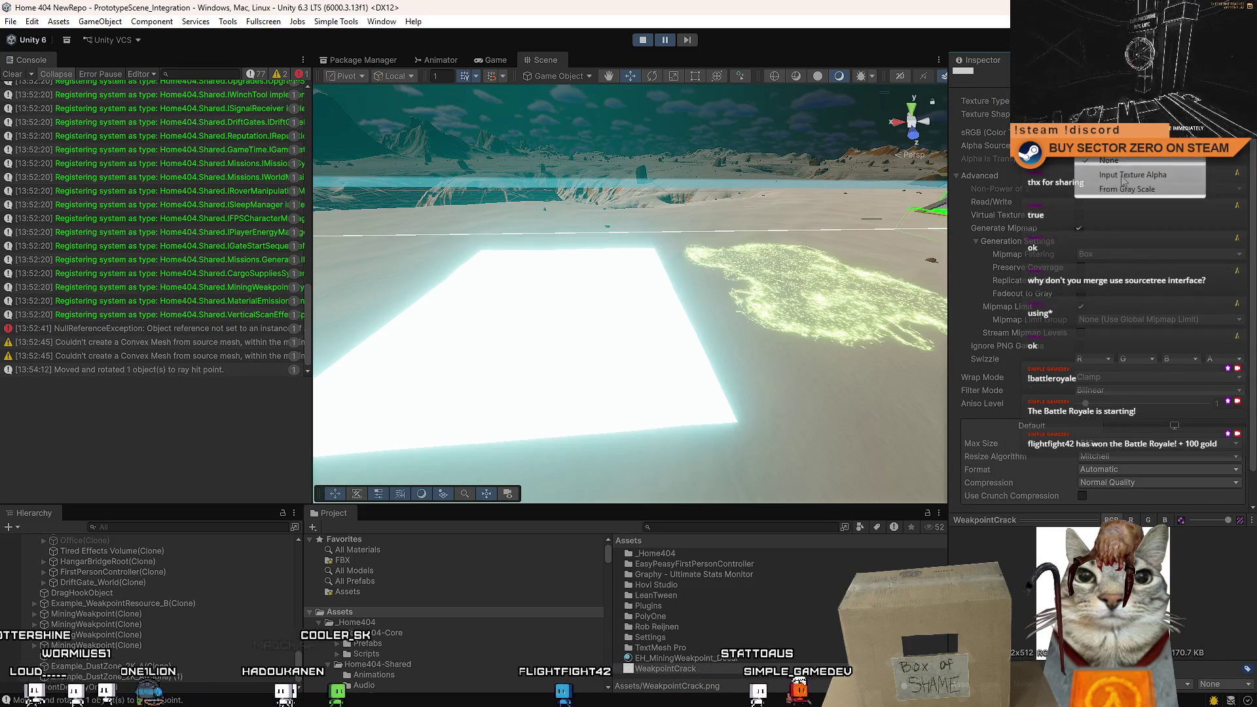
{"action": "left_click", "coordinate": [1133, 191]}
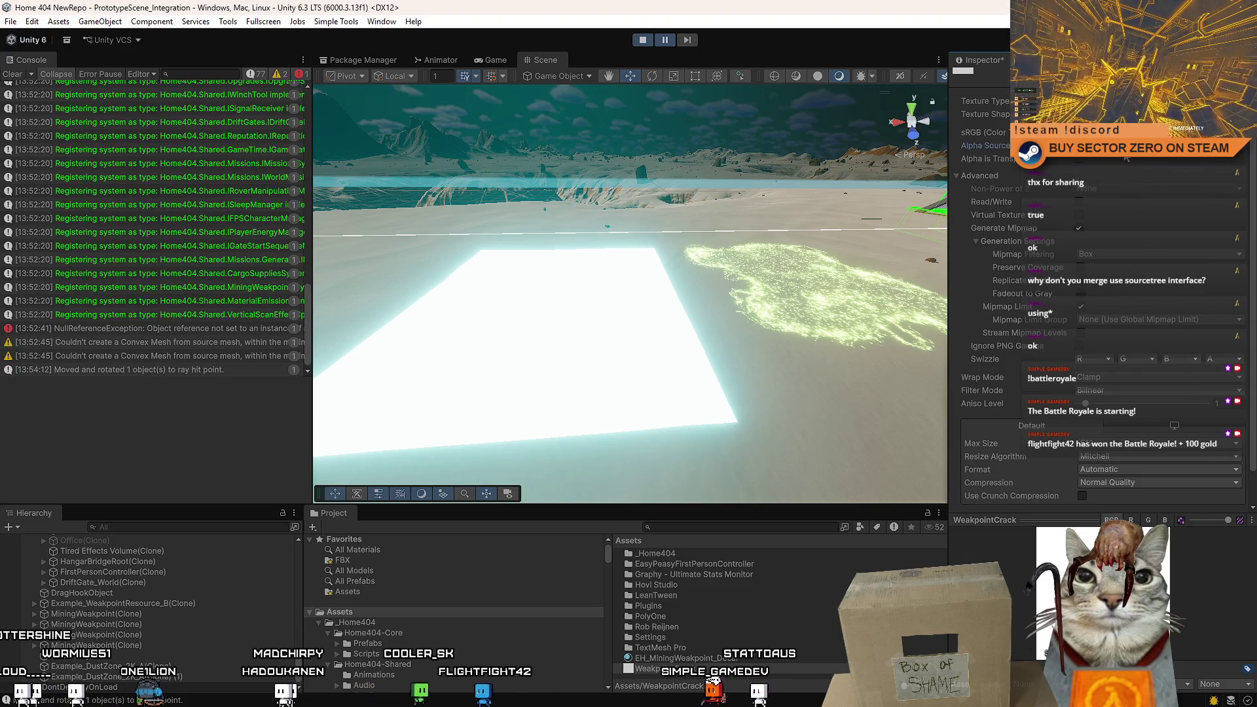
{"action": "left_click", "coordinate": [1079, 159]}
{"action": "scroll", "coordinate": [1231, 498], "scroll_direction": "down", "scroll_amount": 2}
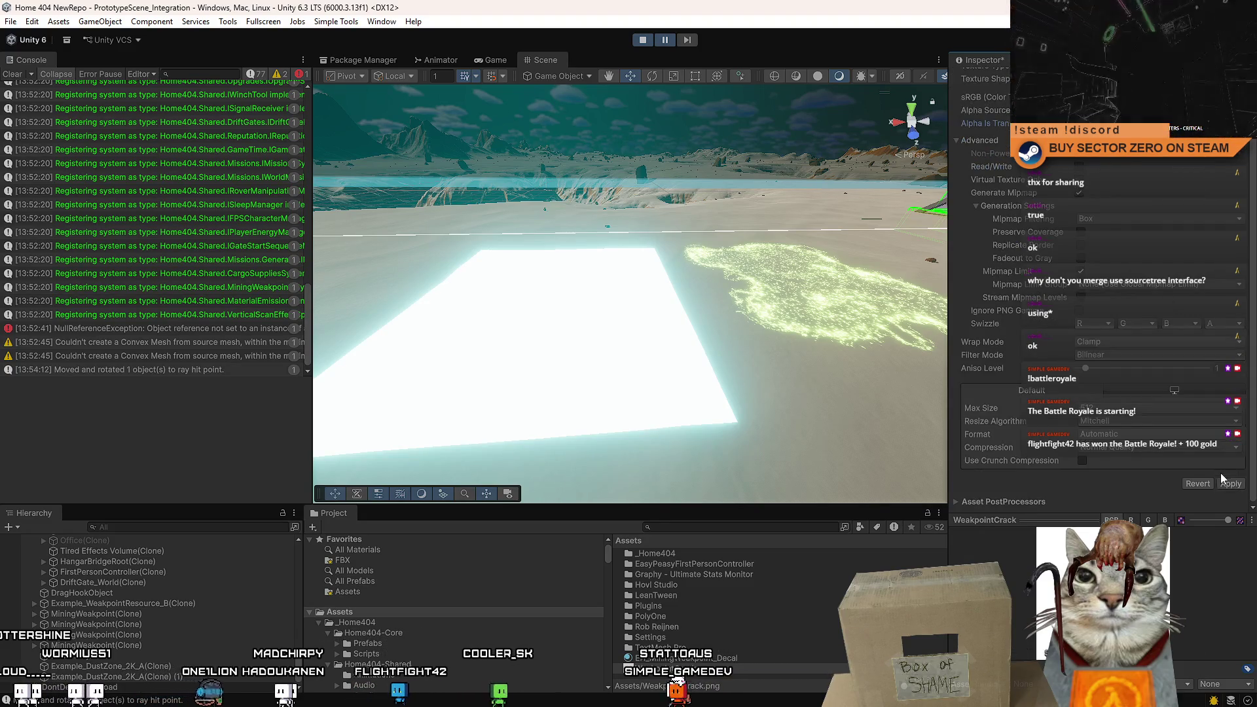
{"action": "left_click", "coordinate": [1230, 484]}
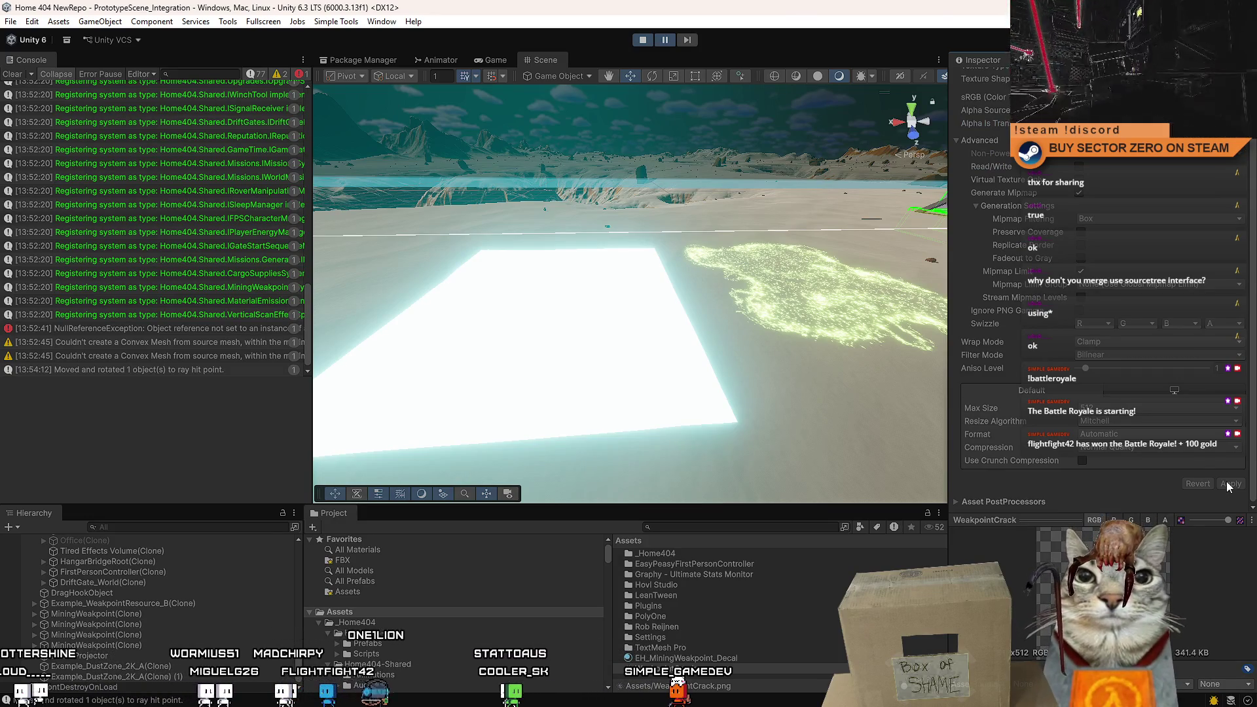
{"action": "left_click", "coordinate": [556, 385]}
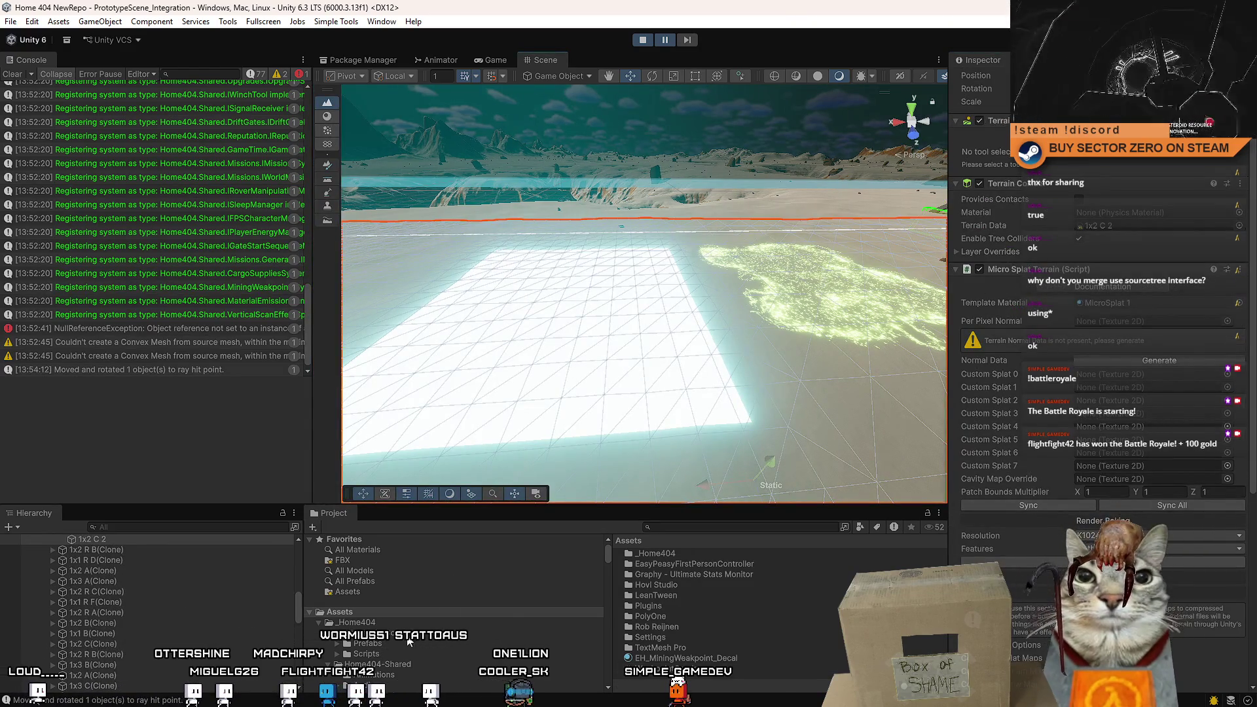
Select the dust zone decal projector and tick Affect BaseColor and Affect Smoothness on its material.
{"action": "left_click", "coordinate": [1105, 302]}
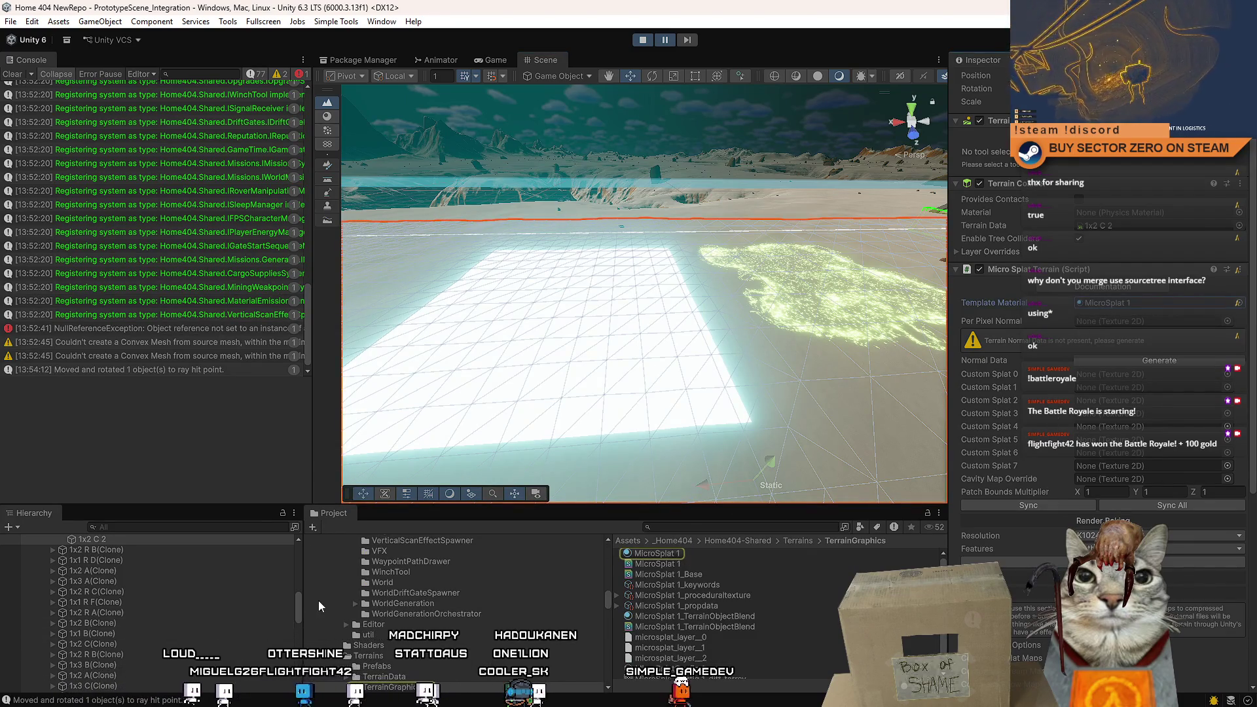
{"action": "left_click_drag", "start_coordinate": [298, 603], "coordinate": [297, 681]}
{"action": "left_click", "coordinate": [99, 677]}
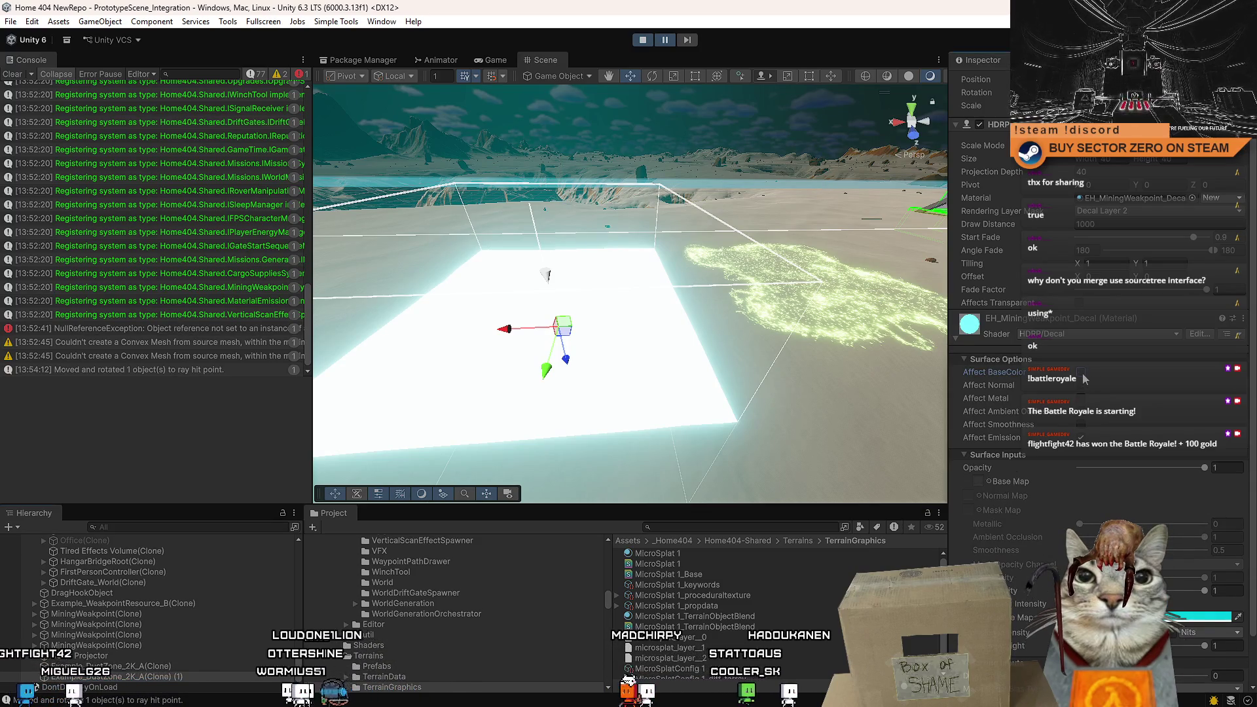
{"action": "left_click", "coordinate": [1082, 372]}
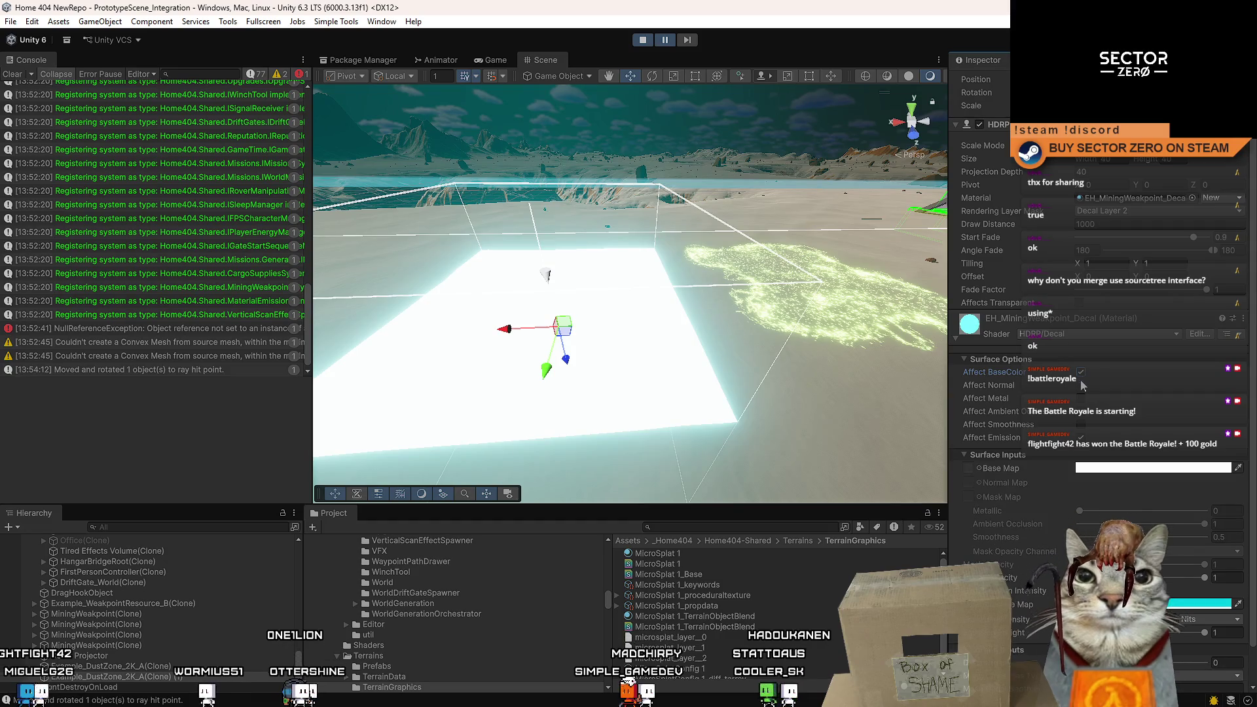
{"action": "left_click", "coordinate": [1082, 424]}
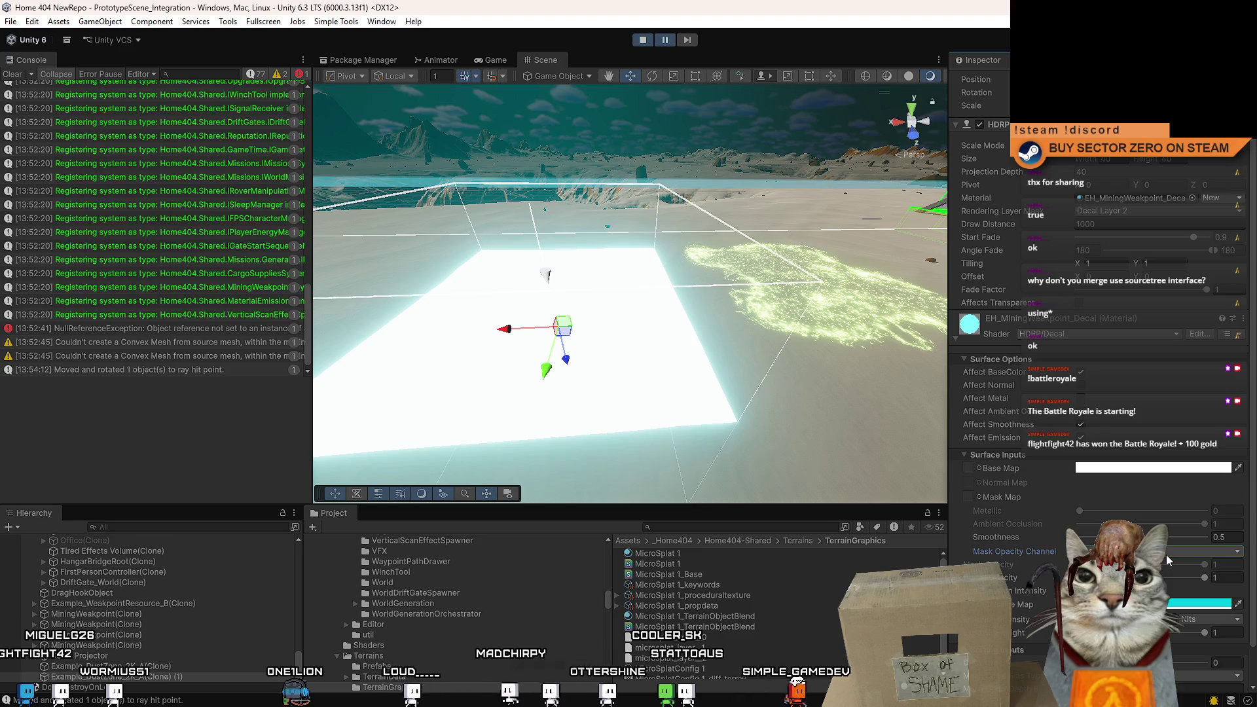
{"action": "left_click", "coordinate": [980, 469]}
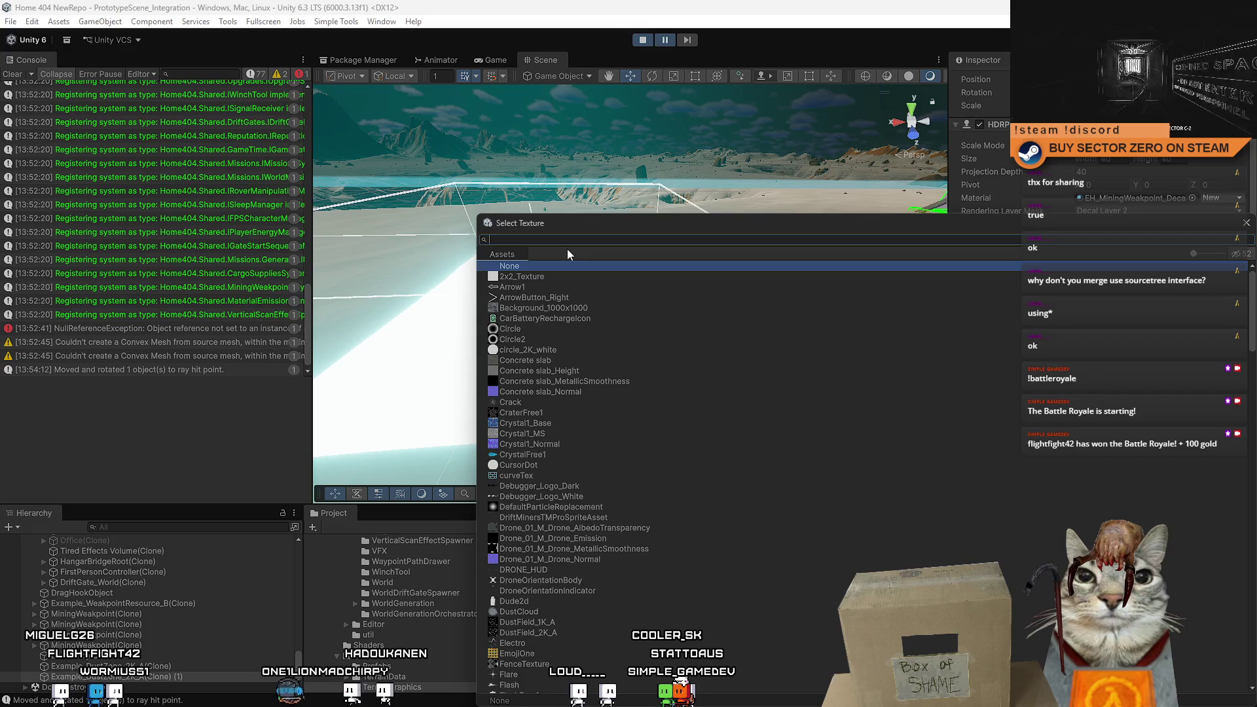
Give the weakpoint decal a crack texture as its base map and drag it across the terrain.
{"action": "type", "text": "crack"}
{"action": "double_click", "coordinate": [557, 287]}
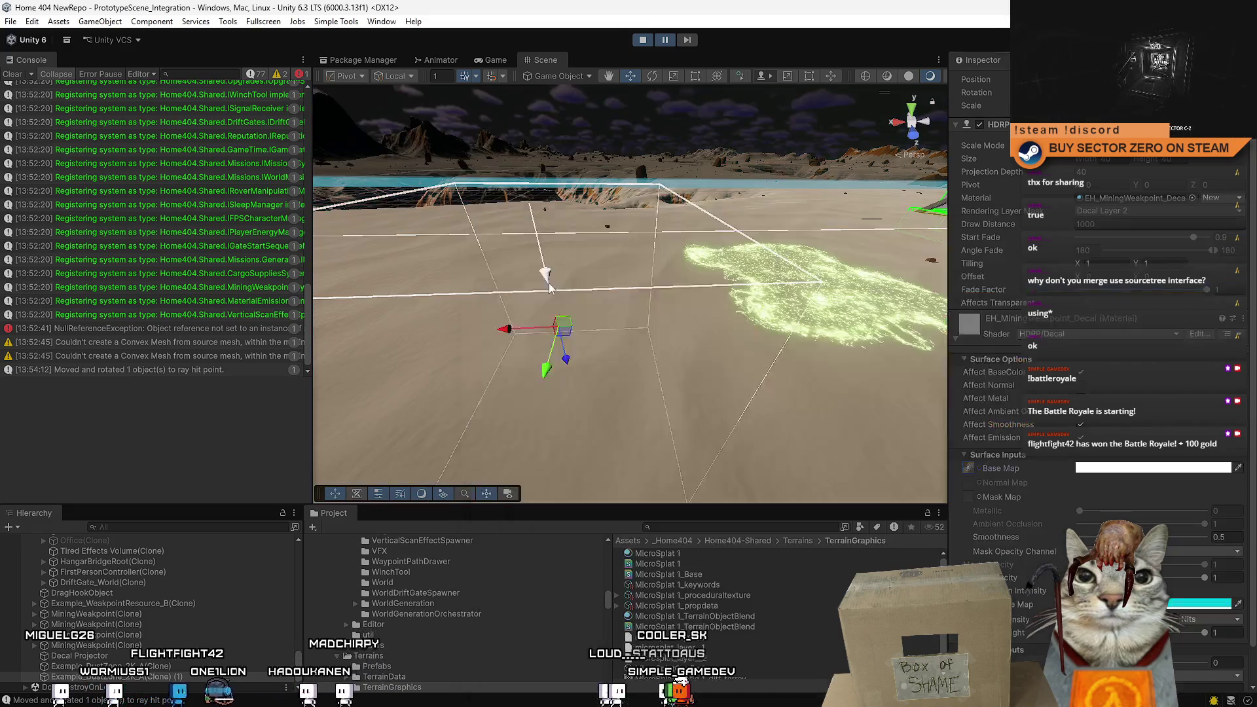
{"action": "mouse_move", "coordinate": [694, 284]}
{"action": "left_mouse_down", "text": "alt"}
{"action": "mouse_move", "coordinate": [720, 307]}
{"action": "mouse_move", "coordinate": [696, 325]}
{"action": "mouse_move", "coordinate": [714, 330]}
{"action": "left_mouse_up", "text": "alt"}
{"action": "scroll", "coordinate": [1255, 273], "scroll_direction": "down", "scroll_amount": 2}
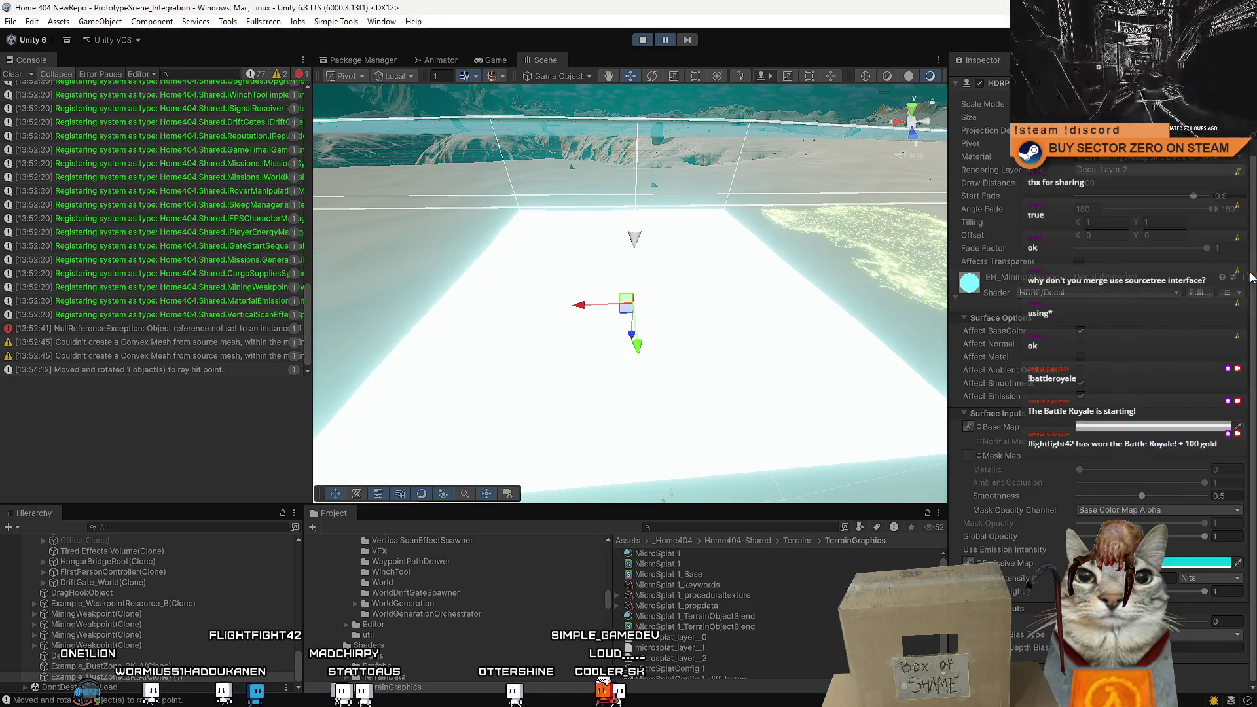
{"action": "scroll", "coordinate": [1100, 367], "scroll_direction": "up", "scroll_amount": 1}
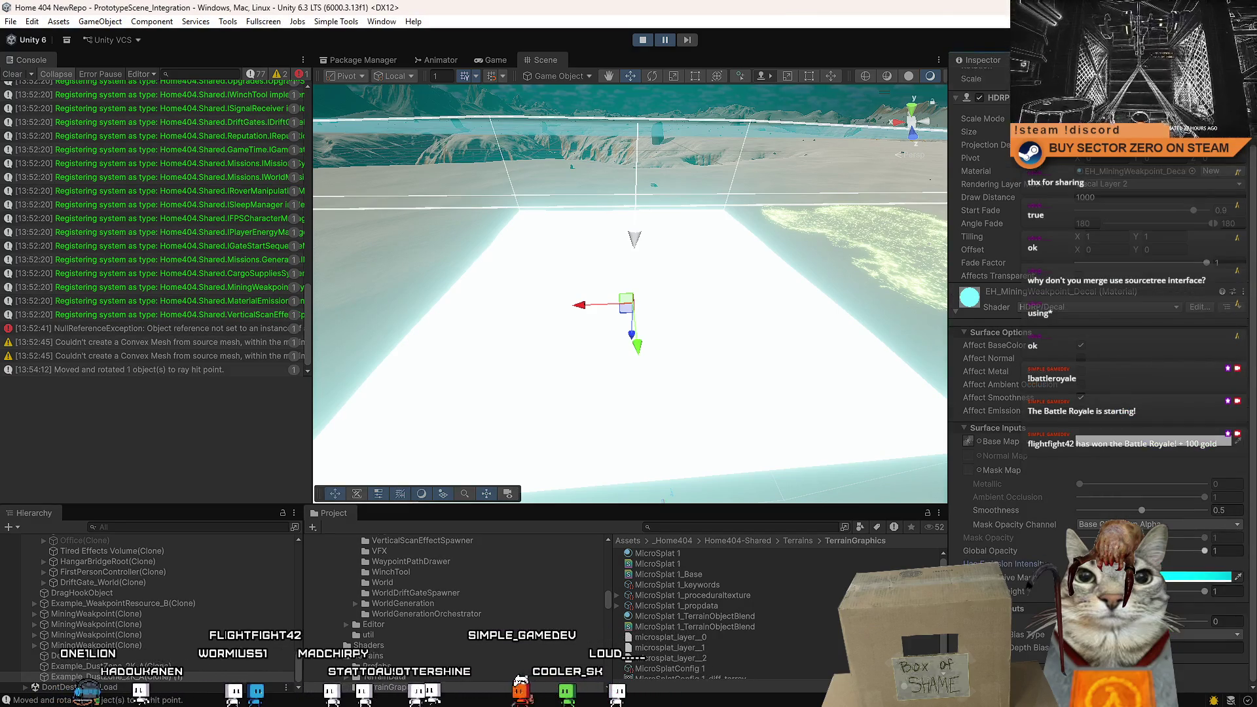
{"action": "left_click", "coordinate": [979, 441]}
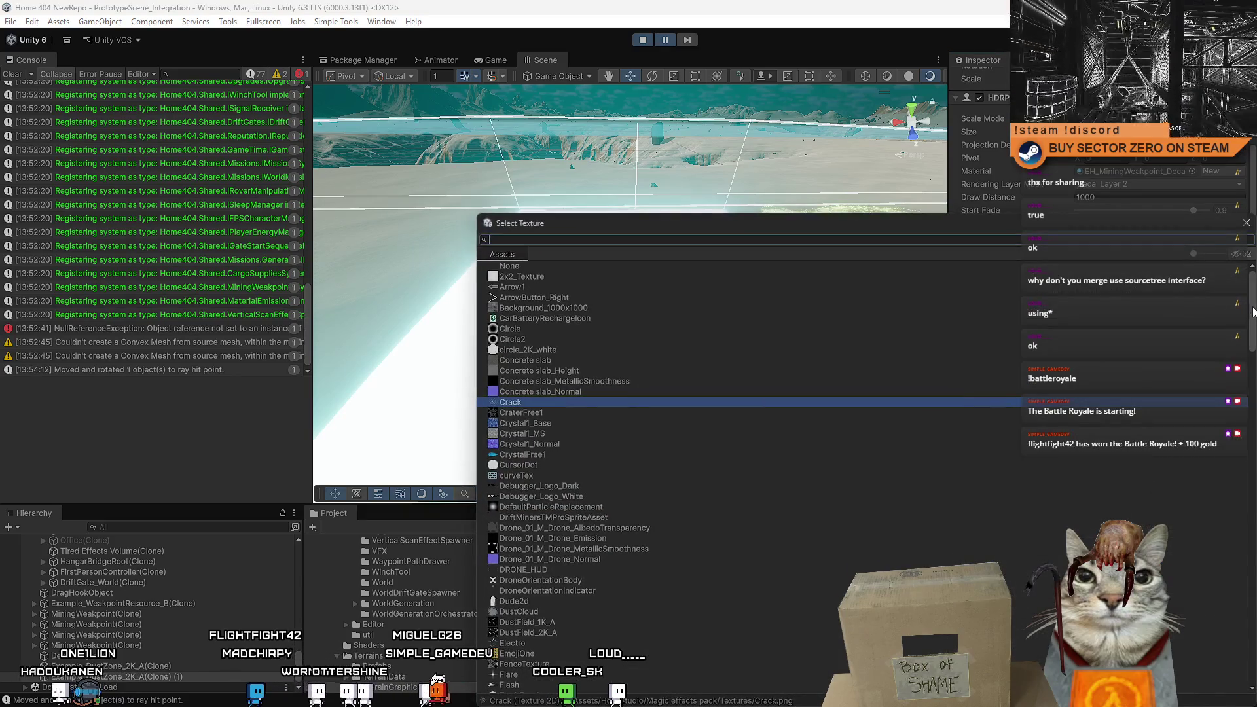
{"action": "double_click", "coordinate": [531, 263]}
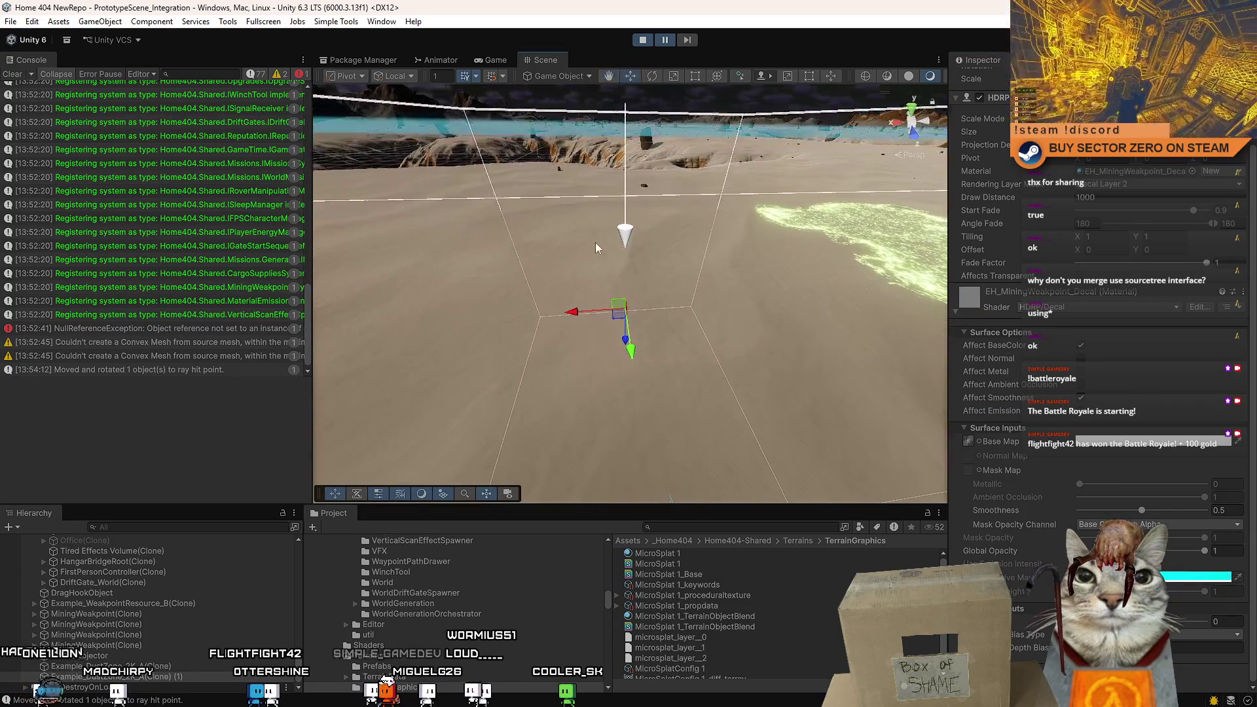
{"action": "key", "text": "f"}
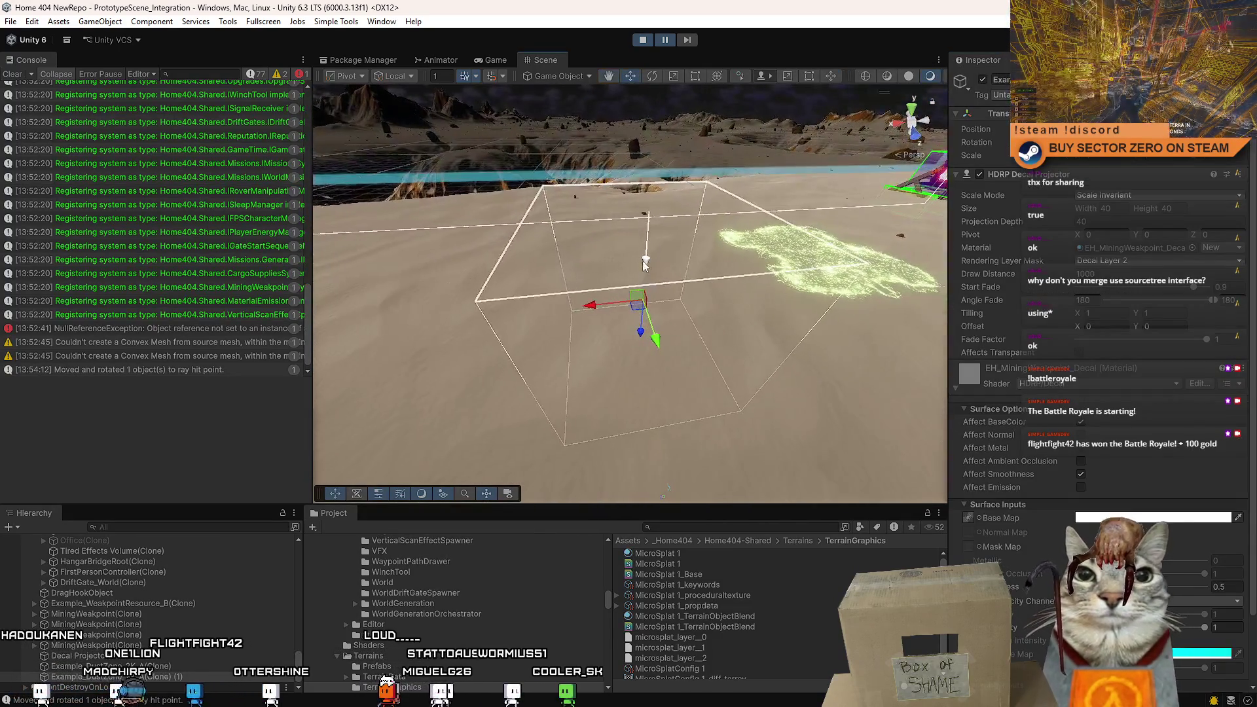
{"action": "mouse_move", "coordinate": [640, 347]}
{"action": "left_mouse_down"}
{"action": "mouse_move", "coordinate": [642, 425]}
{"action": "mouse_move", "coordinate": [645, 357]}
{"action": "mouse_move", "coordinate": [665, 367]}
{"action": "mouse_move", "coordinate": [744, 335]}
{"action": "mouse_move", "coordinate": [677, 349]}
{"action": "left_mouse_up"}
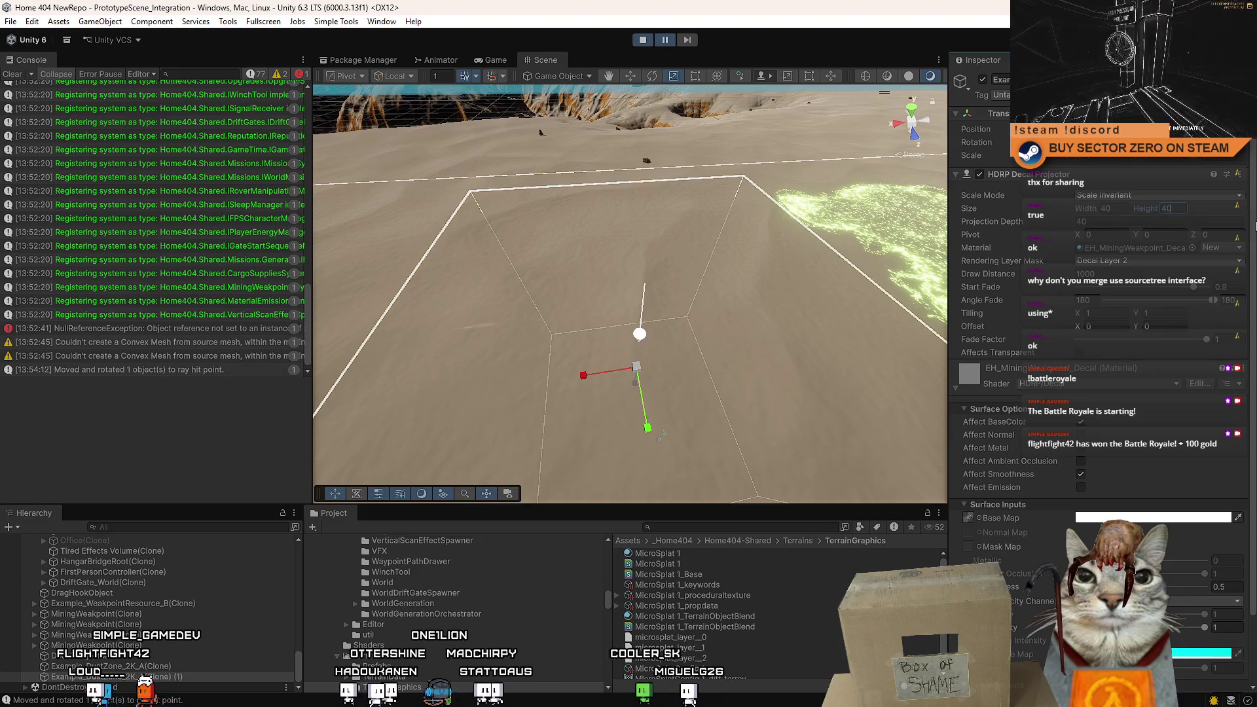
Set the decal projector's width and projection depth to 20.
{"action": "left_click", "coordinate": [1124, 216]}
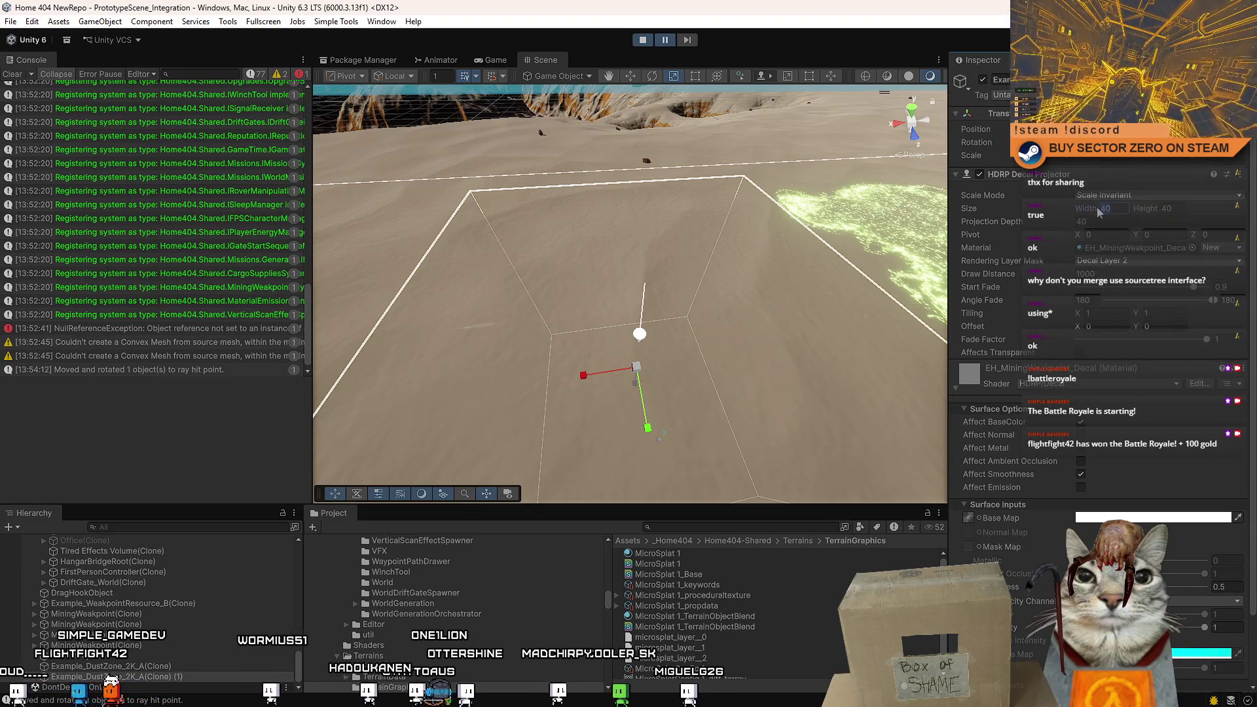
{"action": "type", "text": "20"}
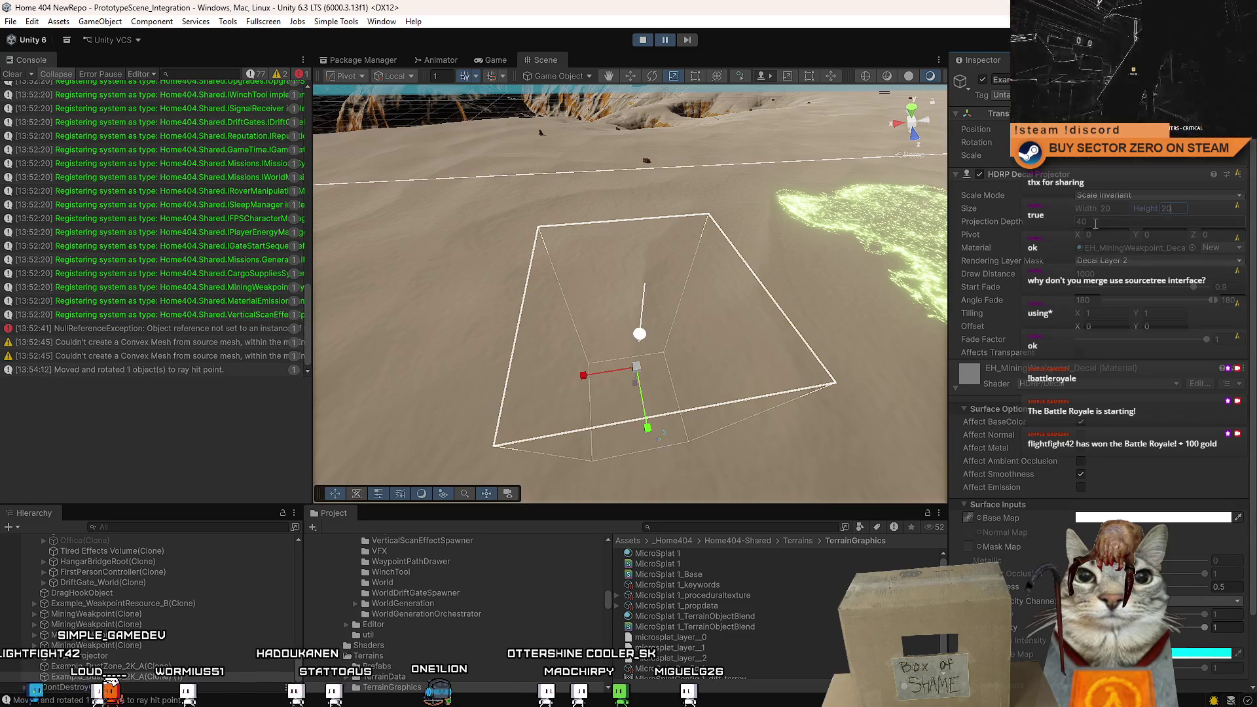
{"action": "left_click", "coordinate": [1095, 223]}
{"action": "type", "text": "2"}
{"action": "scroll", "coordinate": [681, 329], "scroll_direction": "down", "scroll_amount": 3}
{"action": "scroll", "coordinate": [655, 354], "scroll_direction": "up", "scroll_amount": 5}
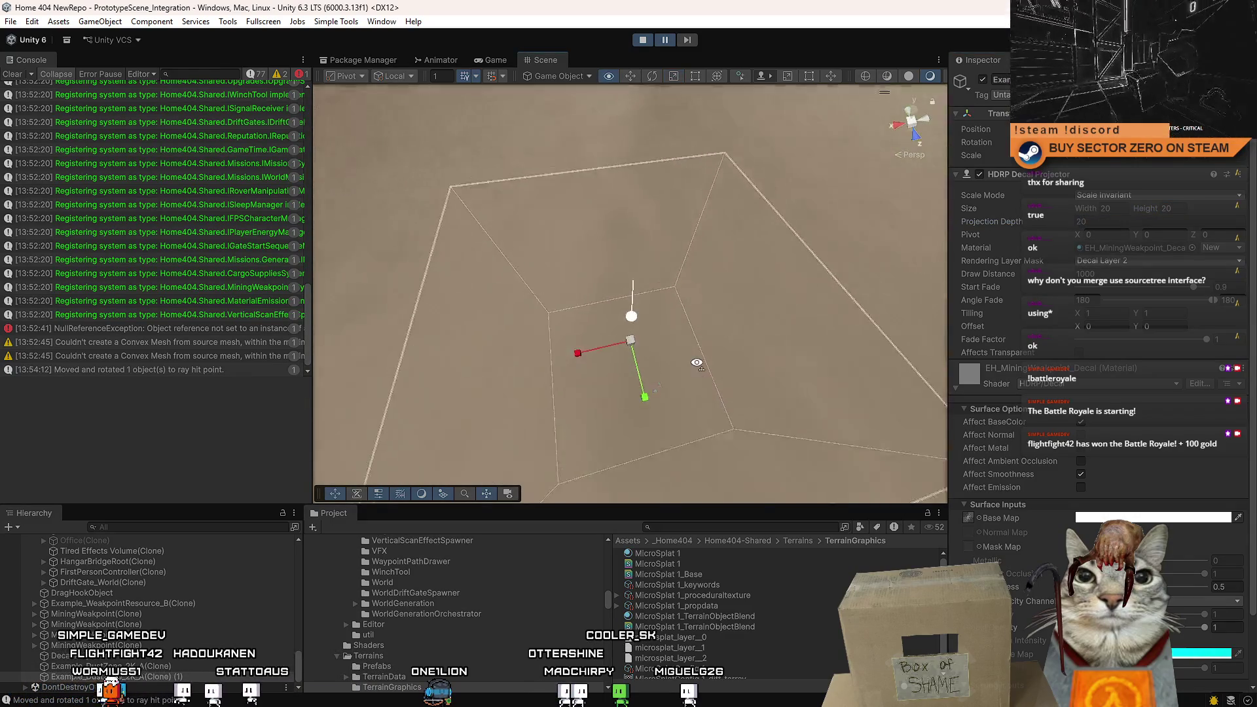
{"action": "scroll", "coordinate": [629, 373], "scroll_direction": "down", "scroll_amount": 2}
{"action": "scroll", "coordinate": [630, 387], "scroll_direction": "up", "scroll_amount": 4}
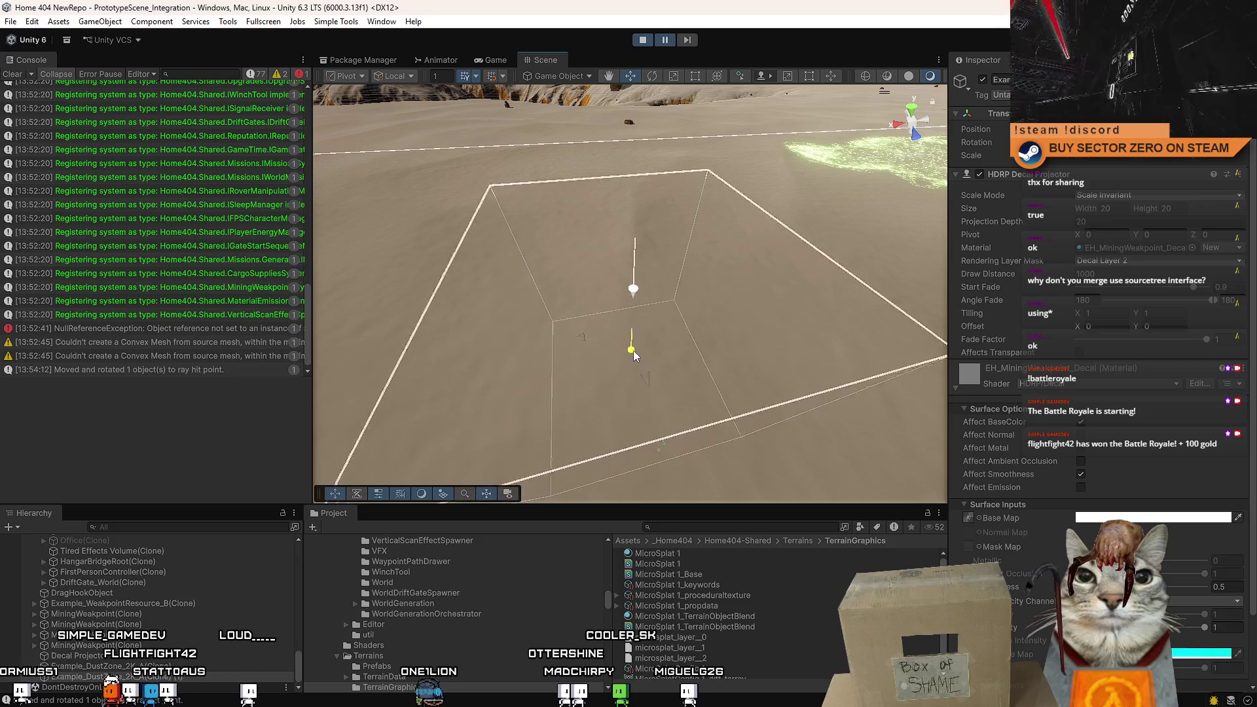
Move the decal projector farther along the terrain.
{"action": "left_click_drag", "start_coordinate": [639, 299], "coordinate": [644, 257]}
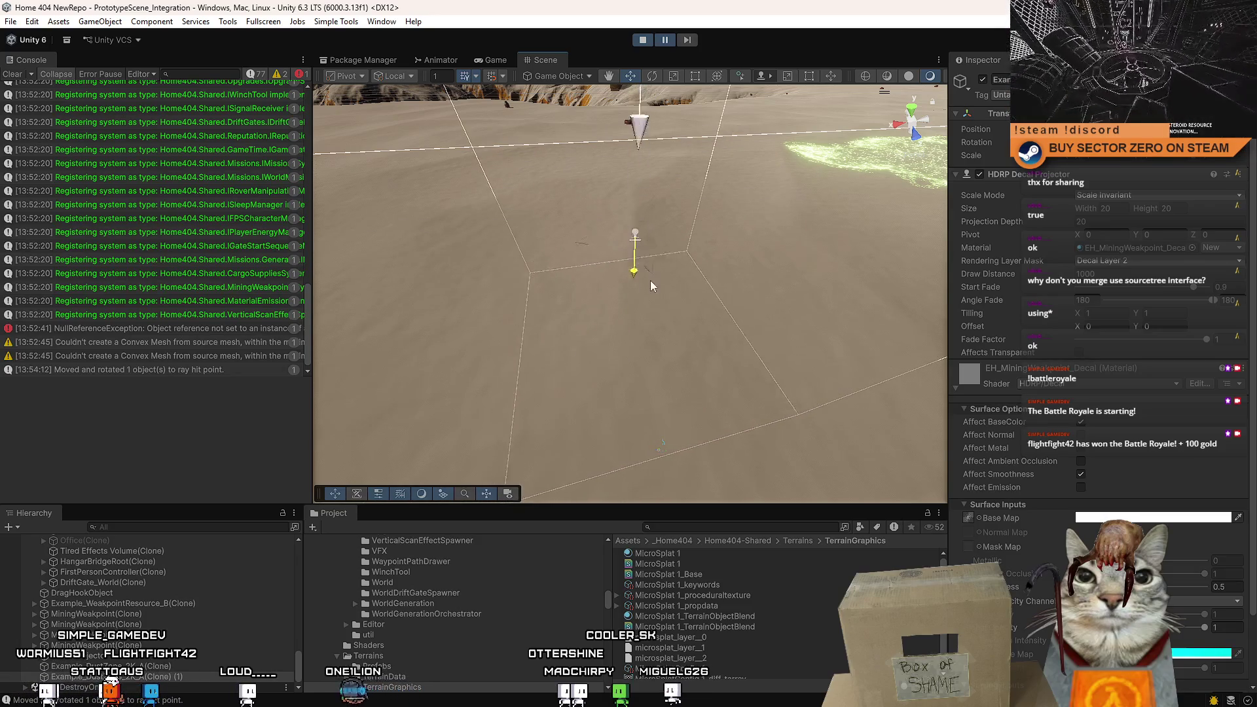
{"action": "scroll", "coordinate": [652, 312], "scroll_direction": "down", "scroll_amount": 3}
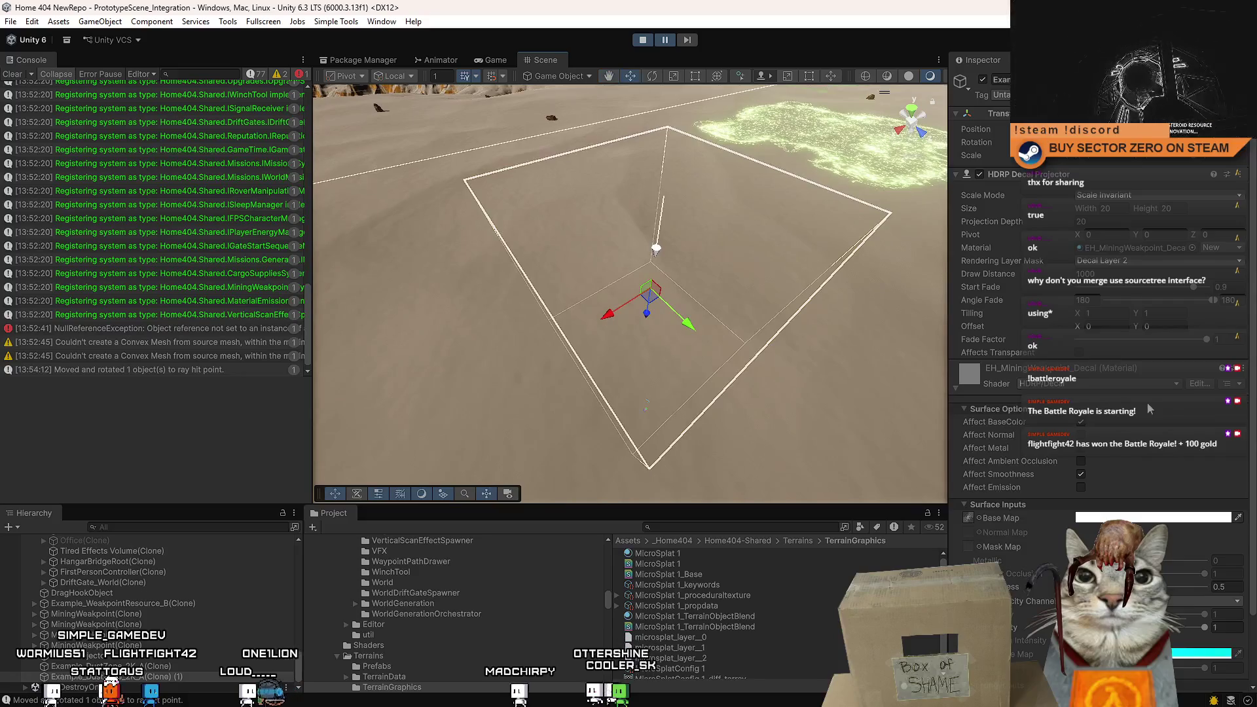
{"action": "scroll", "coordinate": [1151, 411], "scroll_direction": "down", "scroll_amount": 2}
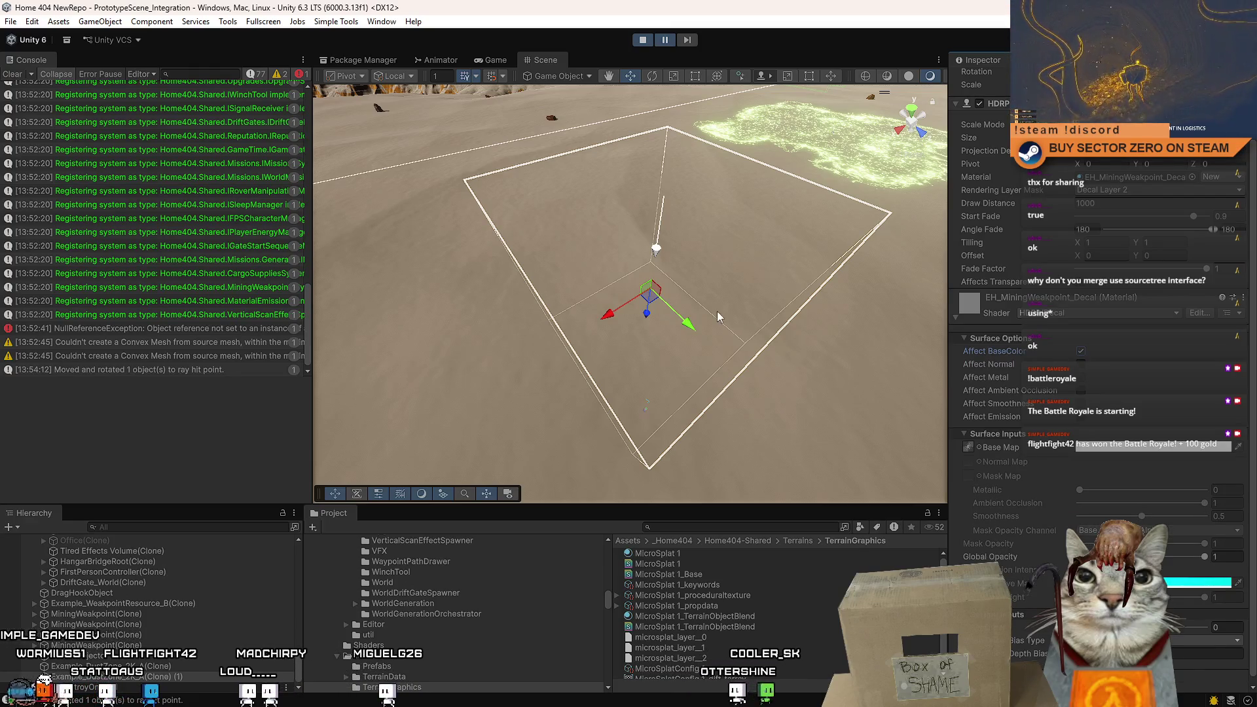
{"action": "scroll", "coordinate": [682, 300], "scroll_direction": "up", "scroll_amount": 4}
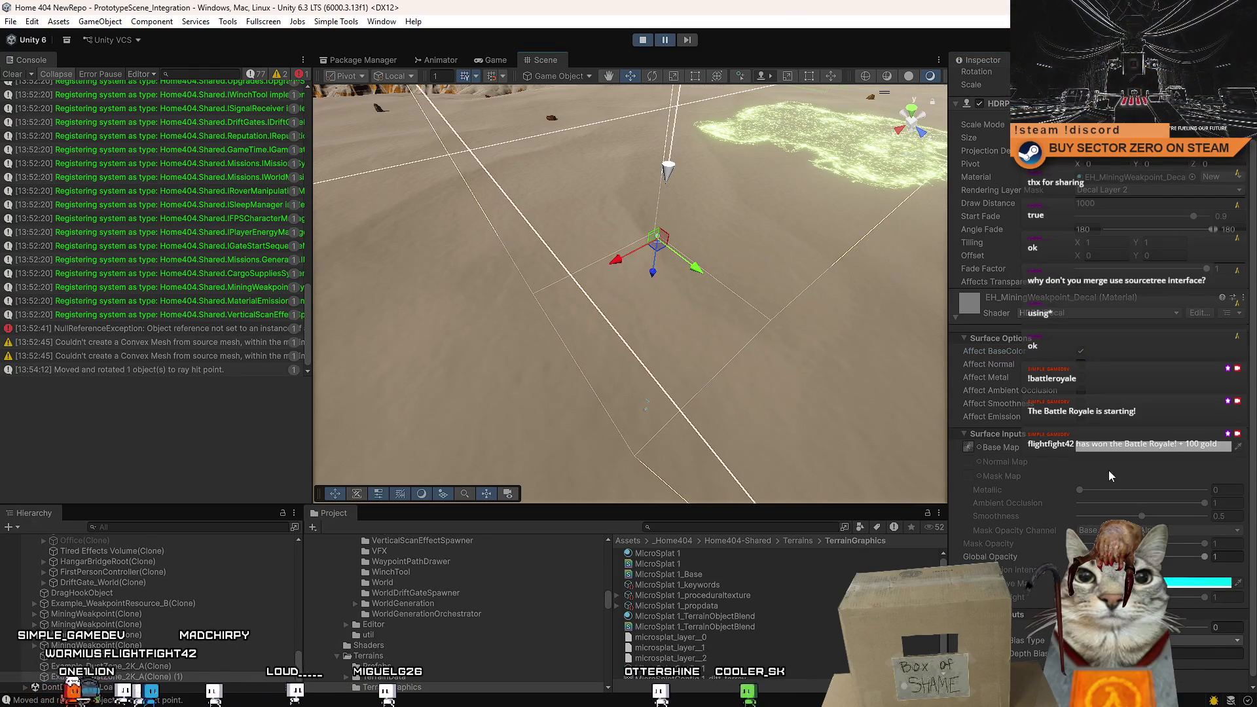
{"action": "scroll", "coordinate": [1048, 262], "scroll_direction": "down", "scroll_amount": 1}
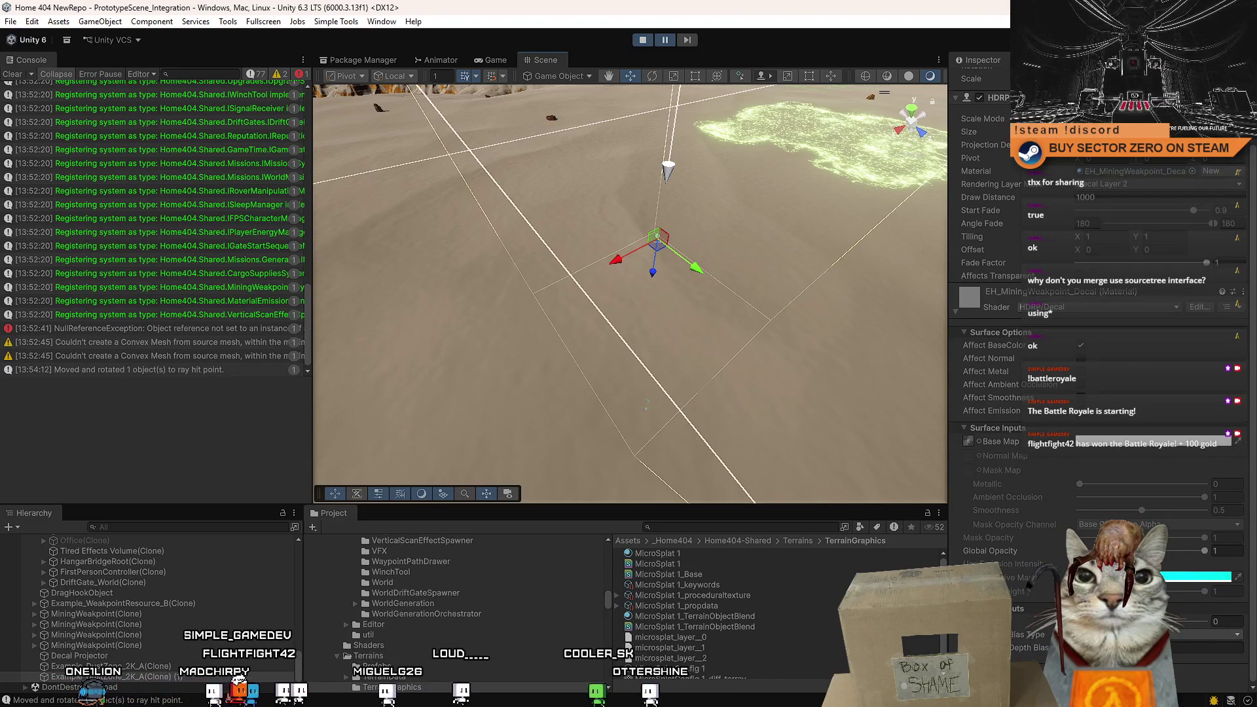
{"action": "scroll", "coordinate": [1100, 281], "scroll_direction": "up", "scroll_amount": 3}
Set the decal's Rendering Layer Mask to Everything and reposition the projector on the terrain.
{"action": "left_click", "coordinate": [1131, 221]}
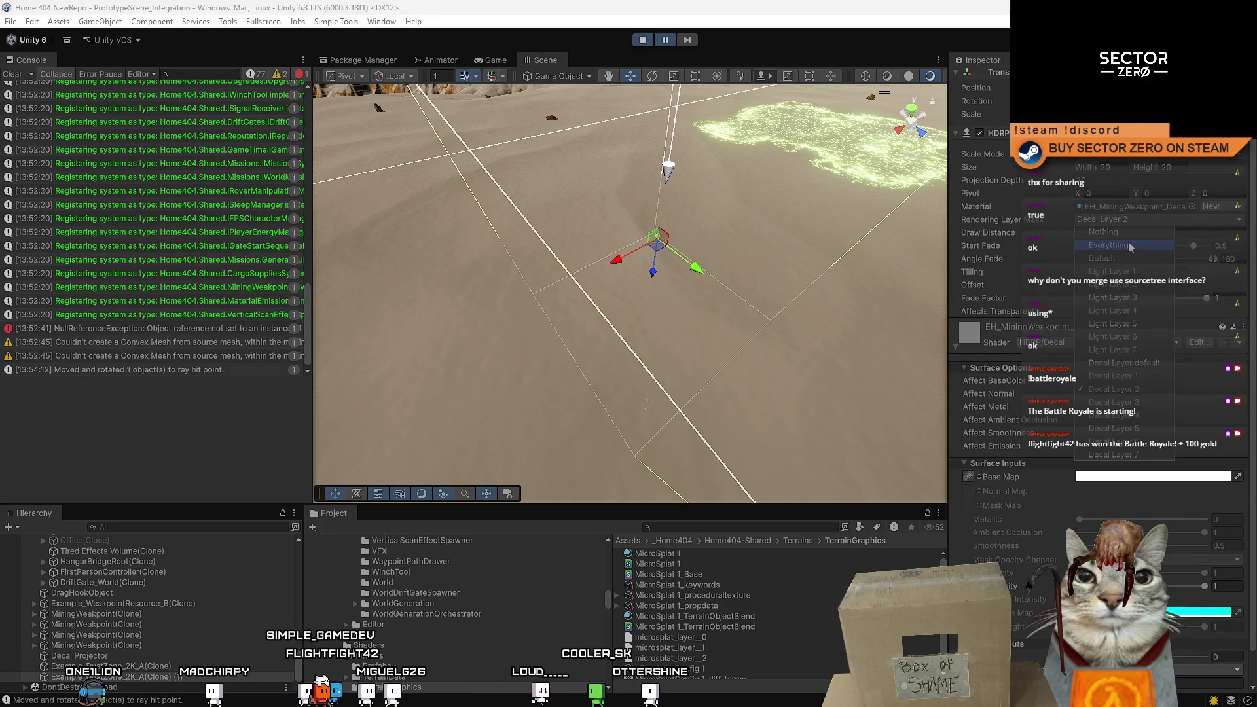
{"action": "left_click", "coordinate": [1135, 244]}
{"action": "left_click", "coordinate": [1025, 230]}
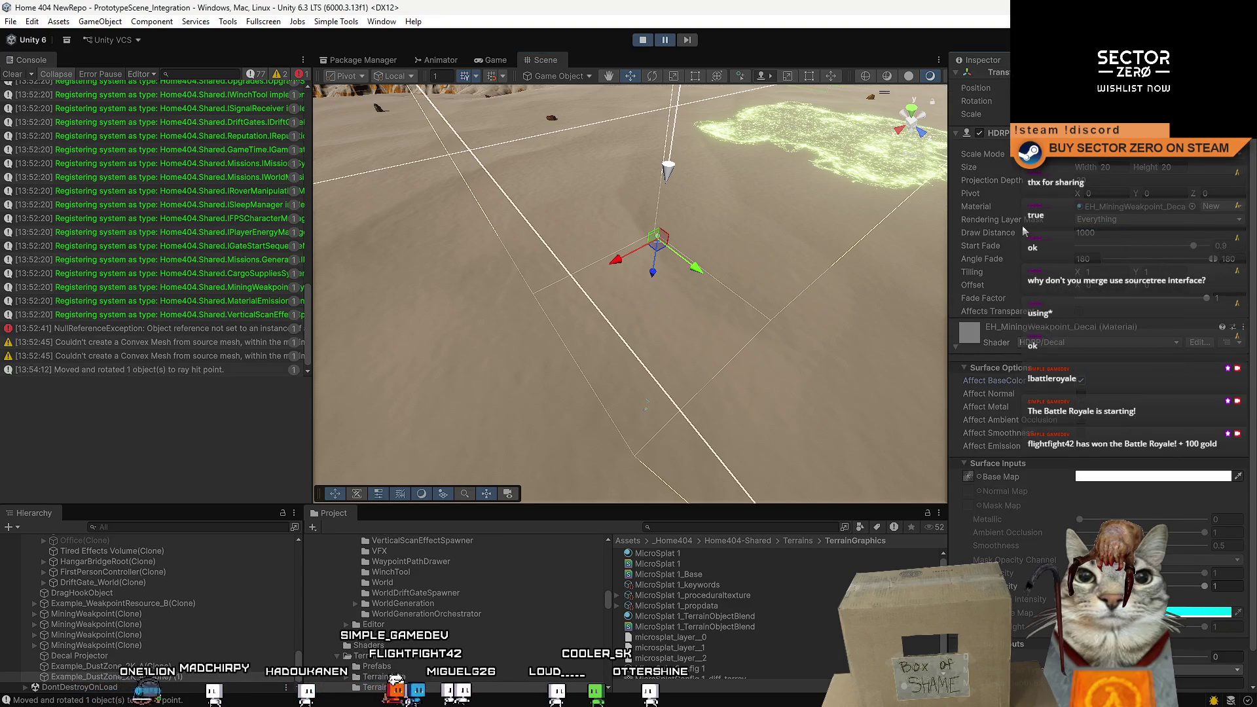
{"action": "mouse_move", "coordinate": [617, 237]}
{"action": "left_mouse_down"}
{"action": "mouse_move", "coordinate": [500, 236]}
{"action": "mouse_move", "coordinate": [689, 247]}
{"action": "left_mouse_up"}
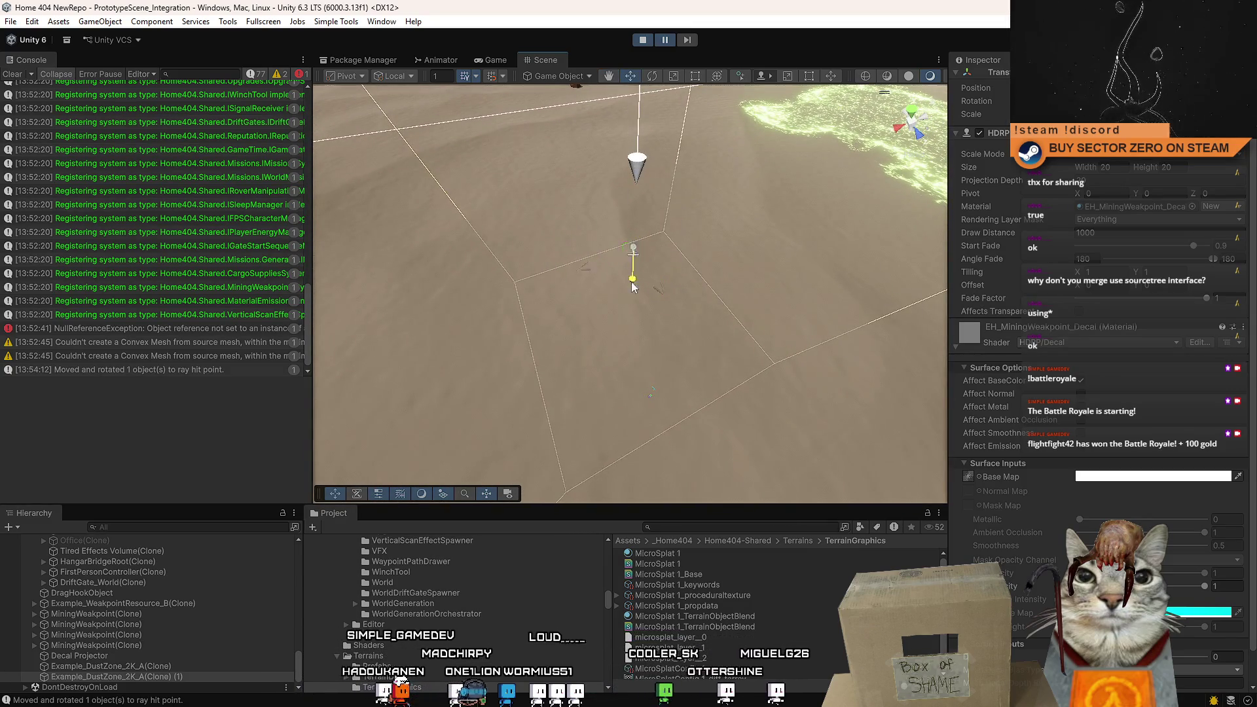
{"action": "left_click_drag", "start_coordinate": [633, 287], "coordinate": [642, 198]}
{"action": "mouse_move", "coordinate": [644, 290]}
{"action": "left_mouse_down"}
{"action": "mouse_move", "coordinate": [636, 327]}
{"action": "mouse_move", "coordinate": [652, 324]}
{"action": "mouse_move", "coordinate": [658, 277]}
{"action": "left_mouse_up"}
Turn off the decal's emission, keep Affect BaseColor on, and bring up the base tint colour picker.
{"action": "scroll", "coordinate": [1184, 462], "scroll_direction": "down", "scroll_amount": 2}
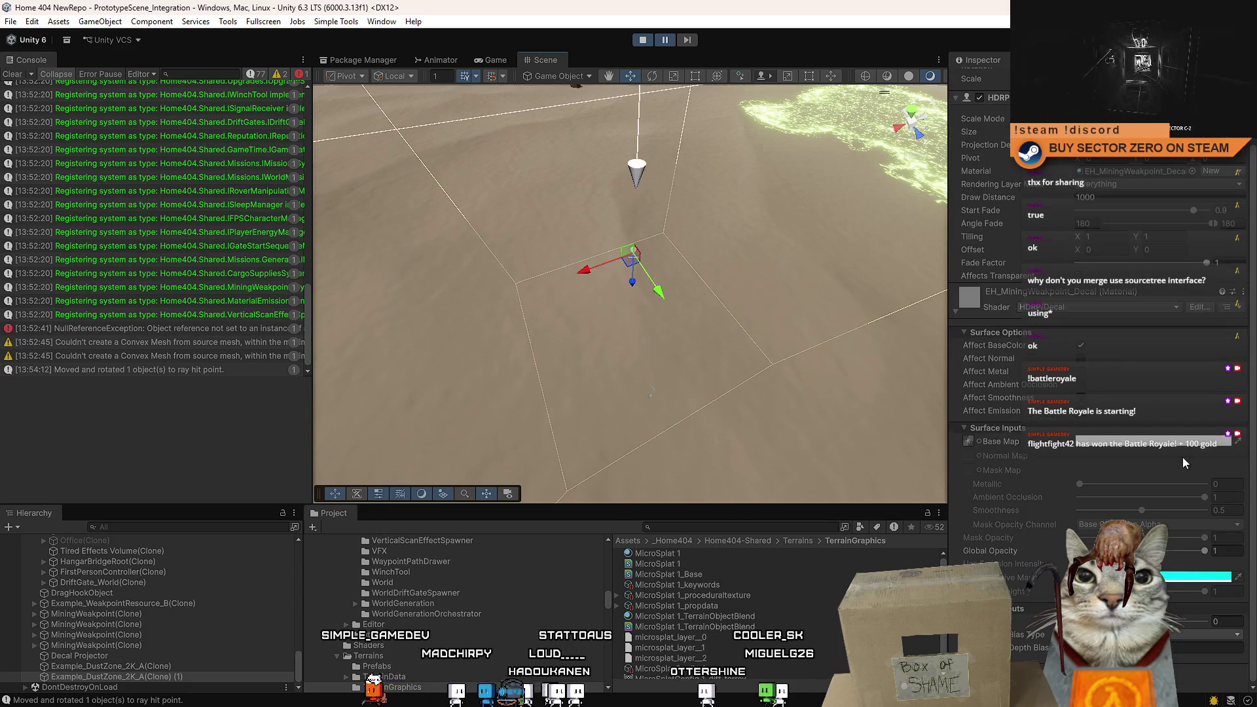
{"action": "left_click", "coordinate": [1081, 346]}
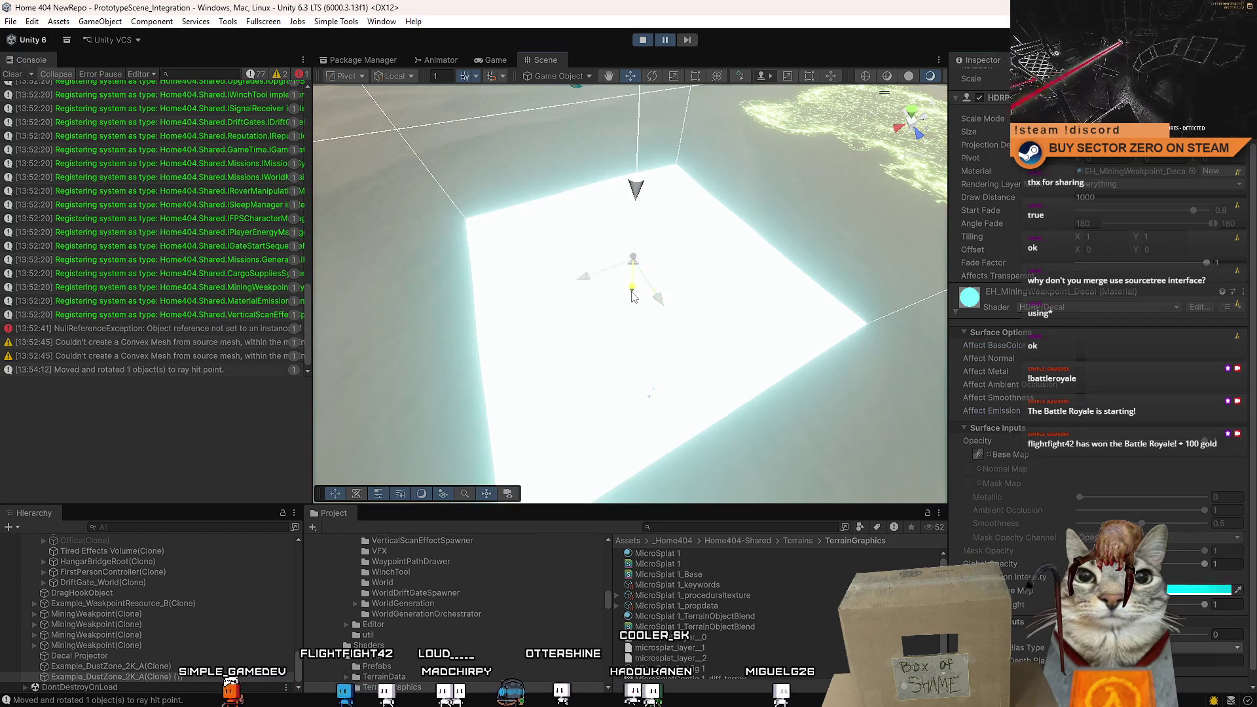
{"action": "left_click_drag", "start_coordinate": [633, 296], "coordinate": [637, 302]}
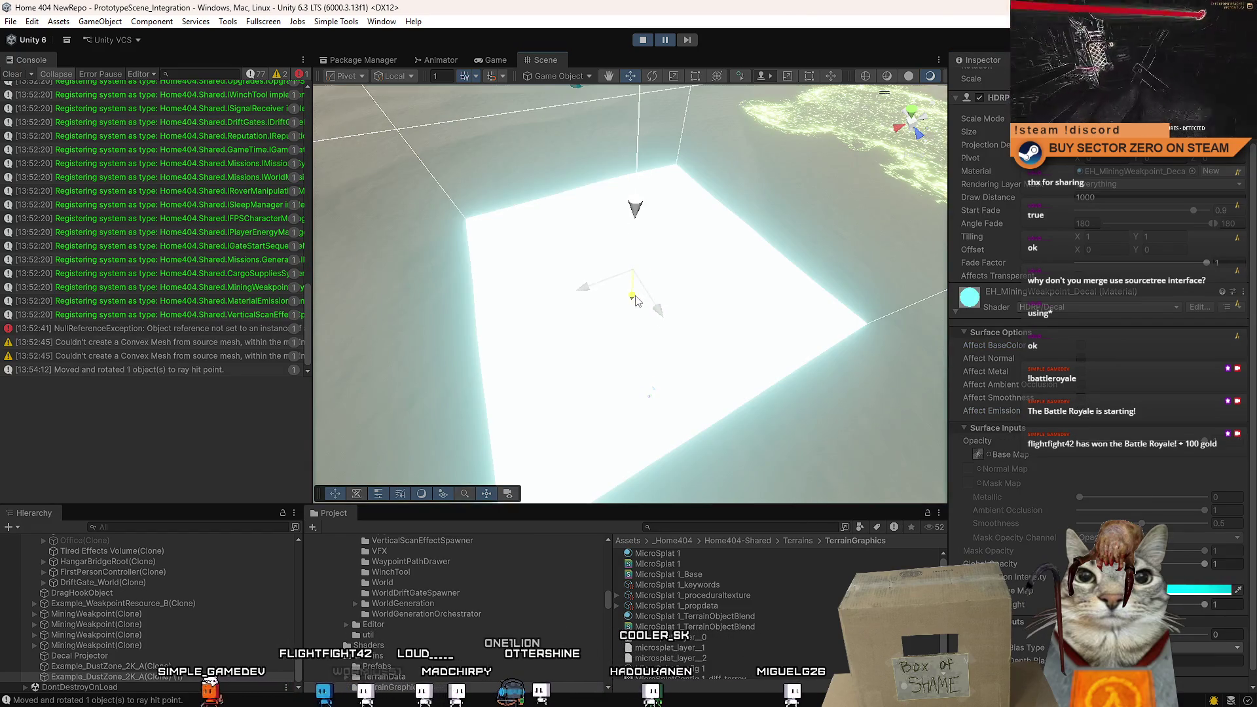
{"action": "left_click", "coordinate": [1081, 411]}
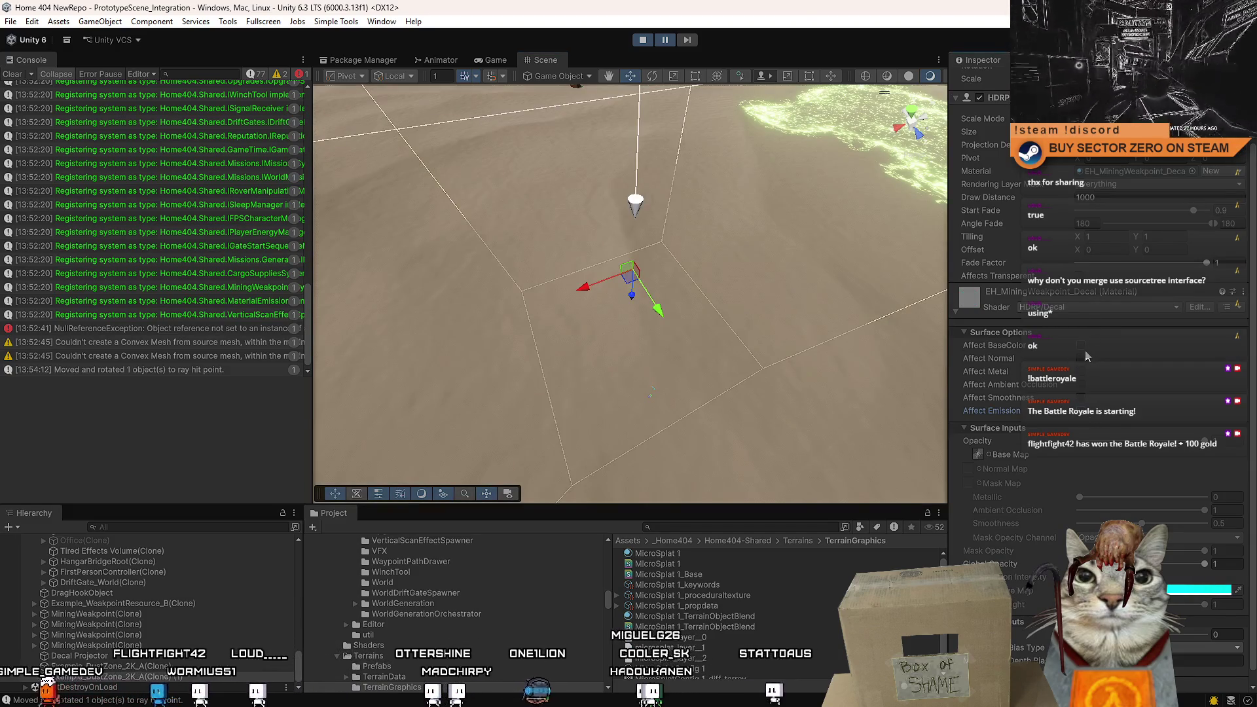
{"action": "left_click", "coordinate": [1081, 346]}
{"action": "left_click", "coordinate": [1093, 442]}
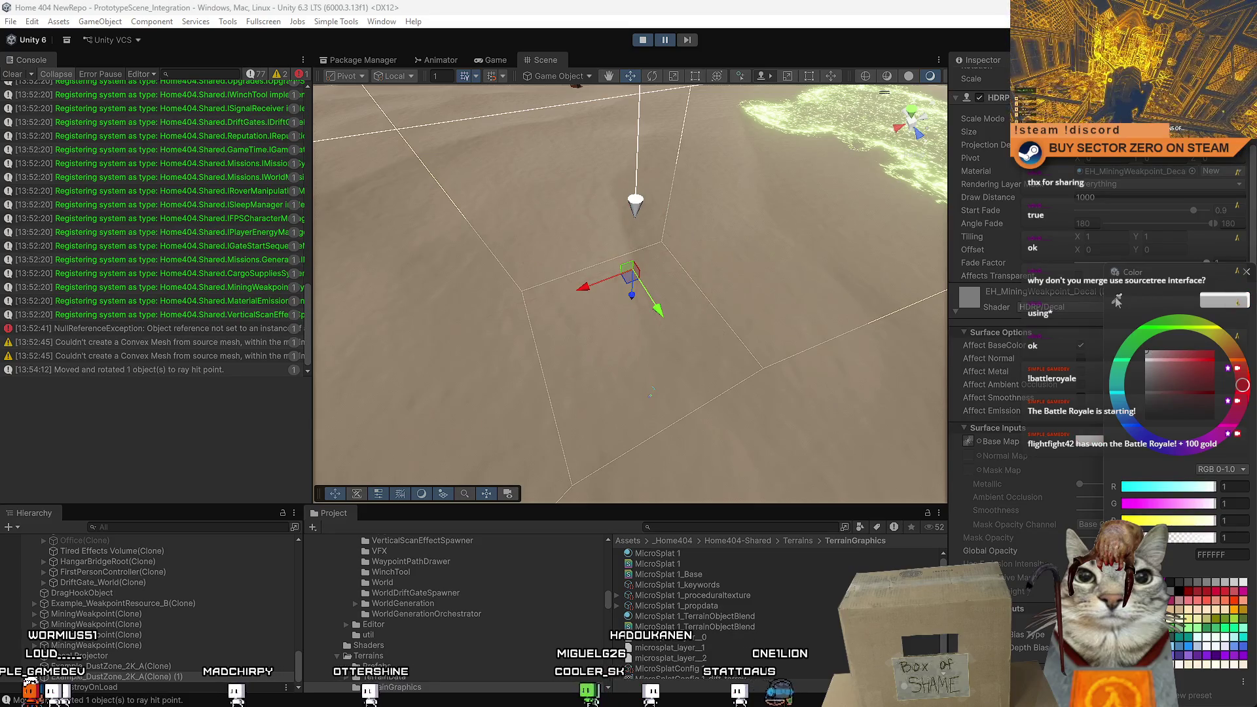
Try an orange FF6900 decal tint, revert it to white, and re-enable the decal's emission.
{"action": "left_click", "coordinate": [1213, 352]}
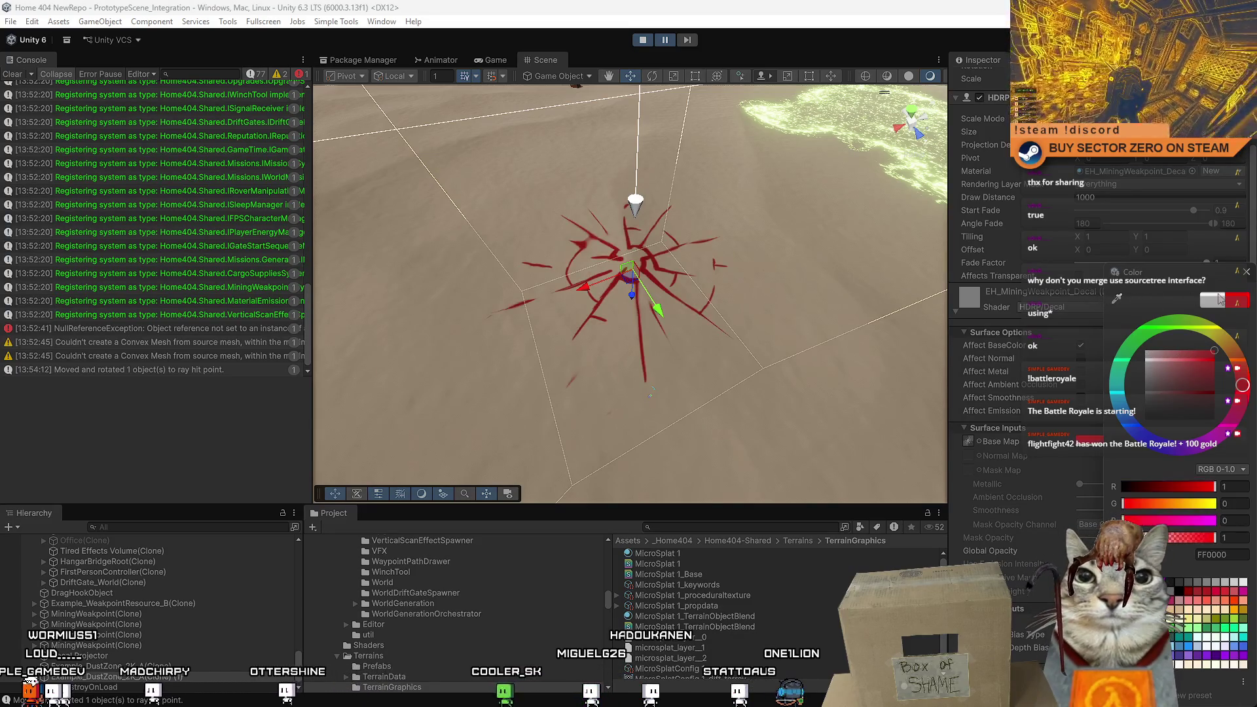
{"action": "left_click_drag", "start_coordinate": [1243, 386], "coordinate": [1243, 367]}
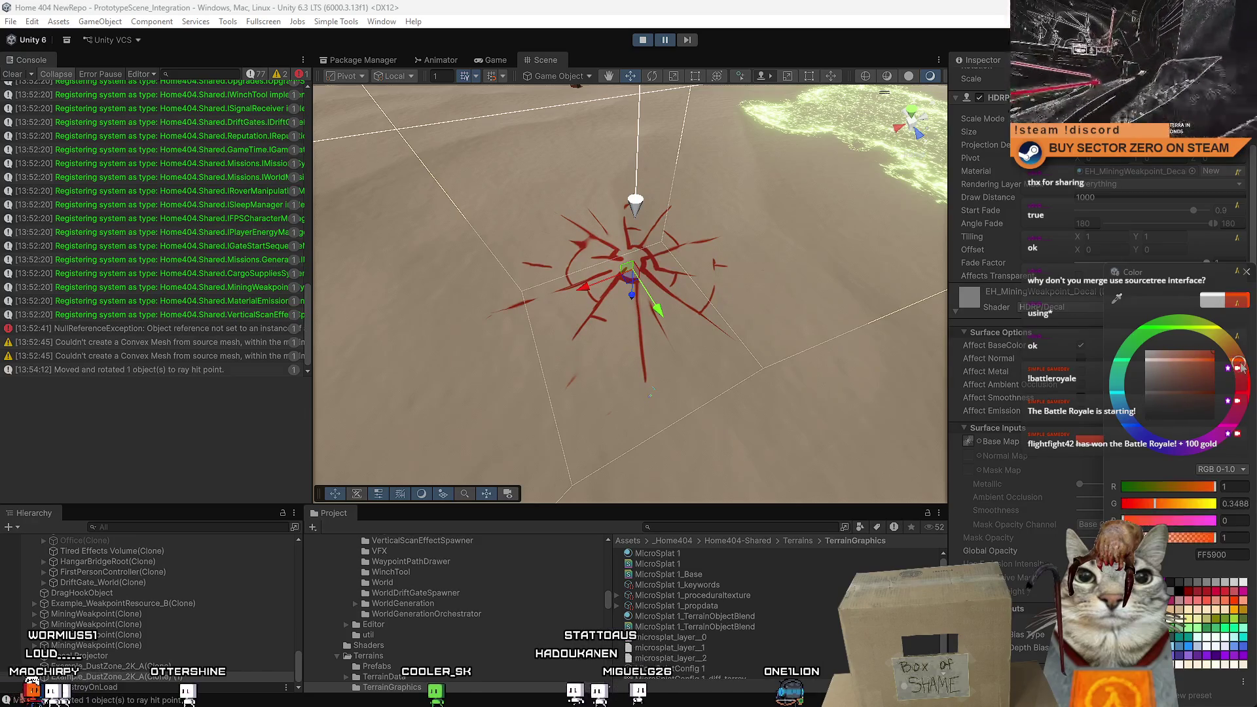
{"action": "left_click", "coordinate": [1211, 300]}
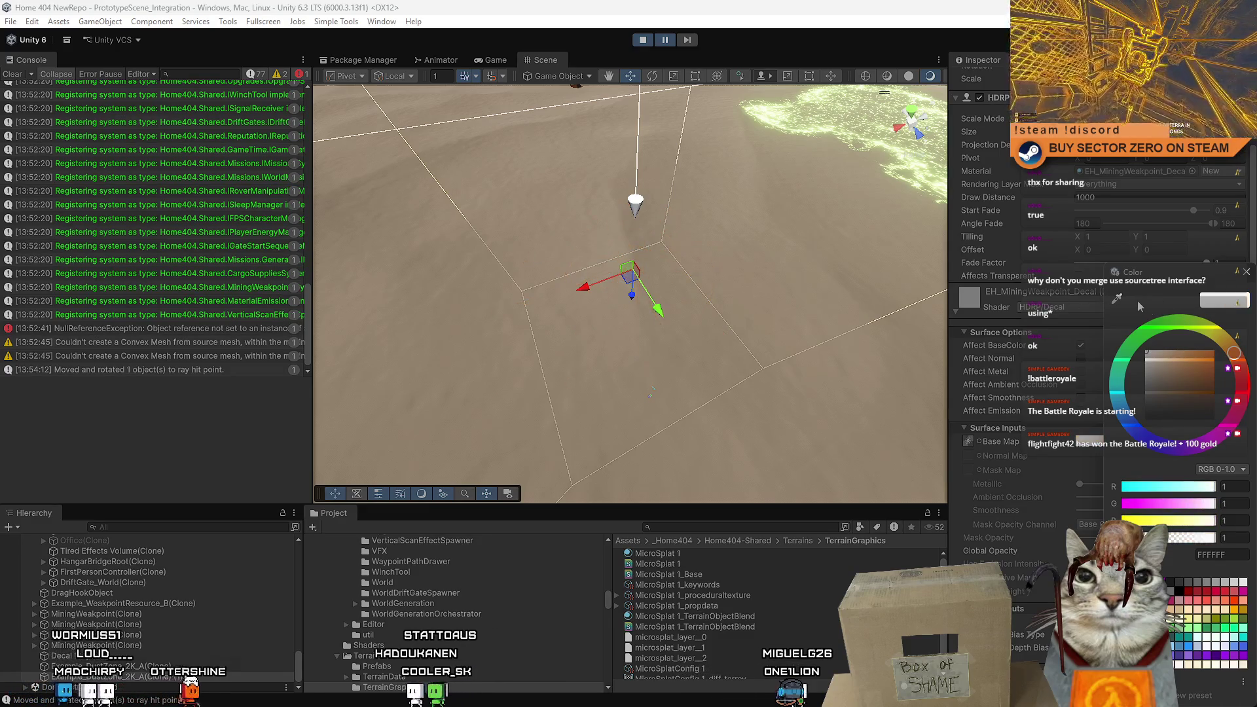
{"action": "left_click", "coordinate": [1066, 283]}
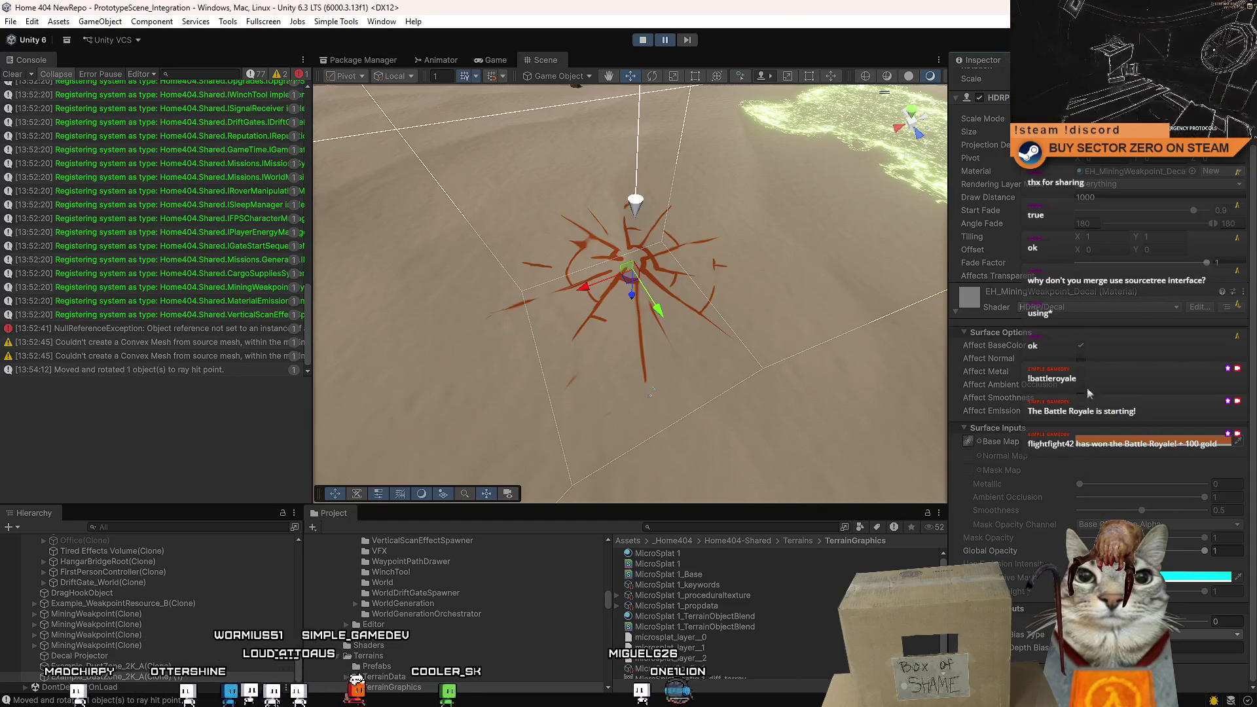
{"action": "left_click", "coordinate": [1085, 412]}
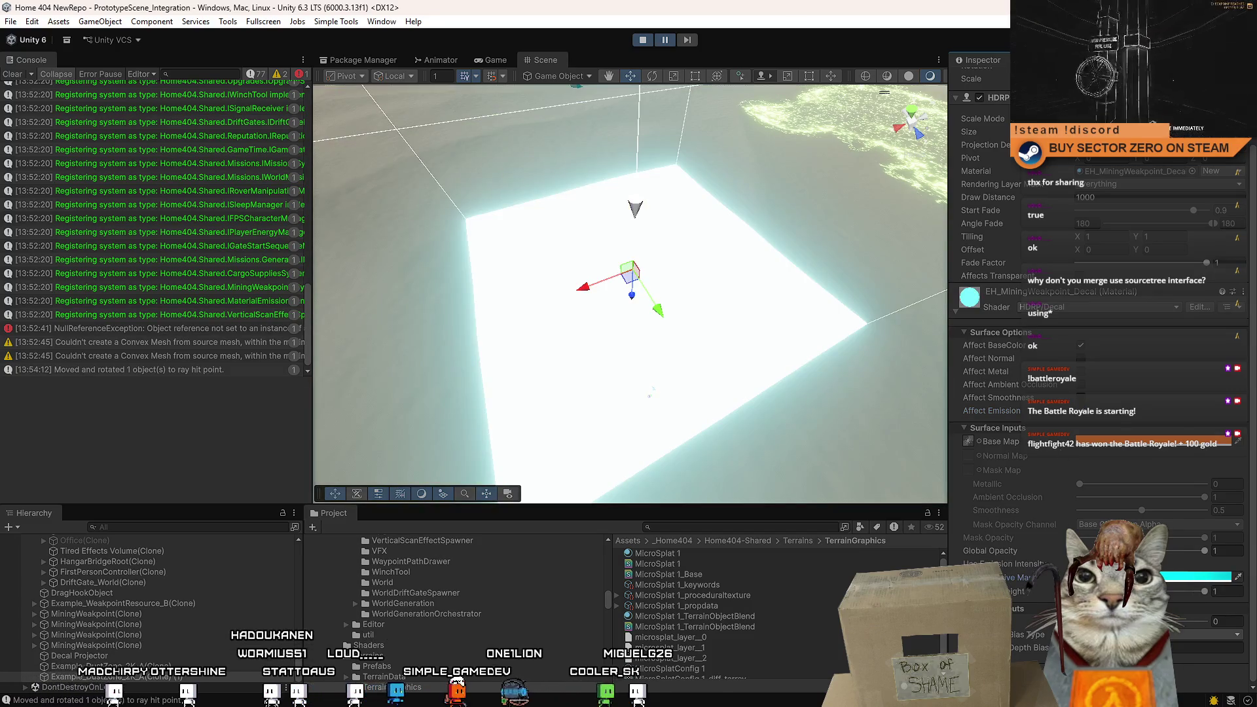
{"action": "left_click", "coordinate": [979, 442]}
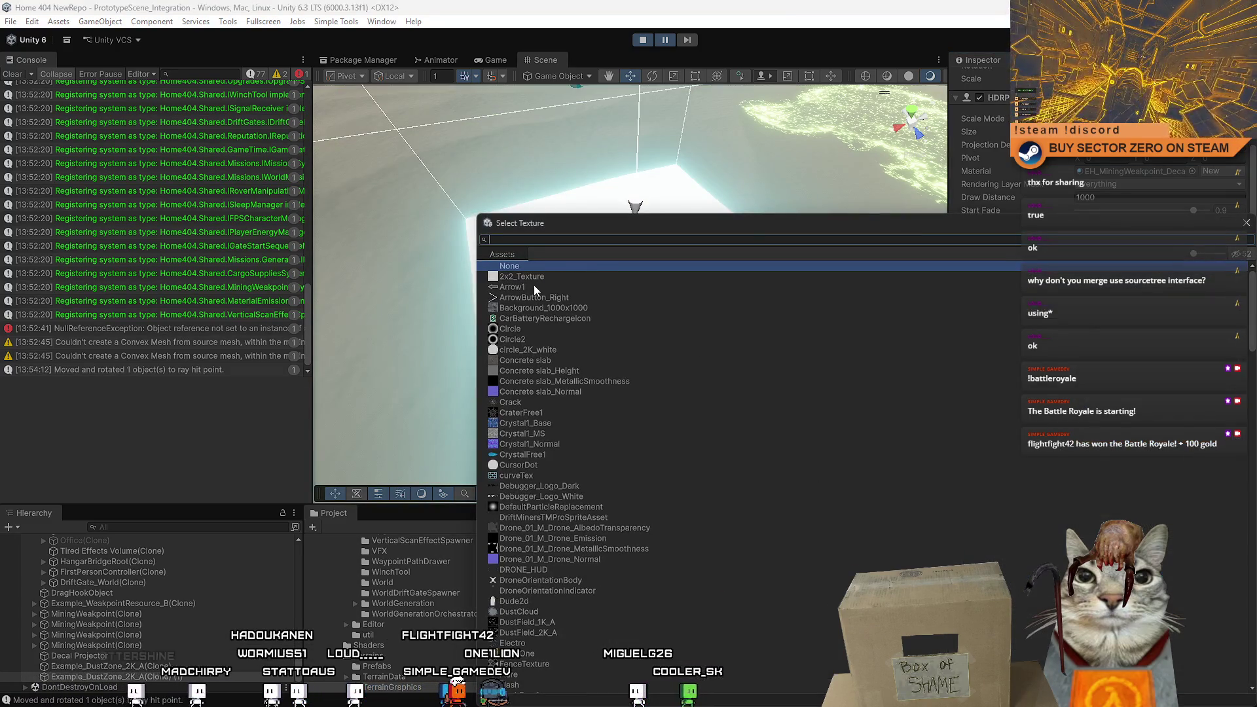
Try the Circle, CraterFree1 and Crack textures as the decal's base map, ending on Crack.
{"action": "double_click", "coordinate": [536, 329]}
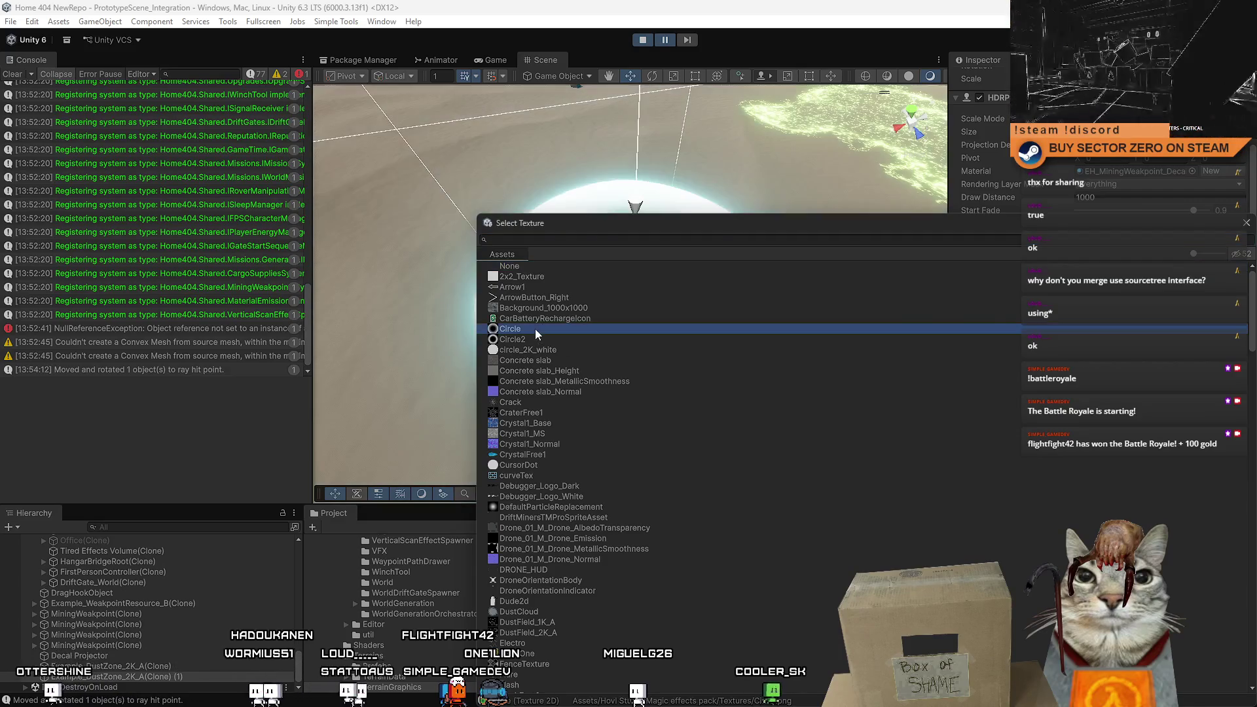
{"action": "left_click_drag", "start_coordinate": [714, 365], "coordinate": [838, 446]}
{"action": "left_click", "coordinate": [979, 441]}
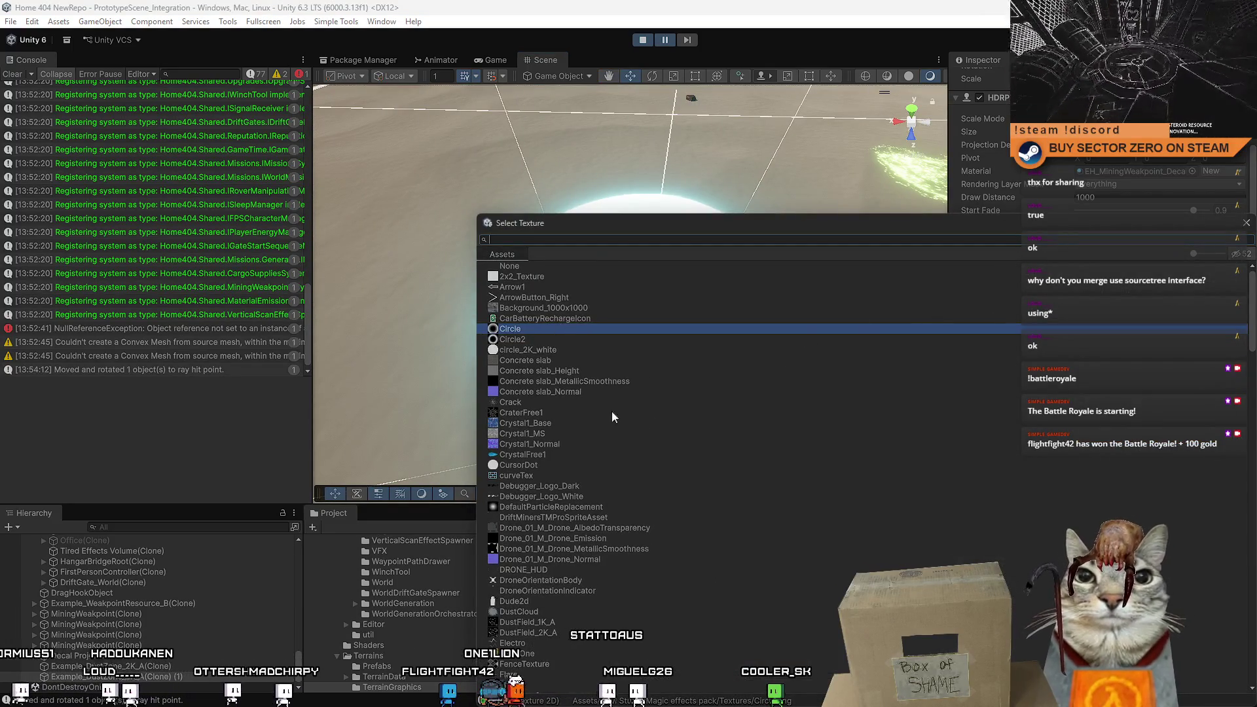
{"action": "double_click", "coordinate": [544, 410]}
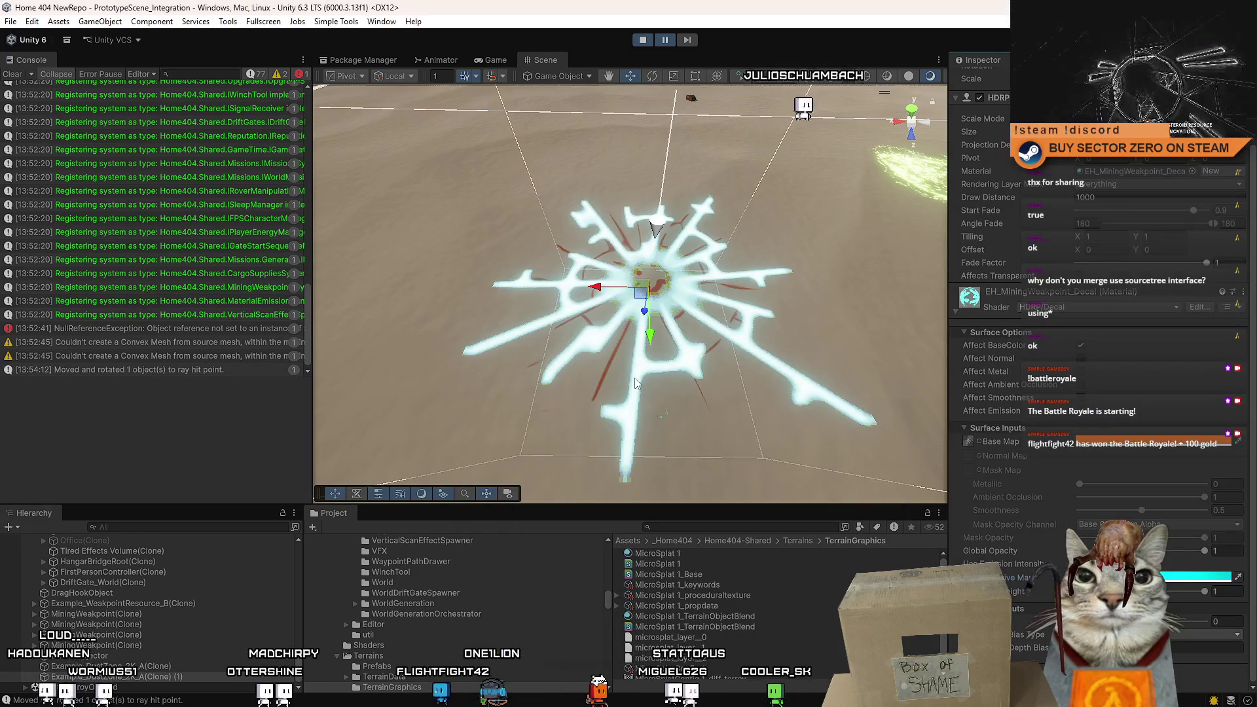
{"action": "left_click", "coordinate": [980, 442]}
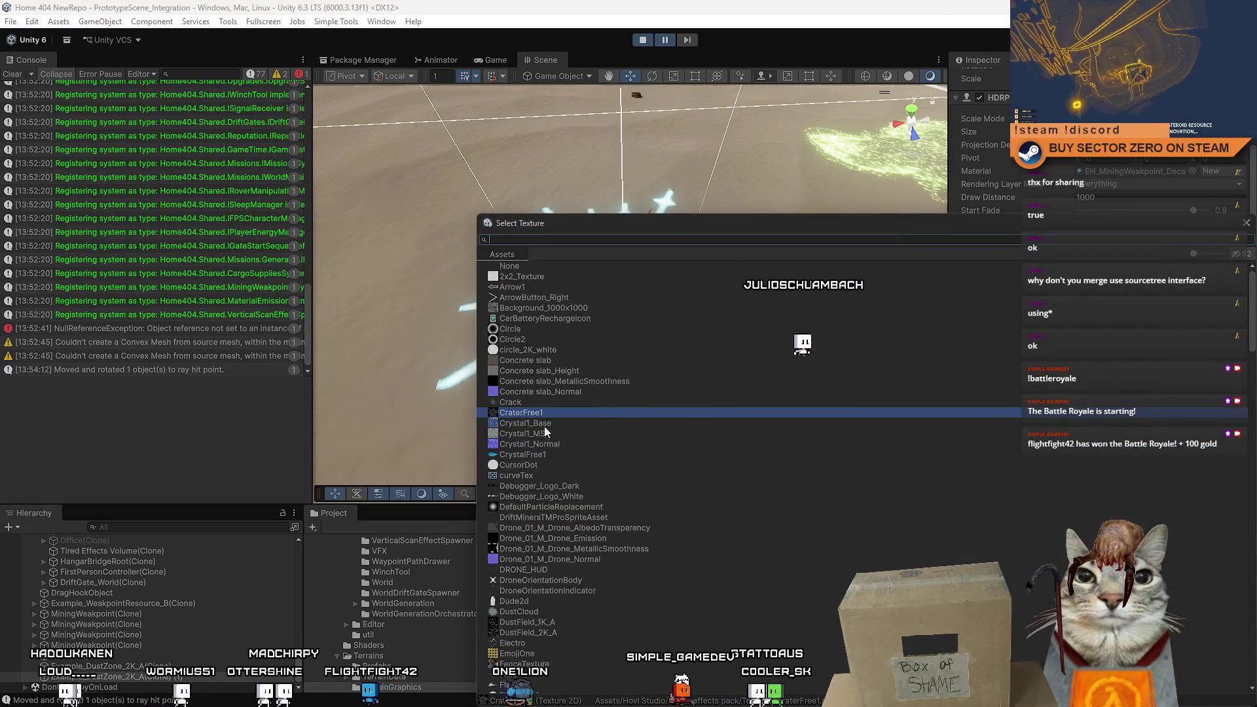
{"action": "double_click", "coordinate": [558, 411]}
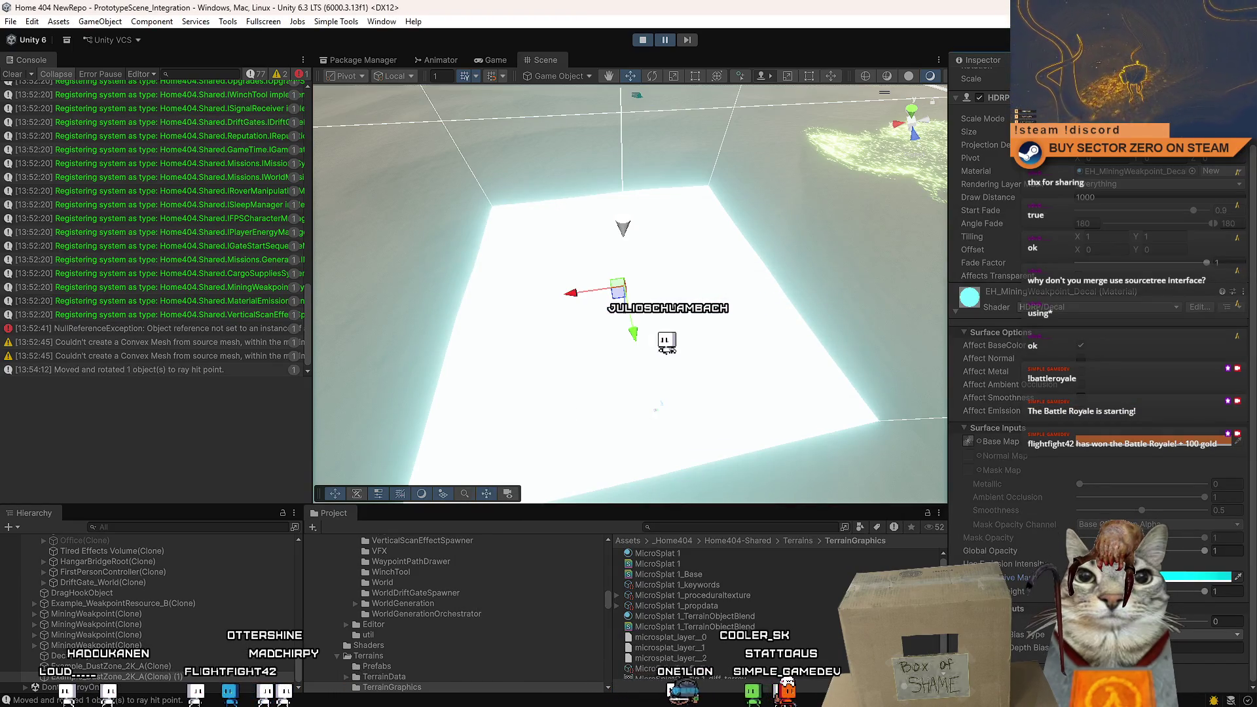
{"action": "left_click", "coordinate": [980, 441]}
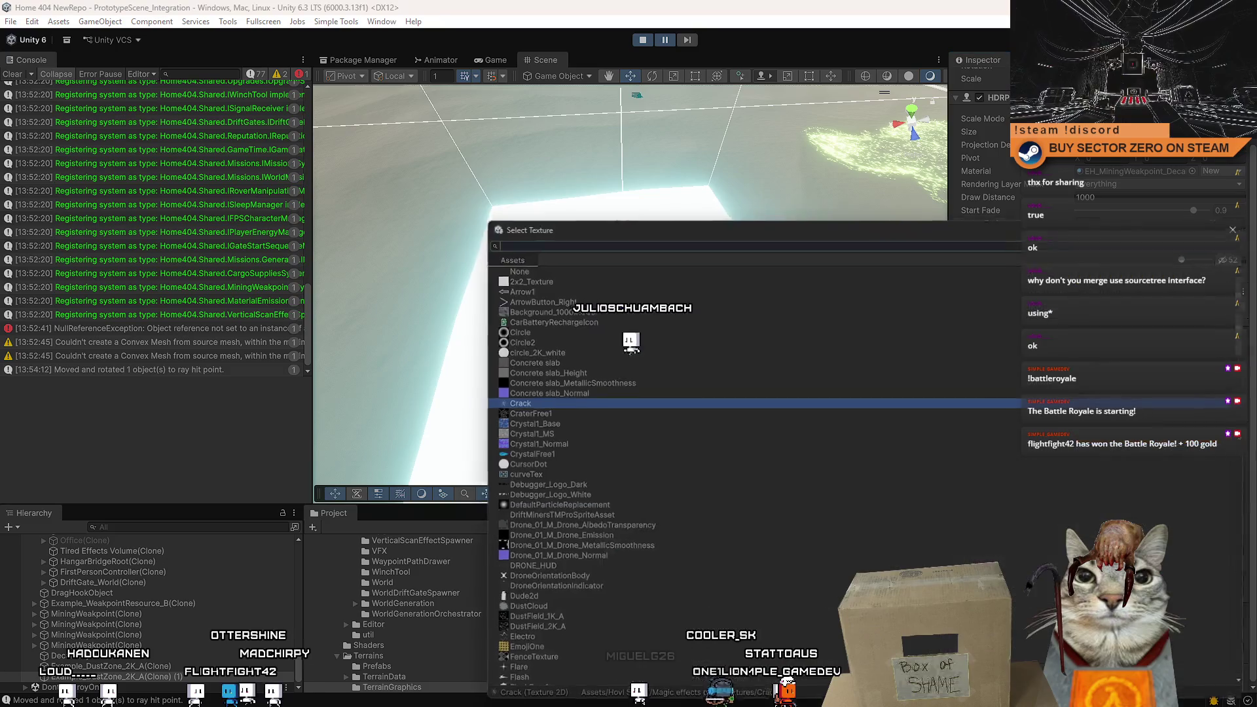
{"action": "double_click", "coordinate": [559, 401]}
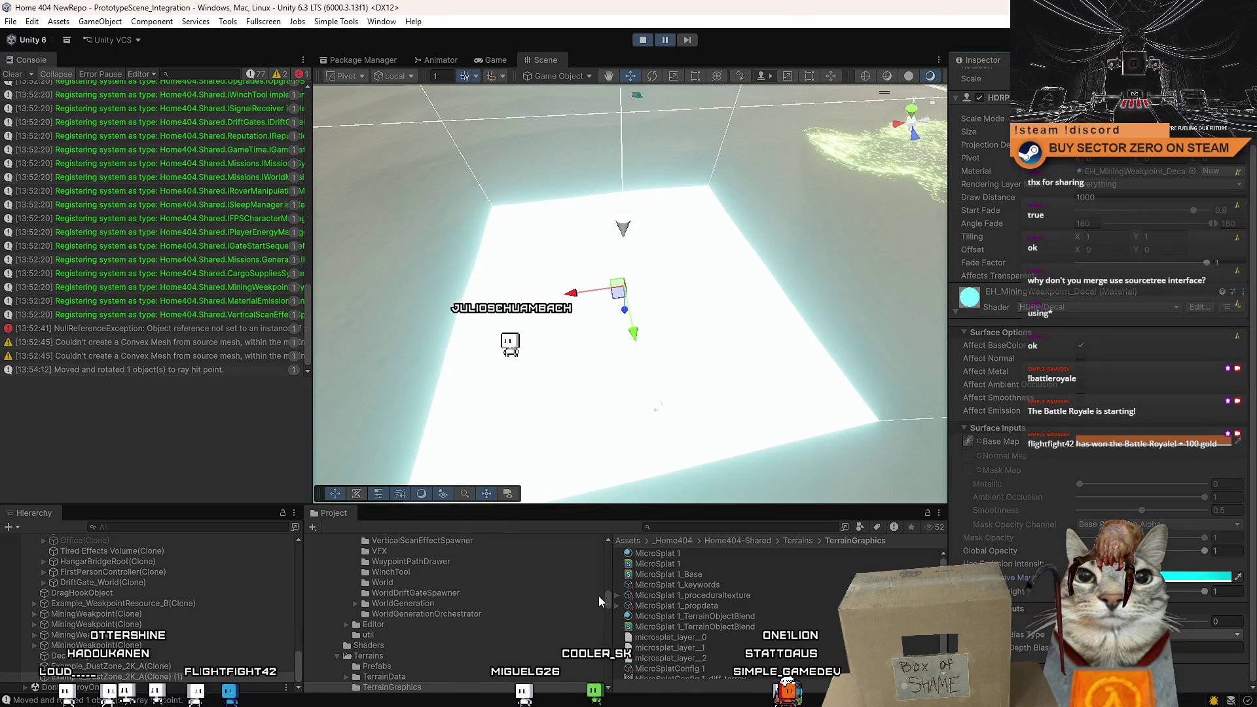
Reveal the WeakpointCrack texture from the root Assets folder in File Explorer.
{"action": "scroll", "coordinate": [599, 596], "scroll_direction": "up", "scroll_amount": 10}
{"action": "left_click", "coordinate": [344, 611]}
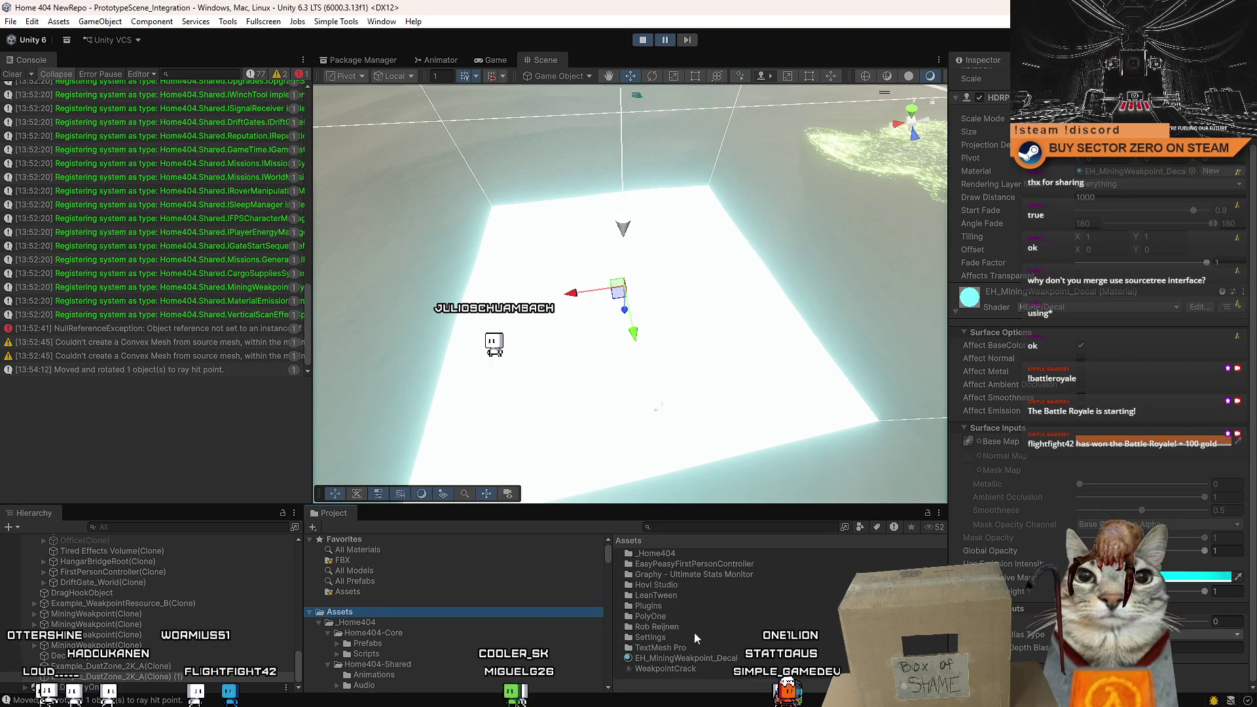
{"action": "left_click", "coordinate": [693, 667]}
{"action": "right_click", "coordinate": [717, 669]}
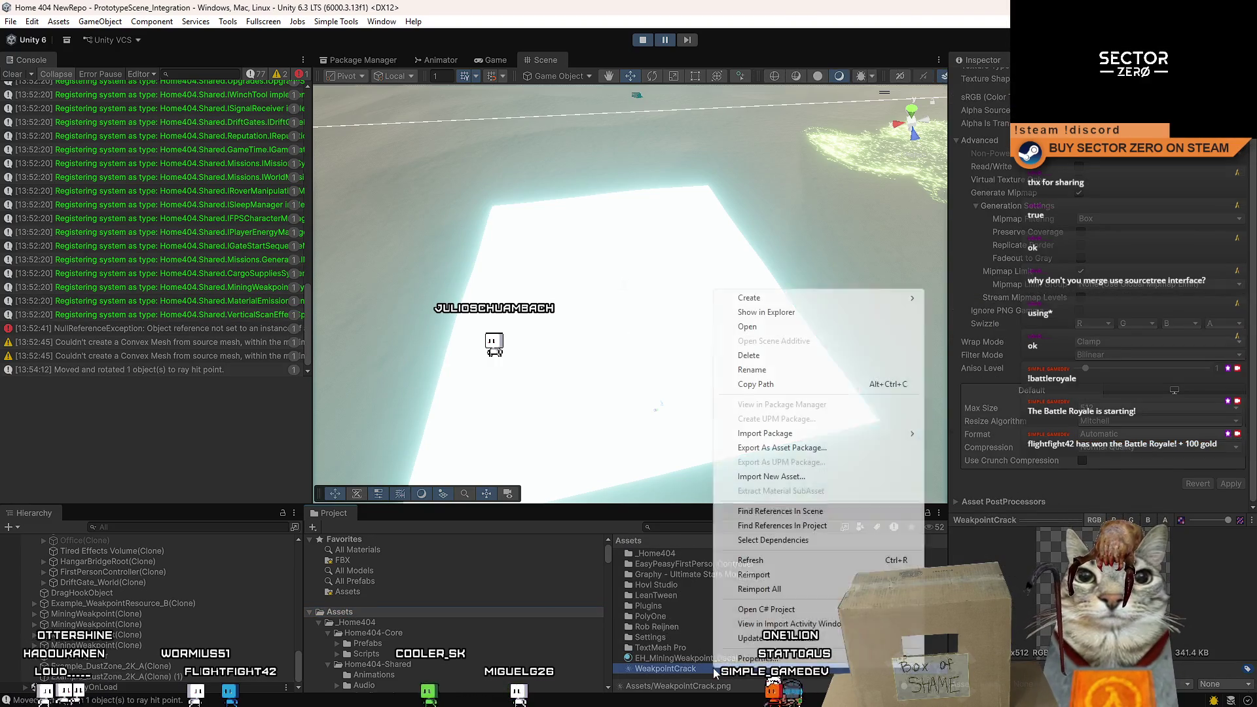
{"action": "left_click", "coordinate": [791, 312]}
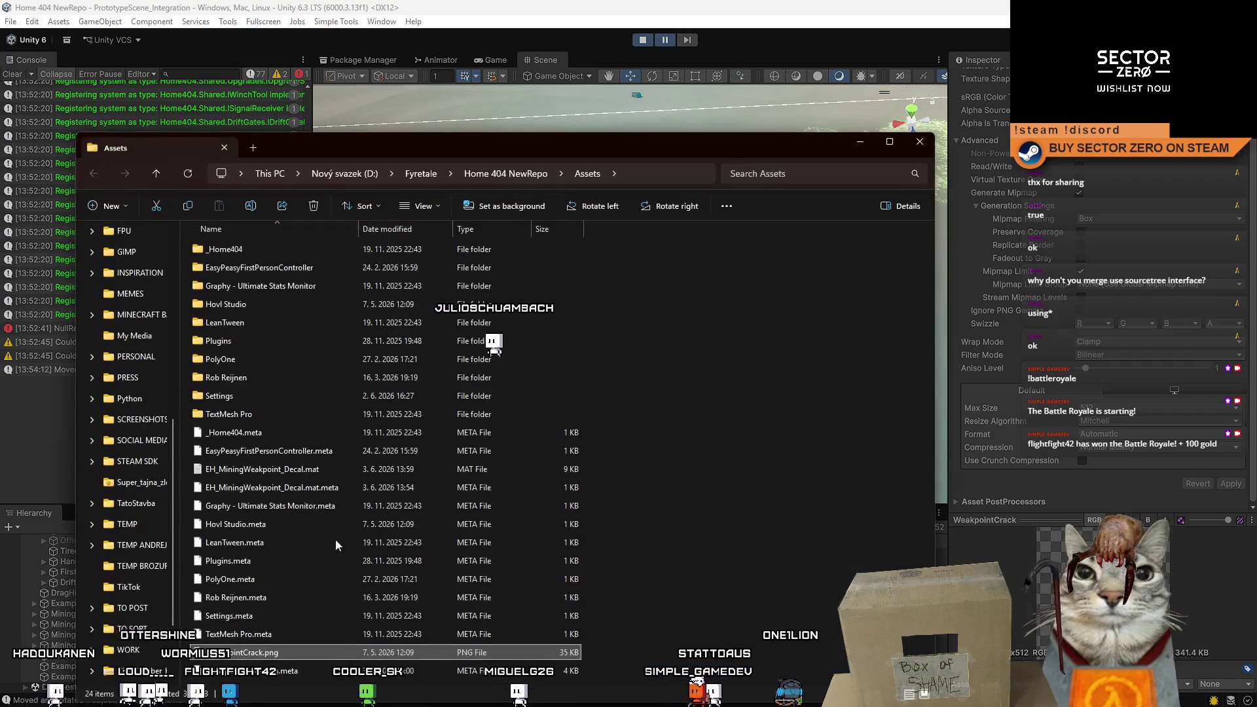
Open WeakpointCrack.png in GIMP from File Explorer.
{"action": "right_click", "coordinate": [278, 654]}
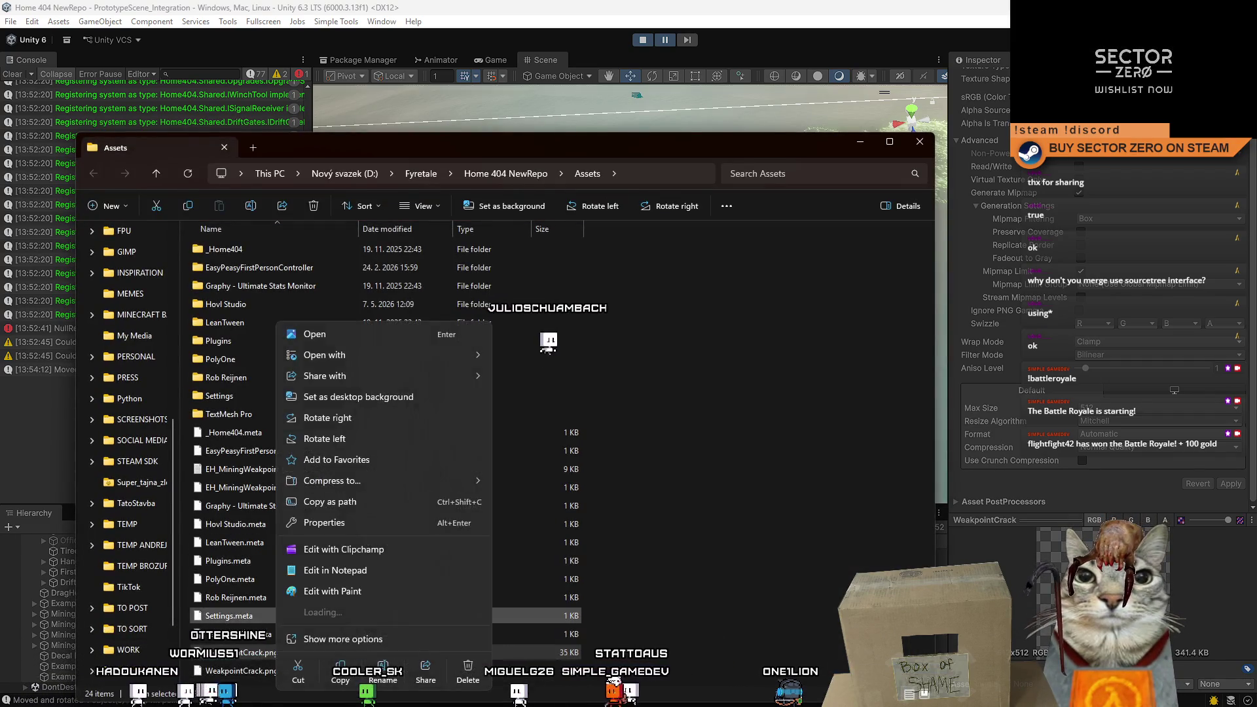
{"action": "left_click", "coordinate": [261, 659]}
{"action": "right_click", "coordinate": [261, 659]}
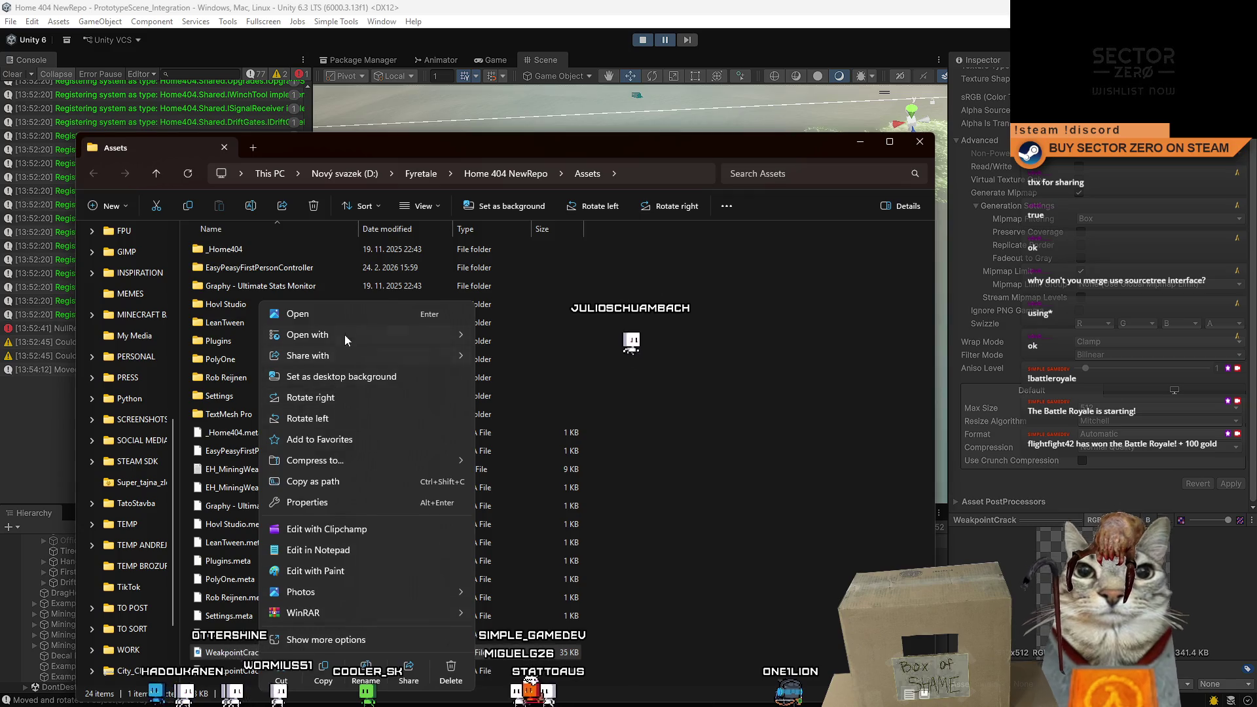
{"action": "mouse_move", "coordinate": [356, 331]}
{"action": "left_click", "coordinate": [524, 382]}
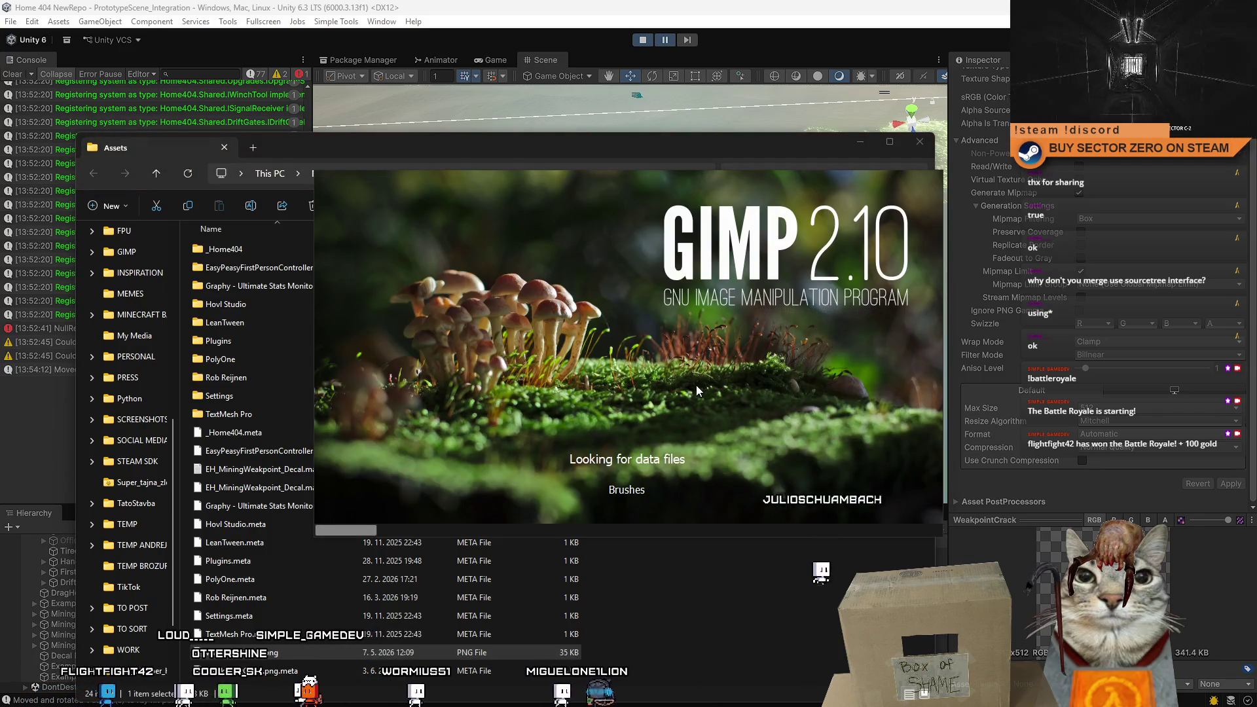
Select the 1x2 C 2 terrain in Unity, widen the Hierarchy, and close GIMP's information window.
{"action": "left_click", "coordinate": [751, 58]}
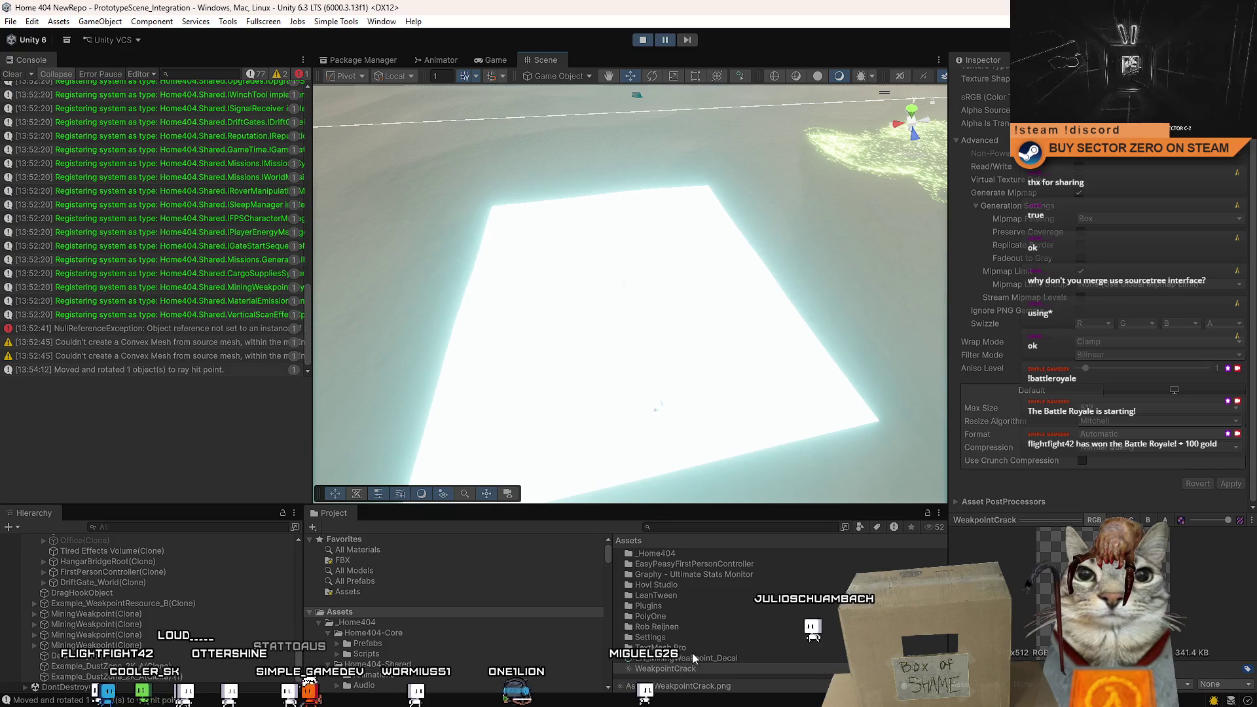
{"action": "left_click", "coordinate": [640, 367]}
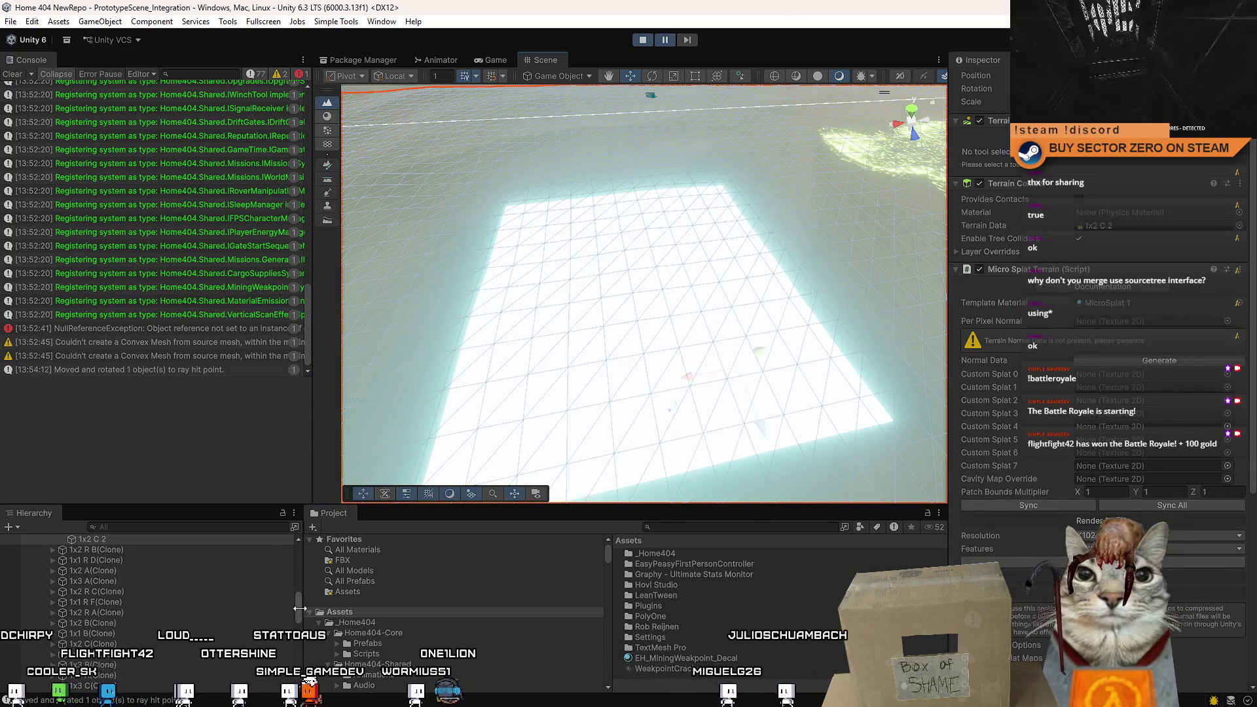
{"action": "left_click_drag", "start_coordinate": [304, 576], "coordinate": [317, 576]}
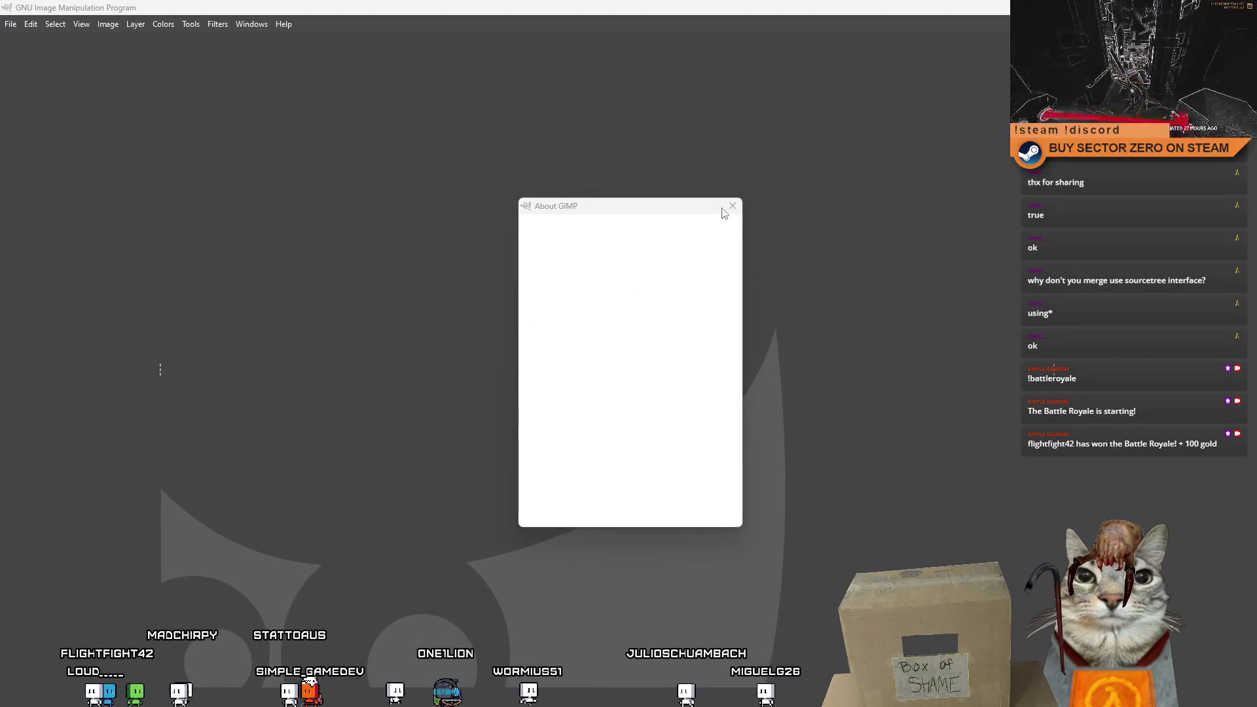
{"action": "left_click", "coordinate": [732, 205]}
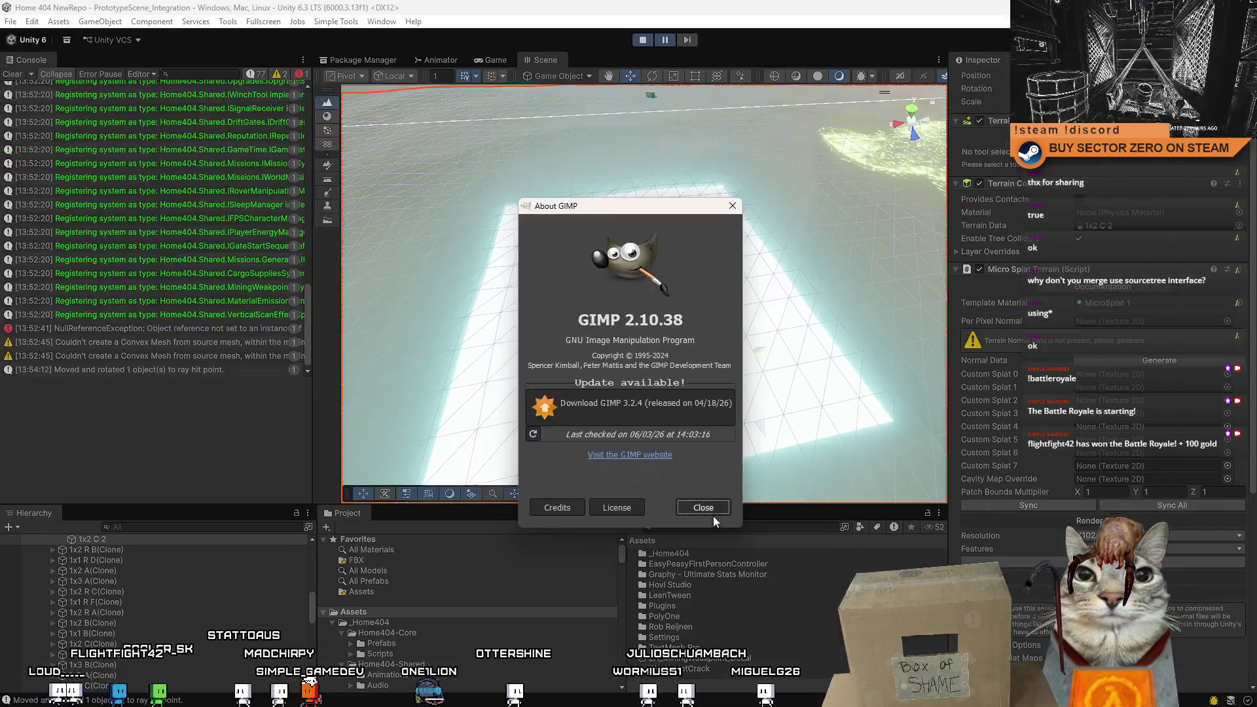
Assign the Crack texture as the base map of the Example_DustZone decal copy.
{"action": "left_click", "coordinate": [710, 514]}
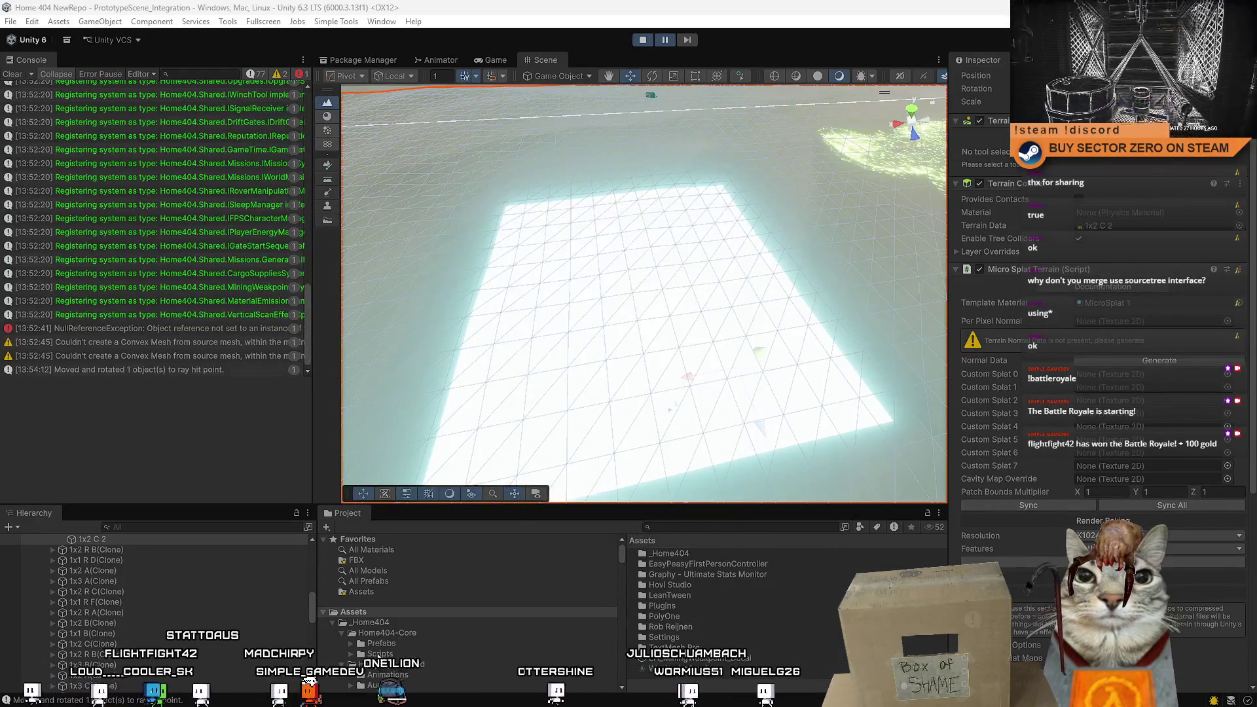
{"action": "left_click", "coordinate": [710, 671]}
{"action": "scroll", "coordinate": [386, 635], "scroll_direction": "down", "scroll_amount": 3}
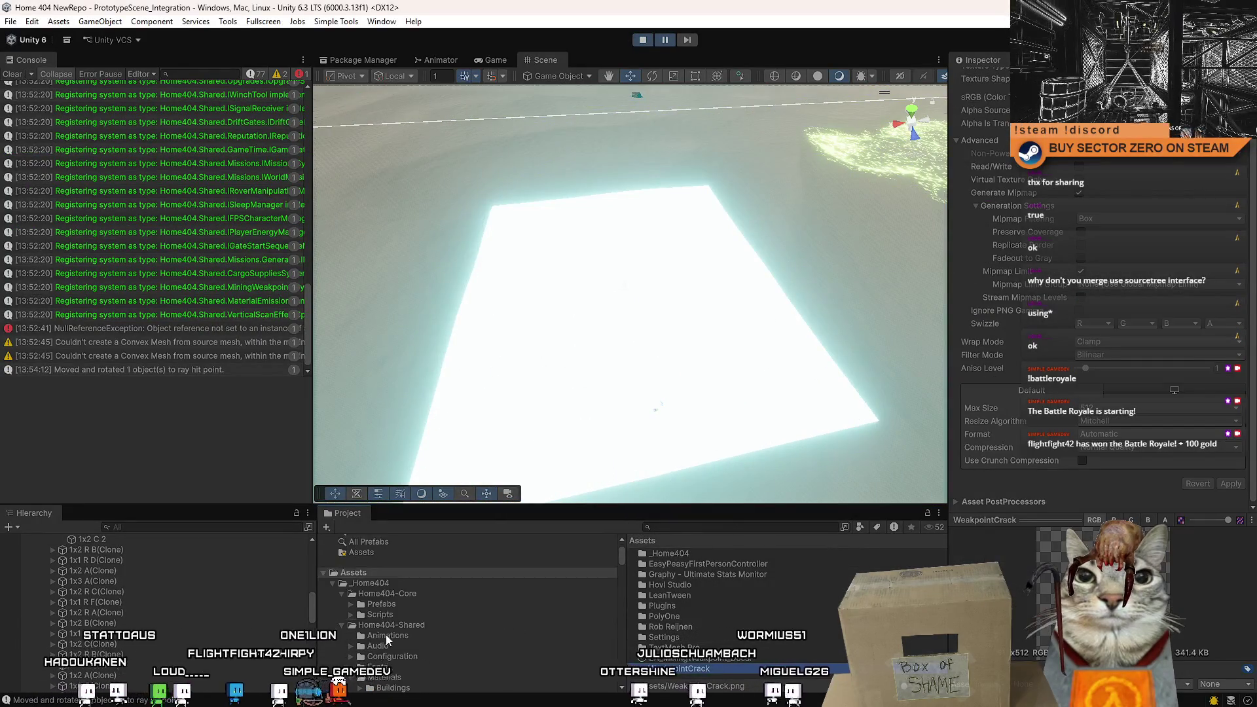
{"action": "scroll", "coordinate": [262, 629], "scroll_direction": "down", "scroll_amount": 5}
{"action": "left_click", "coordinate": [131, 666]}
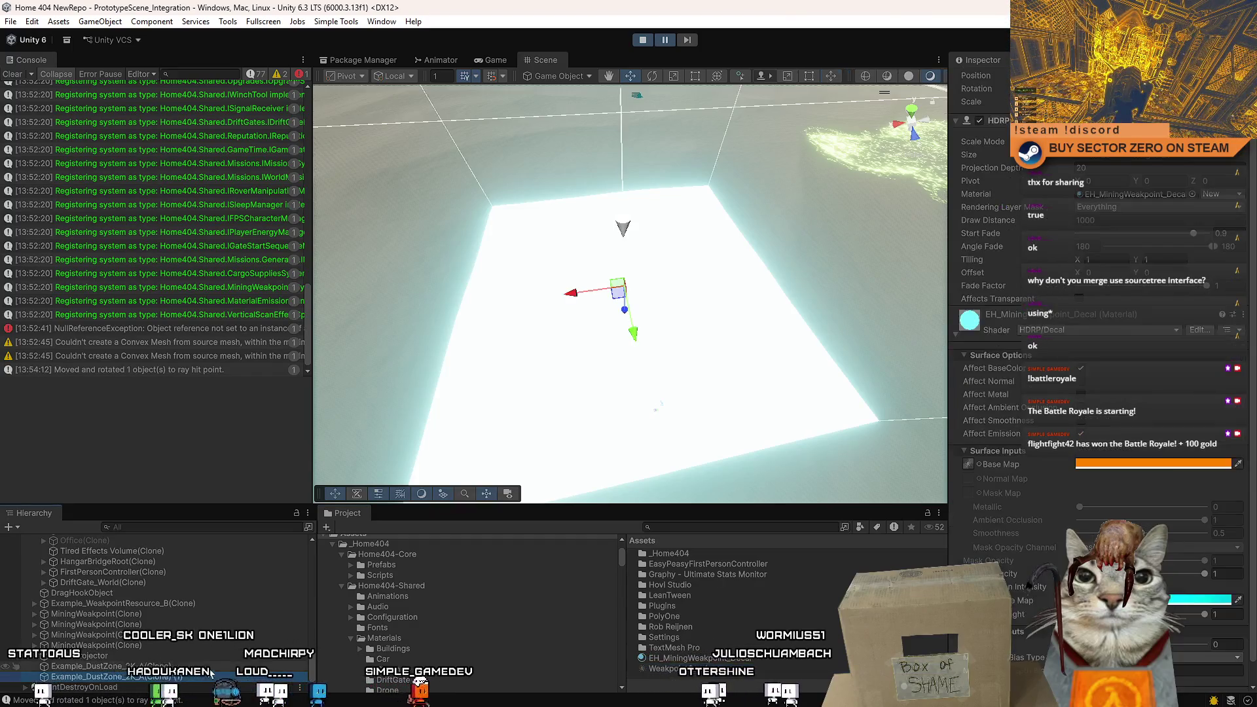
{"action": "left_click", "coordinate": [193, 678]}
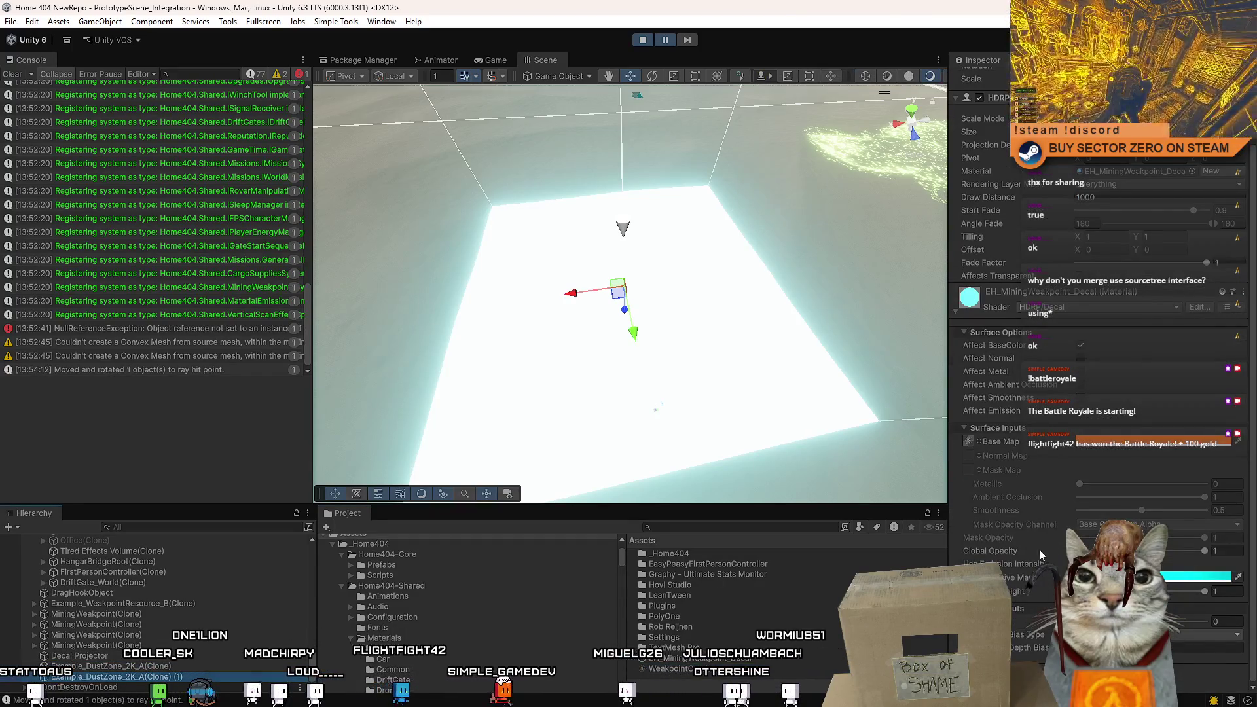
{"action": "left_click", "coordinate": [969, 442]}
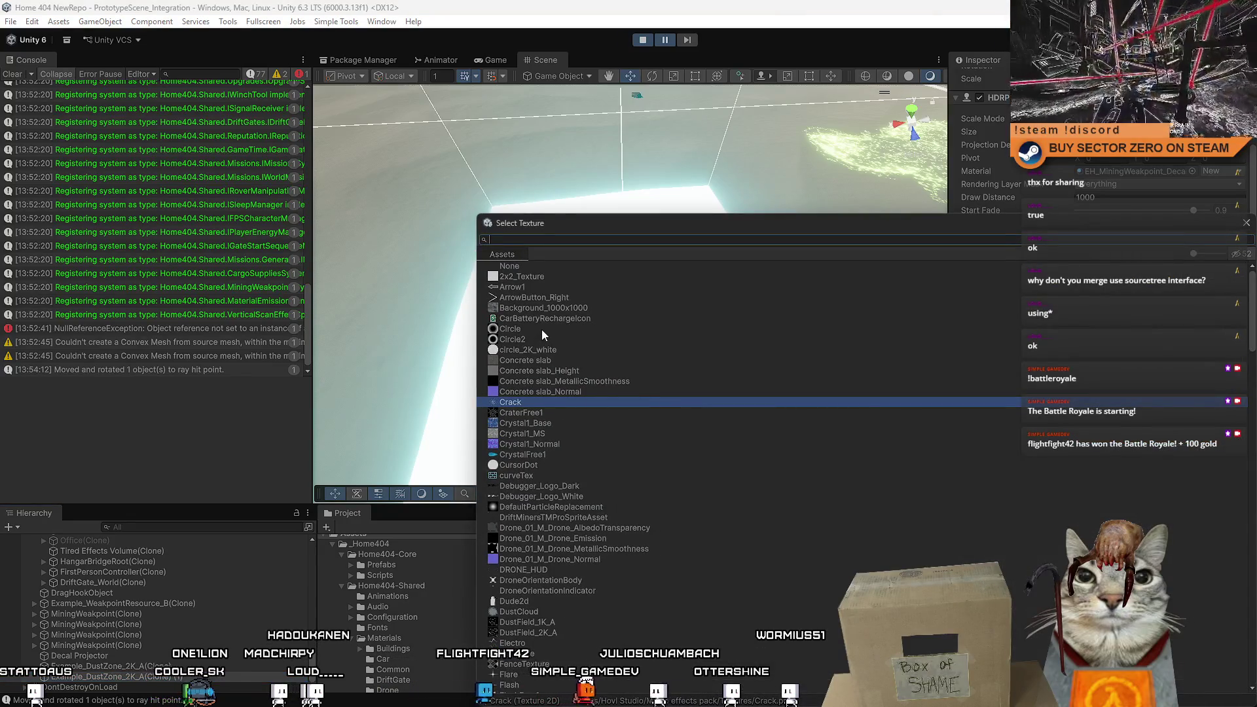
{"action": "key", "text": "Return"}
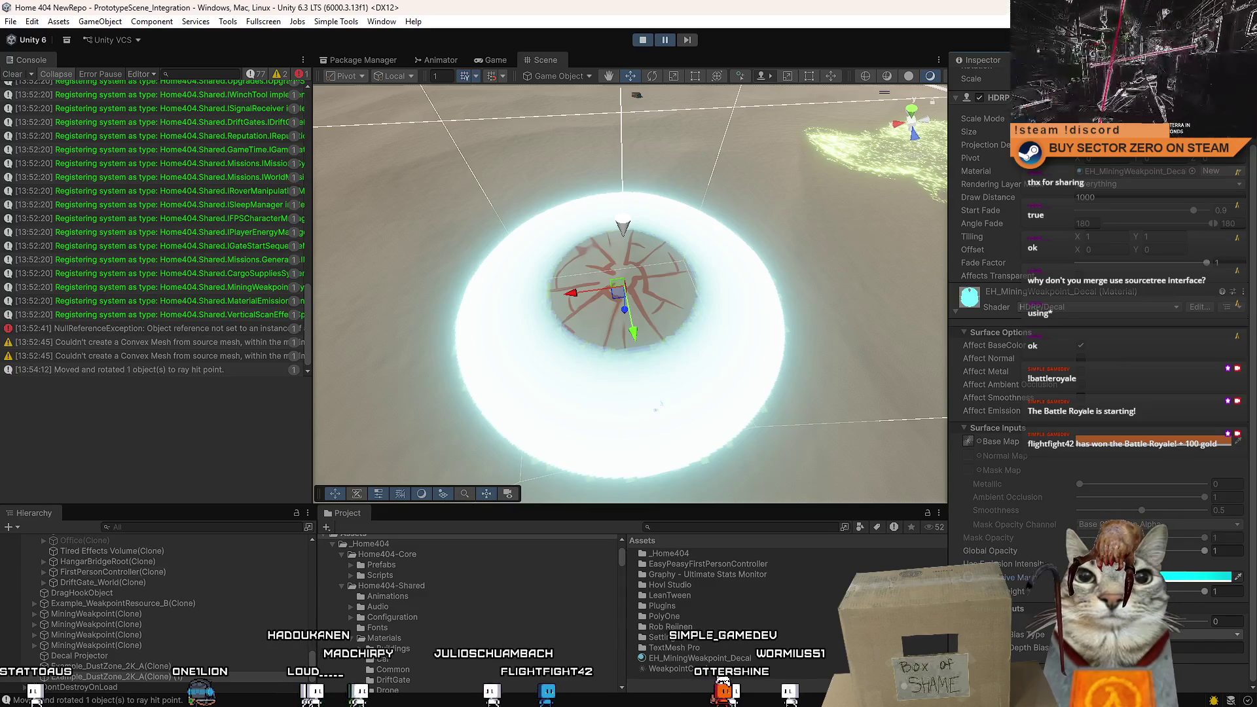
{"action": "key", "text": "alt+Tab"}
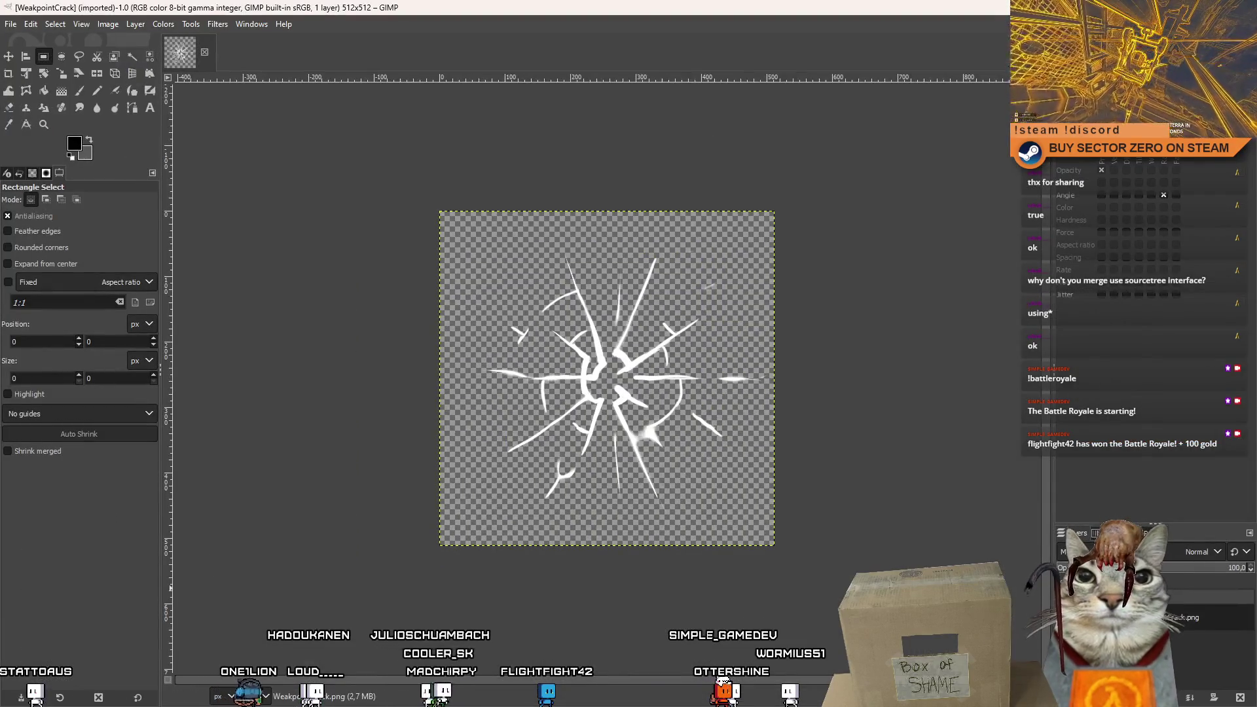
Add a new layer and bucket-fill it black around the white cracks.
{"action": "key", "text": "shift+ctrl+n"}
{"action": "key", "text": "Return"}
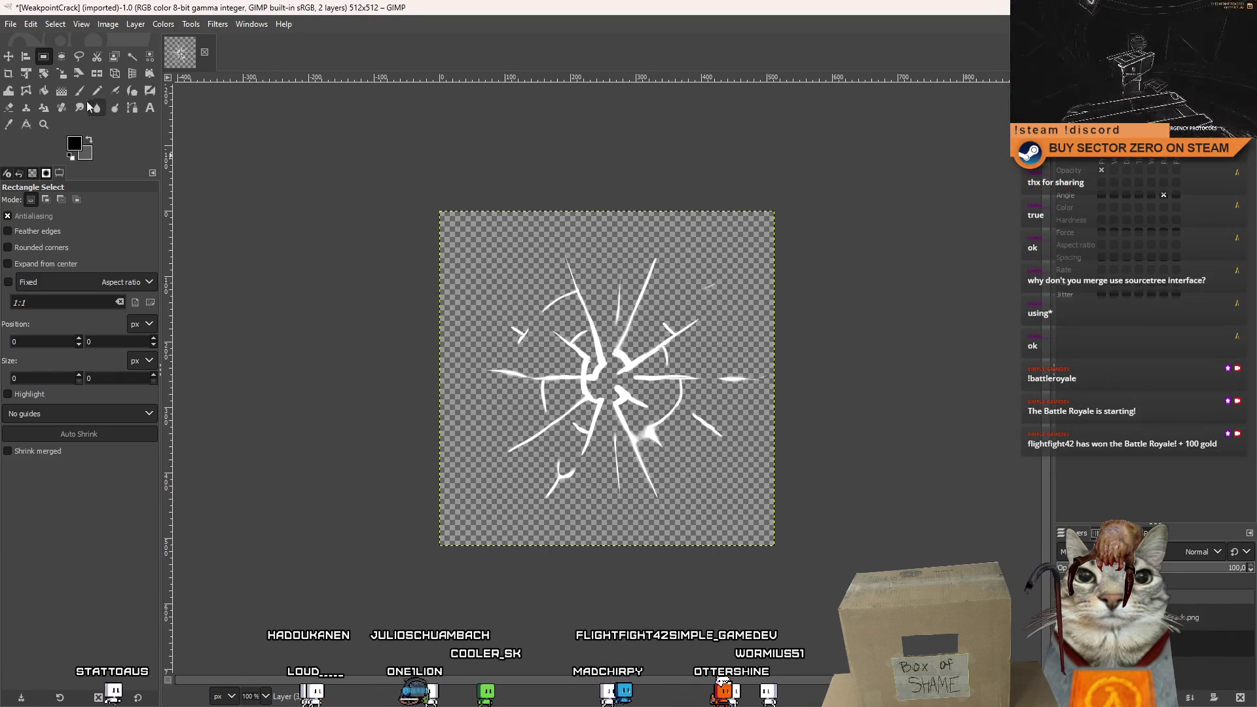
{"action": "left_click", "coordinate": [44, 91]}
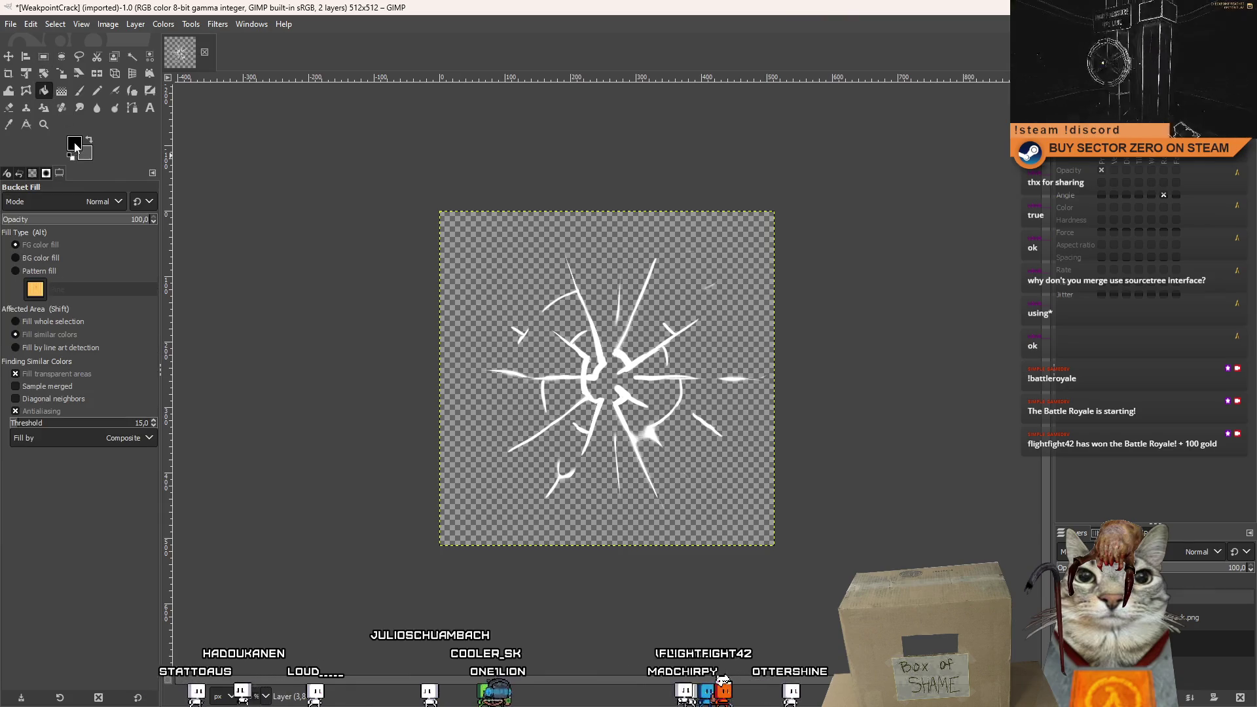
{"action": "left_click", "coordinate": [74, 144]}
{"action": "left_click", "coordinate": [172, 277]}
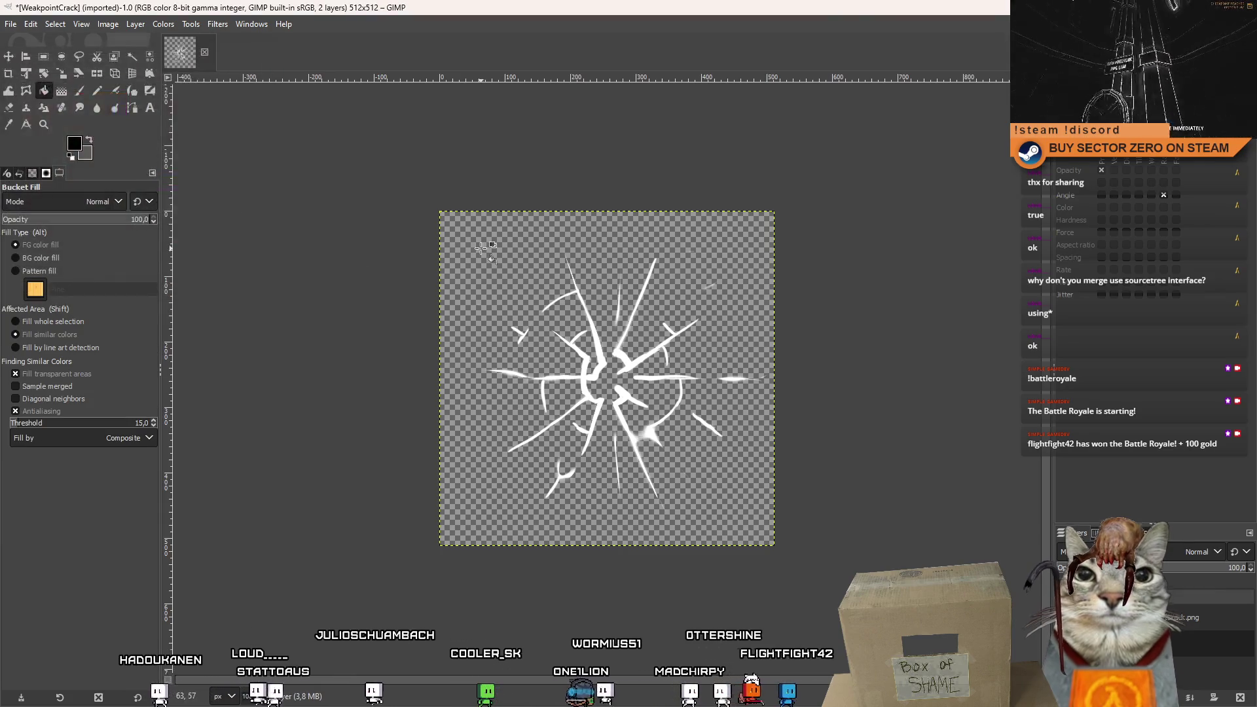
{"action": "left_click", "coordinate": [483, 247]}
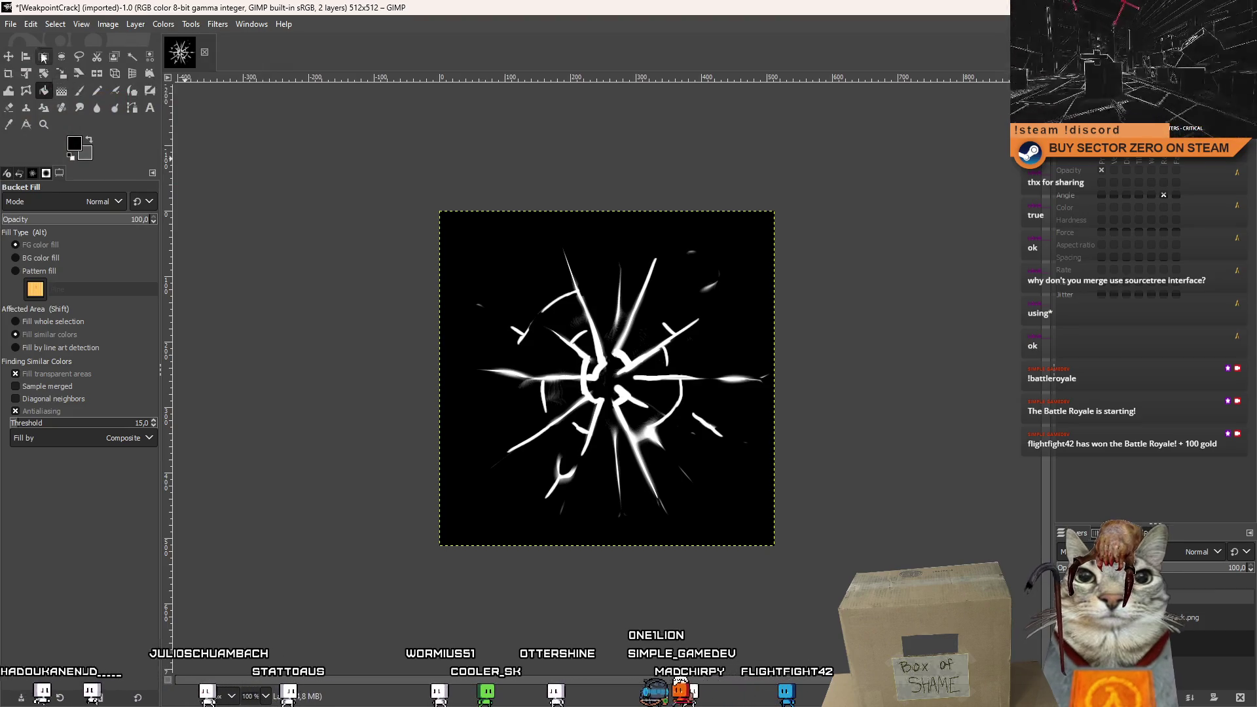
Overwrite WeakpointCrack.png and quit GIMP, discarding the project changes.
{"action": "left_click", "coordinate": [11, 24]}
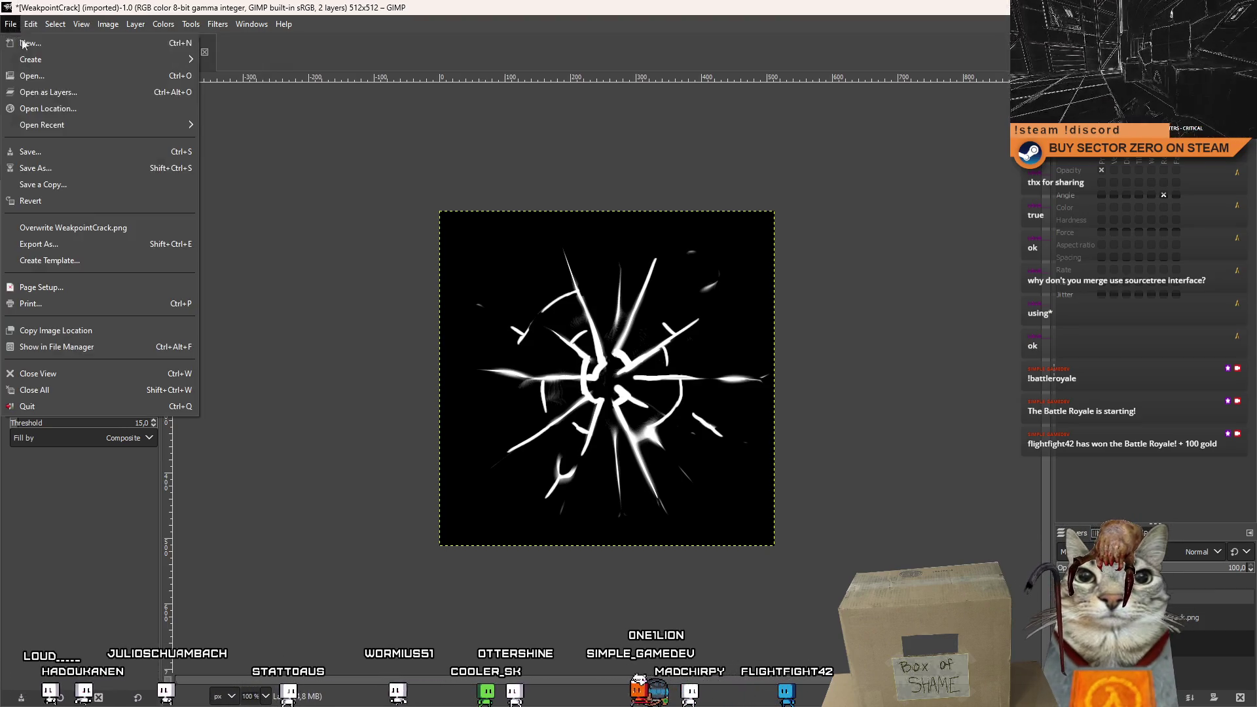
{"action": "left_click", "coordinate": [131, 228]}
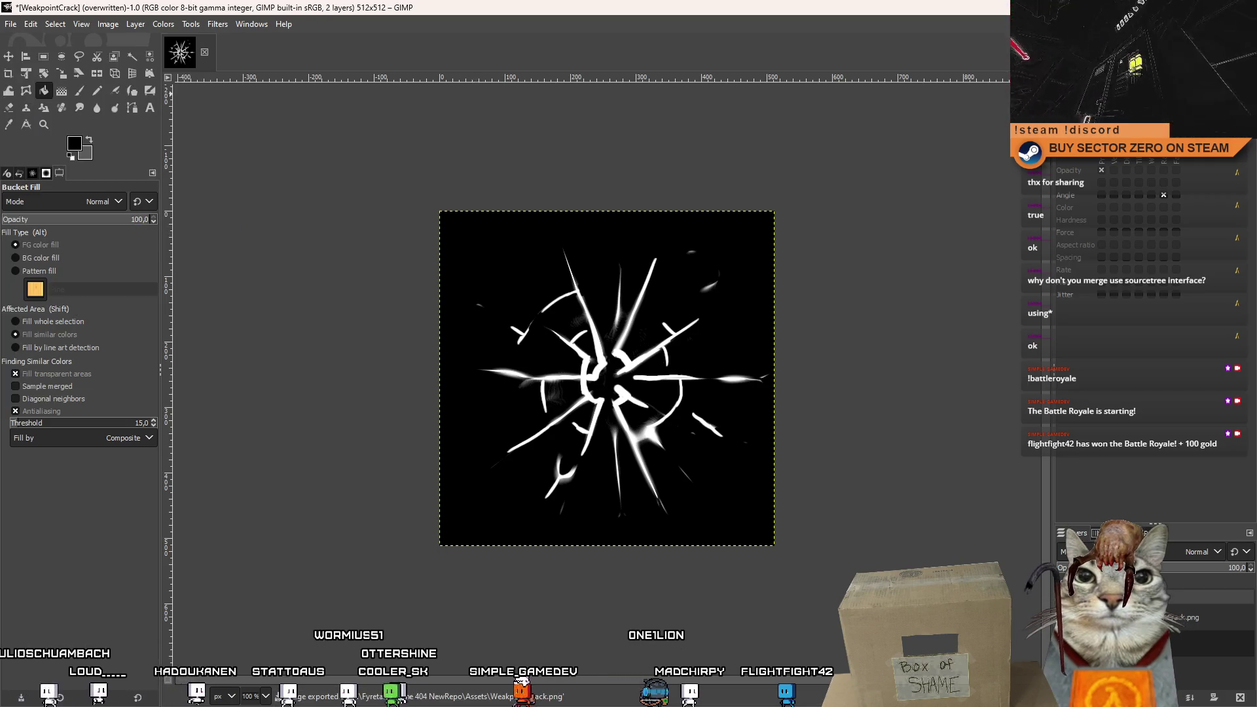
{"action": "key", "text": "ctrl+q"}
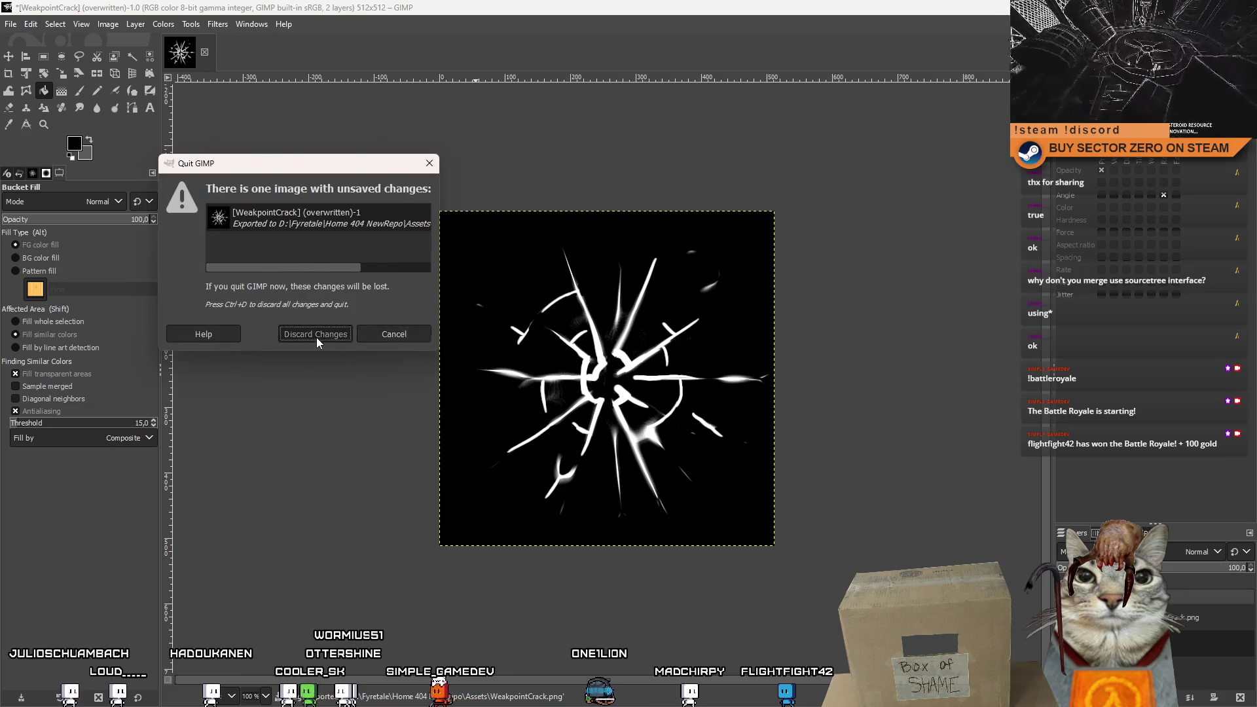
{"action": "left_click", "coordinate": [317, 336]}
{"action": "scroll", "coordinate": [792, 393], "scroll_direction": "down", "scroll_amount": 3}
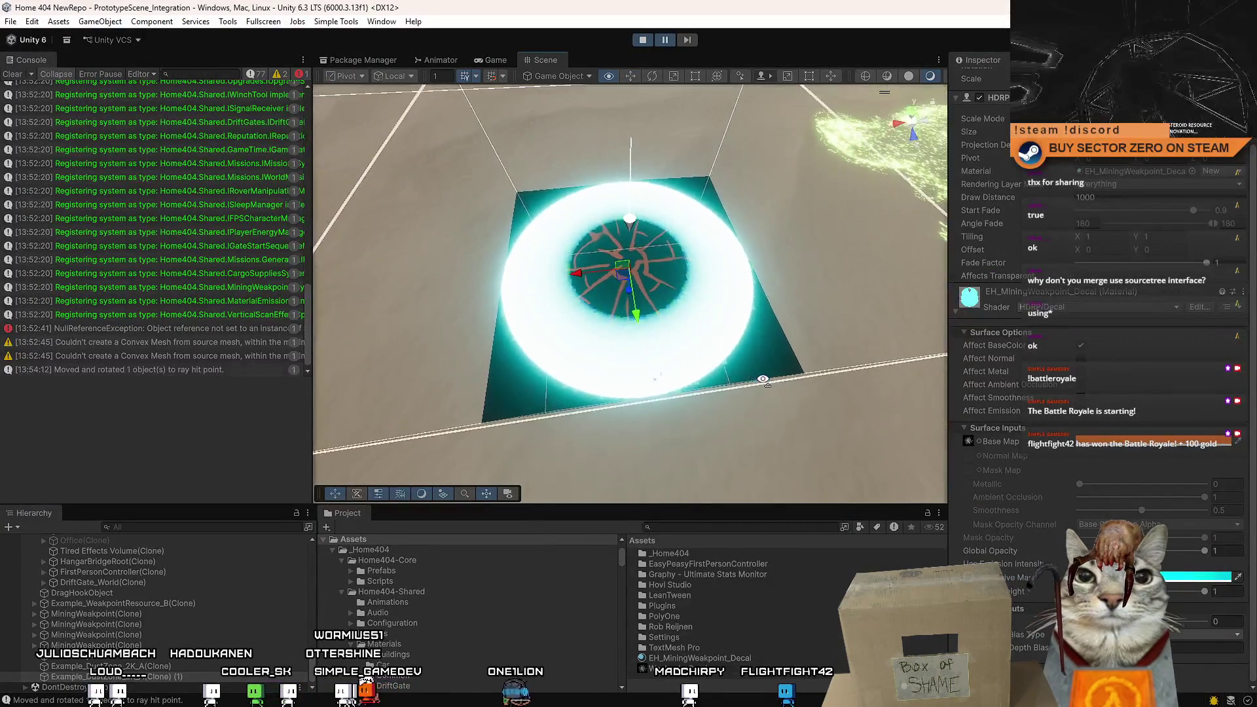
Apply the edited WeakpointCrack texture as the weakpoint decal's base map and orbit around it.
{"action": "scroll", "coordinate": [764, 379], "scroll_direction": "up", "scroll_amount": 3}
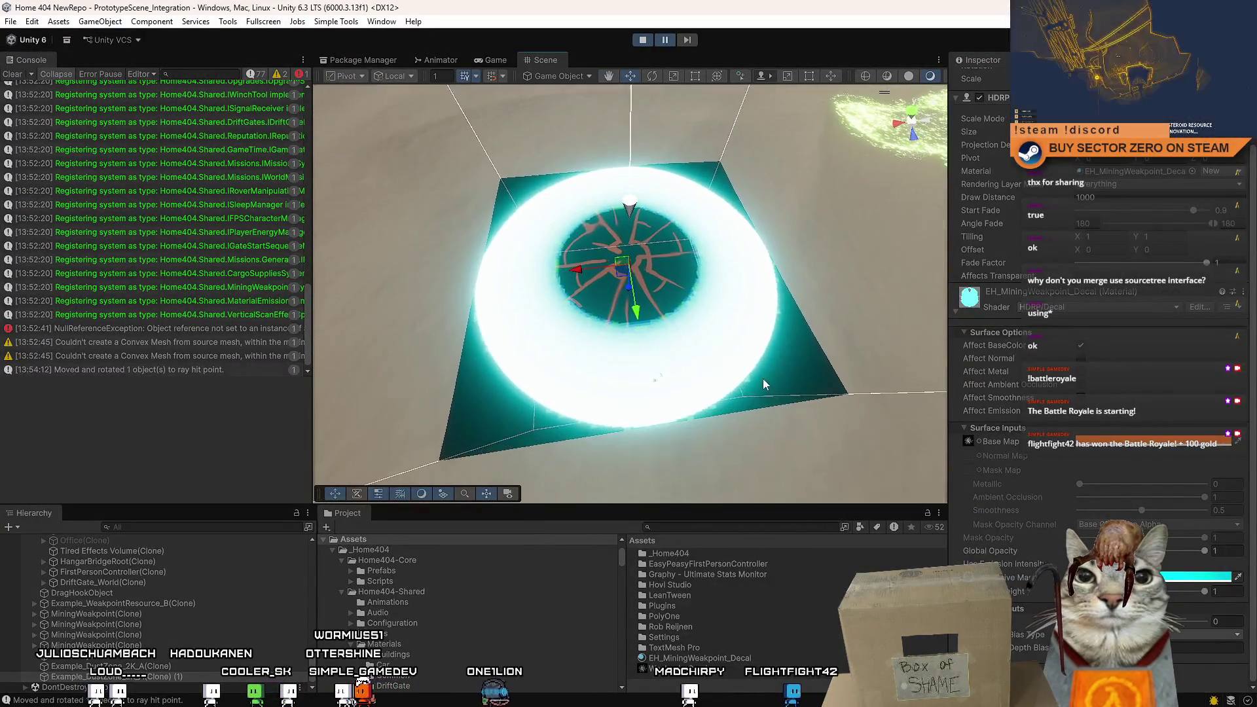
{"action": "left_click", "coordinate": [978, 442]}
{"action": "scroll", "coordinate": [1253, 625], "scroll_direction": "up", "scroll_amount": 15}
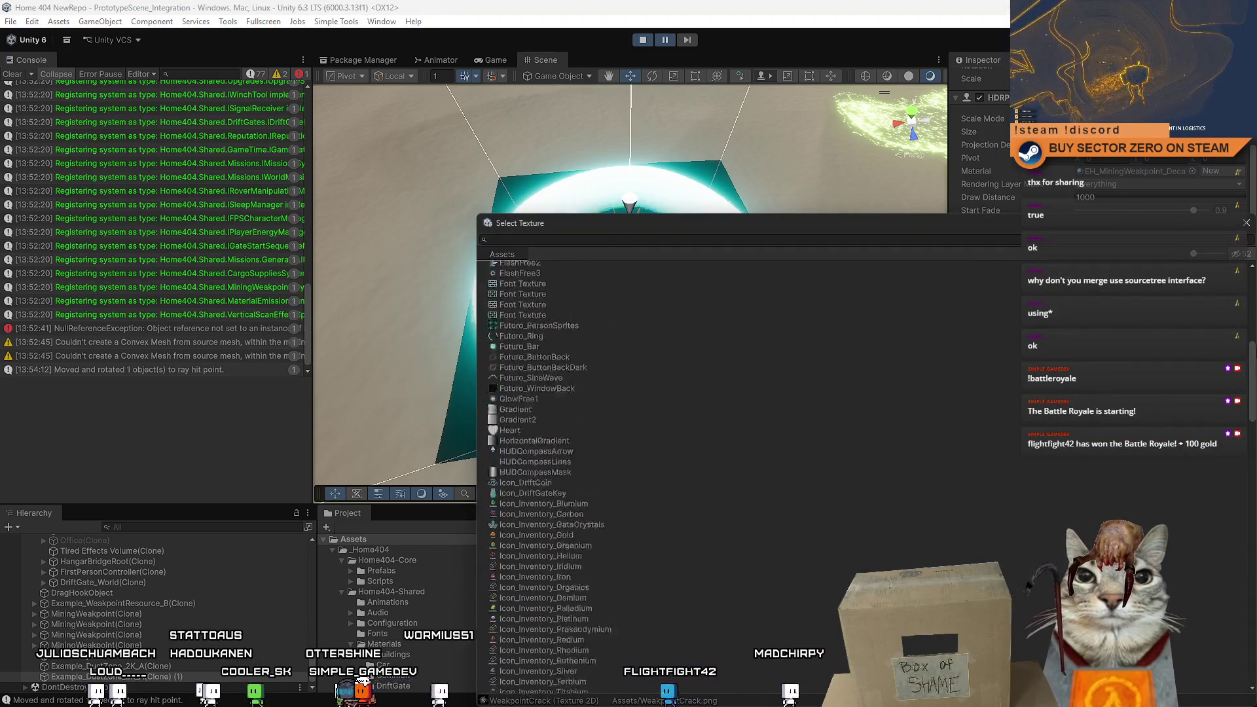
{"action": "double_click", "coordinate": [587, 270]}
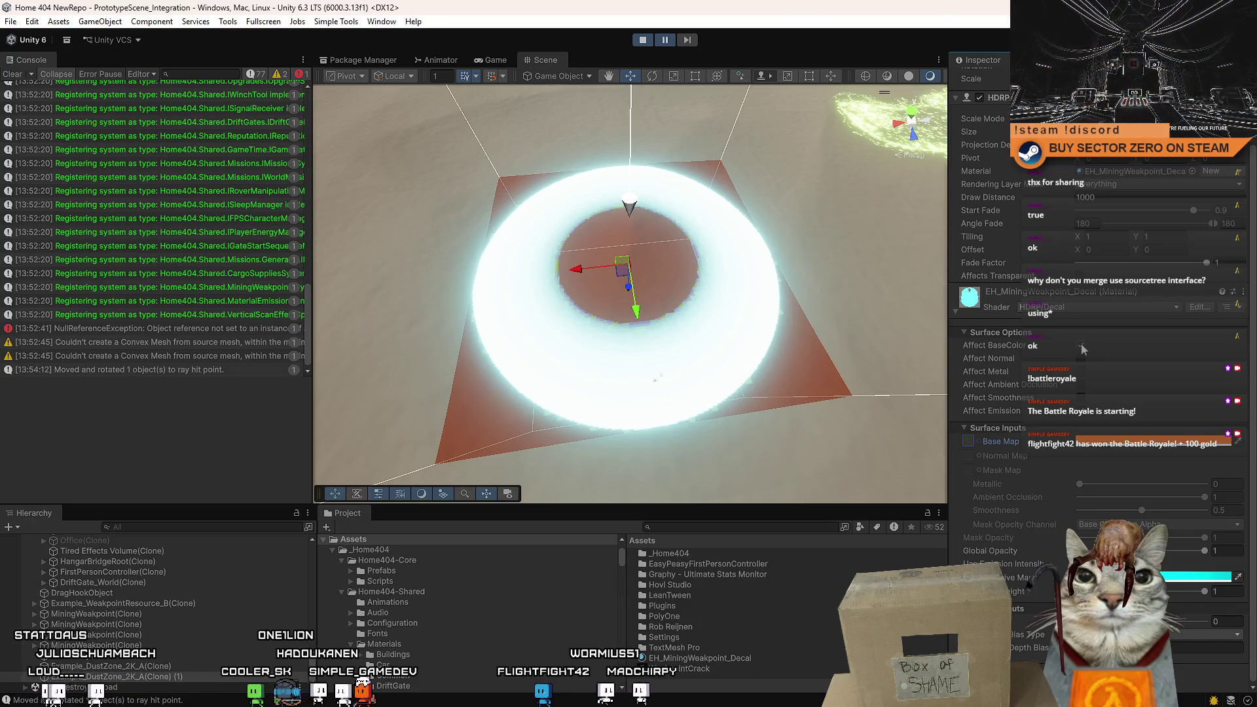
{"action": "left_click", "coordinate": [978, 442]}
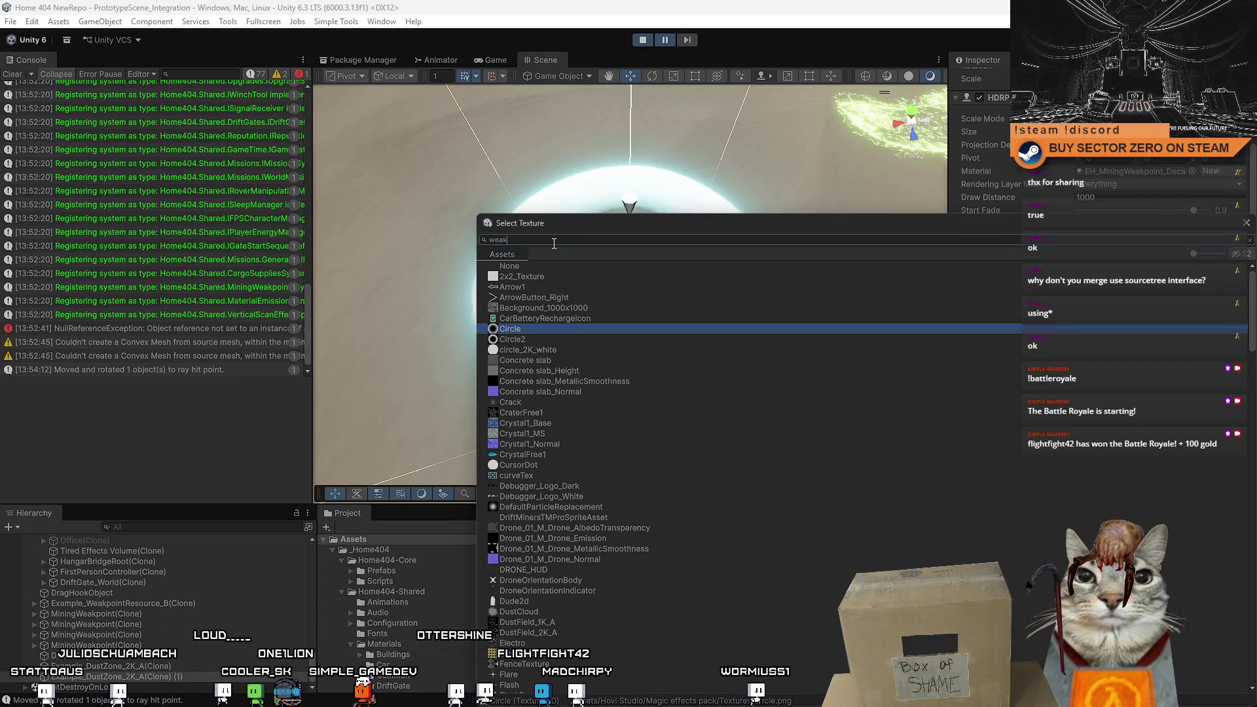
{"action": "double_click", "coordinate": [552, 276]}
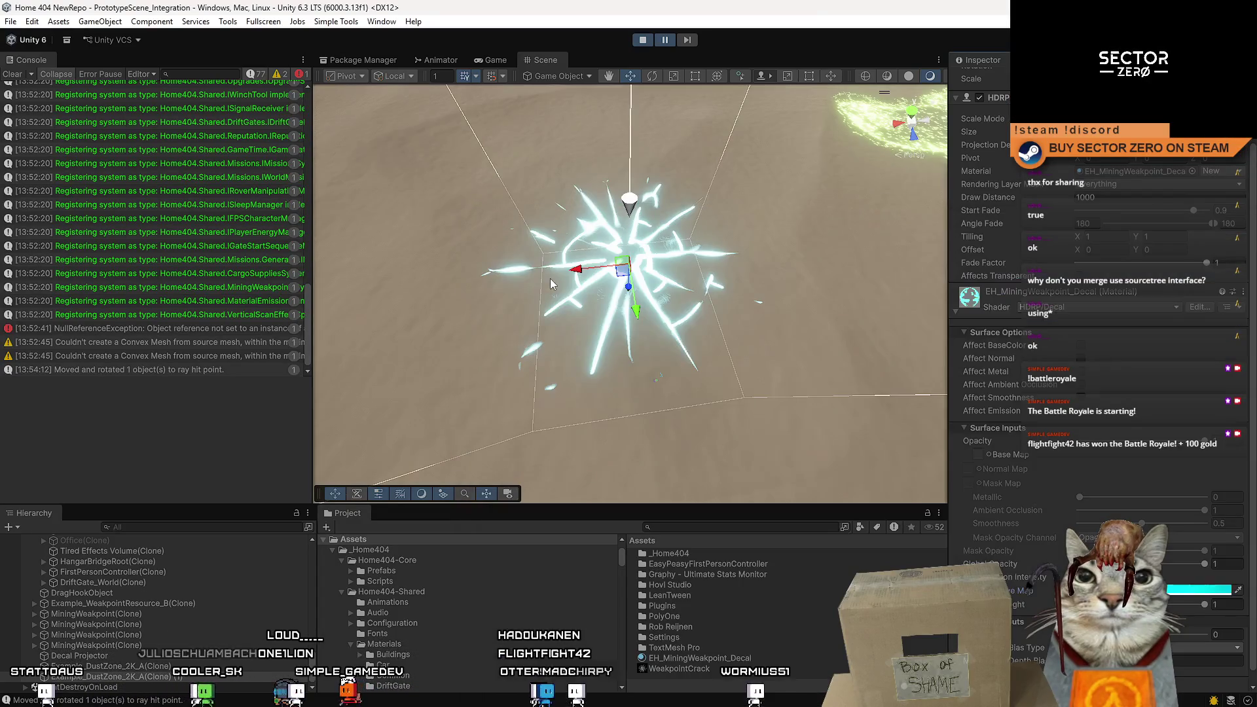
{"action": "mouse_move", "coordinate": [576, 282]}
{"action": "left_mouse_down"}
{"action": "mouse_move", "coordinate": [700, 307]}
{"action": "mouse_move", "coordinate": [830, 253]}
{"action": "mouse_move", "coordinate": [809, 214]}
{"action": "mouse_move", "coordinate": [633, 229]}
{"action": "mouse_move", "coordinate": [599, 314]}
{"action": "mouse_move", "coordinate": [903, 324]}
{"action": "mouse_move", "coordinate": [1162, 567]}
{"action": "left_mouse_up"}
Set the crack decal's emission HDR colour to orange-red, then switch to the Game view.
{"action": "left_click", "coordinate": [599, 315]}
{"action": "scroll", "coordinate": [1162, 566], "scroll_direction": "down", "scroll_amount": 3}
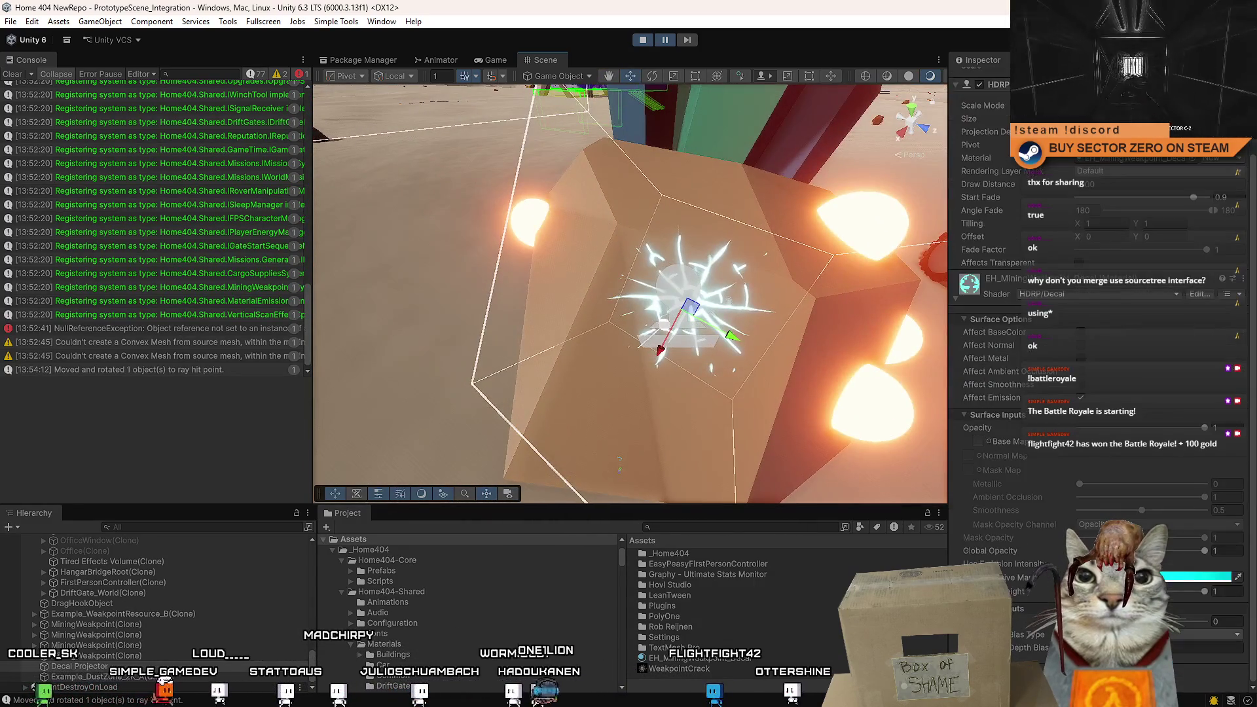
{"action": "left_click", "coordinate": [1169, 581]}
{"action": "left_click_drag", "start_coordinate": [1247, 349], "coordinate": [1243, 334]}
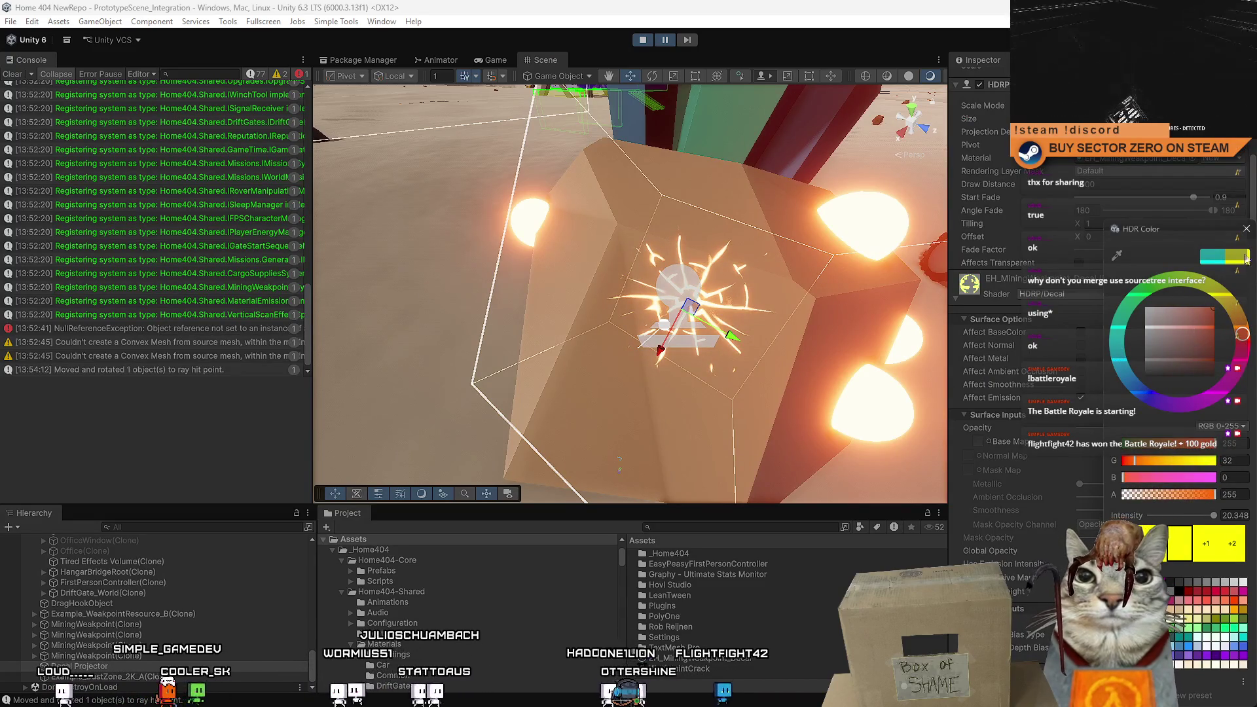
{"action": "left_click_drag", "start_coordinate": [498, 282], "coordinate": [540, 312]}
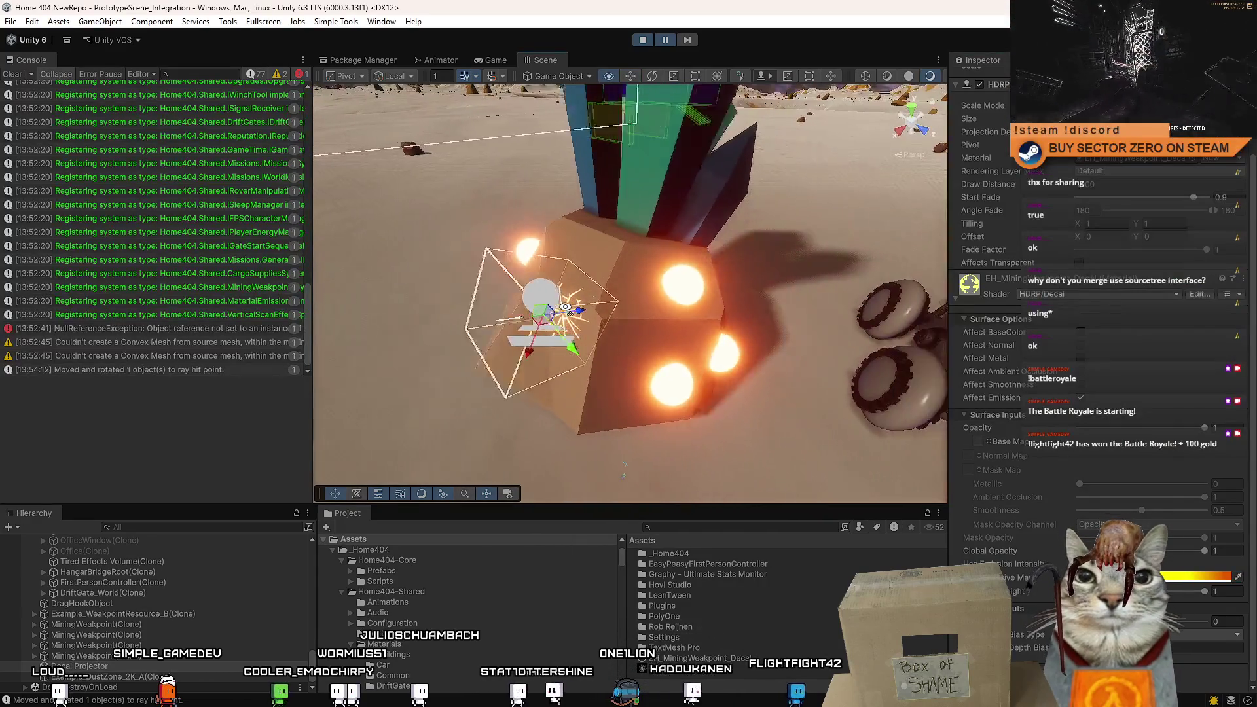
{"action": "left_click", "coordinate": [495, 60]}
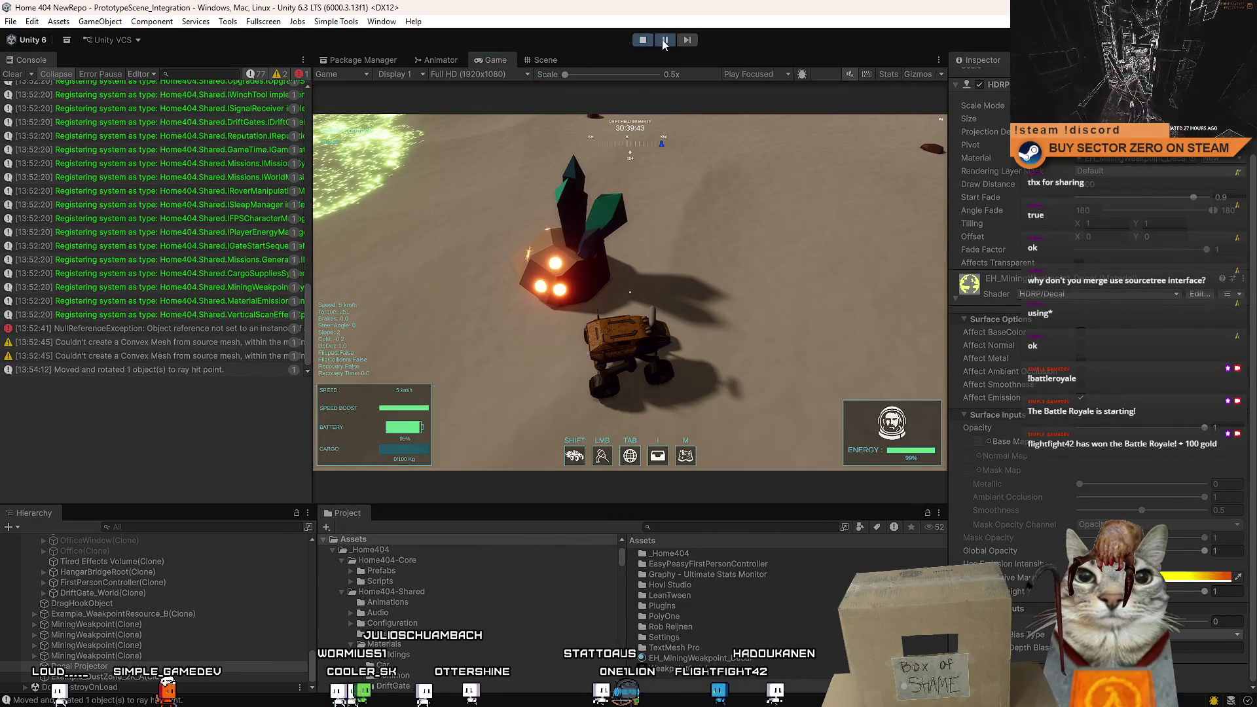
Drive the rover up to the crystal cluster and fire the mining beam at it.
{"action": "key", "text": "w"}
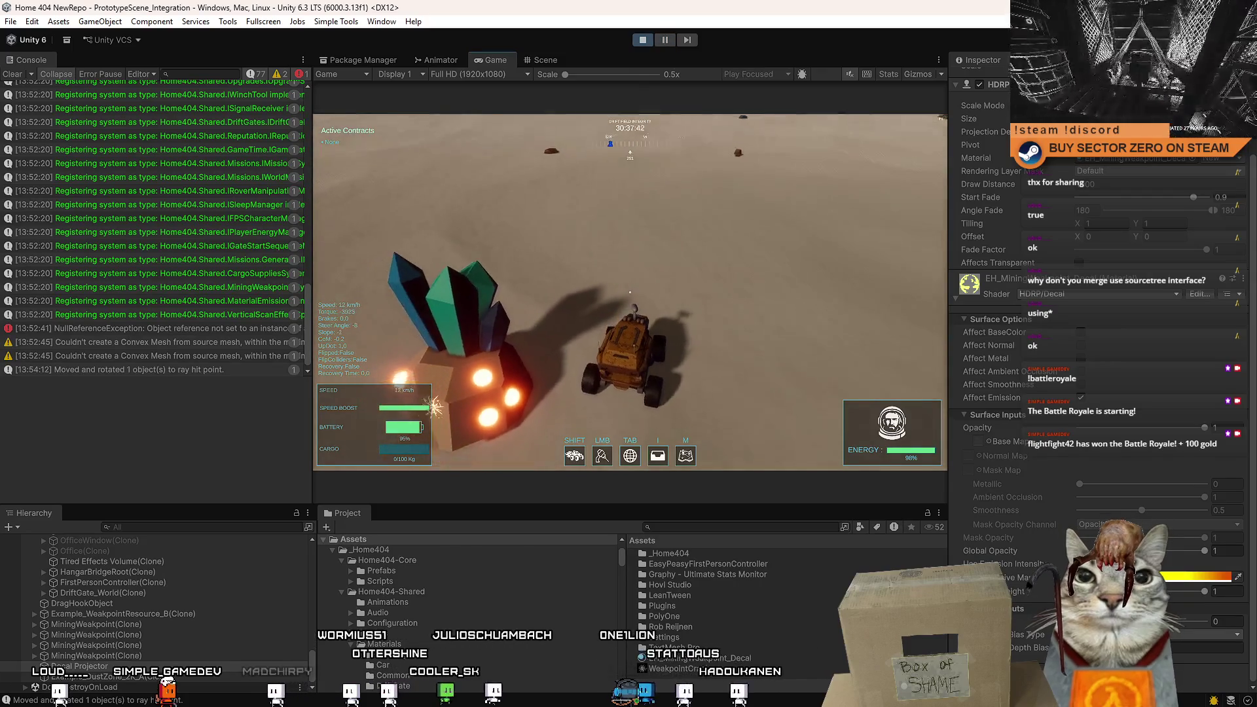
{"action": "key", "text": "s"}
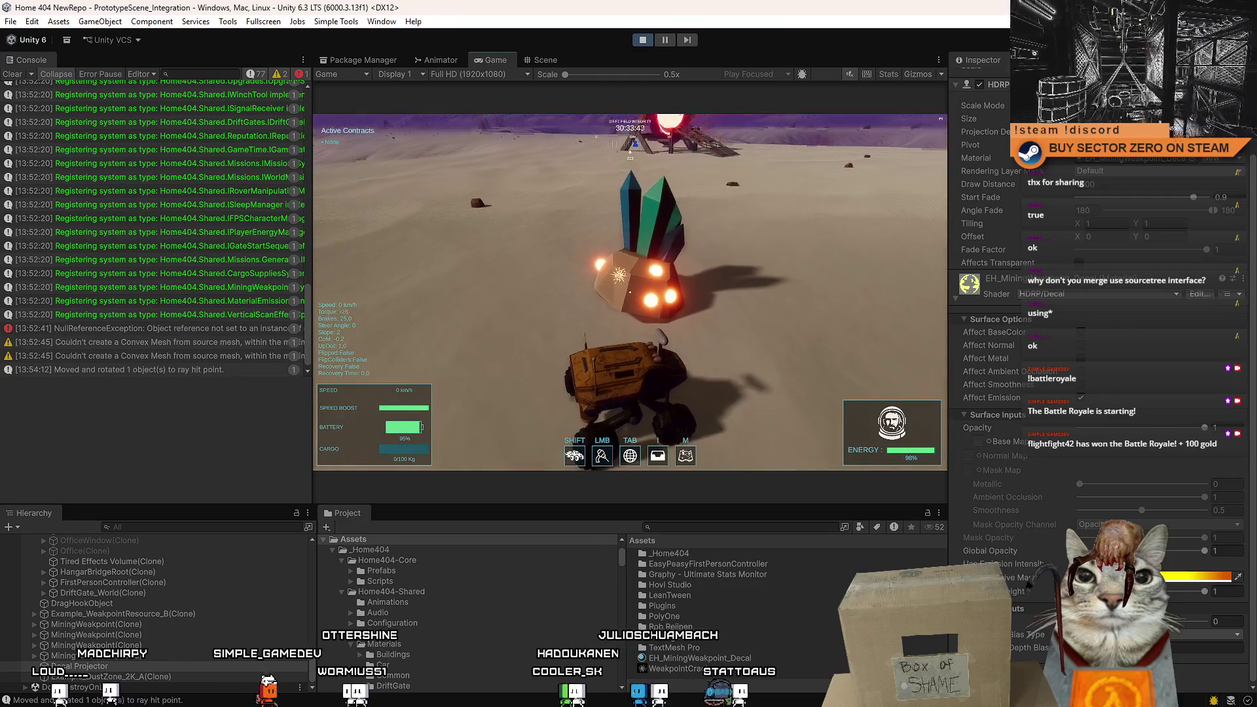
{"action": "key", "text": "w"}
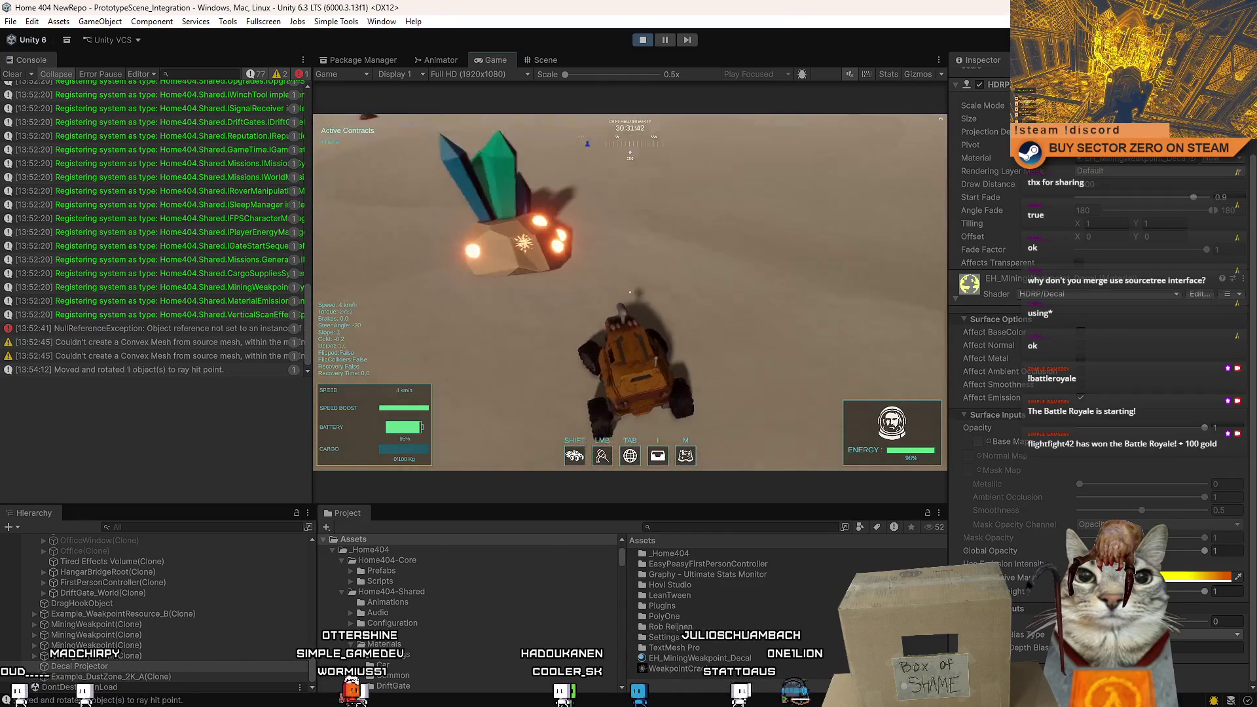
{"action": "left_click", "coordinate": [630, 291]}
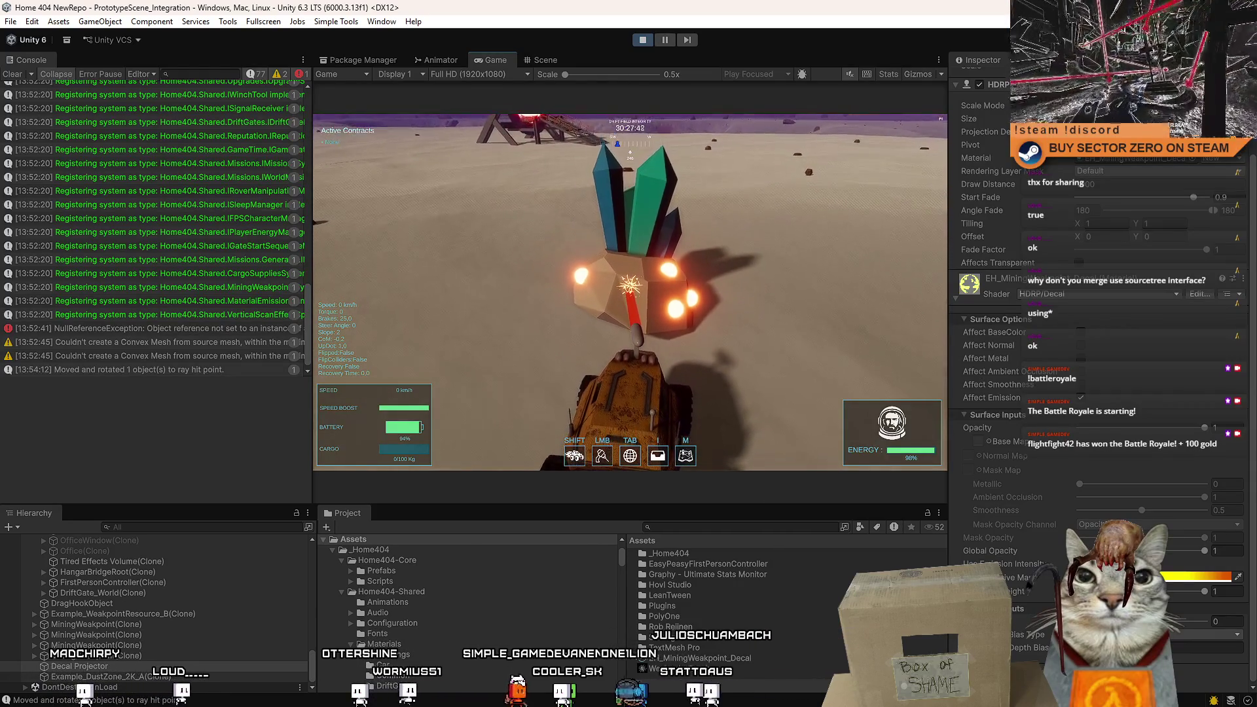
Back away, approach again and fire the beam at the rock's weakpoint.
{"action": "key", "text": "s"}
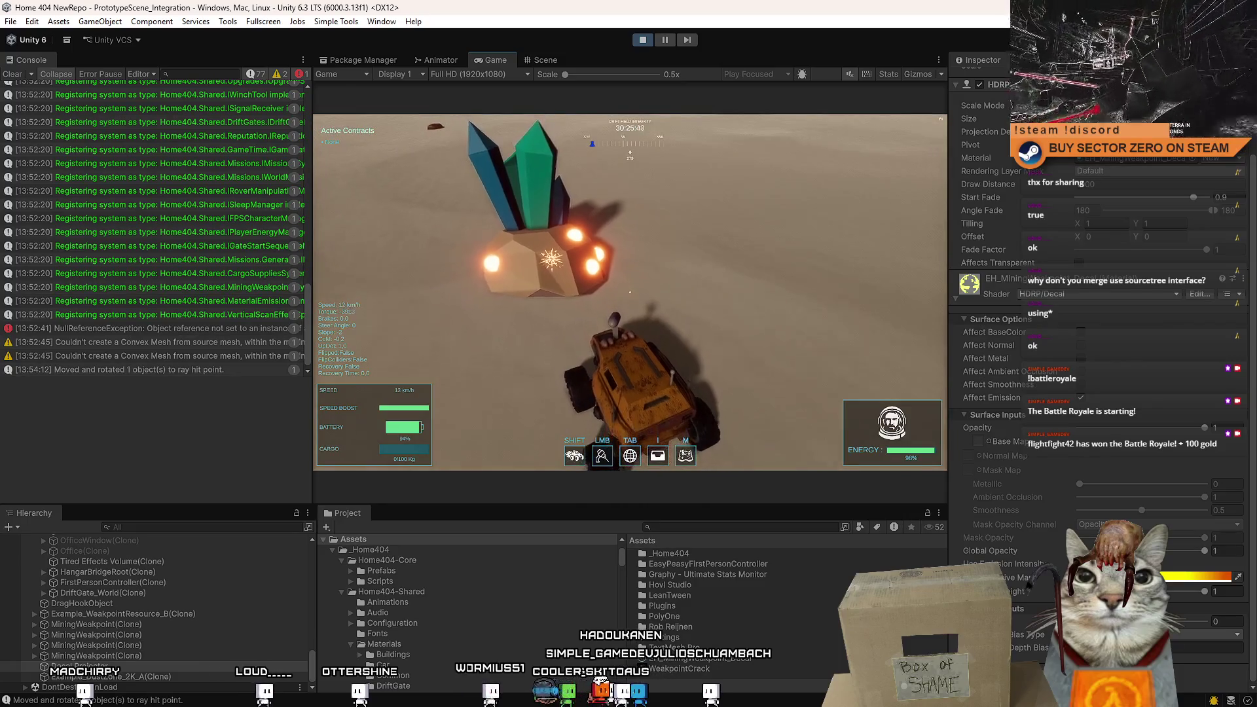
{"action": "key", "text": "w"}
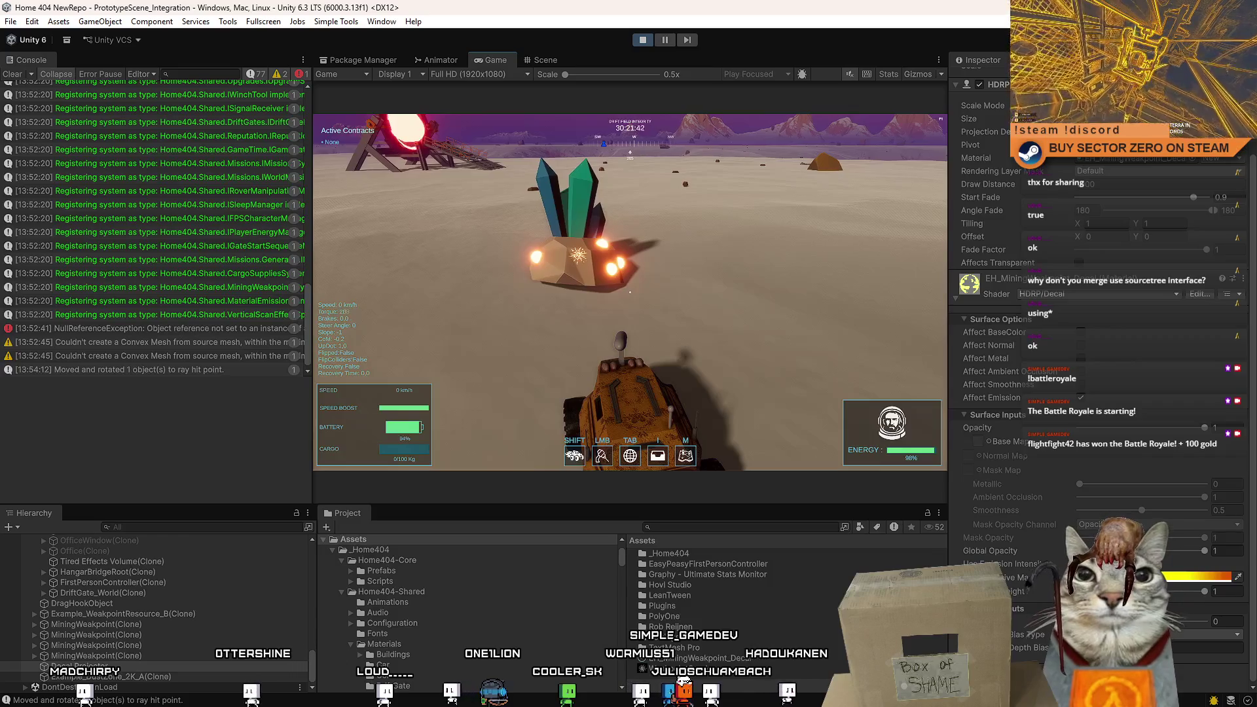
{"action": "key", "text": "w"}
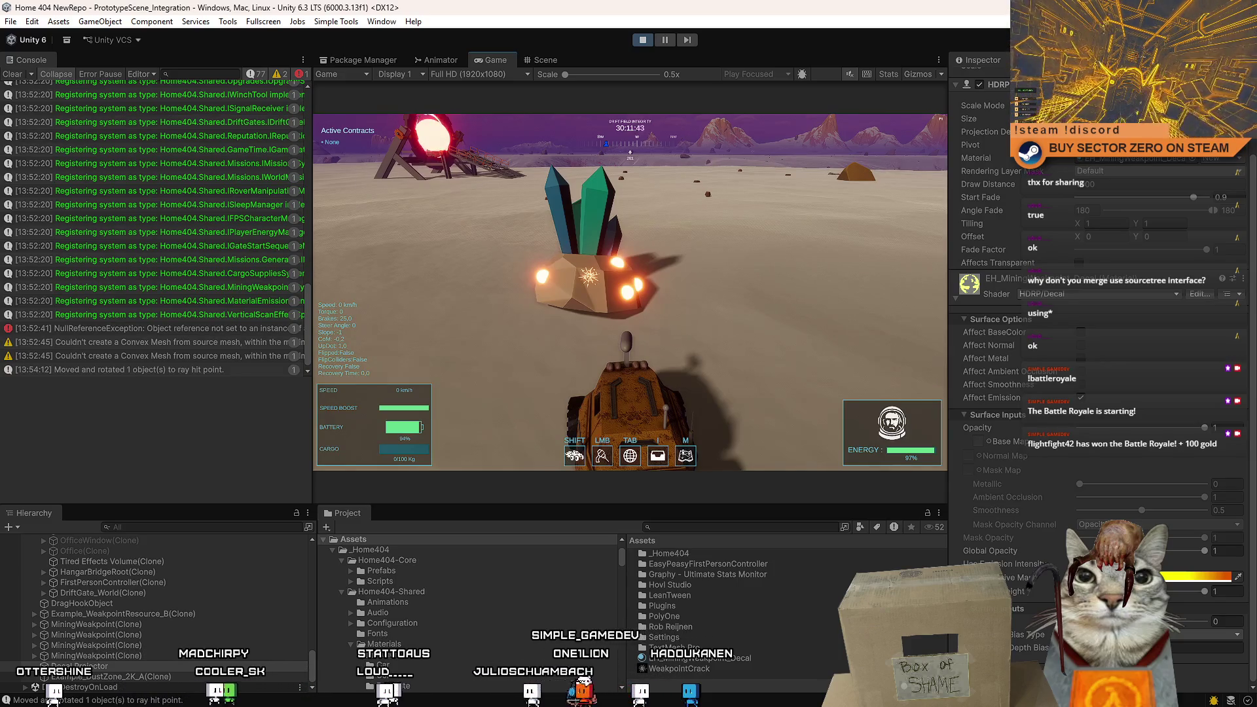
{"action": "left_click", "coordinate": [630, 292]}
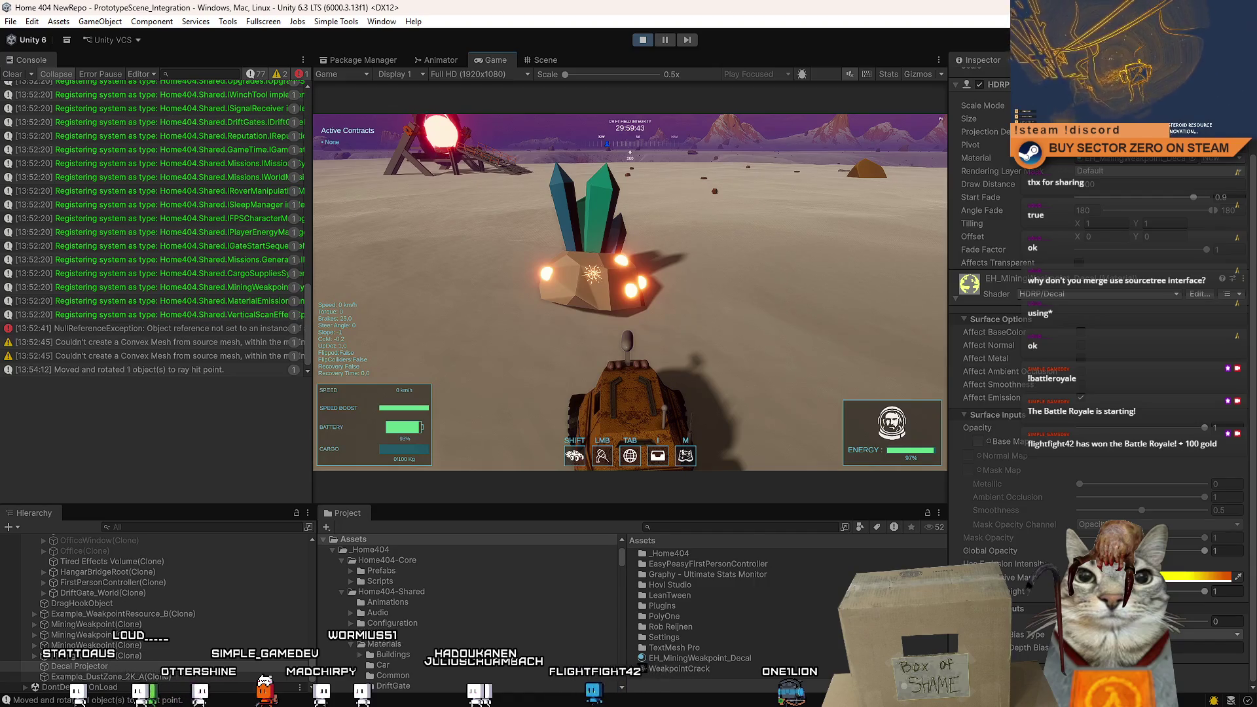
Circle the rover around the crystal node, line it up, and bring up the pause menu.
{"action": "key", "text": "w"}
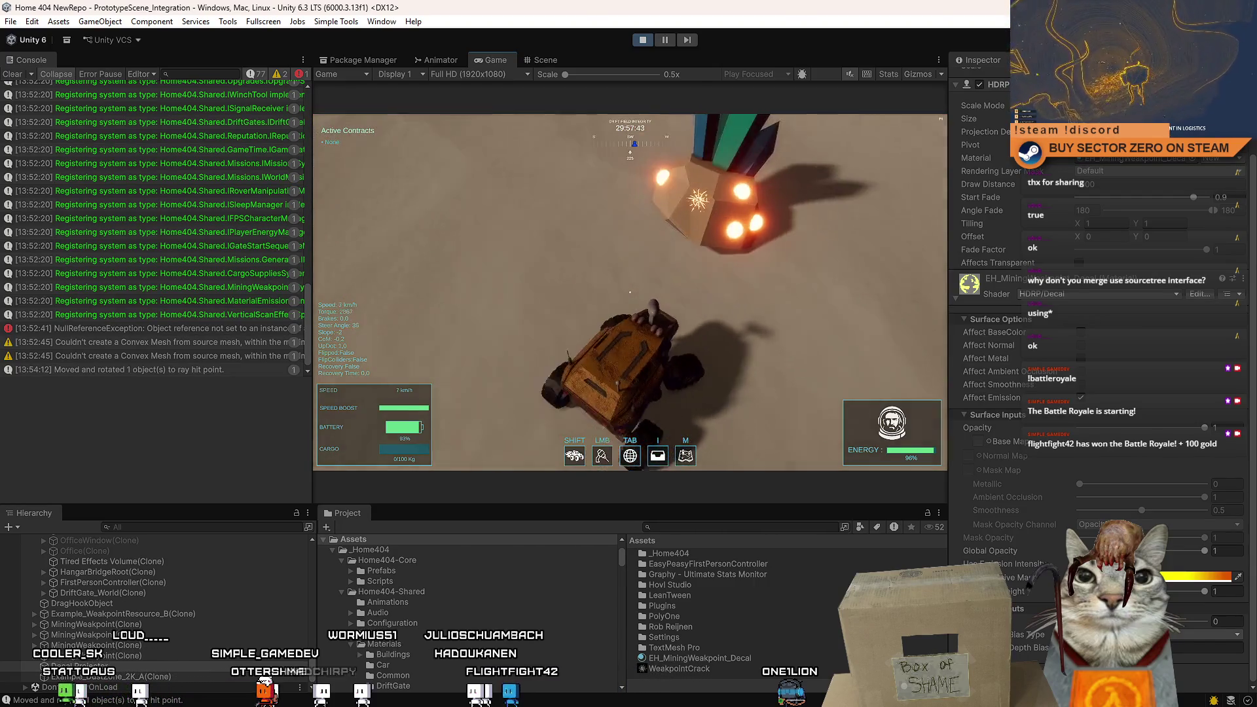
{"action": "key", "text": "a"}
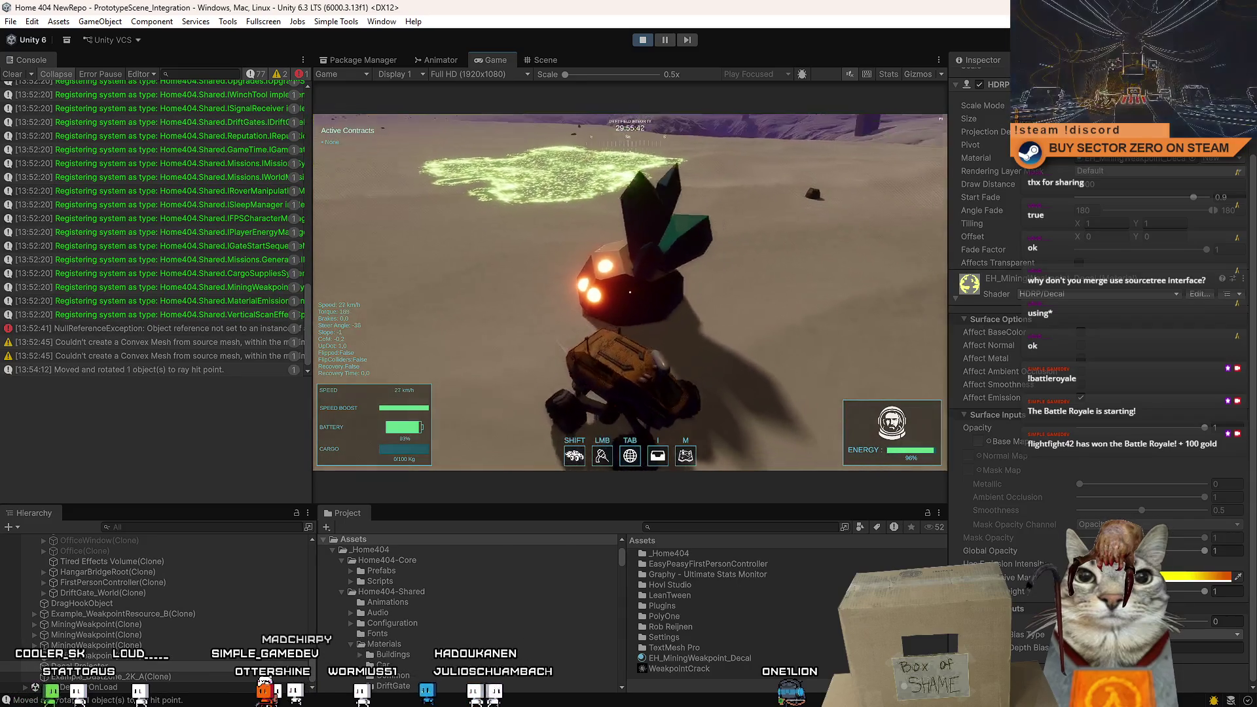
{"action": "key", "text": "w"}
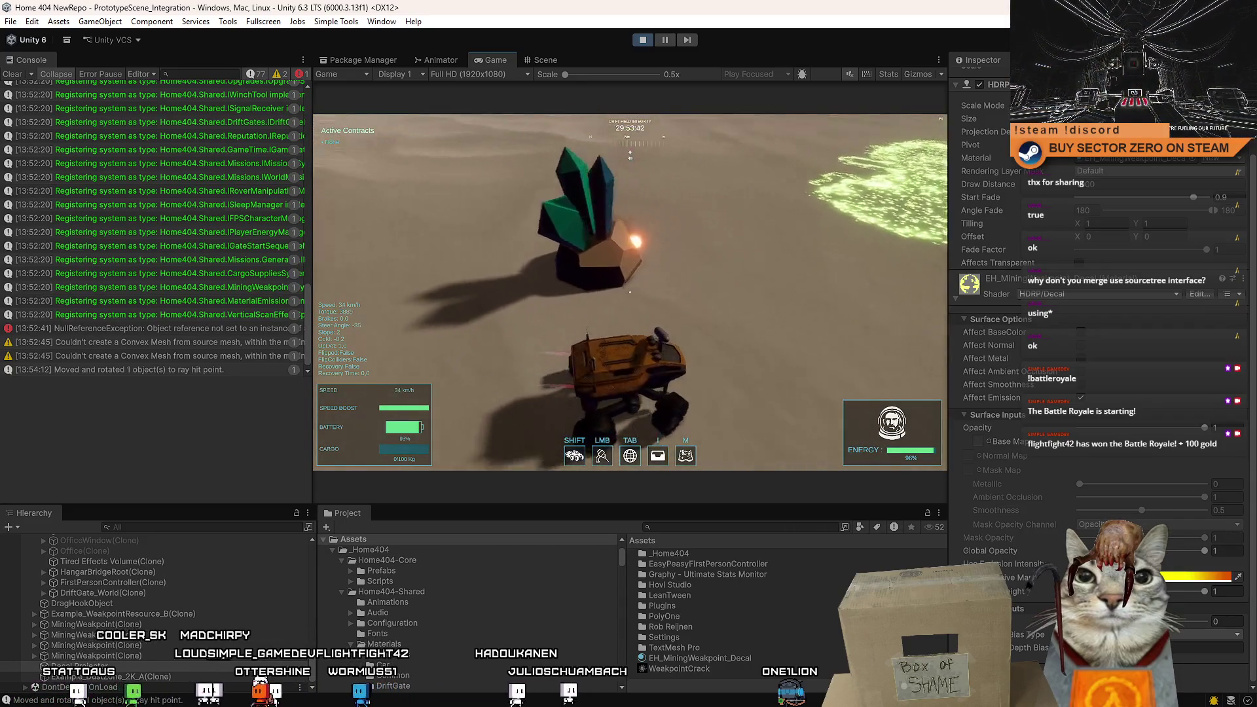
{"action": "key", "text": "a"}
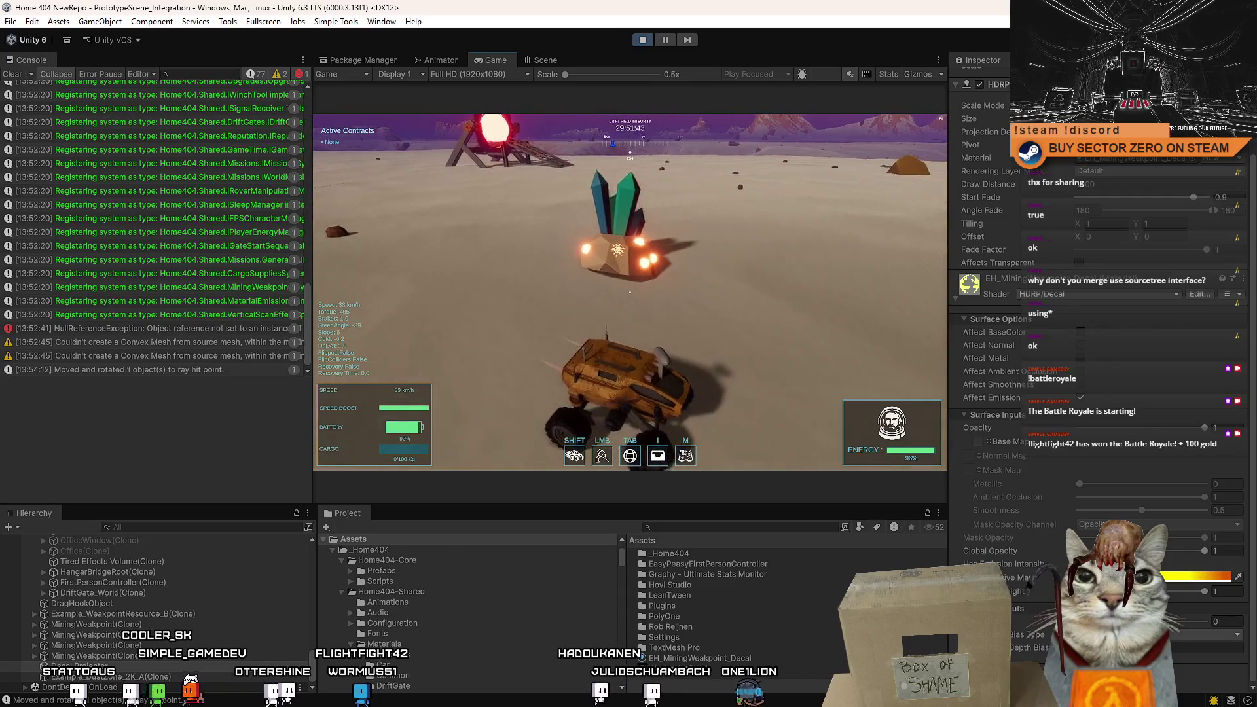
{"action": "key", "text": "d"}
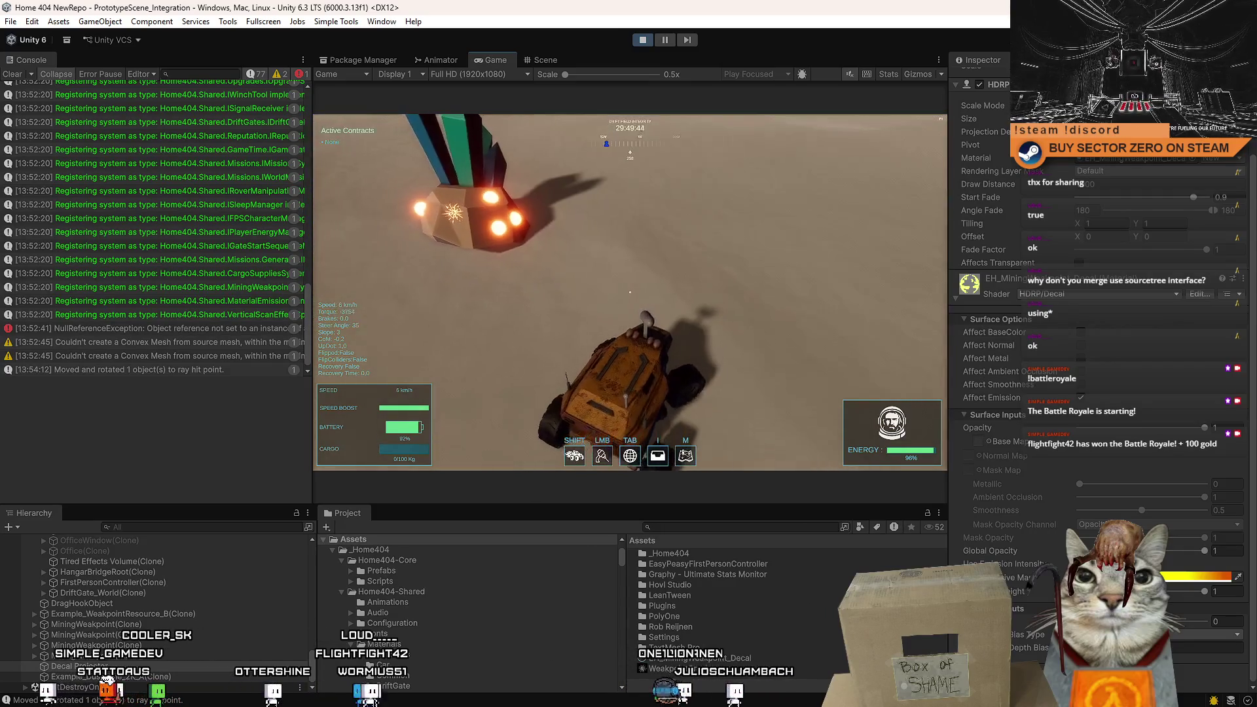
{"action": "key", "text": "w"}
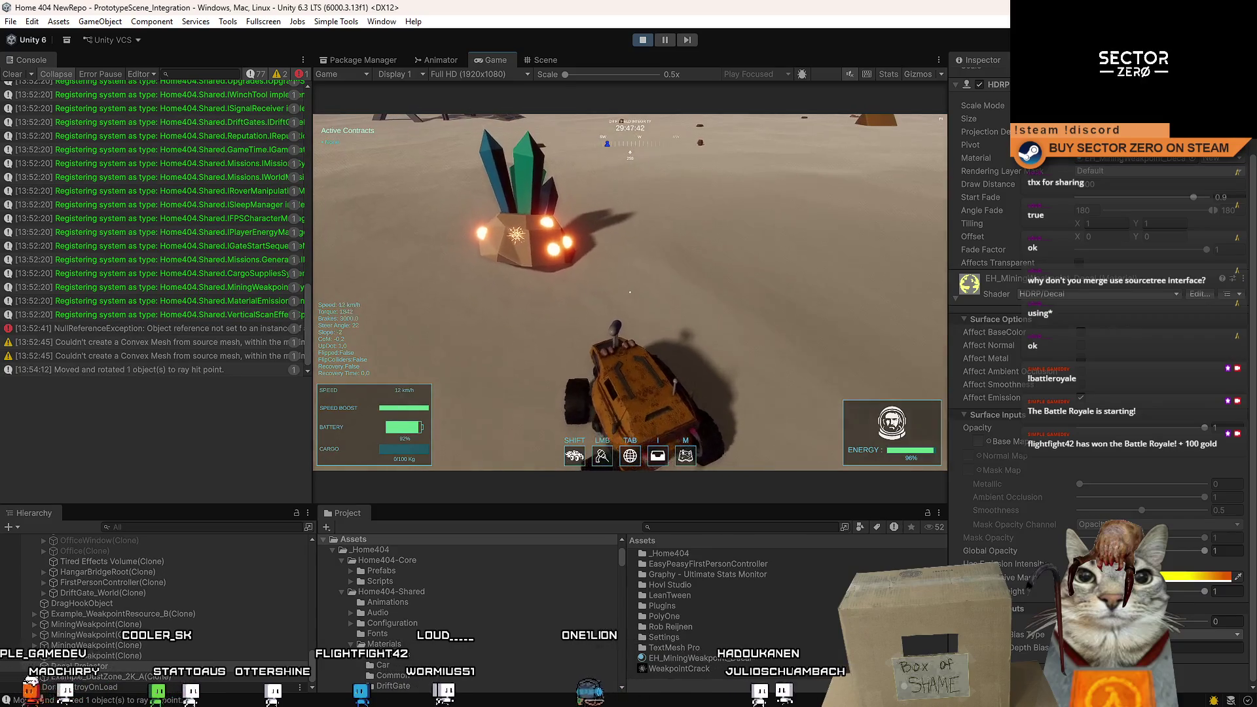
{"action": "key", "text": "Escape"}
{"action": "key", "text": "Escape"}
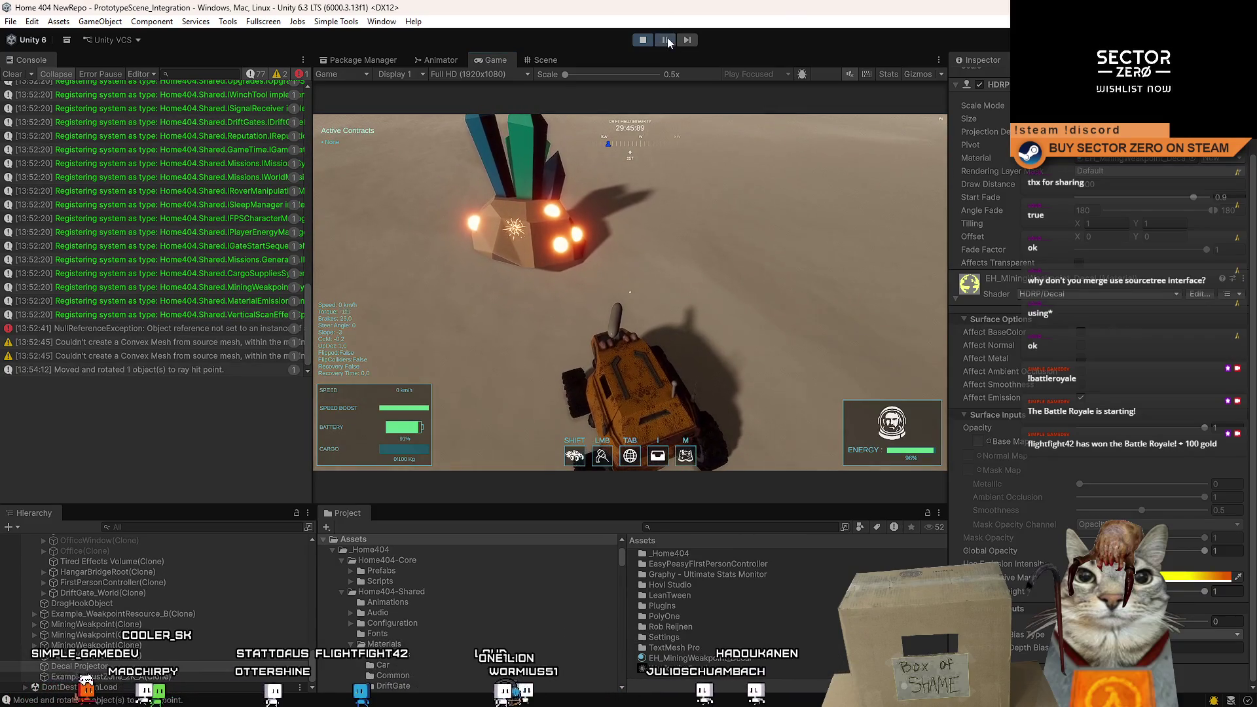
Leave play mode and search the project assets for 'vaparticle'.
{"action": "left_click", "coordinate": [667, 39]}
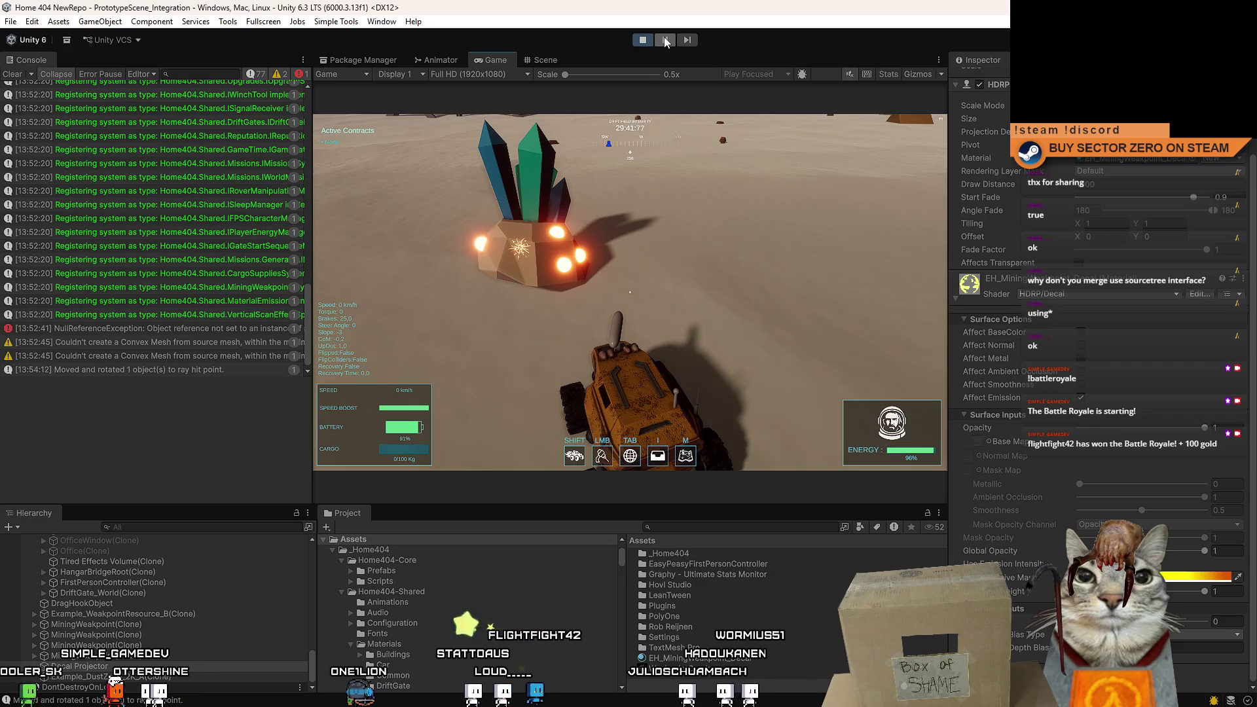
{"action": "left_click", "coordinate": [666, 39]}
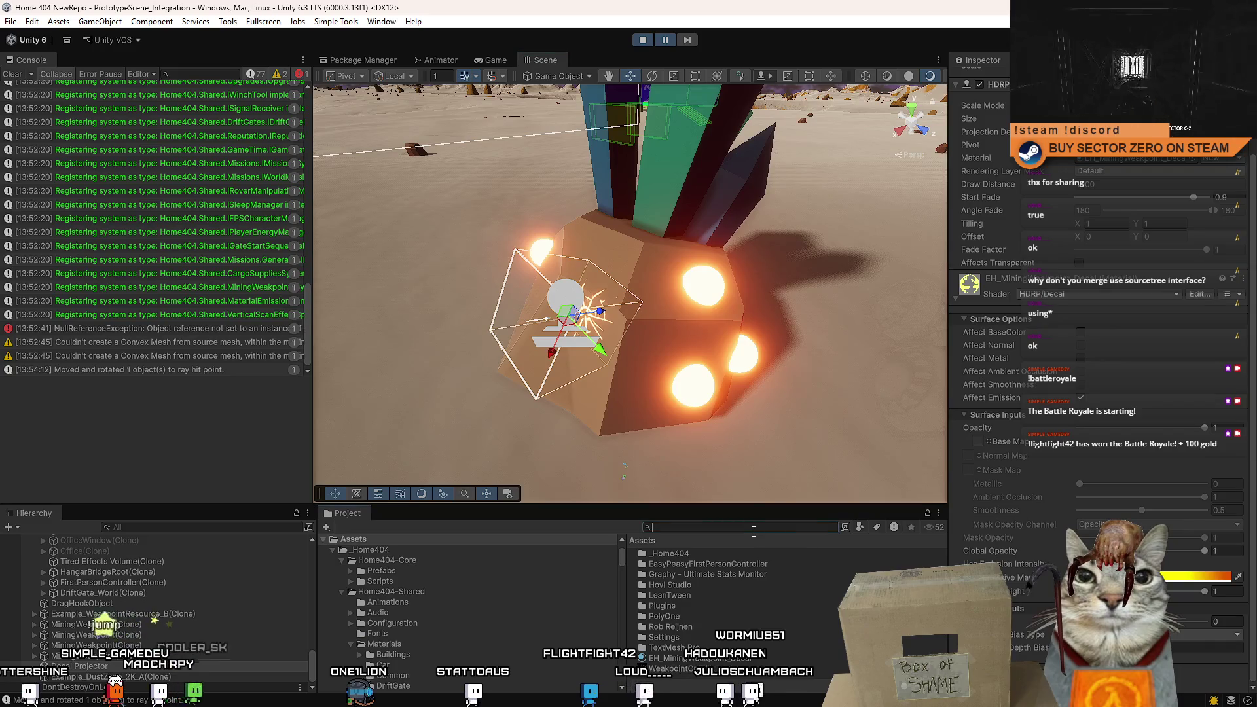
{"action": "type", "text": "lava"}
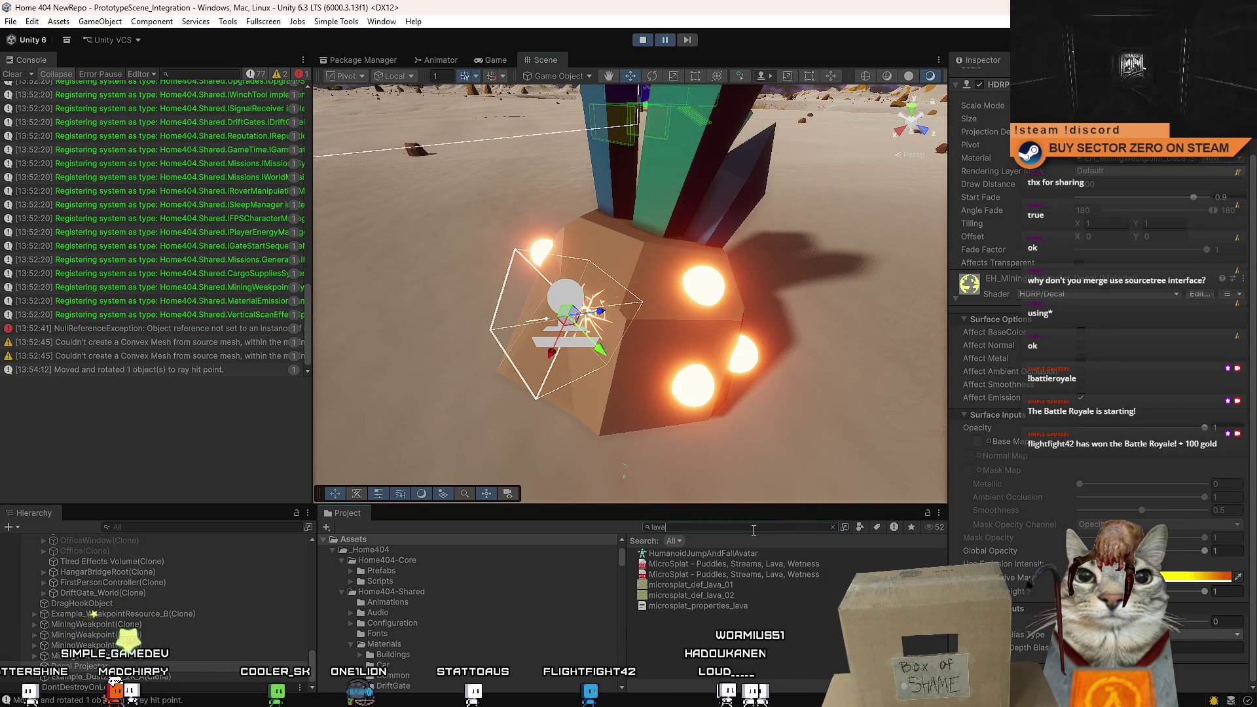
{"action": "type", "text": "particle"}
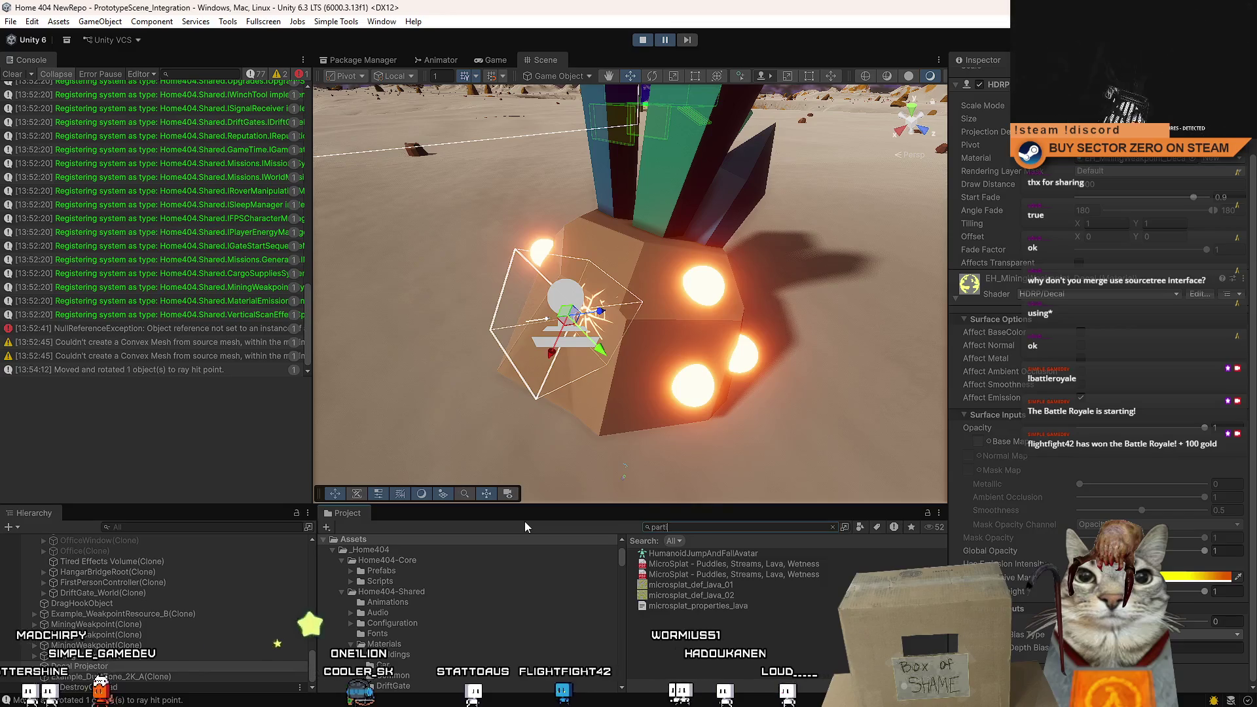
{"action": "scroll", "coordinate": [800, 604], "scroll_direction": "down", "scroll_amount": 10}
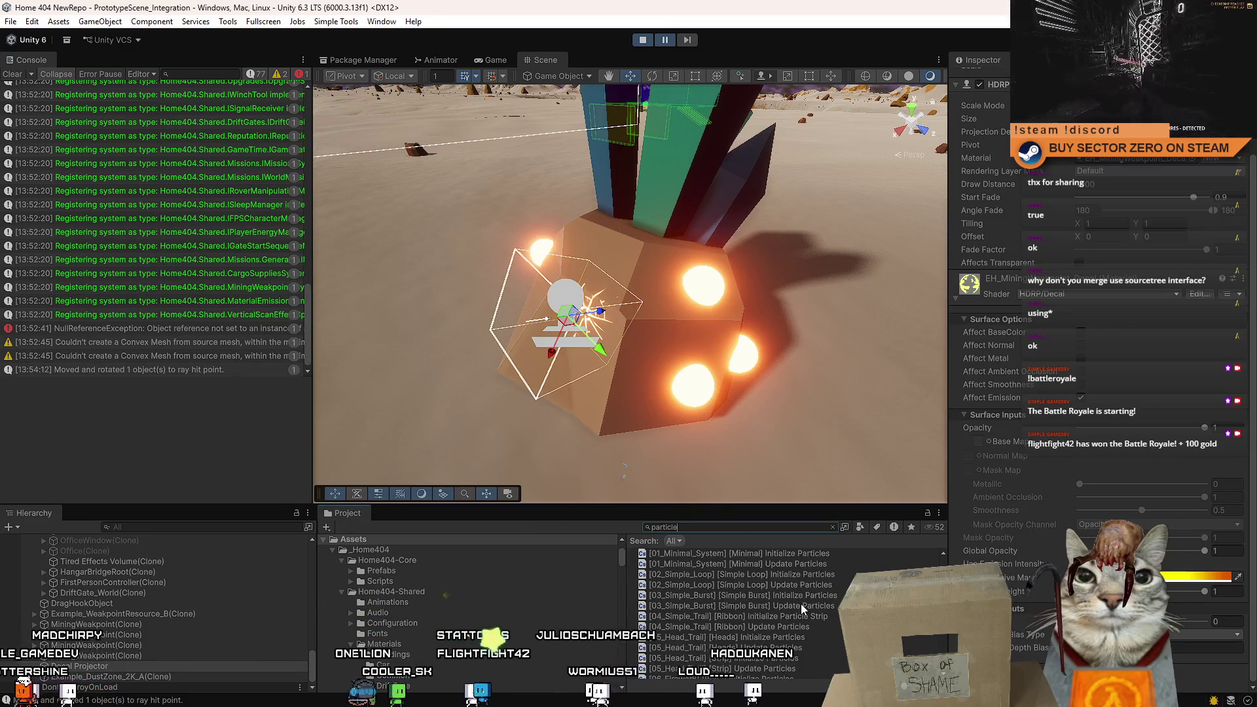
{"action": "scroll", "coordinate": [801, 604], "scroll_direction": "down", "scroll_amount": 15}
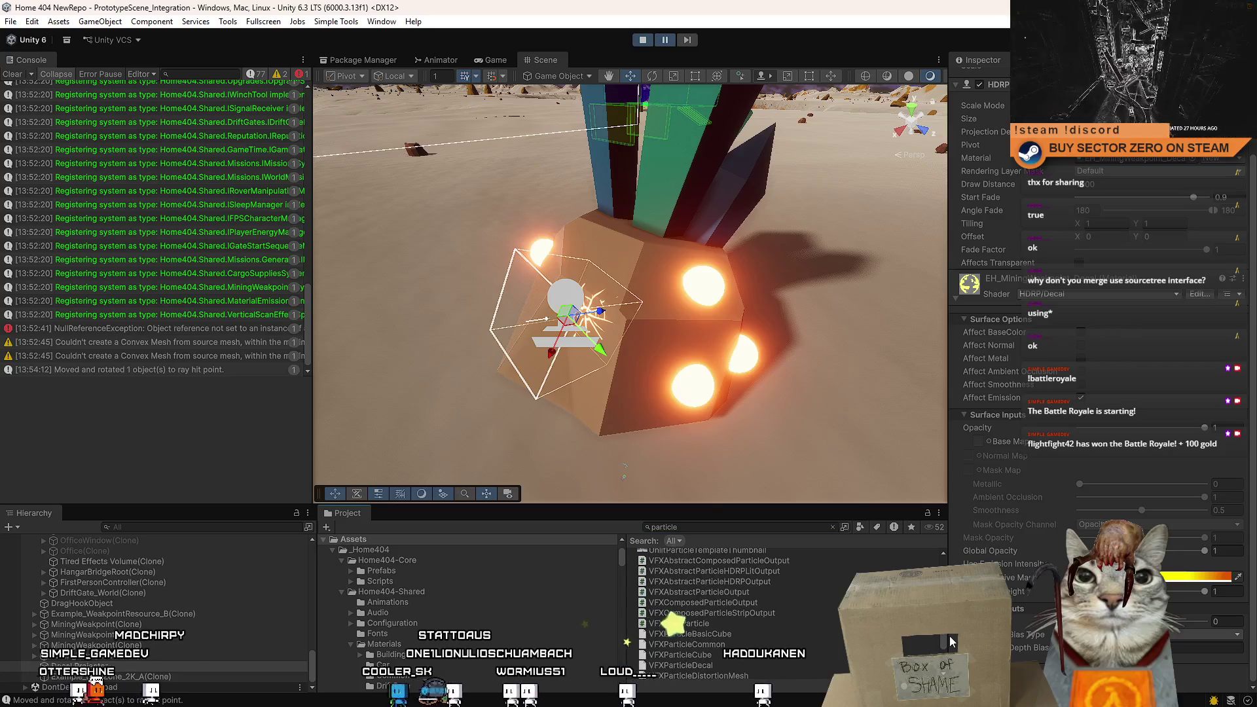
Search 'spark', preview the spark colour variants, and pick Sparks explode yellow.
{"action": "left_click", "coordinate": [729, 528]}
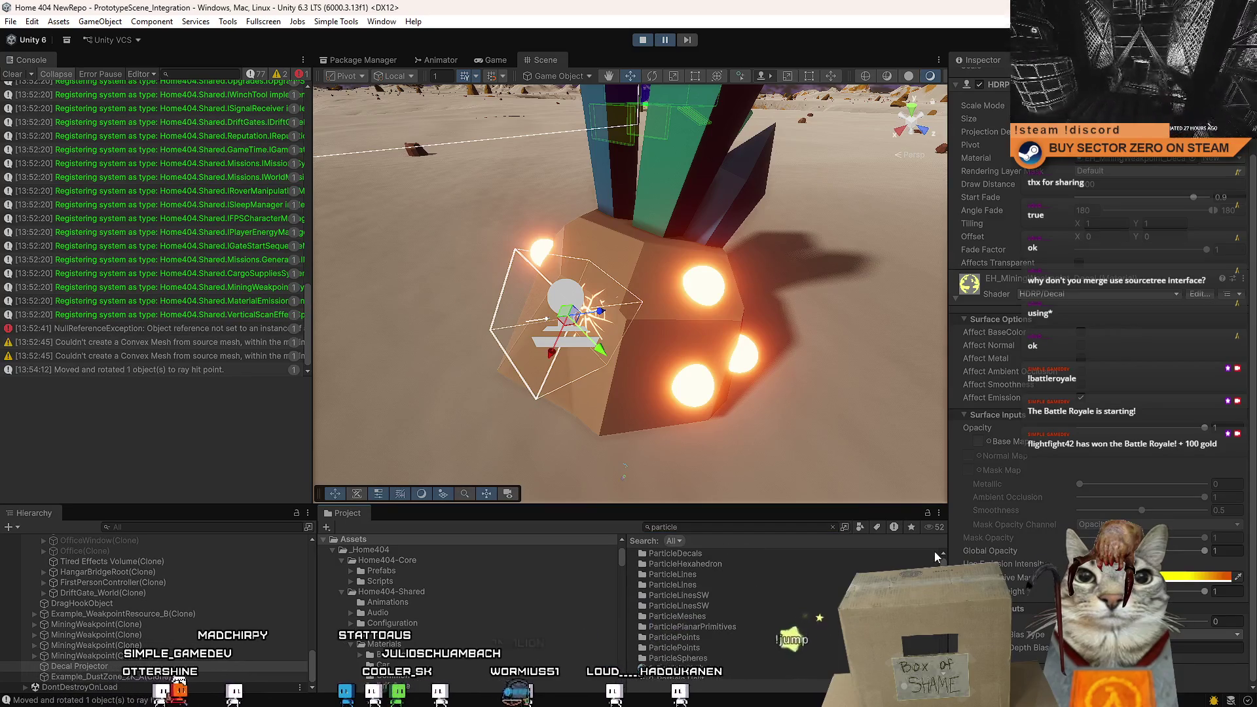
{"action": "type", "text": "spark"}
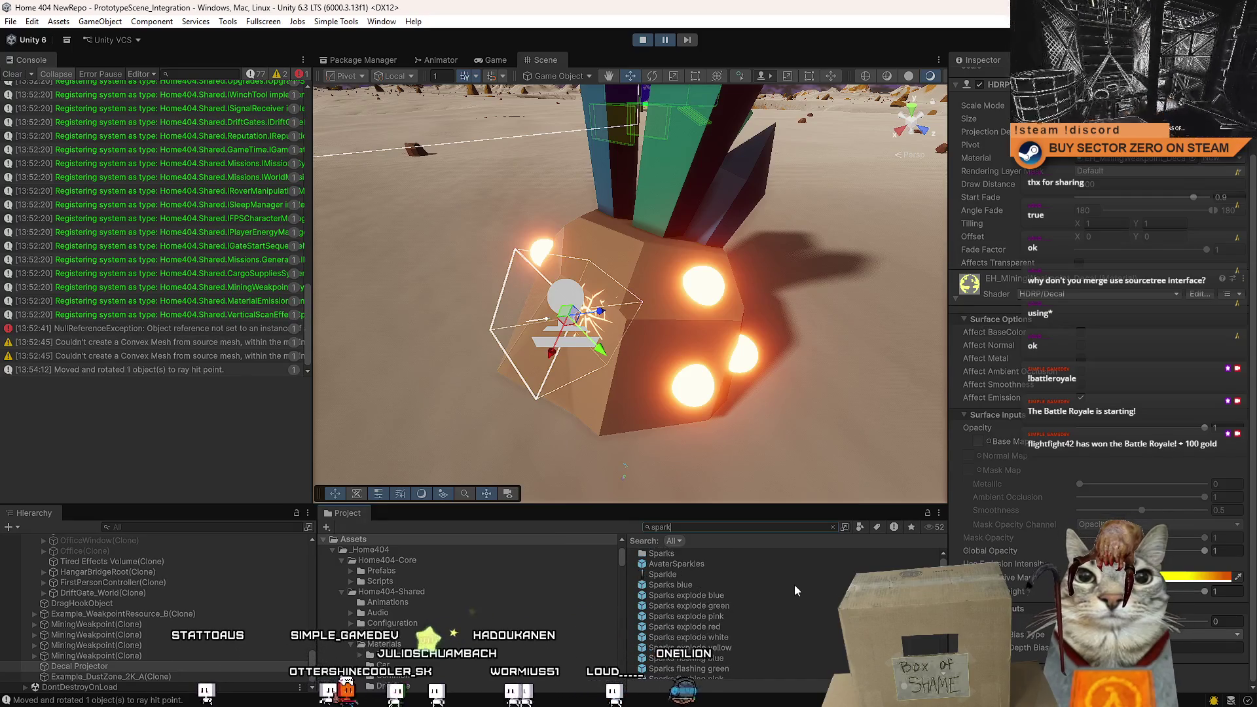
{"action": "left_click", "coordinate": [772, 597]}
{"action": "left_click", "coordinate": [761, 606]}
{"action": "left_click", "coordinate": [737, 617]}
{"action": "left_click", "coordinate": [734, 628]}
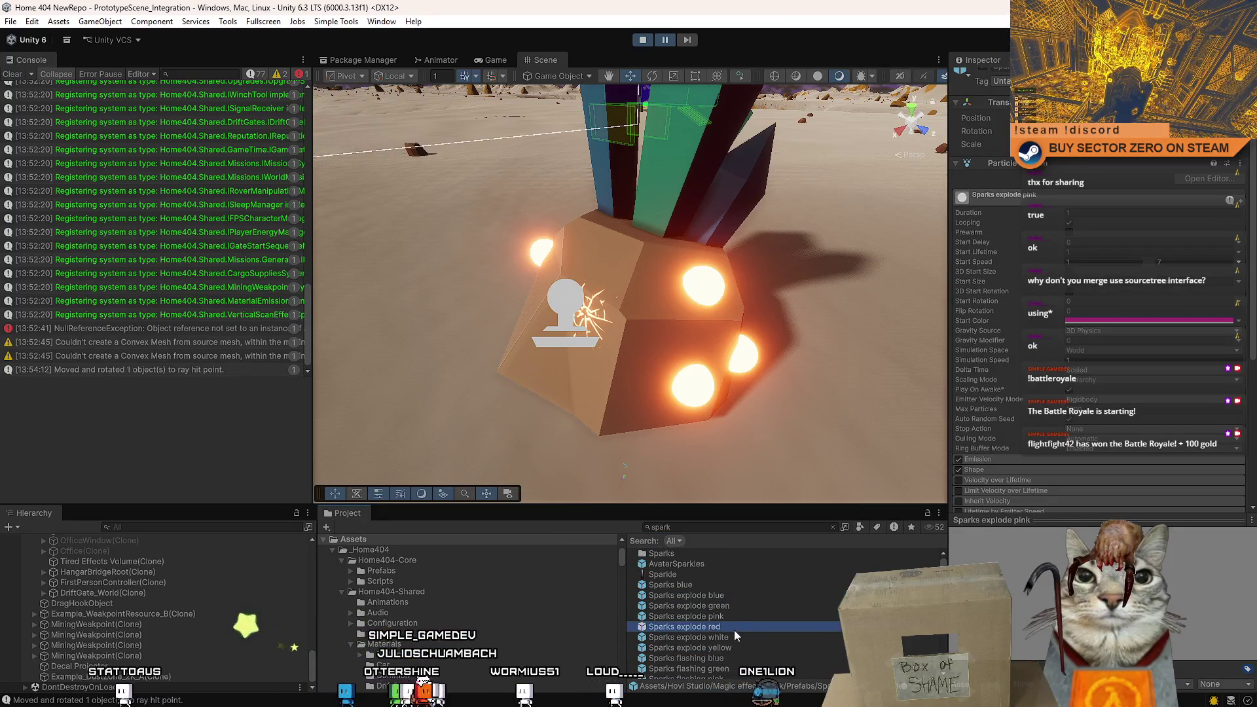
{"action": "left_click", "coordinate": [755, 637]}
{"action": "left_click", "coordinate": [753, 646]}
{"action": "scroll", "coordinate": [739, 650], "scroll_direction": "down", "scroll_amount": 2}
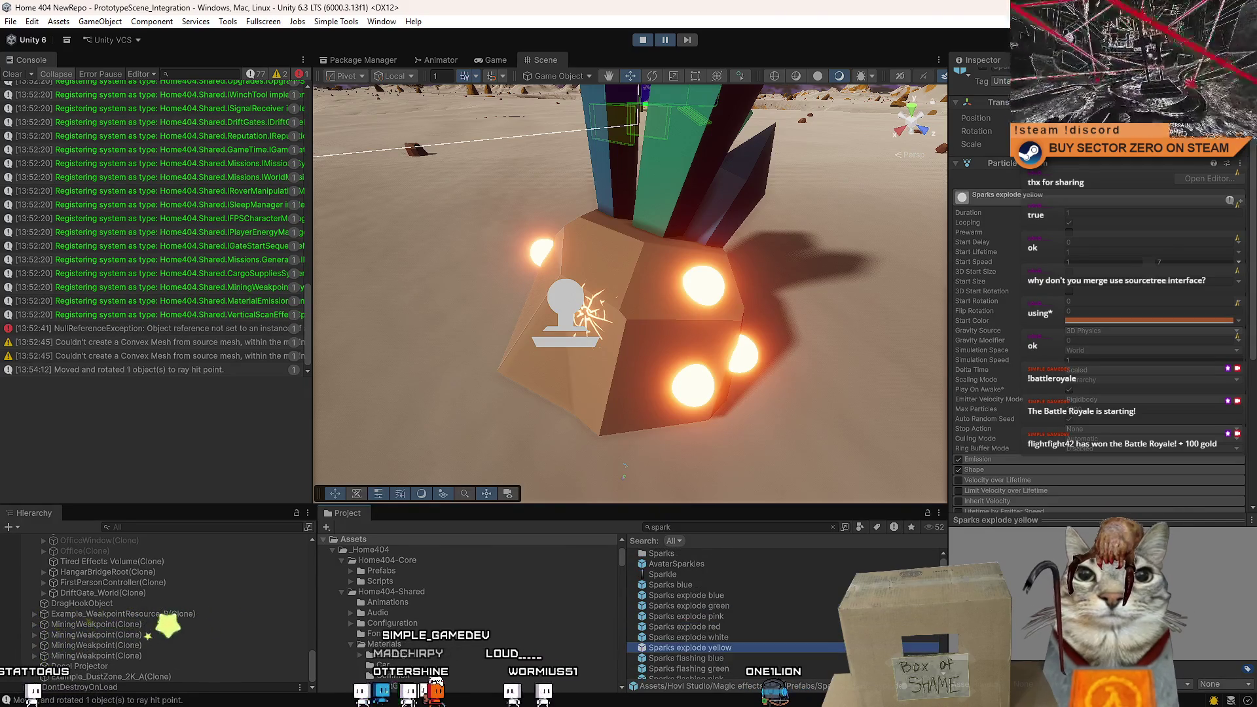
Clear the search and browse the prefab folders, checking Slash effects before Hits and explosions.
{"action": "left_click", "coordinate": [736, 526]}
{"action": "key", "text": "Escape"}
{"action": "scroll", "coordinate": [755, 560], "scroll_direction": "up", "scroll_amount": 1}
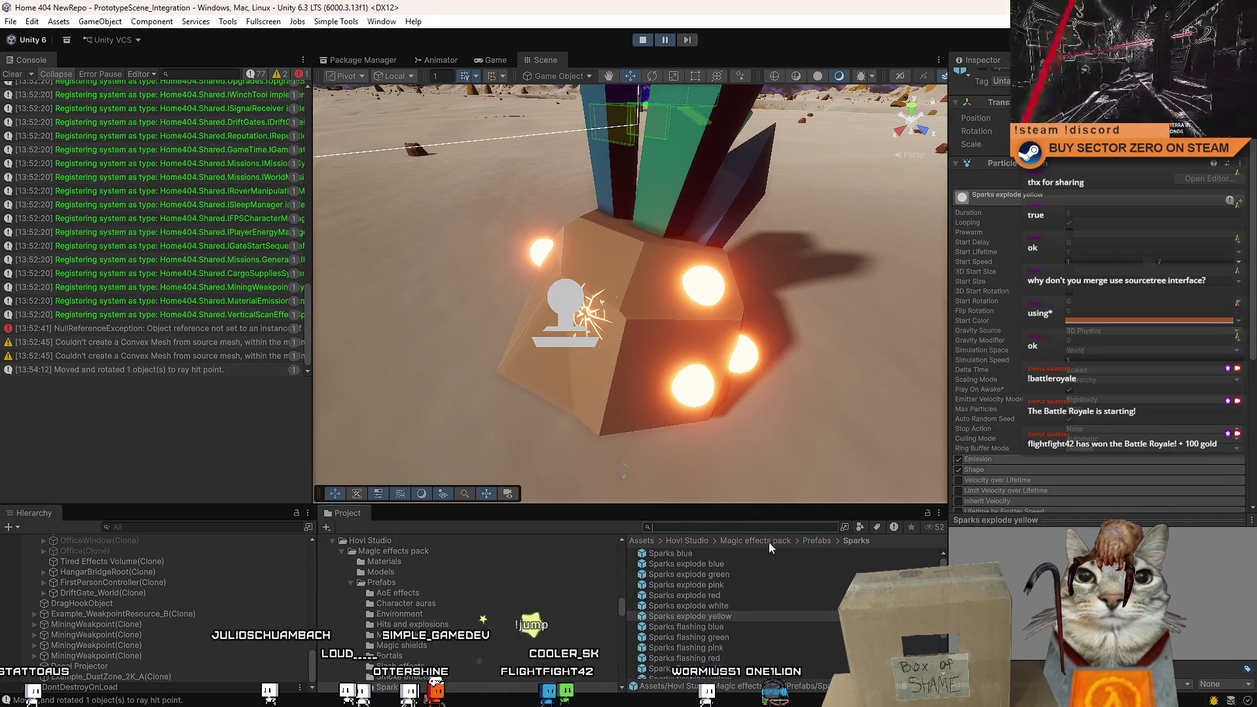
{"action": "left_click", "coordinate": [777, 542]}
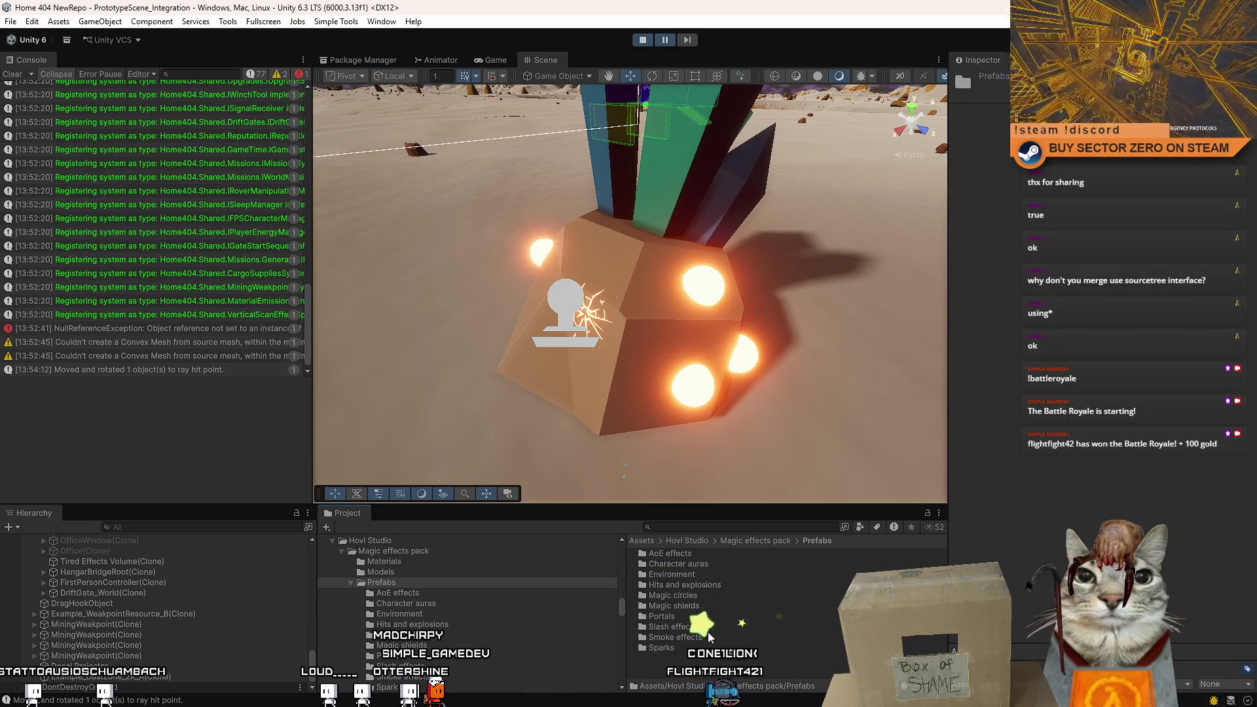
{"action": "double_click", "coordinate": [672, 626]}
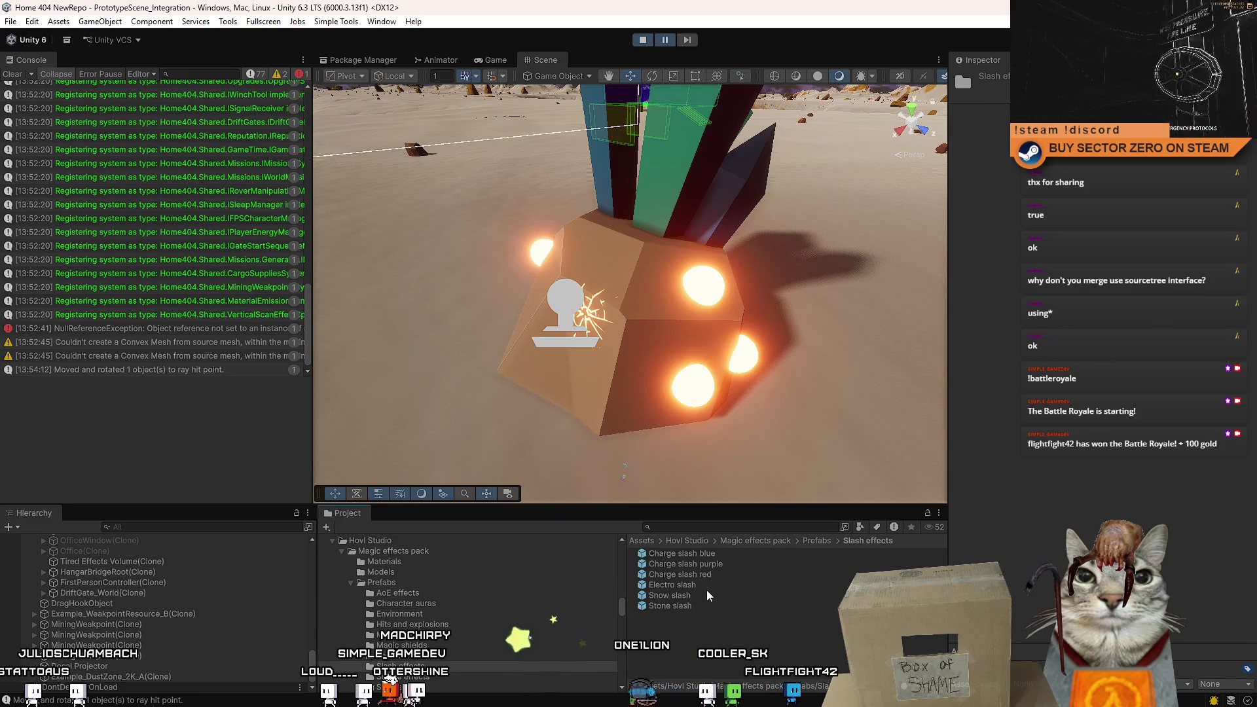
{"action": "left_click", "coordinate": [825, 542]}
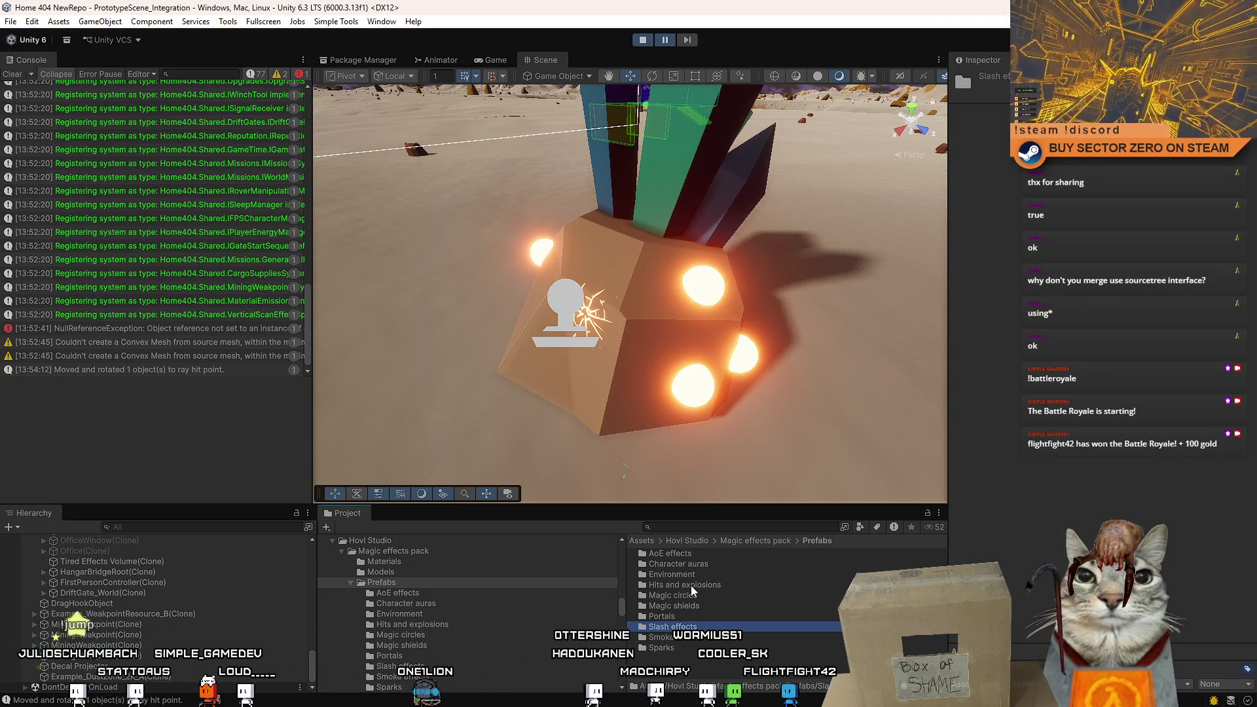
{"action": "double_click", "coordinate": [692, 586]}
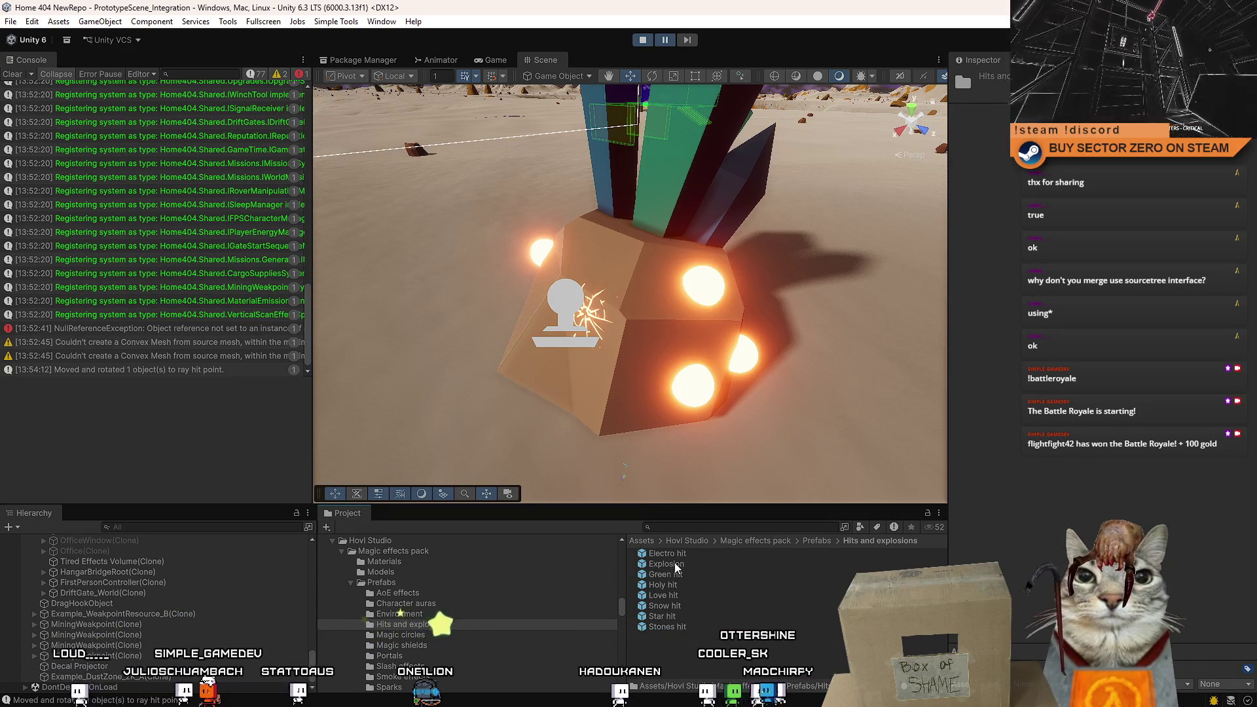
{"action": "left_click_drag", "start_coordinate": [668, 554], "coordinate": [637, 453]}
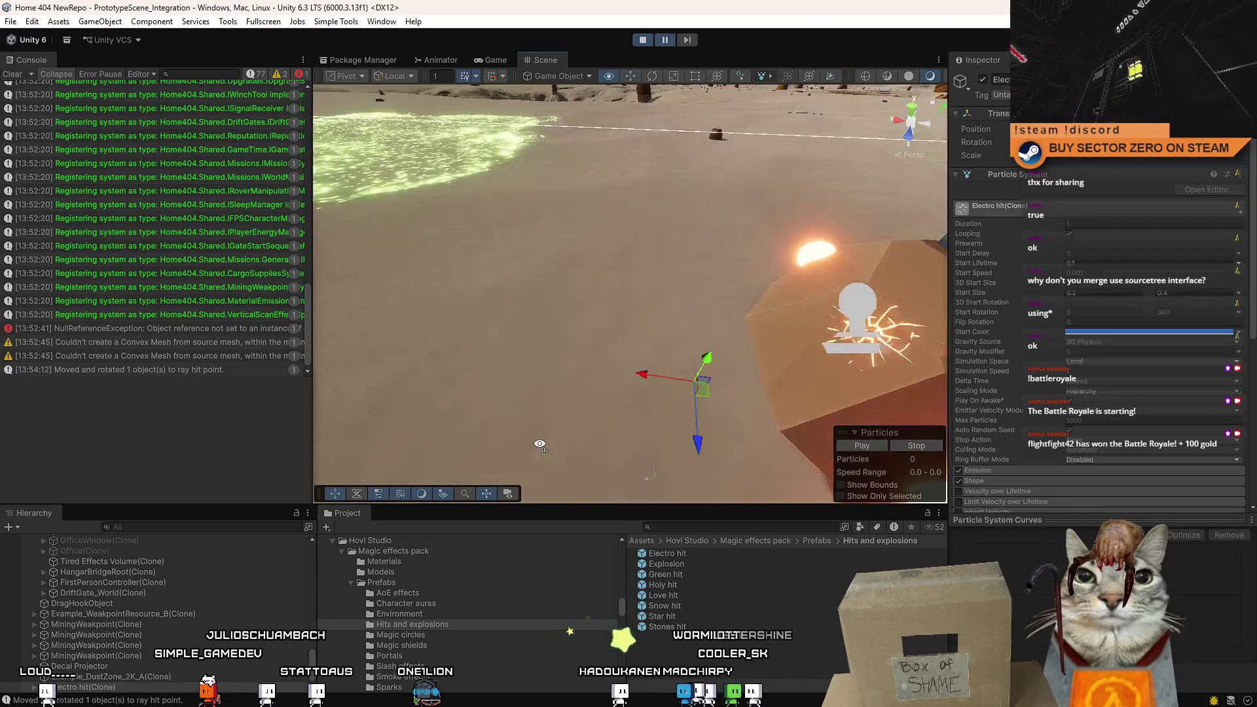
{"action": "left_click_drag", "start_coordinate": [796, 405], "coordinate": [648, 197]}
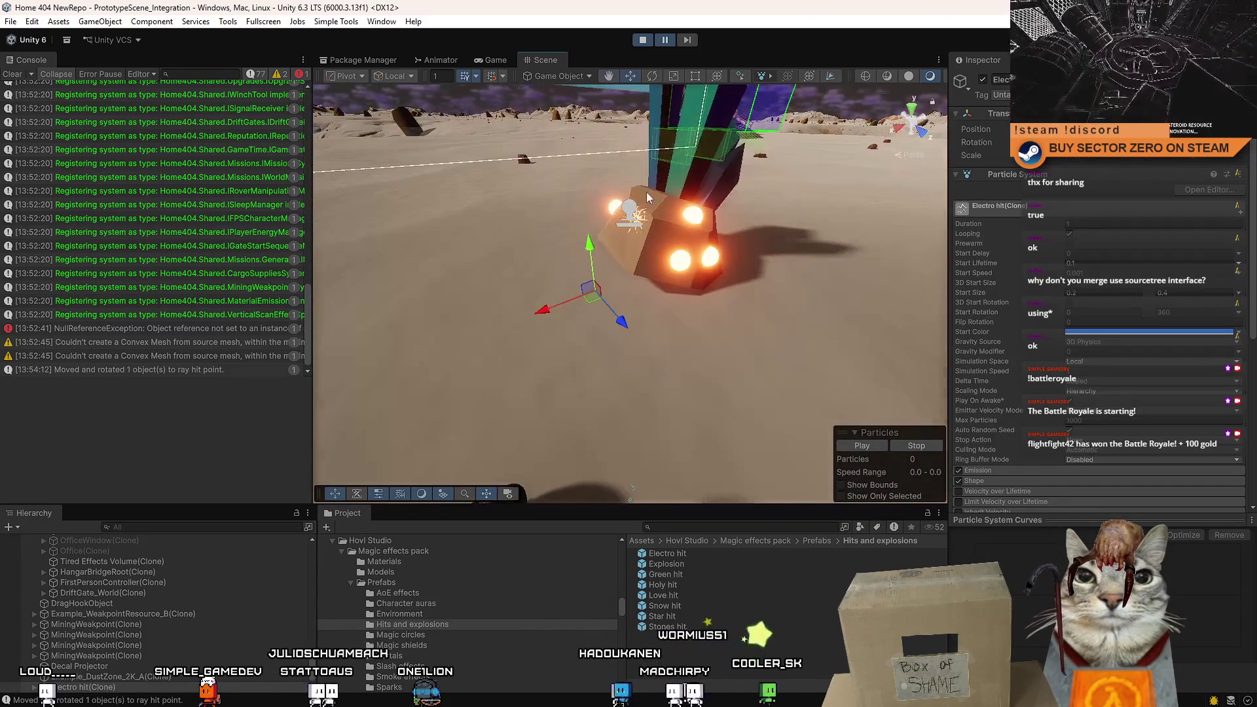
{"action": "left_click", "coordinate": [664, 39]}
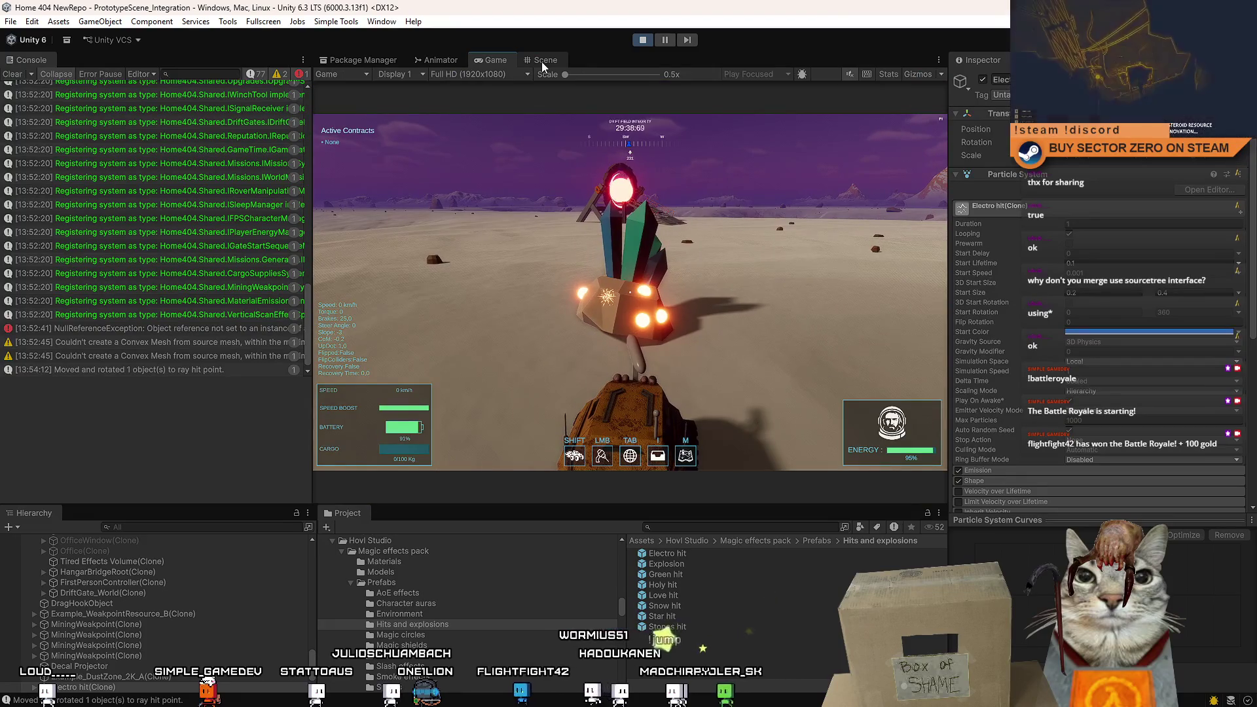
{"action": "left_click", "coordinate": [542, 61]}
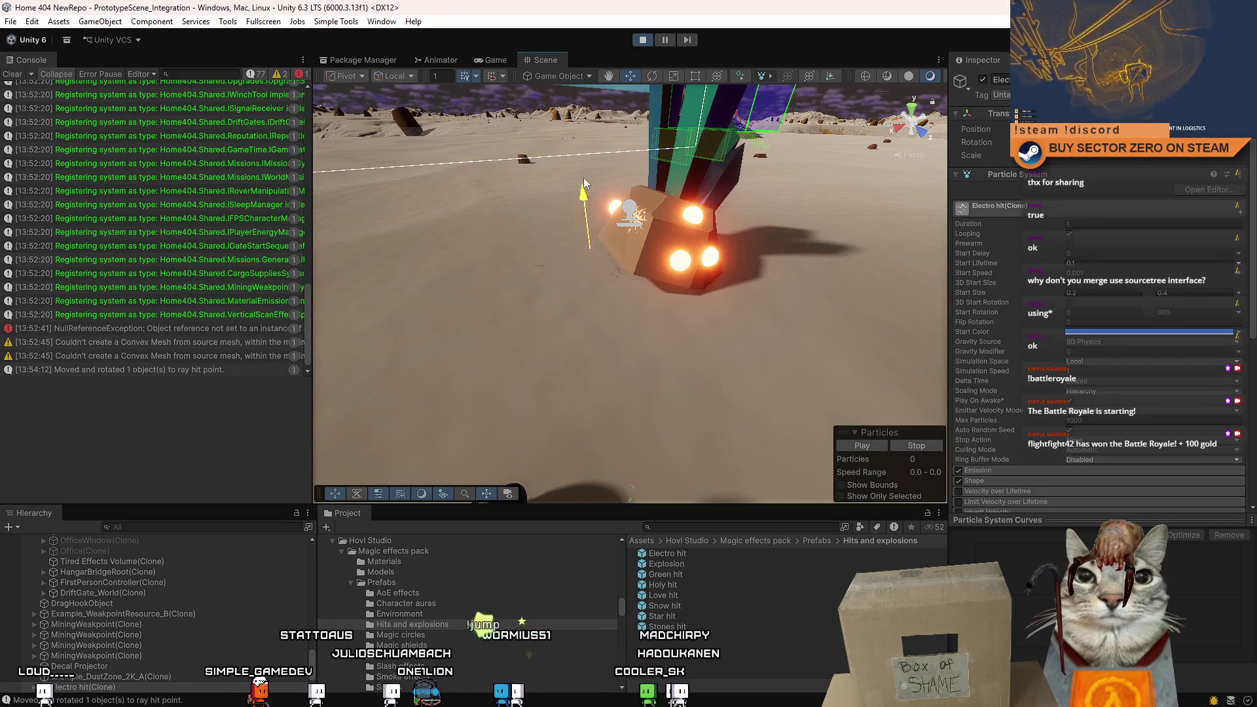
{"action": "key", "text": "f"}
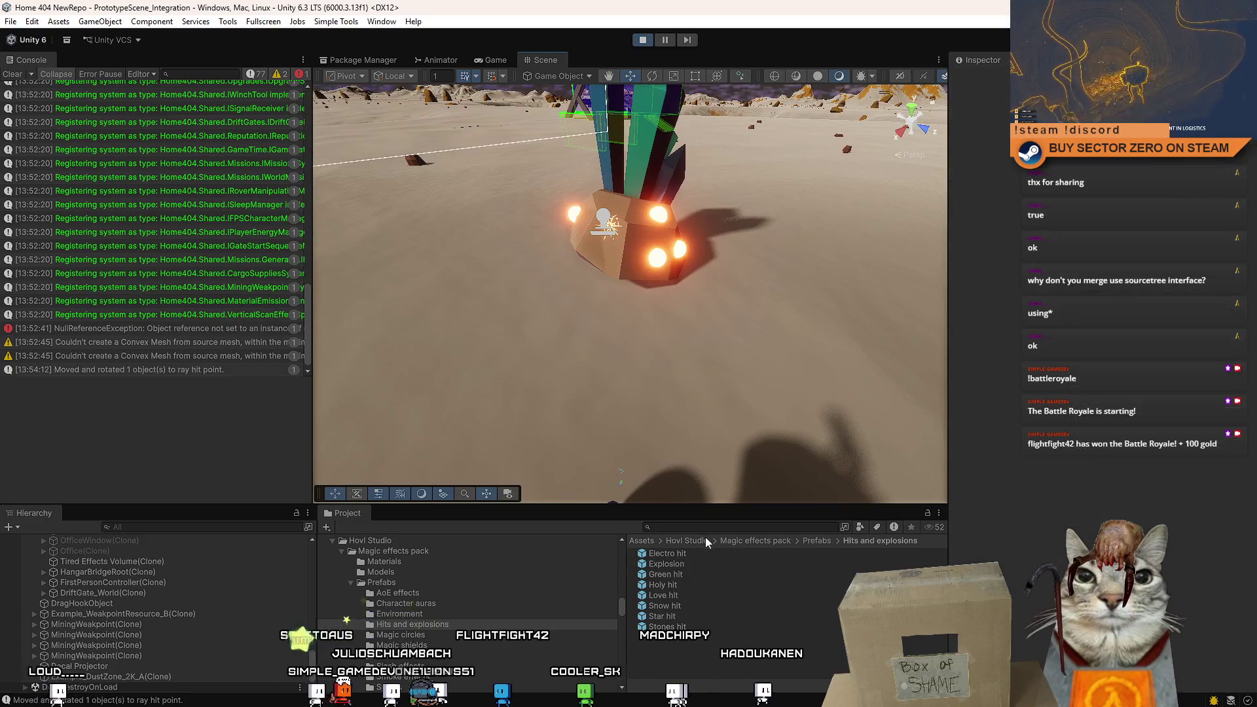
{"action": "double_click", "coordinate": [678, 554]}
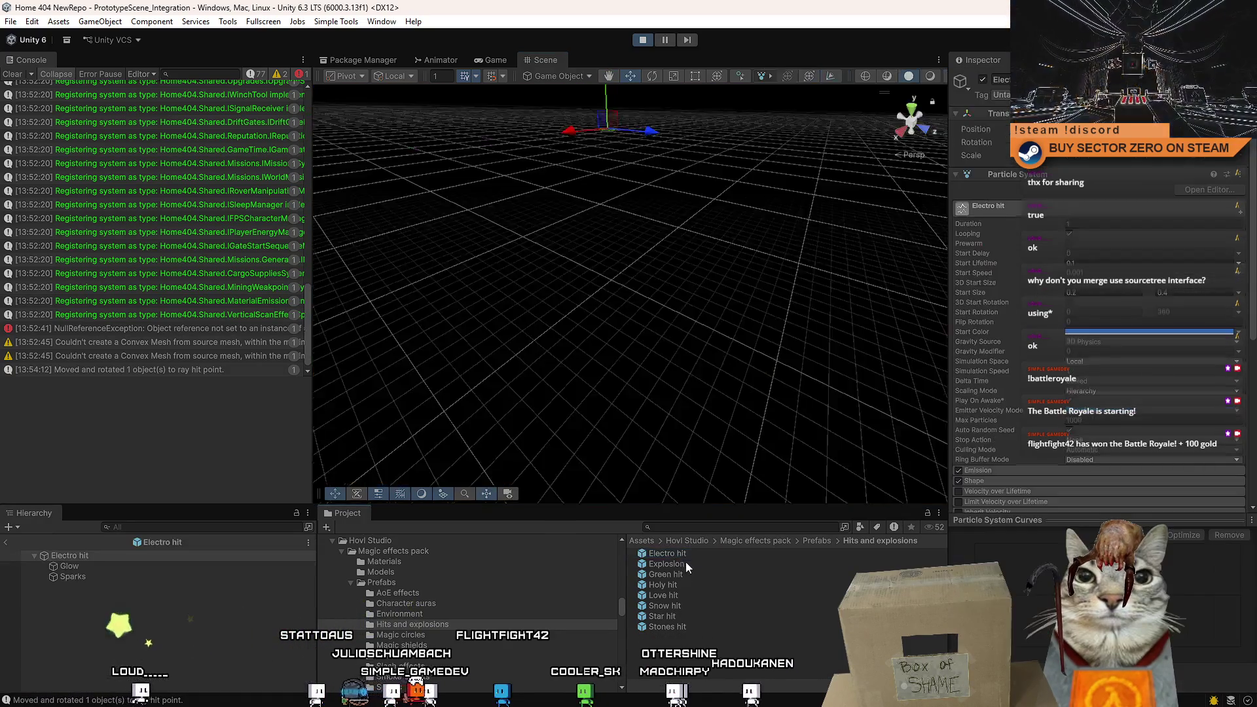
{"action": "left_click", "coordinate": [689, 563]}
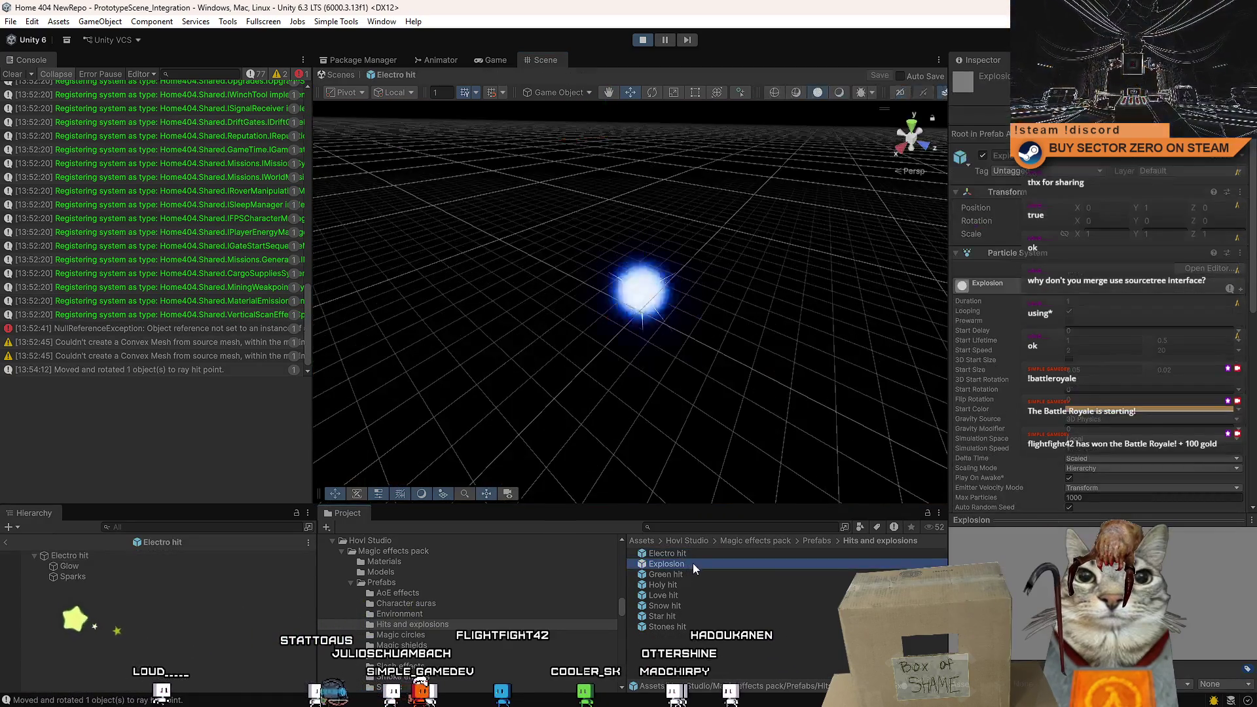
{"action": "left_click", "coordinate": [343, 75]}
{"action": "mouse_move", "coordinate": [660, 575]}
{"action": "left_mouse_down"}
{"action": "mouse_move", "coordinate": [686, 564]}
{"action": "mouse_move", "coordinate": [550, 301]}
{"action": "left_mouse_up"}
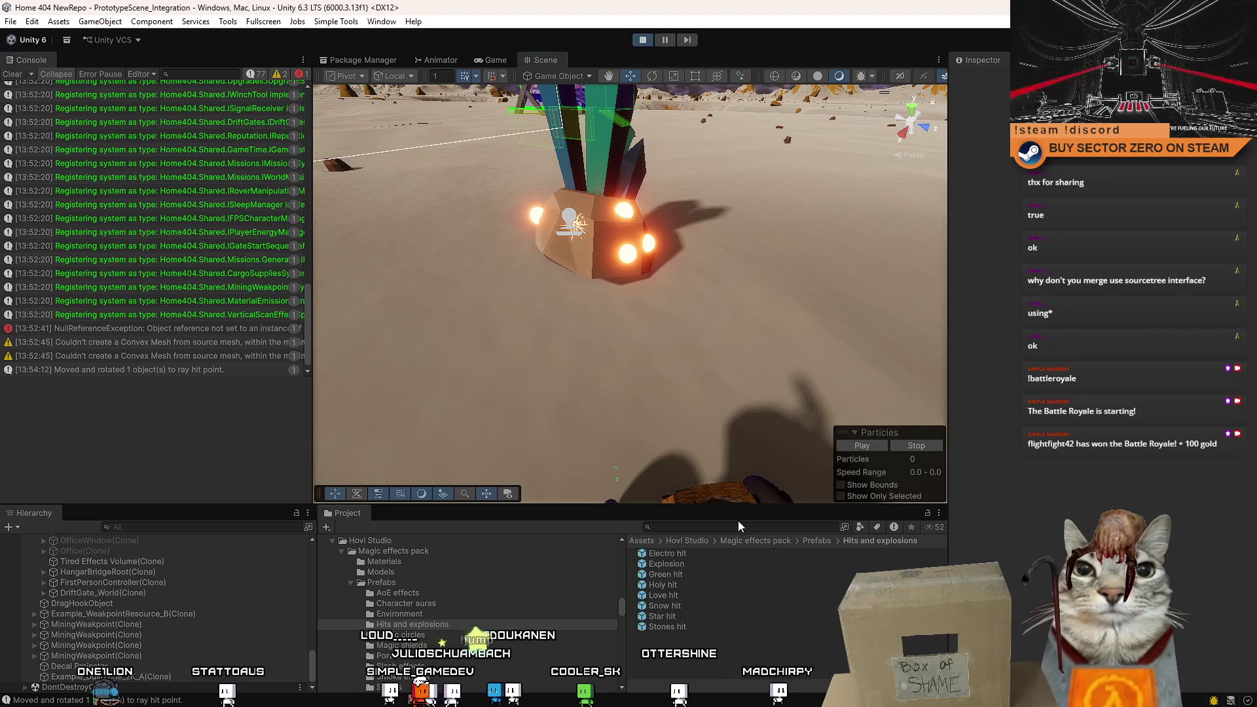
Search for 'spark' and drop Sparks explode yellow into the Scene near the rock.
{"action": "left_click", "coordinate": [741, 527]}
{"action": "type", "text": "sp"}
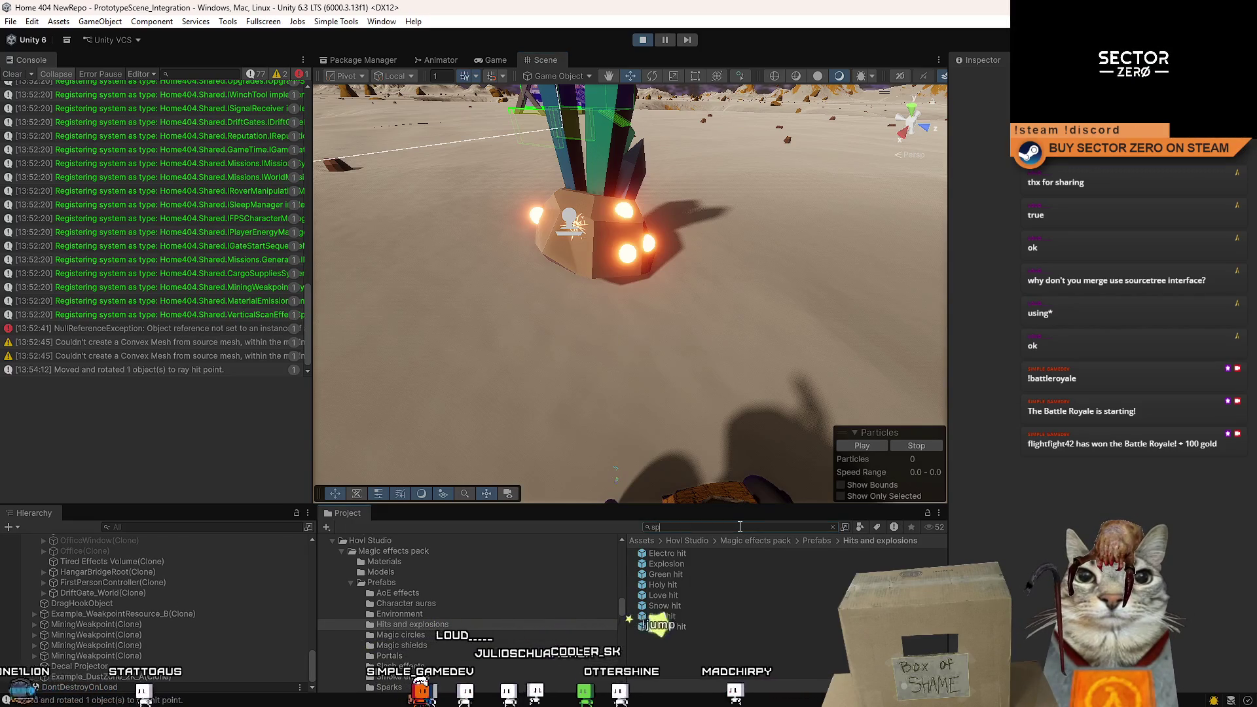
{"action": "type", "text": "ark"}
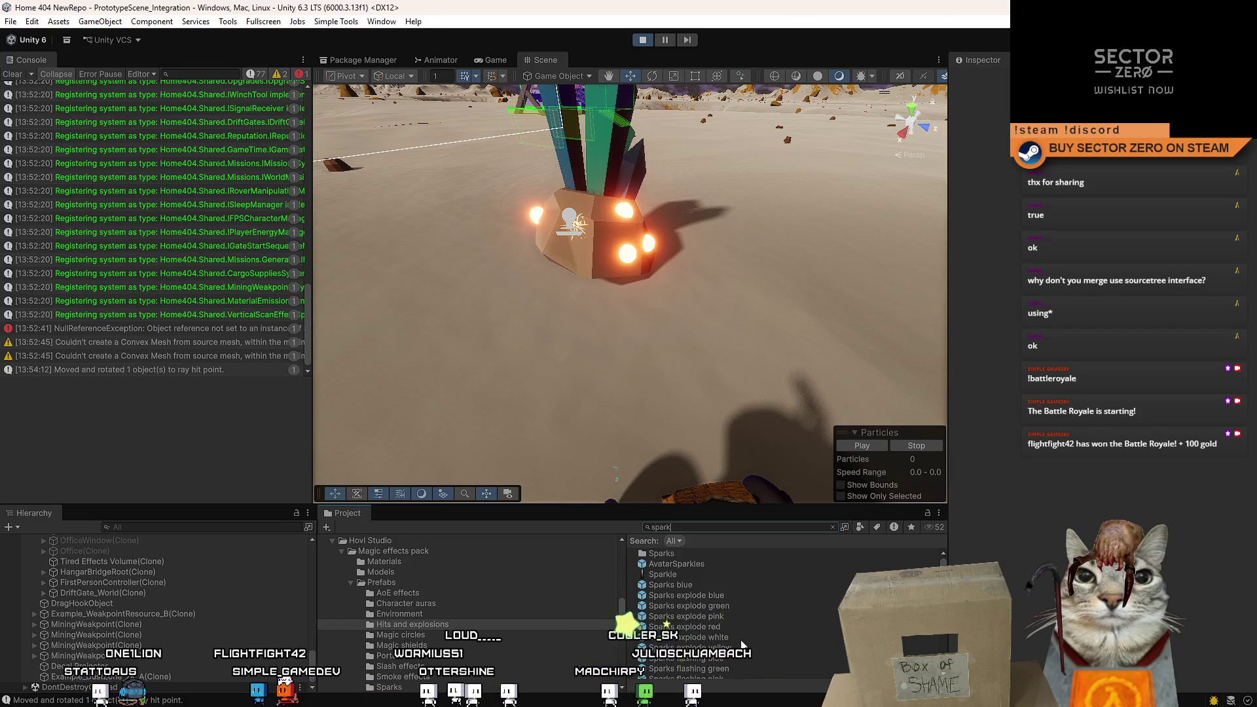
{"action": "mouse_move", "coordinate": [743, 645]}
{"action": "left_mouse_down"}
{"action": "mouse_move", "coordinate": [668, 537]}
{"action": "mouse_move", "coordinate": [563, 319]}
{"action": "left_mouse_up"}
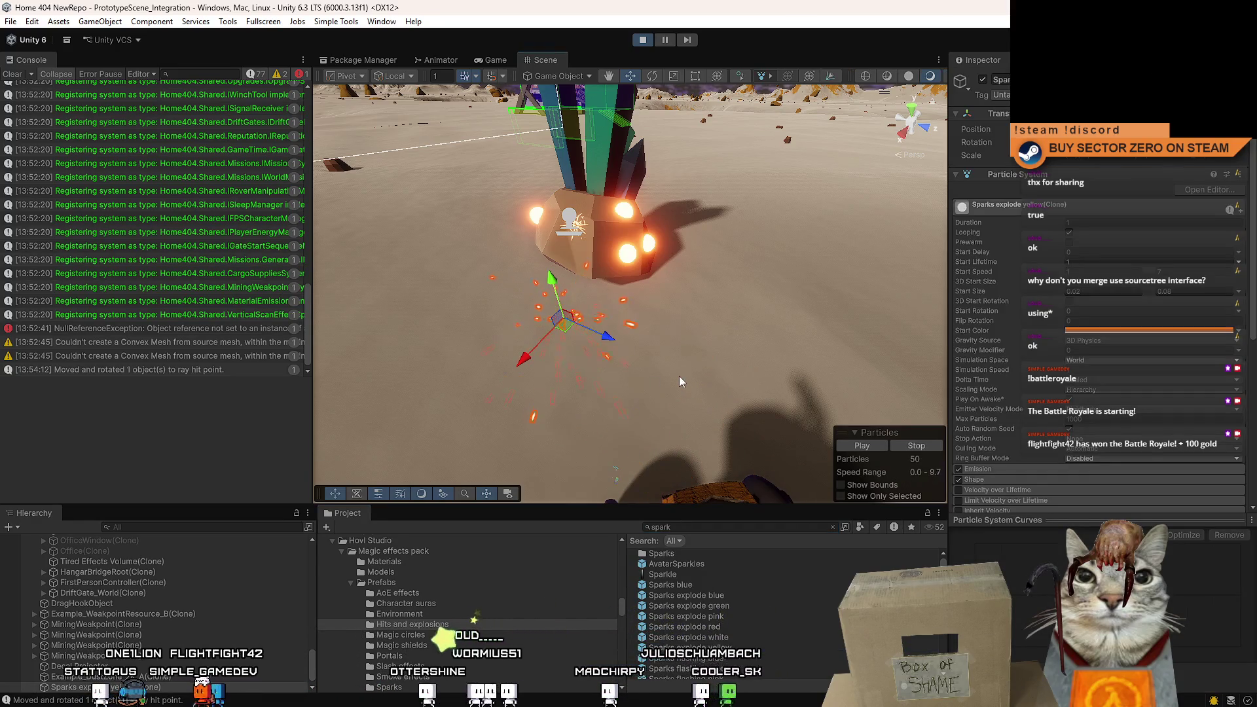
Move the view in close over the rock and place a Sparks yellow effect at its base.
{"action": "left_click_drag", "start_coordinate": [680, 378], "coordinate": [608, 299]}
{"action": "left_click_drag", "start_coordinate": [599, 241], "coordinate": [751, 355]}
{"action": "scroll", "coordinate": [751, 355], "scroll_direction": "down", "scroll_amount": 5}
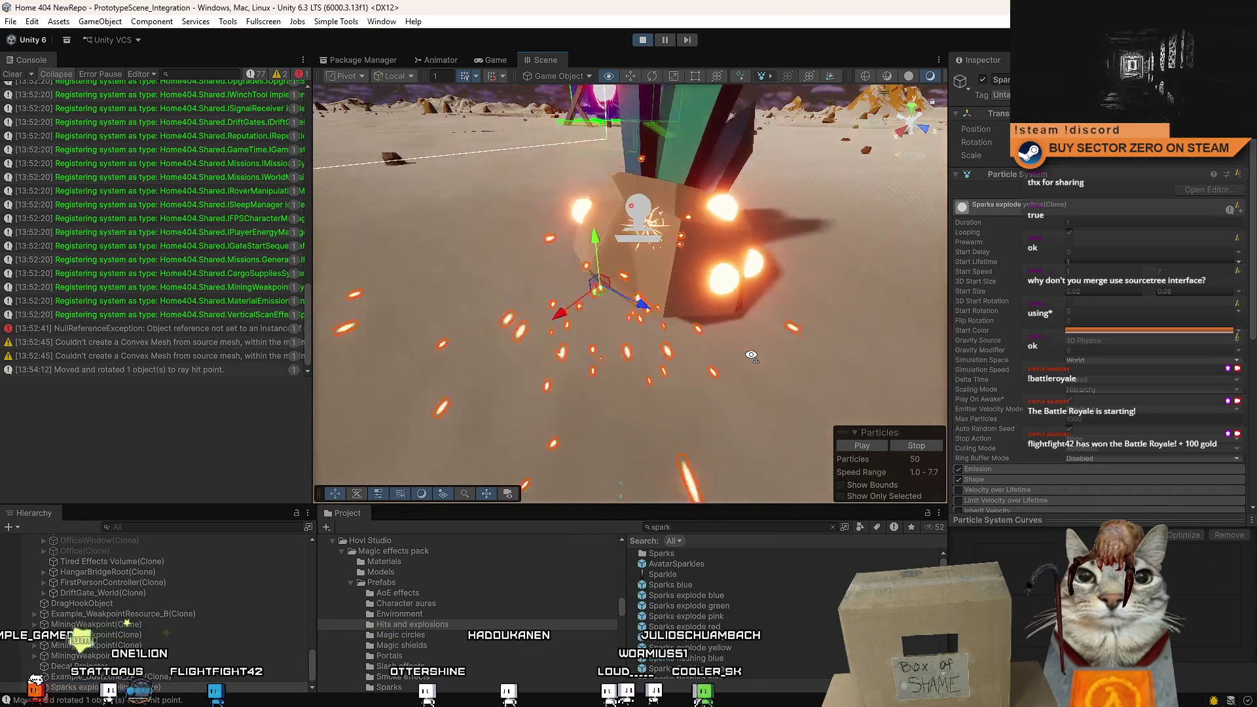
{"action": "scroll", "coordinate": [751, 355], "scroll_direction": "up", "scroll_amount": 2}
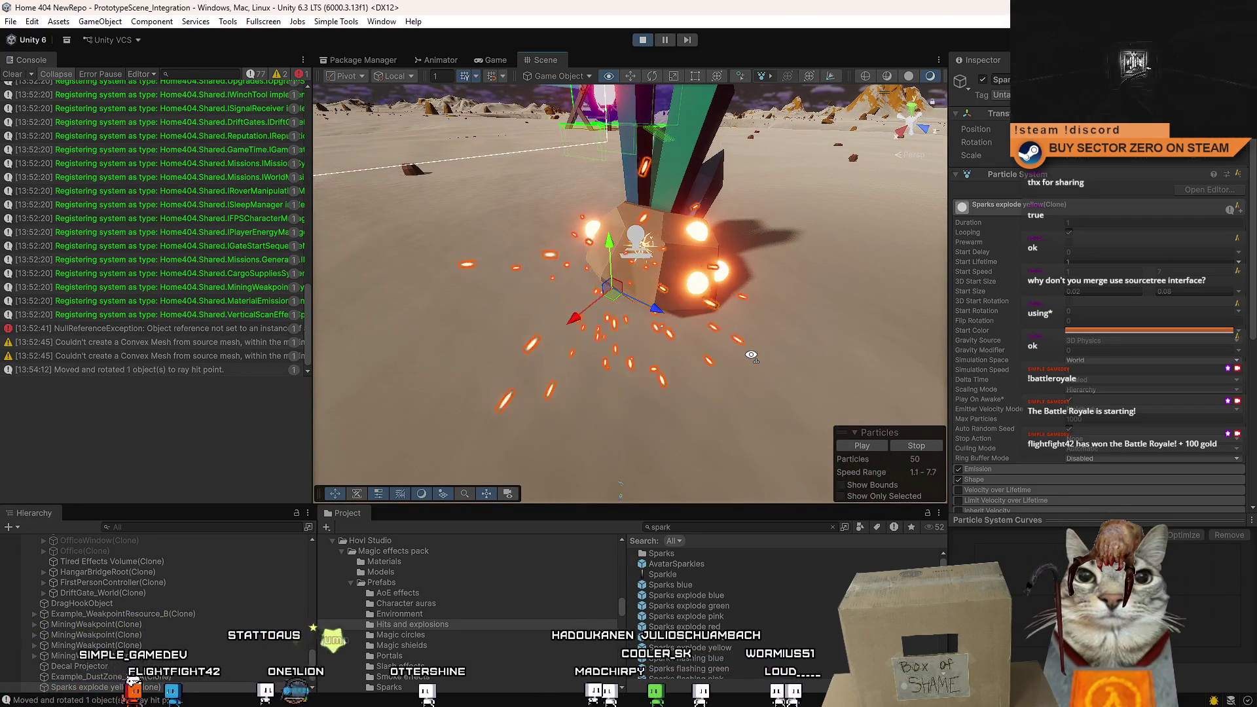
{"action": "left_click_drag", "start_coordinate": [751, 354], "coordinate": [755, 352]}
{"action": "scroll", "coordinate": [763, 563], "scroll_direction": "down", "scroll_amount": 3}
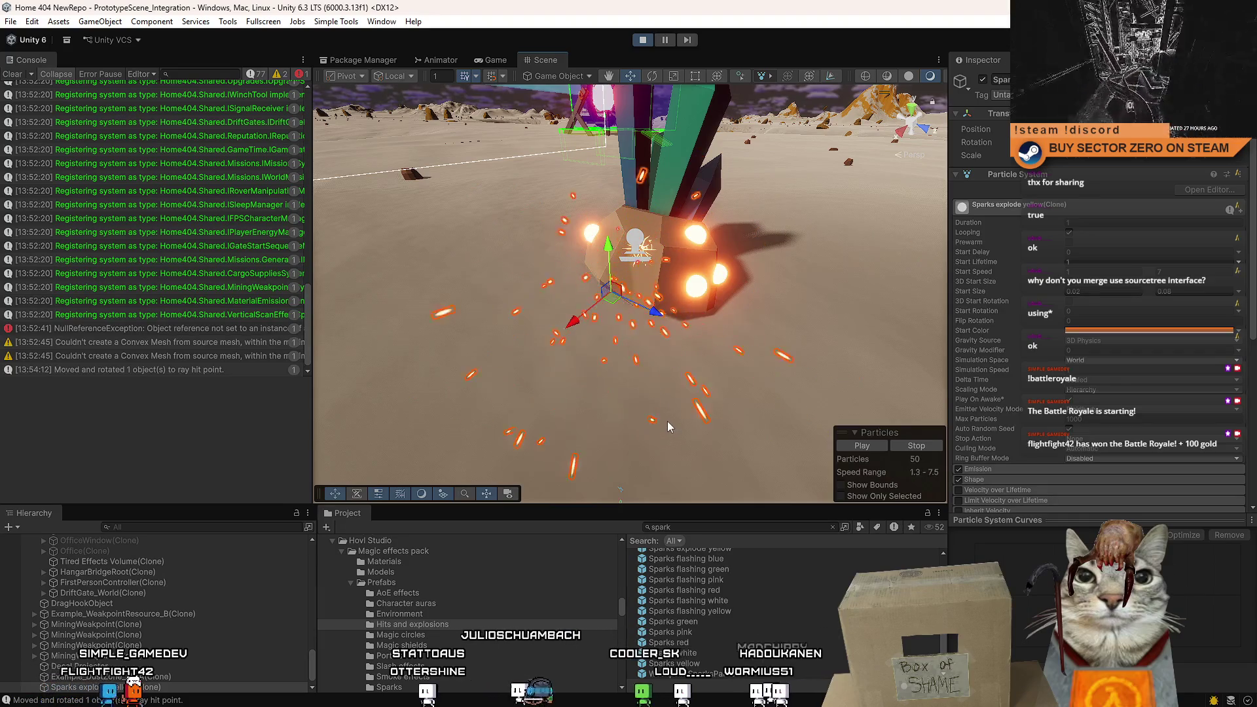
{"action": "left_click_drag", "start_coordinate": [661, 429], "coordinate": [679, 432]}
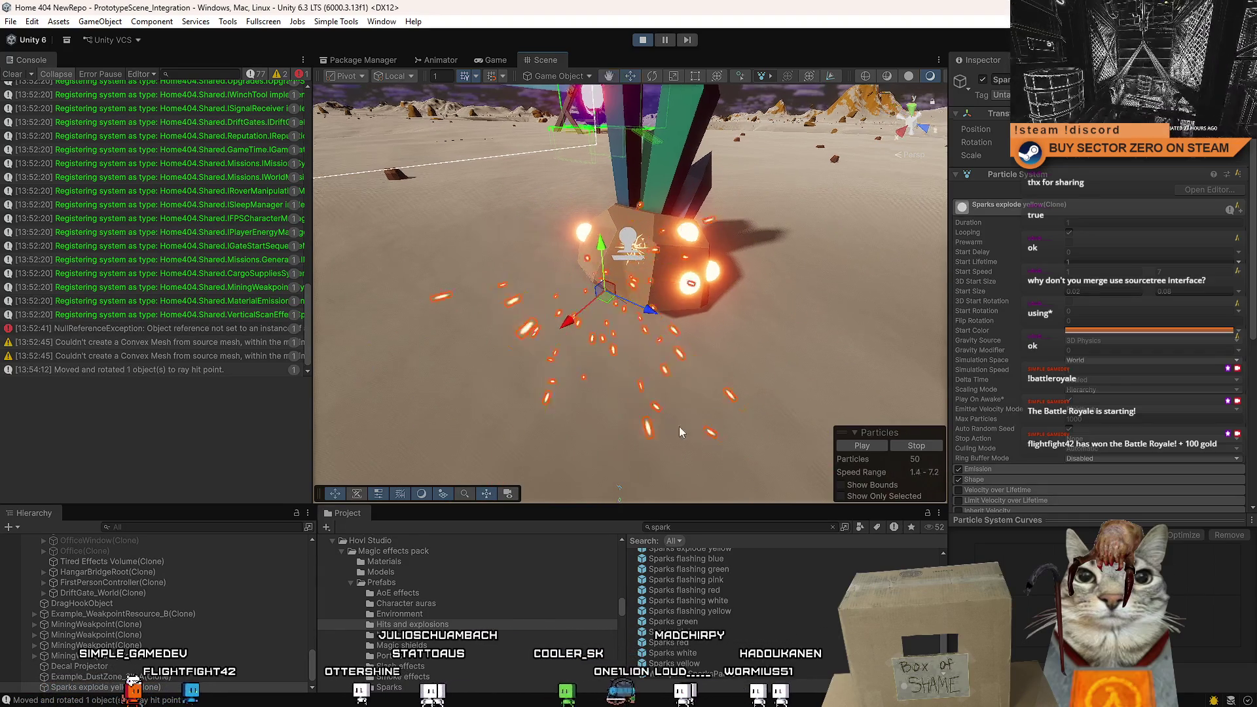
{"action": "mouse_move", "coordinate": [729, 610]}
{"action": "left_mouse_down"}
{"action": "mouse_move", "coordinate": [589, 379]}
{"action": "mouse_move", "coordinate": [562, 282]}
{"action": "left_mouse_up"}
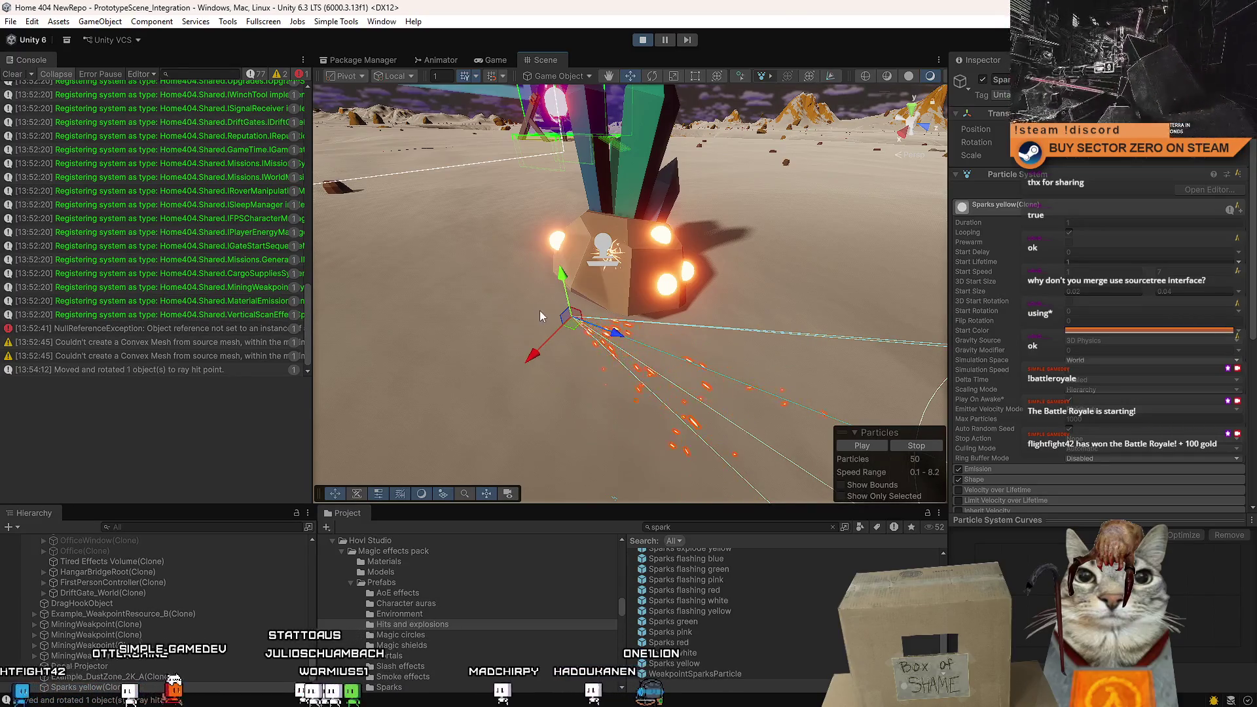
Frame the Sparks yellow emitter and rotate it so the spray crosses the rock surface.
{"action": "mouse_move", "coordinate": [529, 330]}
{"action": "left_mouse_down"}
{"action": "mouse_move", "coordinate": [788, 364]}
{"action": "mouse_move", "coordinate": [653, 367]}
{"action": "left_mouse_up"}
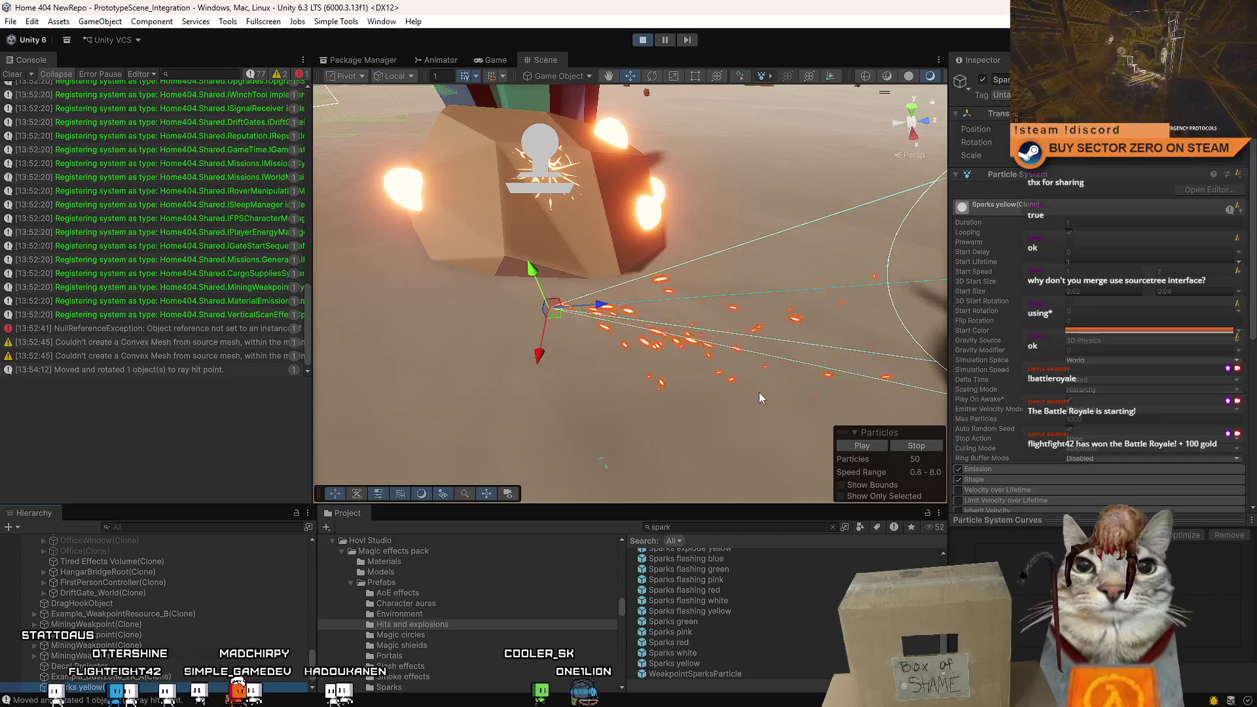
{"action": "mouse_move", "coordinate": [760, 397]}
{"action": "left_mouse_down"}
{"action": "mouse_move", "coordinate": [677, 356]}
{"action": "mouse_move", "coordinate": [620, 223]}
{"action": "left_mouse_up"}
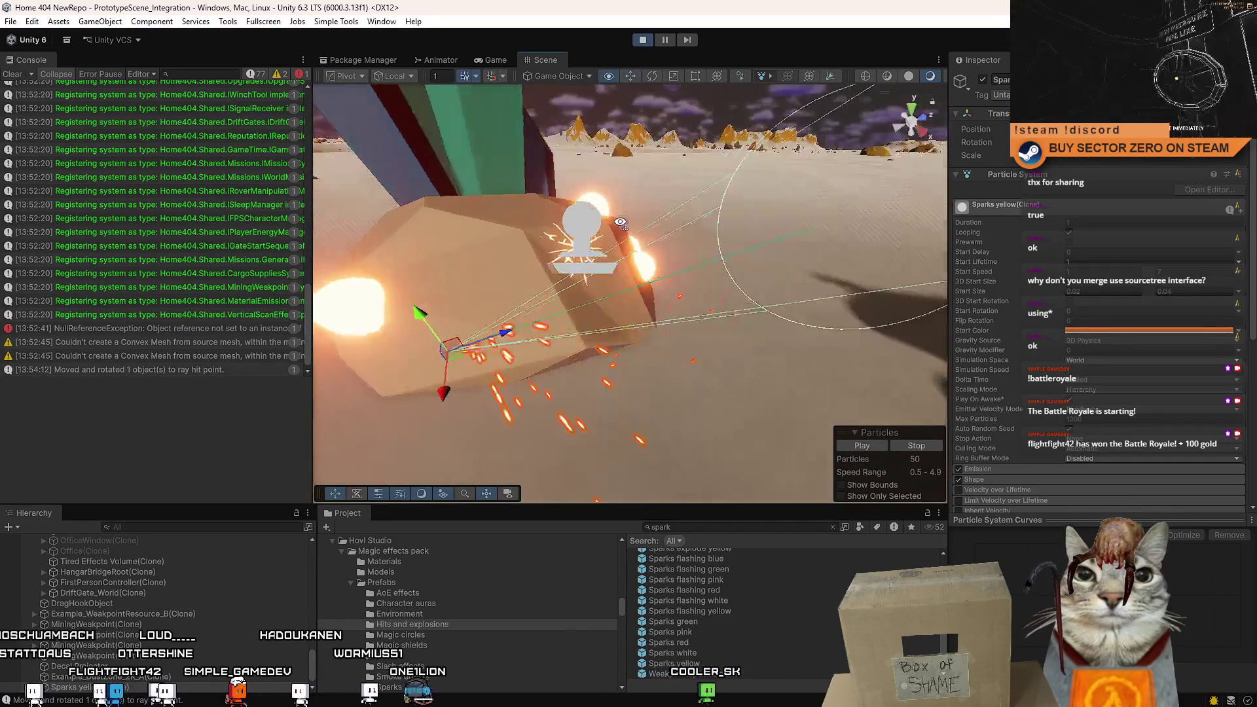
{"action": "key", "text": "f"}
{"action": "key", "text": "e"}
{"action": "mouse_move", "coordinate": [617, 359]}
{"action": "left_mouse_down"}
{"action": "mouse_move", "coordinate": [747, 352]}
{"action": "mouse_move", "coordinate": [733, 346]}
{"action": "mouse_move", "coordinate": [786, 327]}
{"action": "left_mouse_up"}
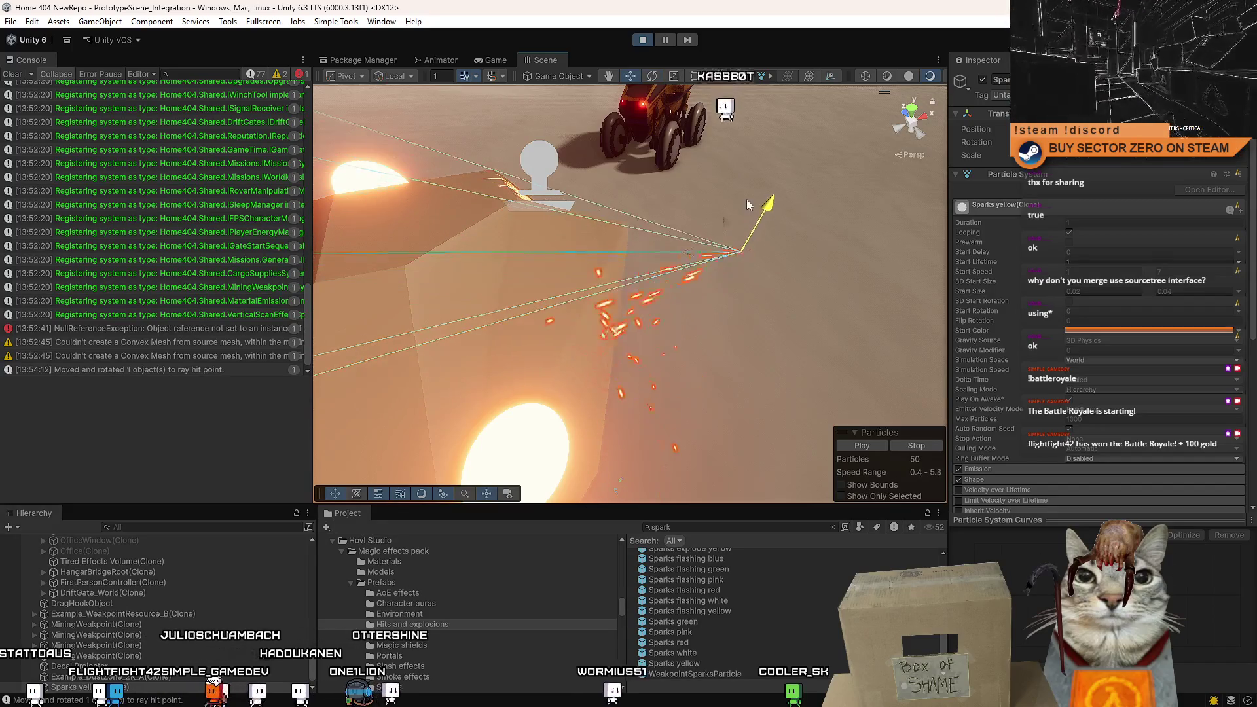
{"action": "mouse_move", "coordinate": [760, 317]}
{"action": "left_mouse_down"}
{"action": "mouse_move", "coordinate": [649, 189]}
{"action": "mouse_move", "coordinate": [716, 203]}
{"action": "left_mouse_up"}
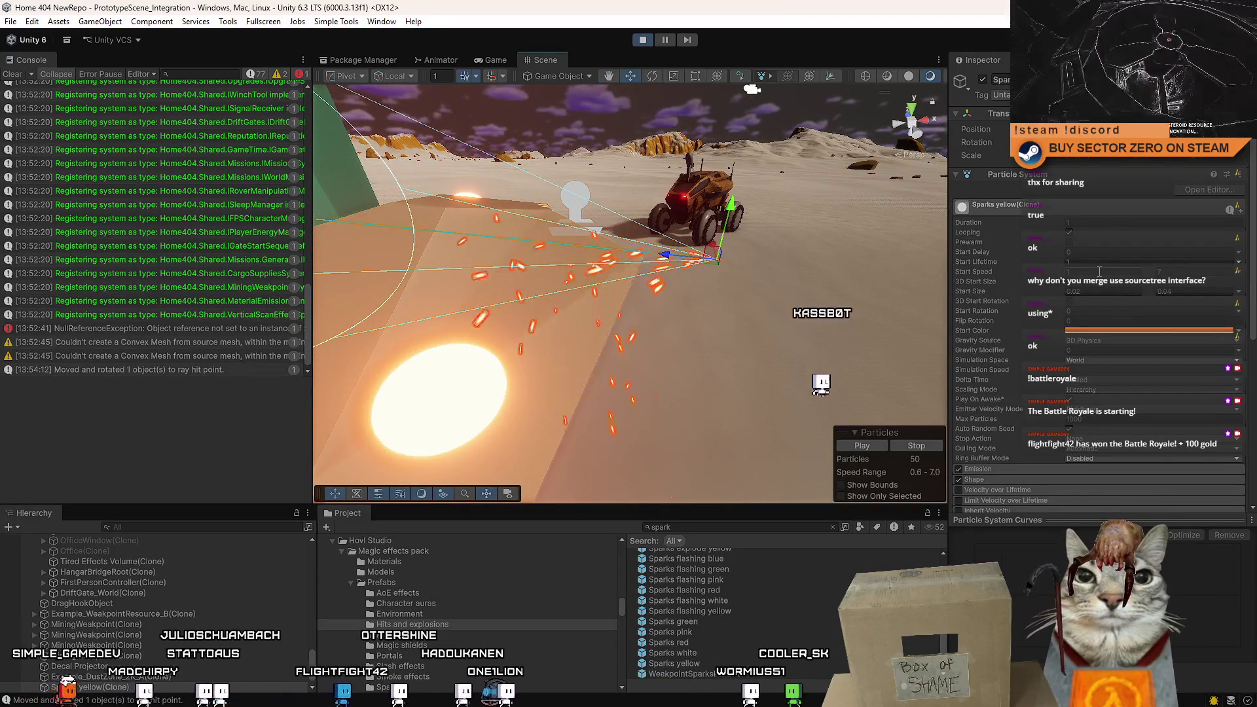
Expand the Sparks yellow Collision module, showing World type with Bounce 0.5.
{"action": "scroll", "coordinate": [1113, 340], "scroll_direction": "down", "scroll_amount": 8}
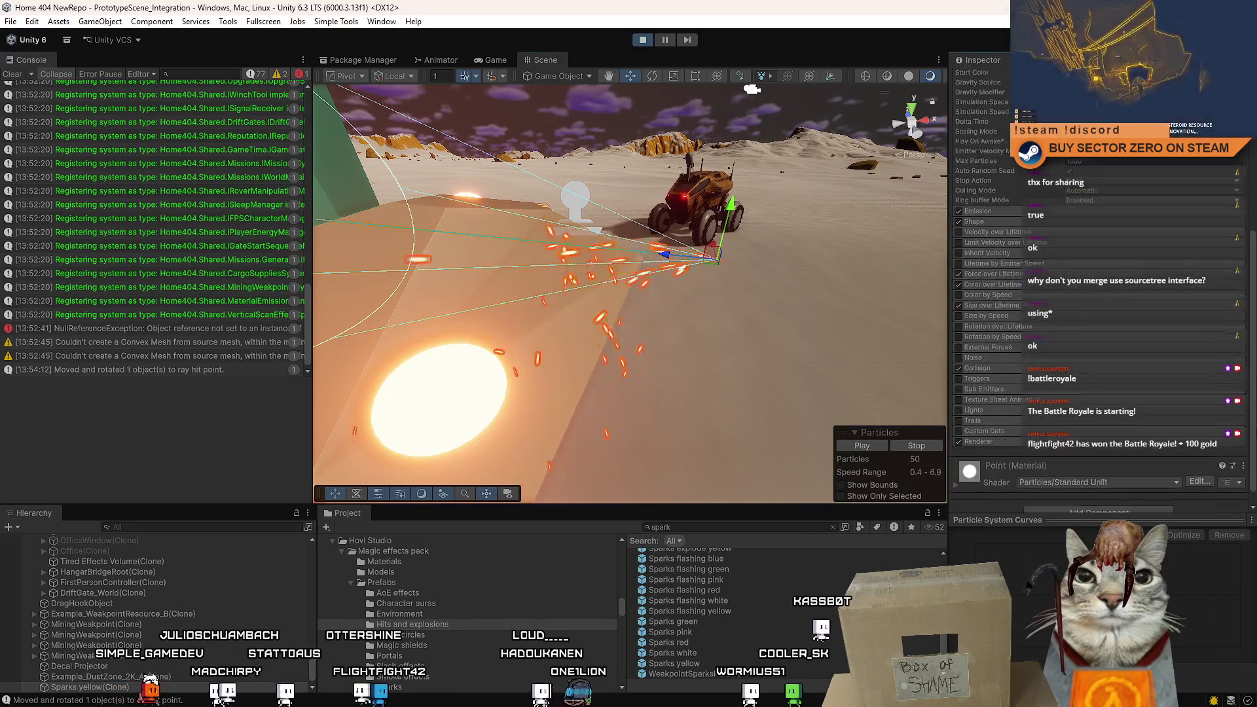
{"action": "left_click", "coordinate": [1028, 353]}
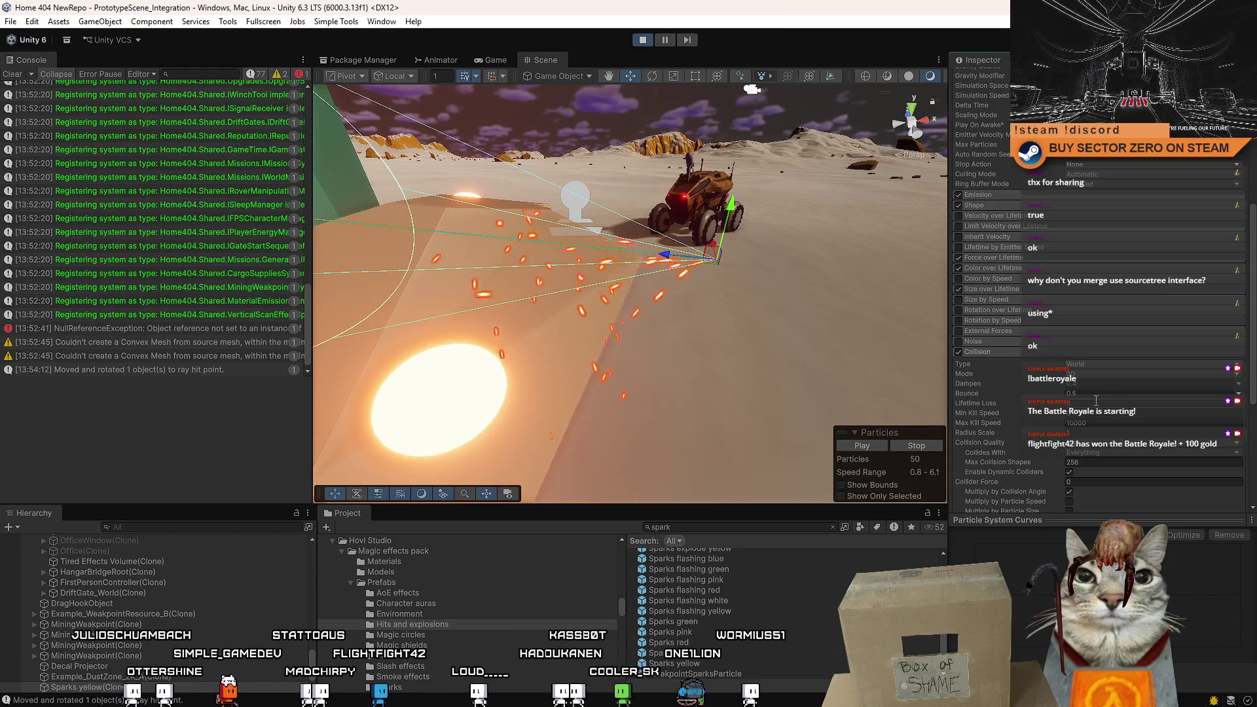
{"action": "scroll", "coordinate": [1097, 401], "scroll_direction": "down", "scroll_amount": 2}
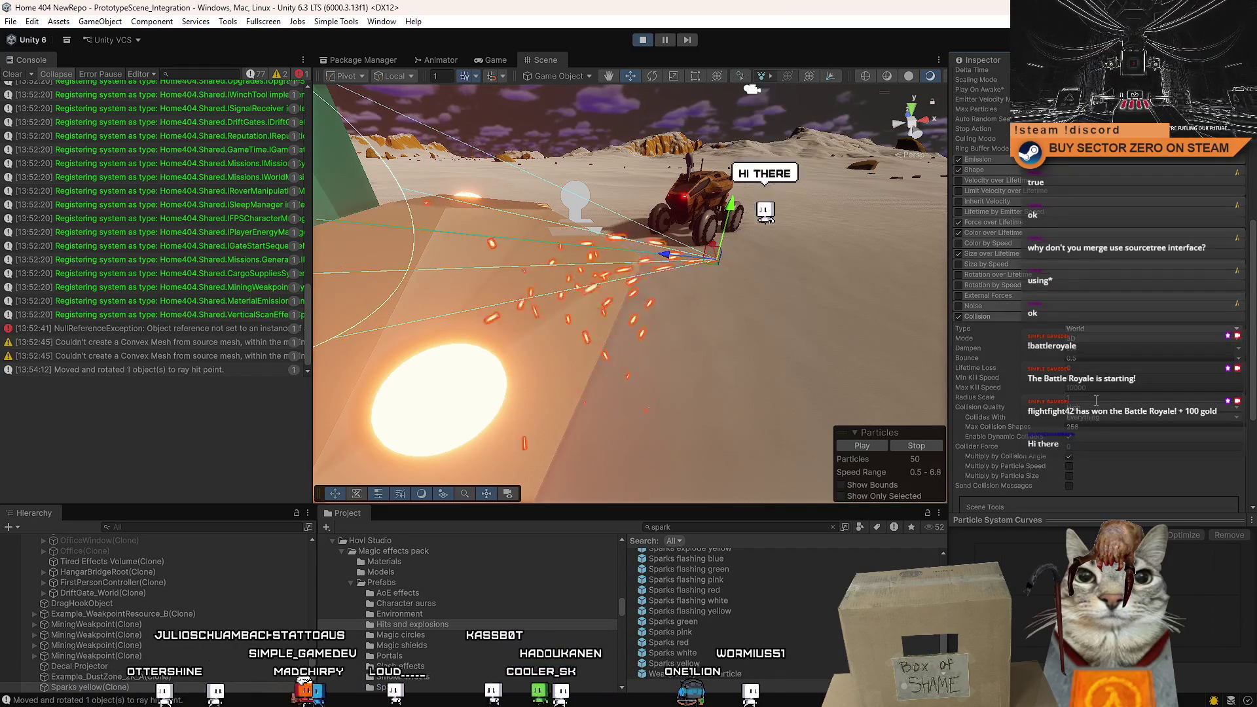
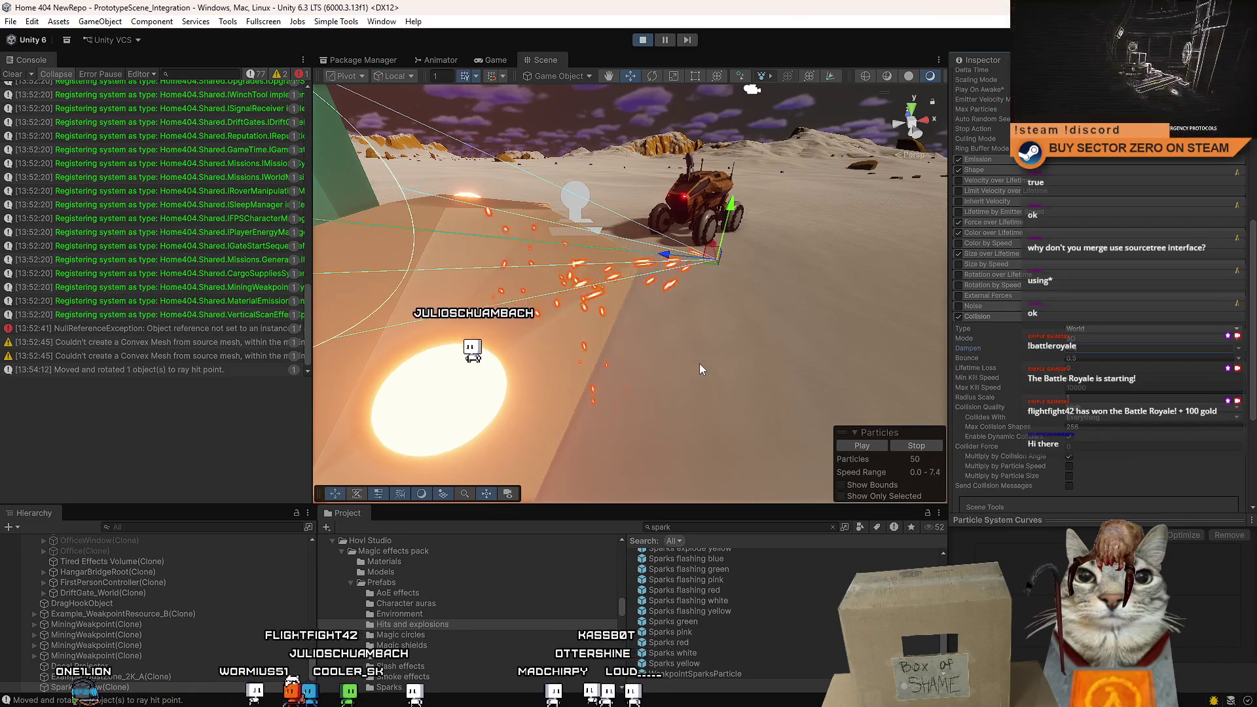
Shift the spark particle emitter to the left along X with the Move tool.
{"action": "mouse_move", "coordinate": [677, 317]}
{"action": "left_mouse_down"}
{"action": "mouse_move", "coordinate": [506, 308]}
{"action": "mouse_move", "coordinate": [510, 341]}
{"action": "mouse_move", "coordinate": [684, 336]}
{"action": "mouse_move", "coordinate": [672, 194]}
{"action": "mouse_move", "coordinate": [664, 247]}
{"action": "mouse_move", "coordinate": [615, 243]}
{"action": "left_mouse_up"}
{"action": "key", "text": "e"}
{"action": "key", "text": "w"}
{"action": "key", "text": "f"}
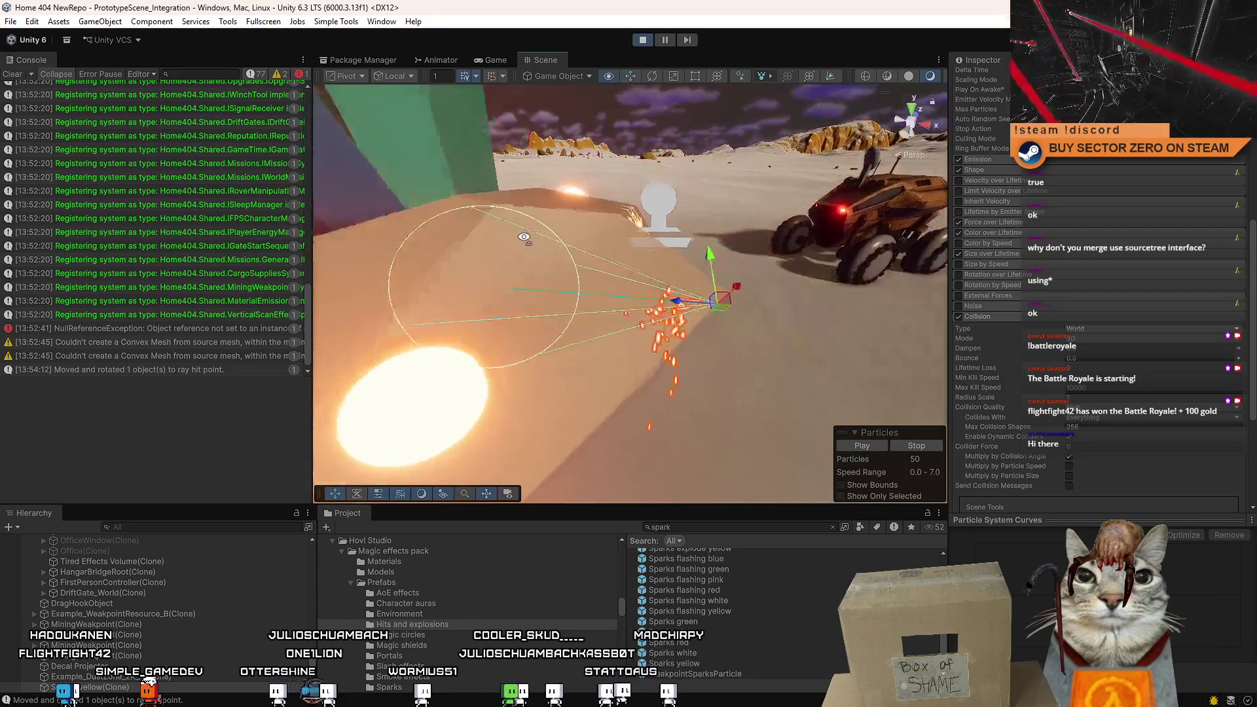
{"action": "mouse_move", "coordinate": [649, 264]}
{"action": "left_mouse_down"}
{"action": "mouse_move", "coordinate": [514, 288]}
{"action": "mouse_move", "coordinate": [766, 289]}
{"action": "left_mouse_up"}
{"action": "mouse_move", "coordinate": [601, 304]}
{"action": "left_mouse_down"}
{"action": "mouse_move", "coordinate": [908, 333]}
{"action": "mouse_move", "coordinate": [840, 313]}
{"action": "left_mouse_up"}
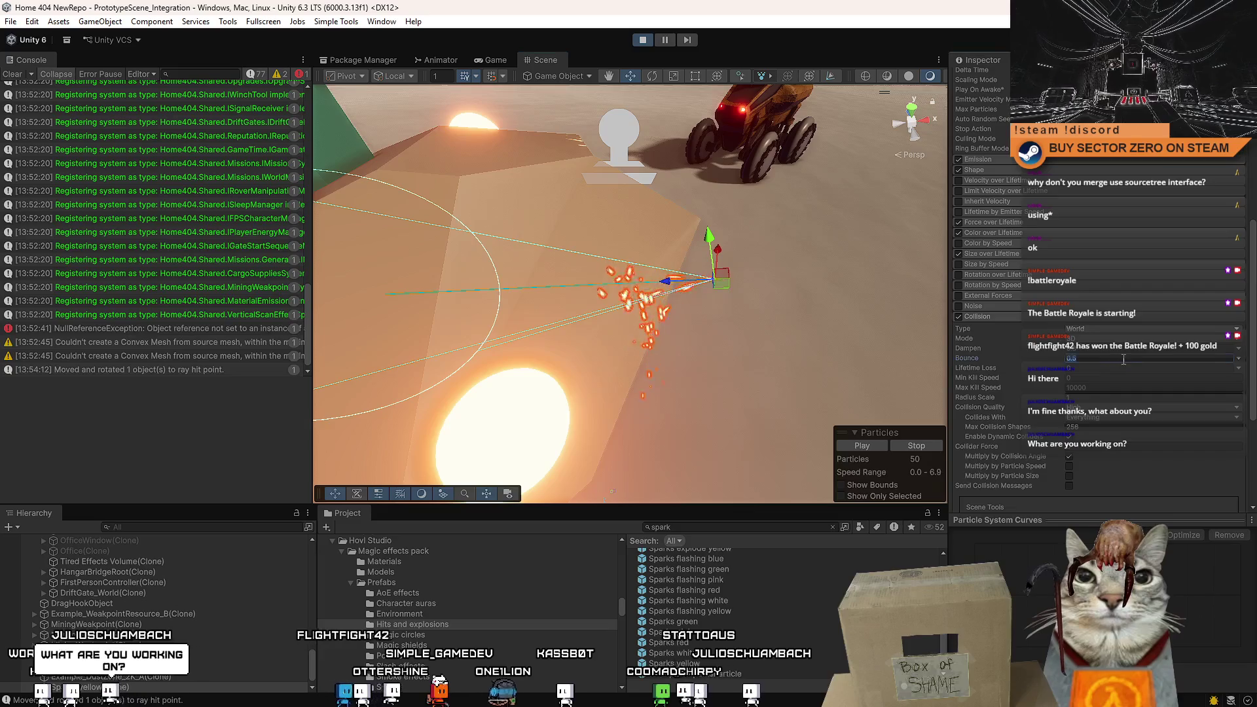
Lower the particles' Collision Bounce from 0.5 to 0.1.
{"action": "type", "text": "0.1"}
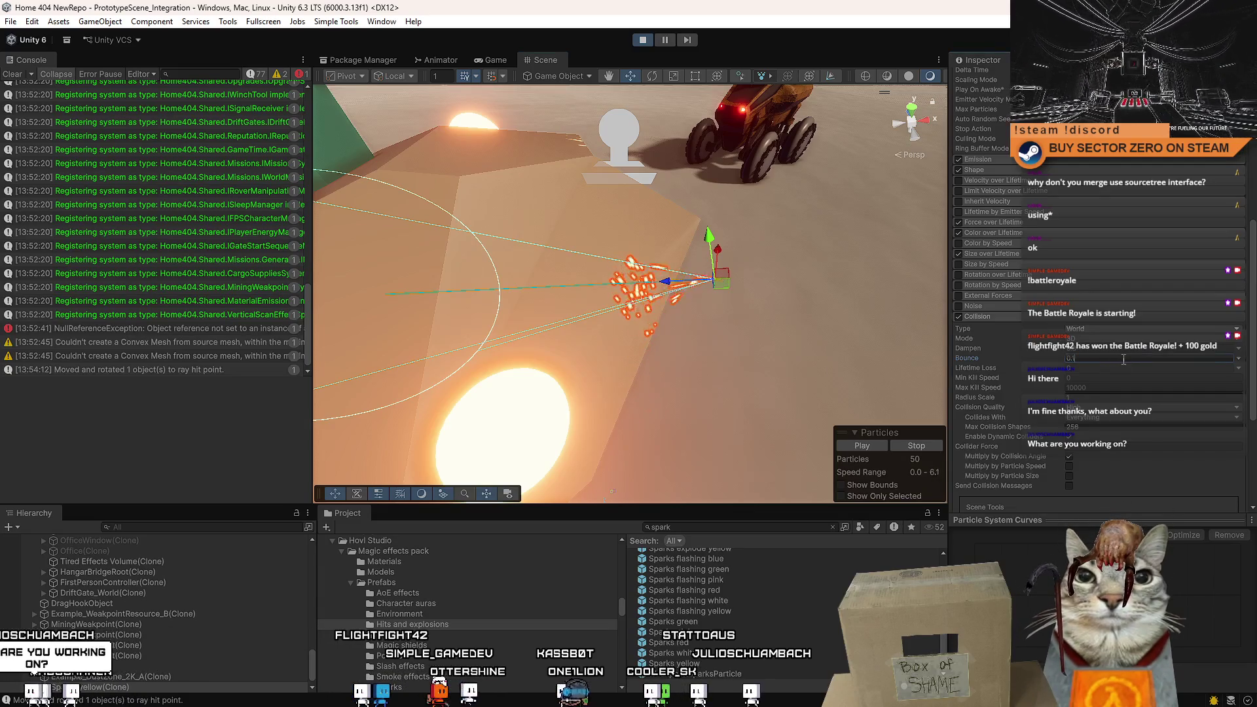
{"action": "key", "text": "Return"}
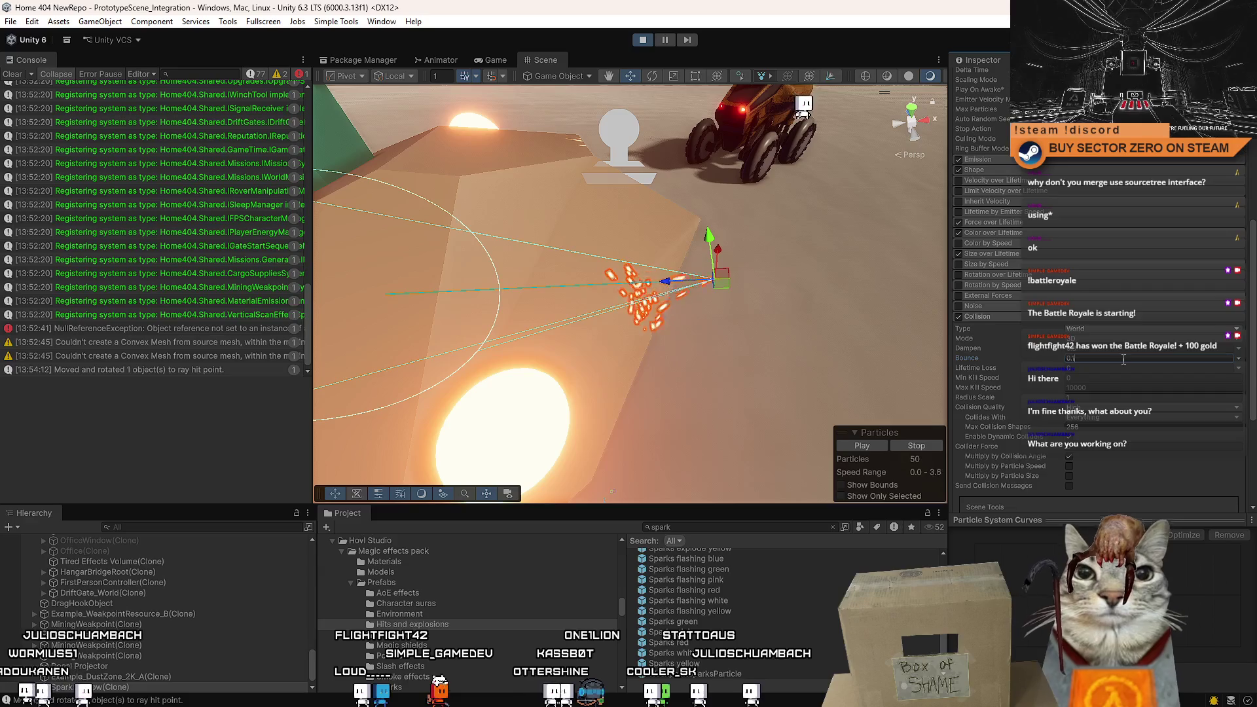
{"action": "left_click_drag", "start_coordinate": [741, 314], "coordinate": [659, 334]}
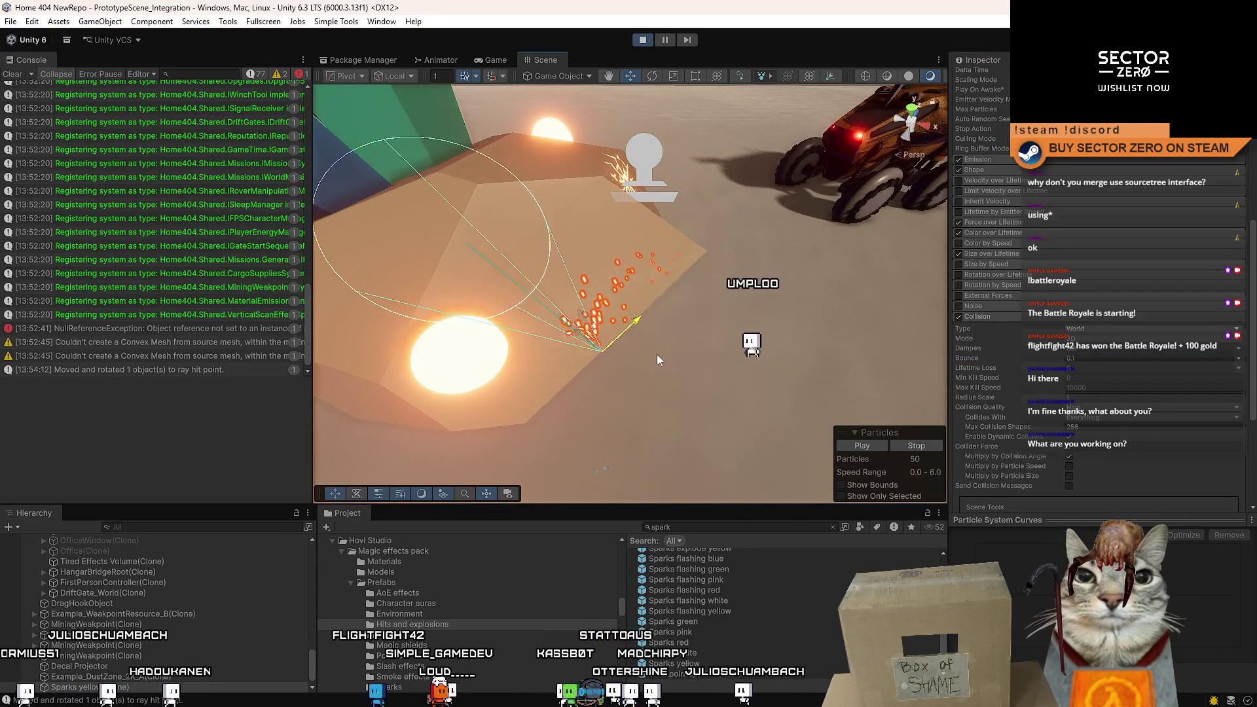
{"action": "left_click_drag", "start_coordinate": [740, 357], "coordinate": [1115, 420]}
{"action": "scroll", "coordinate": [981, 380], "scroll_direction": "up", "scroll_amount": 3}
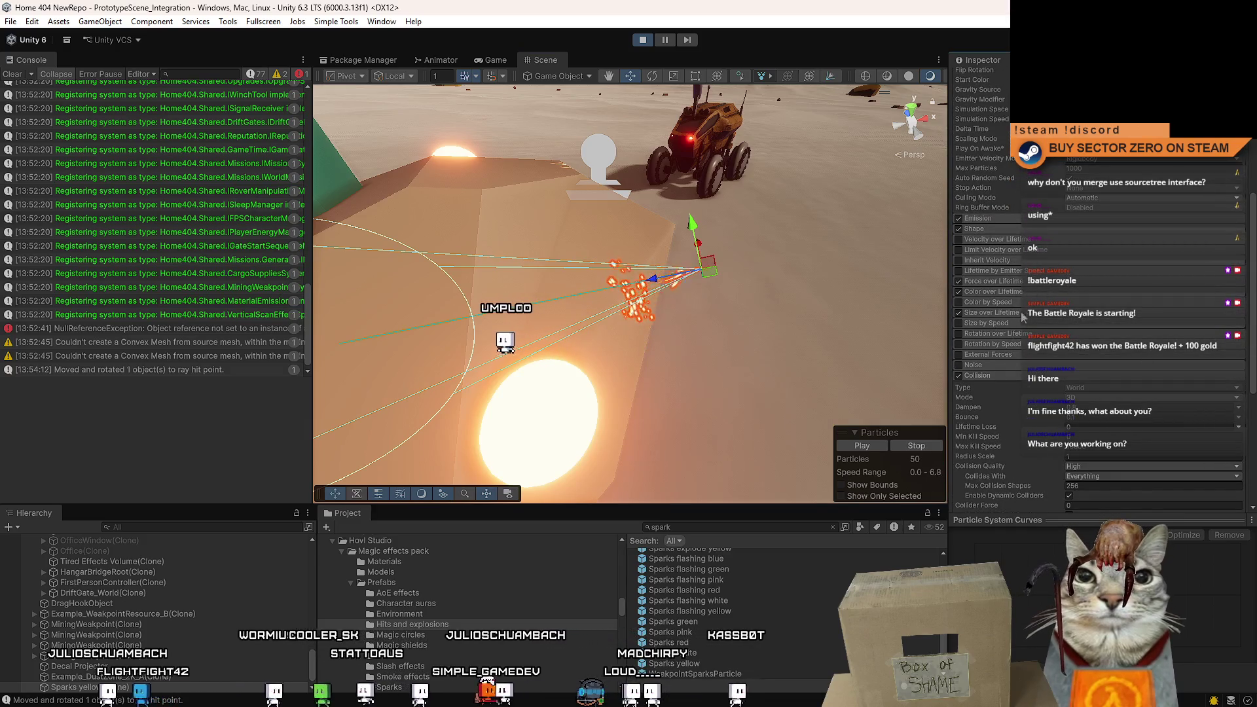
Keep the Shape module as Cone and set its Angle to 5.
{"action": "left_click", "coordinate": [1004, 229]}
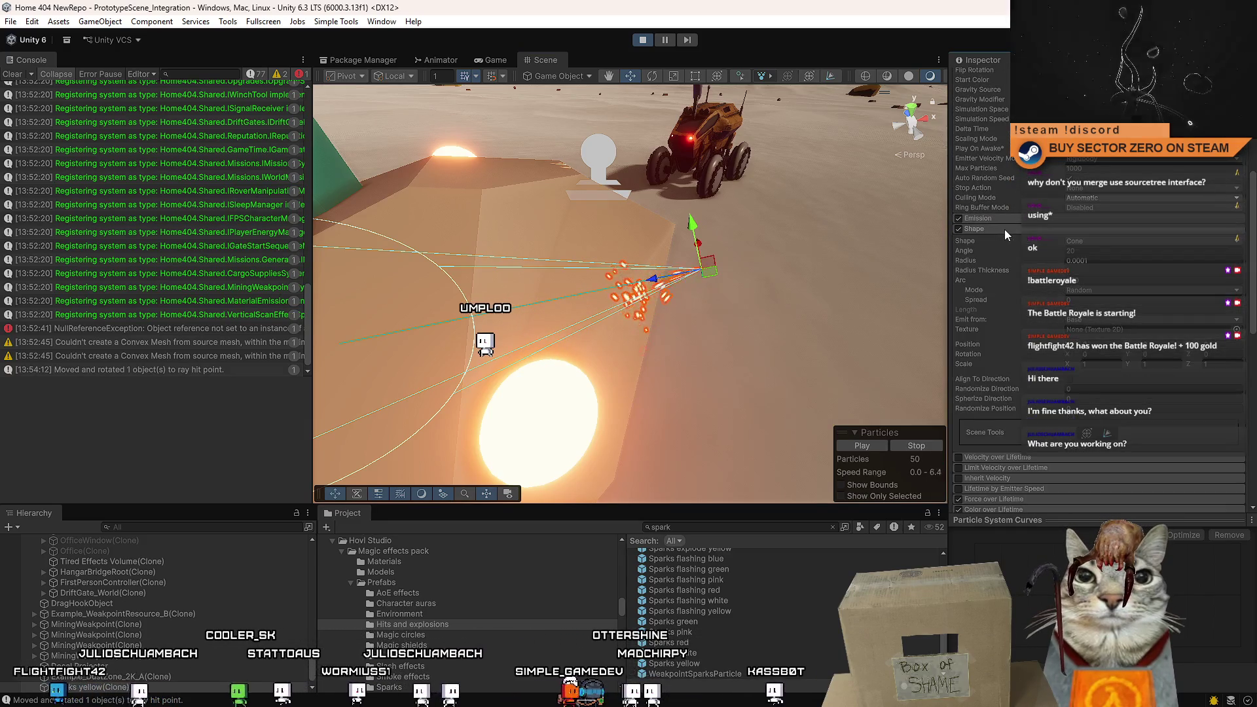
{"action": "left_click", "coordinate": [1085, 252]}
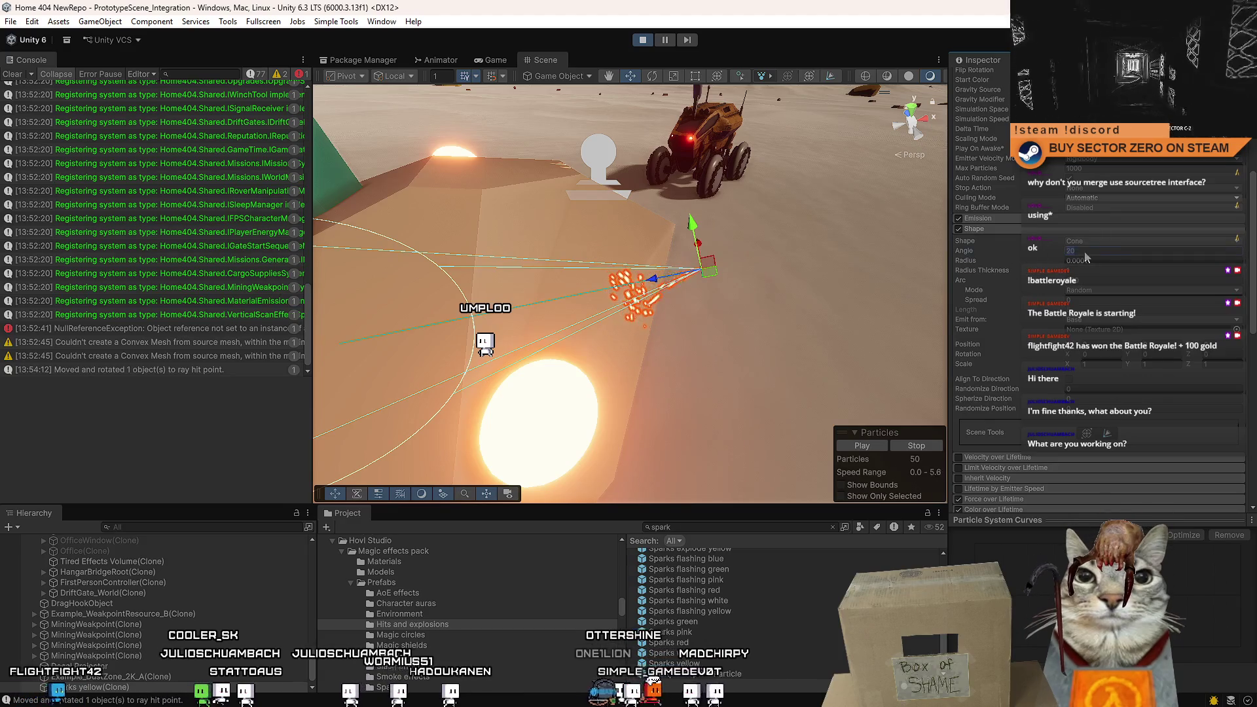
{"action": "left_click", "coordinate": [1102, 242]}
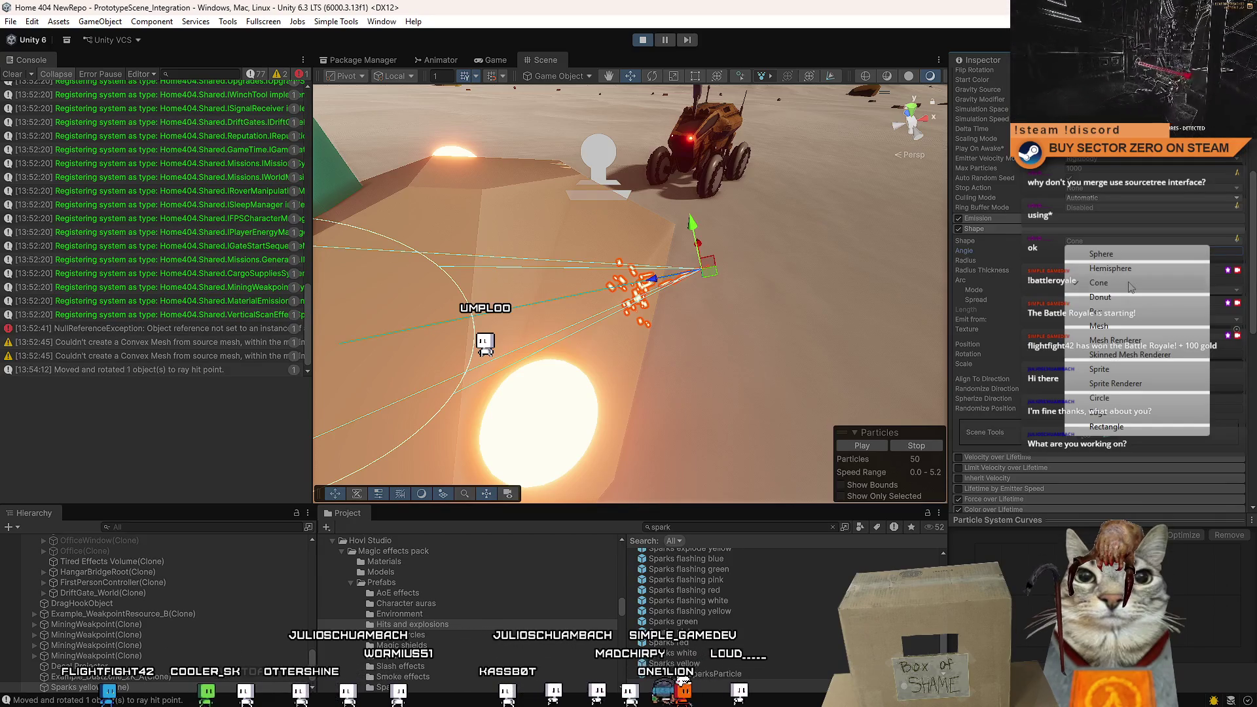
{"action": "left_click", "coordinate": [1131, 287]}
{"action": "left_click", "coordinate": [1101, 252]}
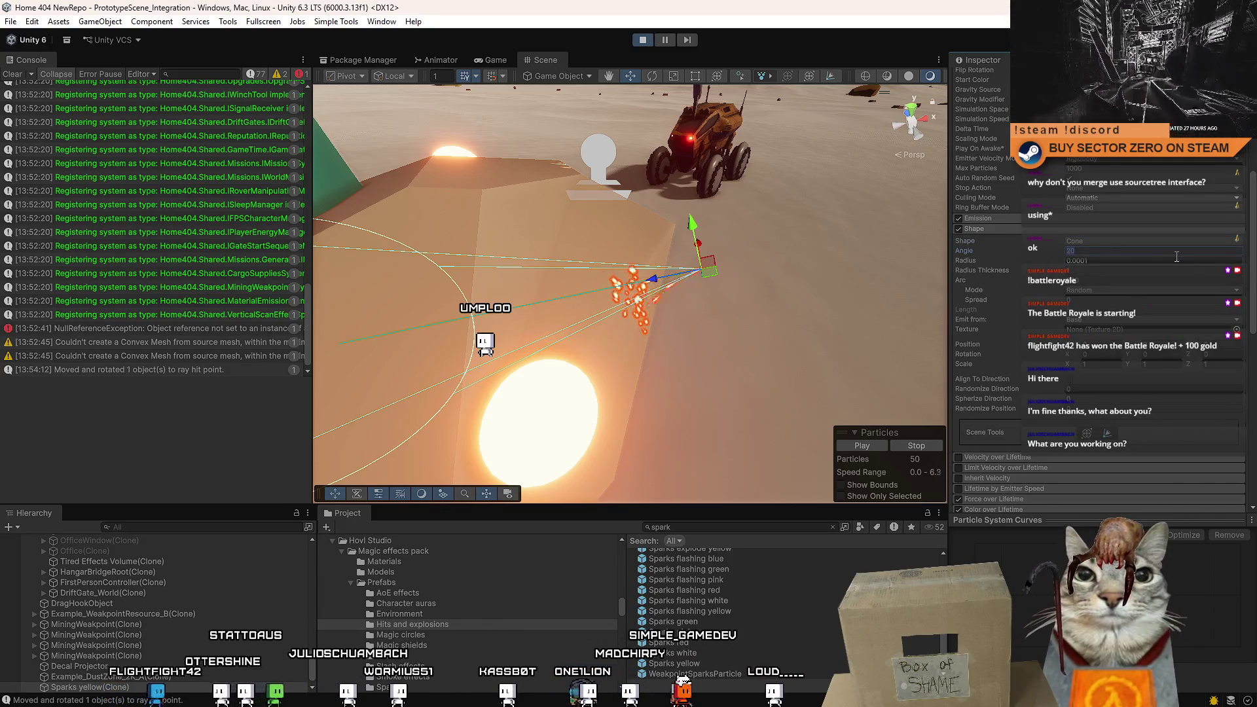
{"action": "type", "text": "5"}
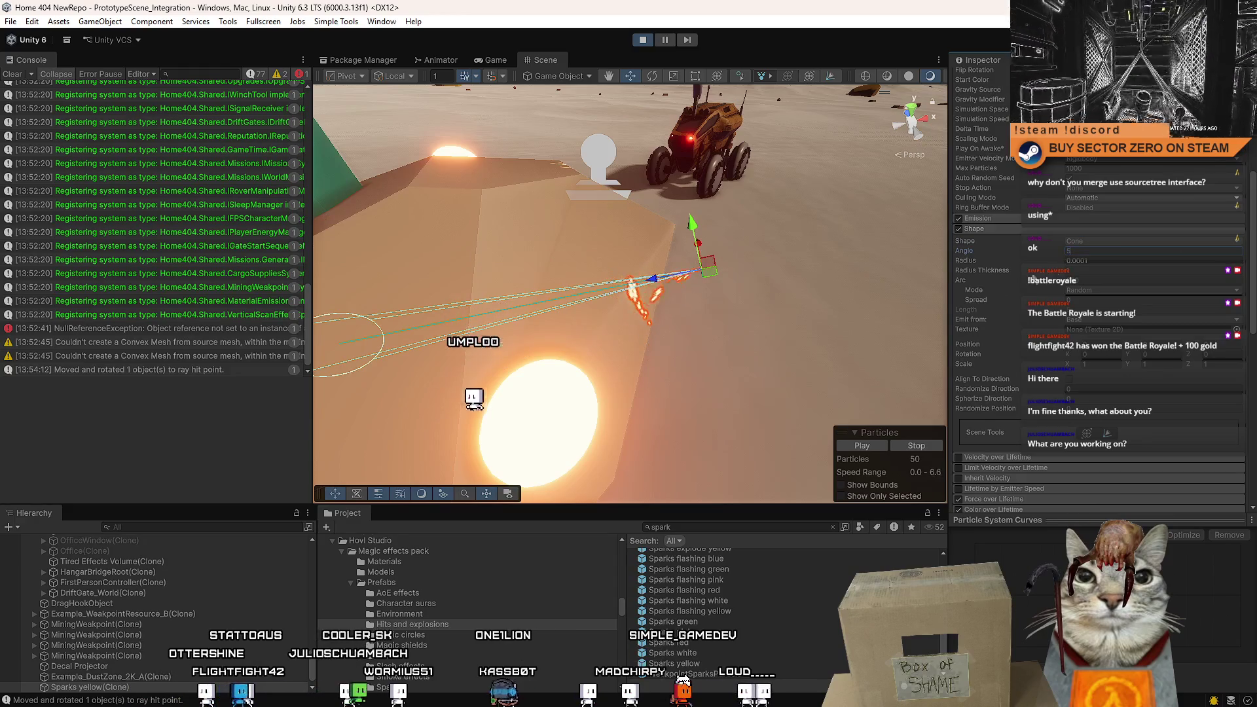
Frame the emitter and drag it left across the rock surface.
{"action": "left_click_drag", "start_coordinate": [720, 301], "coordinate": [770, 309]}
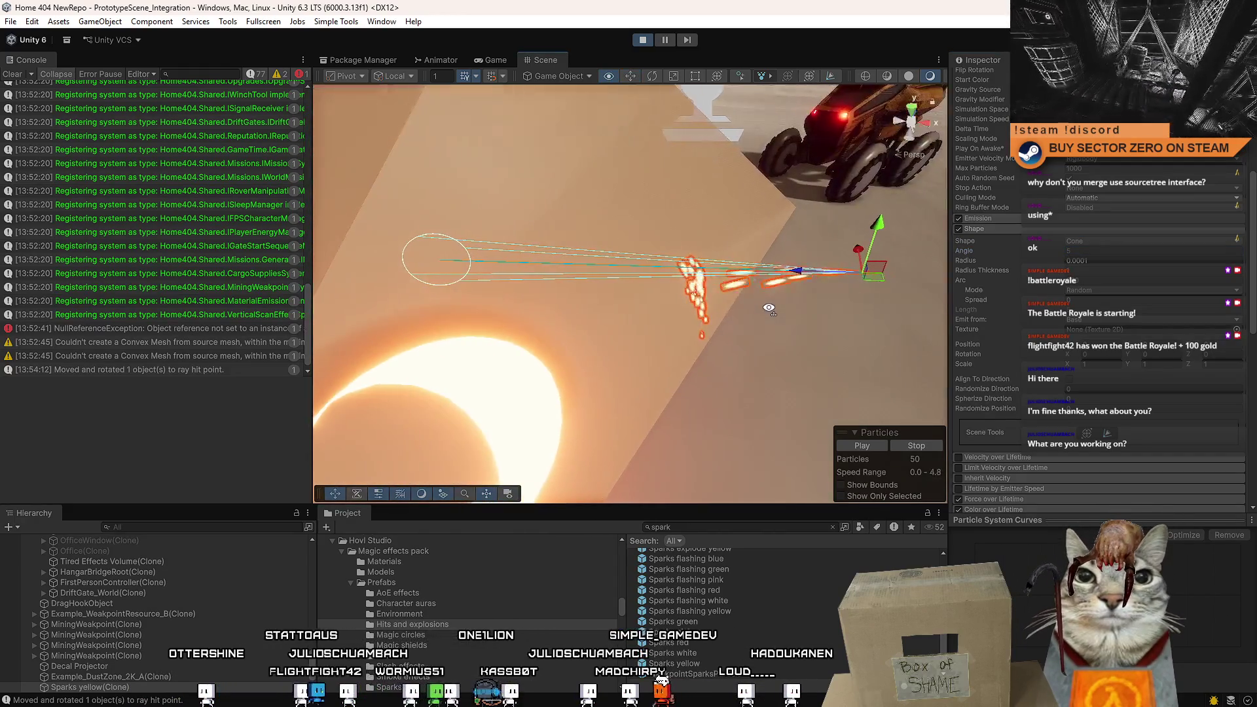
{"action": "key", "text": "f"}
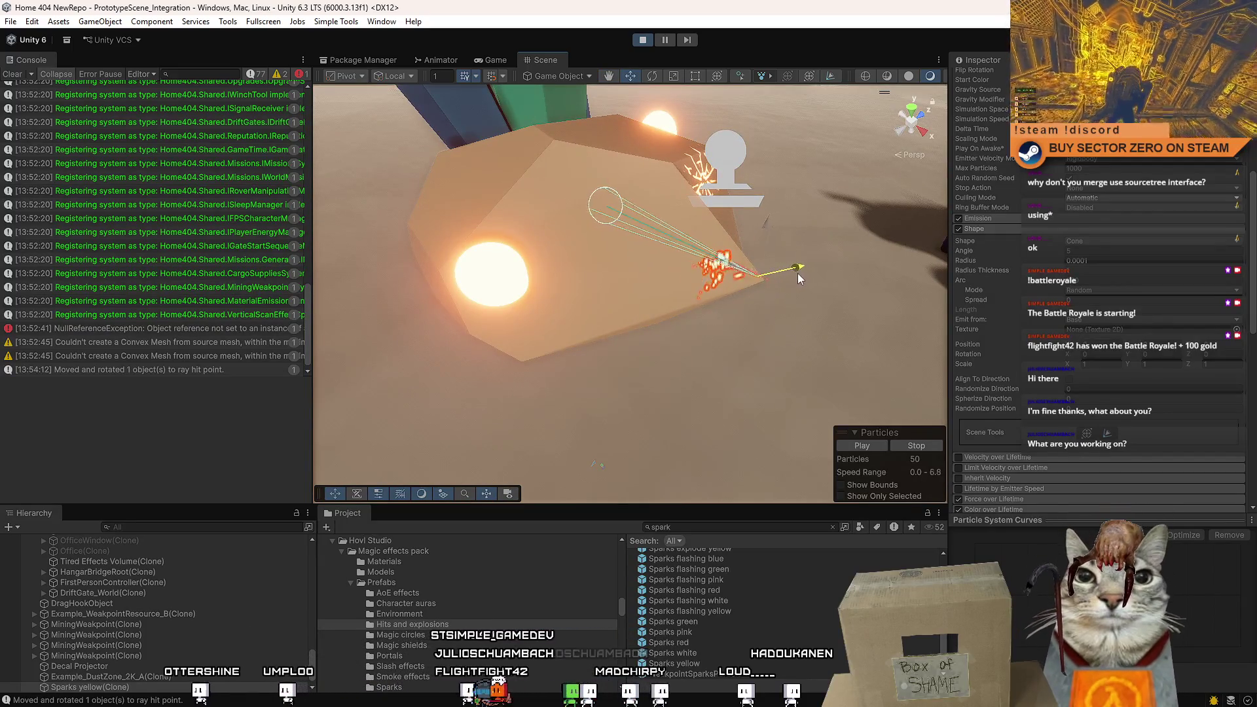
{"action": "mouse_move", "coordinate": [798, 273]}
{"action": "left_mouse_down"}
{"action": "mouse_move", "coordinate": [693, 297]}
{"action": "mouse_move", "coordinate": [855, 277]}
{"action": "left_mouse_up"}
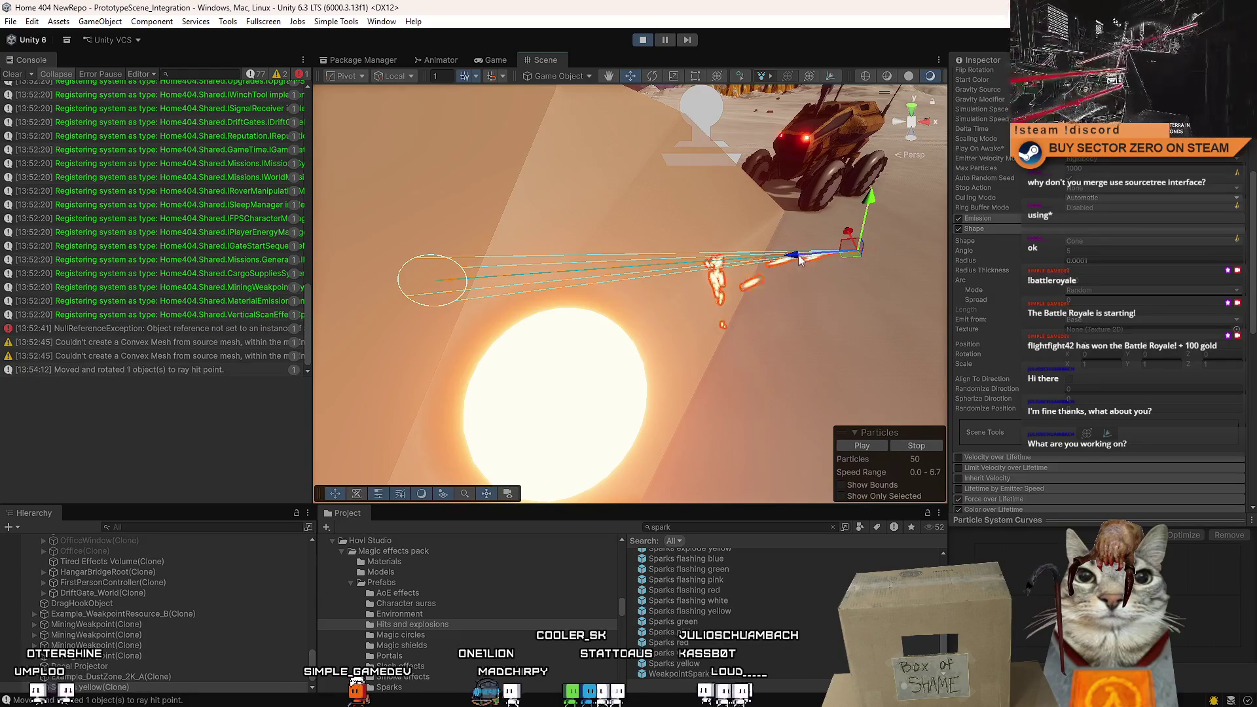
{"action": "mouse_move", "coordinate": [800, 260]}
{"action": "left_mouse_down"}
{"action": "mouse_move", "coordinate": [723, 257]}
{"action": "mouse_move", "coordinate": [729, 245]}
{"action": "mouse_move", "coordinate": [704, 295]}
{"action": "left_mouse_up"}
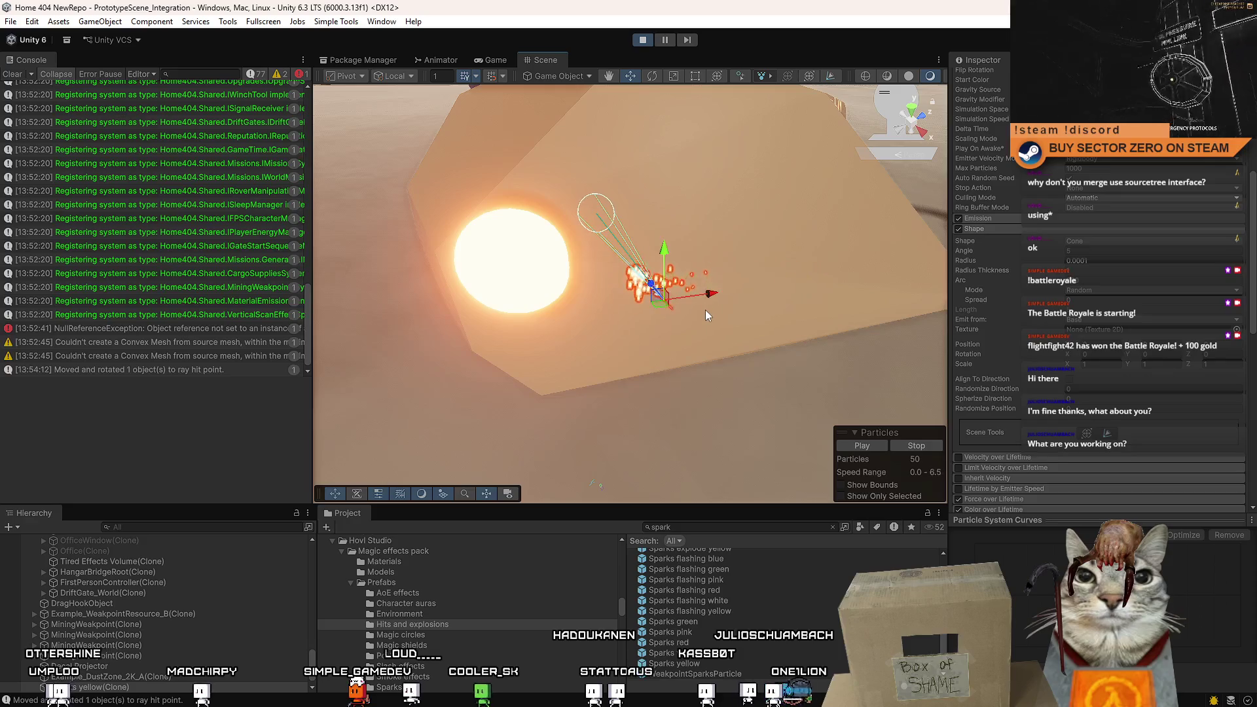
{"action": "left_click_drag", "start_coordinate": [705, 309], "coordinate": [880, 315]}
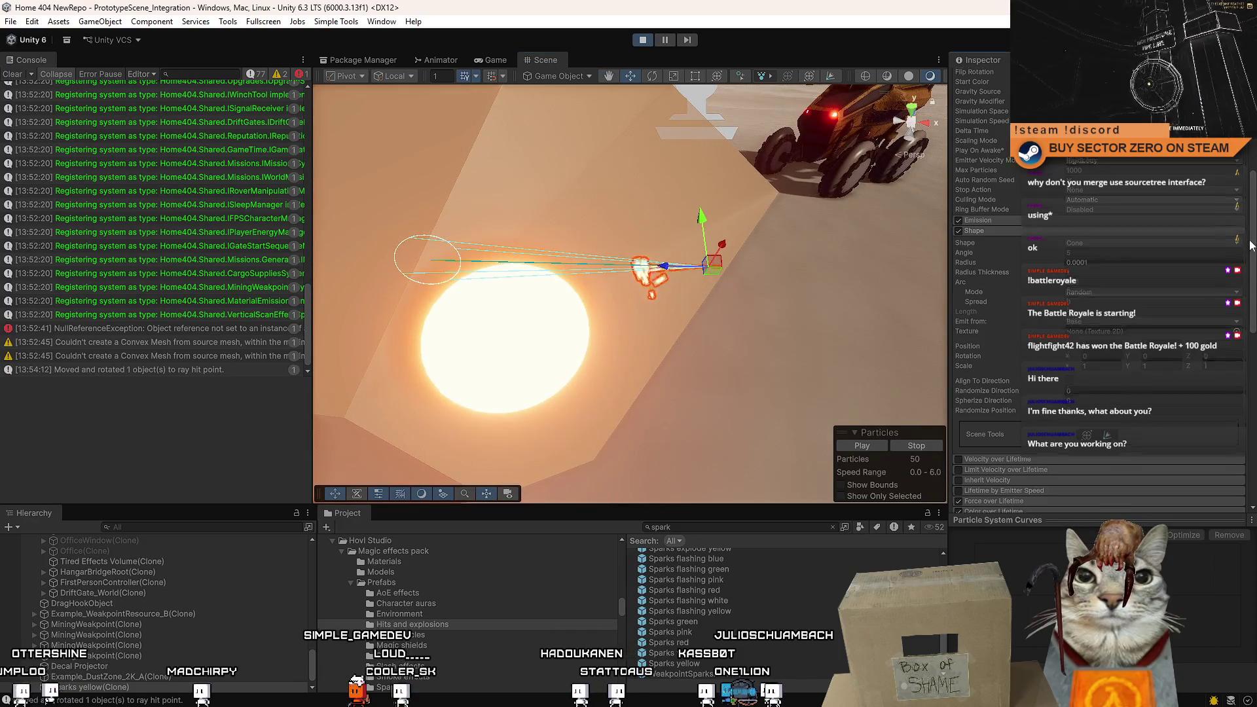
Orbit around the rock, frame the Sparks emitter, and nudge it slightly right along the rock.
{"action": "scroll", "coordinate": [1087, 226], "scroll_direction": "up", "scroll_amount": 5}
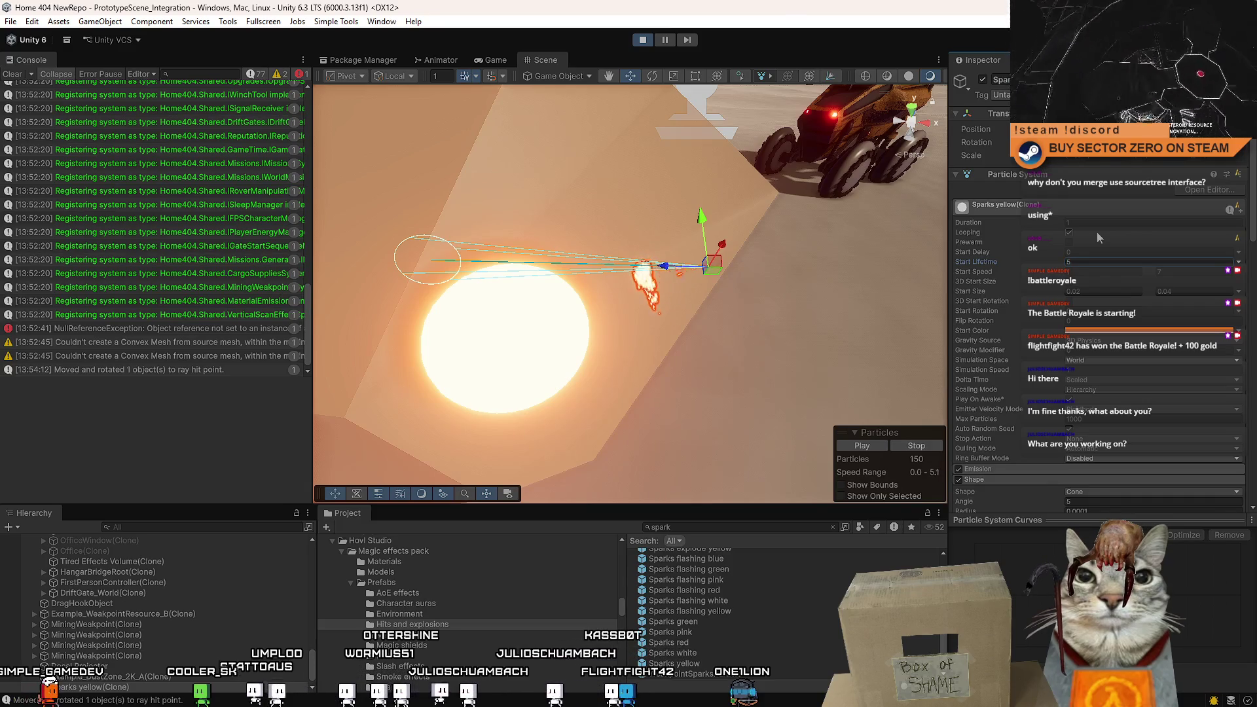
{"action": "mouse_move", "coordinate": [786, 365]}
{"action": "left_mouse_down"}
{"action": "mouse_move", "coordinate": [622, 290]}
{"action": "mouse_move", "coordinate": [586, 364]}
{"action": "mouse_move", "coordinate": [691, 368]}
{"action": "left_mouse_up"}
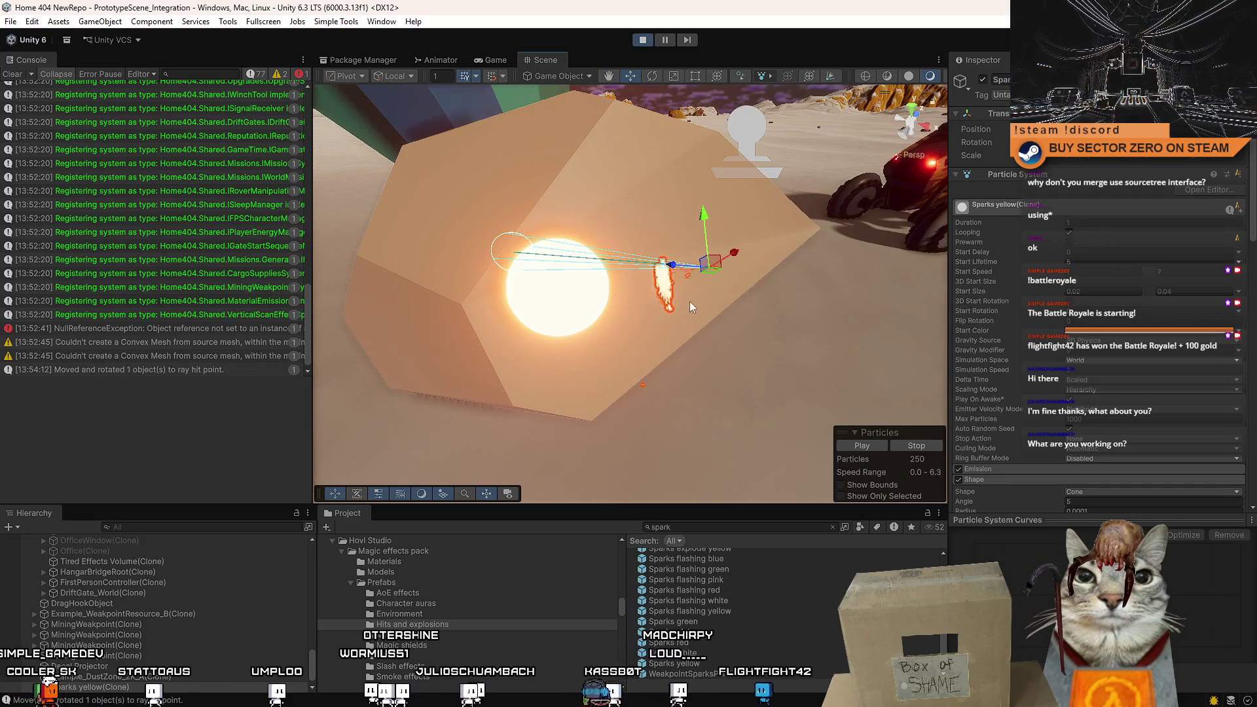
{"action": "mouse_move", "coordinate": [628, 328]}
{"action": "left_mouse_down"}
{"action": "mouse_move", "coordinate": [655, 281]}
{"action": "mouse_move", "coordinate": [673, 291]}
{"action": "left_mouse_up"}
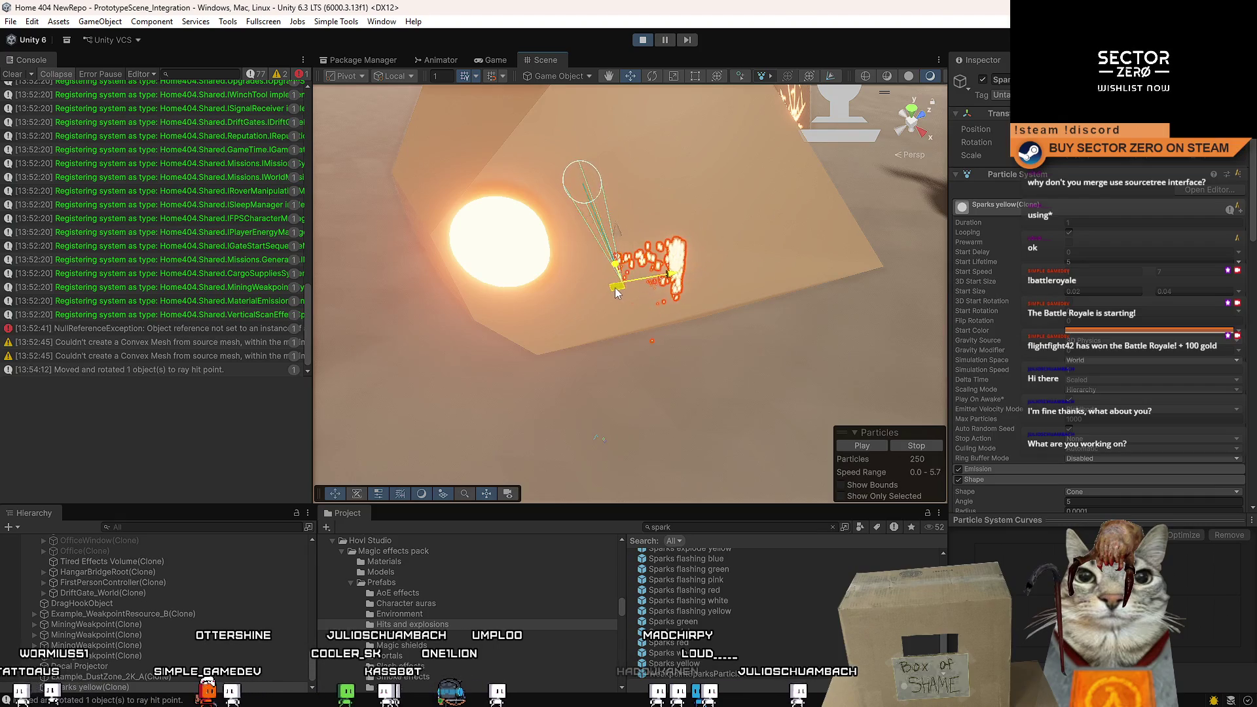
{"action": "mouse_move", "coordinate": [609, 272]}
{"action": "left_mouse_down"}
{"action": "mouse_move", "coordinate": [589, 269]}
{"action": "mouse_move", "coordinate": [690, 274]}
{"action": "left_mouse_up"}
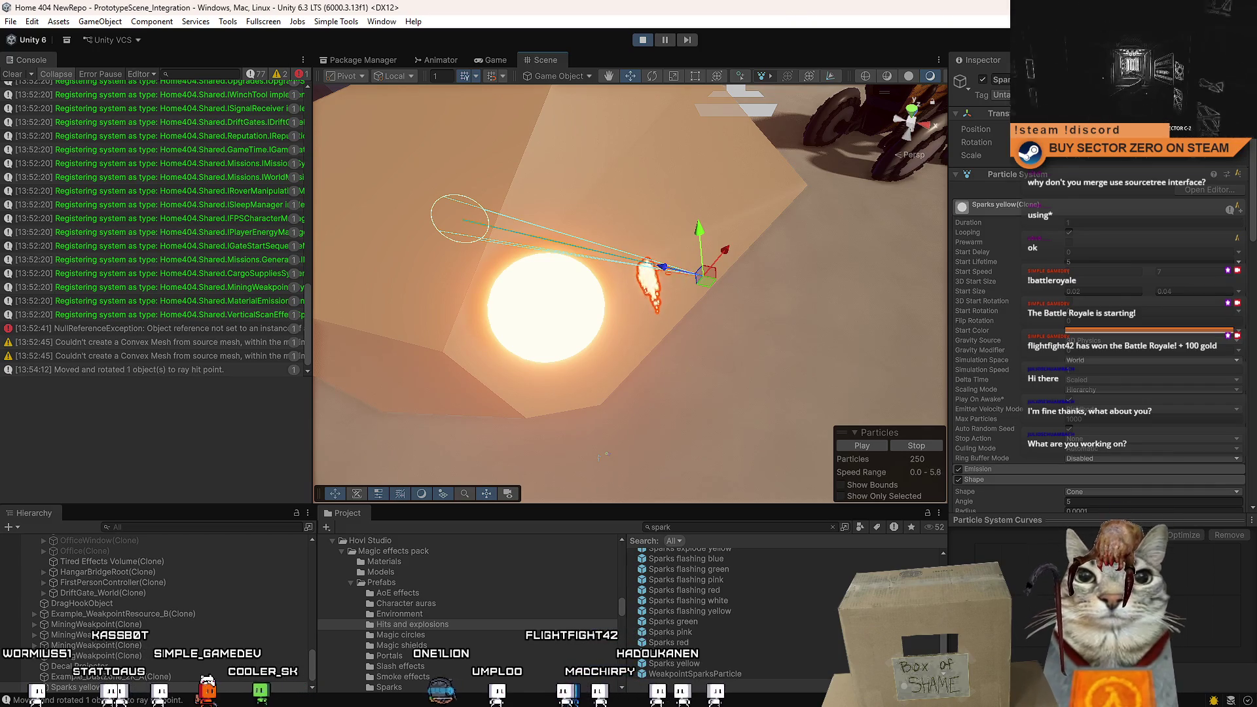
{"action": "mouse_move", "coordinate": [384, 299]}
{"action": "left_mouse_down"}
{"action": "mouse_move", "coordinate": [552, 262]}
{"action": "mouse_move", "coordinate": [668, 256]}
{"action": "mouse_move", "coordinate": [610, 259]}
{"action": "mouse_move", "coordinate": [628, 235]}
{"action": "mouse_move", "coordinate": [322, 179]}
{"action": "mouse_move", "coordinate": [518, 267]}
{"action": "mouse_move", "coordinate": [742, 283]}
{"action": "left_mouse_up"}
{"action": "mouse_move", "coordinate": [602, 289]}
{"action": "left_mouse_down"}
{"action": "mouse_move", "coordinate": [776, 287]}
{"action": "mouse_move", "coordinate": [444, 109]}
{"action": "mouse_move", "coordinate": [351, 191]}
{"action": "mouse_move", "coordinate": [378, 271]}
{"action": "mouse_move", "coordinate": [367, 282]}
{"action": "mouse_move", "coordinate": [393, 268]}
{"action": "mouse_move", "coordinate": [699, 244]}
{"action": "mouse_move", "coordinate": [648, 269]}
{"action": "mouse_move", "coordinate": [480, 255]}
{"action": "left_mouse_up"}
{"action": "key", "text": "f"}
{"action": "scroll", "coordinate": [713, 259], "scroll_direction": "up", "scroll_amount": 5}
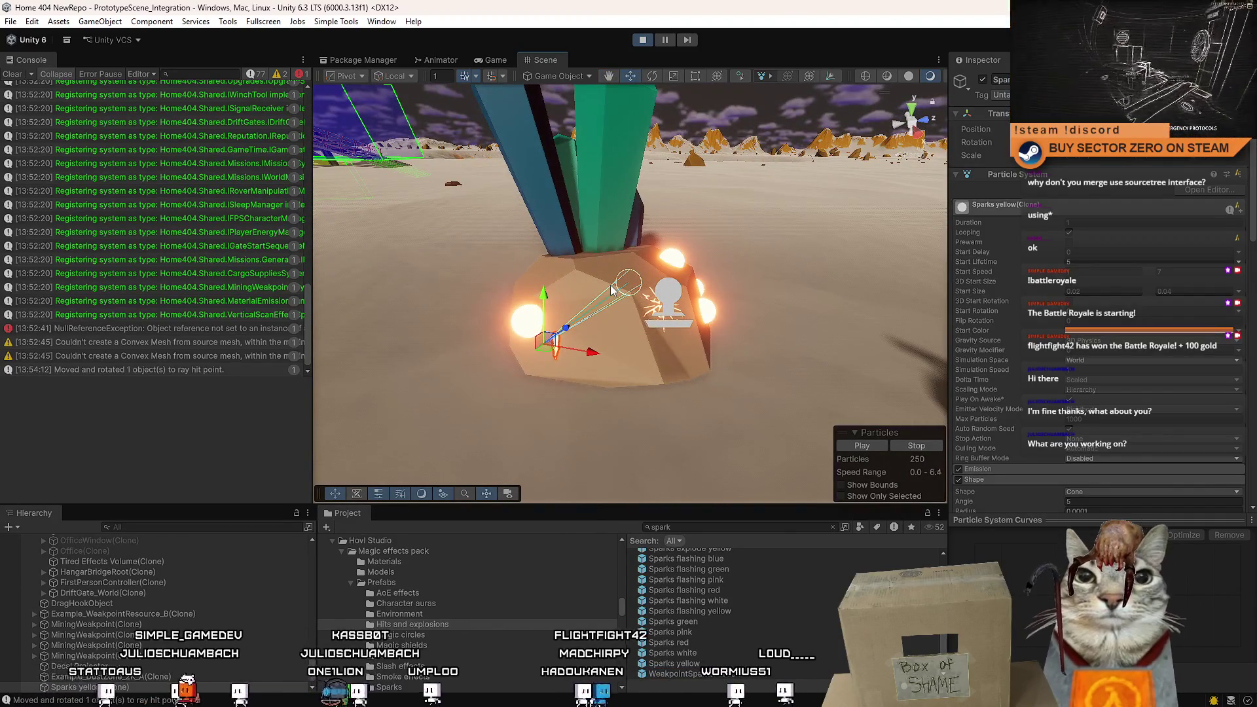
{"action": "mouse_move", "coordinate": [612, 290]}
{"action": "left_mouse_down"}
{"action": "mouse_move", "coordinate": [638, 325]}
{"action": "mouse_move", "coordinate": [787, 326]}
{"action": "mouse_move", "coordinate": [822, 349]}
{"action": "mouse_move", "coordinate": [660, 274]}
{"action": "mouse_move", "coordinate": [747, 263]}
{"action": "mouse_move", "coordinate": [552, 92]}
{"action": "left_mouse_up"}
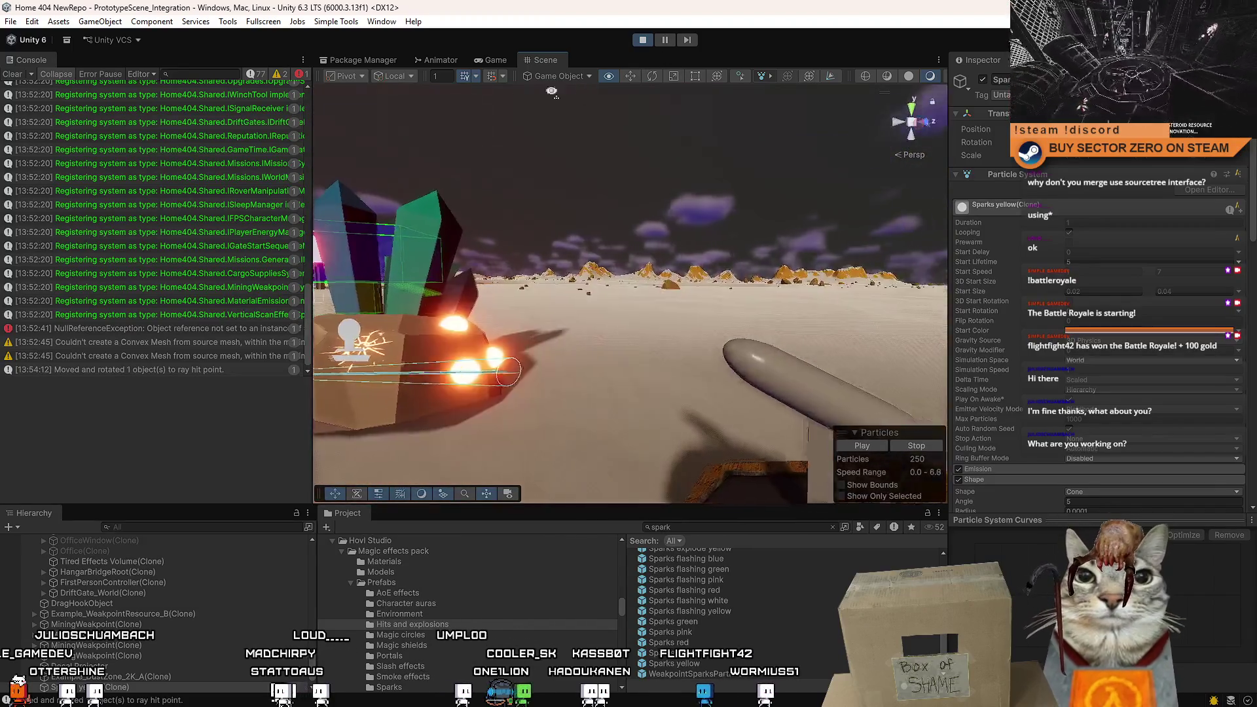
{"action": "key", "text": "f"}
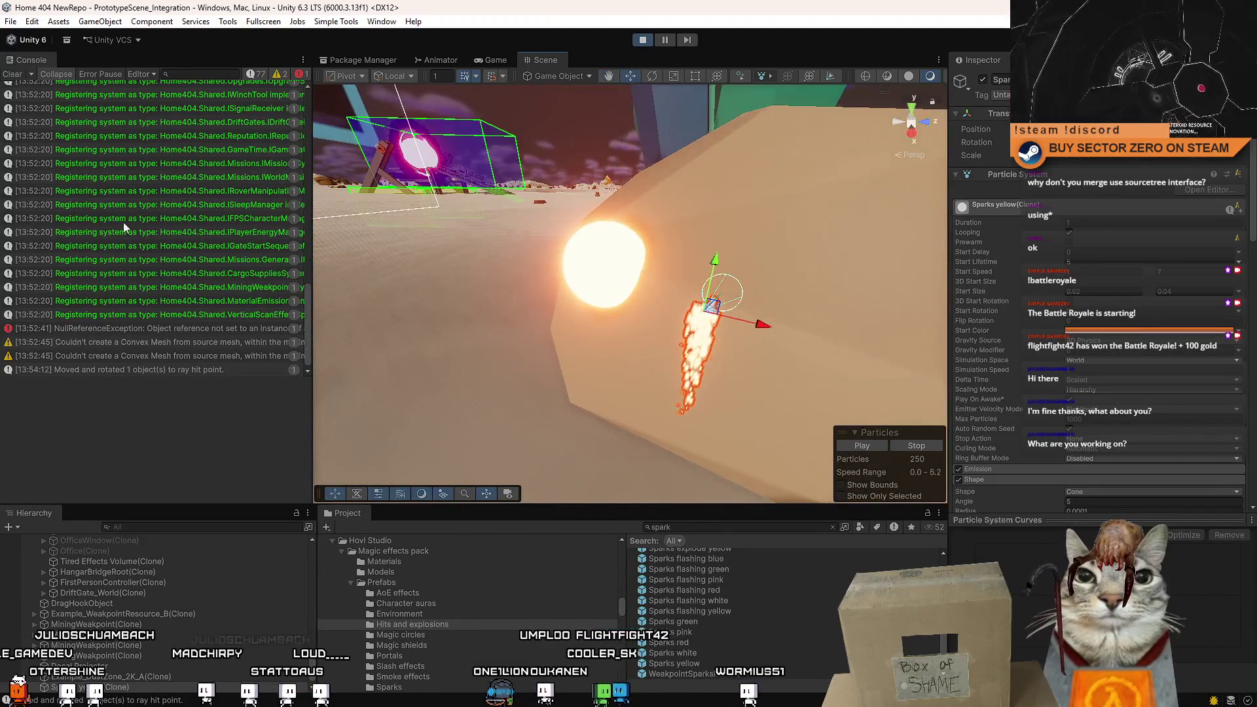
{"action": "mouse_move", "coordinate": [557, 275]}
{"action": "left_mouse_down"}
{"action": "mouse_move", "coordinate": [455, 274]}
{"action": "mouse_move", "coordinate": [570, 327]}
{"action": "mouse_move", "coordinate": [911, 230]}
{"action": "mouse_move", "coordinate": [688, 261]}
{"action": "mouse_move", "coordinate": [655, 268]}
{"action": "mouse_move", "coordinate": [917, 275]}
{"action": "left_mouse_up"}
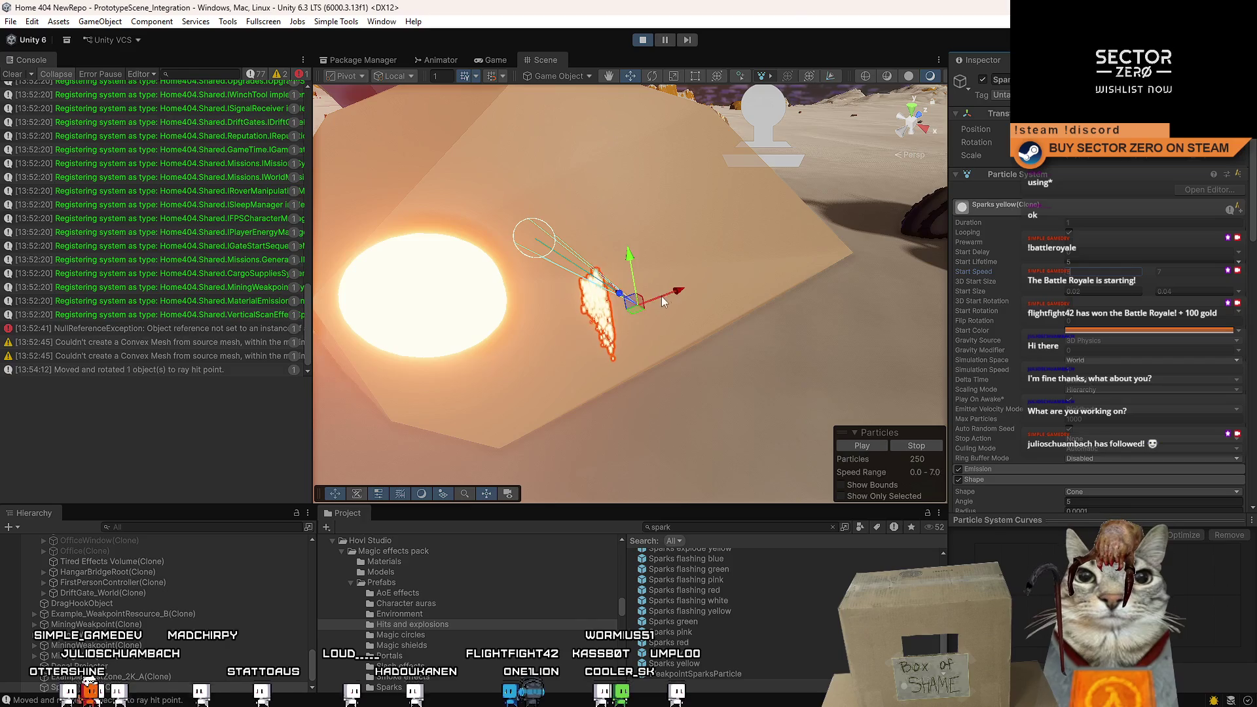
{"action": "mouse_move", "coordinate": [701, 290]}
{"action": "left_mouse_down"}
{"action": "mouse_move", "coordinate": [739, 285]}
{"action": "mouse_move", "coordinate": [697, 298]}
{"action": "mouse_move", "coordinate": [665, 328]}
{"action": "mouse_move", "coordinate": [678, 328]}
{"action": "left_mouse_up"}
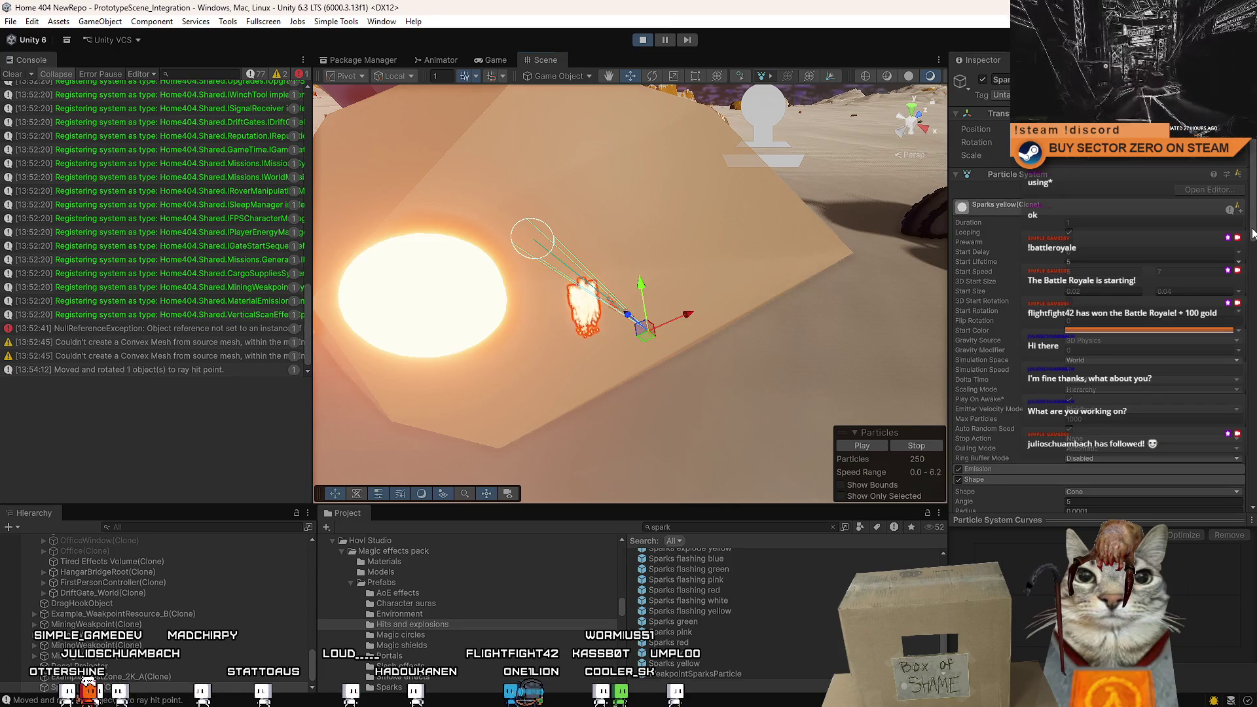
{"action": "scroll", "coordinate": [1252, 233], "scroll_direction": "down", "scroll_amount": 2}
{"action": "scroll", "coordinate": [1101, 295], "scroll_direction": "down", "scroll_amount": 7}
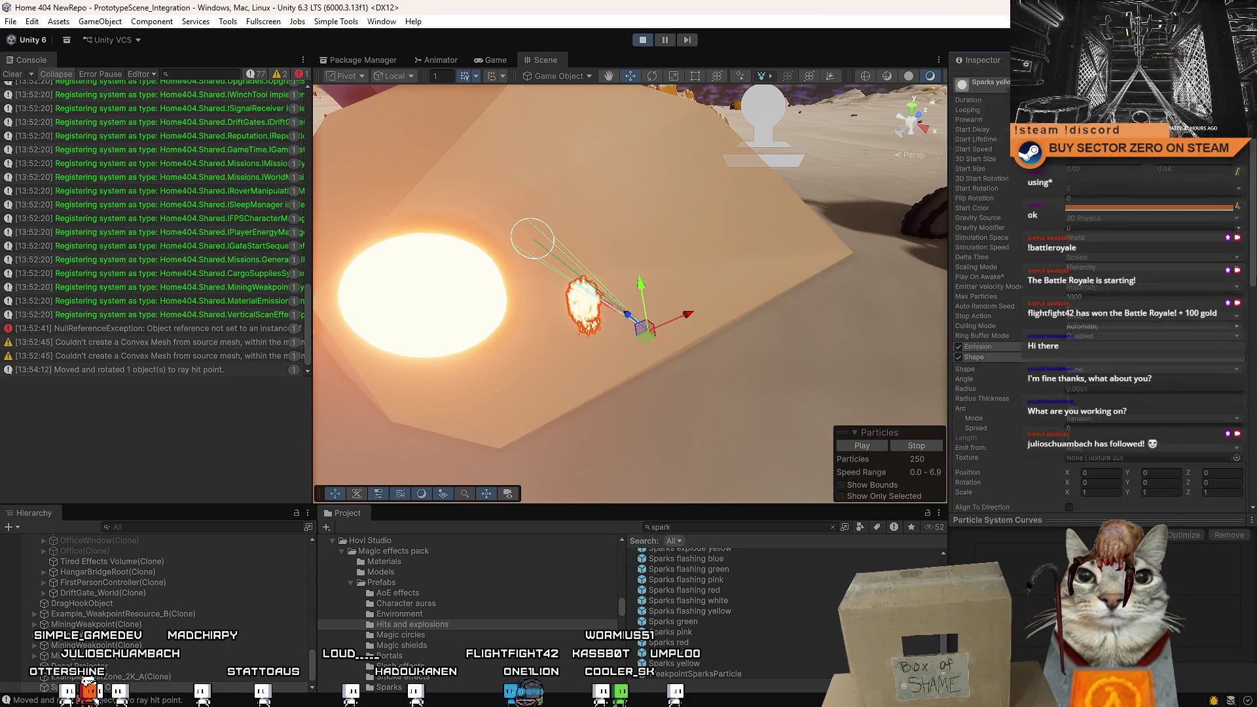
{"action": "scroll", "coordinate": [1100, 295], "scroll_direction": "down", "scroll_amount": 6}
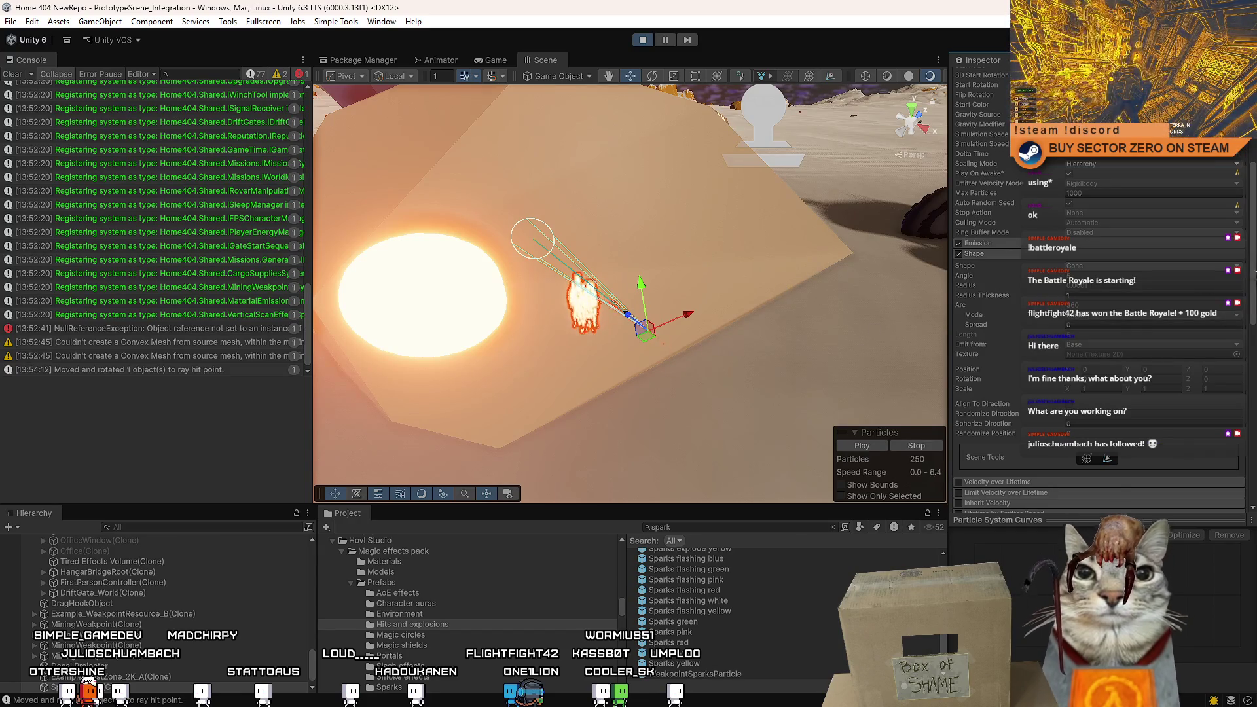
{"action": "scroll", "coordinate": [1251, 291], "scroll_direction": "up", "scroll_amount": 1}
{"action": "left_click_drag", "start_coordinate": [1251, 292], "coordinate": [1251, 286]}
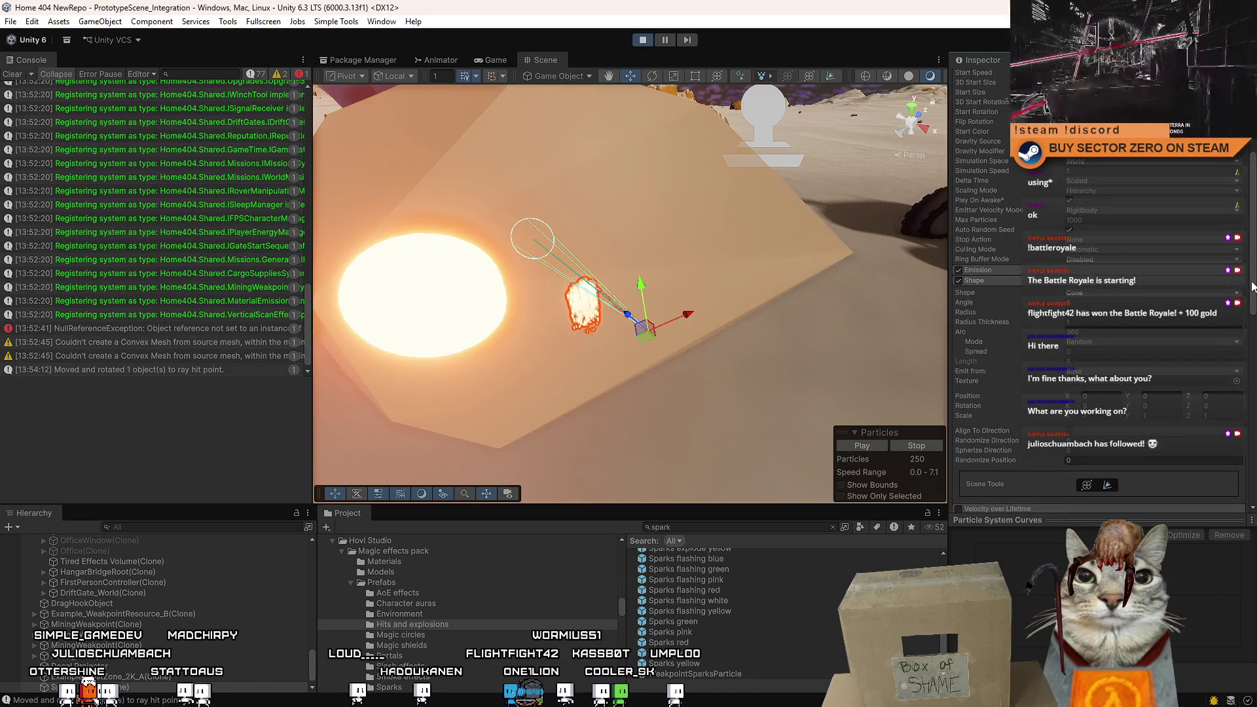
{"action": "left_click_drag", "start_coordinate": [1252, 286], "coordinate": [1254, 258]}
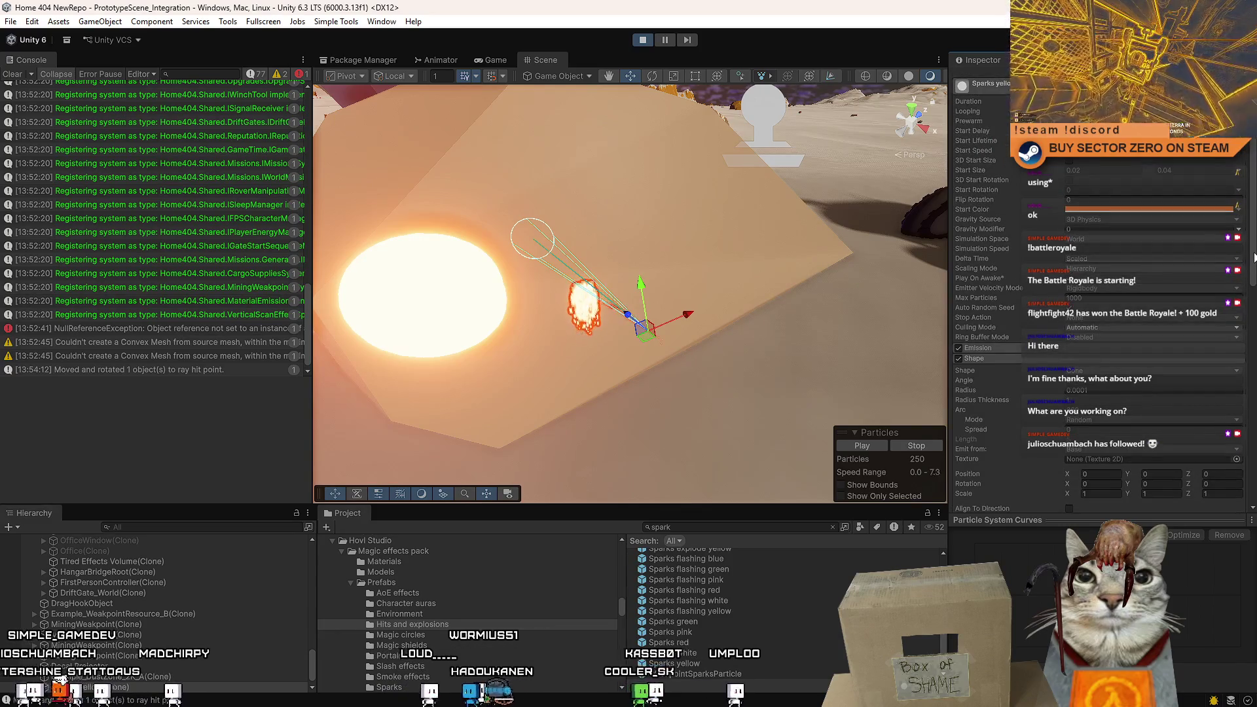
{"action": "left_click", "coordinate": [1093, 297]}
{"action": "type", "text": "2000"}
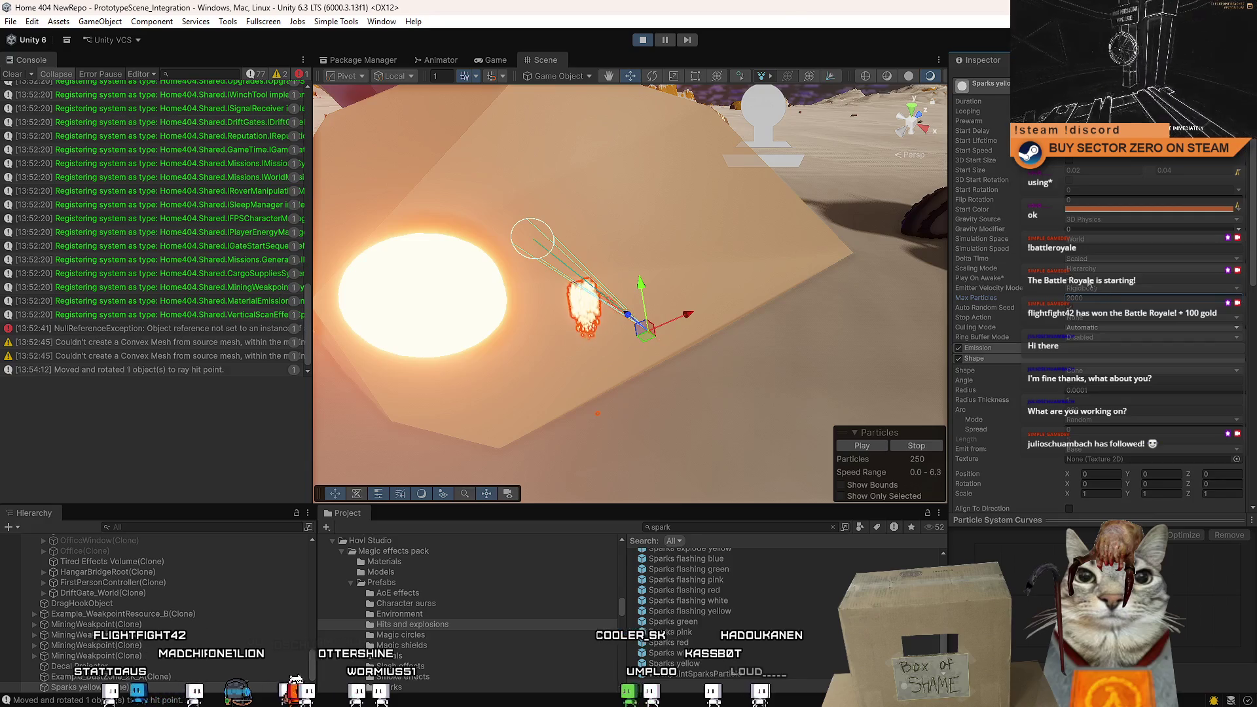
{"action": "left_click_drag", "start_coordinate": [1253, 259], "coordinate": [1252, 242]}
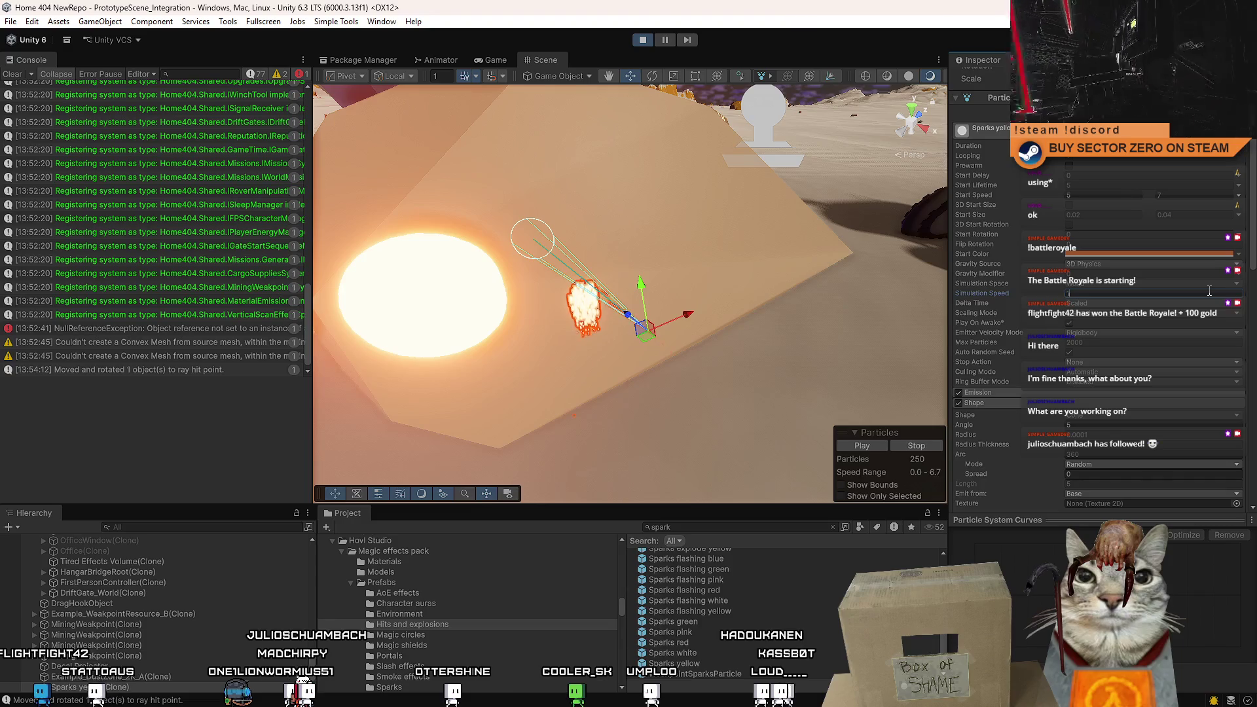
{"action": "mouse_move", "coordinate": [687, 315]}
{"action": "left_mouse_down"}
{"action": "mouse_move", "coordinate": [780, 294]}
{"action": "mouse_move", "coordinate": [868, 293]}
{"action": "left_mouse_up"}
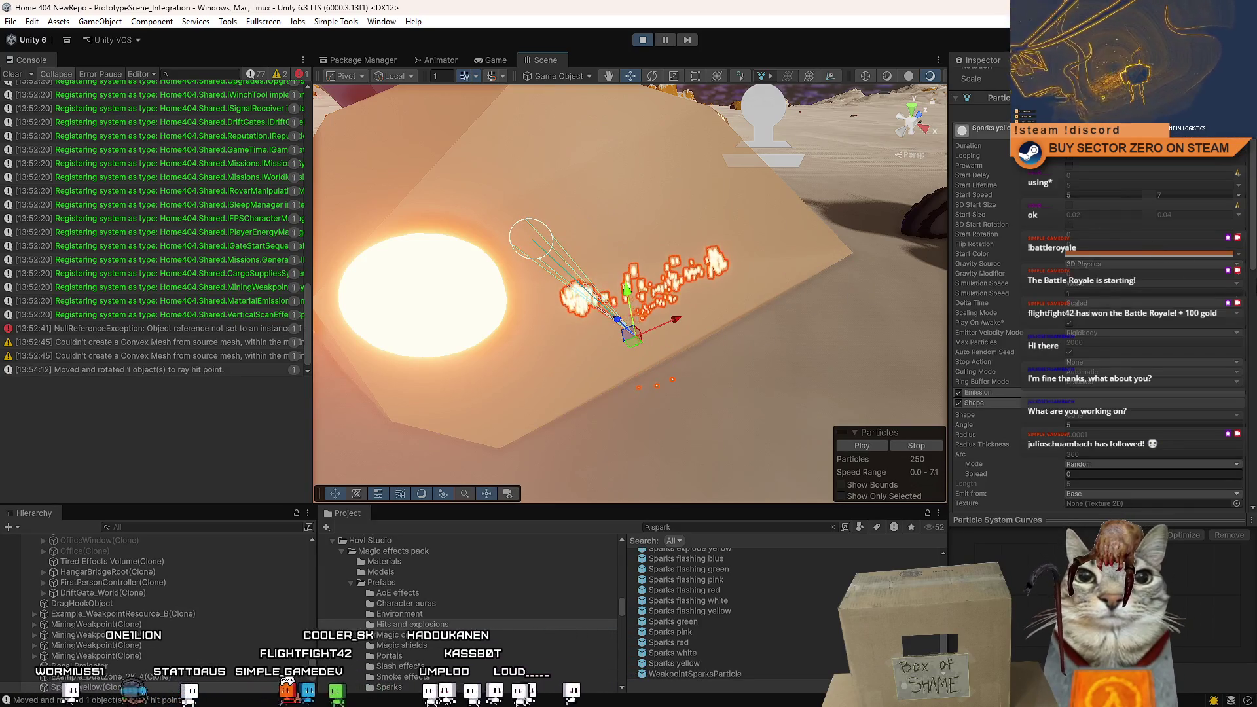
{"action": "scroll", "coordinate": [1113, 225], "scroll_direction": "down", "scroll_amount": 3}
{"action": "scroll", "coordinate": [1100, 295], "scroll_direction": "down", "scroll_amount": 7}
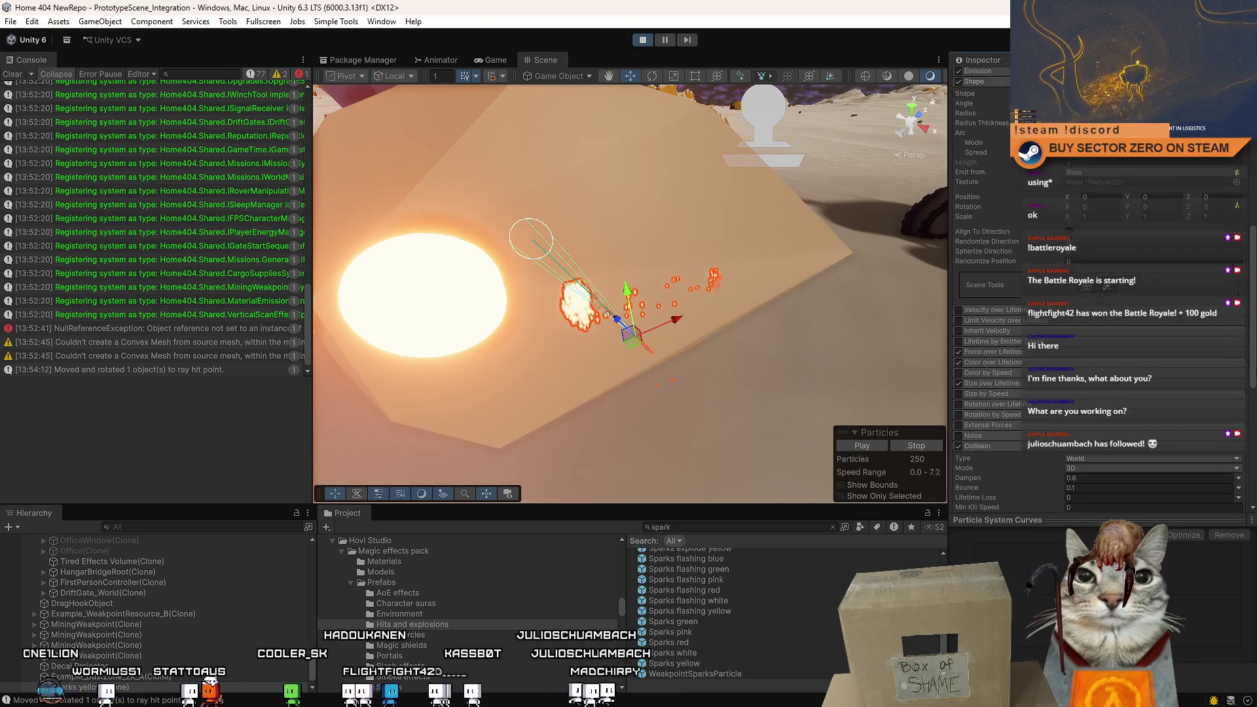
{"action": "scroll", "coordinate": [1100, 294], "scroll_direction": "down", "scroll_amount": 5}
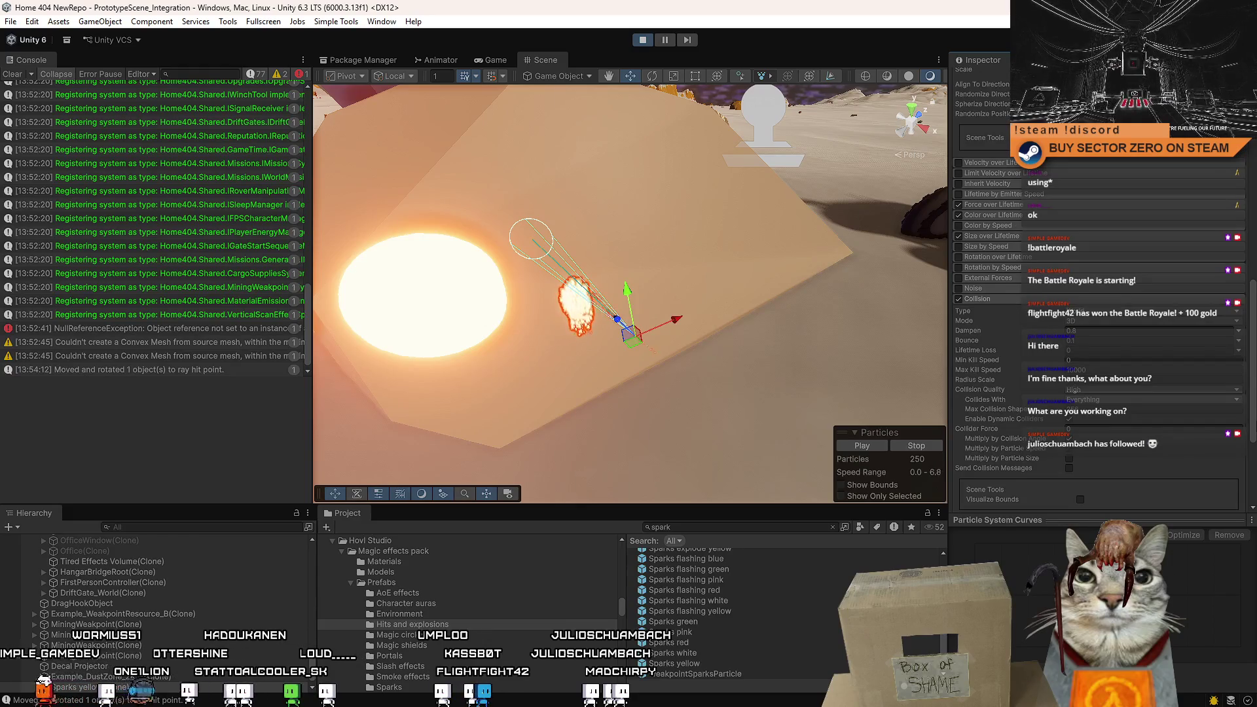
{"action": "scroll", "coordinate": [1252, 370], "scroll_direction": "down", "scroll_amount": 5}
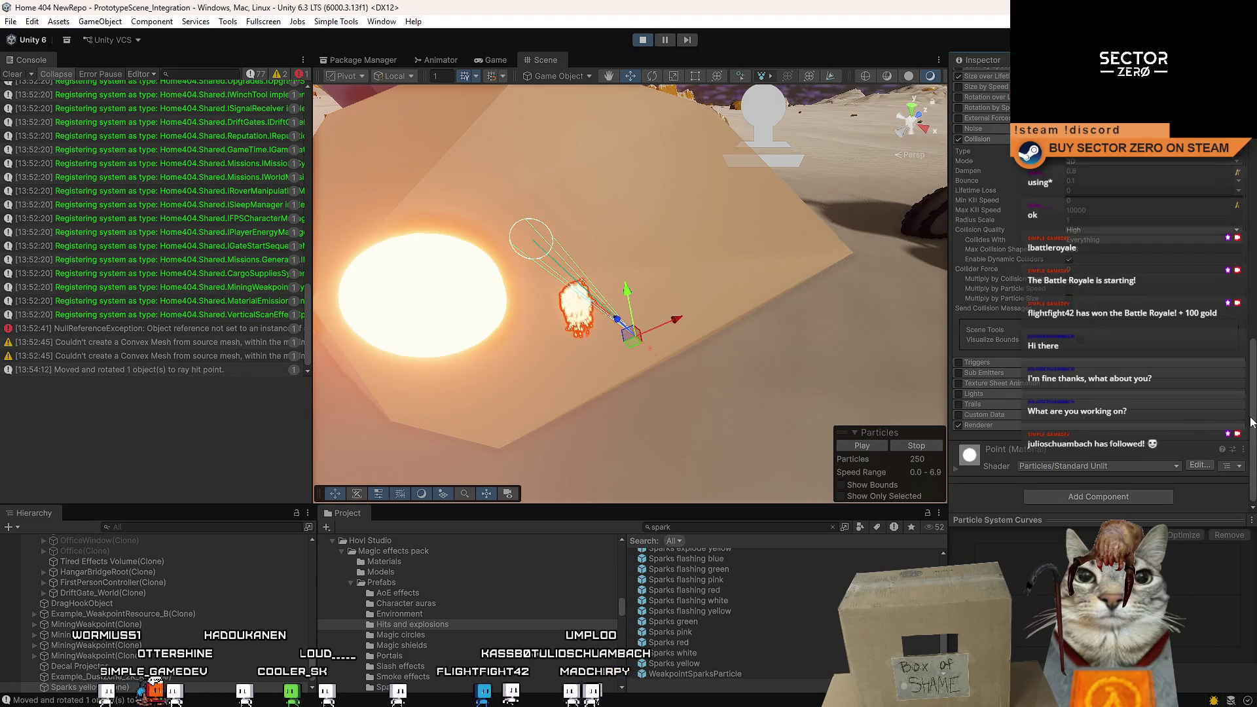
{"action": "left_click_drag", "start_coordinate": [1252, 422], "coordinate": [1237, 242]}
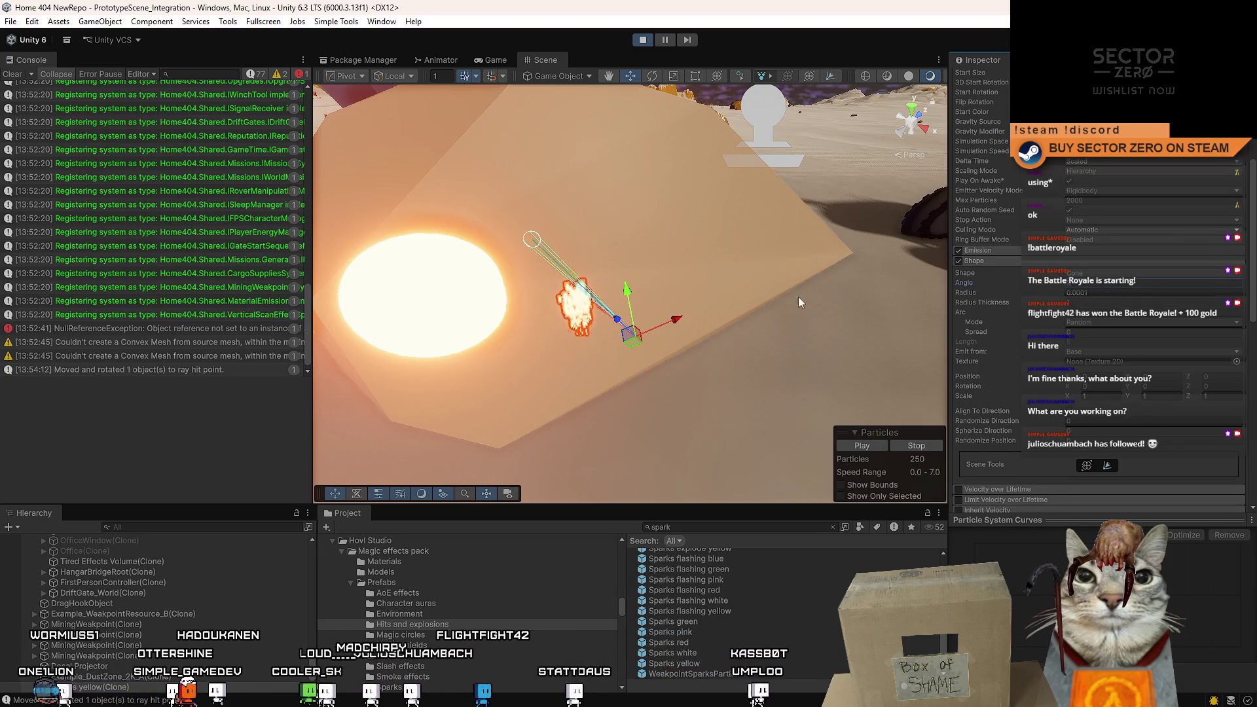
Slide the spark emitter further along X across the floor.
{"action": "mouse_move", "coordinate": [669, 324]}
{"action": "left_mouse_down"}
{"action": "mouse_move", "coordinate": [781, 309]}
{"action": "mouse_move", "coordinate": [713, 335]}
{"action": "mouse_move", "coordinate": [558, 347]}
{"action": "mouse_move", "coordinate": [671, 342]}
{"action": "mouse_move", "coordinate": [682, 248]}
{"action": "left_mouse_up"}
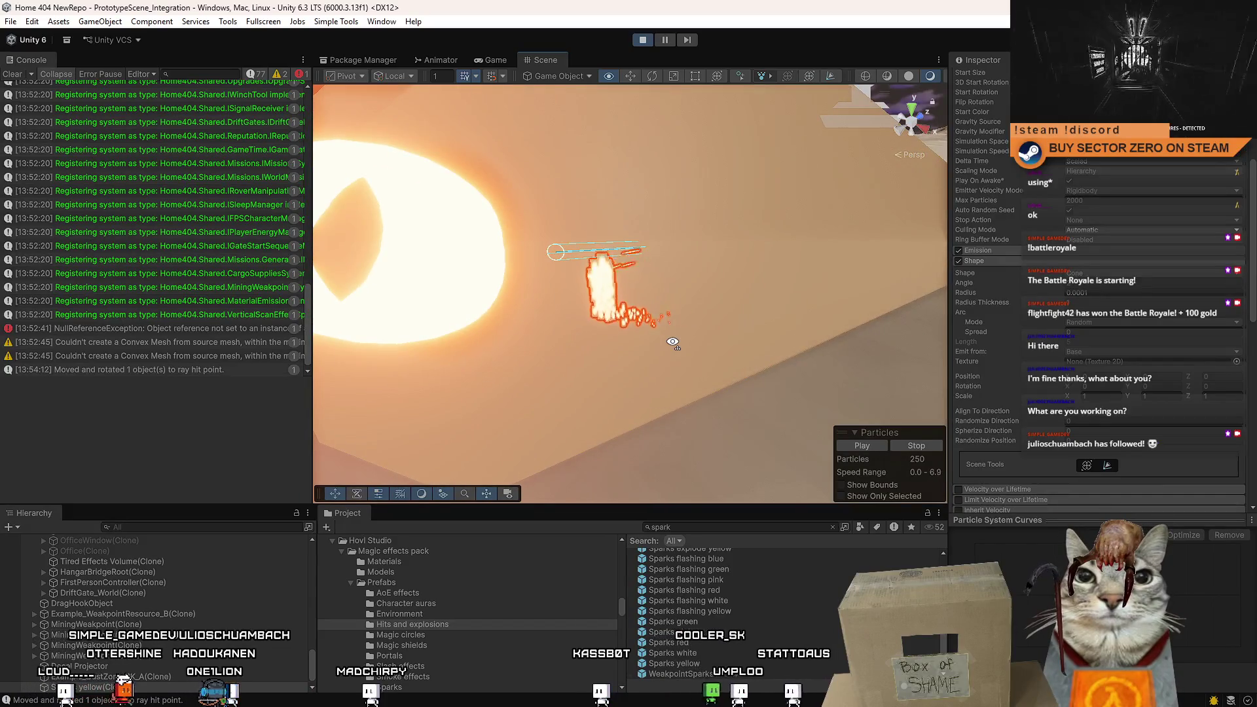
{"action": "scroll", "coordinate": [682, 247], "scroll_direction": "down", "scroll_amount": 5}
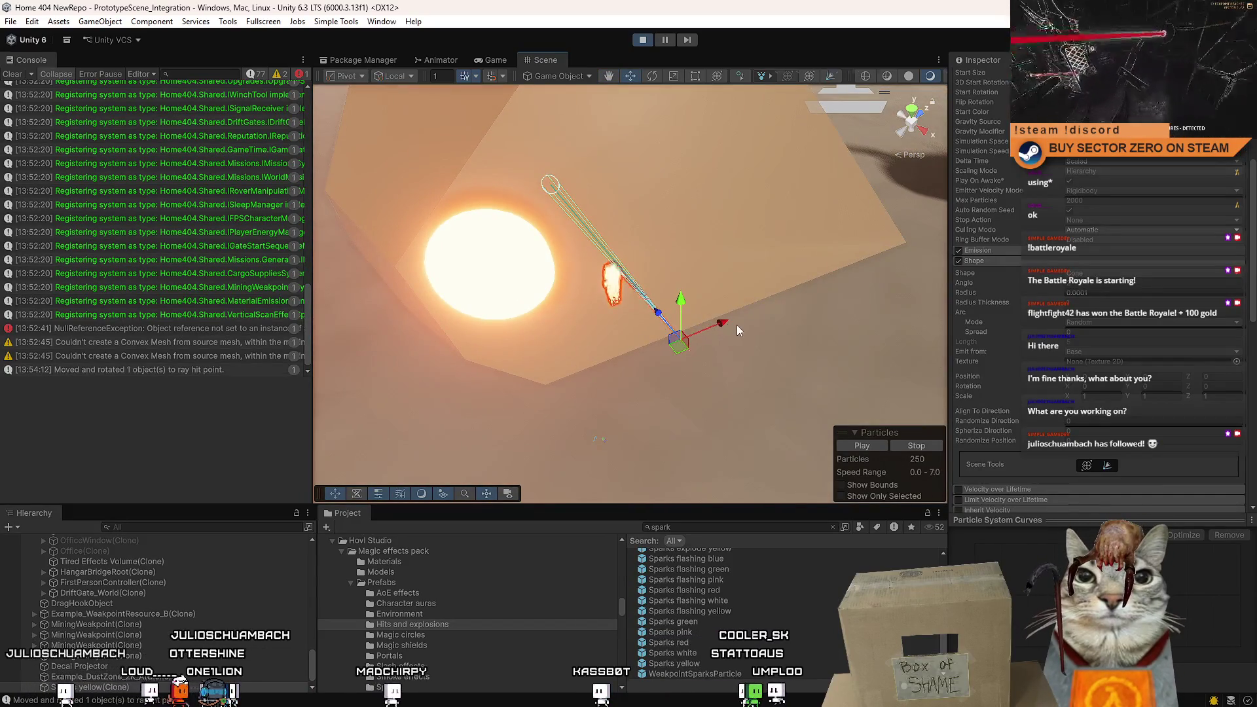
{"action": "left_click_drag", "start_coordinate": [723, 324], "coordinate": [772, 314]}
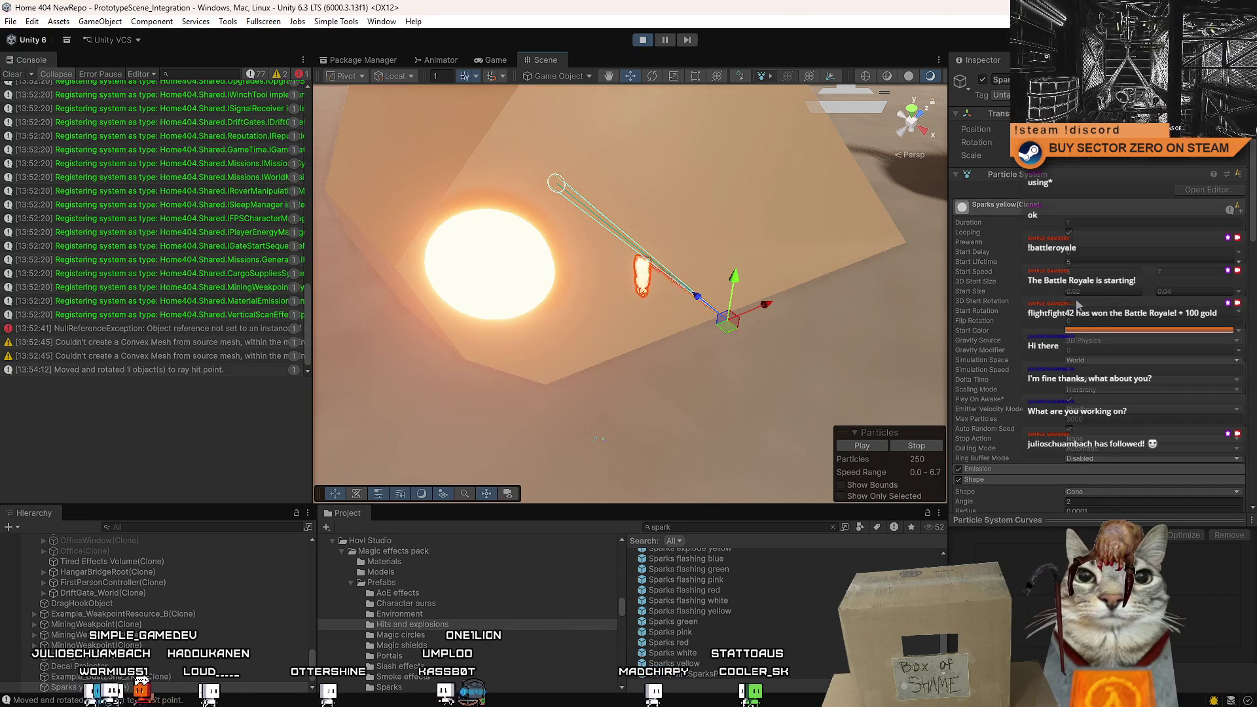
Enable 3D Start Rotation for the sparks and check Rotation over Lifetime.
{"action": "left_click", "coordinate": [1071, 303]}
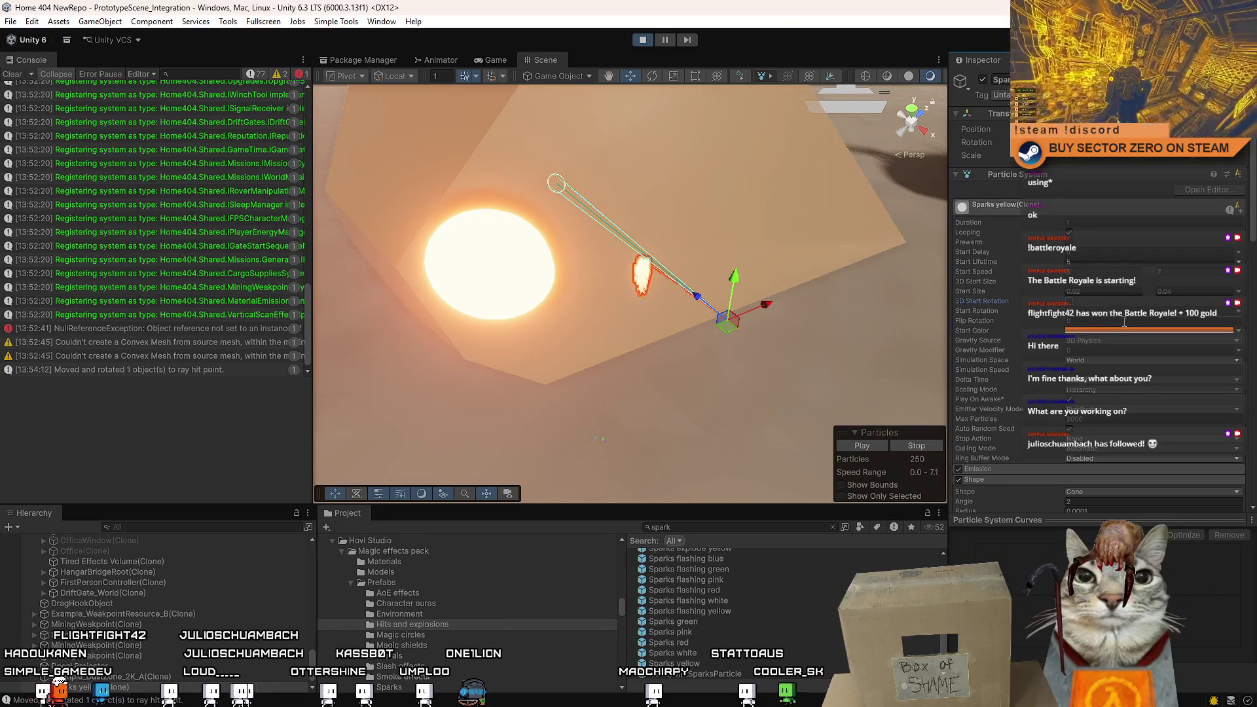
{"action": "scroll", "coordinate": [1253, 217], "scroll_direction": "down", "scroll_amount": 5}
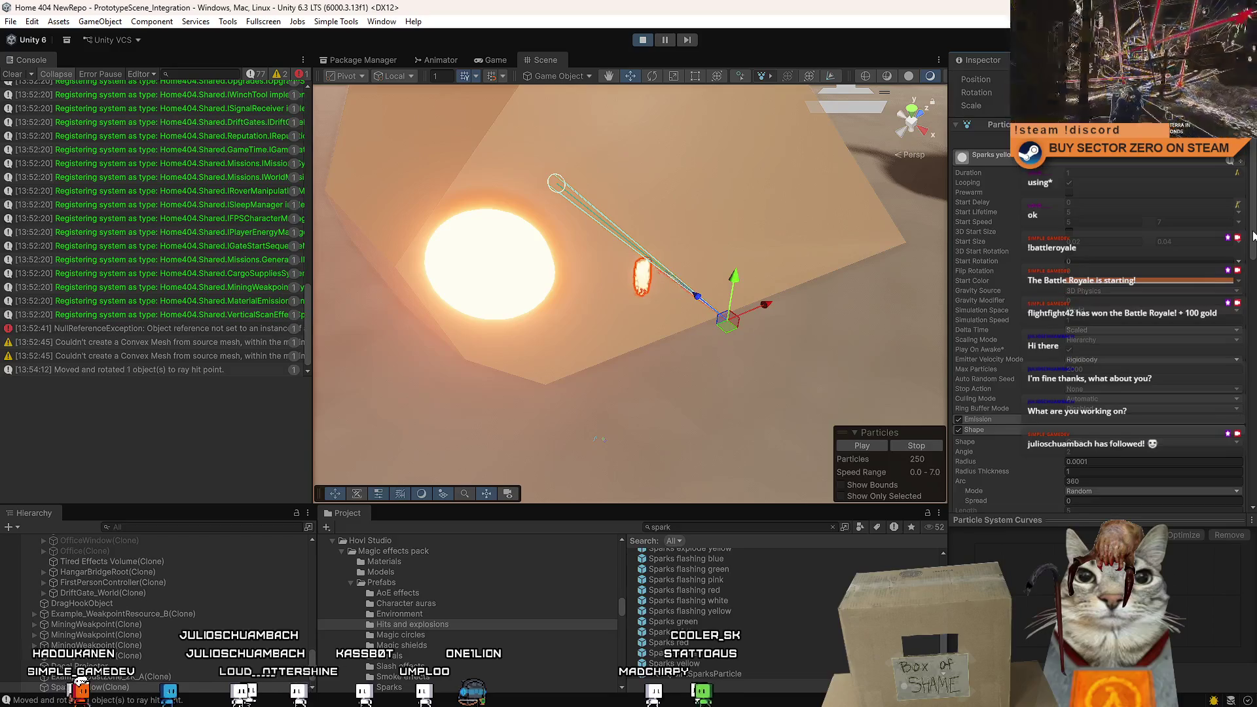
{"action": "scroll", "coordinate": [1101, 294], "scroll_direction": "down", "scroll_amount": 10}
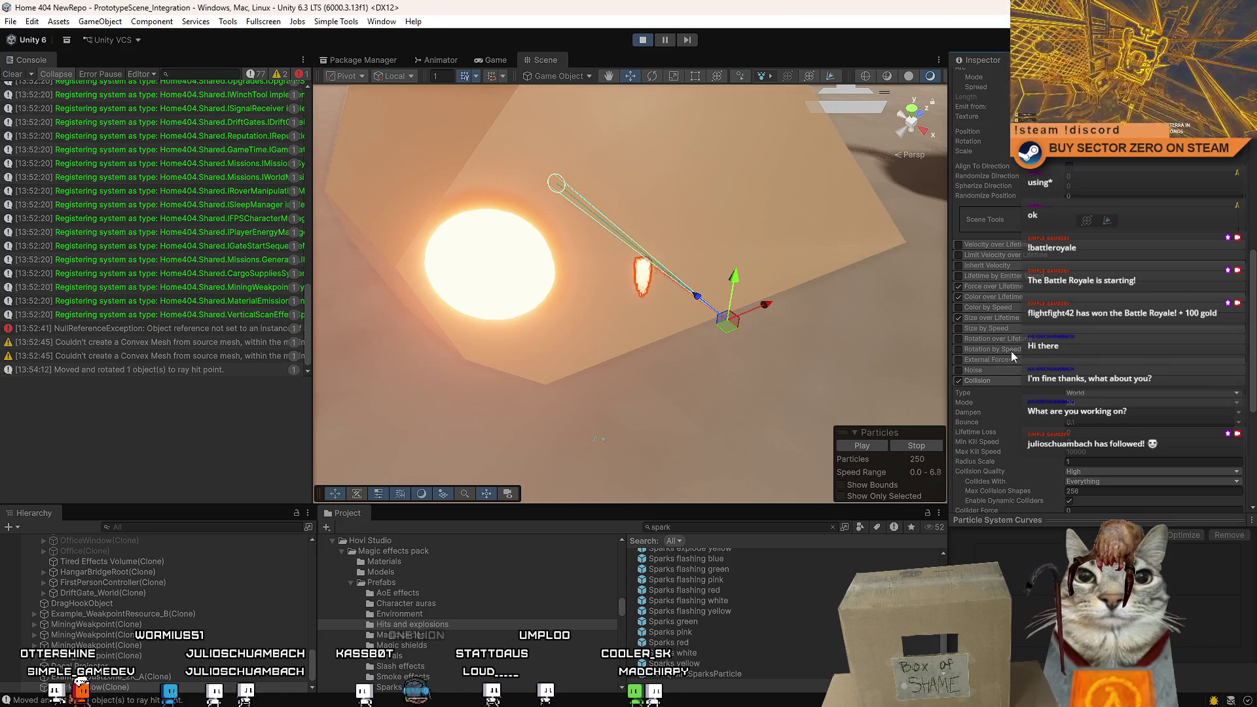
{"action": "left_click", "coordinate": [1043, 340]}
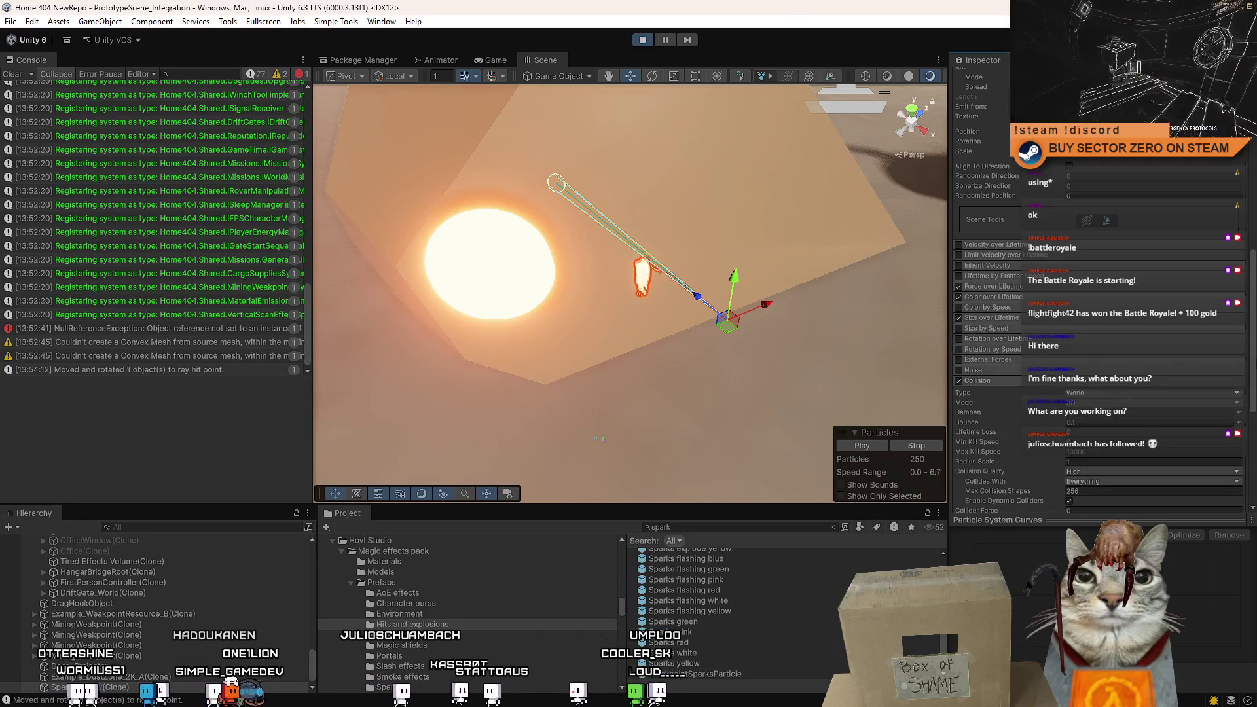
Change the Renderer's Render Mode from Stretched Billboard to Billboard.
{"action": "scroll", "coordinate": [1034, 341], "scroll_direction": "down", "scroll_amount": 7}
{"action": "scroll", "coordinate": [1035, 341], "scroll_direction": "down", "scroll_amount": 1}
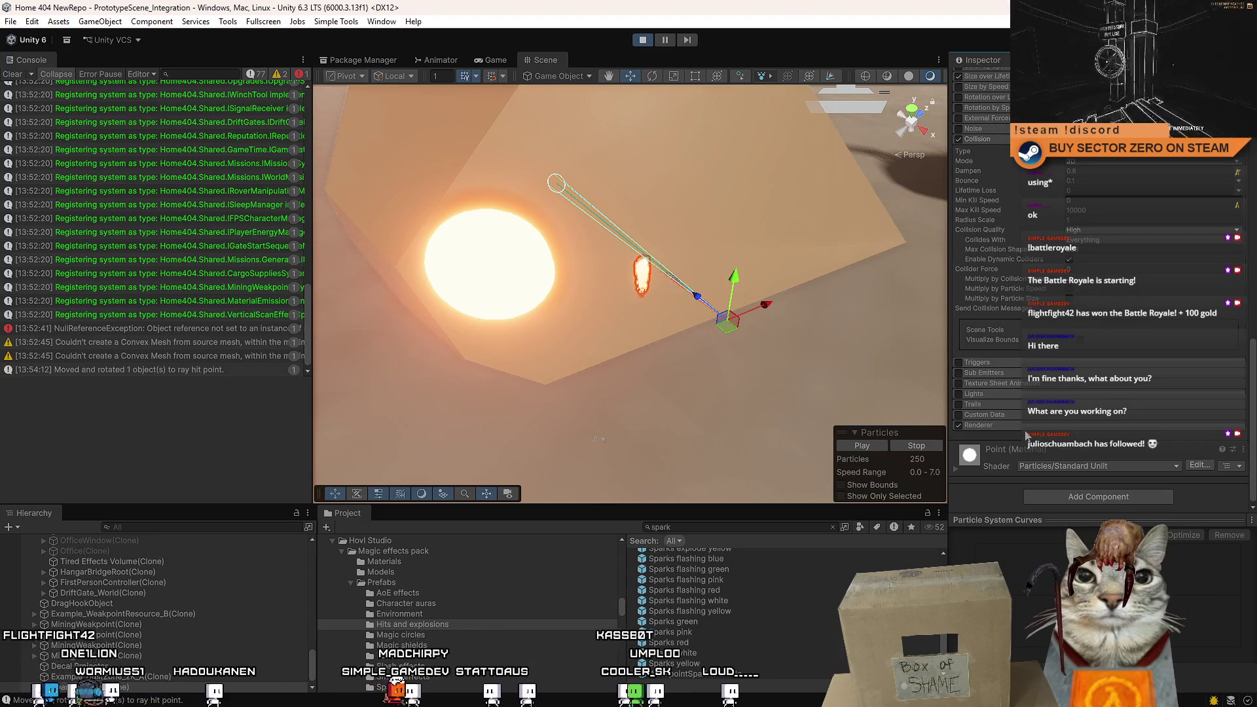
{"action": "left_click", "coordinate": [1036, 426]}
{"action": "scroll", "coordinate": [1252, 386], "scroll_direction": "down", "scroll_amount": 5}
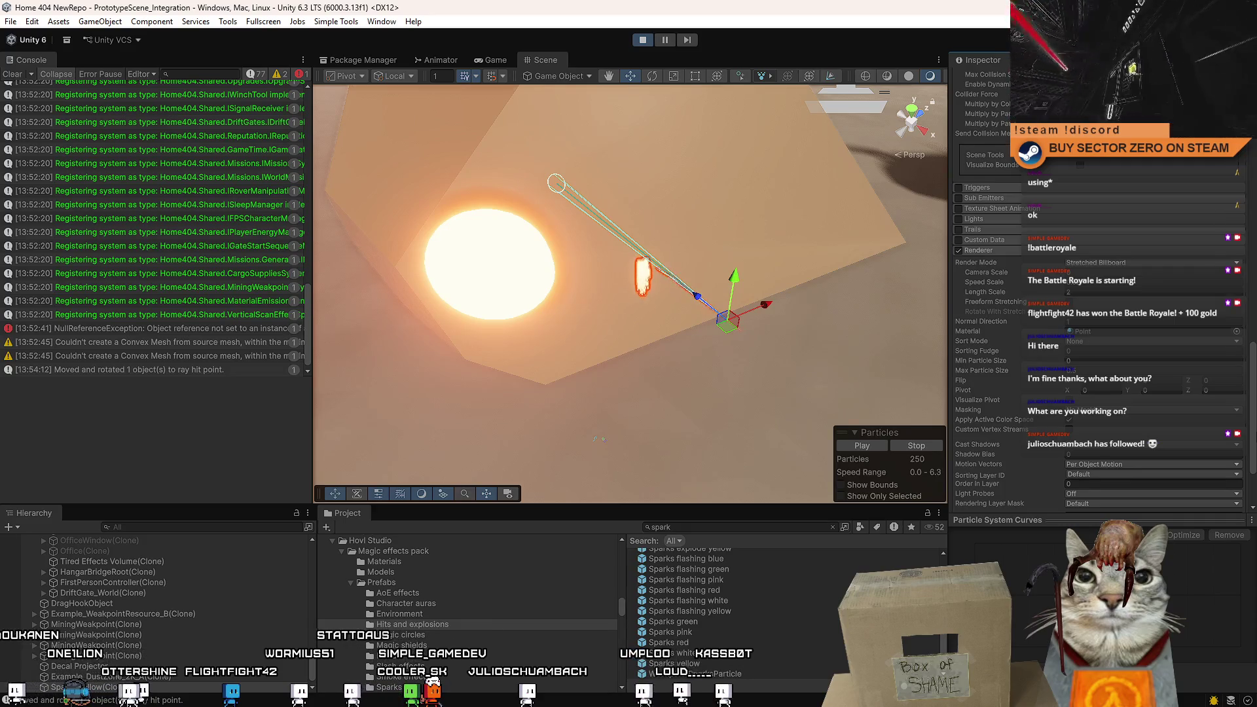
{"action": "scroll", "coordinate": [1100, 295], "scroll_direction": "down", "scroll_amount": 3}
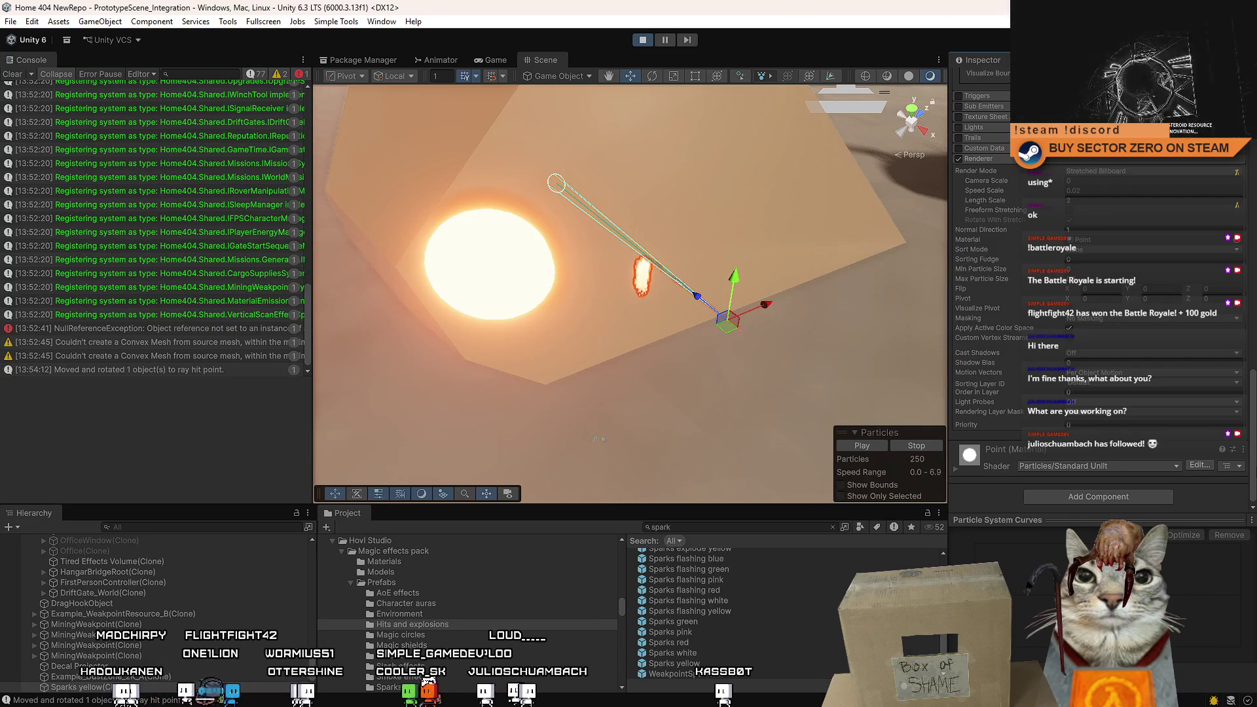
{"action": "scroll", "coordinate": [1253, 410], "scroll_direction": "up", "scroll_amount": 6}
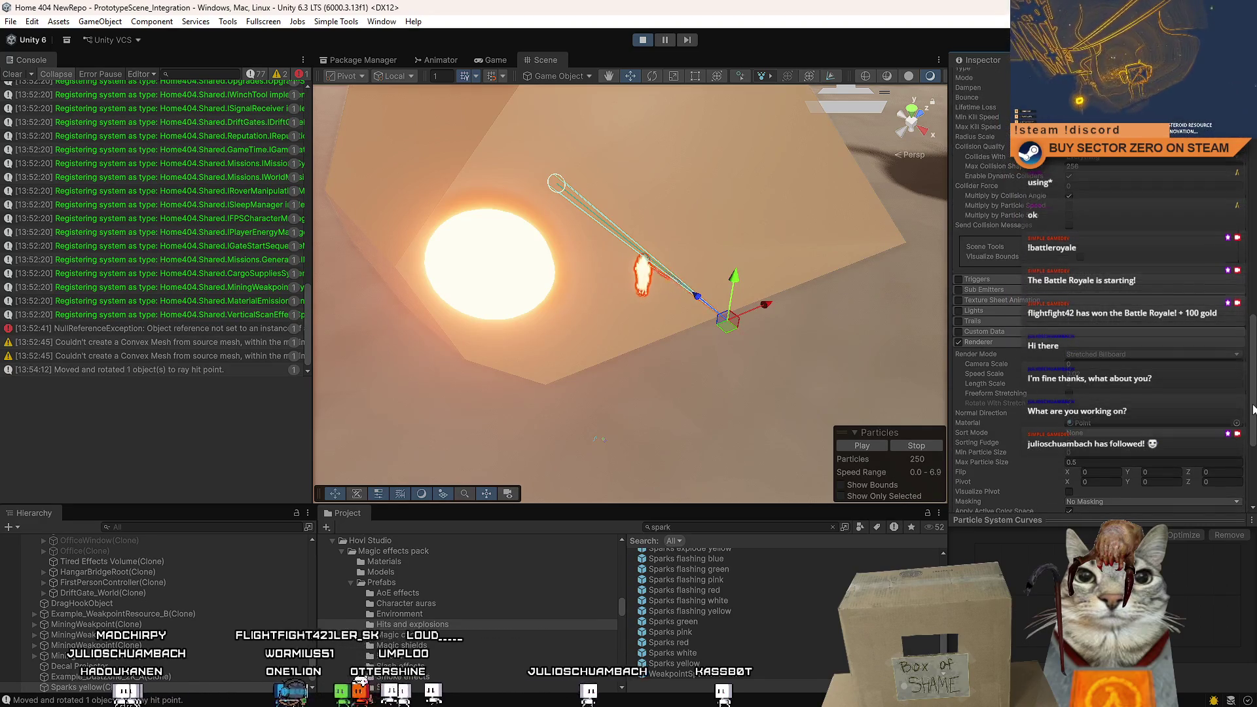
{"action": "left_click", "coordinate": [1140, 356]}
{"action": "left_click", "coordinate": [1128, 369]}
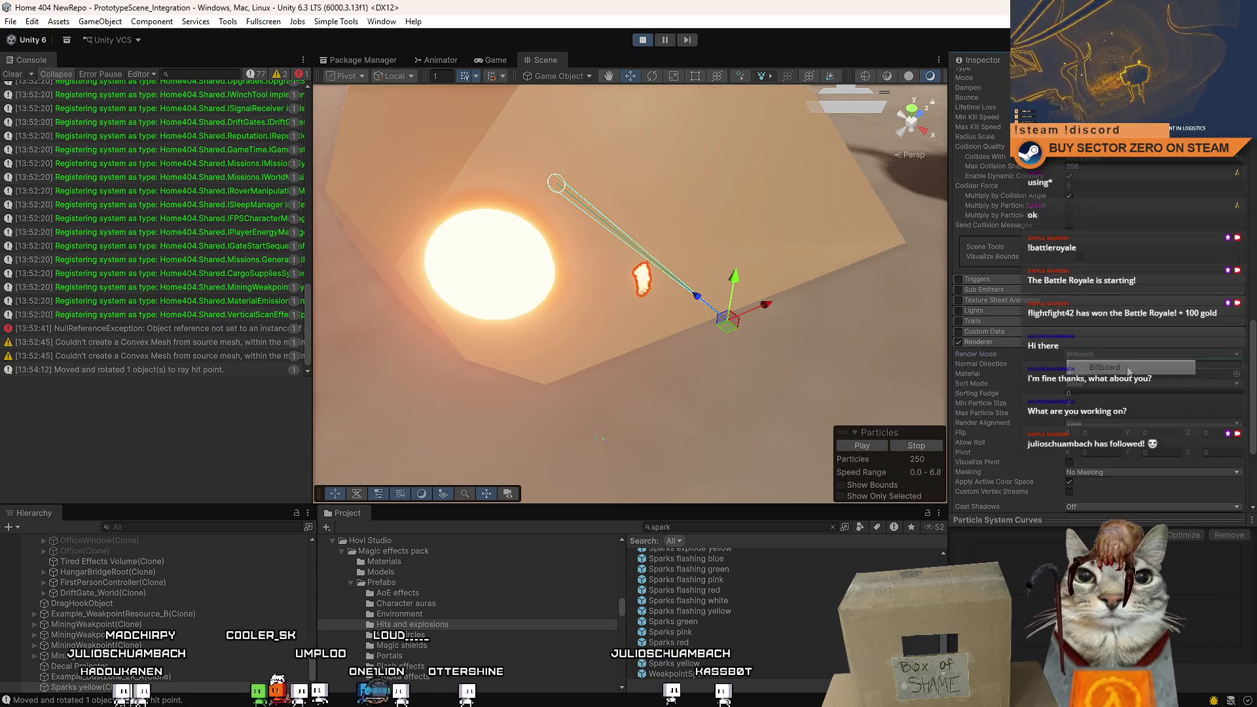
{"action": "key", "text": "x"}
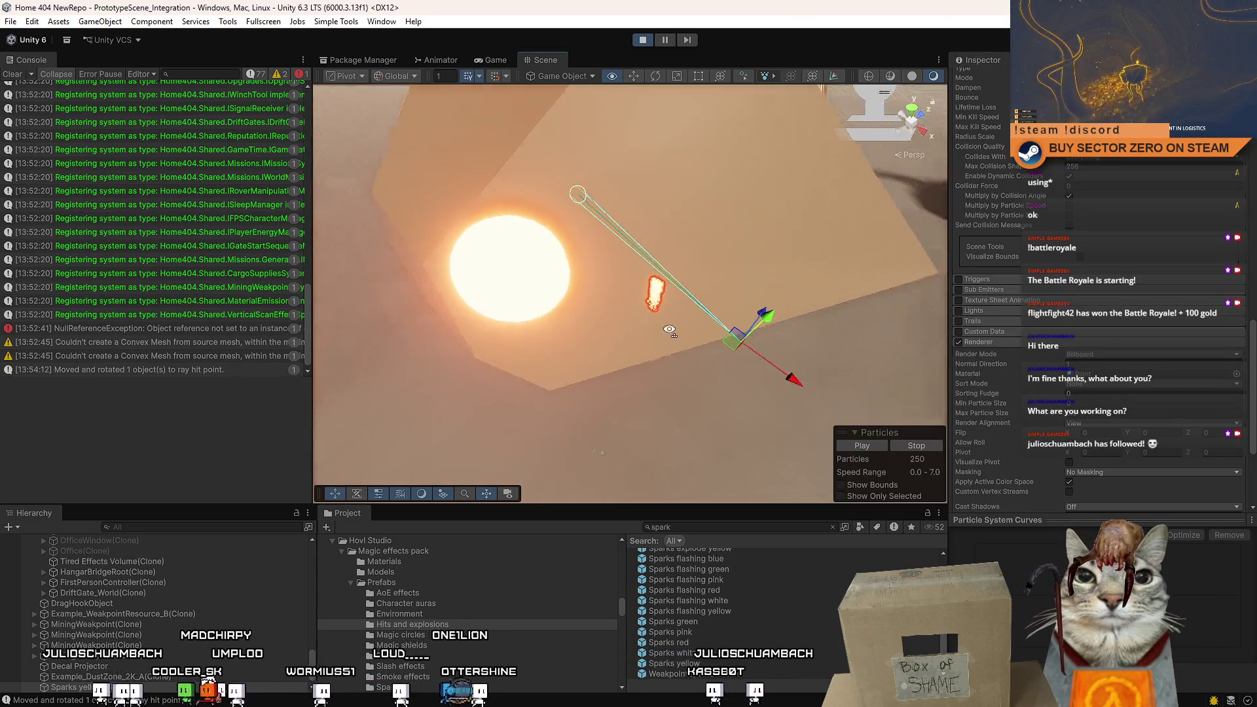
{"action": "scroll", "coordinate": [694, 340], "scroll_direction": "up", "scroll_amount": 5}
{"action": "key", "text": "x"}
{"action": "scroll", "coordinate": [684, 327], "scroll_direction": "down", "scroll_amount": 5}
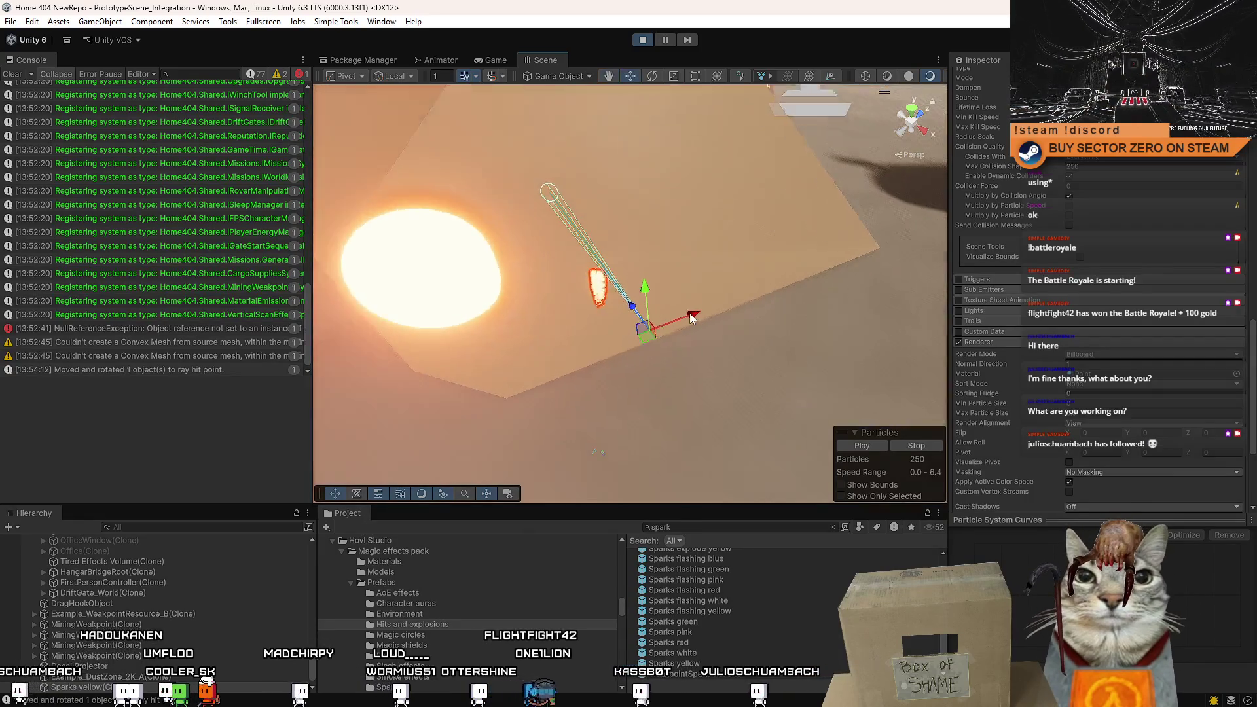
Drag the spark emitter right across the rock to preview its spark trail.
{"action": "mouse_move", "coordinate": [715, 311]}
{"action": "left_mouse_down"}
{"action": "mouse_move", "coordinate": [797, 311]}
{"action": "mouse_move", "coordinate": [654, 365]}
{"action": "mouse_move", "coordinate": [577, 331]}
{"action": "mouse_move", "coordinate": [660, 335]}
{"action": "mouse_move", "coordinate": [643, 347]}
{"action": "mouse_move", "coordinate": [689, 360]}
{"action": "left_mouse_up"}
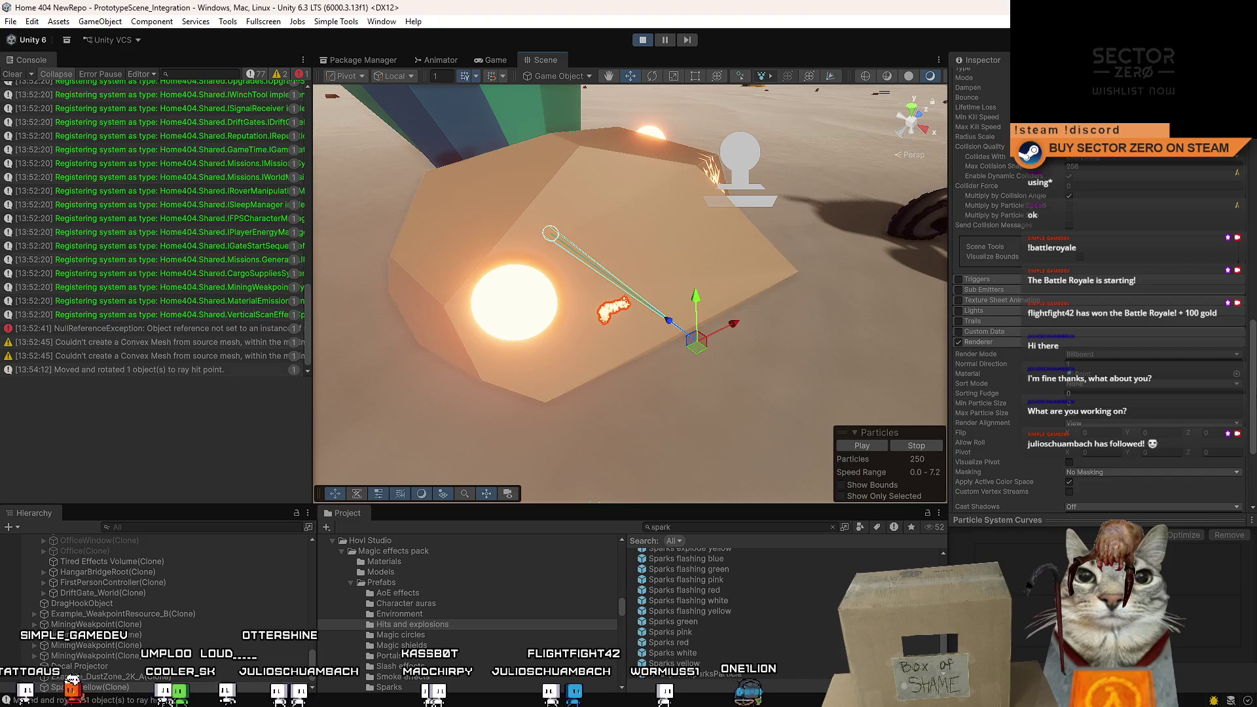
{"action": "scroll", "coordinate": [1254, 321], "scroll_direction": "up", "scroll_amount": 2}
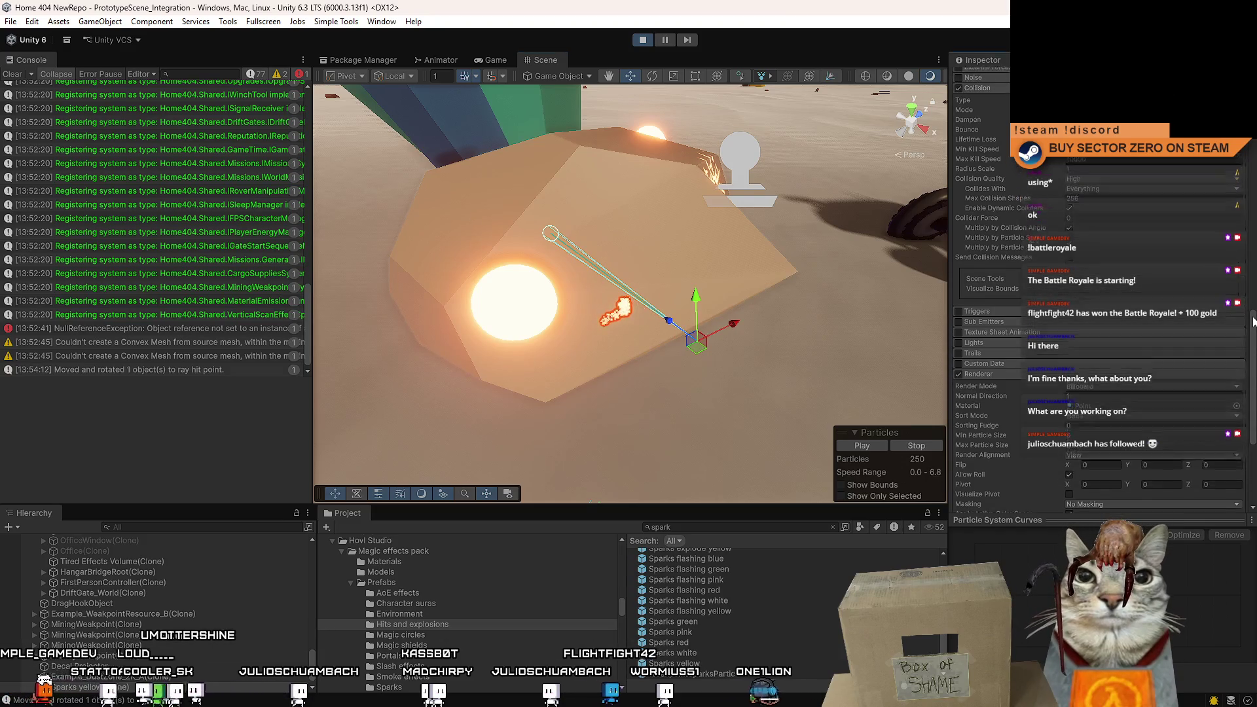
{"action": "mouse_move", "coordinate": [1254, 321]}
{"action": "left_mouse_down"}
{"action": "mouse_move", "coordinate": [1243, 253]}
{"action": "mouse_move", "coordinate": [1254, 176]}
{"action": "left_mouse_up"}
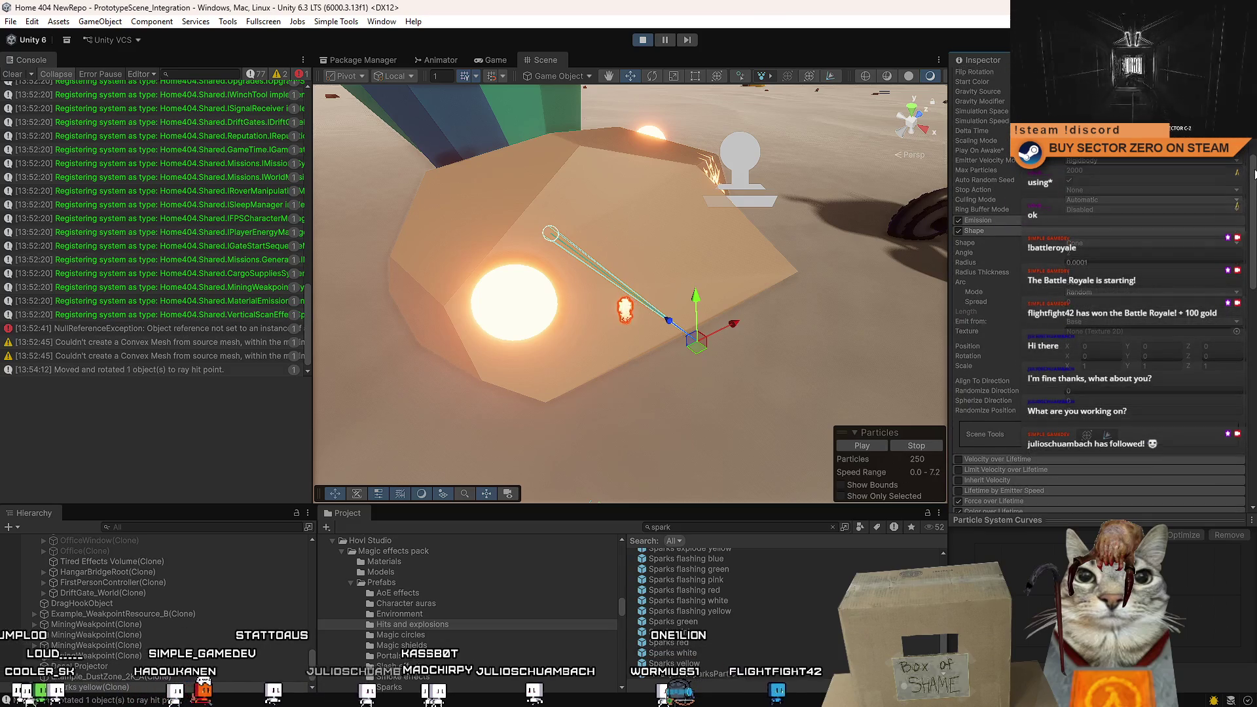
Set Emission Rate over Time to 100 and swing the emitter to preview the trail.
{"action": "left_click", "coordinate": [1083, 218]}
{"action": "left_click", "coordinate": [1177, 231]}
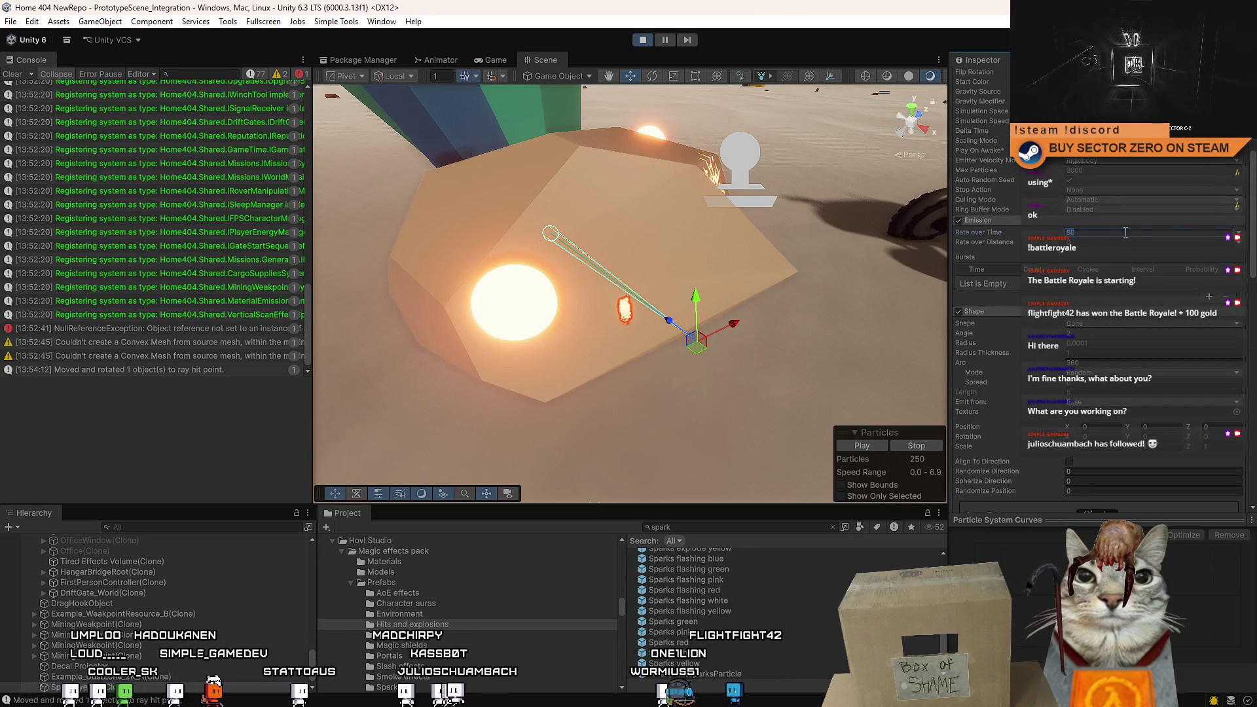
{"action": "type", "text": "100"}
{"action": "key", "text": "Return"}
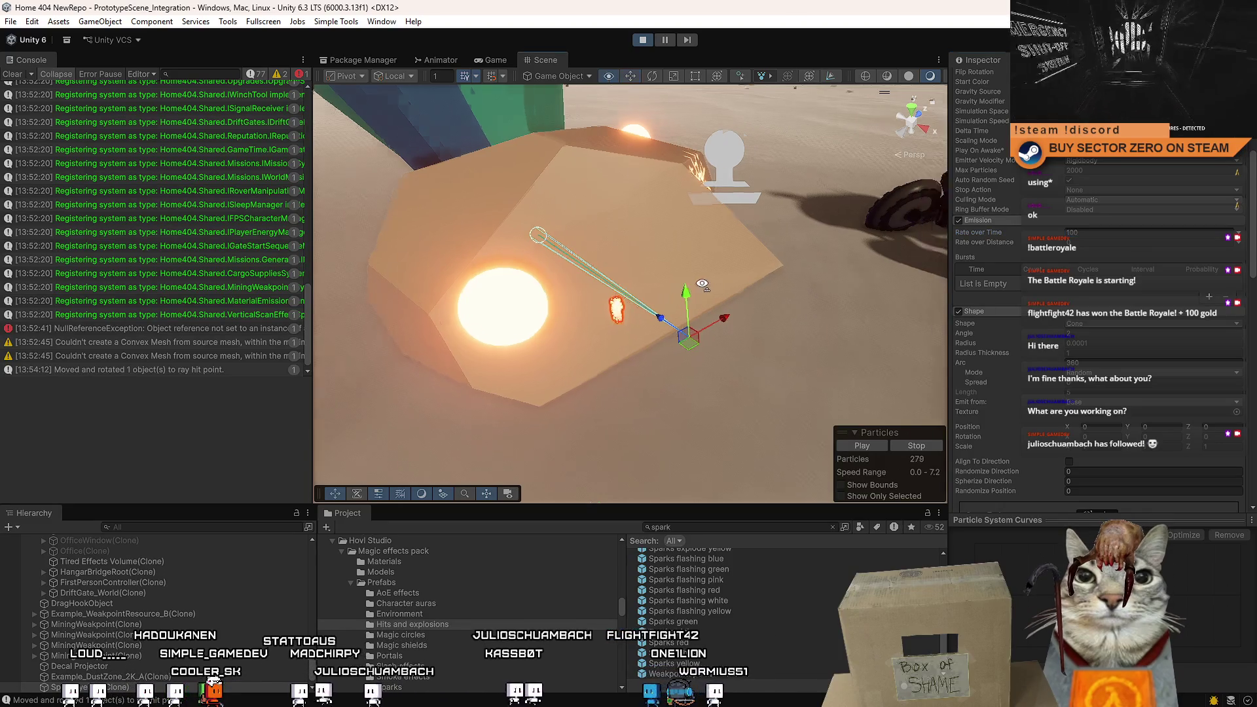
{"action": "mouse_move", "coordinate": [732, 319]}
{"action": "left_mouse_down"}
{"action": "mouse_move", "coordinate": [976, 287]}
{"action": "mouse_move", "coordinate": [724, 379]}
{"action": "left_mouse_up"}
Raise Rate over Time to 200 and sweep the emitter across the floor to test the denser trail.
{"action": "left_click", "coordinate": [1142, 234]}
{"action": "type", "text": "200"}
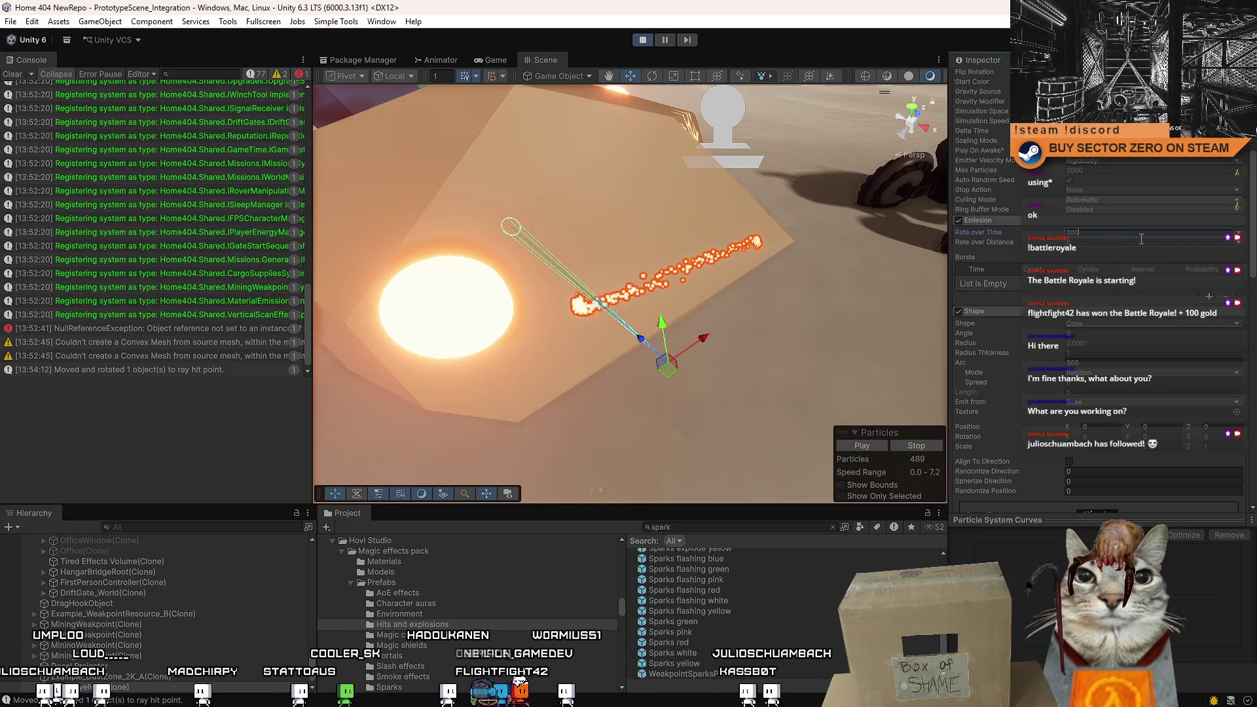
{"action": "left_click_drag", "start_coordinate": [706, 340], "coordinate": [733, 332]}
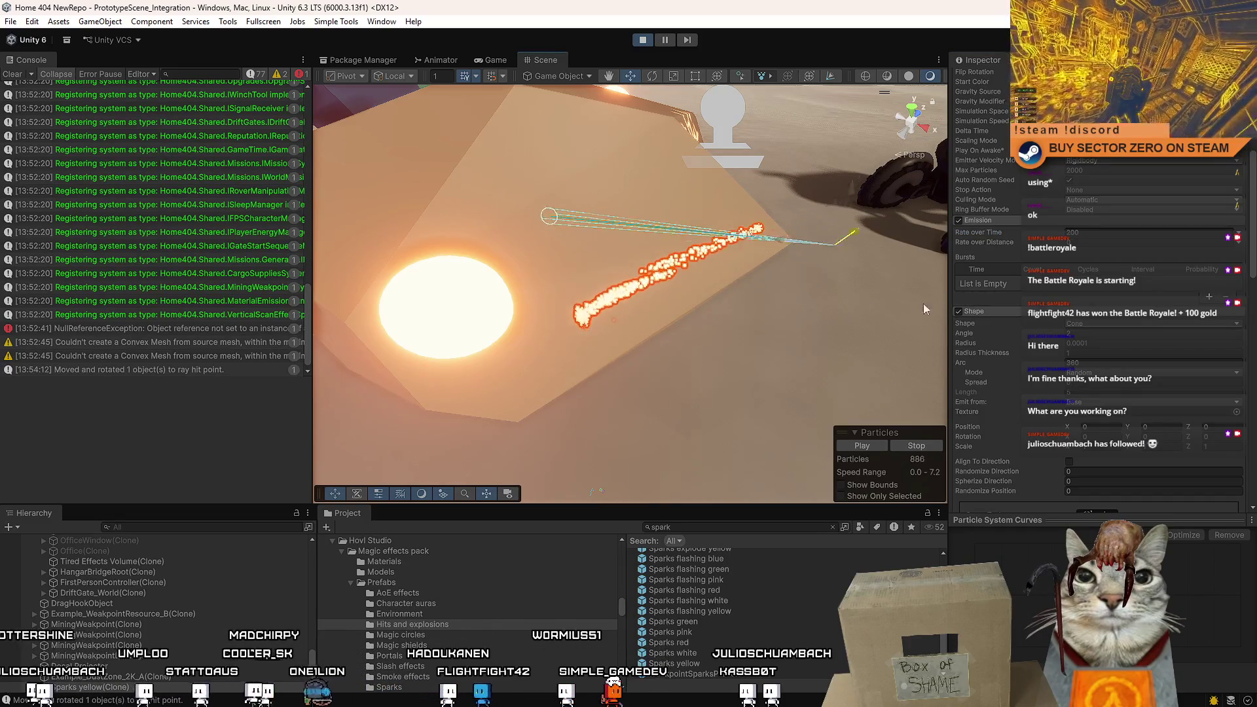
{"action": "mouse_move", "coordinate": [923, 303]}
{"action": "left_mouse_down"}
{"action": "mouse_move", "coordinate": [470, 406]}
{"action": "mouse_move", "coordinate": [913, 270]}
{"action": "mouse_move", "coordinate": [751, 316]}
{"action": "left_mouse_up"}
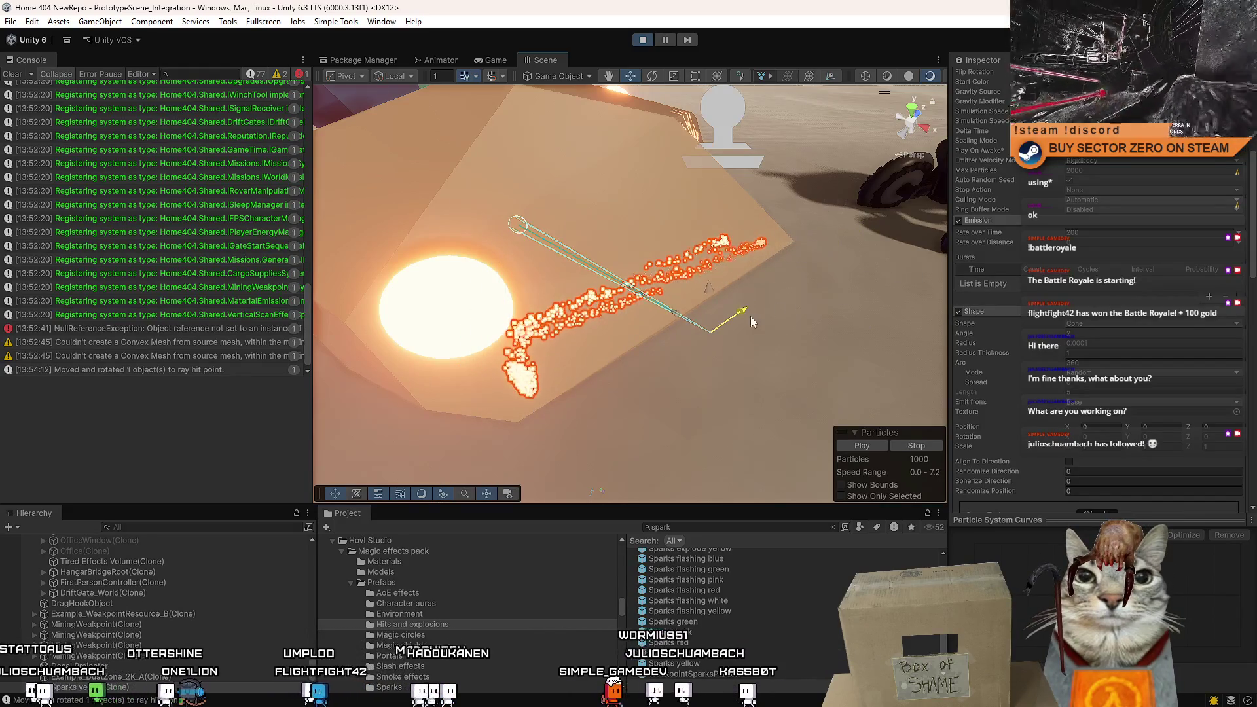
{"action": "key", "text": "f"}
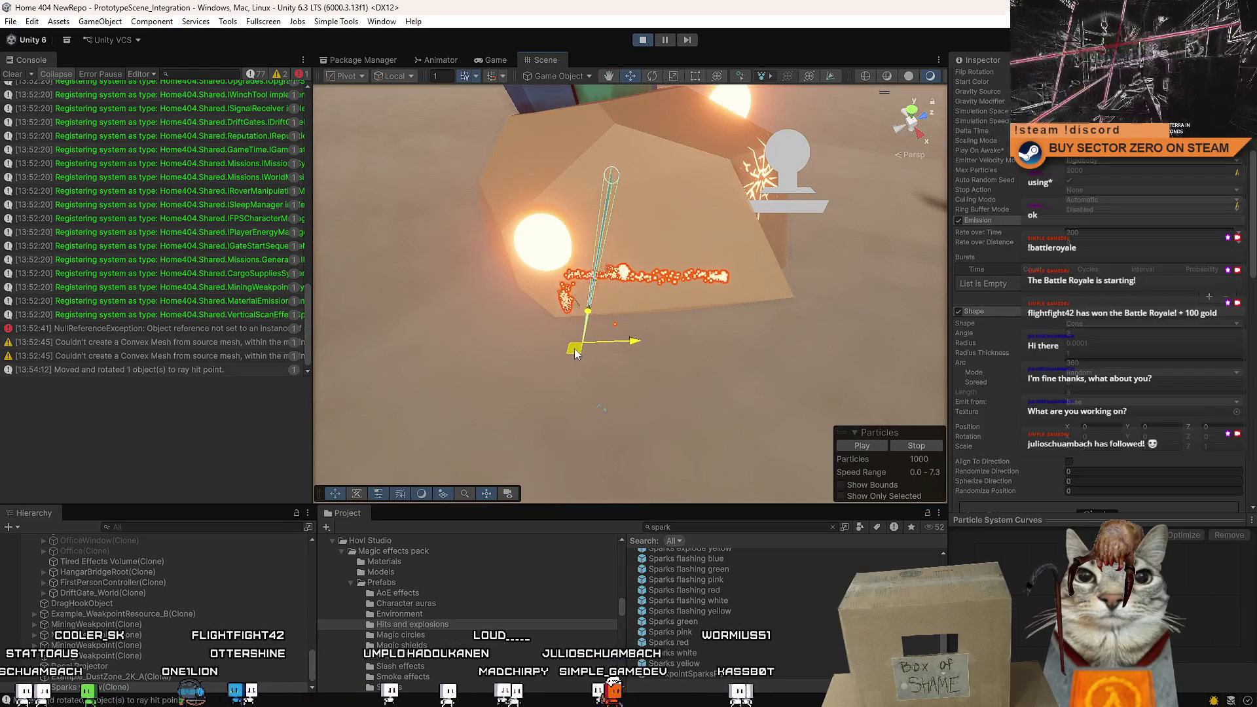
{"action": "left_click_drag", "start_coordinate": [762, 348], "coordinate": [780, 347]}
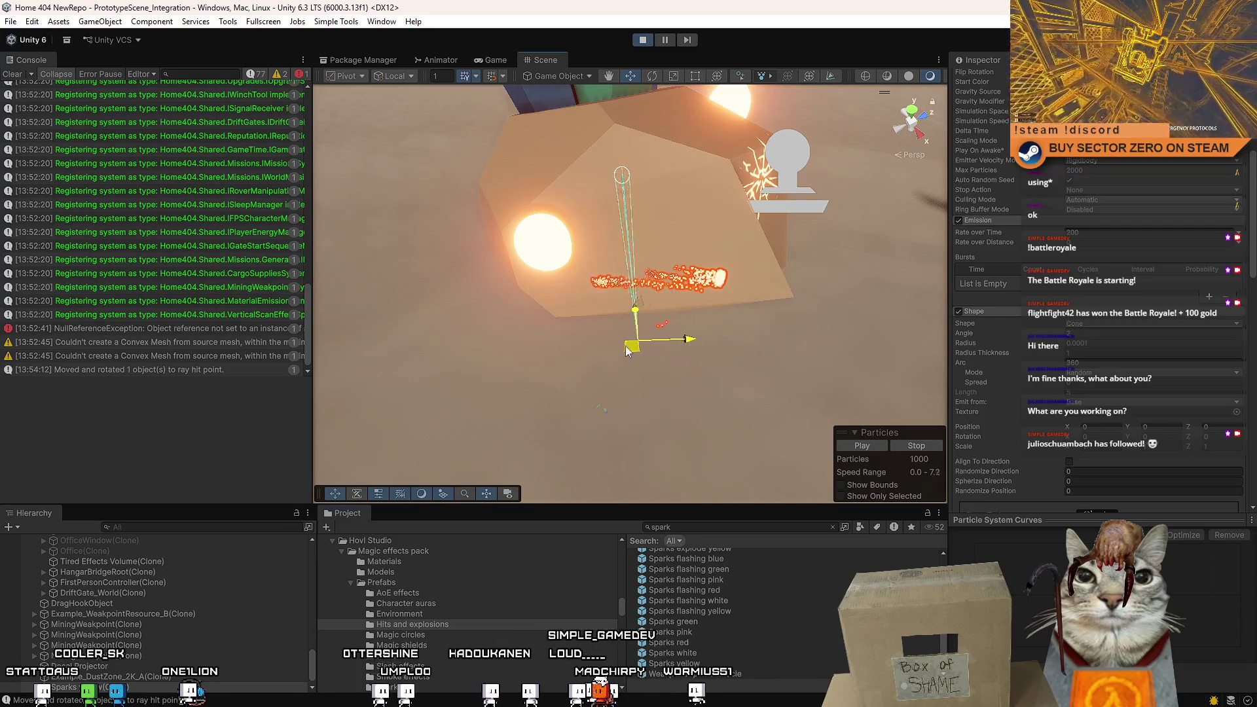
{"action": "left_click_drag", "start_coordinate": [538, 347], "coordinate": [773, 351]}
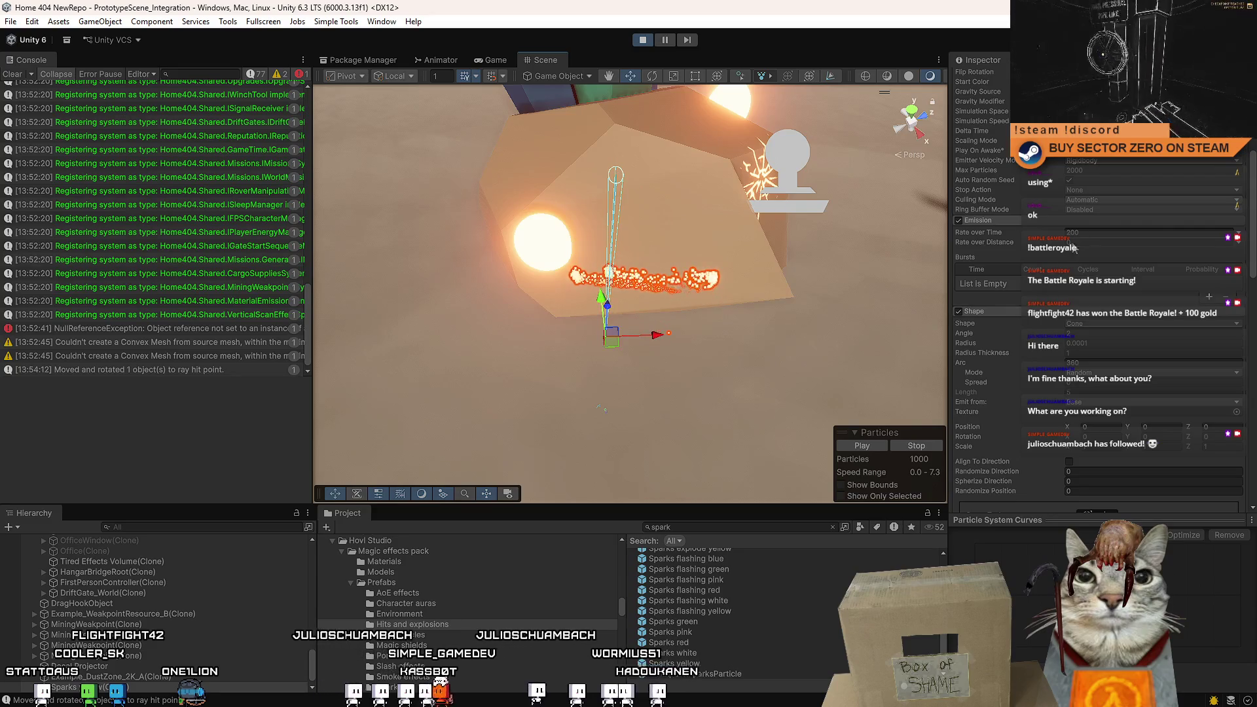
{"action": "left_click", "coordinate": [1095, 233]}
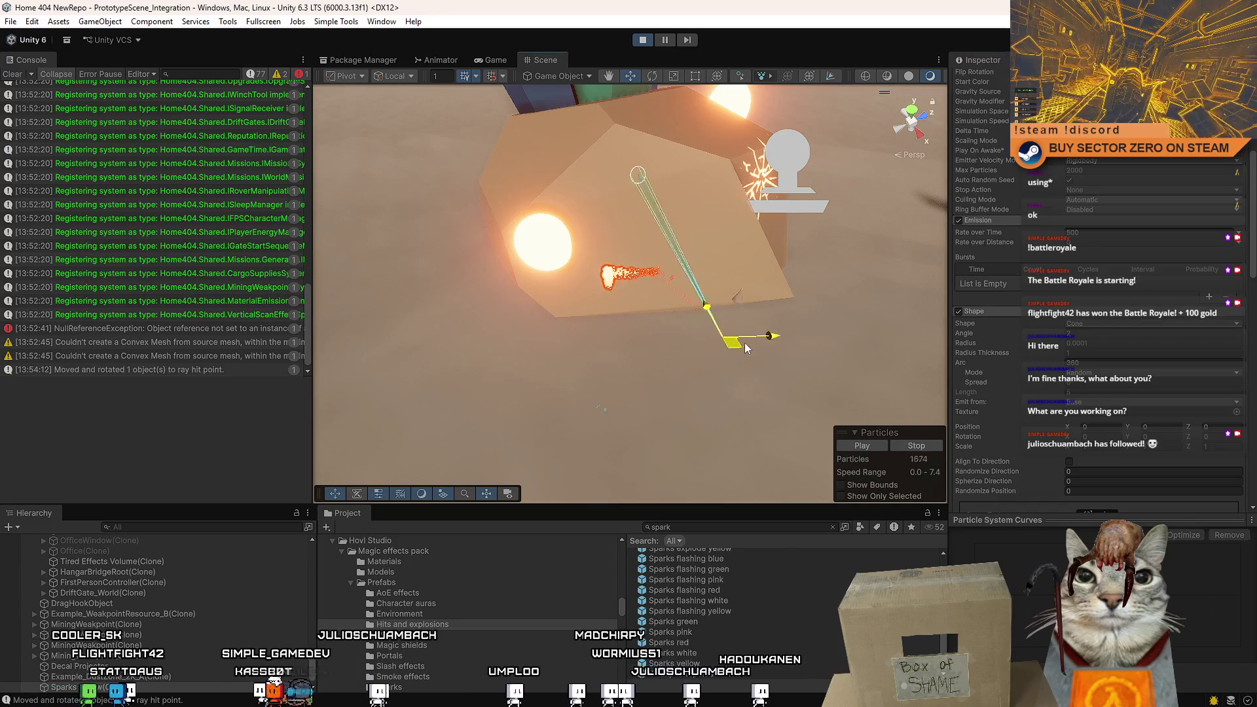
{"action": "mouse_move", "coordinate": [608, 391]}
{"action": "left_mouse_down"}
{"action": "mouse_move", "coordinate": [561, 411]}
{"action": "mouse_move", "coordinate": [852, 406]}
{"action": "mouse_move", "coordinate": [651, 356]}
{"action": "mouse_move", "coordinate": [625, 319]}
{"action": "mouse_move", "coordinate": [673, 304]}
{"action": "mouse_move", "coordinate": [651, 332]}
{"action": "mouse_move", "coordinate": [618, 331]}
{"action": "left_mouse_up"}
{"action": "mouse_move", "coordinate": [765, 347]}
{"action": "left_mouse_down"}
{"action": "mouse_move", "coordinate": [860, 296]}
{"action": "mouse_move", "coordinate": [752, 317]}
{"action": "mouse_move", "coordinate": [646, 292]}
{"action": "left_mouse_up"}
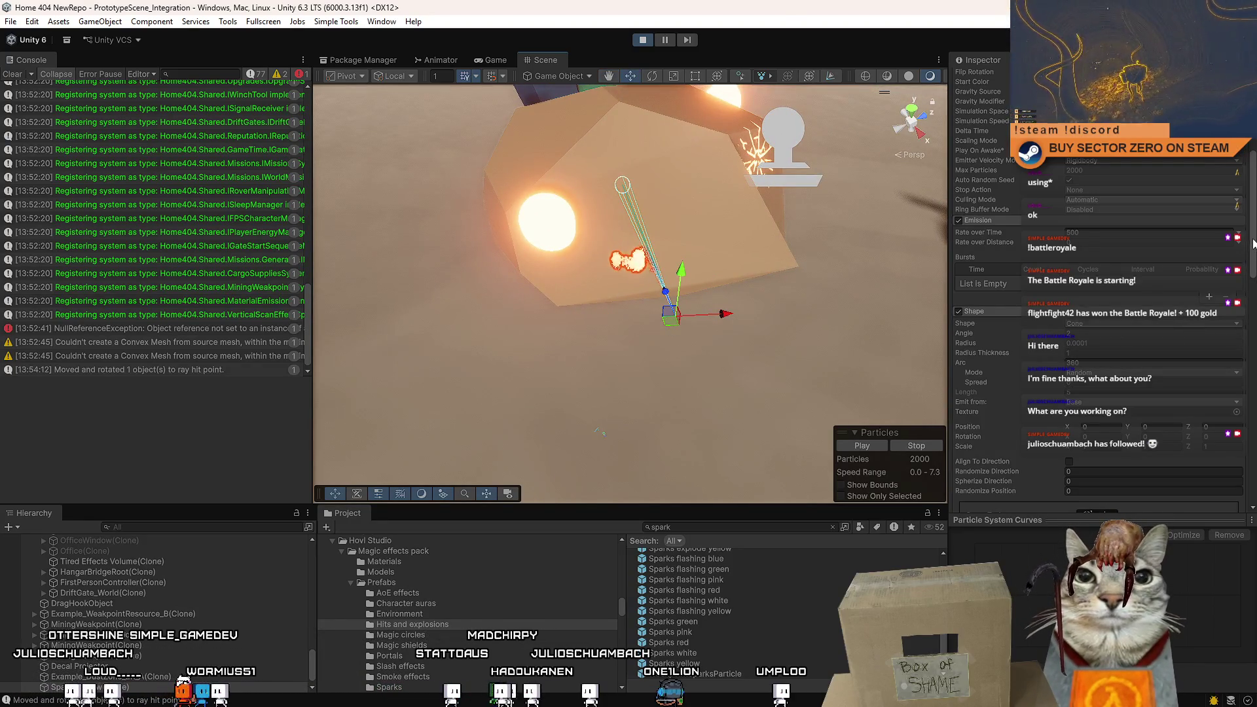
Set the minimum Start Size to 0.04 and move the spark emitter left across the rock.
{"action": "scroll", "coordinate": [1253, 244], "scroll_direction": "up", "scroll_amount": 5}
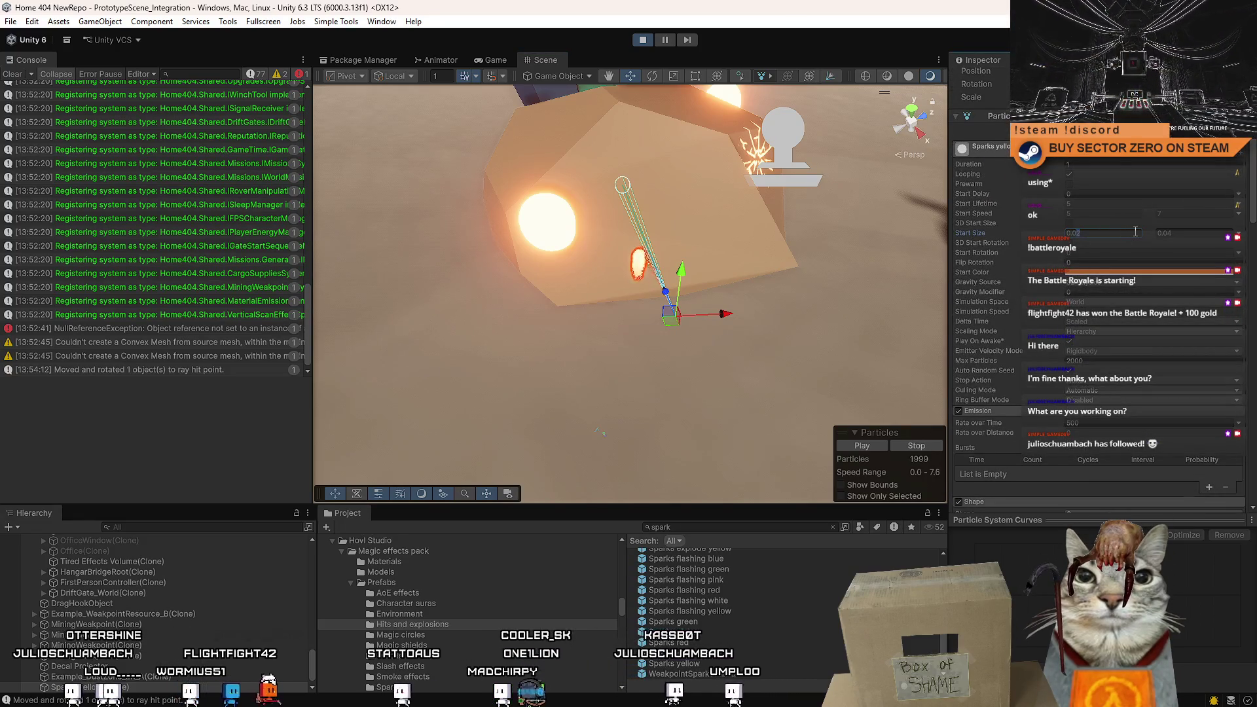
{"action": "type", "text": "0.04"}
{"action": "key", "text": "Tab"}
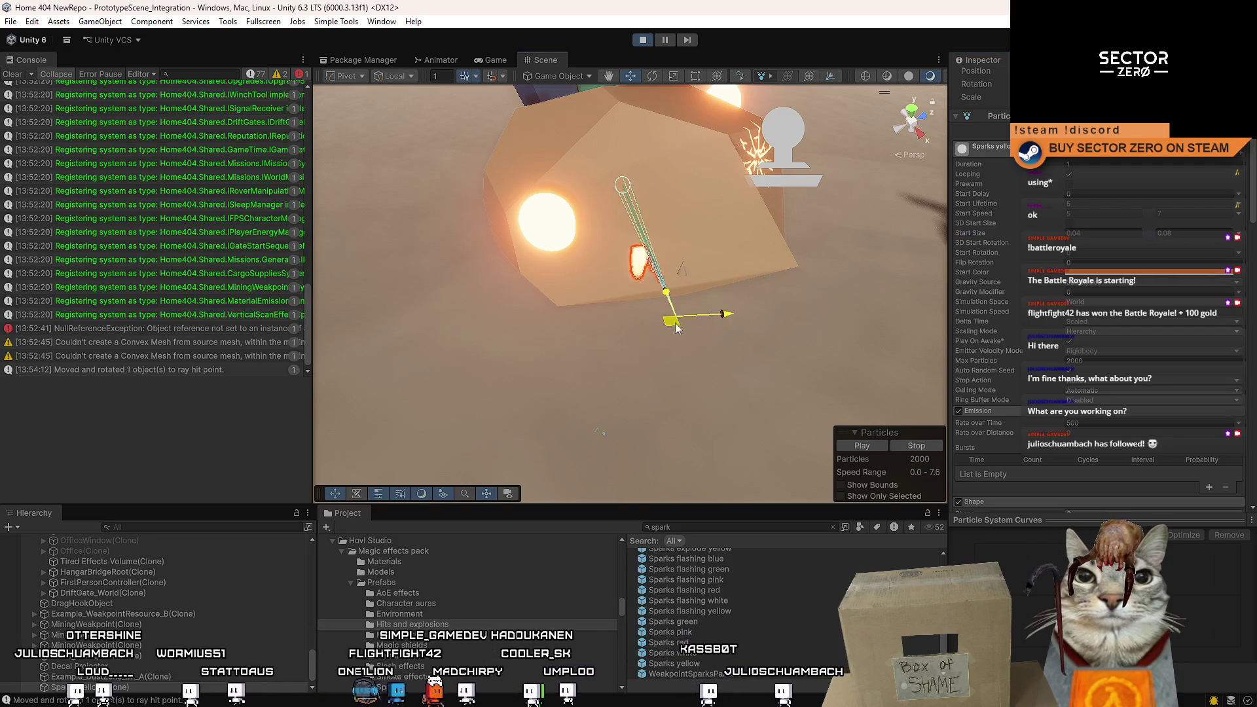
{"action": "mouse_move", "coordinate": [773, 334]}
{"action": "left_mouse_down"}
{"action": "mouse_move", "coordinate": [815, 291]}
{"action": "mouse_move", "coordinate": [840, 307]}
{"action": "mouse_move", "coordinate": [564, 361]}
{"action": "left_mouse_up"}
{"action": "mouse_move", "coordinate": [819, 323]}
{"action": "left_mouse_down"}
{"action": "mouse_move", "coordinate": [672, 340]}
{"action": "mouse_move", "coordinate": [577, 324]}
{"action": "mouse_move", "coordinate": [589, 308]}
{"action": "mouse_move", "coordinate": [601, 327]}
{"action": "mouse_move", "coordinate": [501, 333]}
{"action": "mouse_move", "coordinate": [464, 358]}
{"action": "left_mouse_up"}
Drive the rover toward the crystal in the Game view, pause, and go back to the Scene view.
{"action": "left_click", "coordinate": [500, 59]}
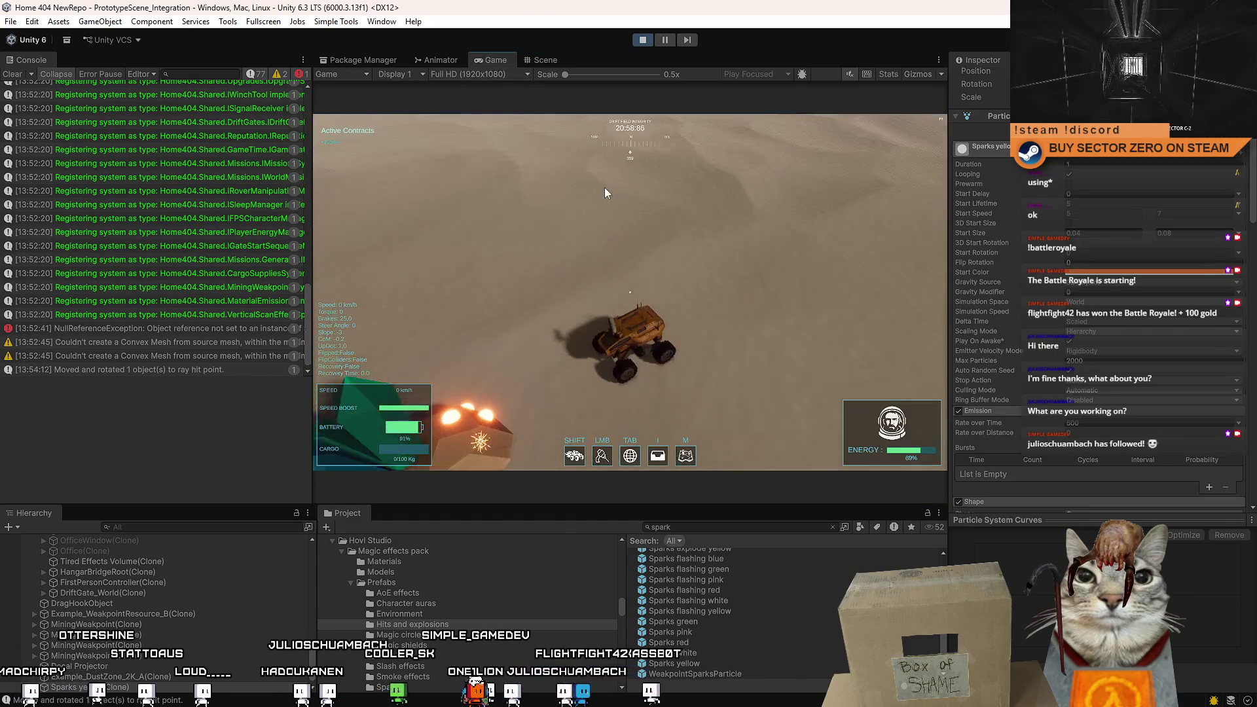
{"action": "key", "text": "w"}
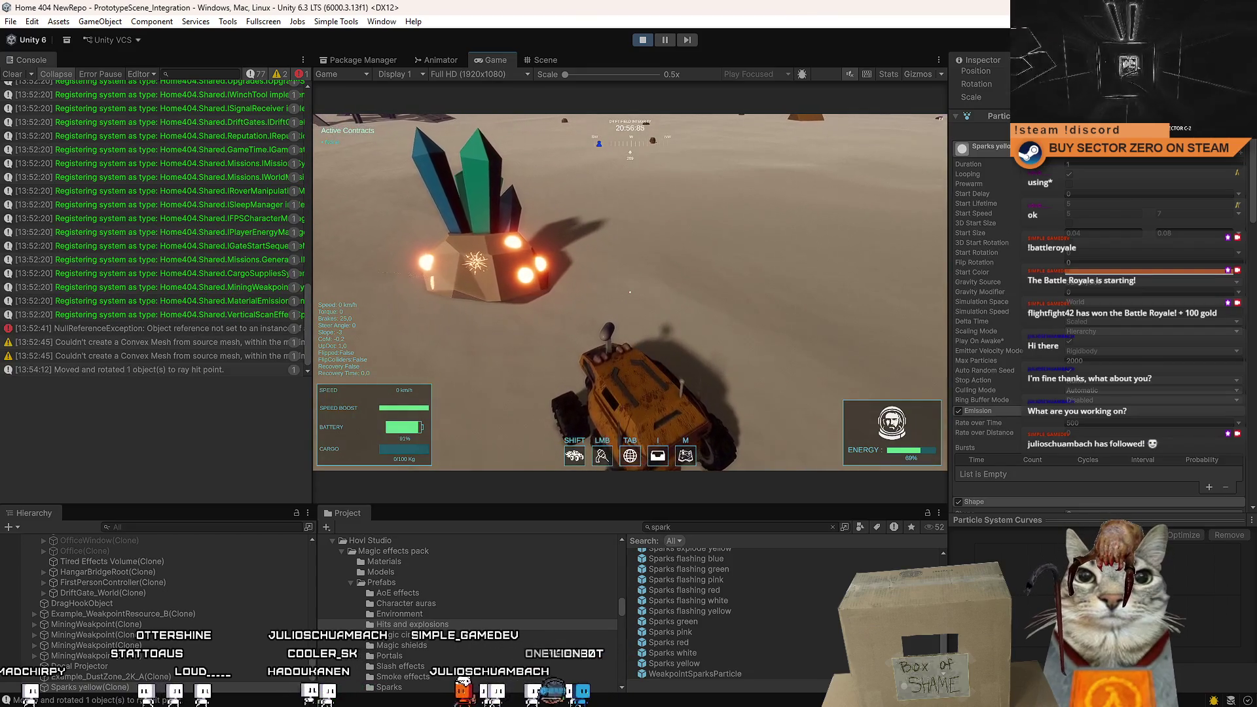
{"action": "key", "text": "w"}
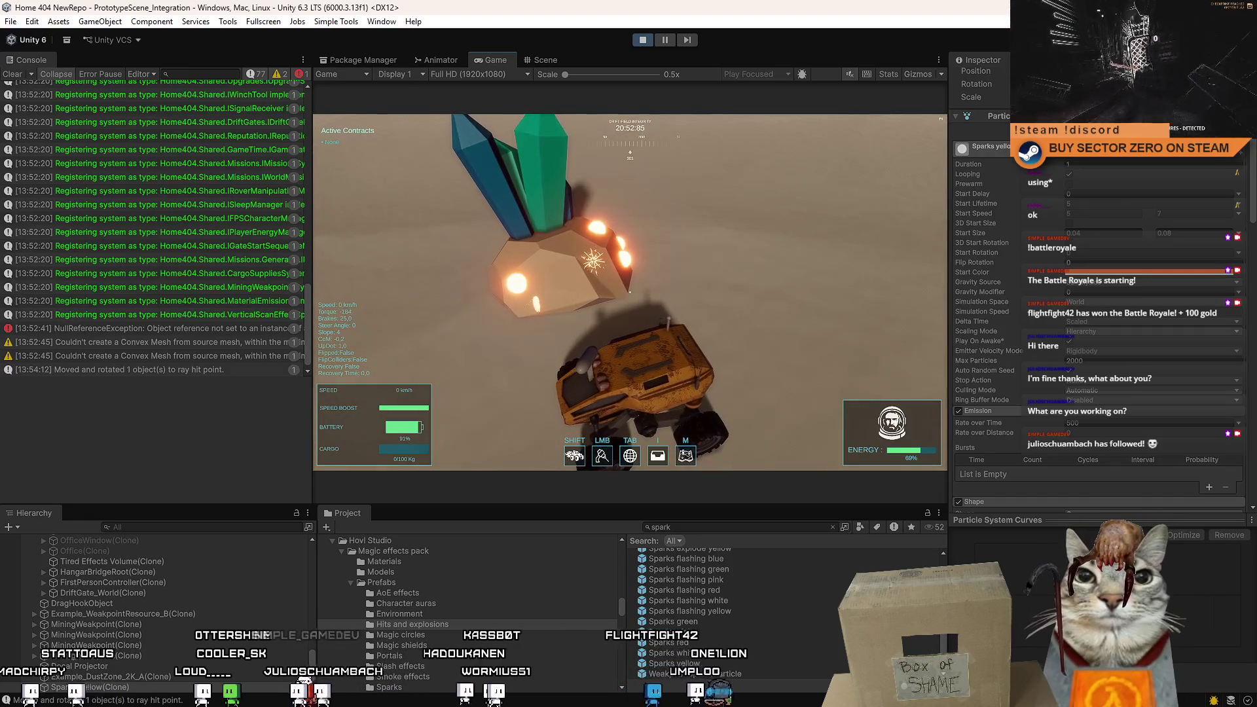
{"action": "key", "text": "Escape"}
{"action": "key", "text": "Escape"}
{"action": "left_click", "coordinate": [549, 60]}
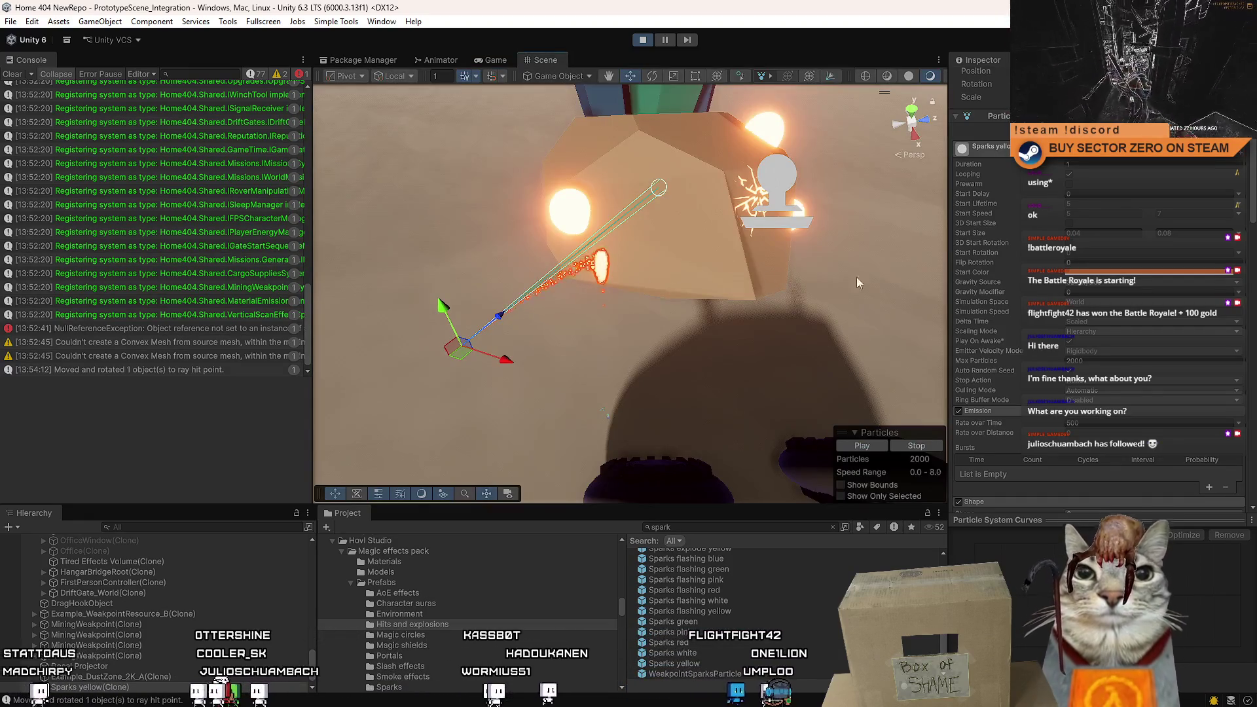
Edit the minimum start size and reposition the spark emitter across the rock face.
{"action": "left_click", "coordinate": [1115, 232]}
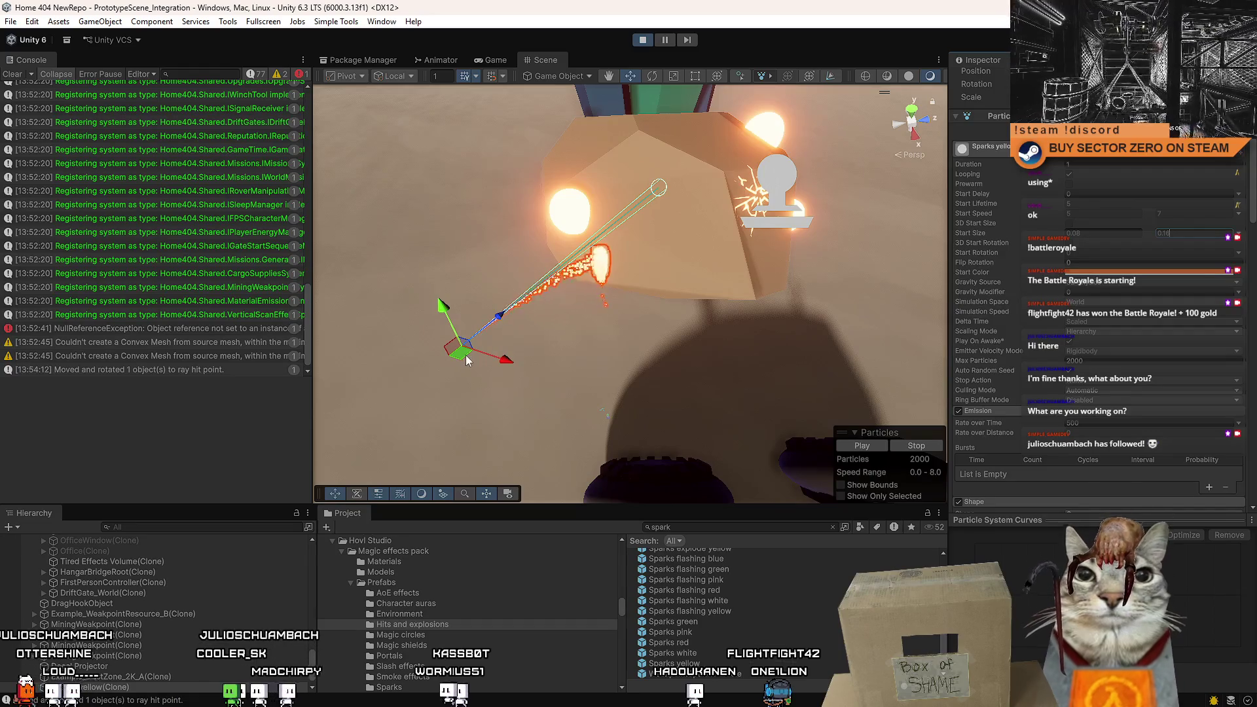
{"action": "left_click_drag", "start_coordinate": [462, 353], "coordinate": [500, 388]}
{"action": "left_click_drag", "start_coordinate": [475, 319], "coordinate": [455, 189]}
{"action": "key", "text": "f"}
{"action": "mouse_move", "coordinate": [570, 304]}
{"action": "left_mouse_down"}
{"action": "mouse_move", "coordinate": [756, 291]}
{"action": "mouse_move", "coordinate": [544, 308]}
{"action": "mouse_move", "coordinate": [397, 338]}
{"action": "mouse_move", "coordinate": [603, 348]}
{"action": "mouse_move", "coordinate": [706, 328]}
{"action": "mouse_move", "coordinate": [620, 315]}
{"action": "mouse_move", "coordinate": [486, 347]}
{"action": "left_mouse_up"}
{"action": "key", "text": "f"}
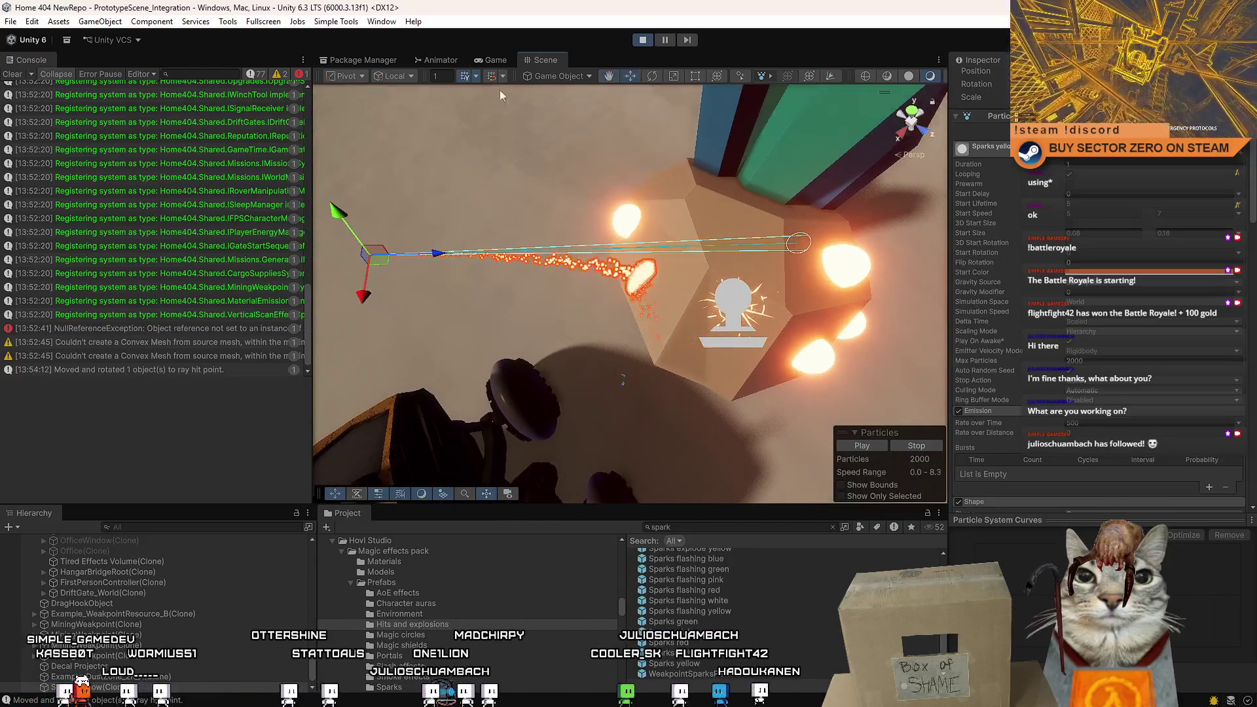
Preview the sparks in the running game, then raise Start Size to 0.16–0.32.
{"action": "left_click", "coordinate": [501, 61]}
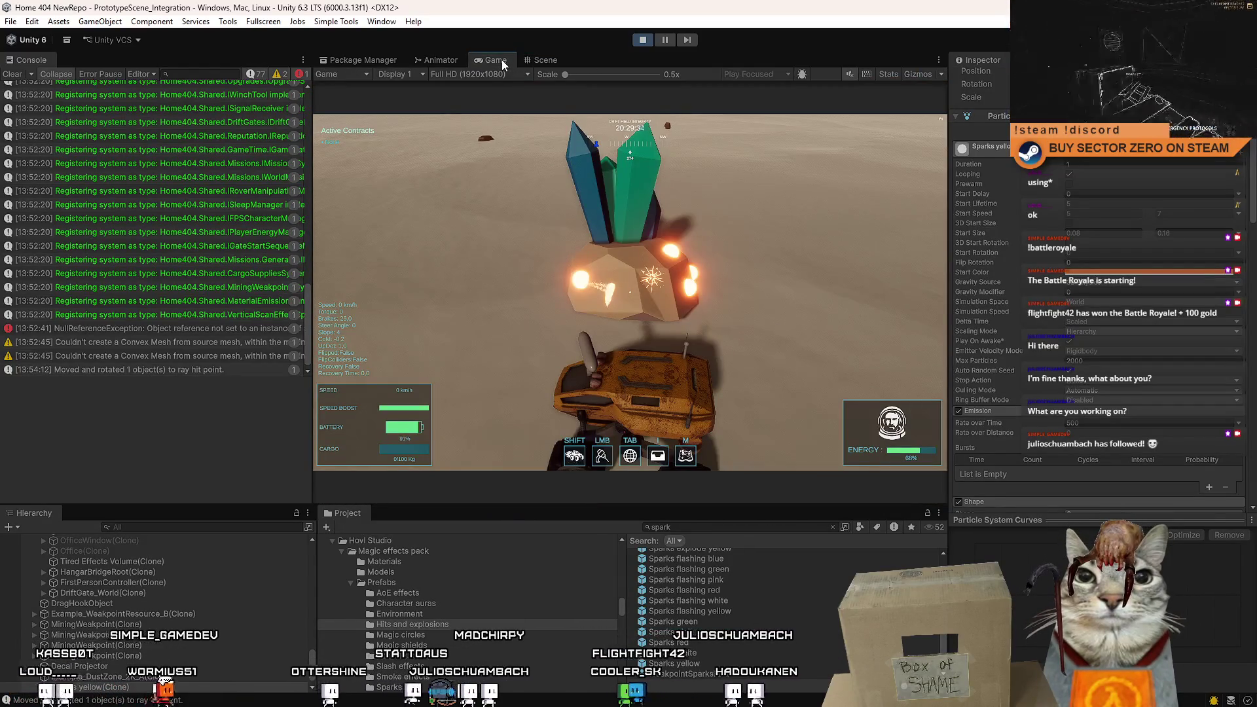
{"action": "left_click", "coordinate": [595, 172]}
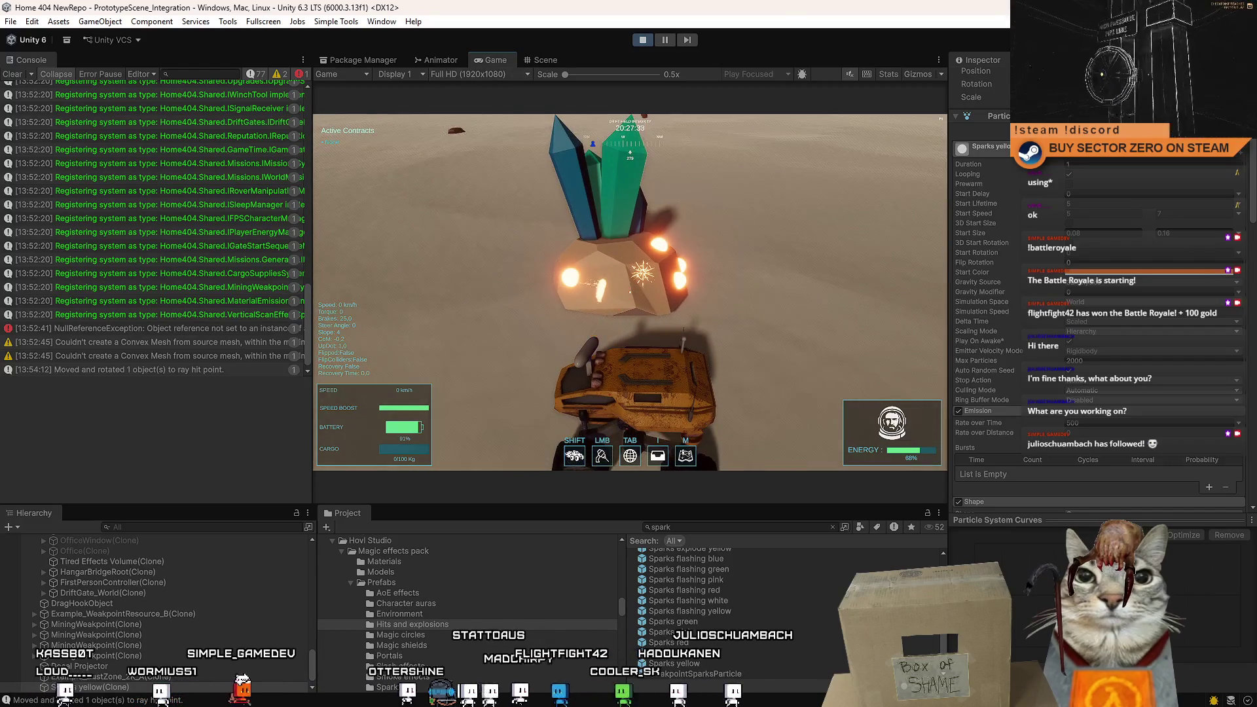
{"action": "key", "text": "Escape"}
{"action": "left_click", "coordinate": [545, 59]}
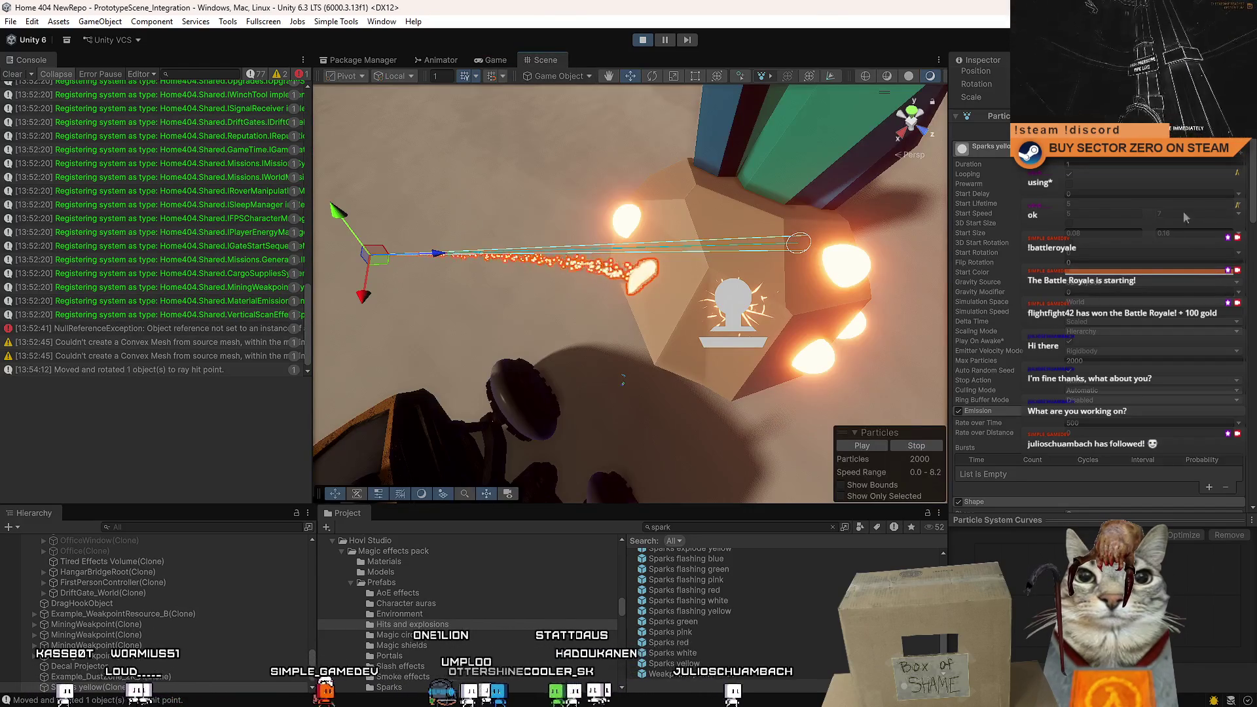
{"action": "left_click", "coordinate": [1109, 230]}
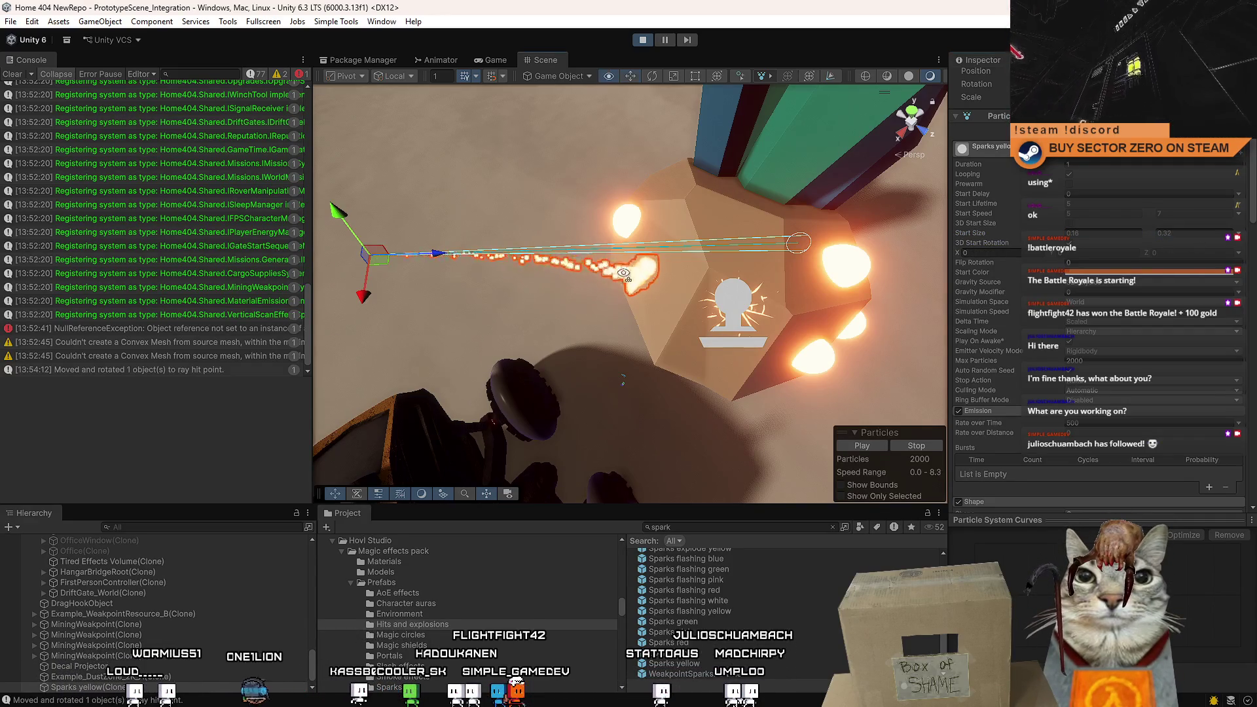
{"action": "scroll", "coordinate": [646, 275], "scroll_direction": "down", "scroll_amount": 3}
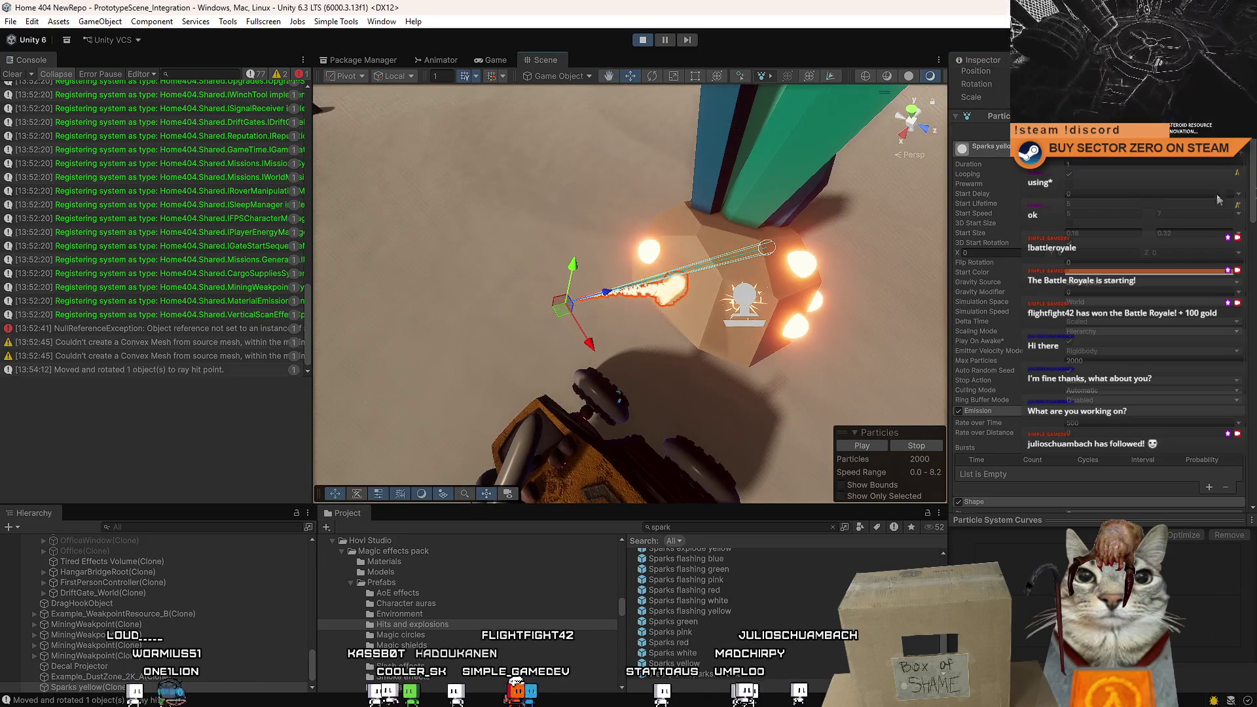
{"action": "scroll", "coordinate": [1193, 166], "scroll_direction": "up", "scroll_amount": 3}
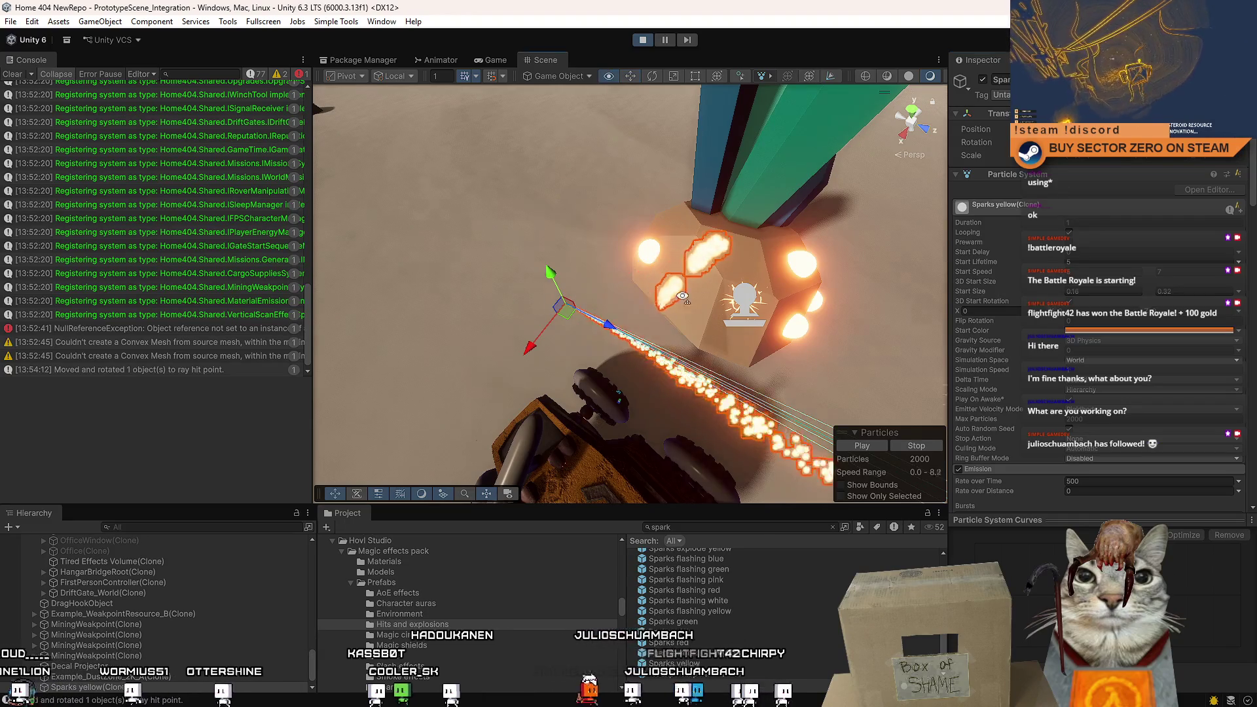
Lower the spark emitter beside the rover's wheel and preview it in the running game.
{"action": "mouse_move", "coordinate": [687, 314]}
{"action": "left_mouse_down"}
{"action": "mouse_move", "coordinate": [746, 315]}
{"action": "mouse_move", "coordinate": [560, 309]}
{"action": "mouse_move", "coordinate": [500, 289]}
{"action": "mouse_move", "coordinate": [627, 265]}
{"action": "mouse_move", "coordinate": [367, 266]}
{"action": "left_mouse_up"}
{"action": "key", "text": "e"}
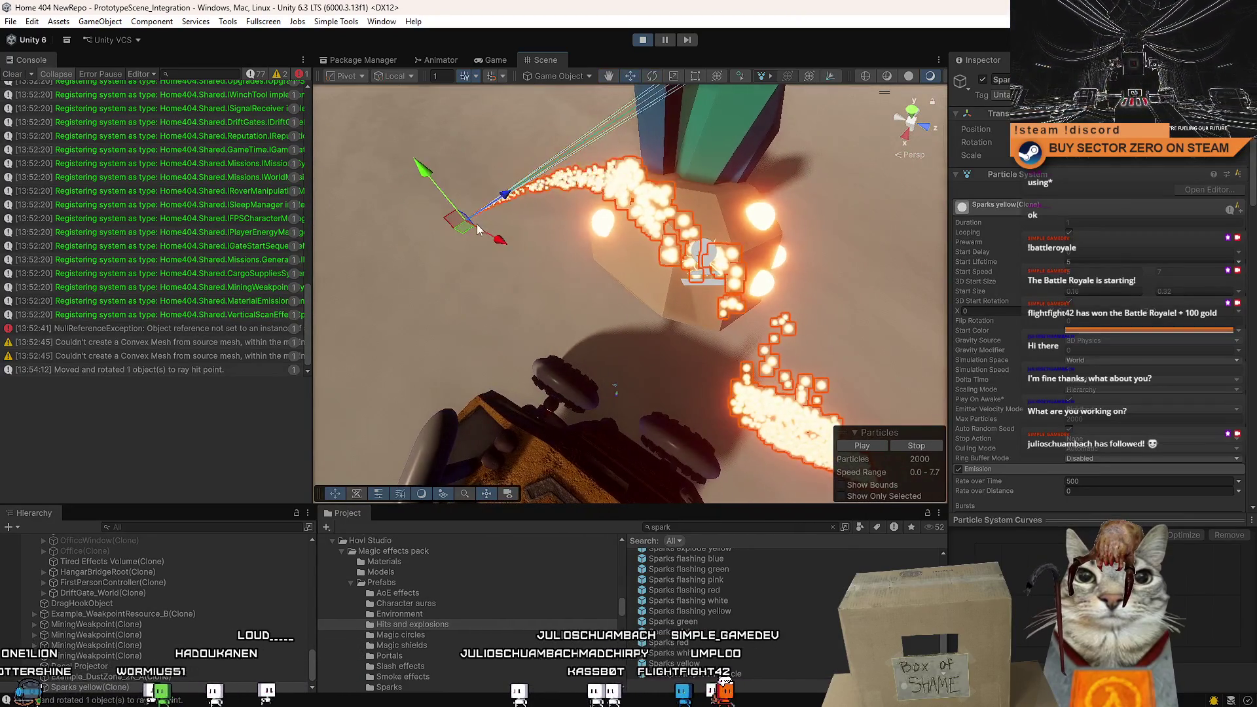
{"action": "key", "text": "w"}
{"action": "mouse_move", "coordinate": [599, 189]}
{"action": "left_mouse_down"}
{"action": "mouse_move", "coordinate": [600, 245]}
{"action": "mouse_move", "coordinate": [689, 338]}
{"action": "left_mouse_up"}
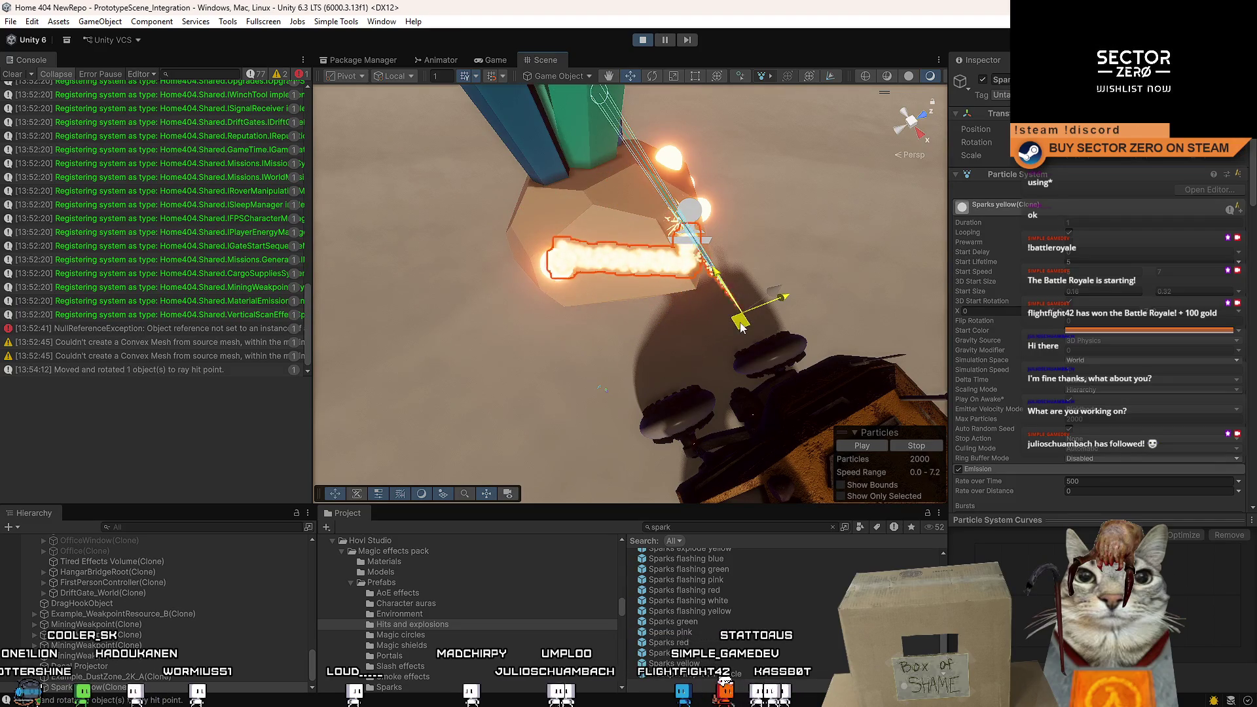
{"action": "left_click_drag", "start_coordinate": [741, 328], "coordinate": [642, 357]}
{"action": "mouse_move", "coordinate": [490, 363]}
{"action": "left_mouse_down"}
{"action": "mouse_move", "coordinate": [533, 375]}
{"action": "mouse_move", "coordinate": [725, 349]}
{"action": "mouse_move", "coordinate": [619, 403]}
{"action": "mouse_move", "coordinate": [796, 372]}
{"action": "mouse_move", "coordinate": [779, 363]}
{"action": "left_mouse_up"}
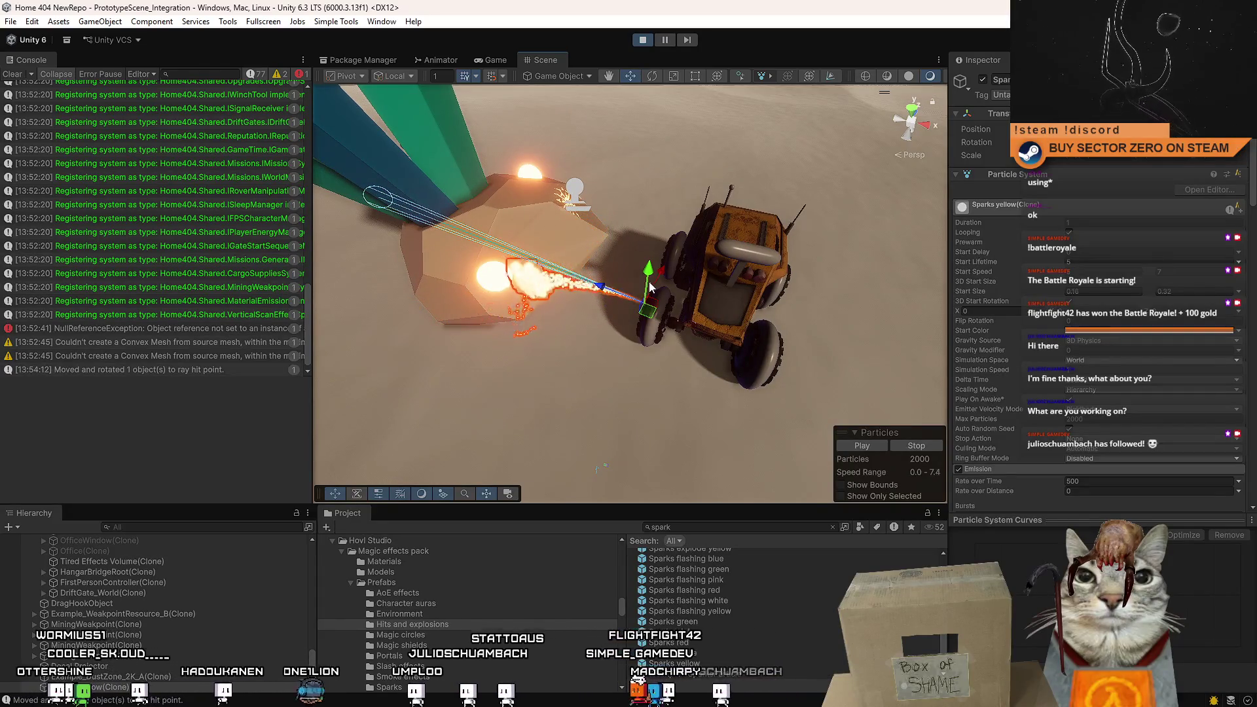
{"action": "mouse_move", "coordinate": [647, 318]}
{"action": "left_mouse_down"}
{"action": "mouse_move", "coordinate": [615, 226]}
{"action": "mouse_move", "coordinate": [552, 396]}
{"action": "mouse_move", "coordinate": [589, 334]}
{"action": "mouse_move", "coordinate": [653, 303]}
{"action": "mouse_move", "coordinate": [647, 259]}
{"action": "left_mouse_up"}
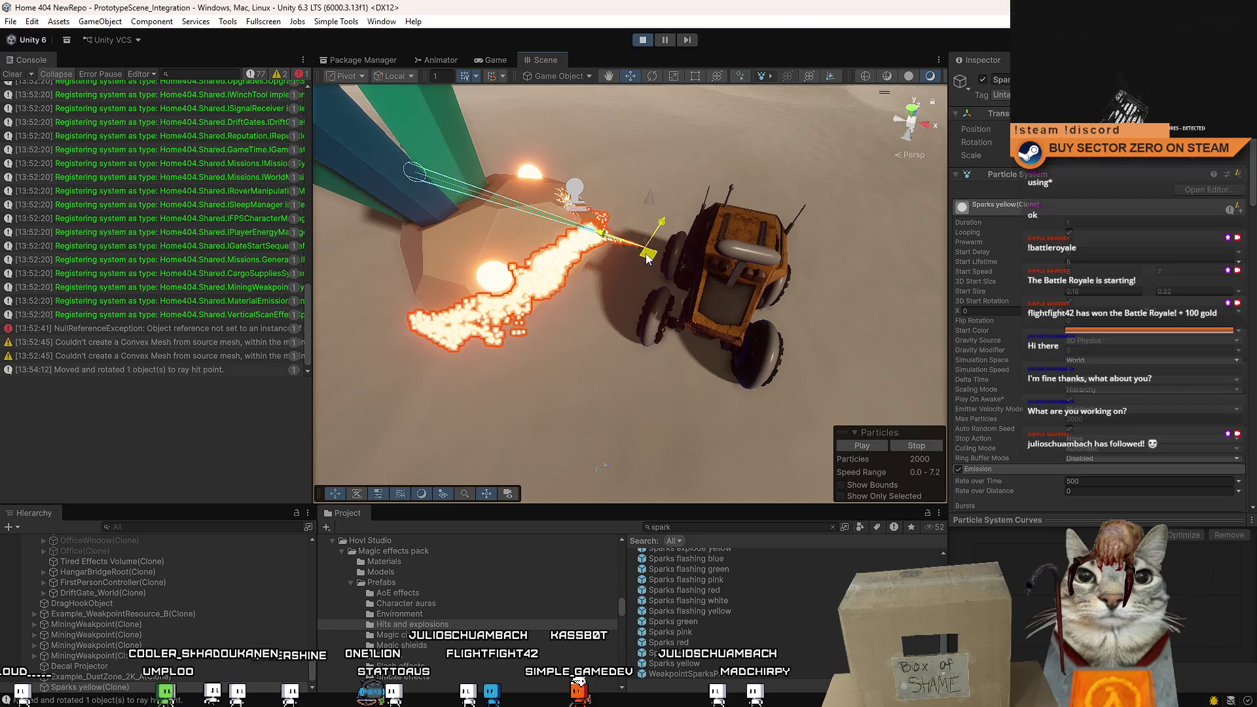
{"action": "left_click", "coordinate": [497, 58]}
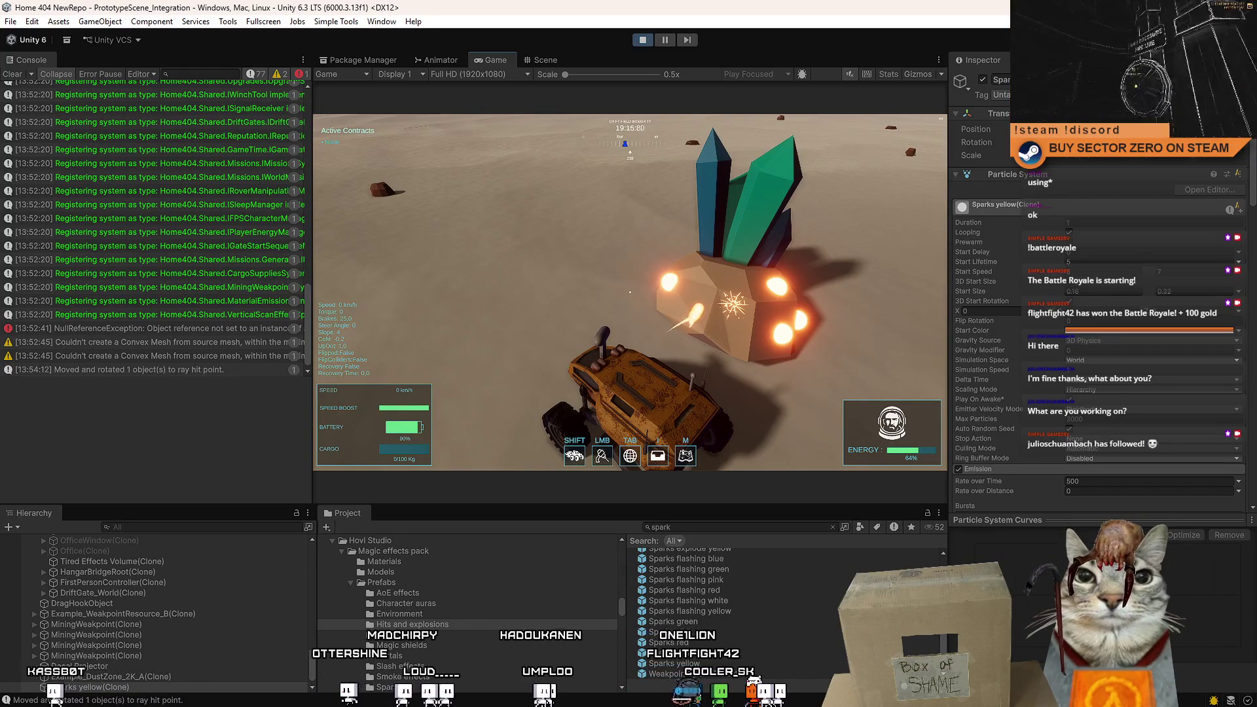
Drive the rover back and forth with S, W and D, stopping near the crystal.
{"action": "key", "text": "s"}
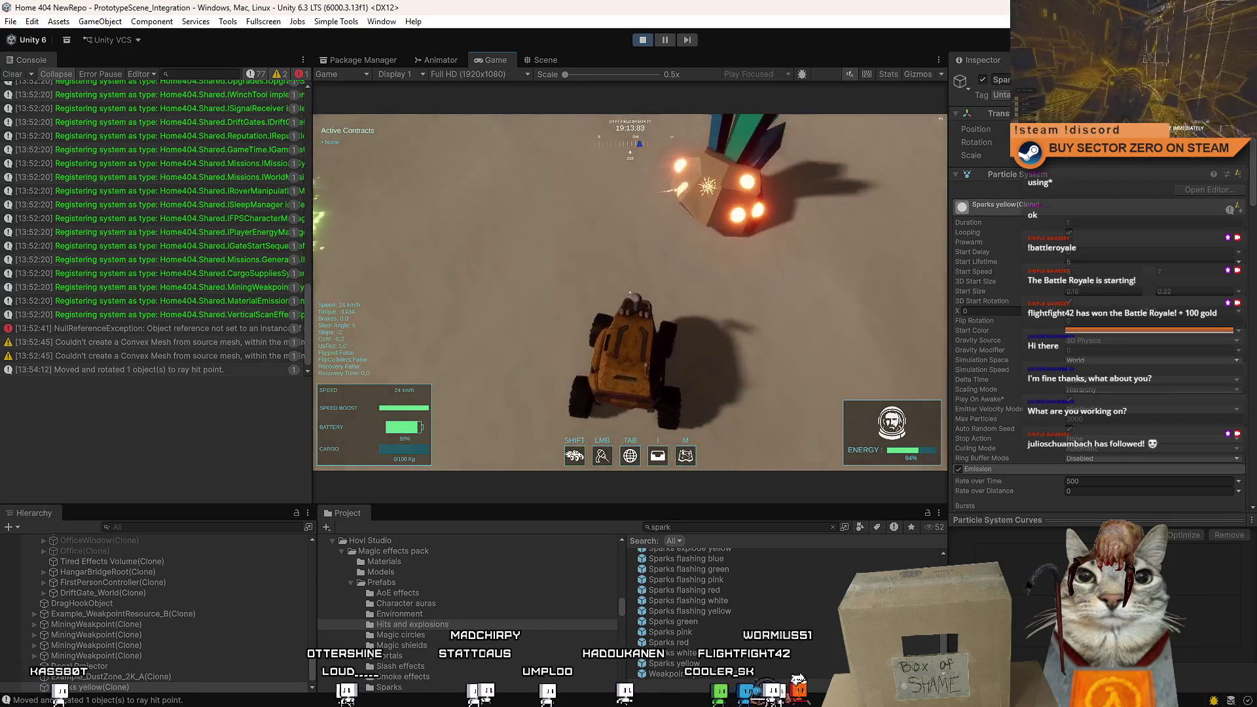
{"action": "key", "text": "w"}
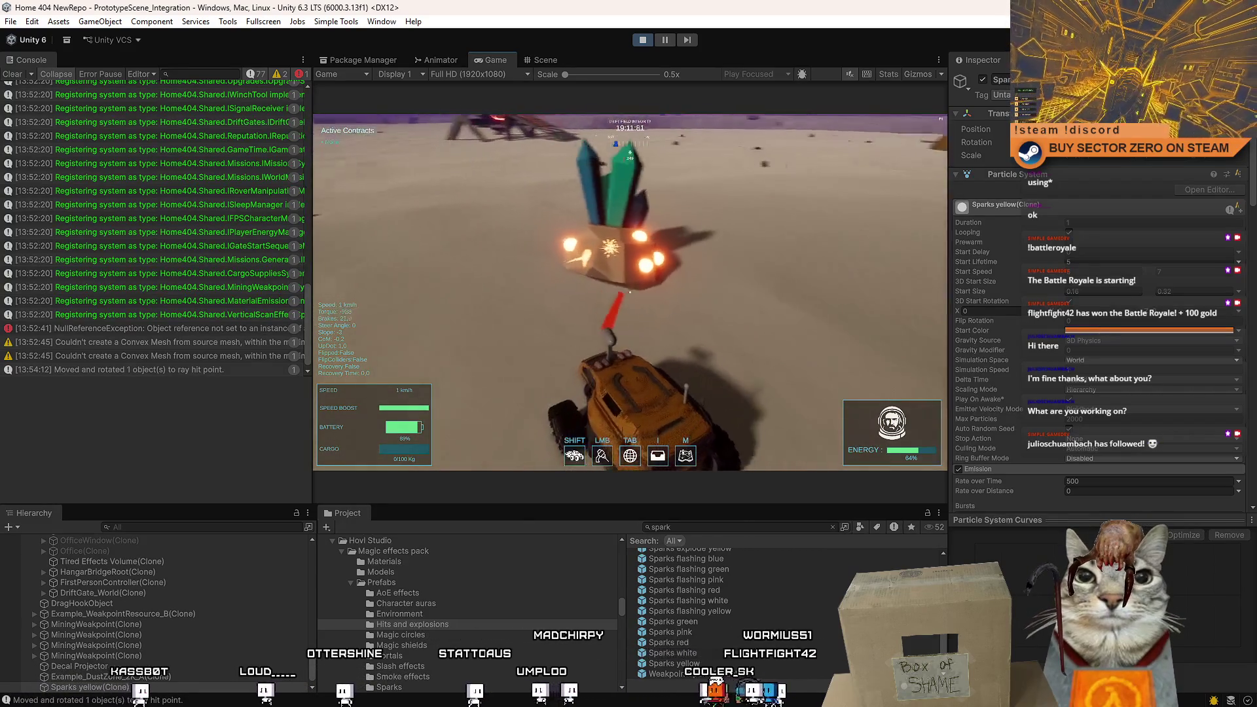
{"action": "key", "text": "d"}
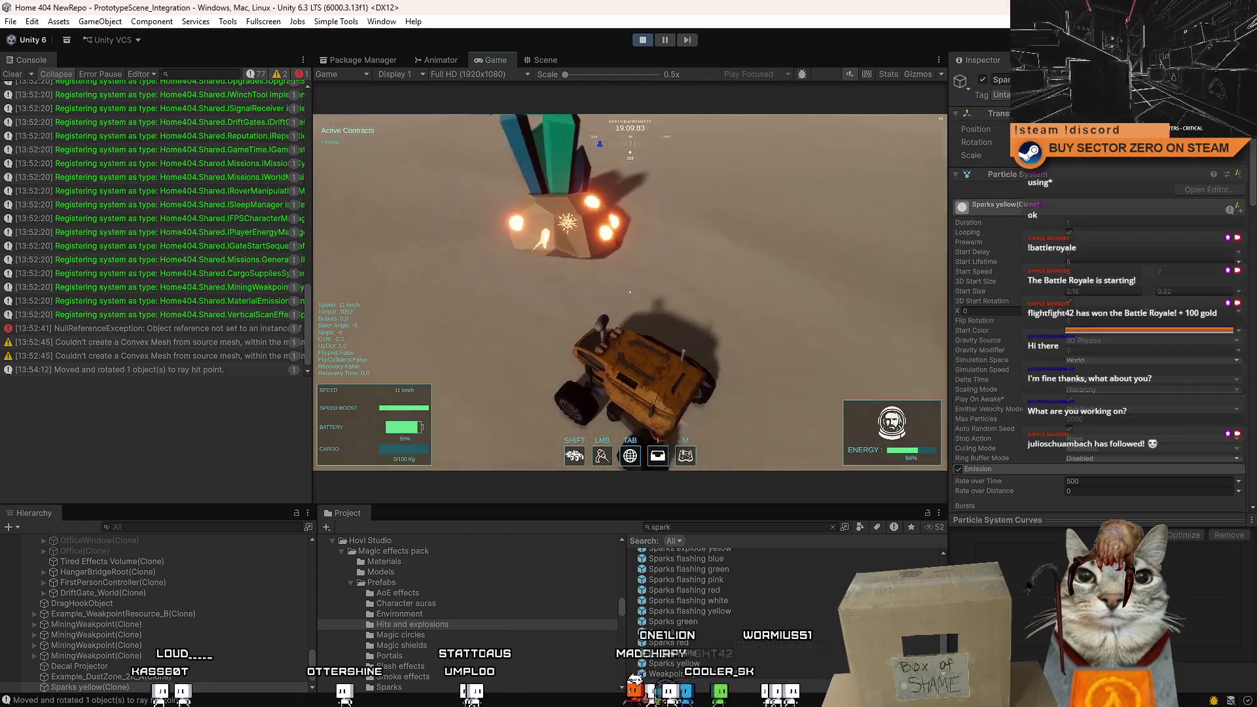
{"action": "key", "text": "s"}
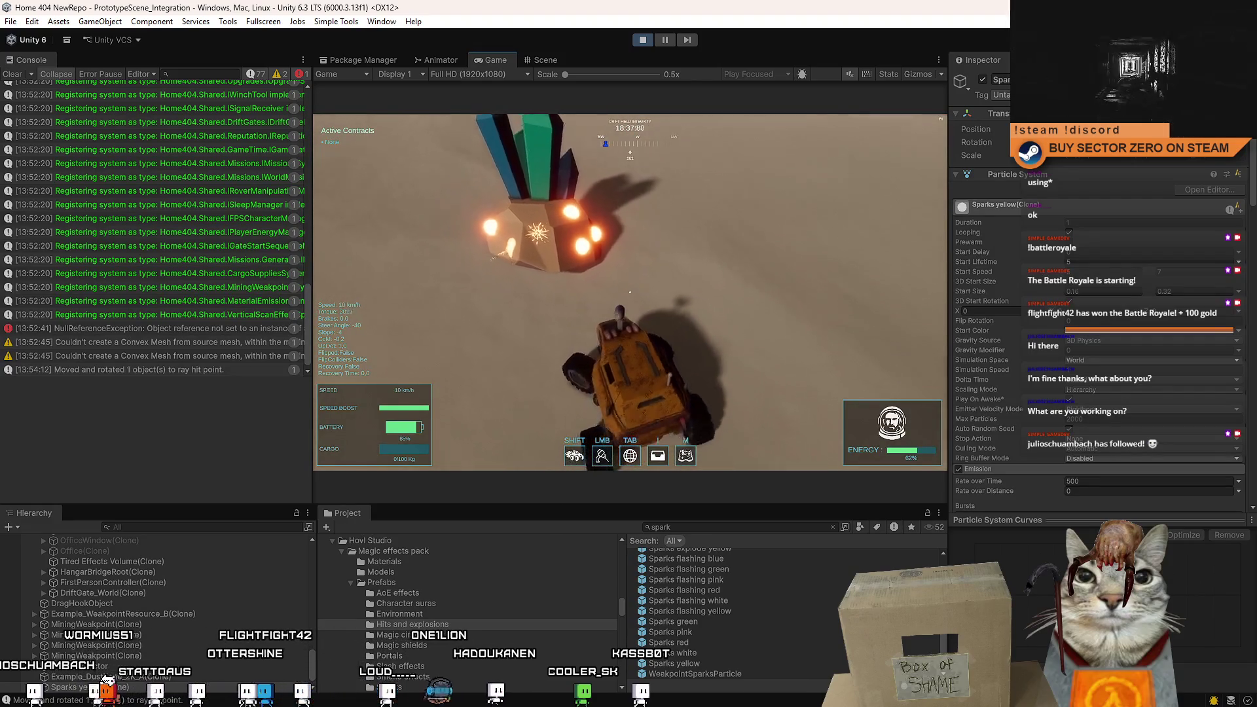
In the Scene view, drag the spark emitter lower right, away from the rover, then resume the Game view.
{"action": "key", "text": "Escape"}
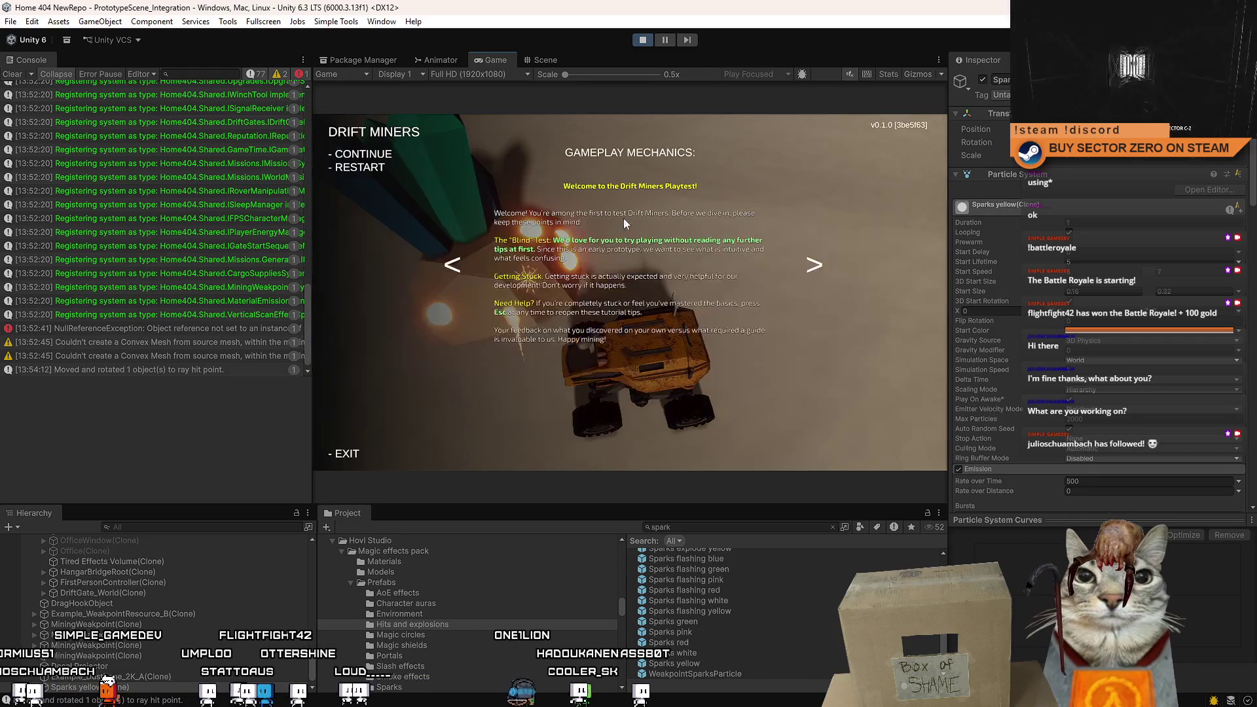
{"action": "left_click", "coordinate": [547, 59]}
{"action": "scroll", "coordinate": [761, 257], "scroll_direction": "up", "scroll_amount": 5}
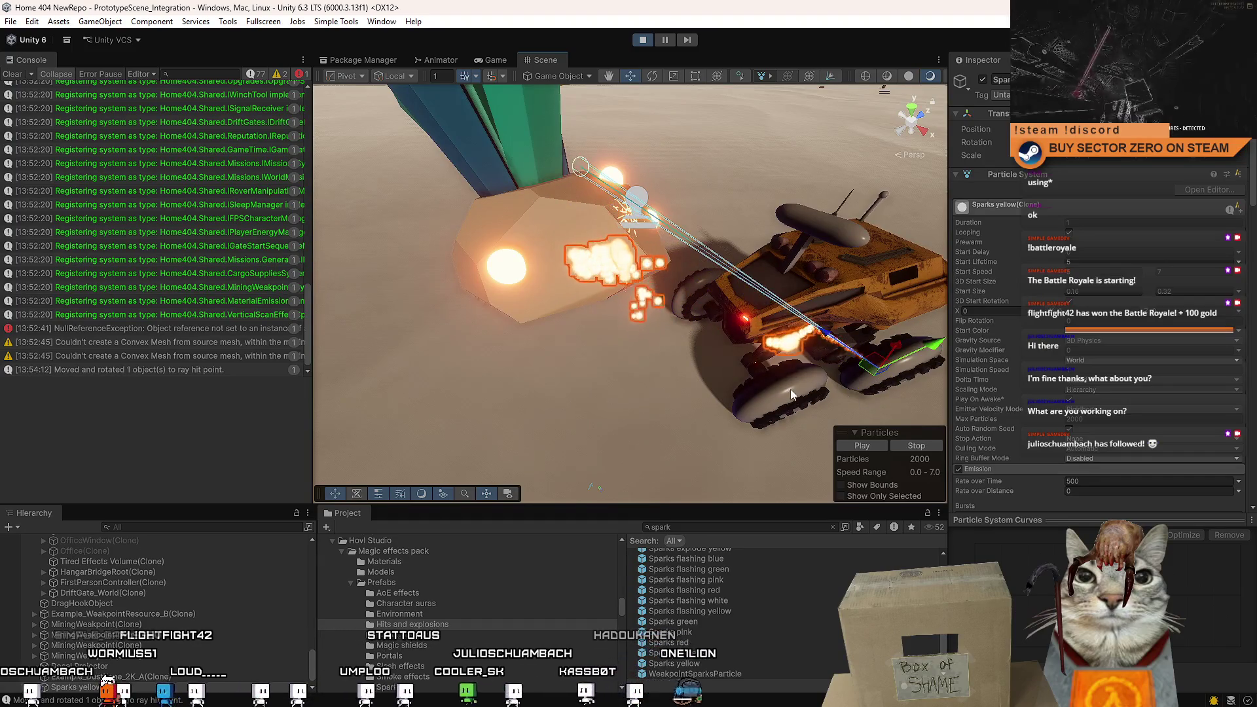
{"action": "mouse_move", "coordinate": [567, 301]}
{"action": "left_mouse_down"}
{"action": "mouse_move", "coordinate": [674, 337]}
{"action": "mouse_move", "coordinate": [808, 335]}
{"action": "mouse_move", "coordinate": [822, 414]}
{"action": "mouse_move", "coordinate": [552, 461]}
{"action": "mouse_move", "coordinate": [711, 469]}
{"action": "mouse_move", "coordinate": [447, 458]}
{"action": "mouse_move", "coordinate": [743, 402]}
{"action": "mouse_move", "coordinate": [369, 347]}
{"action": "mouse_move", "coordinate": [403, 286]}
{"action": "left_mouse_up"}
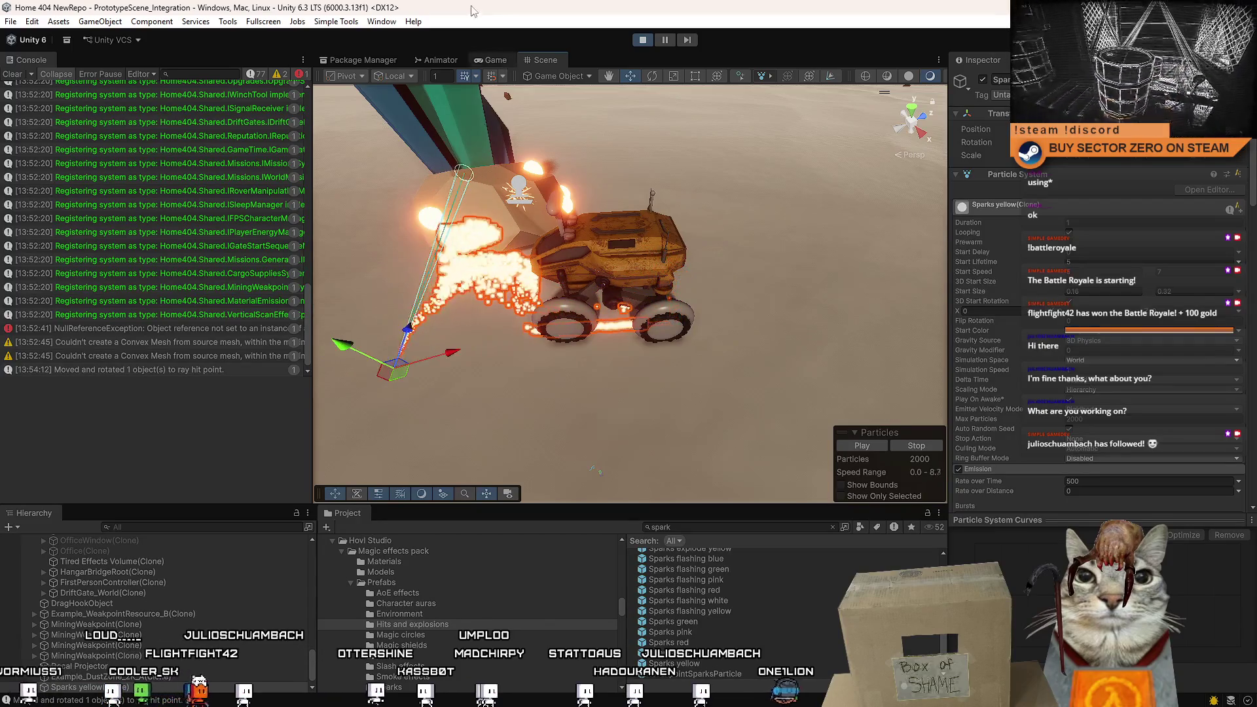
{"action": "left_click", "coordinate": [495, 59]}
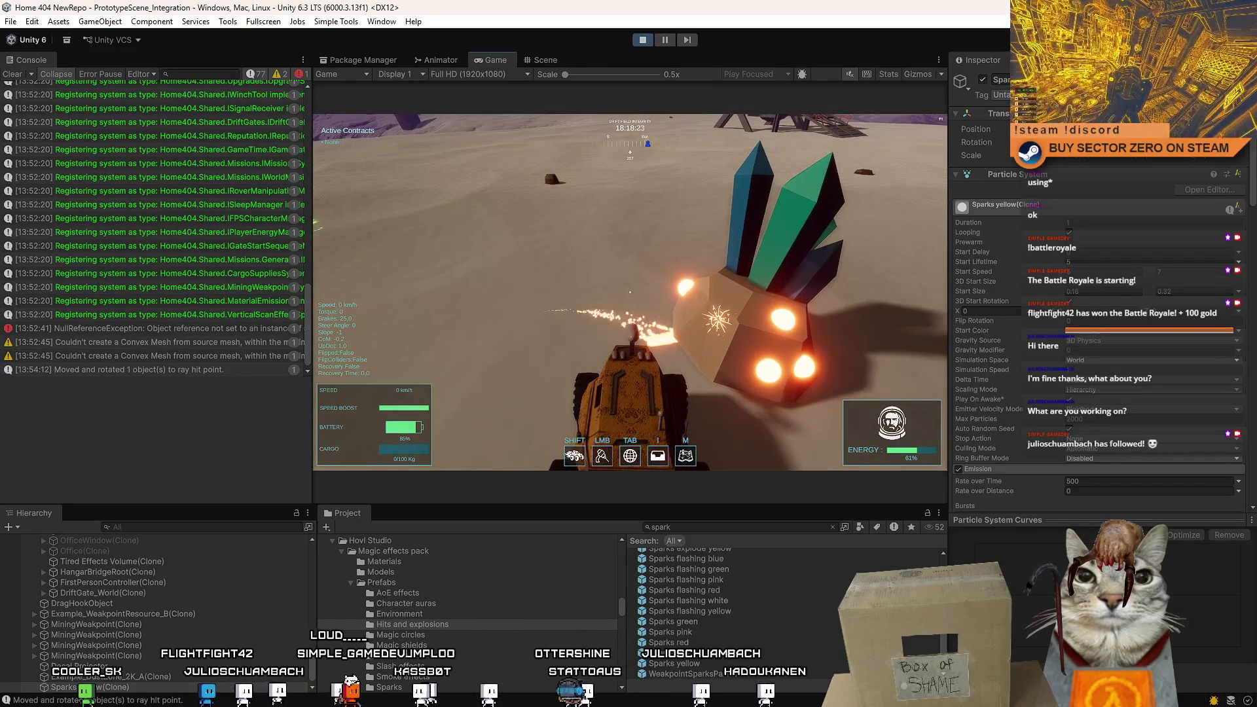
Search the Hierarchy for 'mining', select MiningDrillEffect(Clone), then fire the drill beam in-game.
{"action": "key", "text": "Escape"}
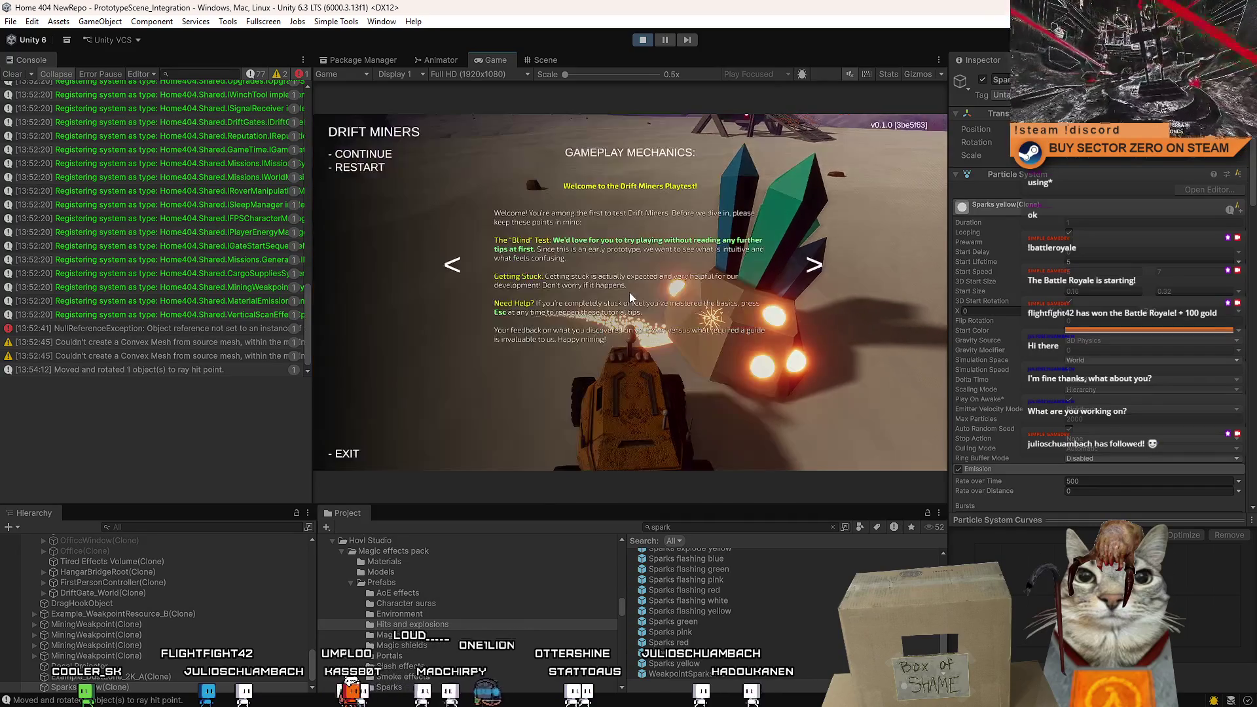
{"action": "key", "text": "Escape"}
{"action": "left_click", "coordinate": [262, 528]}
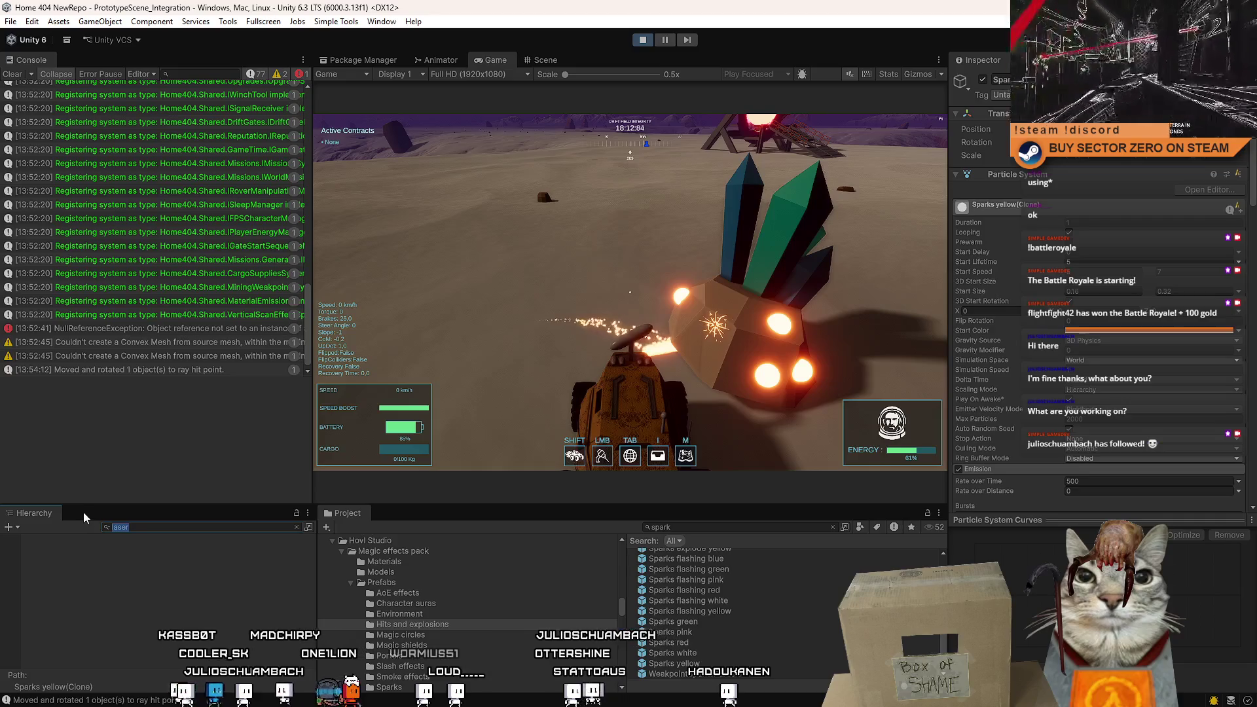
{"action": "type", "text": "mining"}
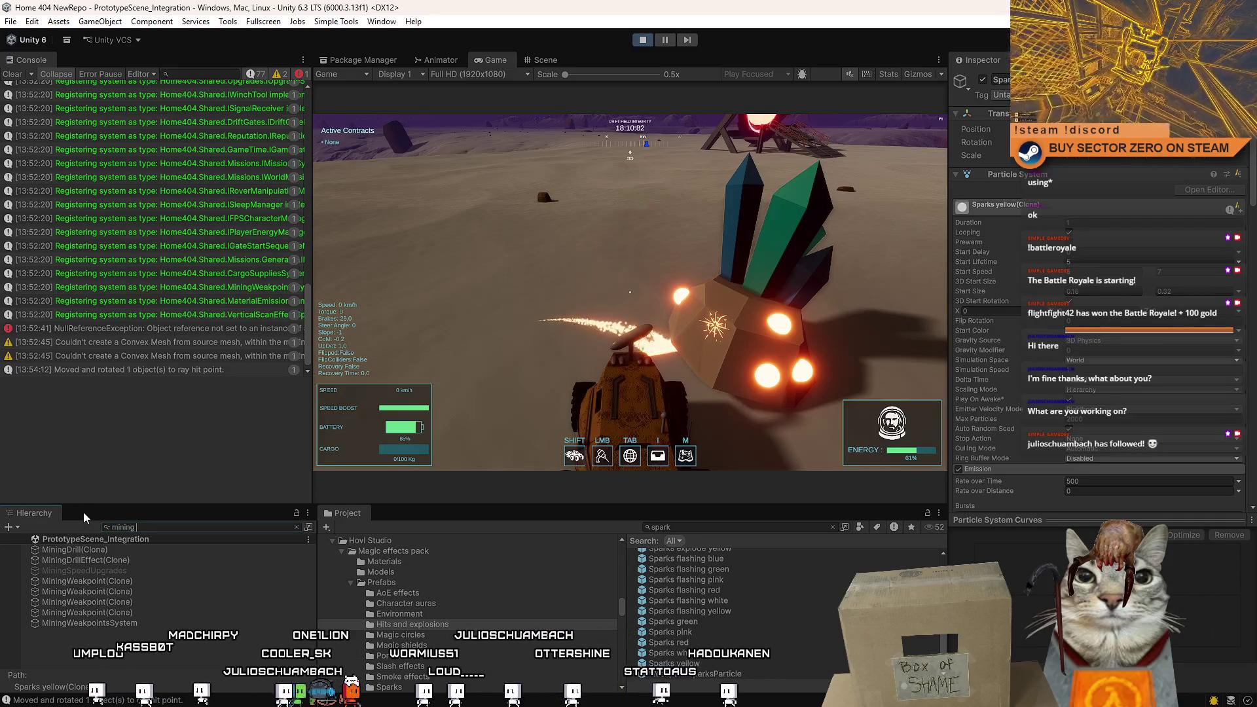
{"action": "left_click", "coordinate": [130, 559]}
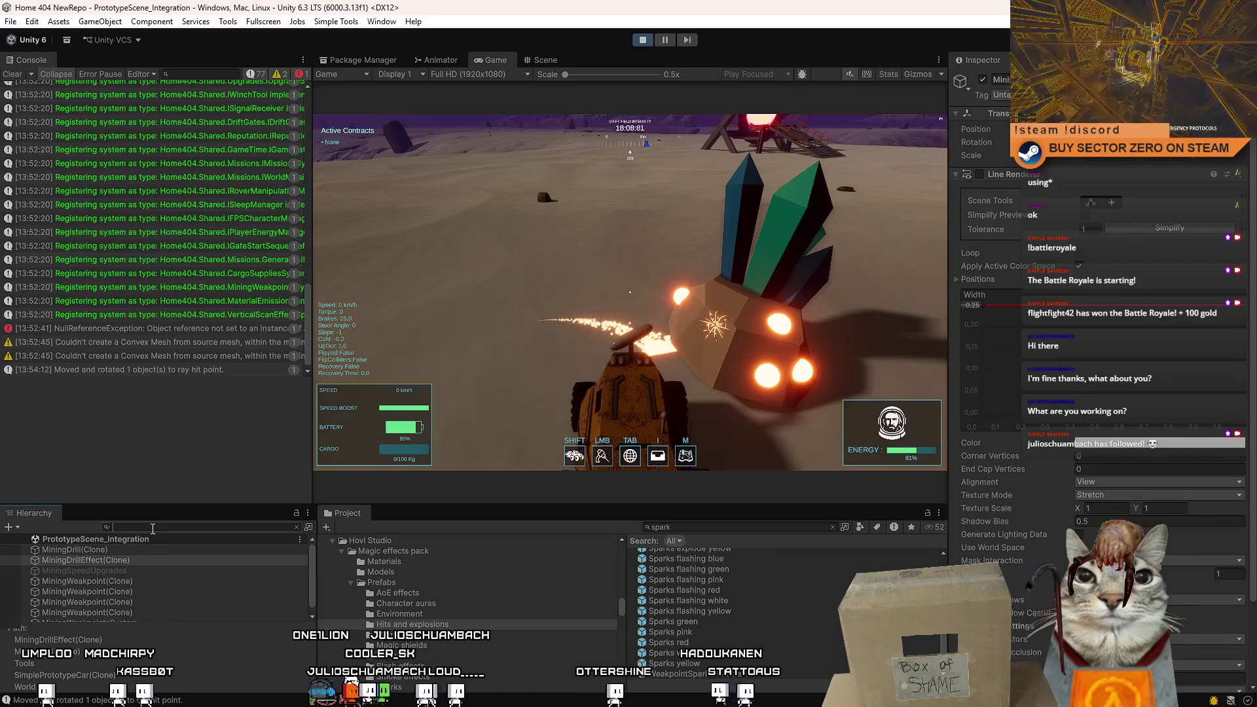
{"action": "left_click", "coordinate": [296, 527]}
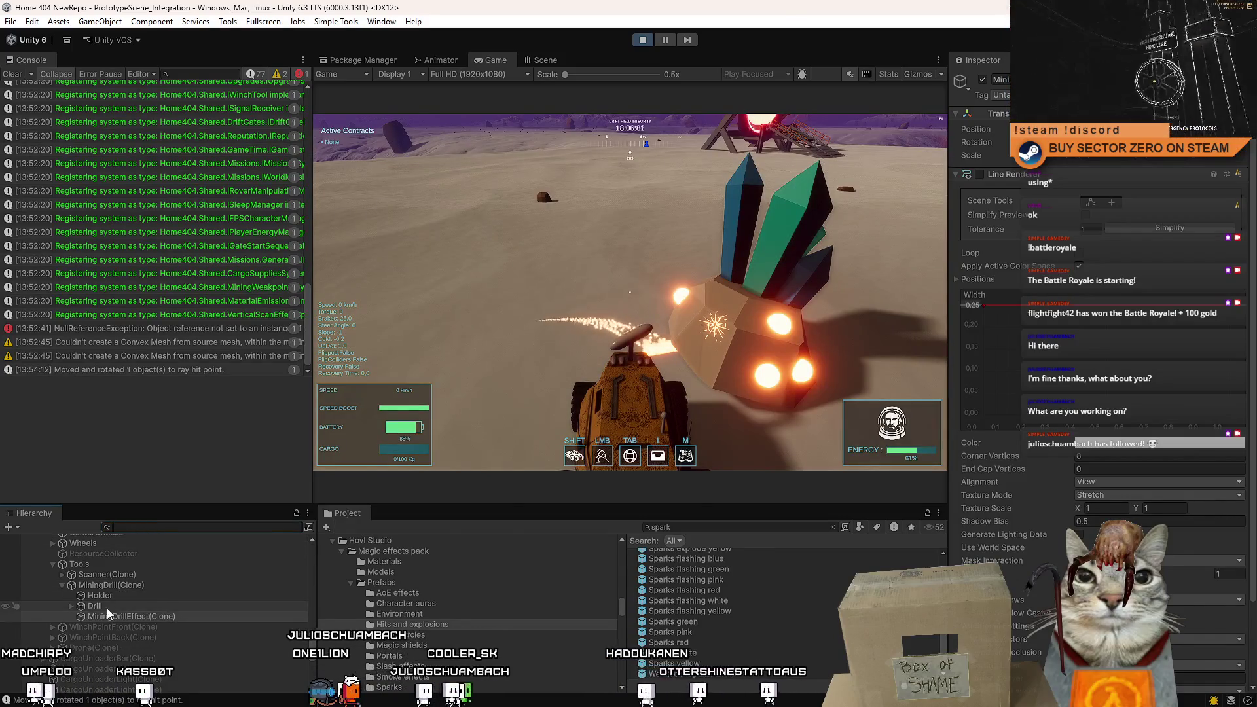
{"action": "left_click", "coordinate": [544, 366]}
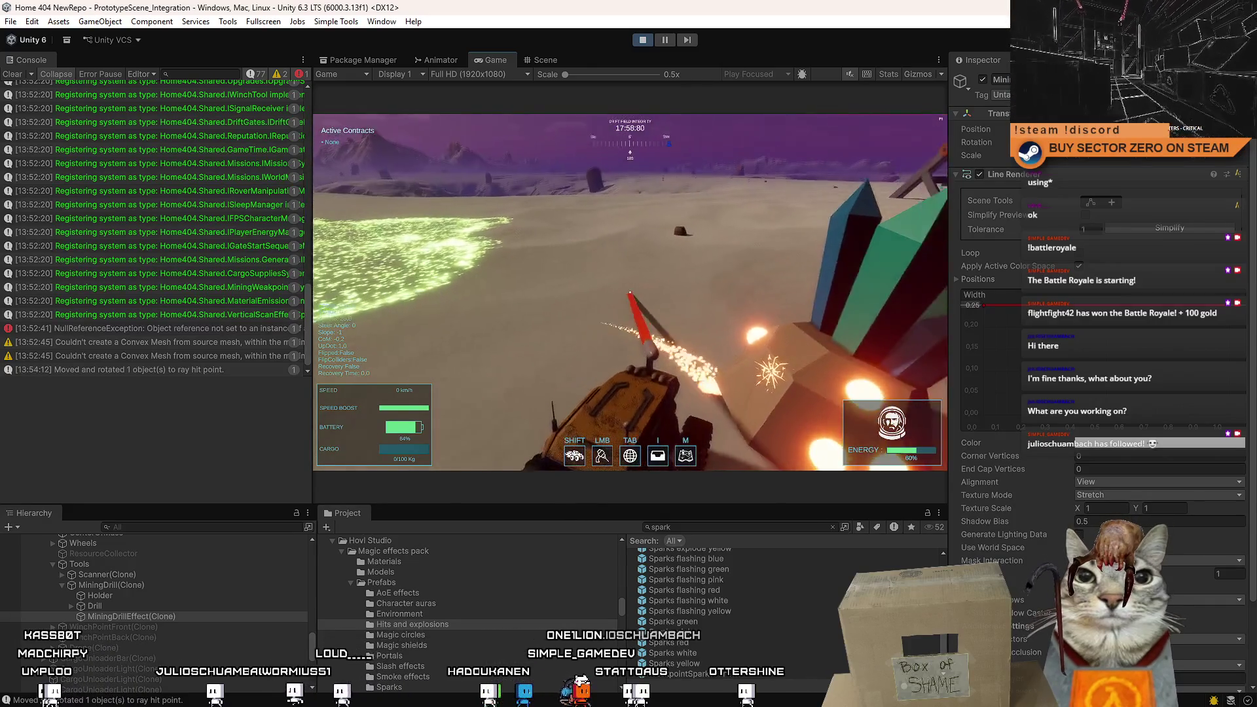
Expand the line renderer's positions list and fire the drill again.
{"action": "key", "text": "Escape"}
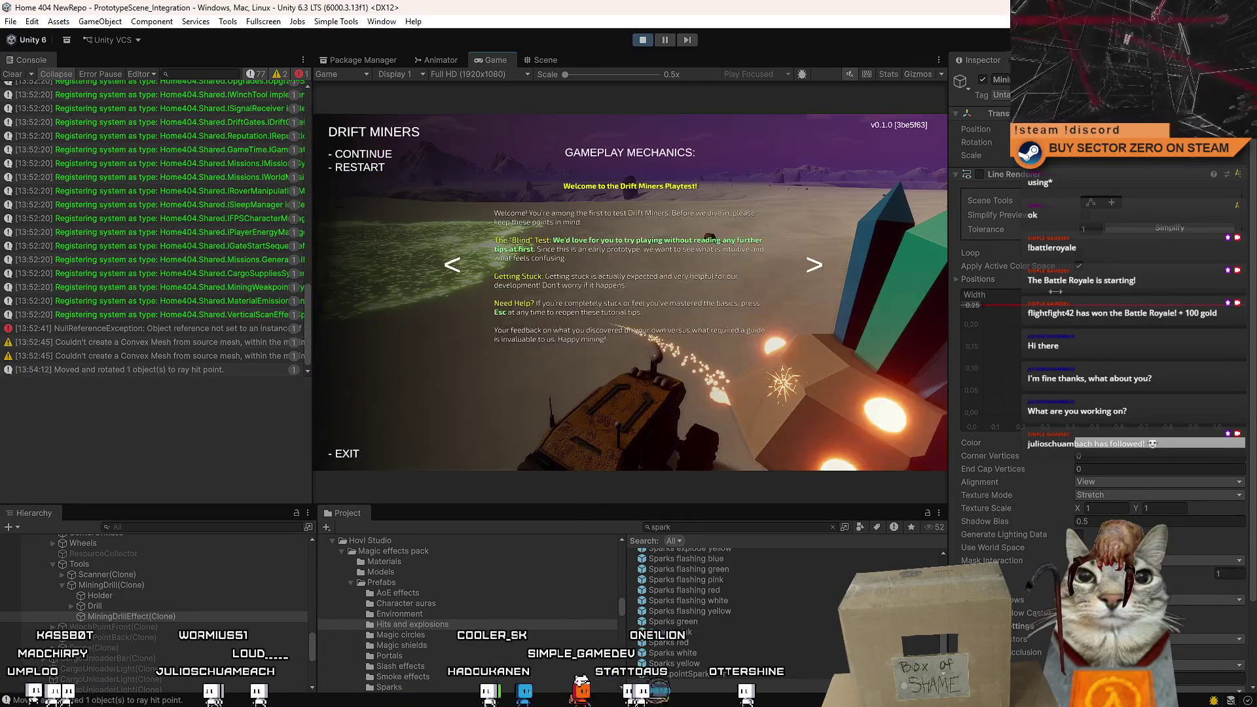
{"action": "key", "text": "Escape"}
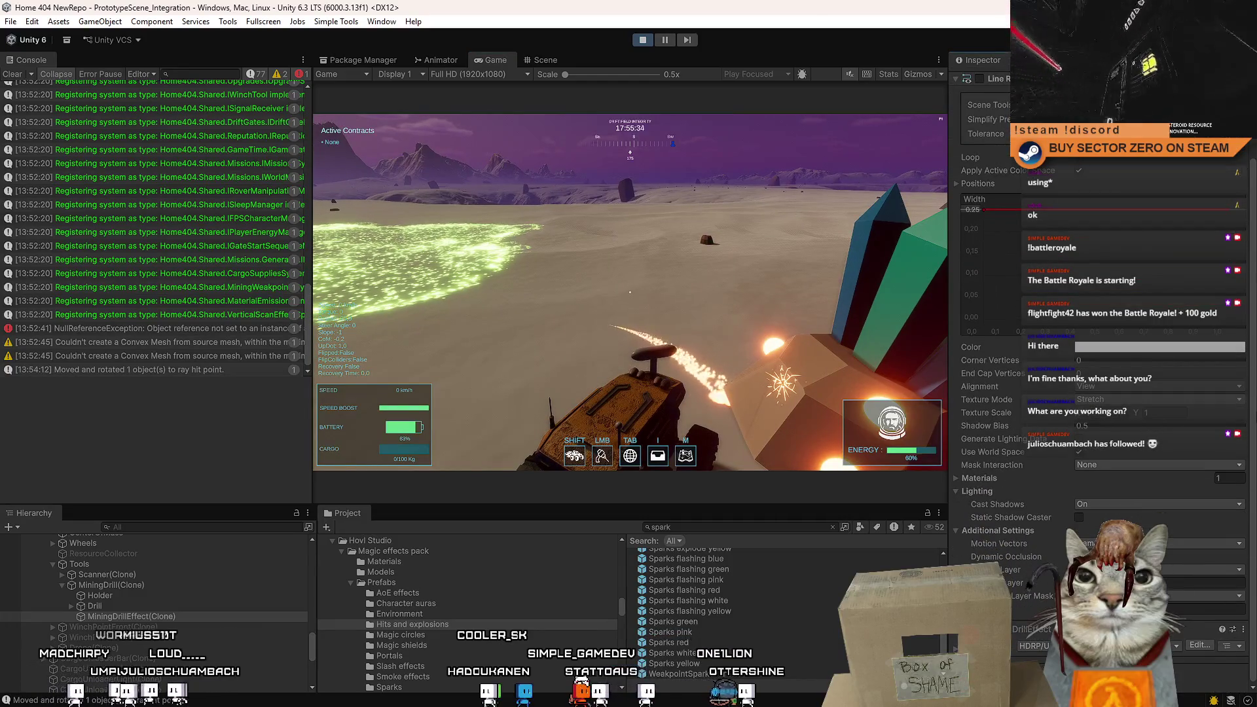
{"action": "scroll", "coordinate": [1016, 384], "scroll_direction": "up", "scroll_amount": 2}
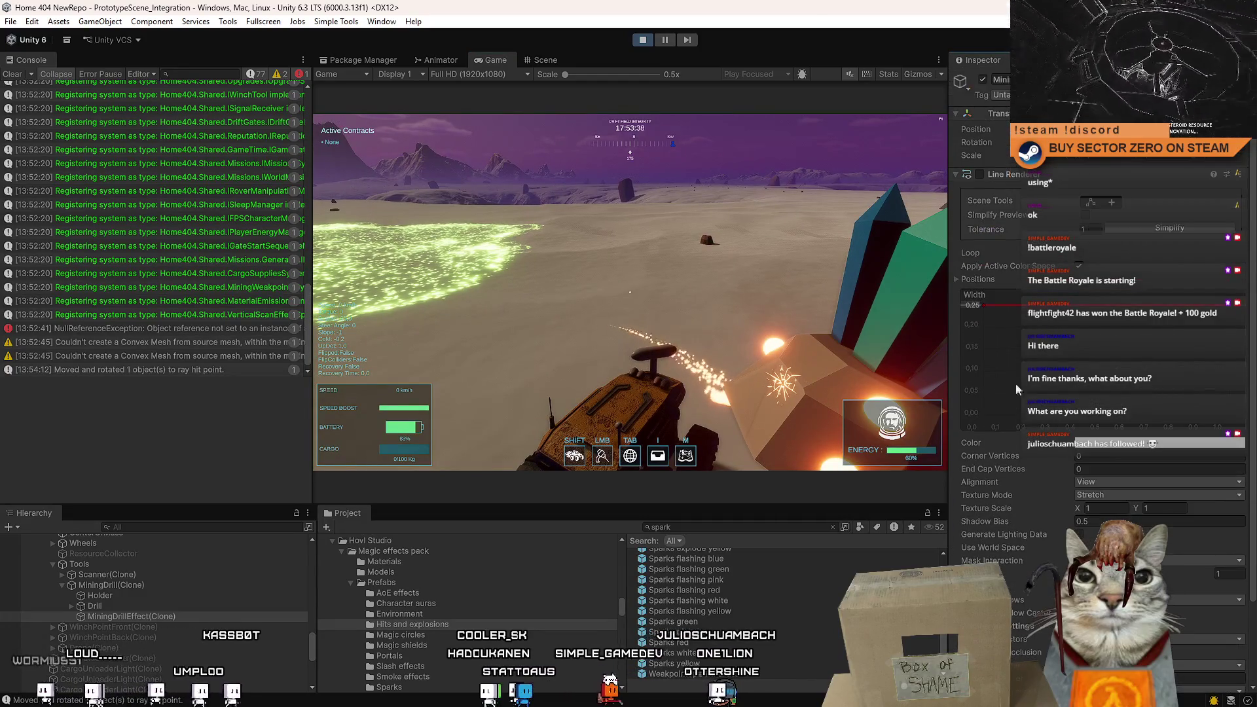
{"action": "left_click", "coordinate": [956, 279]}
{"action": "left_click", "coordinate": [943, 282]}
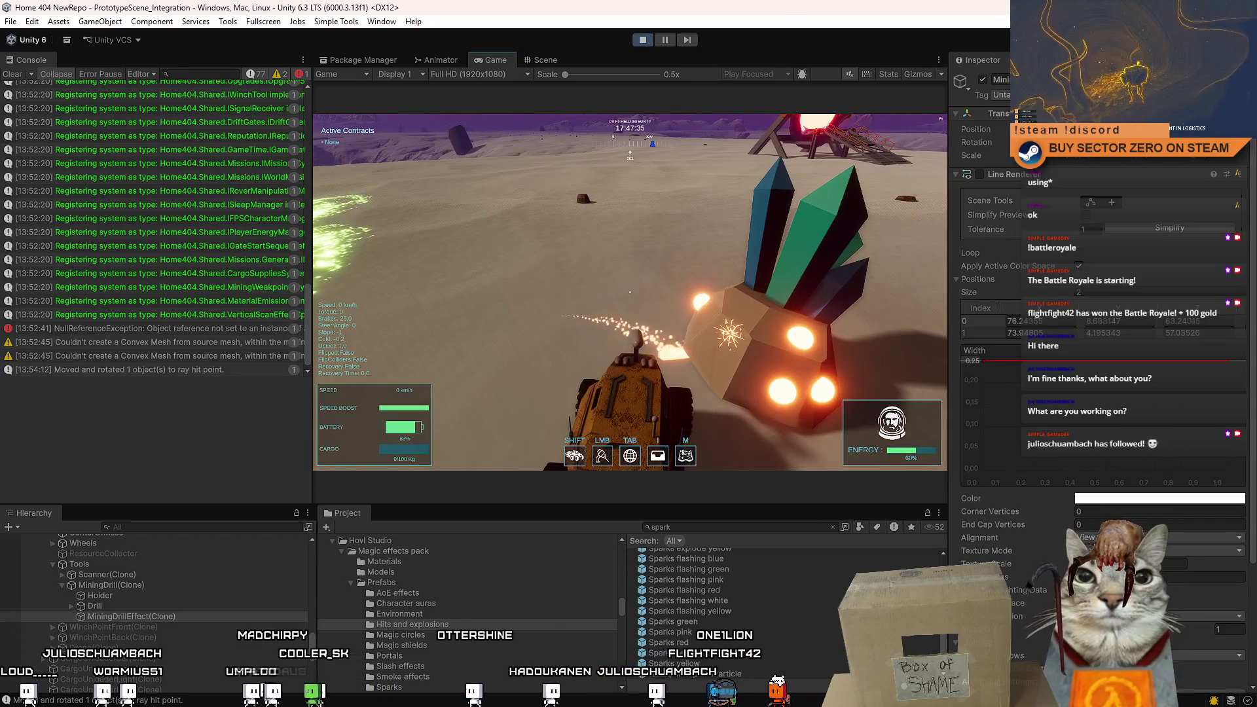
Select MiningDrill(Clone) and open its drill tool script in Visual Studio.
{"action": "key", "text": "Escape"}
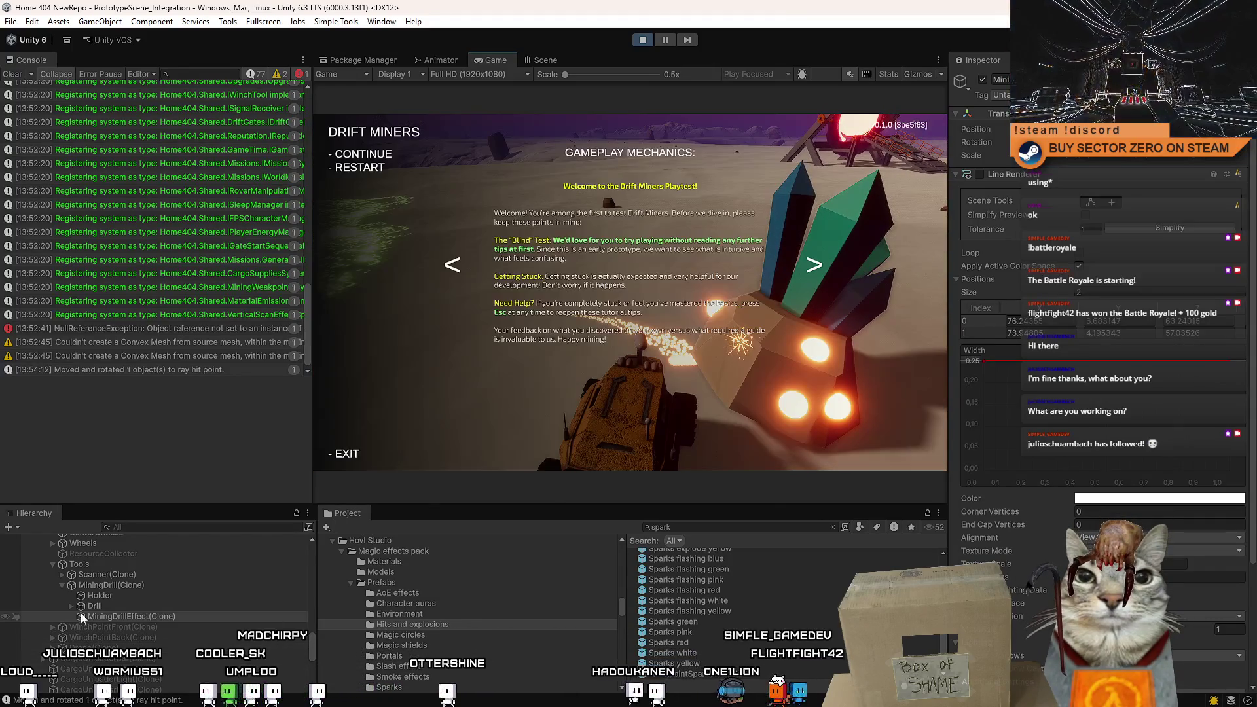
{"action": "left_click", "coordinate": [82, 617]}
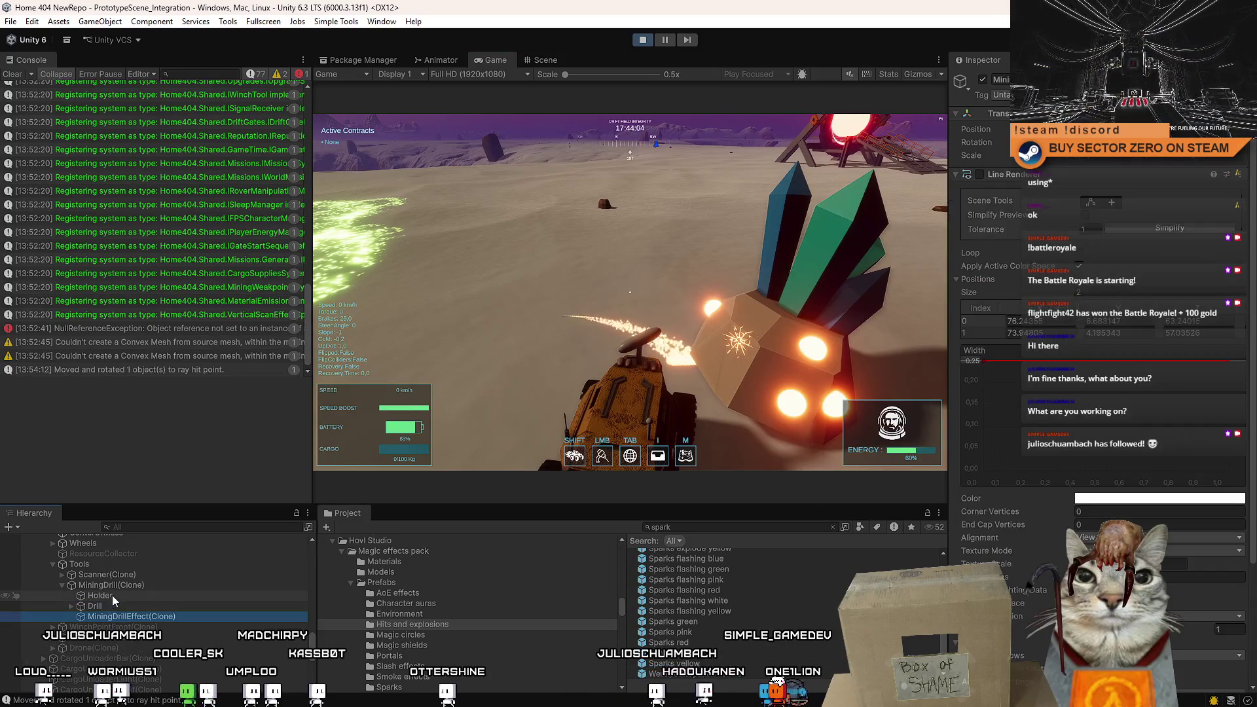
{"action": "left_click", "coordinate": [112, 596]}
{"action": "left_click", "coordinate": [125, 585]}
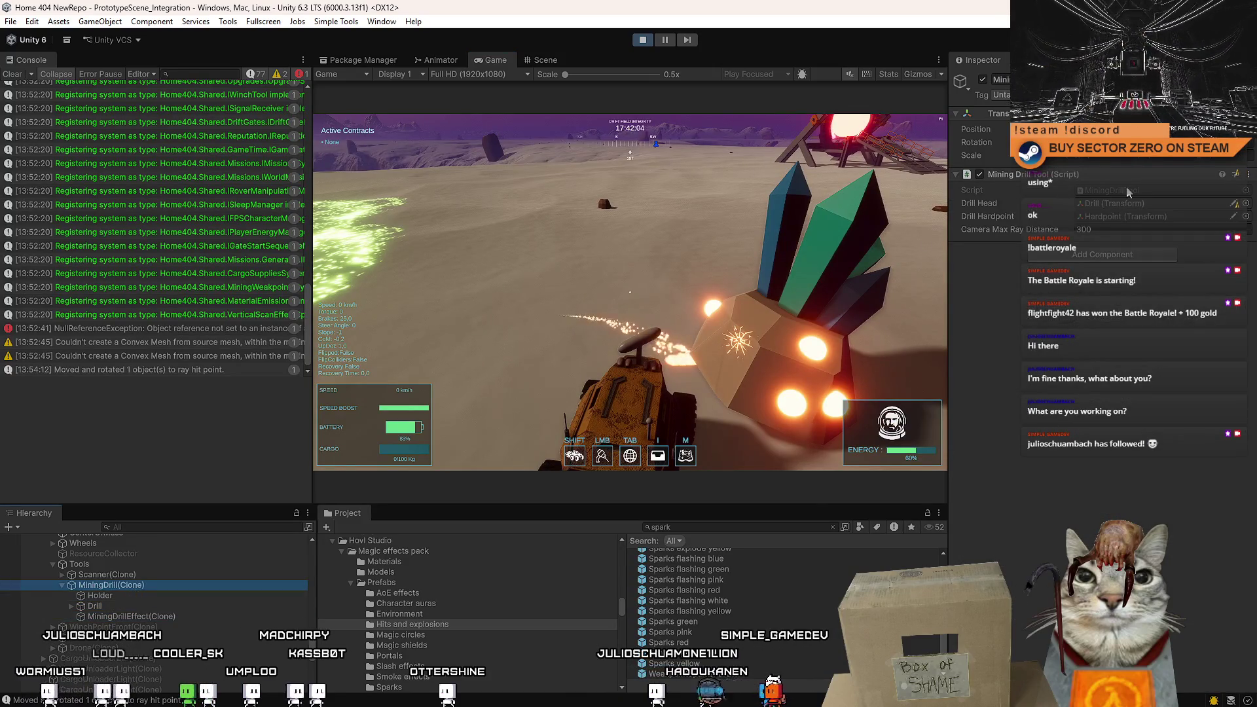
{"action": "key", "text": "ctrl+p"}
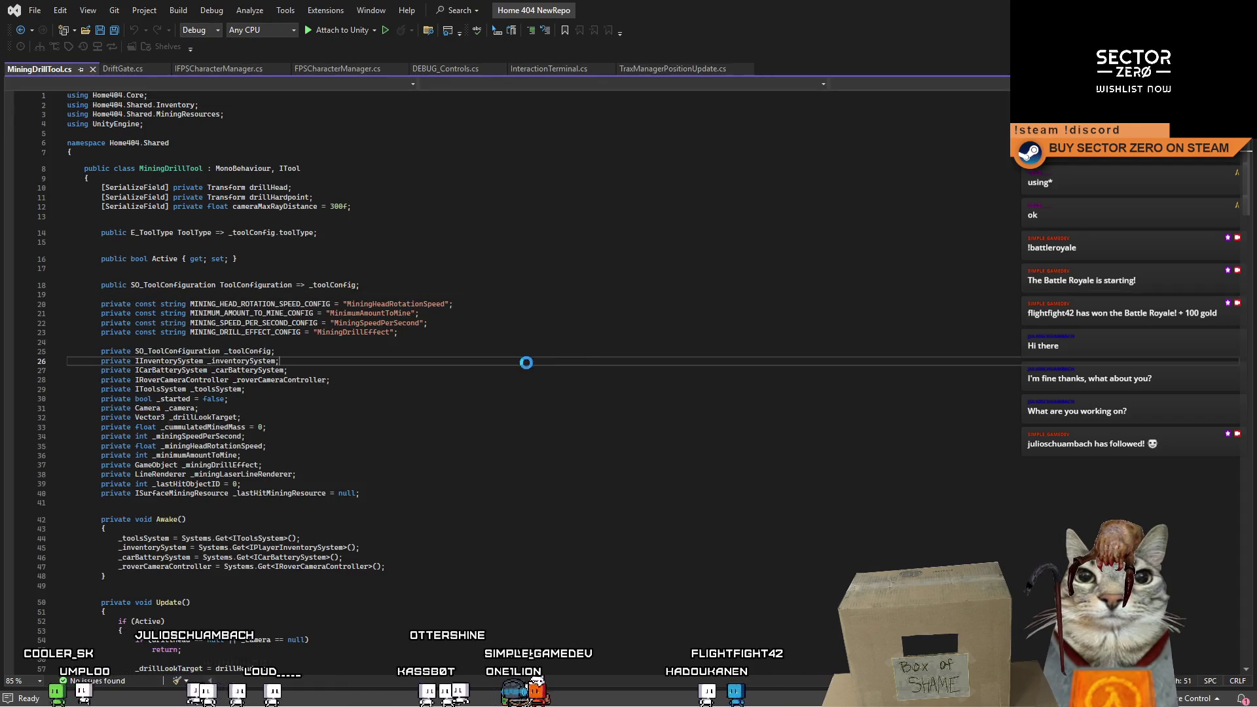
Review the MiningDrillEffect config and Init setup in MiningDrillTool.cs.
{"action": "key", "text": "Up"}
{"action": "key", "text": "Up"}
{"action": "key", "text": "Down"}
{"action": "key", "text": "Down"}
{"action": "key", "text": "Down"}
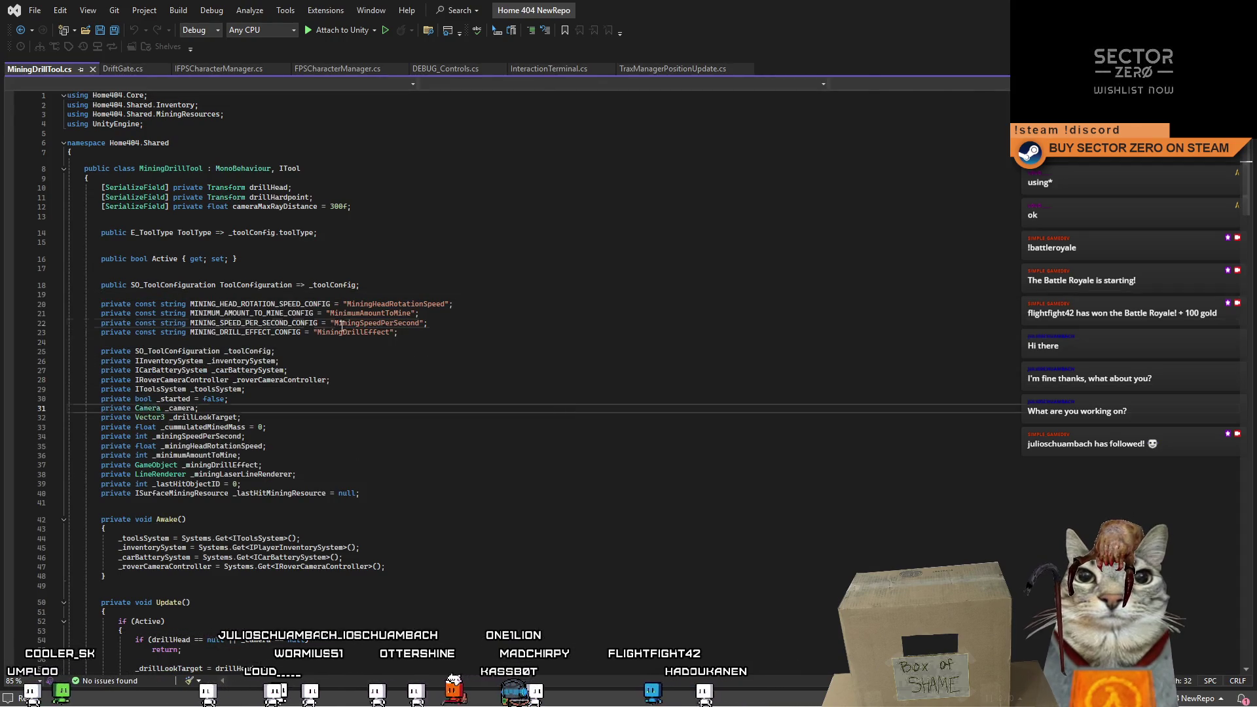
{"action": "double_click", "coordinate": [342, 331]}
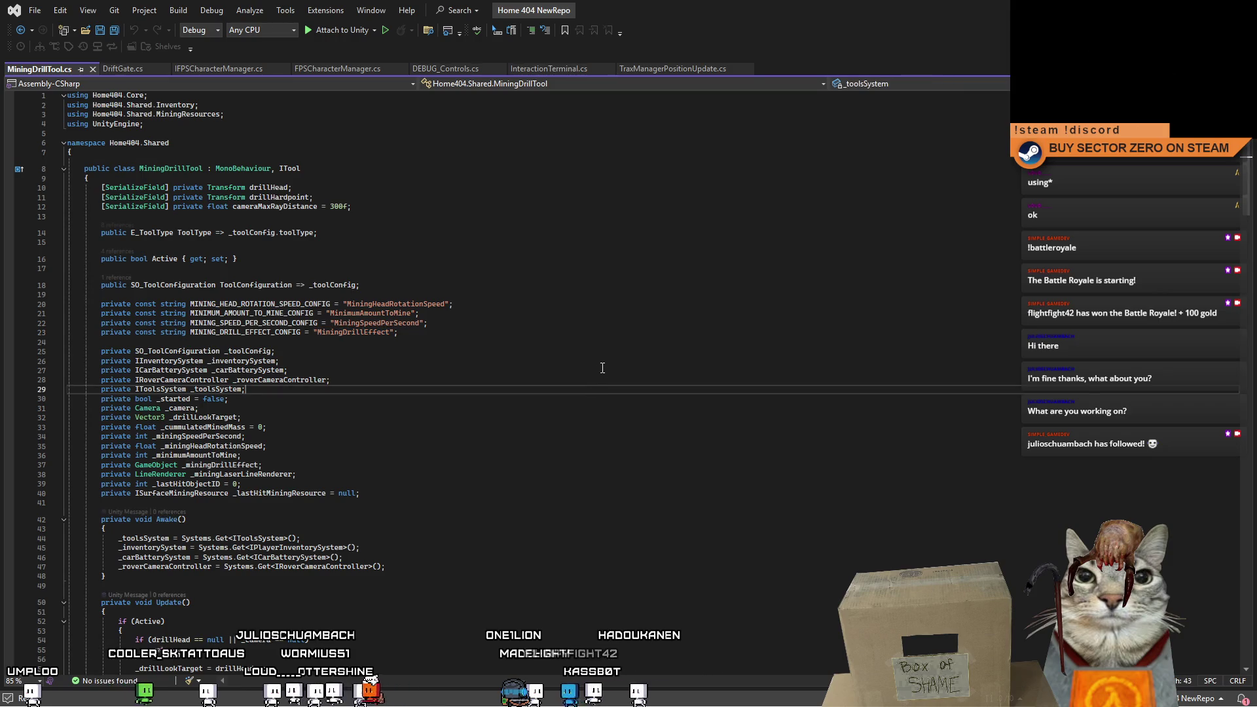
{"action": "left_click", "coordinate": [607, 353]}
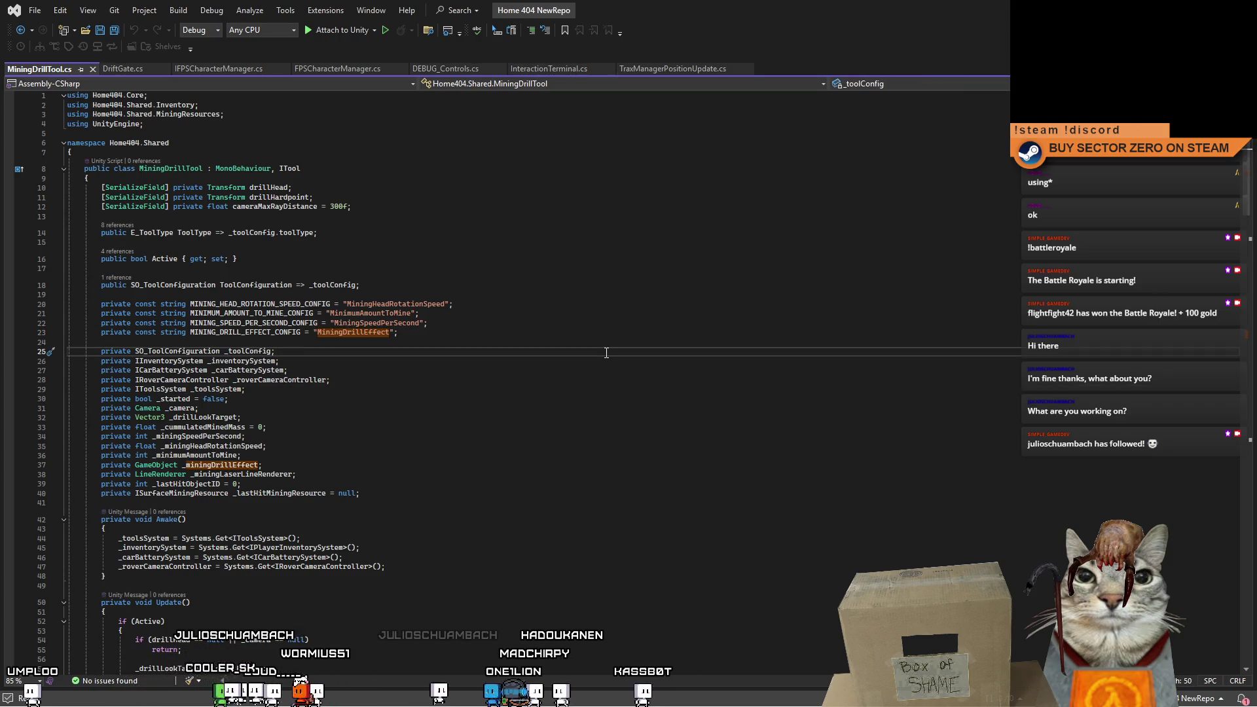
{"action": "scroll", "coordinate": [458, 380], "scroll_direction": "down", "scroll_amount": 20}
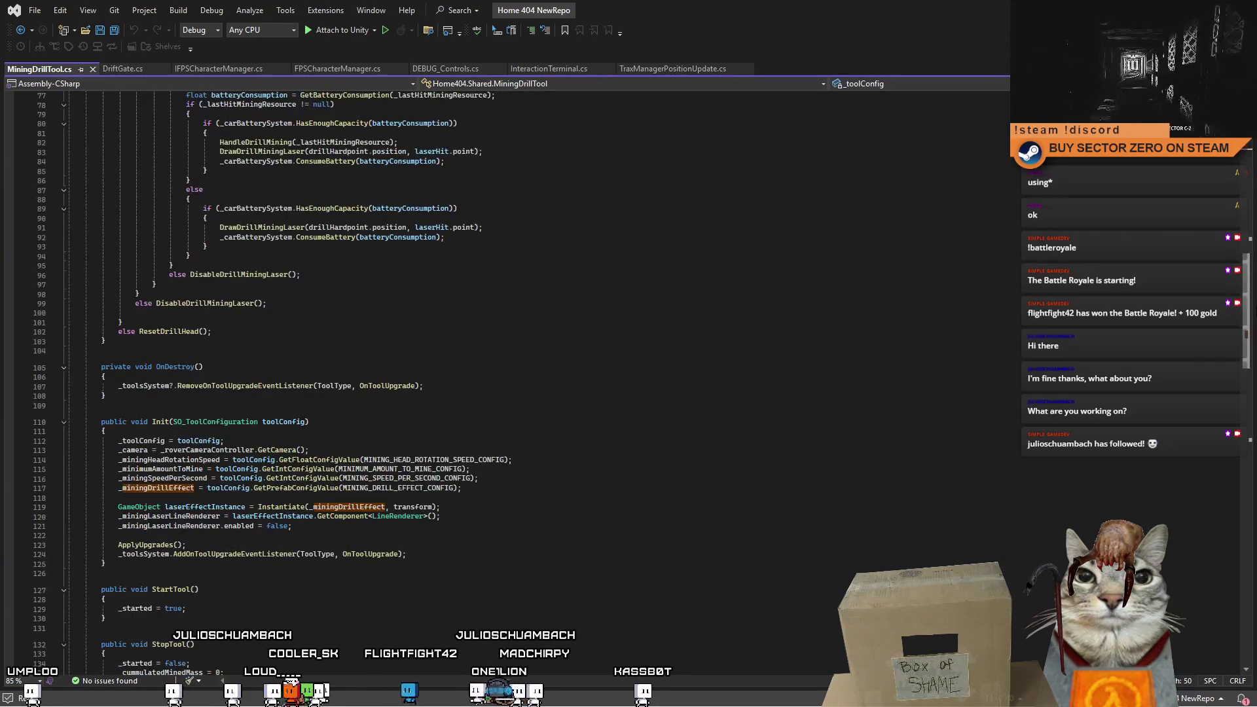
{"action": "scroll", "coordinate": [272, 341], "scroll_direction": "down", "scroll_amount": 1}
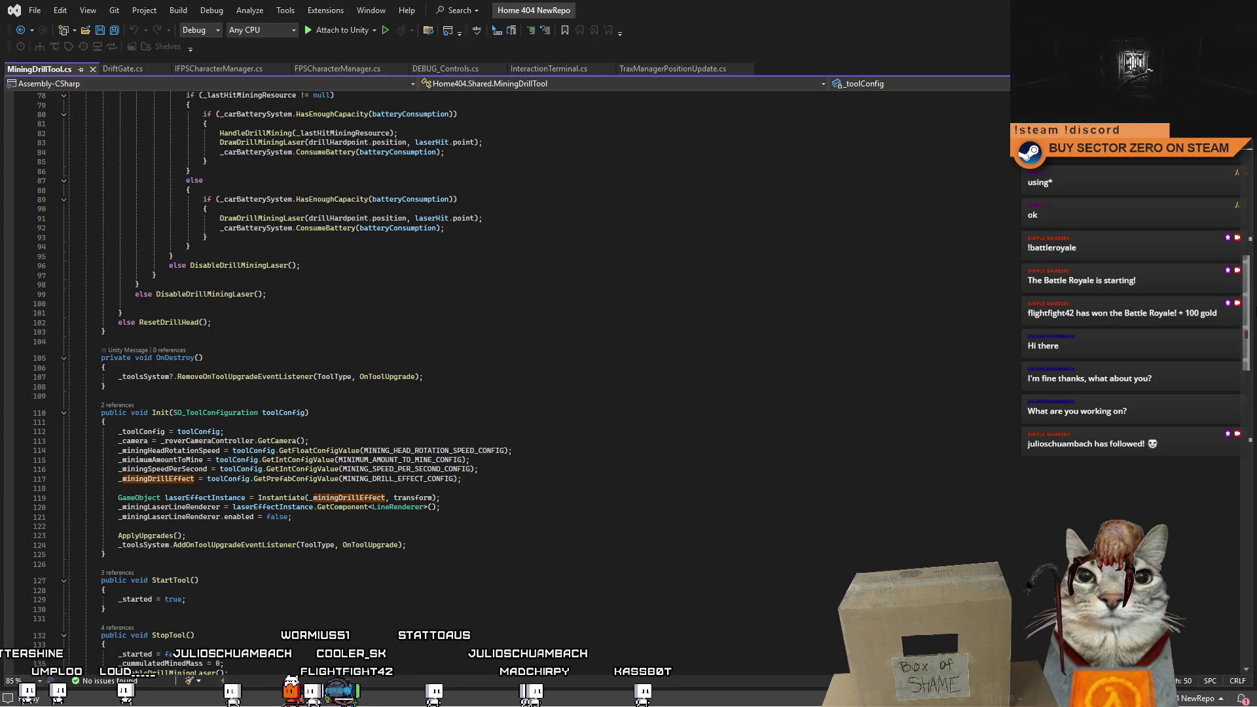
{"action": "scroll", "coordinate": [305, 344], "scroll_direction": "down", "scroll_amount": 10}
{"action": "scroll", "coordinate": [304, 344], "scroll_direction": "up", "scroll_amount": 6}
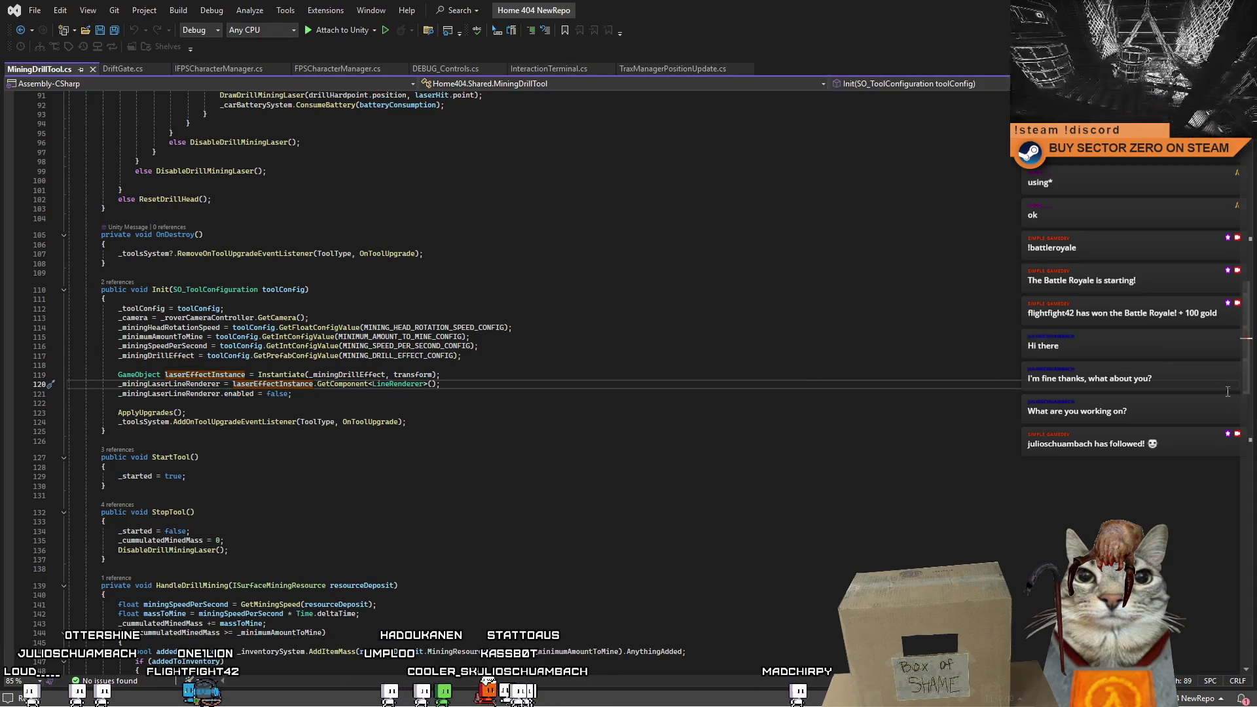
Read DrawDrillMiningLaser and DisableDrillMiningLaser around line 124, then return to Unity.
{"action": "scroll", "coordinate": [1240, 365], "scroll_direction": "down", "scroll_amount": 10}
{"action": "scroll", "coordinate": [1247, 377], "scroll_direction": "up", "scroll_amount": 8}
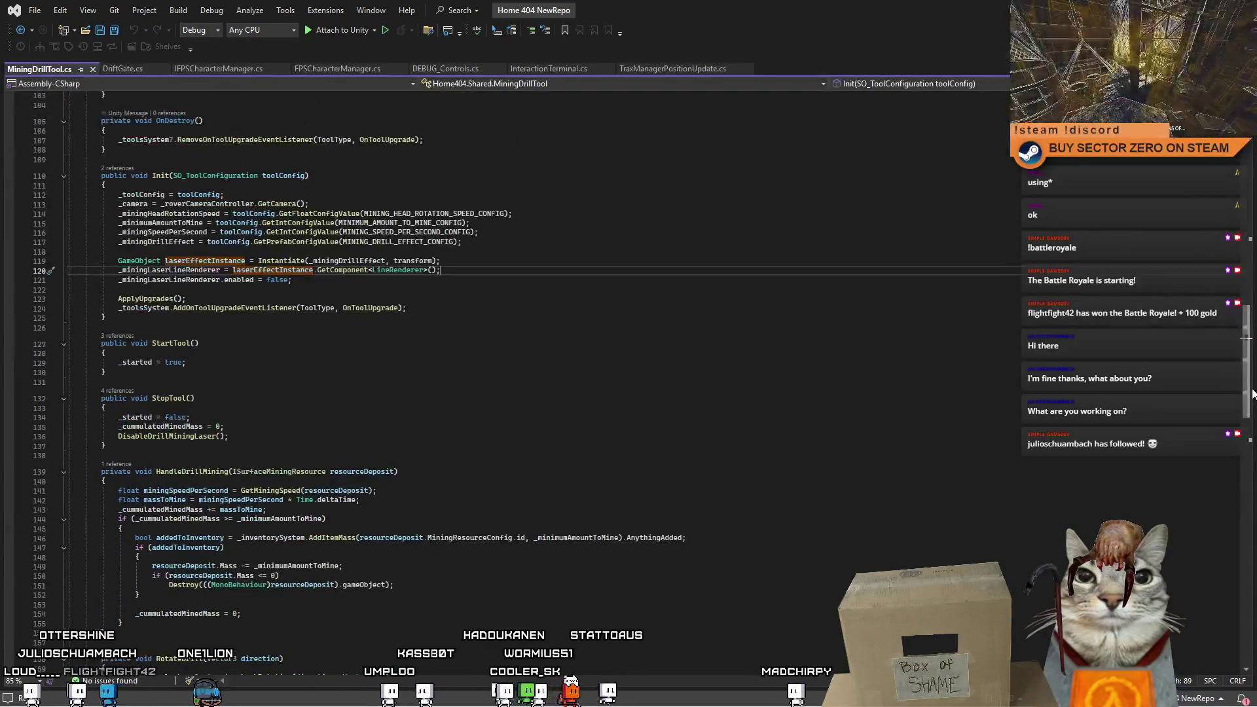
{"action": "left_click_drag", "start_coordinate": [1251, 382], "coordinate": [1251, 362]}
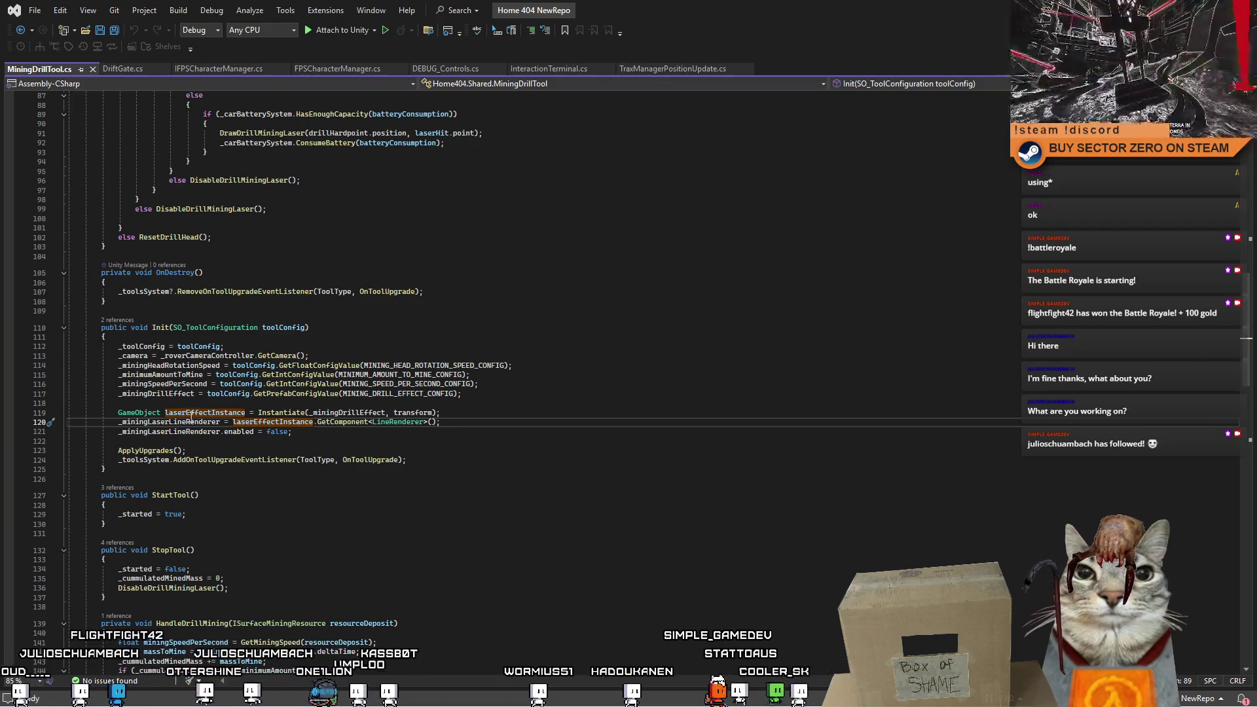
{"action": "left_click", "coordinate": [658, 460]}
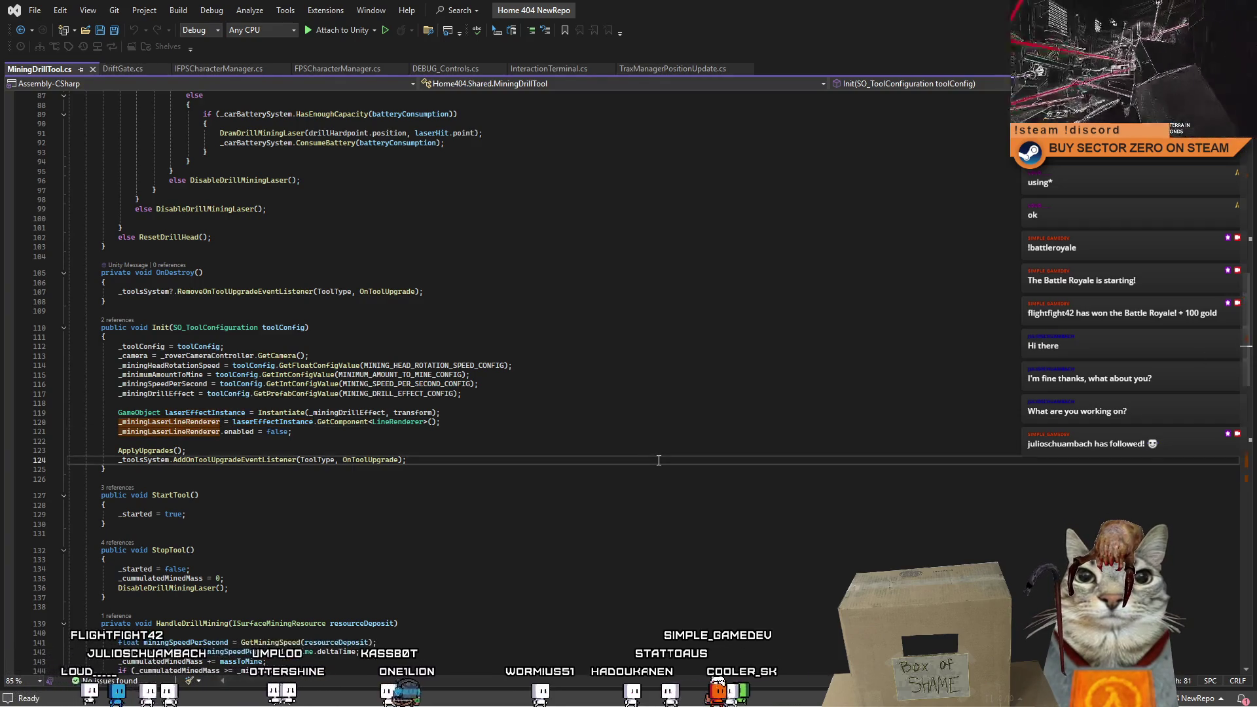
{"action": "left_click_drag", "start_coordinate": [1246, 365], "coordinate": [1246, 497]}
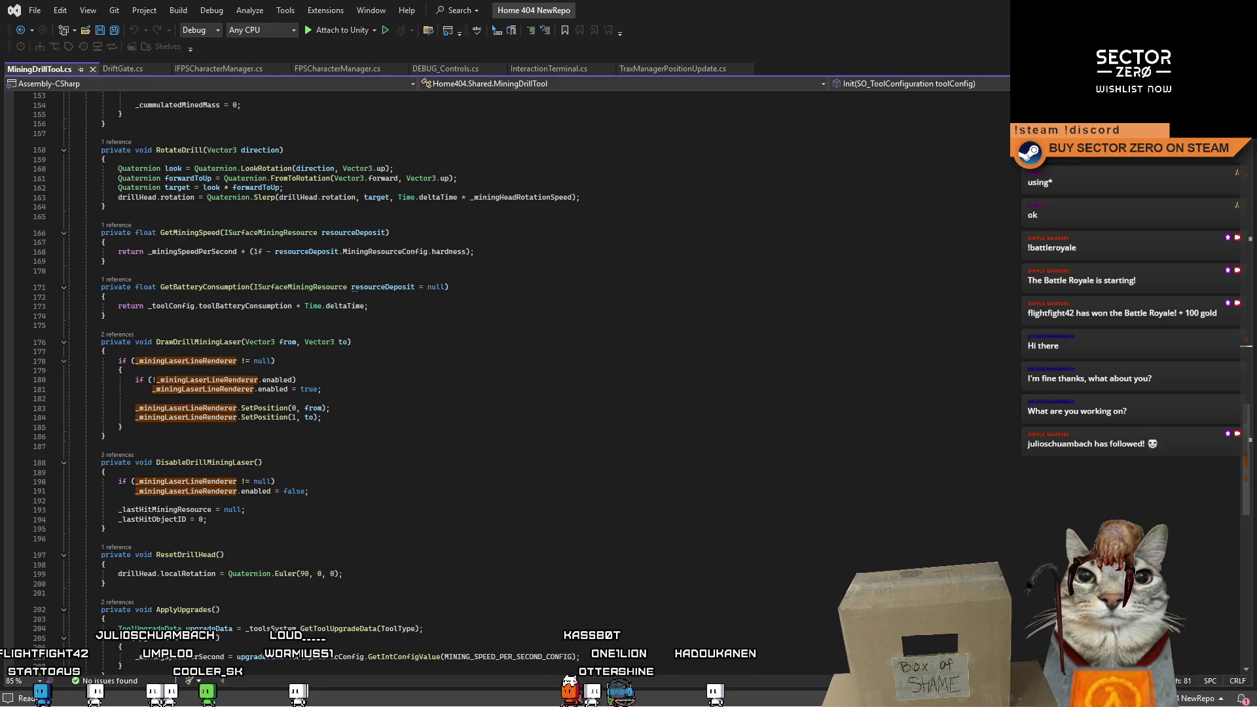
{"action": "key", "text": "alt+Tab"}
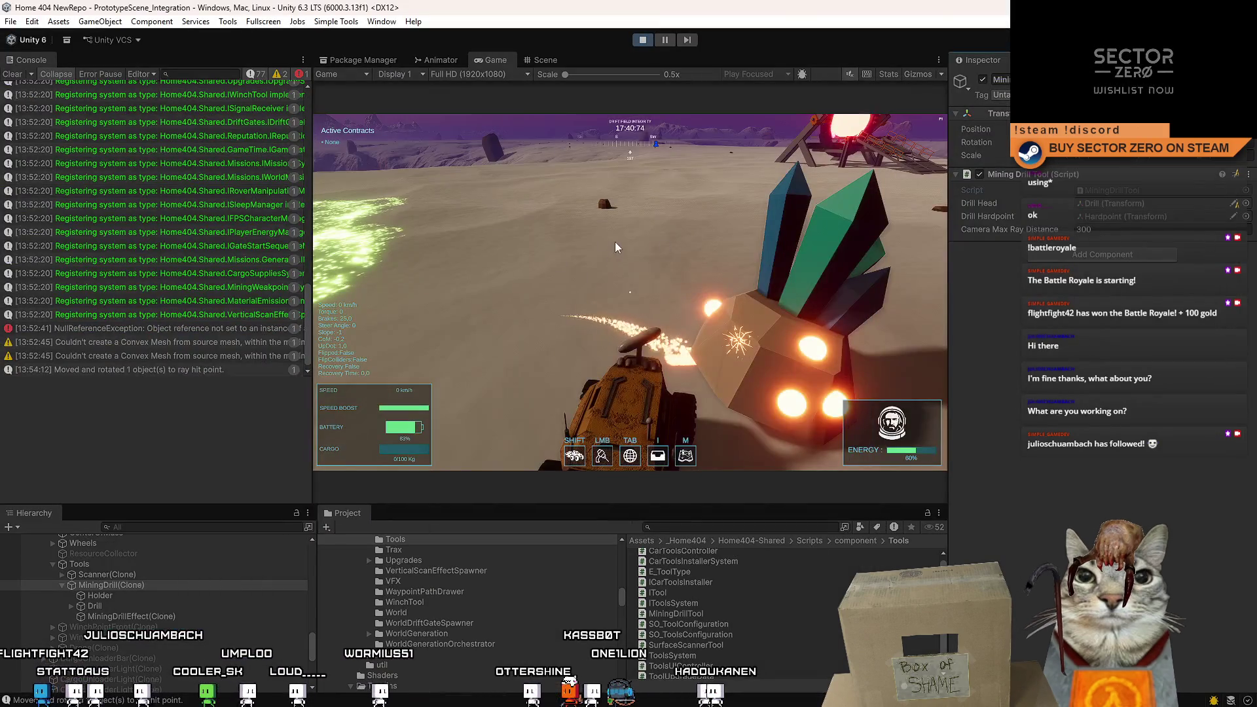
Drive the rover toward the crystal, then fly the Scene camera close to the drilled node.
{"action": "key", "text": "s"}
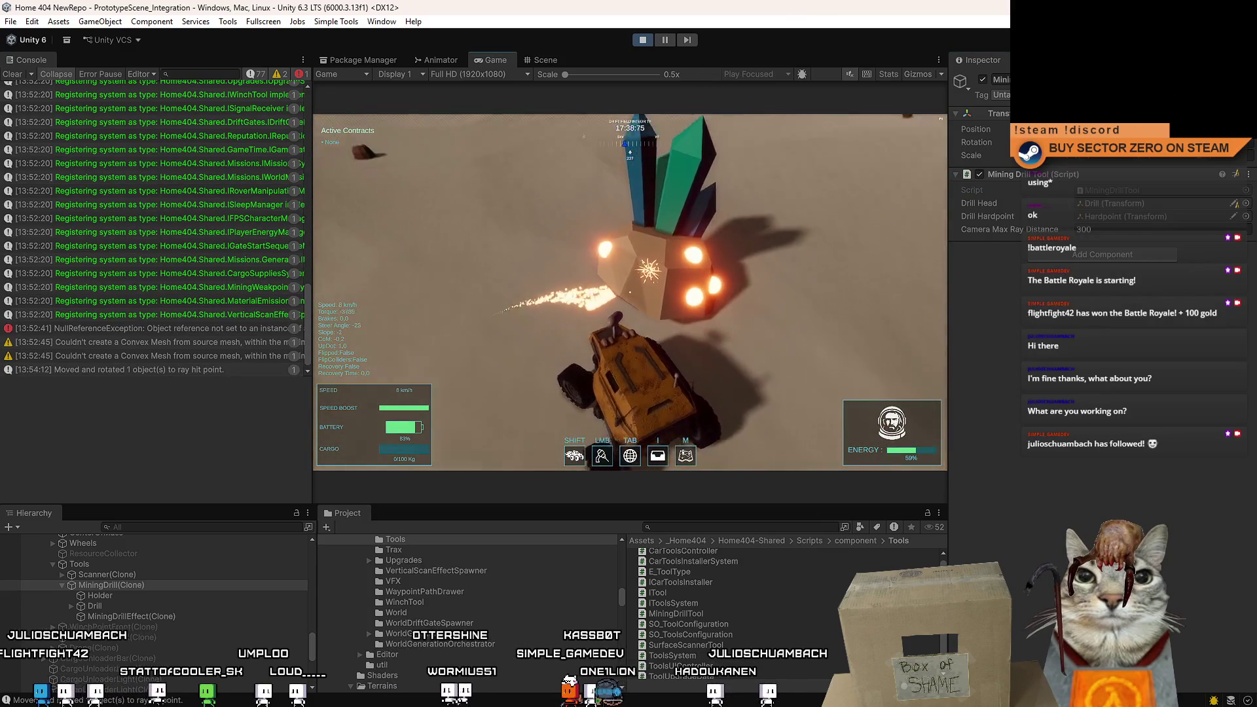
{"action": "key", "text": "w"}
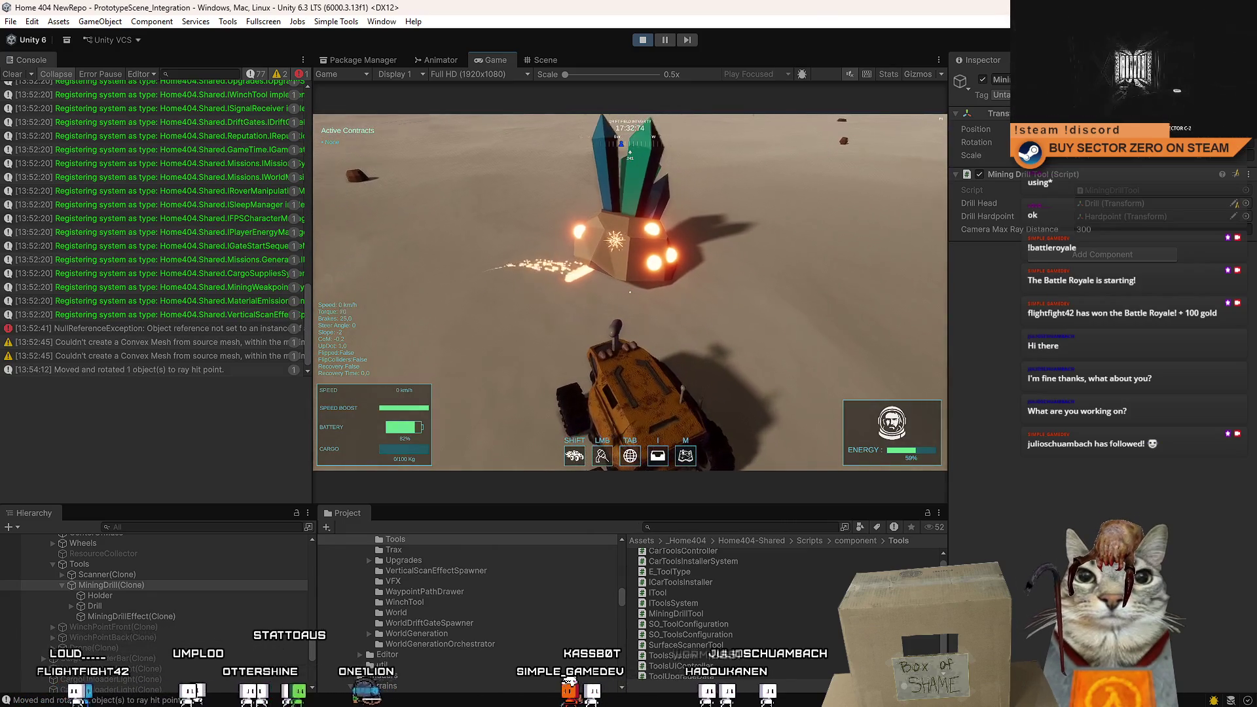
{"action": "key", "text": "Escape"}
{"action": "key", "text": "Escape"}
{"action": "left_click", "coordinate": [556, 57]}
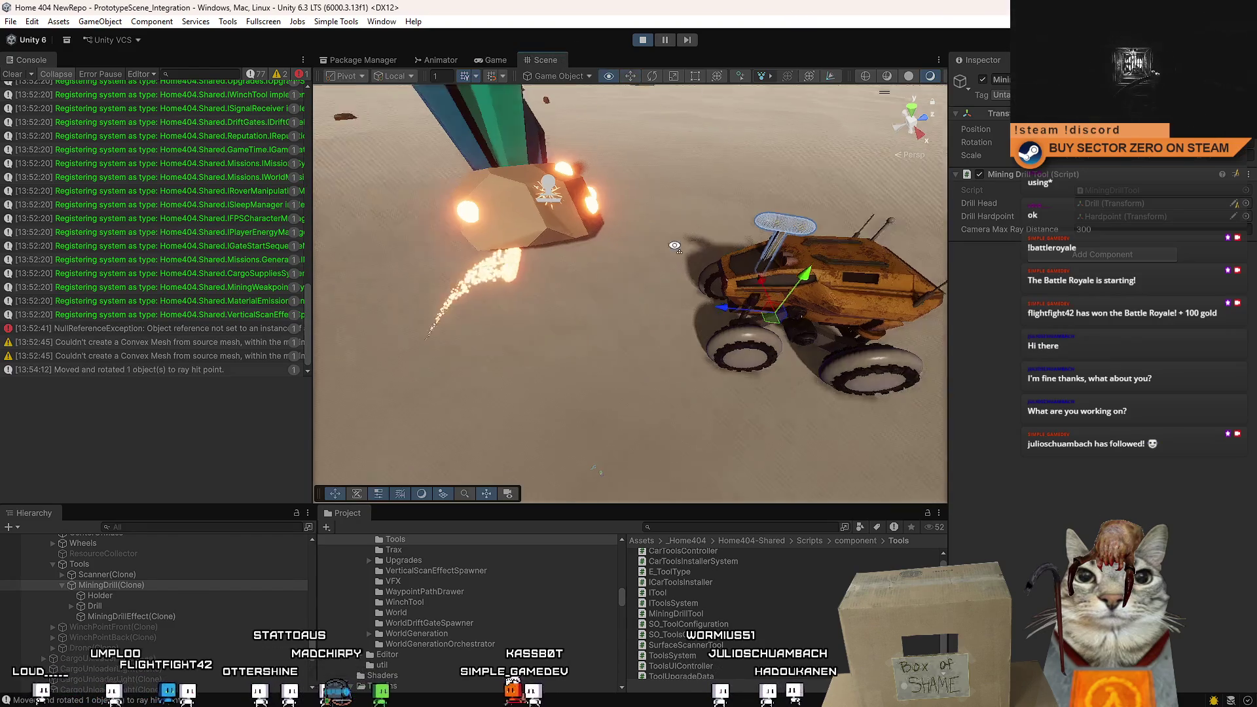
{"action": "mouse_move", "coordinate": [472, 176]}
{"action": "left_mouse_down"}
{"action": "mouse_move", "coordinate": [569, 198]}
{"action": "mouse_move", "coordinate": [508, 225]}
{"action": "mouse_move", "coordinate": [362, 228]}
{"action": "mouse_move", "coordinate": [516, 229]}
{"action": "mouse_move", "coordinate": [619, 335]}
{"action": "left_mouse_up"}
Select the weakpoint Decal Projector together with the Sparks yellow effect near the crystal.
{"action": "left_click", "coordinate": [682, 319]}
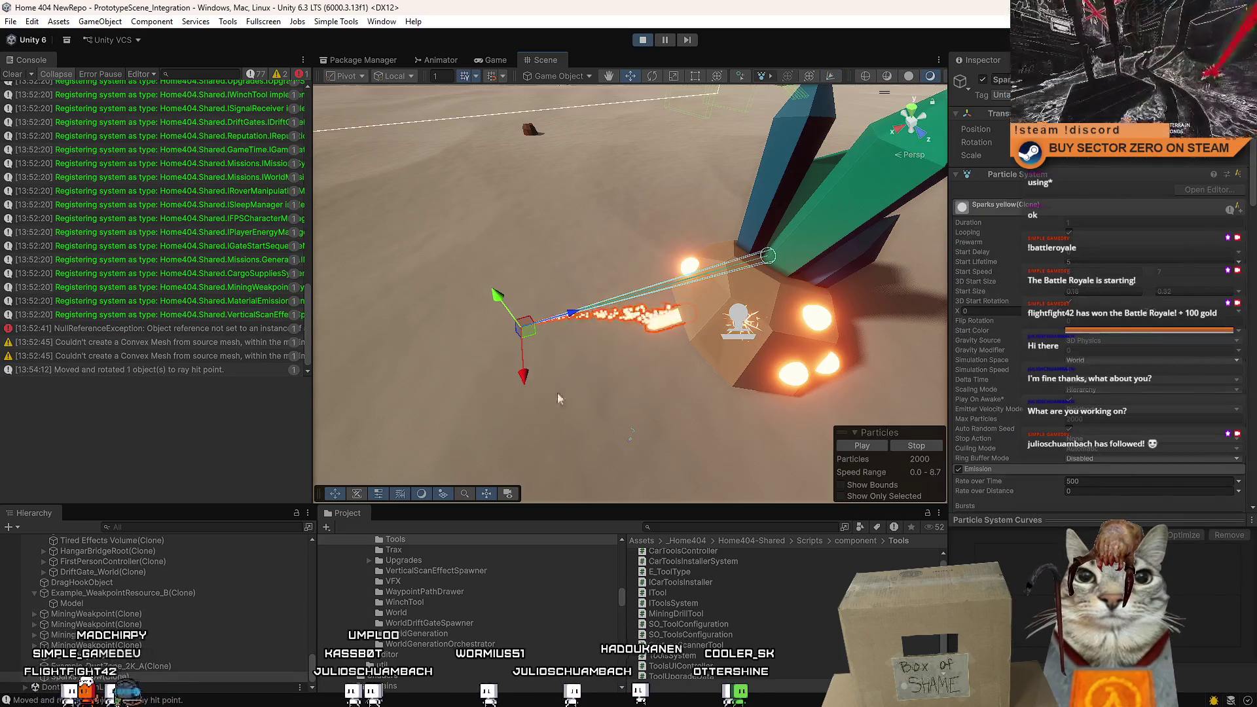
{"action": "left_click", "coordinate": [143, 665]}
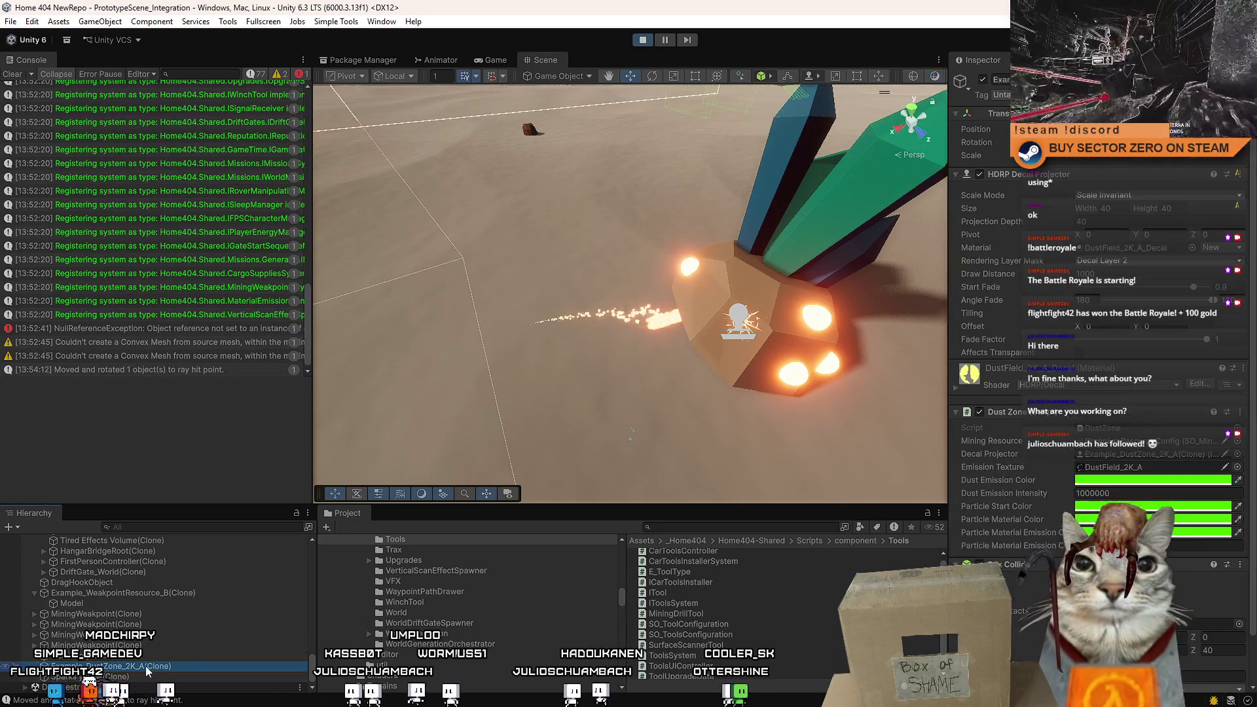
{"action": "left_click", "coordinate": [740, 315]}
{"action": "left_click", "coordinate": [755, 316]}
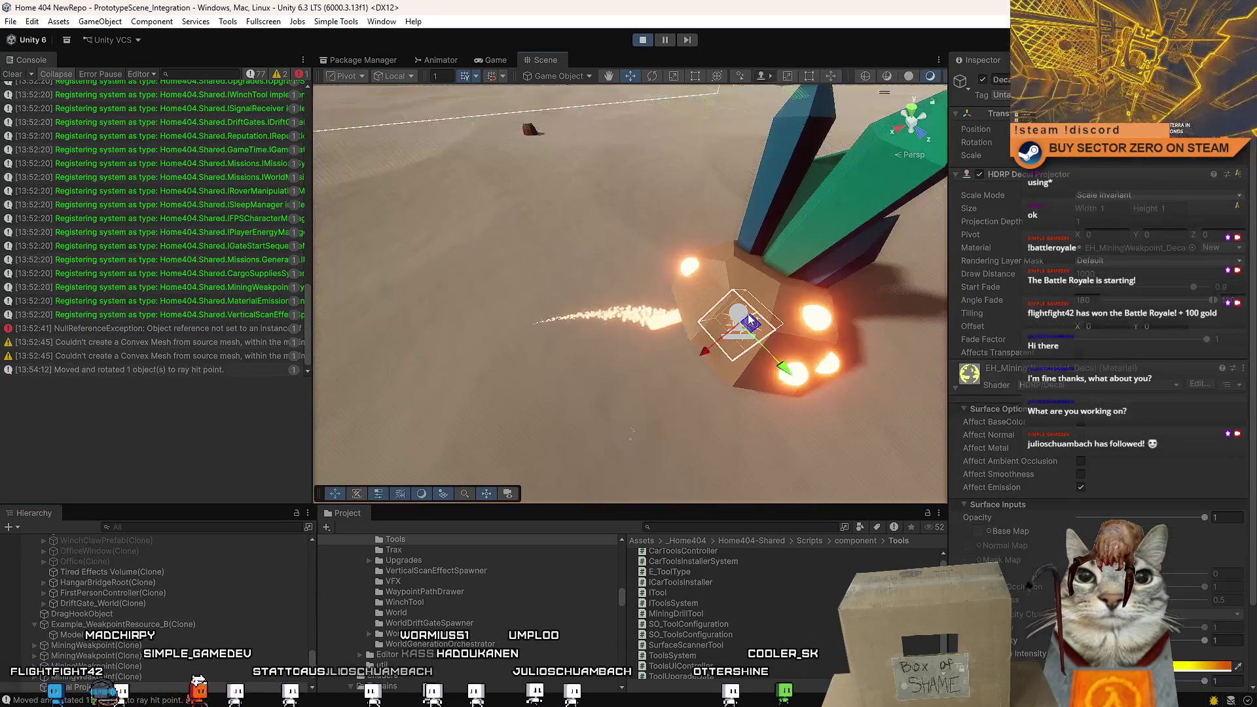
{"action": "left_click", "coordinate": [632, 314], "text": "ctrl"}
{"action": "scroll", "coordinate": [633, 319], "scroll_direction": "down", "scroll_amount": 5}
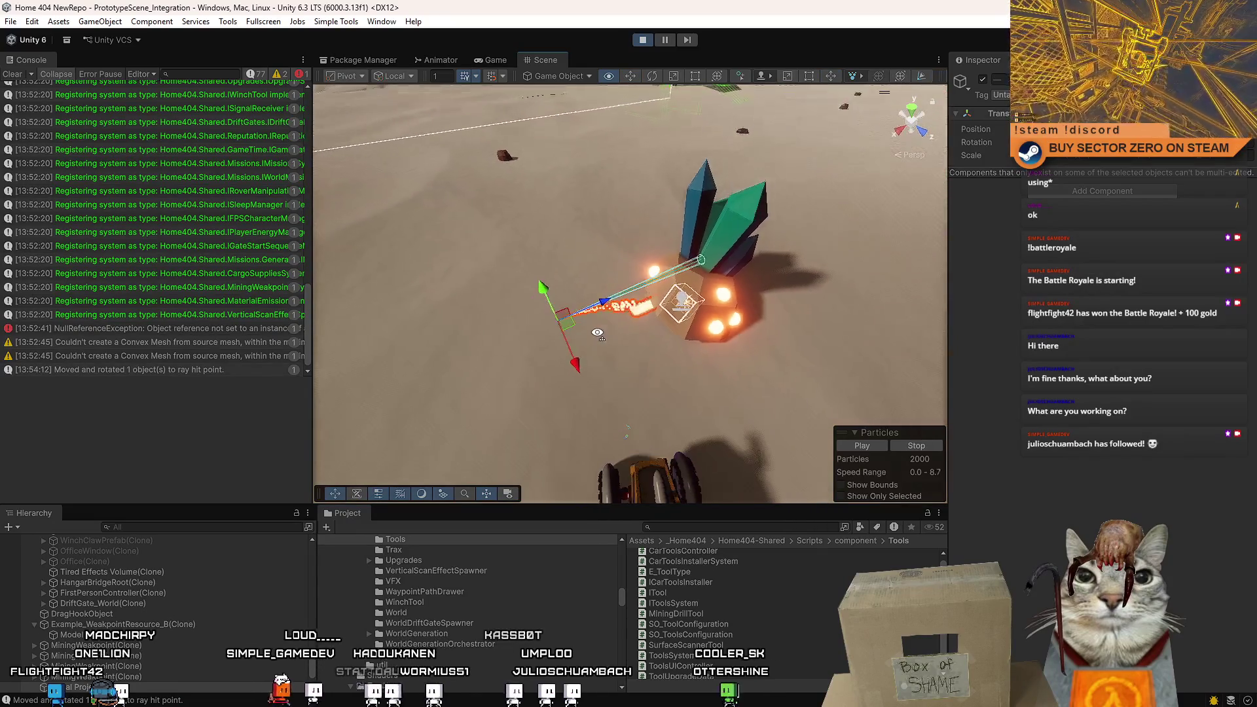
{"action": "left_click_drag", "start_coordinate": [602, 337], "coordinate": [533, 406]}
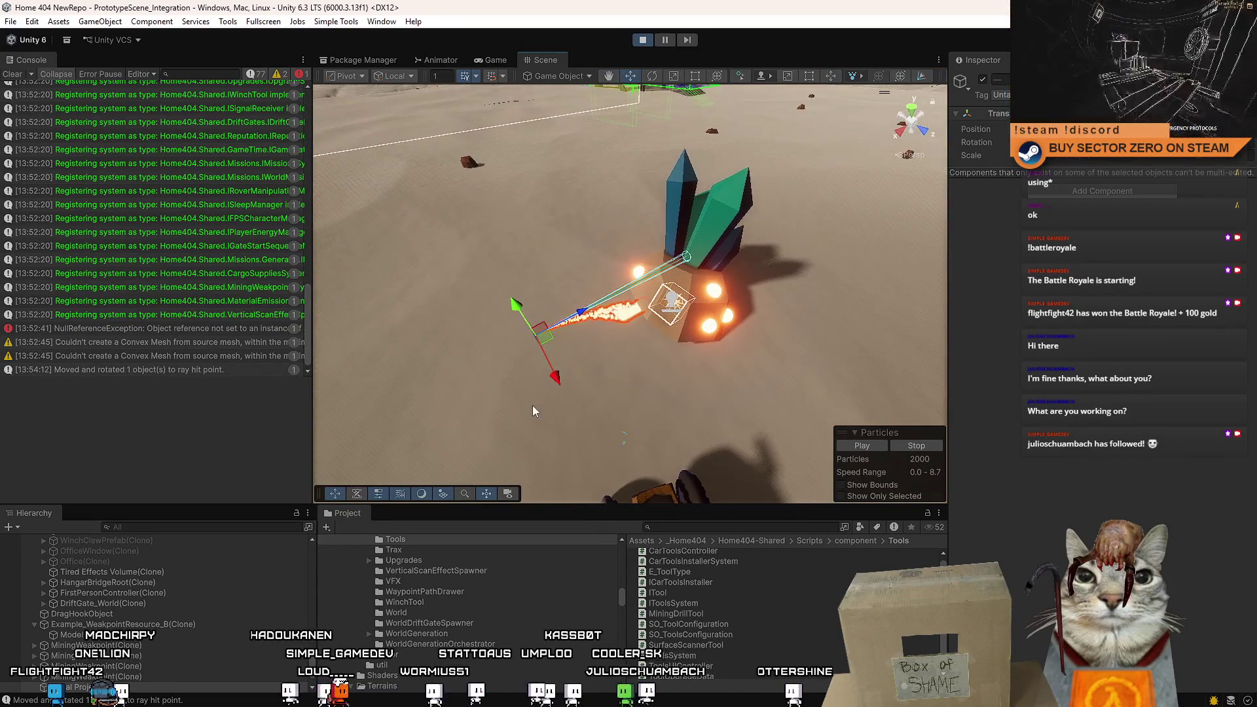
Stop play mode, clear the Console, and paste the decal and sparks into the Hierarchy root.
{"action": "left_click", "coordinate": [643, 44]}
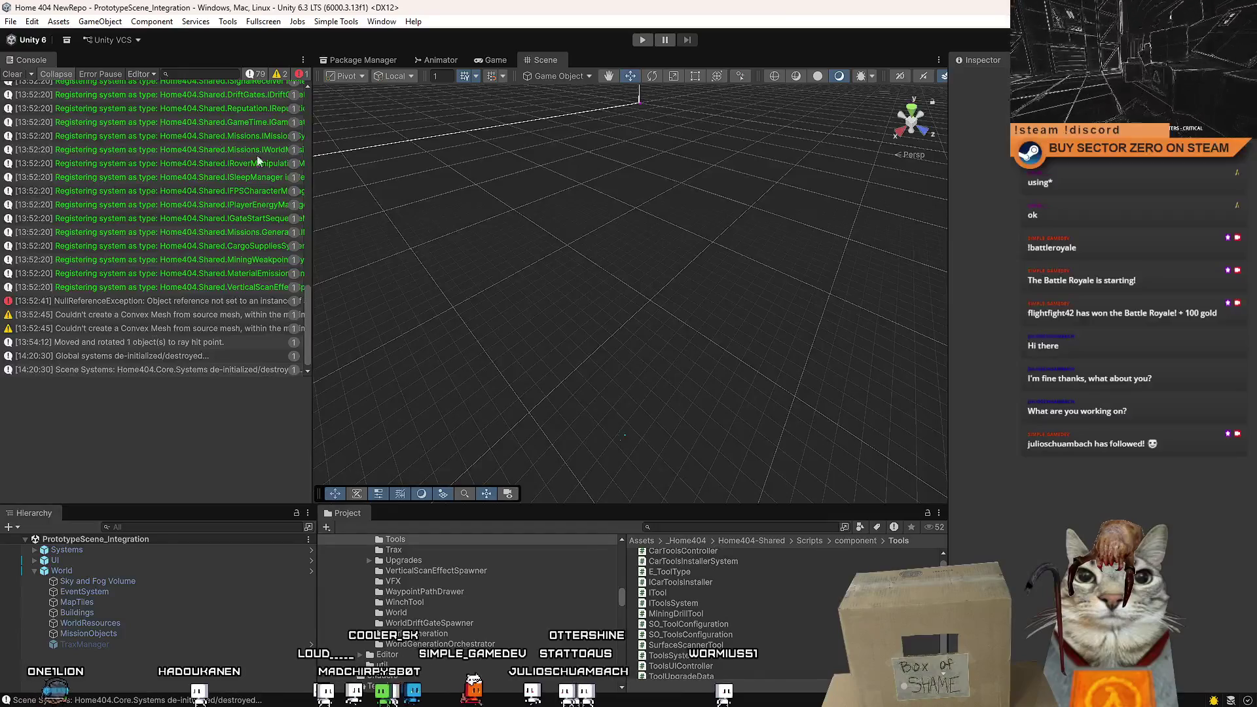
{"action": "left_click", "coordinate": [16, 75]}
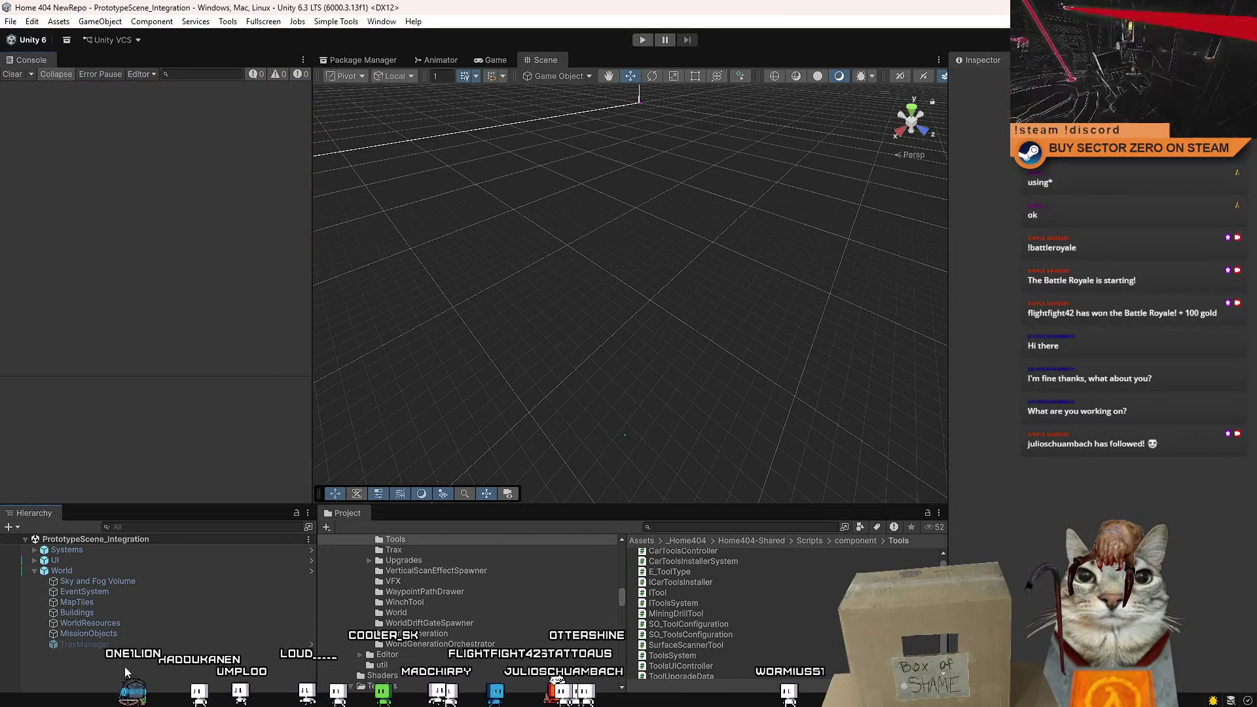
{"action": "left_click", "coordinate": [31, 570]}
{"action": "key", "text": "ctrl+v"}
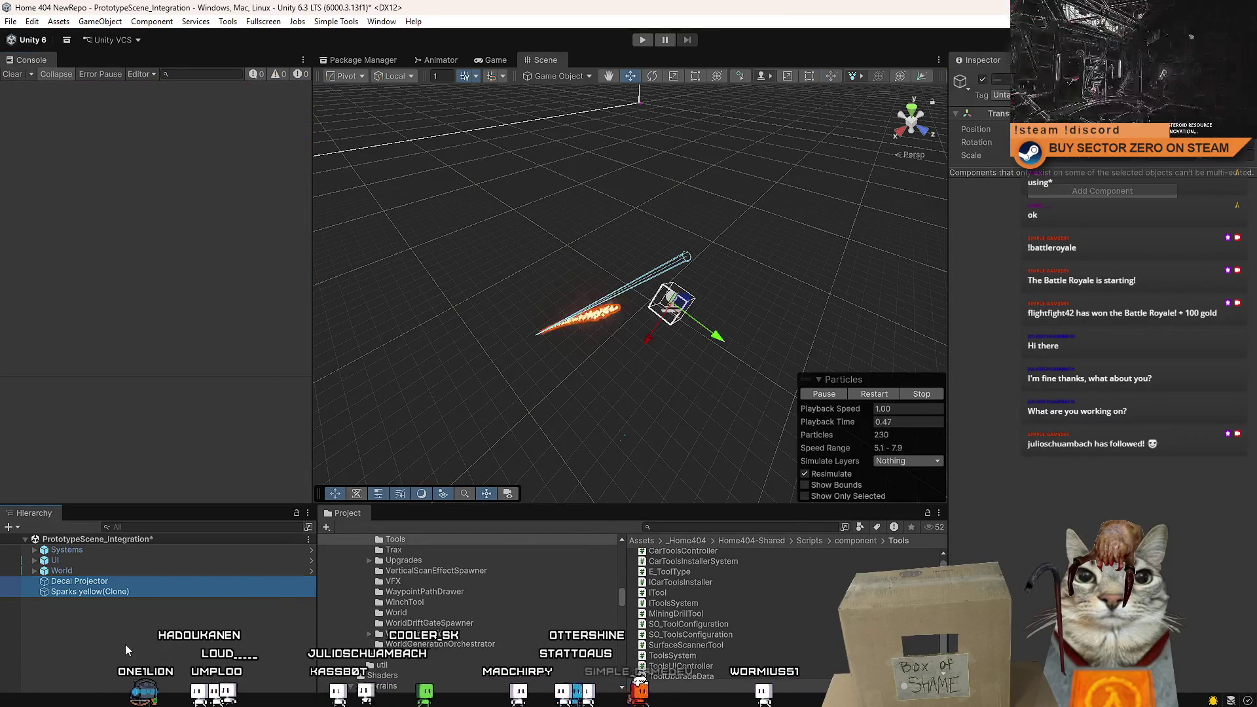
{"action": "left_click", "coordinate": [124, 644]}
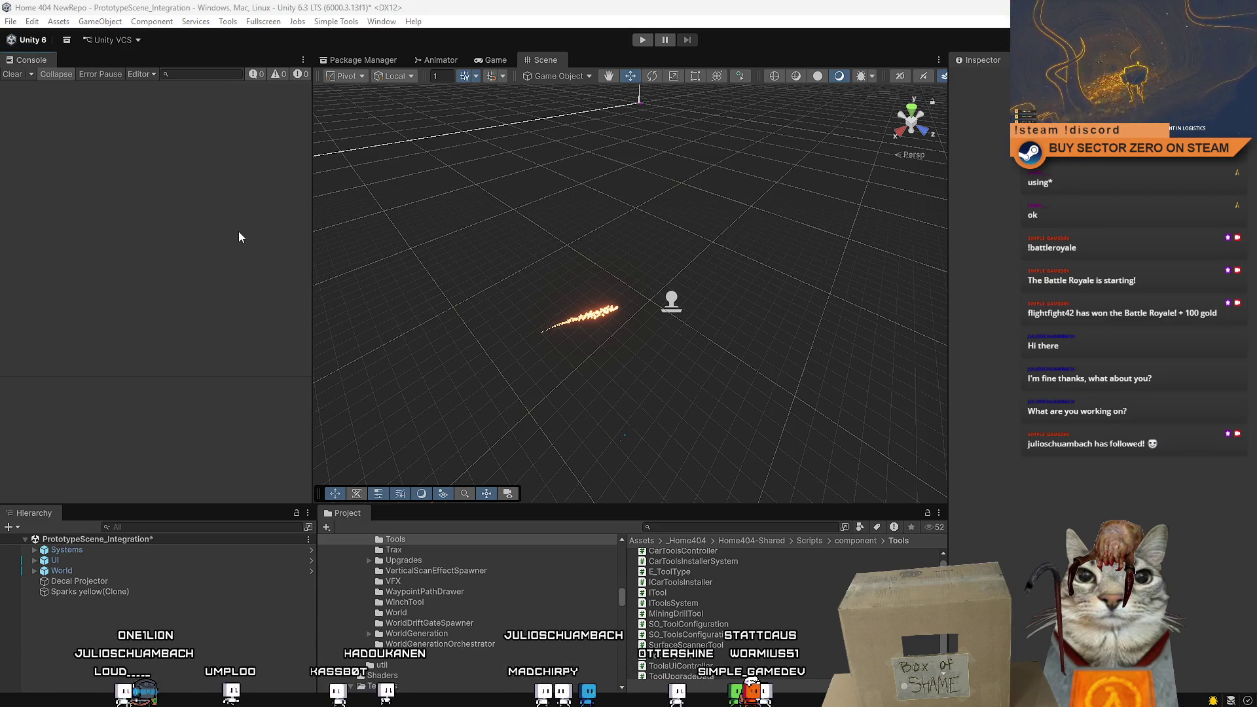
{"action": "key", "text": "alt+Tab"}
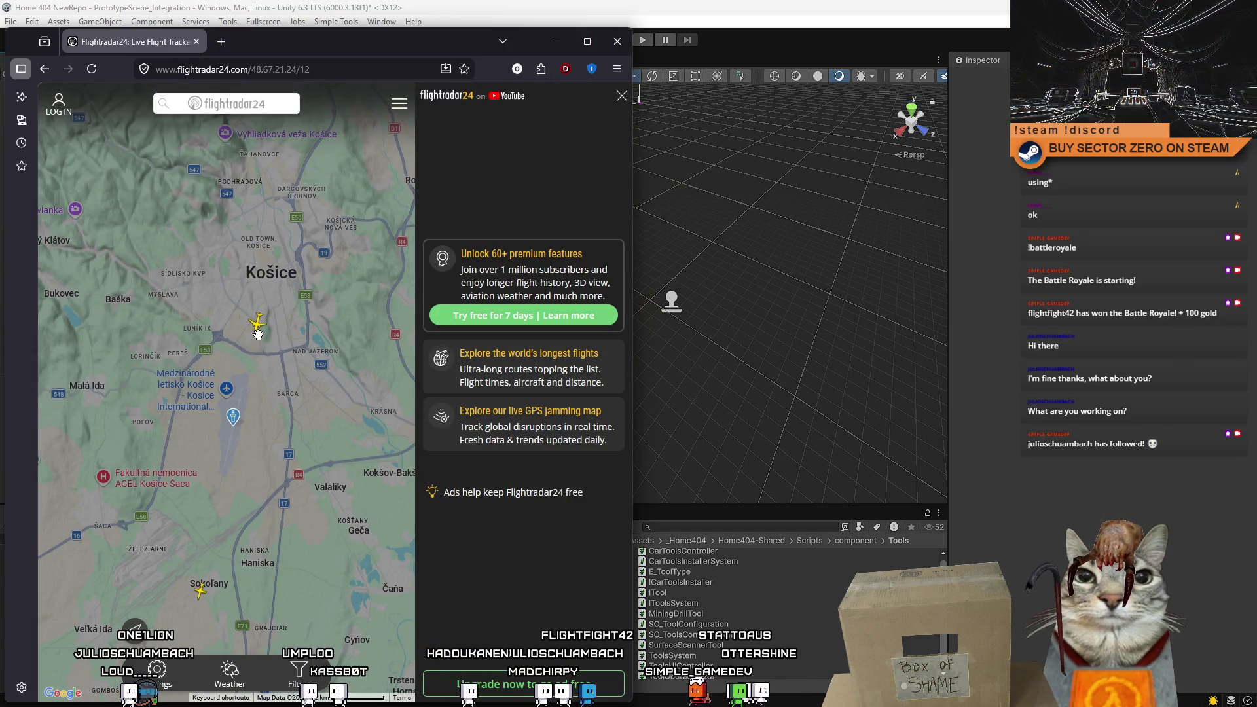
Show flight AUA1521's details and looping track near Košice, then maximize the browser.
{"action": "left_click", "coordinate": [254, 325]}
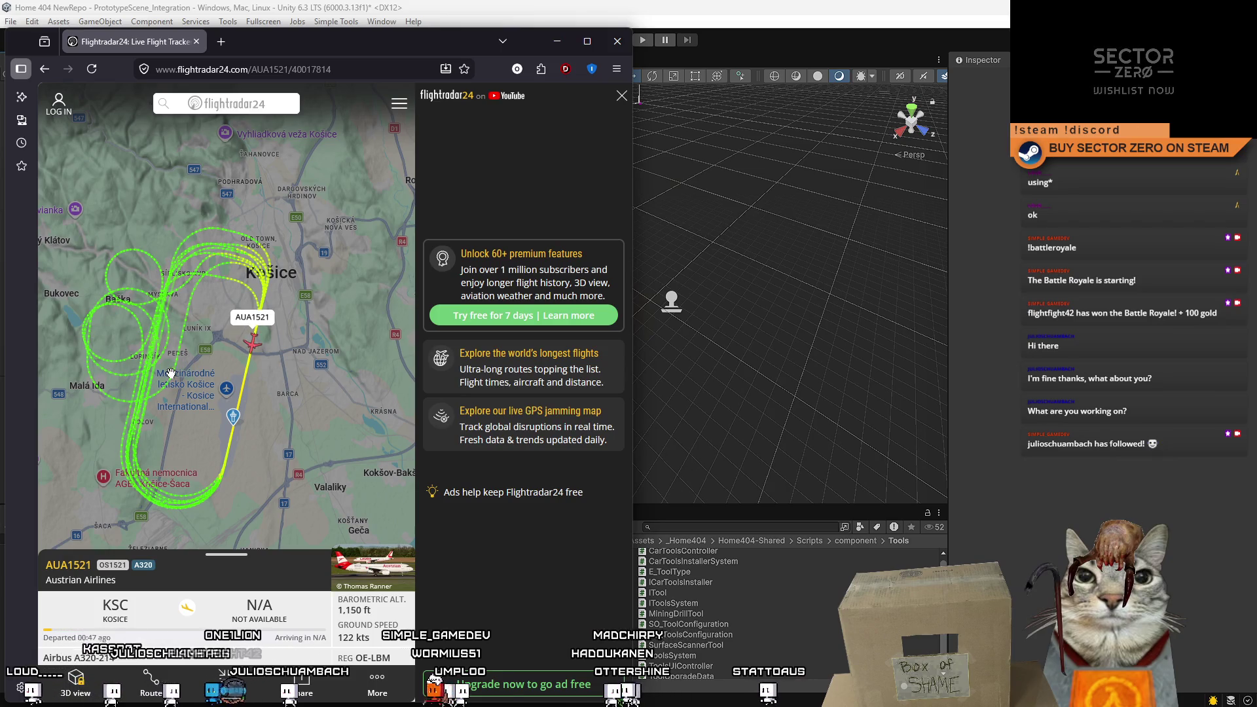
{"action": "mouse_move", "coordinate": [172, 373]}
{"action": "left_mouse_down"}
{"action": "mouse_move", "coordinate": [198, 349]}
{"action": "mouse_move", "coordinate": [199, 322]}
{"action": "left_mouse_up"}
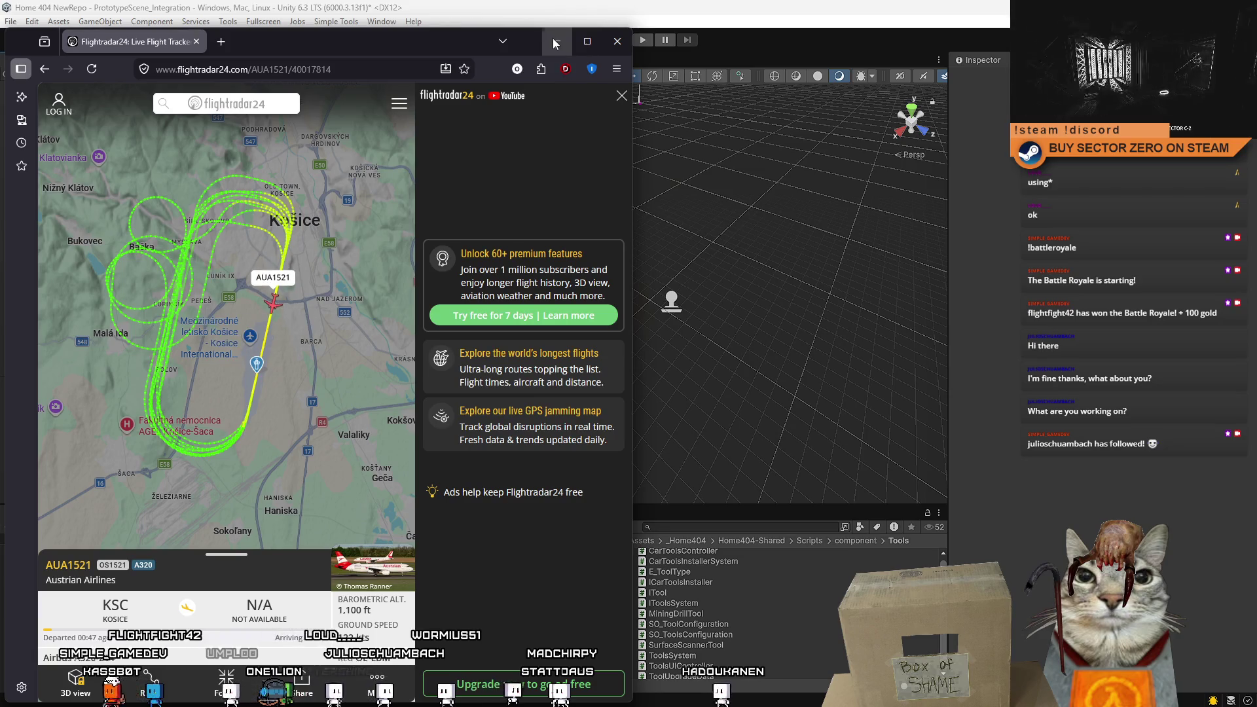
{"action": "left_click", "coordinate": [587, 41]}
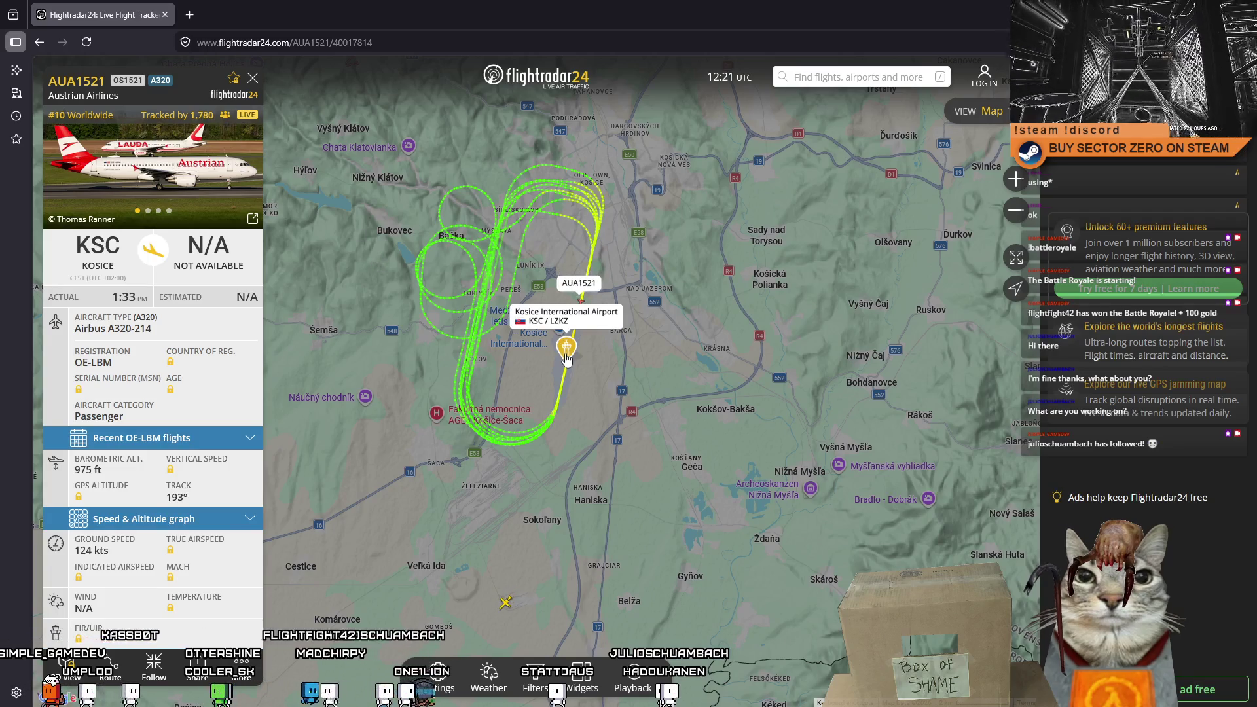
{"action": "scroll", "coordinate": [560, 350], "scroll_direction": "down", "scroll_amount": 3}
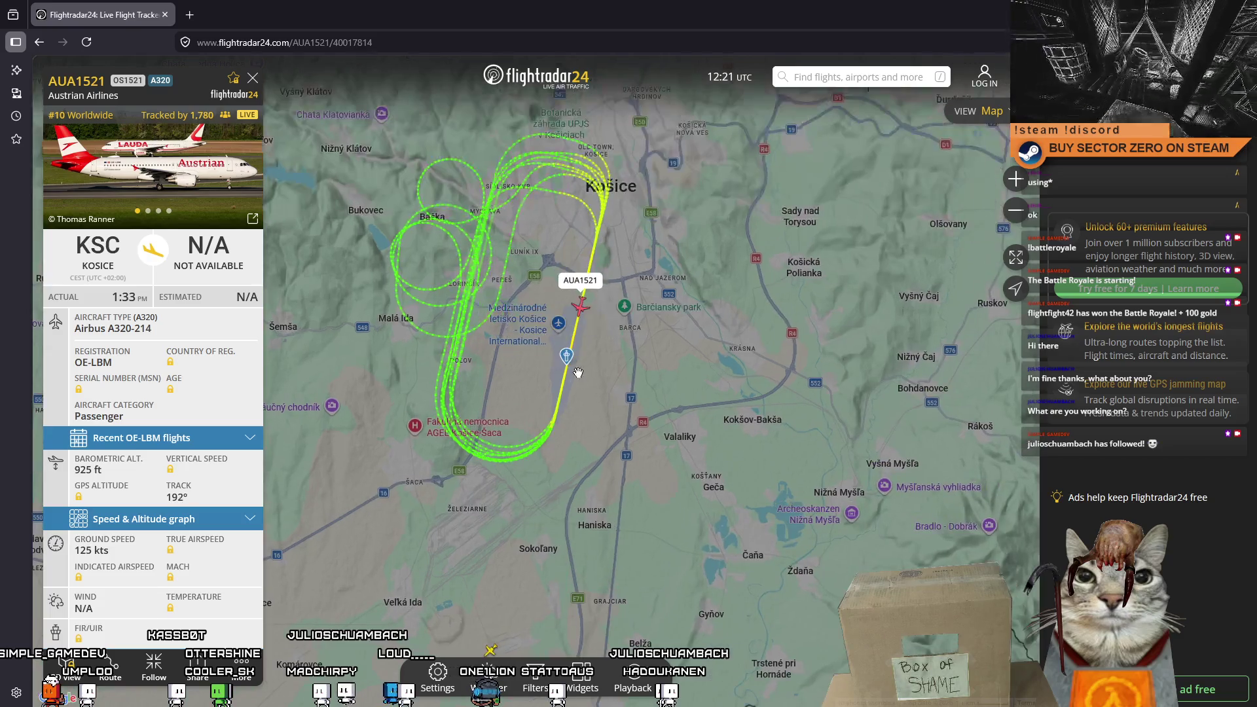
{"action": "scroll", "coordinate": [490, 384], "scroll_direction": "up", "scroll_amount": 2}
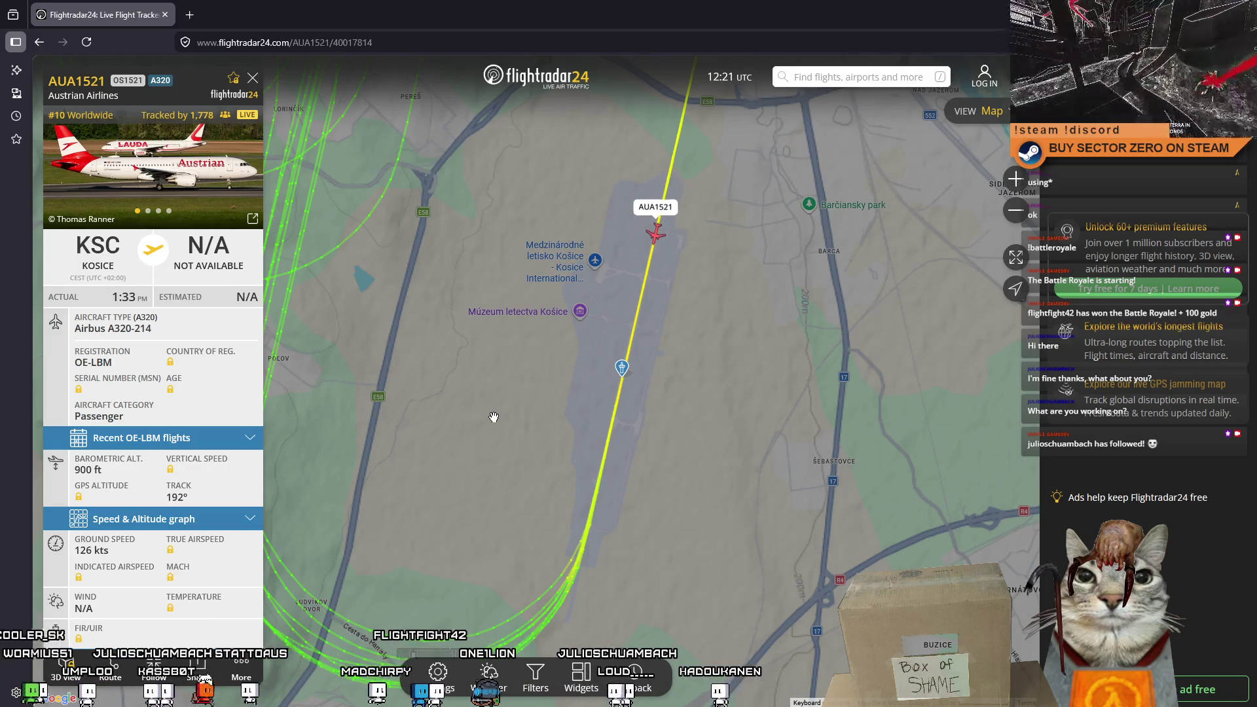
{"action": "scroll", "coordinate": [494, 418], "scroll_direction": "down", "scroll_amount": 5}
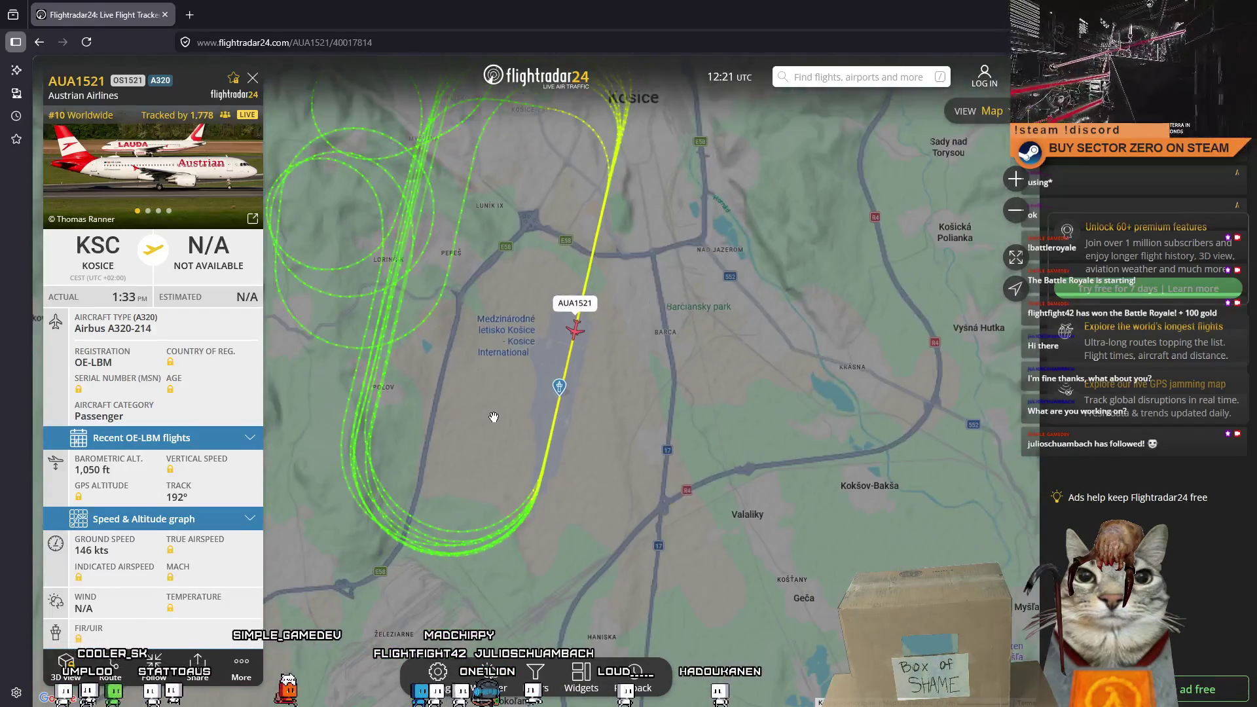
{"action": "mouse_move", "coordinate": [505, 383]}
{"action": "left_mouse_down"}
{"action": "mouse_move", "coordinate": [619, 246]}
{"action": "mouse_move", "coordinate": [654, 391]}
{"action": "left_mouse_up"}
{"action": "scroll", "coordinate": [572, 360], "scroll_direction": "up", "scroll_amount": 3}
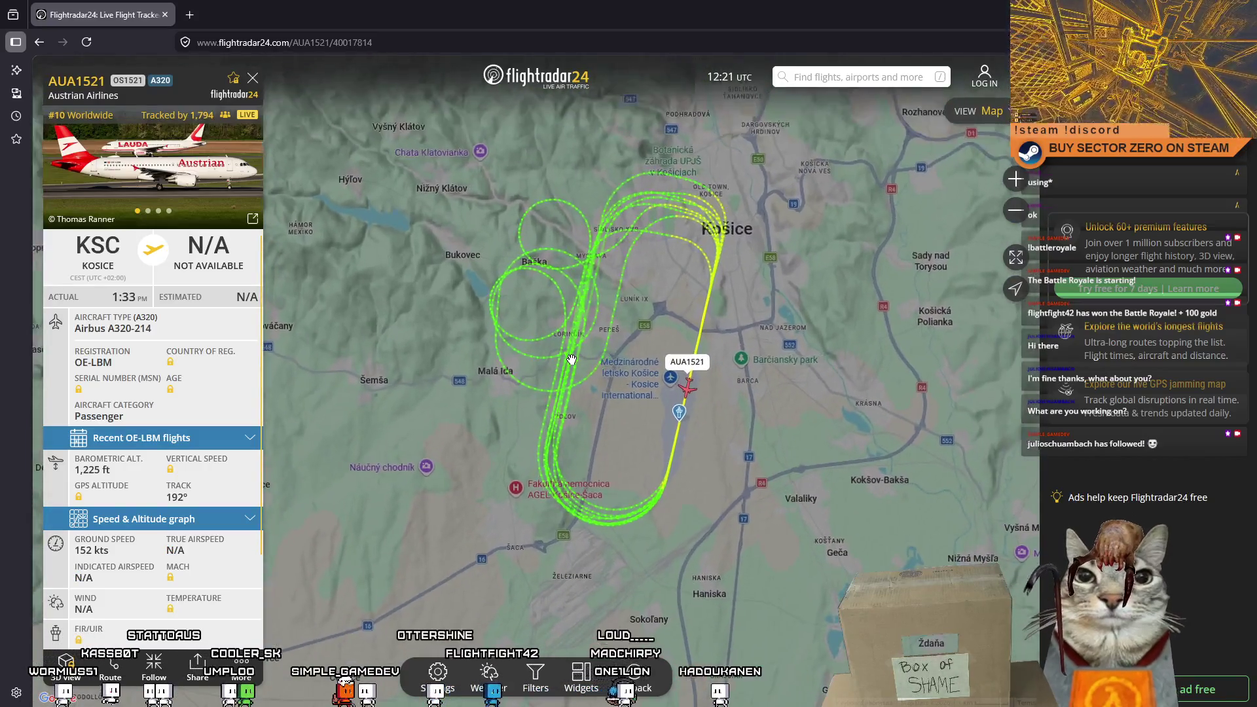
{"action": "scroll", "coordinate": [572, 360], "scroll_direction": "up", "scroll_amount": 3}
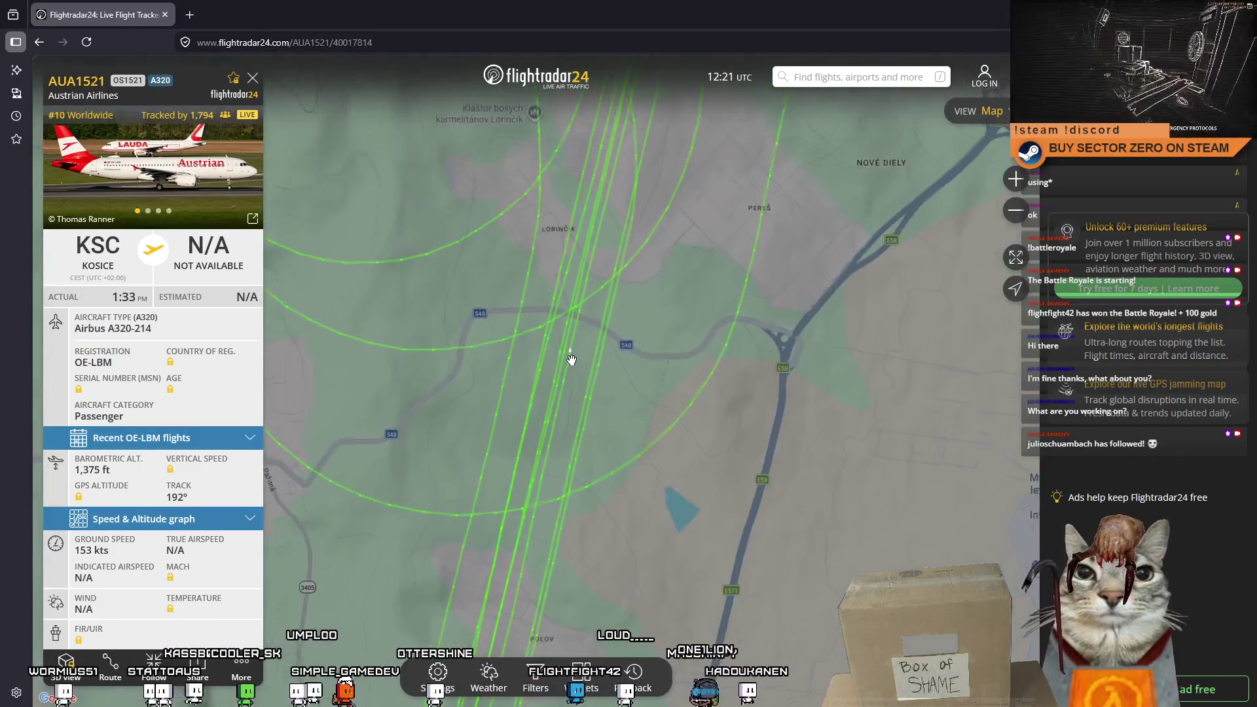
{"action": "scroll", "coordinate": [590, 395], "scroll_direction": "down", "scroll_amount": 3}
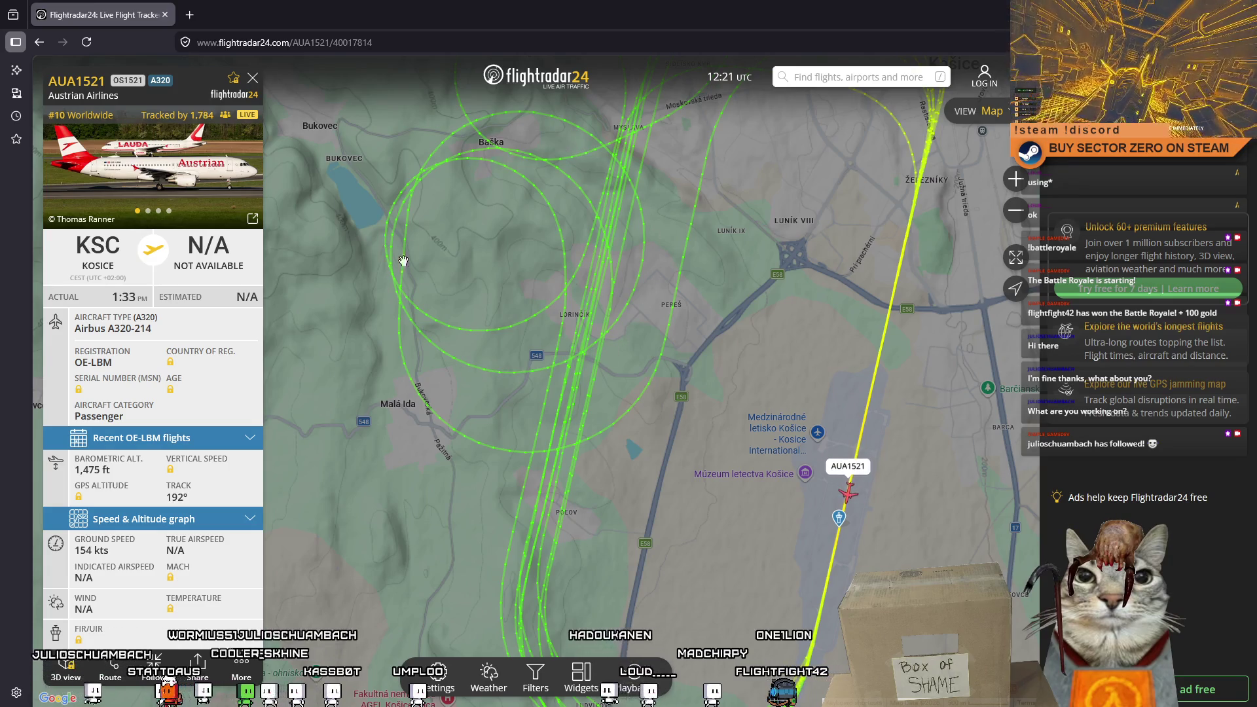
{"action": "left_click_drag", "start_coordinate": [718, 201], "coordinate": [582, 395]}
{"action": "scroll", "coordinate": [582, 394], "scroll_direction": "down", "scroll_amount": 1}
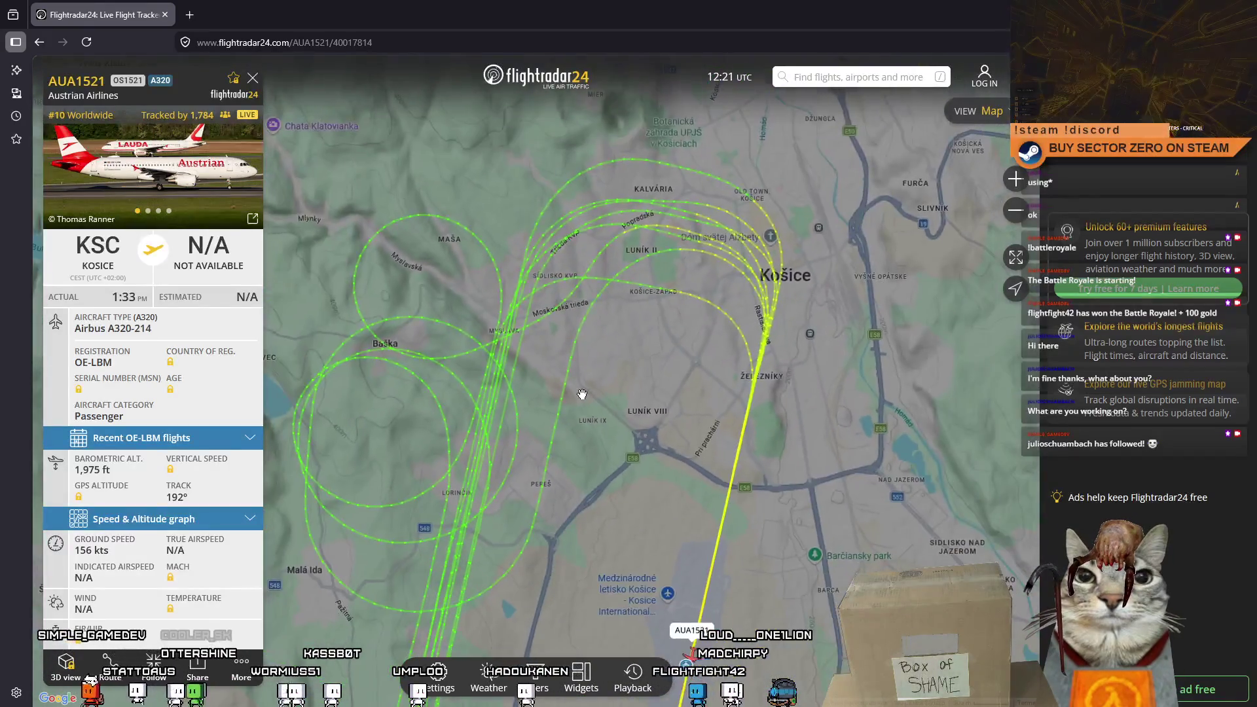
{"action": "scroll", "coordinate": [568, 338], "scroll_direction": "down", "scroll_amount": 3}
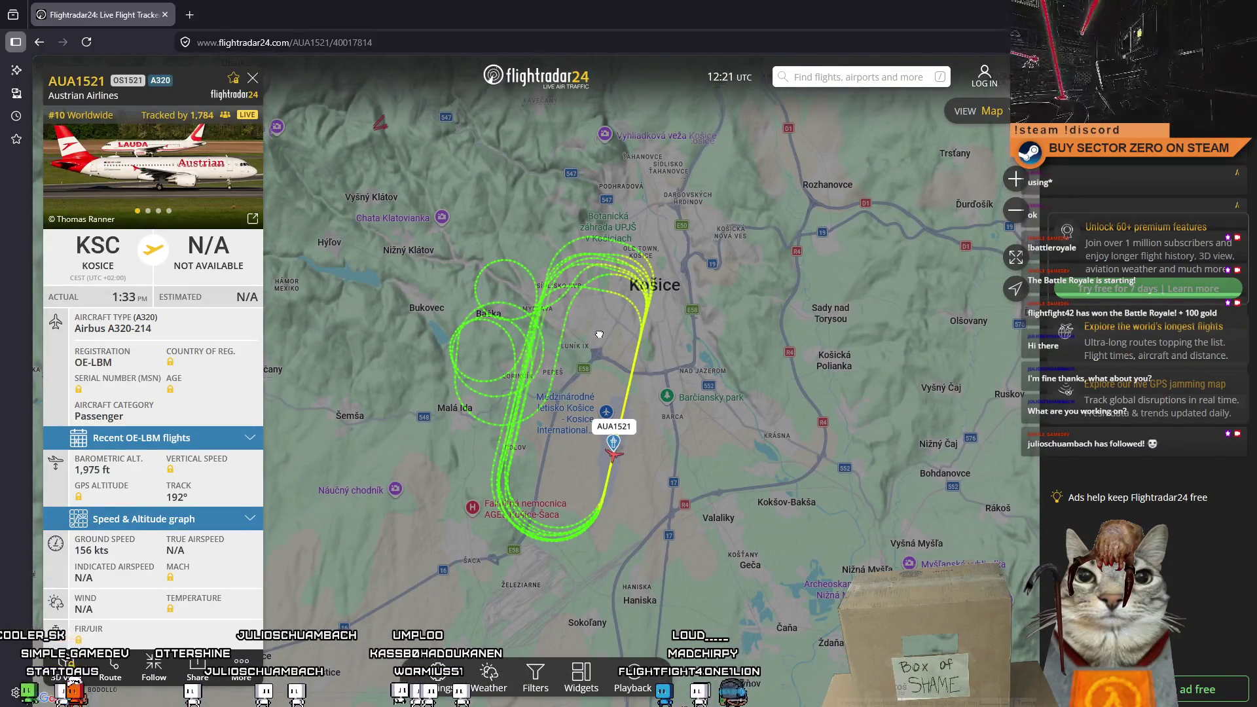
{"action": "scroll", "coordinate": [648, 262], "scroll_direction": "up", "scroll_amount": 4}
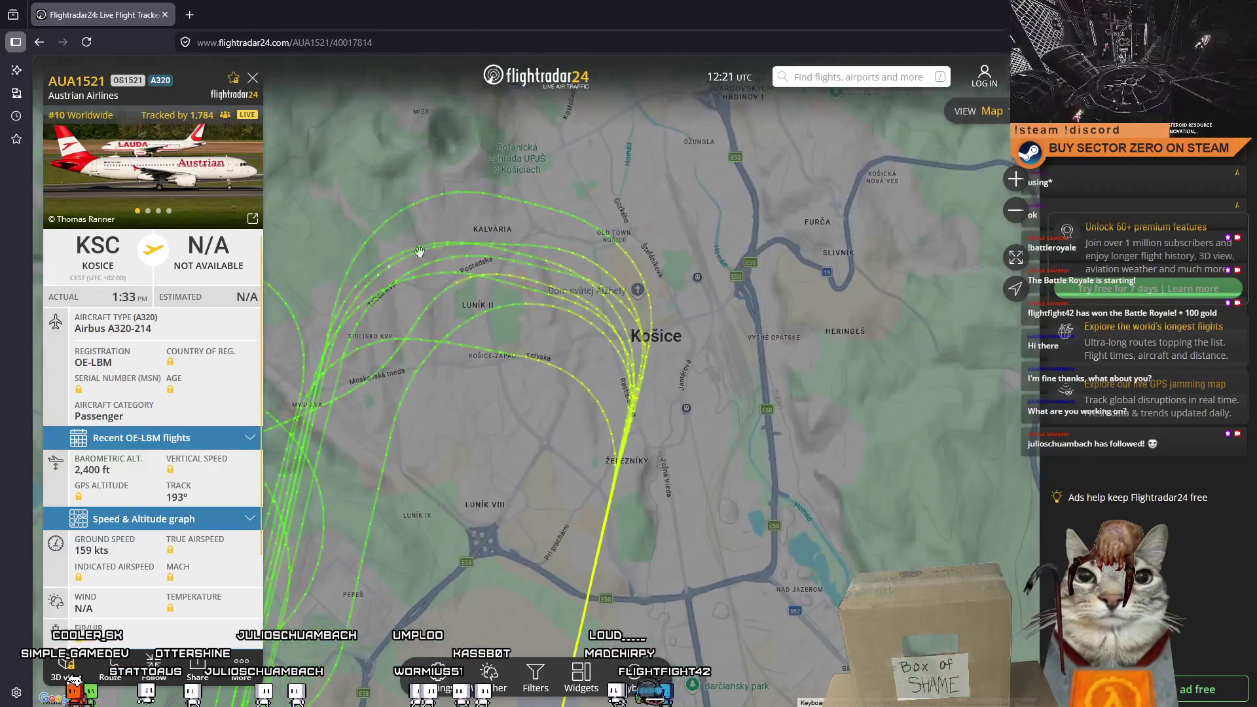
{"action": "scroll", "coordinate": [573, 528], "scroll_direction": "down", "scroll_amount": 1}
{"action": "left_click_drag", "start_coordinate": [572, 528], "coordinate": [627, 190]}
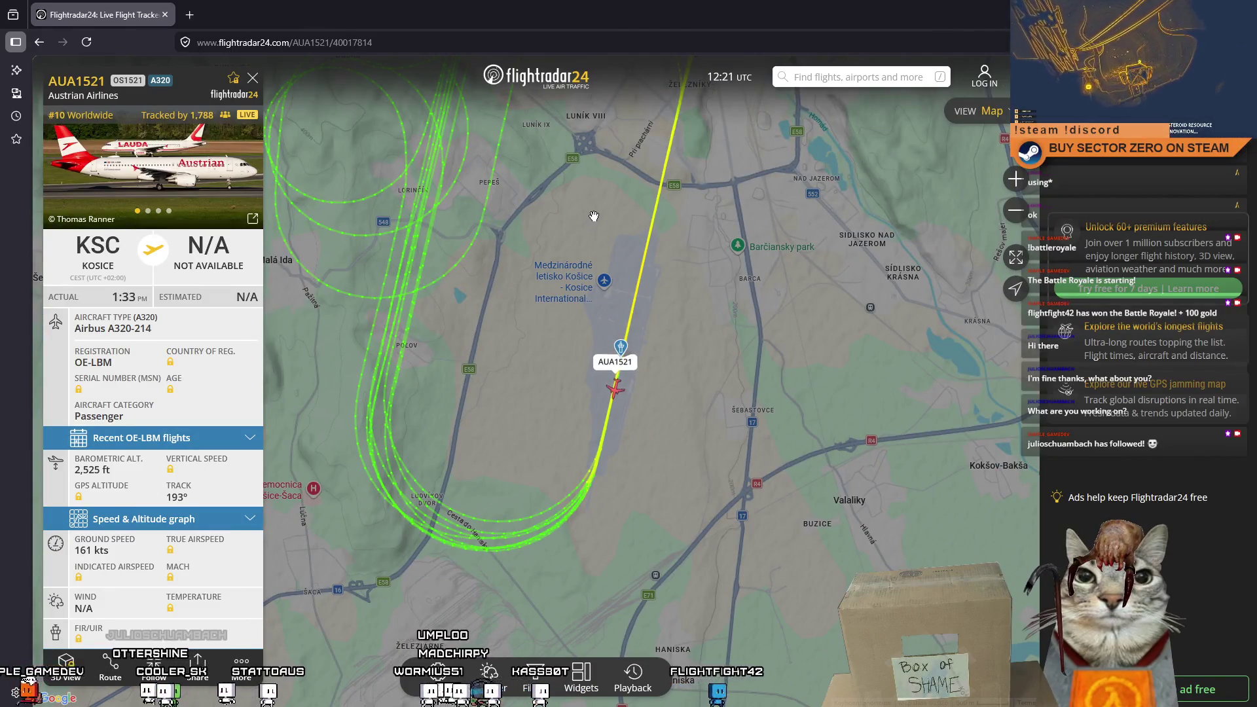
{"action": "mouse_move", "coordinate": [594, 216]}
{"action": "left_mouse_down"}
{"action": "mouse_move", "coordinate": [654, 292]}
{"action": "mouse_move", "coordinate": [648, 340]}
{"action": "mouse_move", "coordinate": [594, 347]}
{"action": "left_mouse_up"}
{"action": "scroll", "coordinate": [642, 331], "scroll_direction": "down", "scroll_amount": 1}
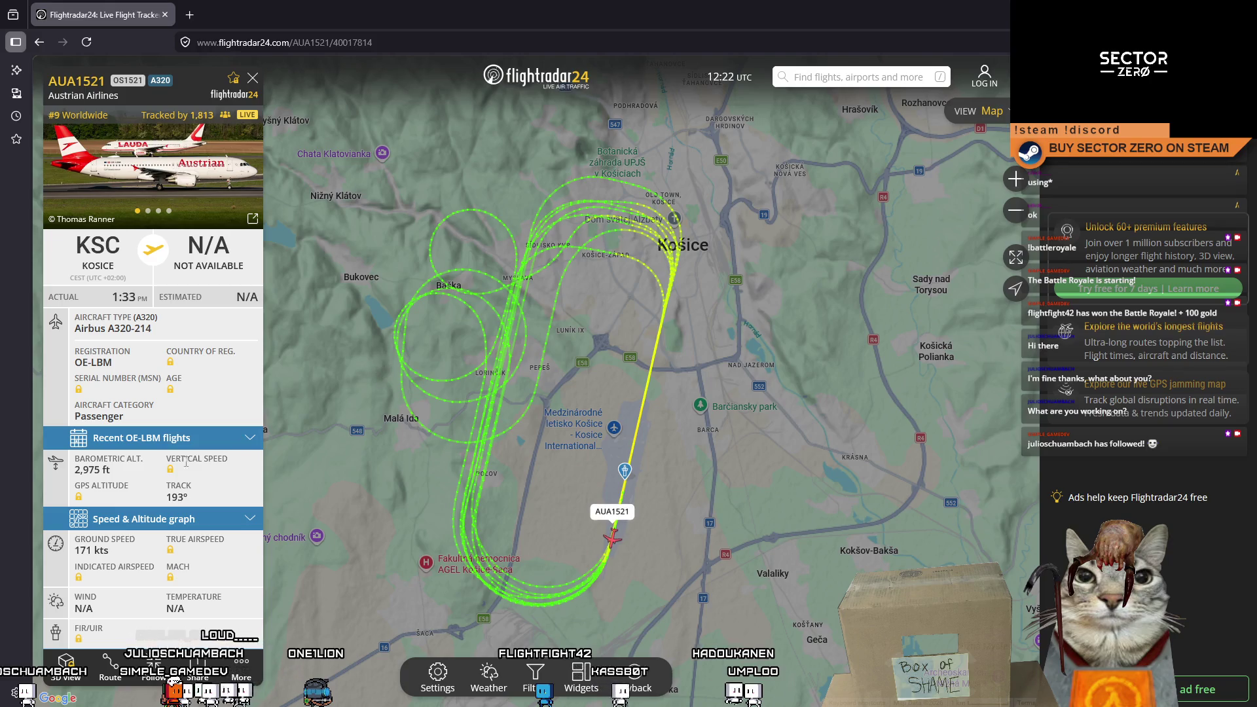
{"action": "scroll", "coordinate": [175, 516], "scroll_direction": "down", "scroll_amount": 2}
{"action": "scroll", "coordinate": [175, 521], "scroll_direction": "up", "scroll_amount": 2}
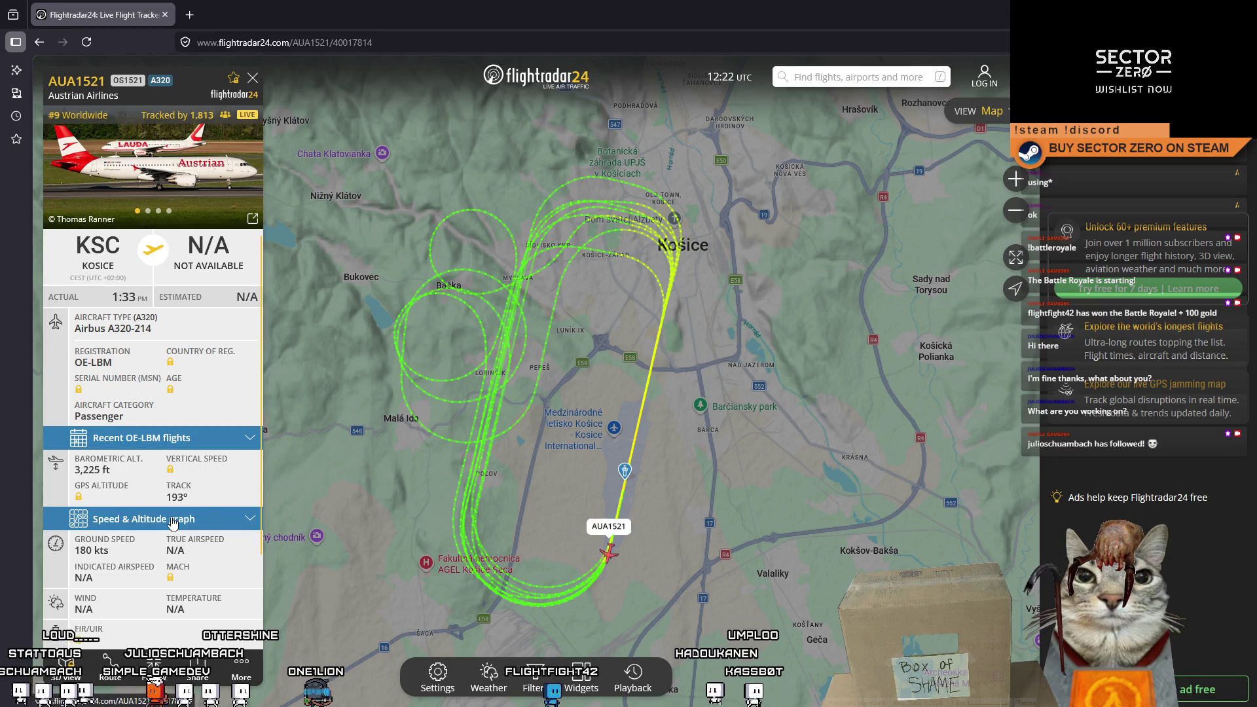
{"action": "scroll", "coordinate": [518, 525], "scroll_direction": "down", "scroll_amount": 2}
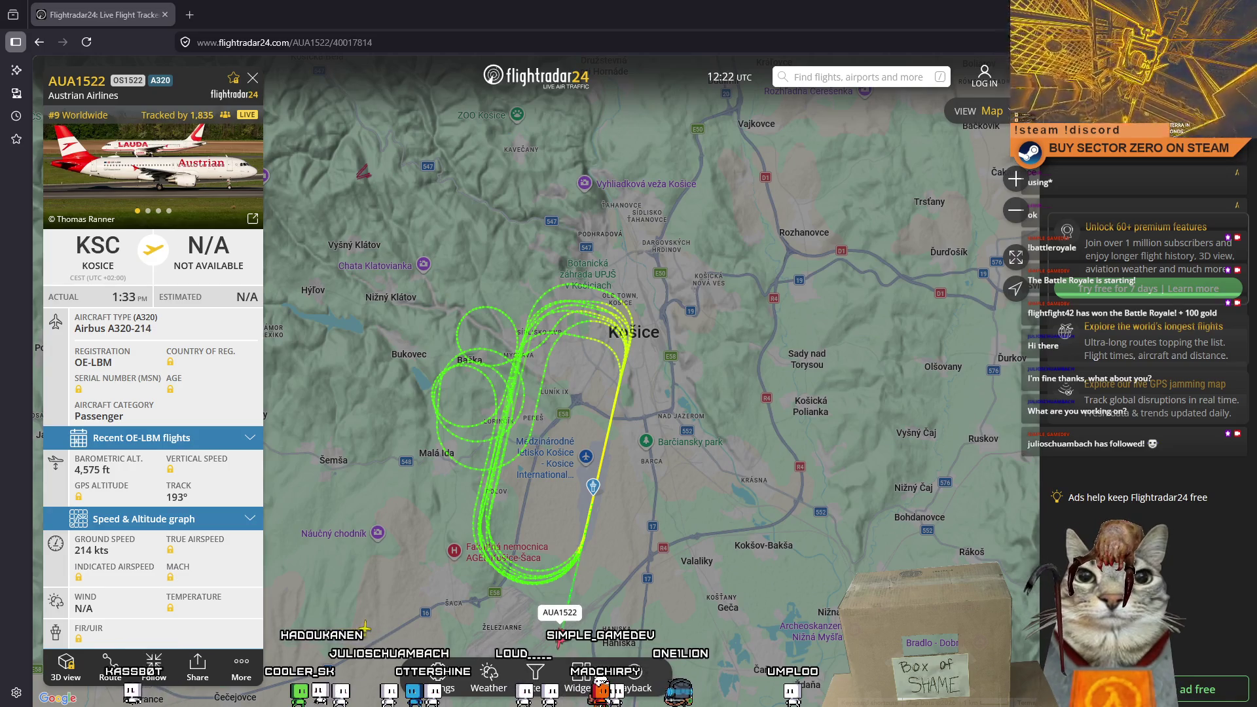
{"action": "left_click_drag", "start_coordinate": [665, 456], "coordinate": [645, 250]}
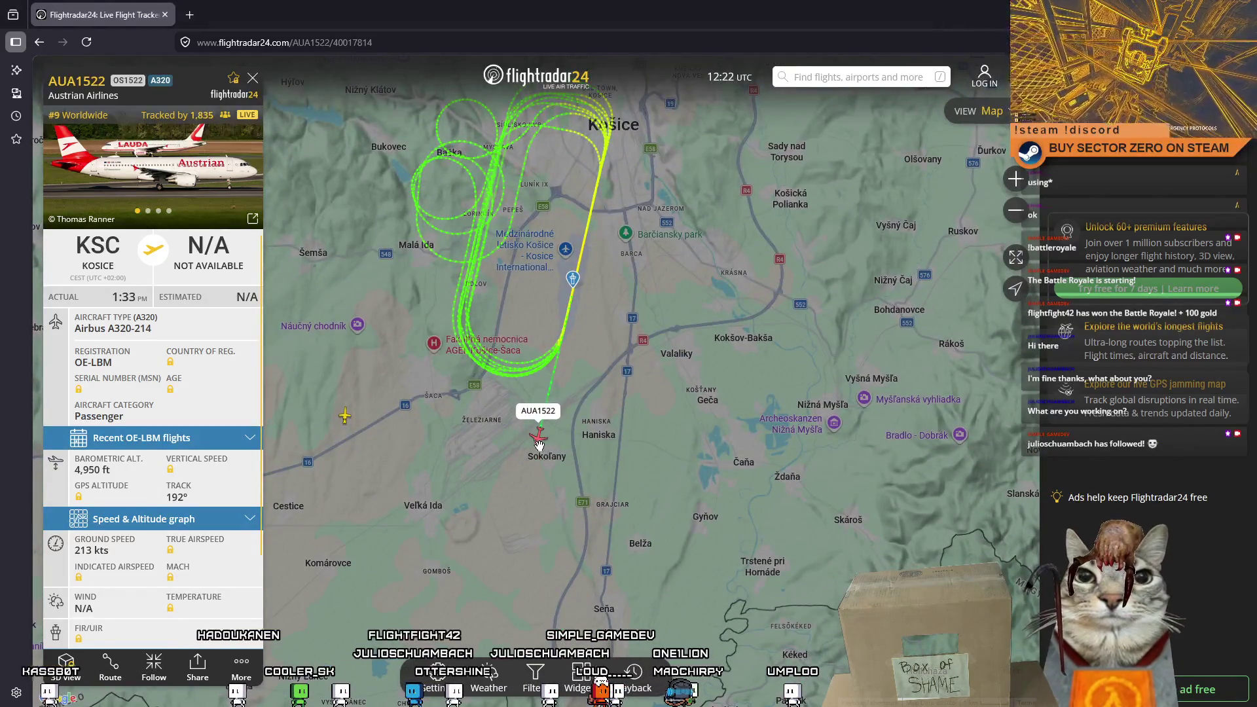
{"action": "left_click_drag", "start_coordinate": [606, 445], "coordinate": [649, 477]}
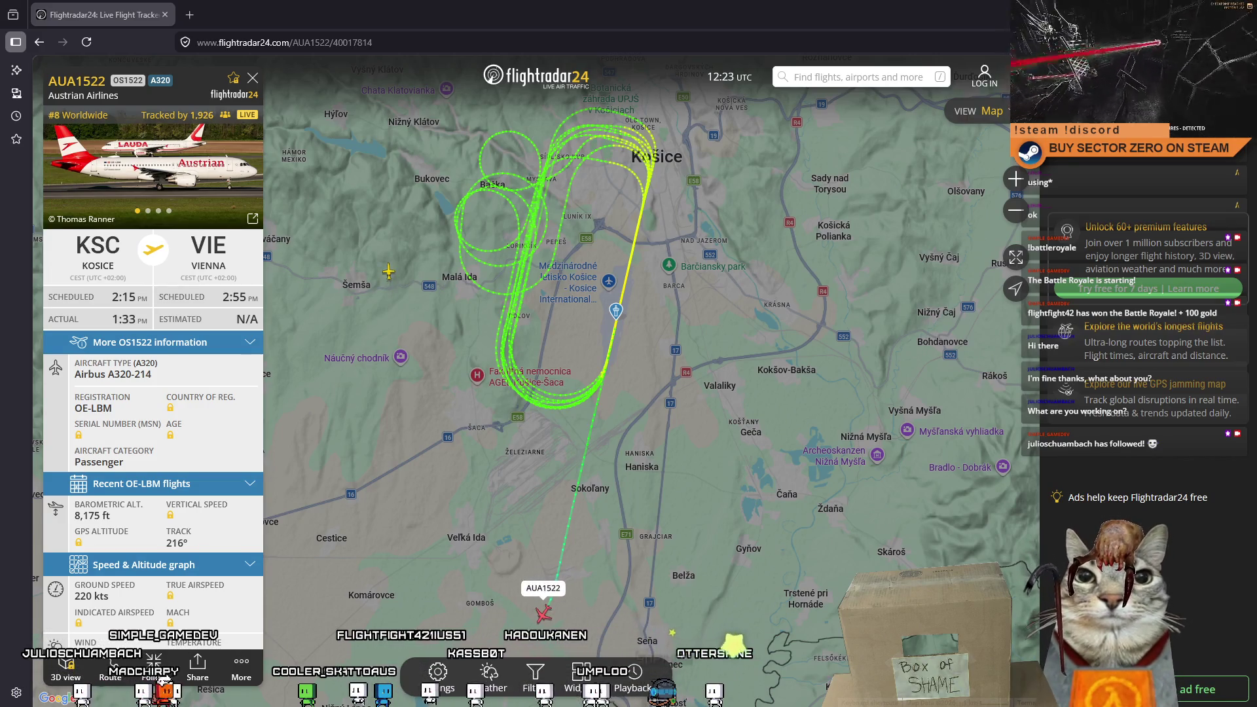
Follow the plane southwest and west across the map, then switch back to Unity.
{"action": "key", "text": "alt+Tab"}
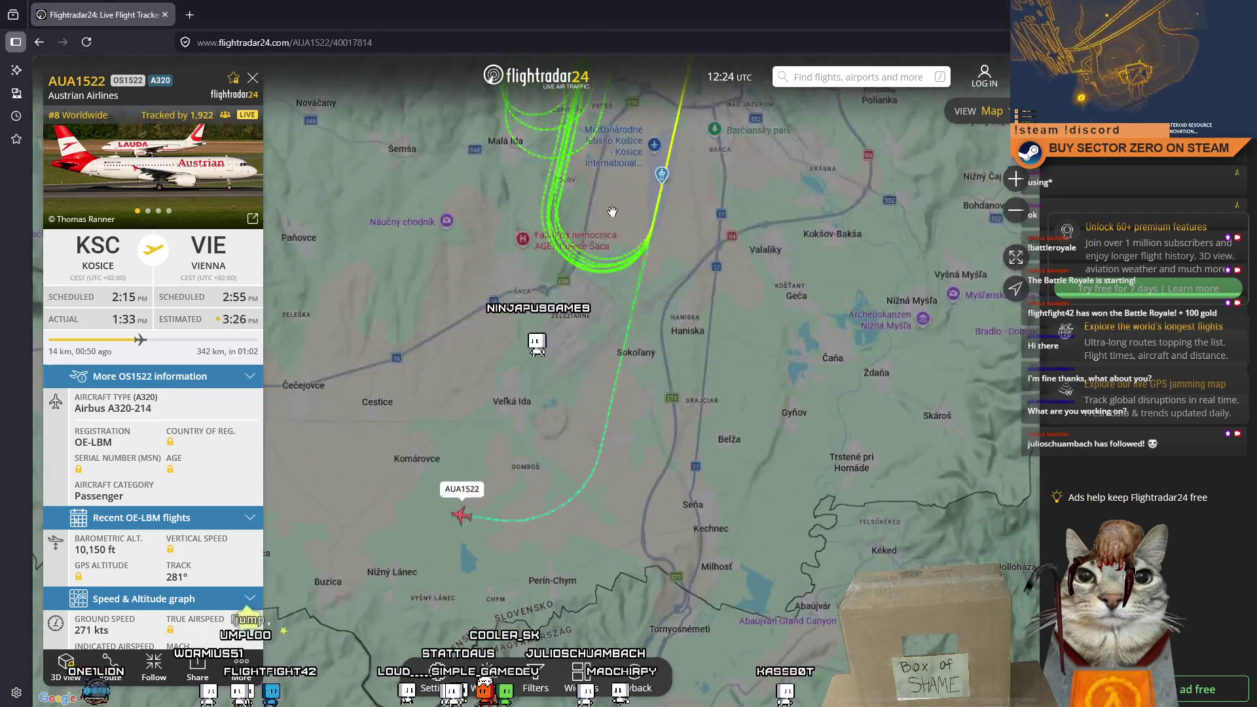
{"action": "left_click_drag", "start_coordinate": [486, 425], "coordinate": [628, 444]}
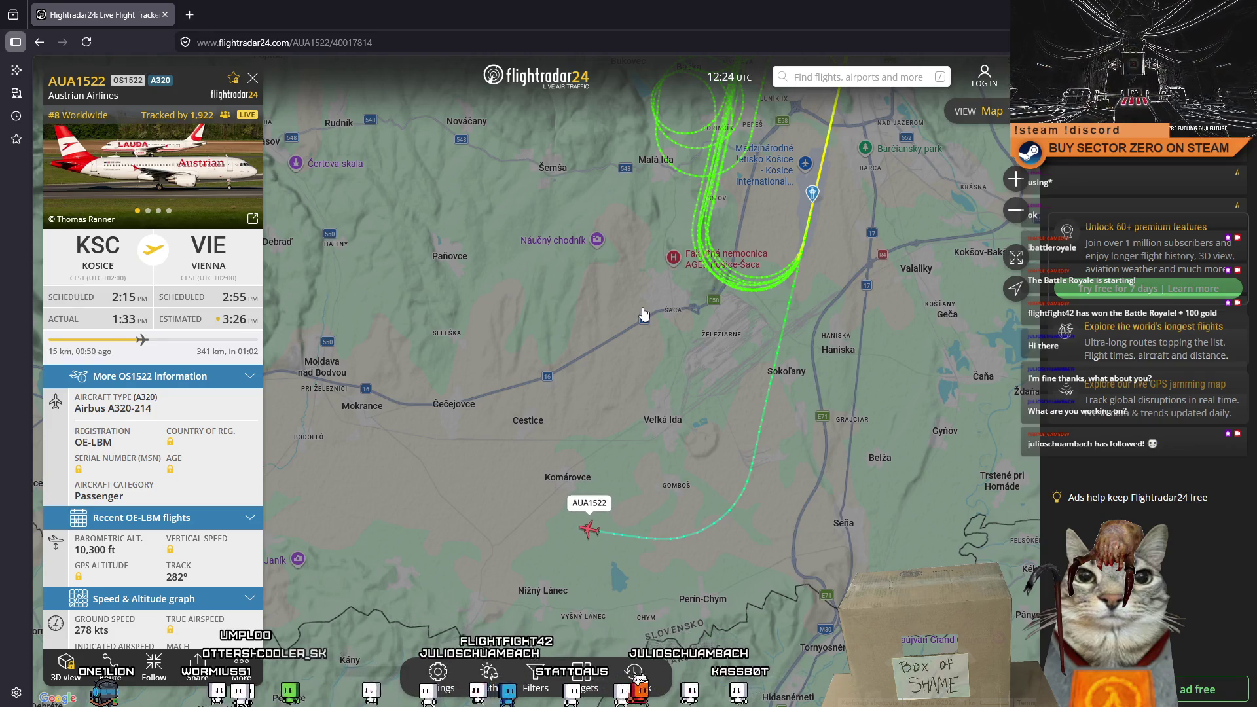
{"action": "left_click_drag", "start_coordinate": [643, 315], "coordinate": [695, 314]}
{"action": "scroll", "coordinate": [696, 319], "scroll_direction": "down", "scroll_amount": 3}
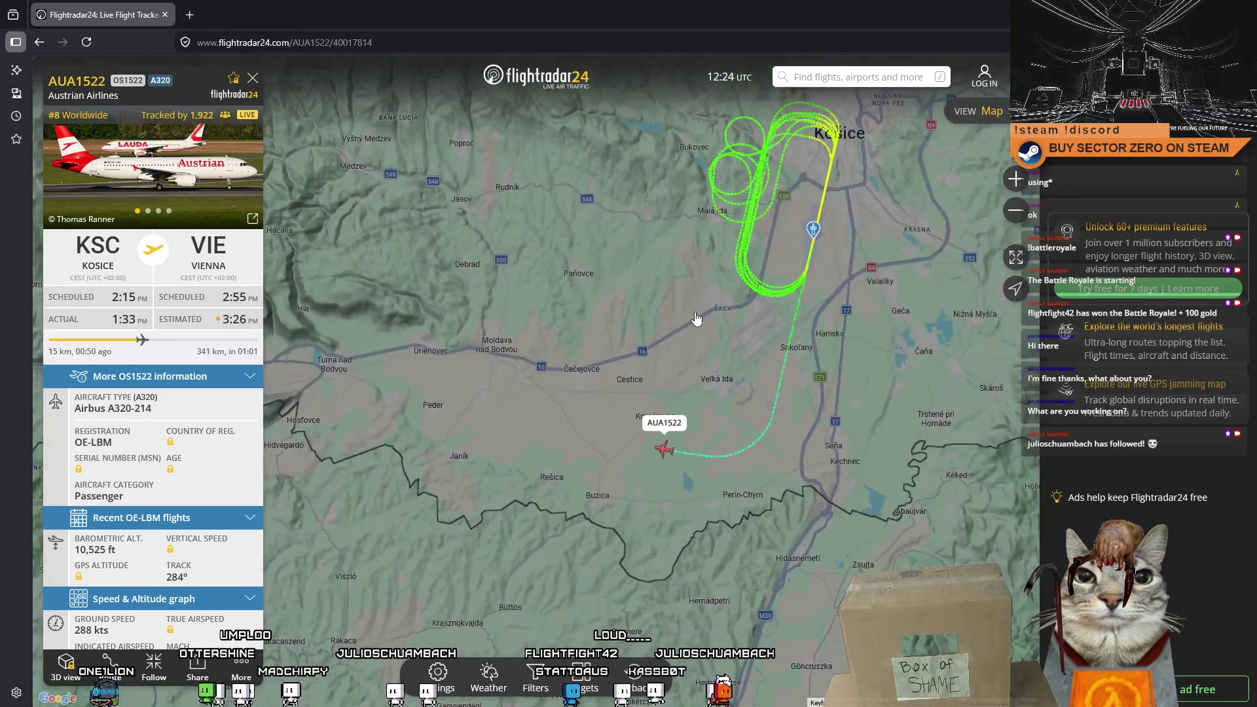
{"action": "key", "text": "alt+Tab"}
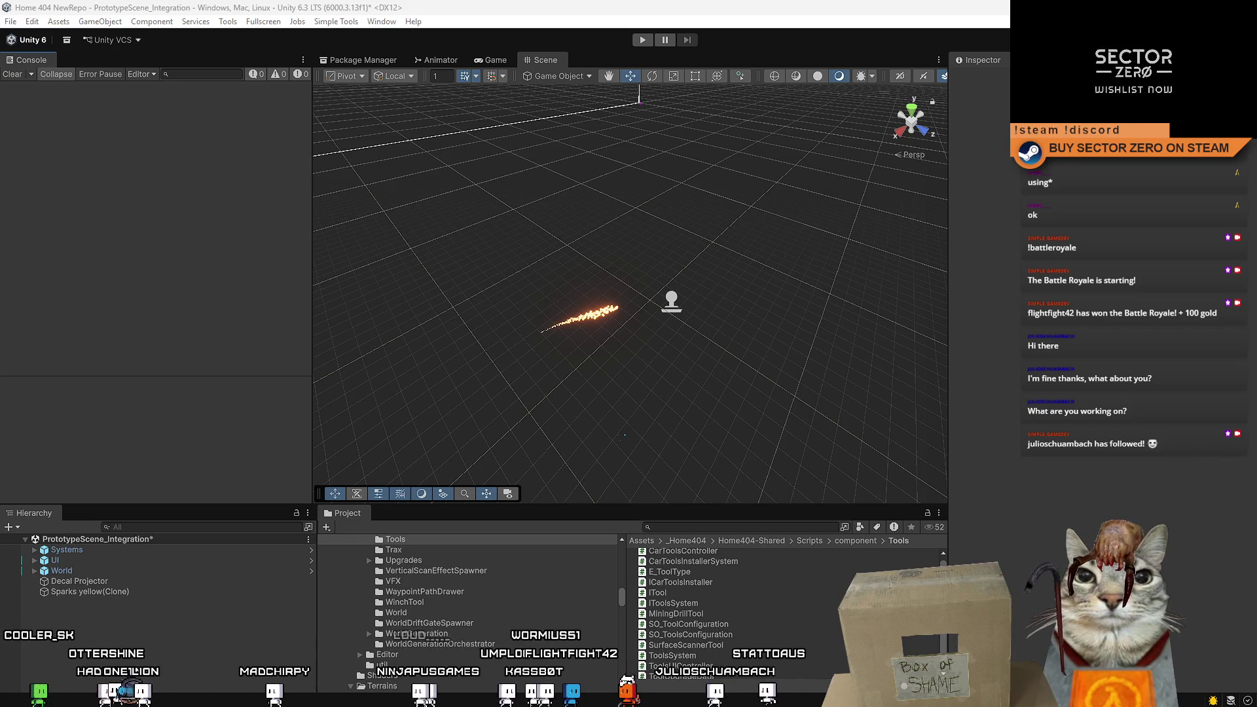
{"action": "mouse_move", "coordinate": [581, 256]}
{"action": "left_mouse_down"}
{"action": "mouse_move", "coordinate": [492, 247]}
{"action": "mouse_move", "coordinate": [458, 191]}
{"action": "mouse_move", "coordinate": [592, 168]}
{"action": "mouse_move", "coordinate": [483, 166]}
{"action": "mouse_move", "coordinate": [514, 181]}
{"action": "left_mouse_up"}
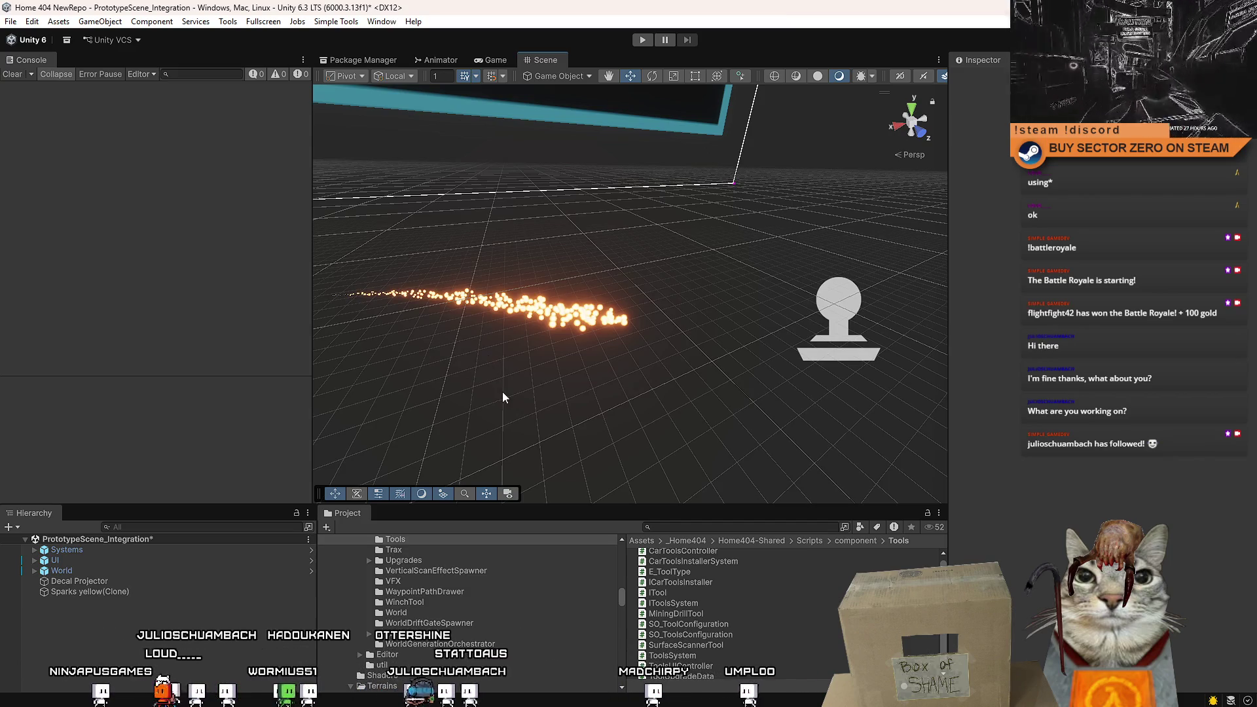
{"action": "mouse_move", "coordinate": [649, 365]}
{"action": "left_mouse_down"}
{"action": "mouse_move", "coordinate": [404, 380]}
{"action": "mouse_move", "coordinate": [691, 387]}
{"action": "left_mouse_up"}
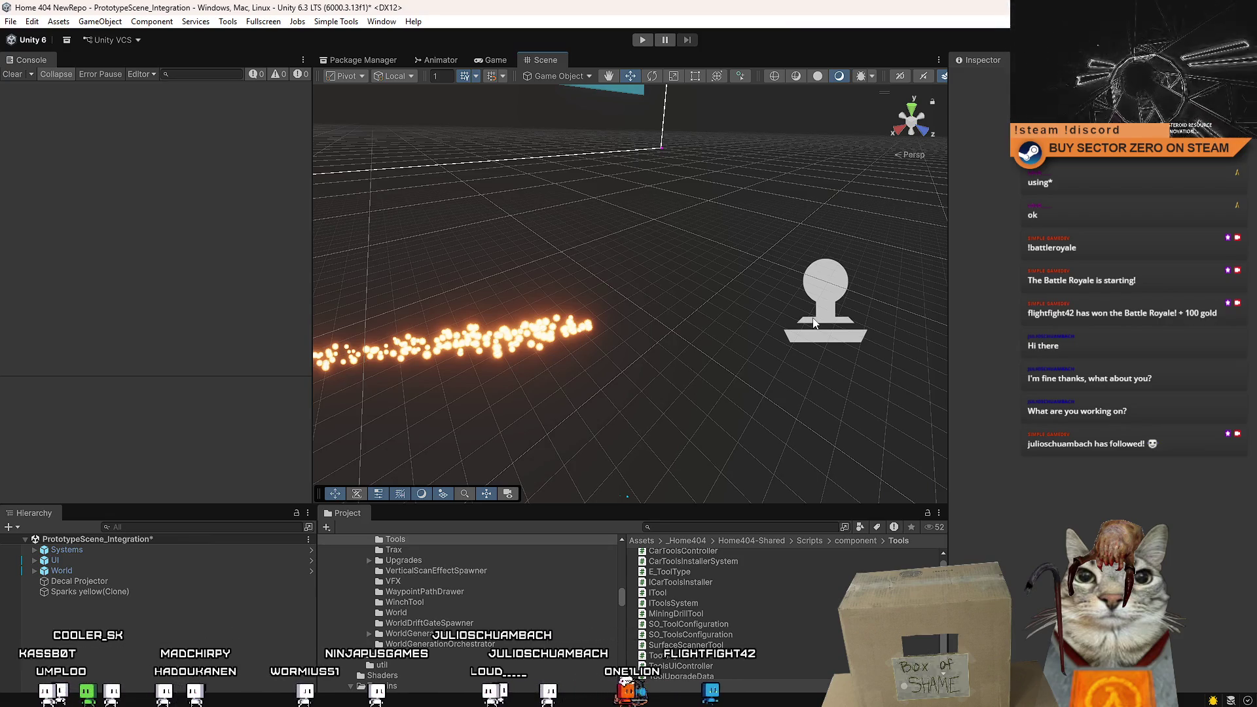
{"action": "mouse_move", "coordinate": [814, 322]}
{"action": "left_mouse_down"}
{"action": "mouse_move", "coordinate": [527, 269]}
{"action": "mouse_move", "coordinate": [622, 279]}
{"action": "left_mouse_up"}
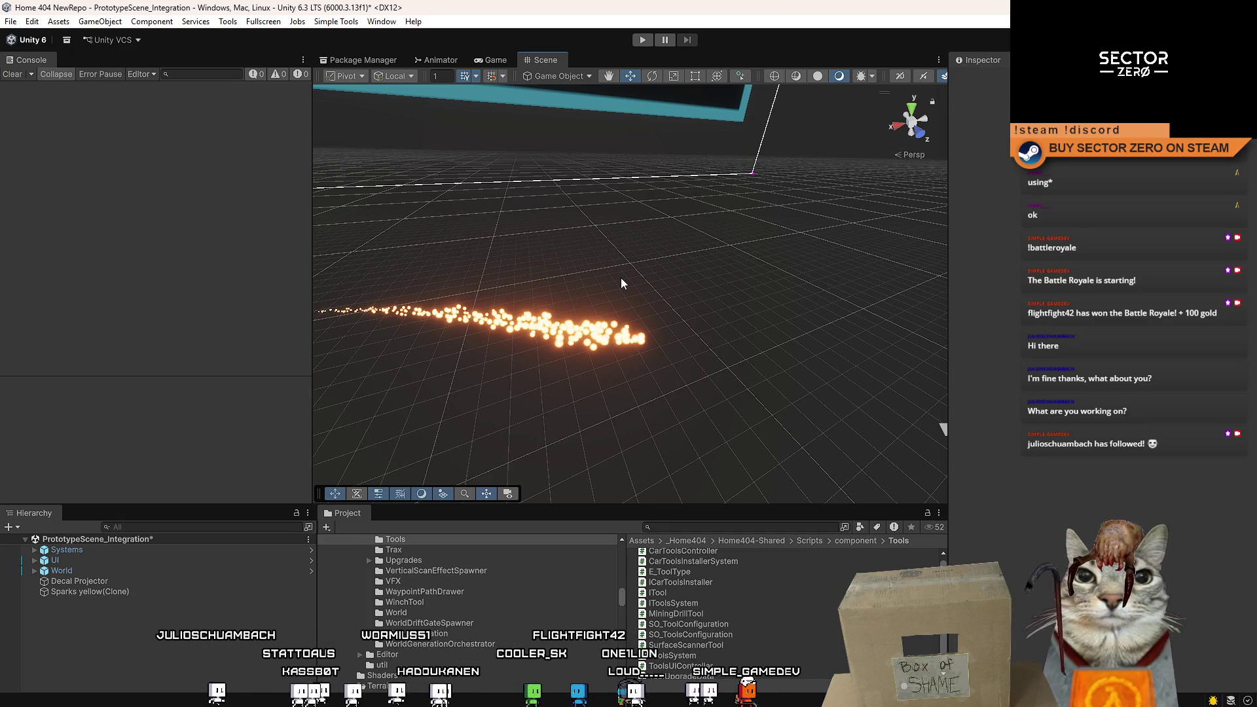
Search the Project window for mining weakpoint scripts and preview MiningWeakpoint and MiningWeakpointsGroup.
{"action": "left_click", "coordinate": [706, 524]}
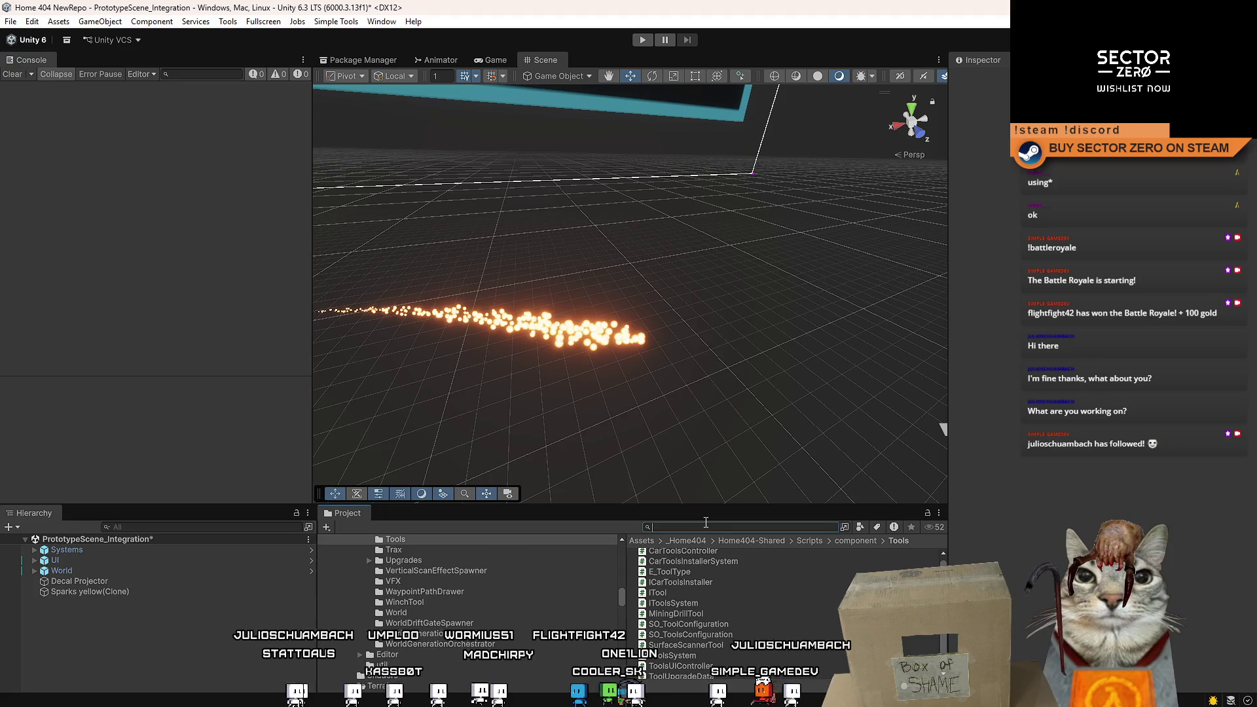
{"action": "type", "text": "mining"}
{"action": "type", "text": "weak"}
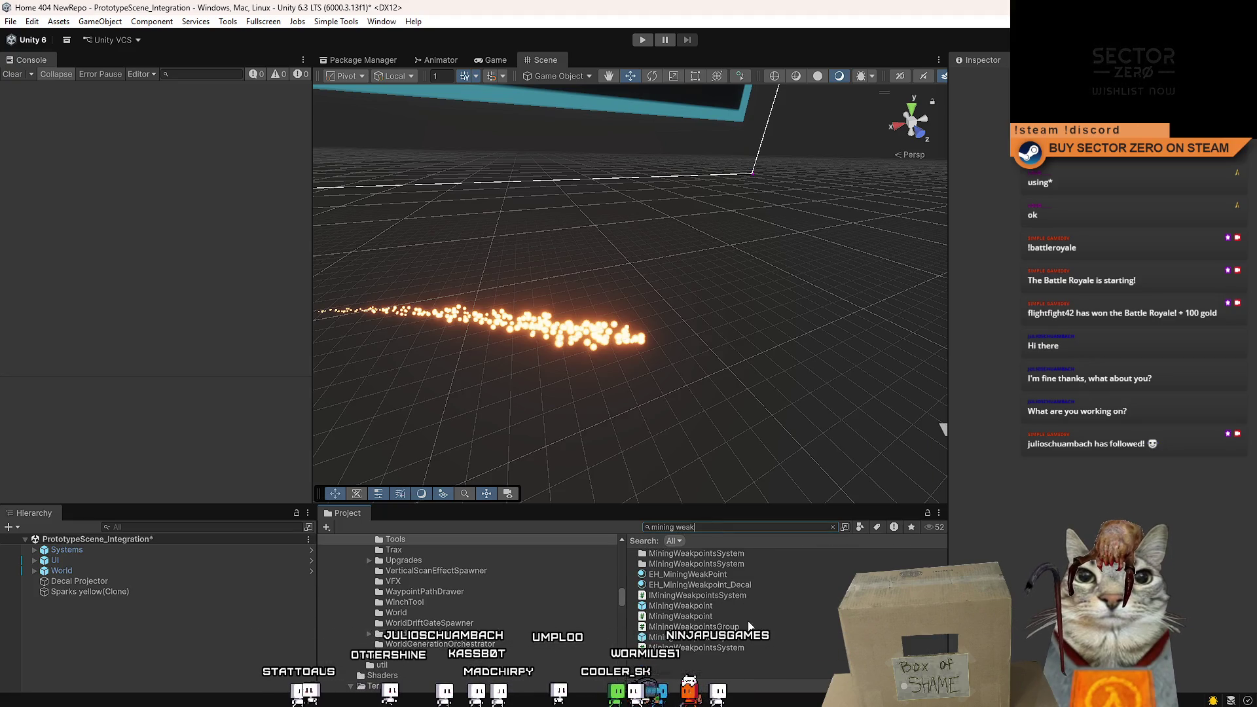
{"action": "left_click", "coordinate": [743, 618]}
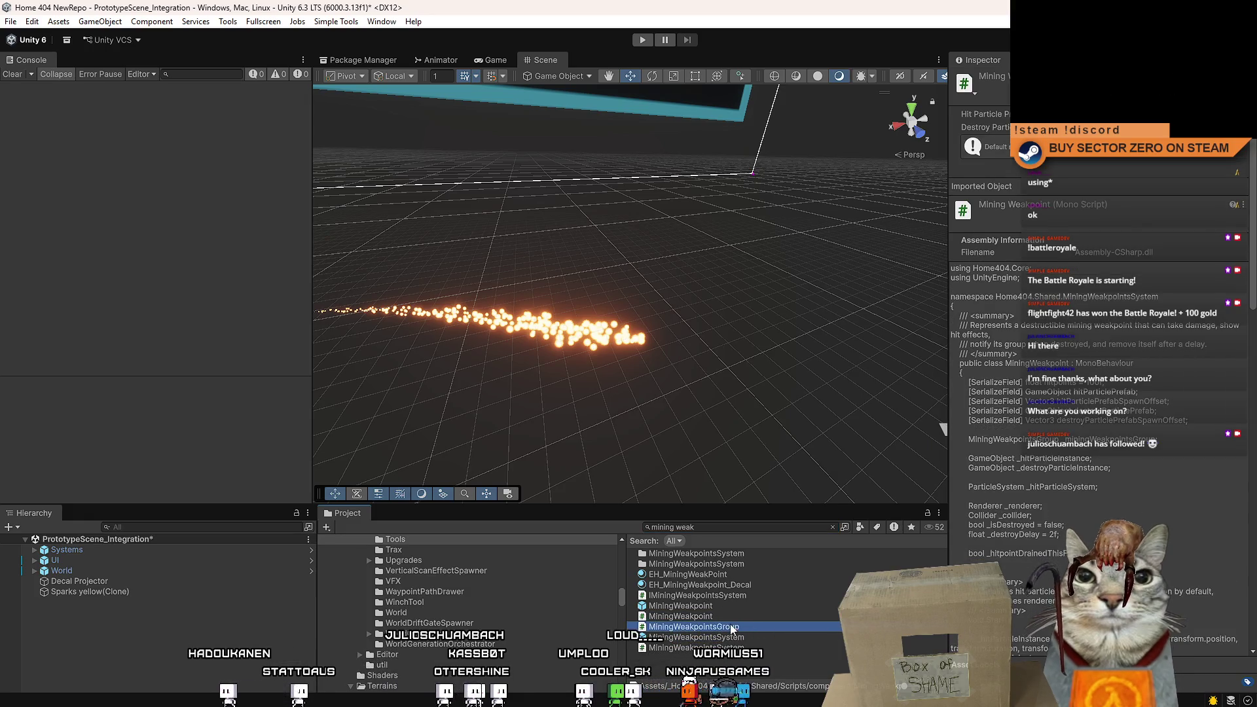
{"action": "left_click", "coordinate": [743, 626]}
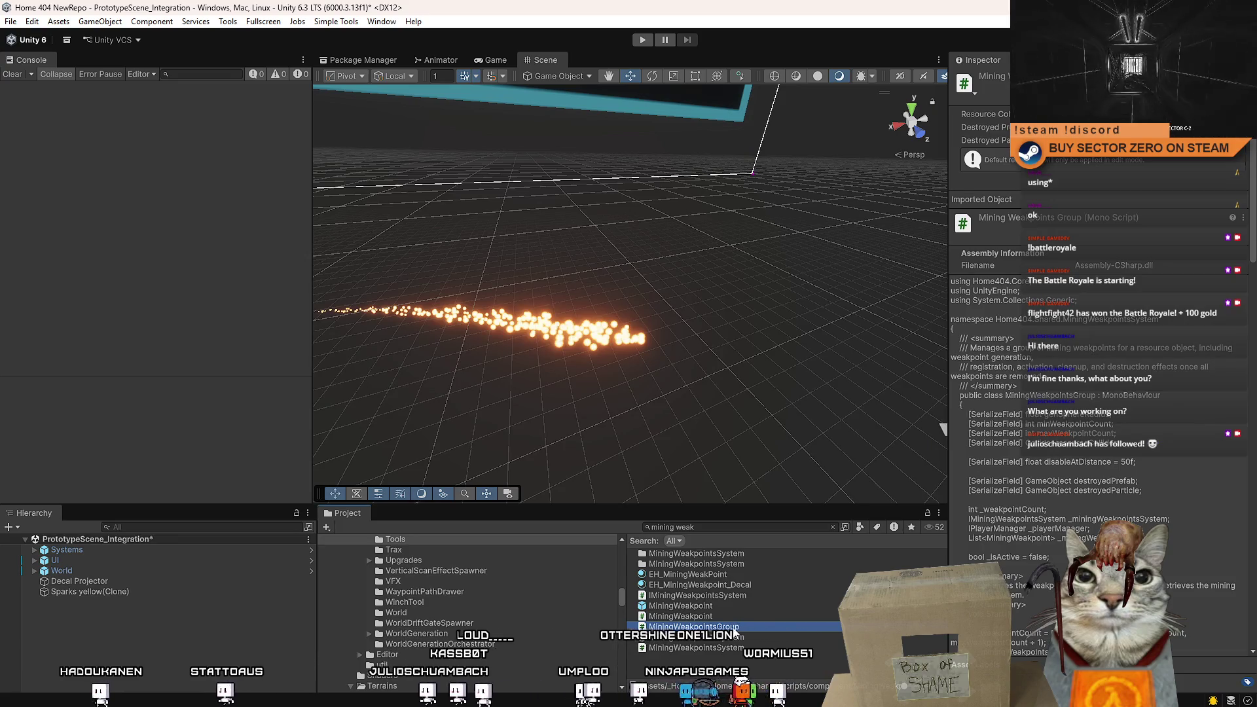
Open MiningWeakpoint, then MiningWeakpointsGroup, in Visual Studio.
{"action": "scroll", "coordinate": [1142, 490], "scroll_direction": "down", "scroll_amount": 10}
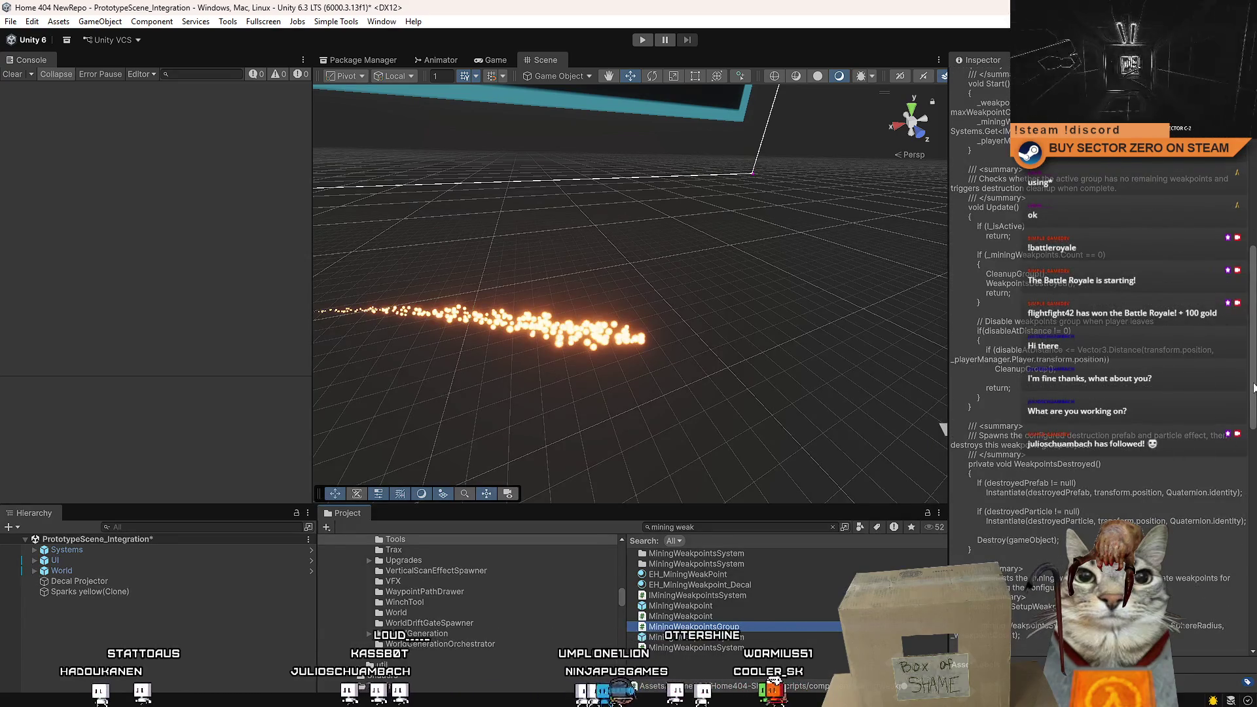
{"action": "left_click", "coordinate": [745, 617]}
{"action": "double_click", "coordinate": [745, 617]}
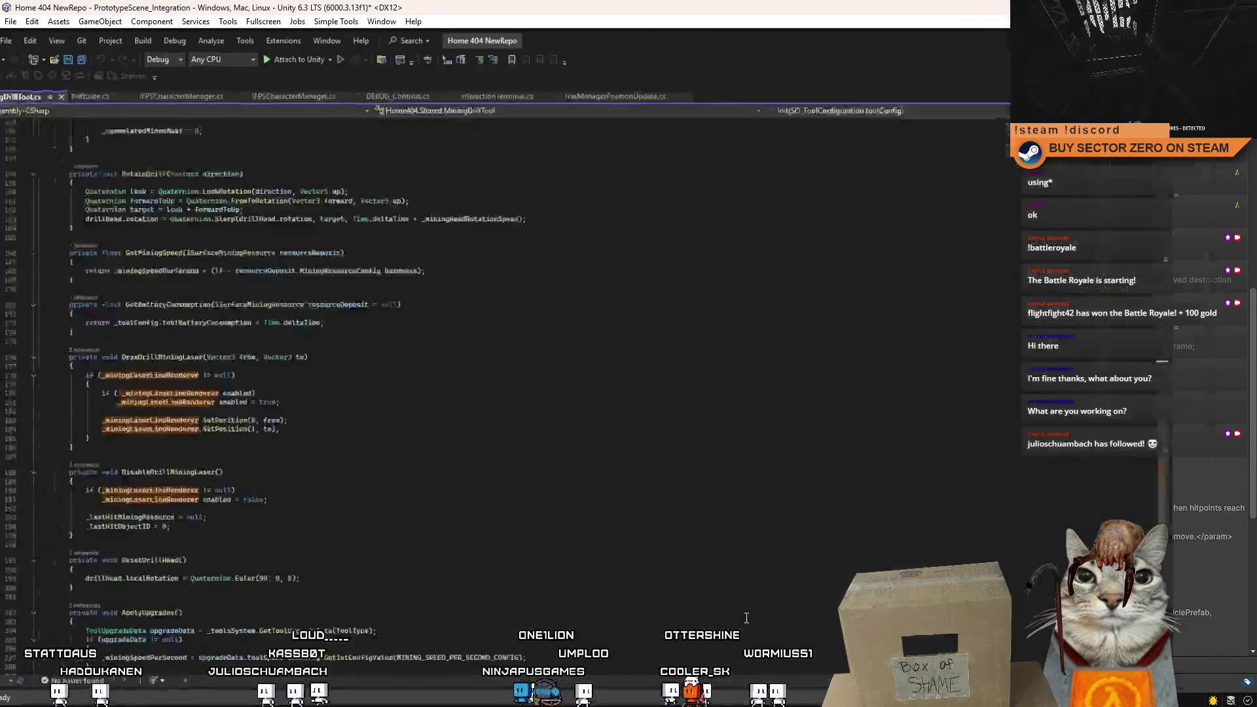
{"action": "key", "text": "alt+Tab"}
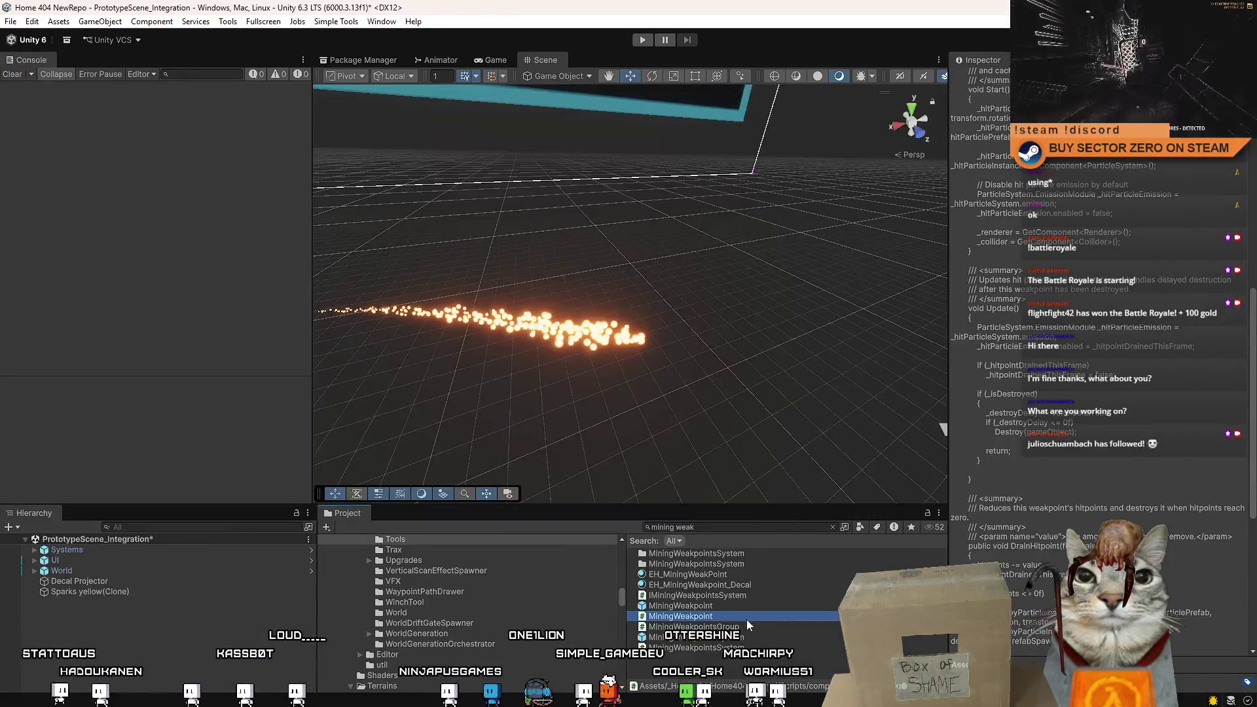
{"action": "double_click", "coordinate": [765, 627]}
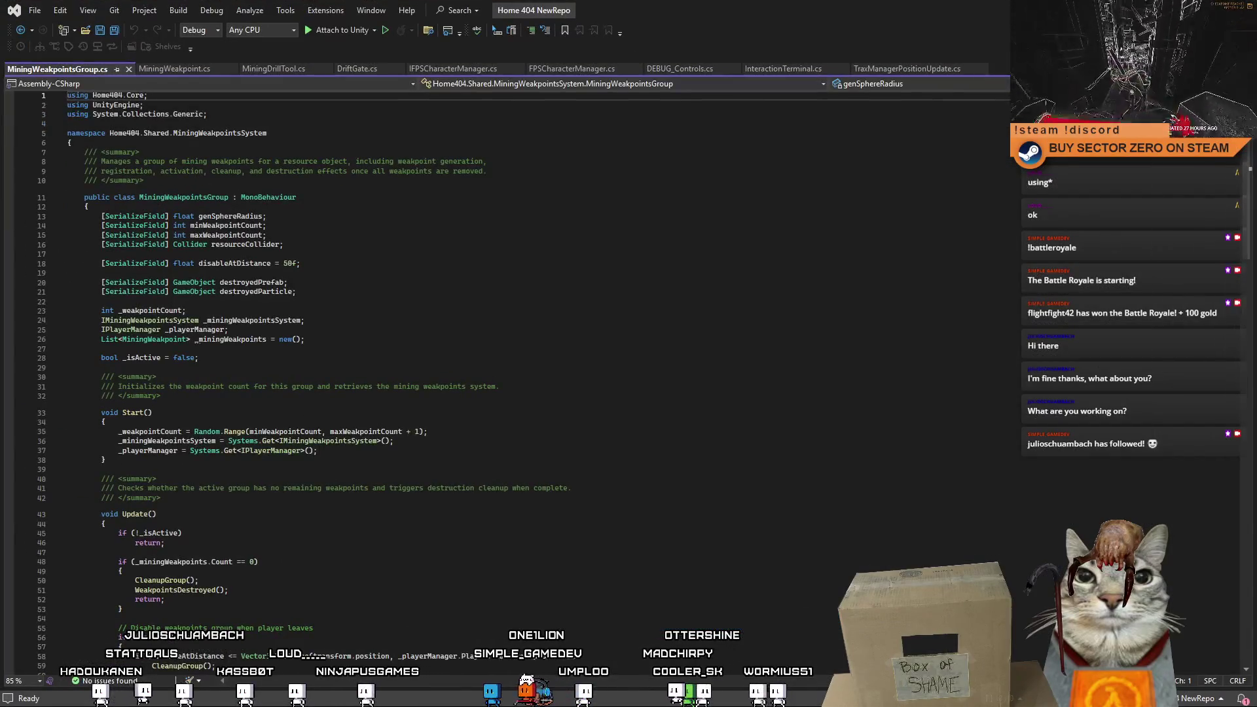
Open MiningWeakpointsSystem.cs in Visual Studio from the Unity Project window.
{"action": "key", "text": "alt+Tab"}
{"action": "double_click", "coordinate": [725, 648]}
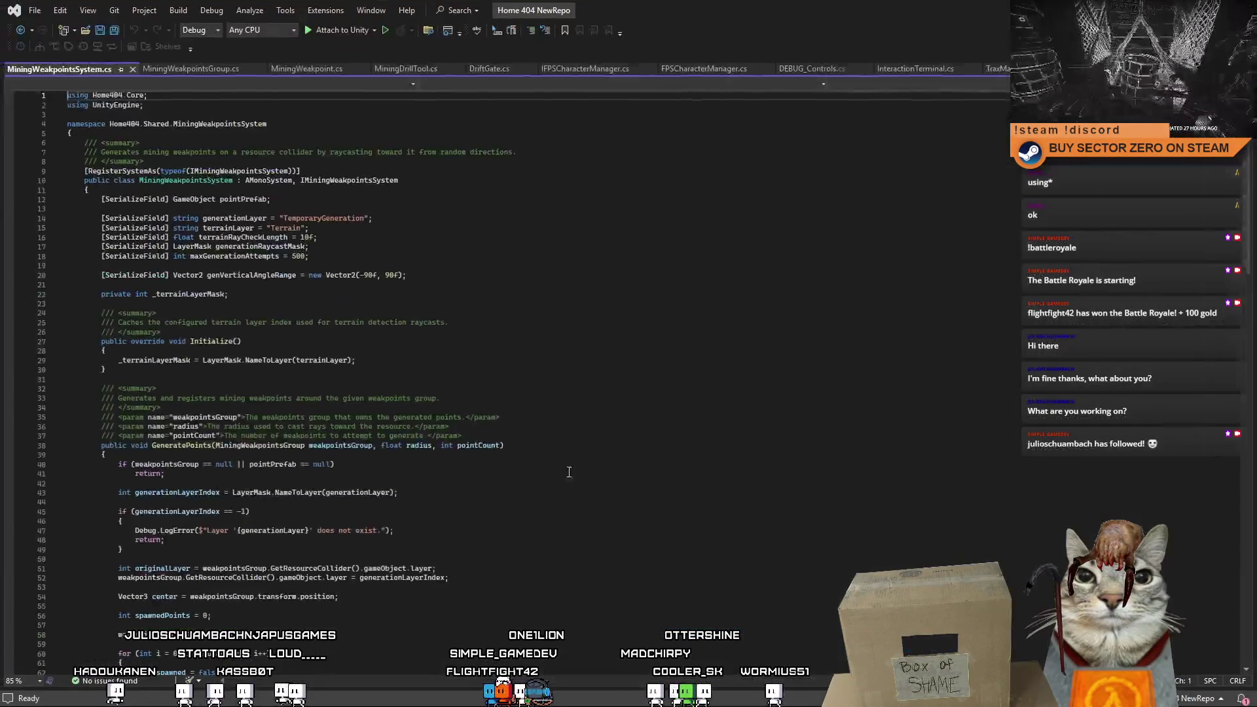
{"action": "scroll", "coordinate": [573, 419], "scroll_direction": "down", "scroll_amount": 2}
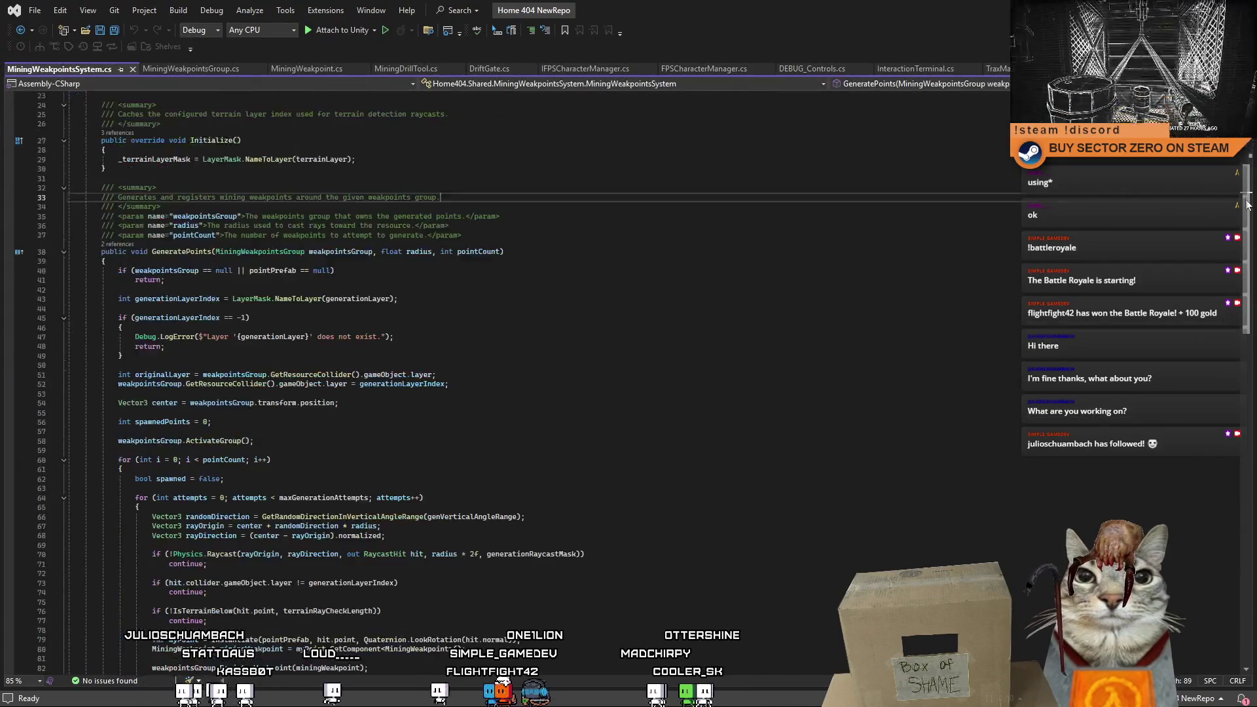
{"action": "scroll", "coordinate": [1253, 151], "scroll_direction": "down", "scroll_amount": 5}
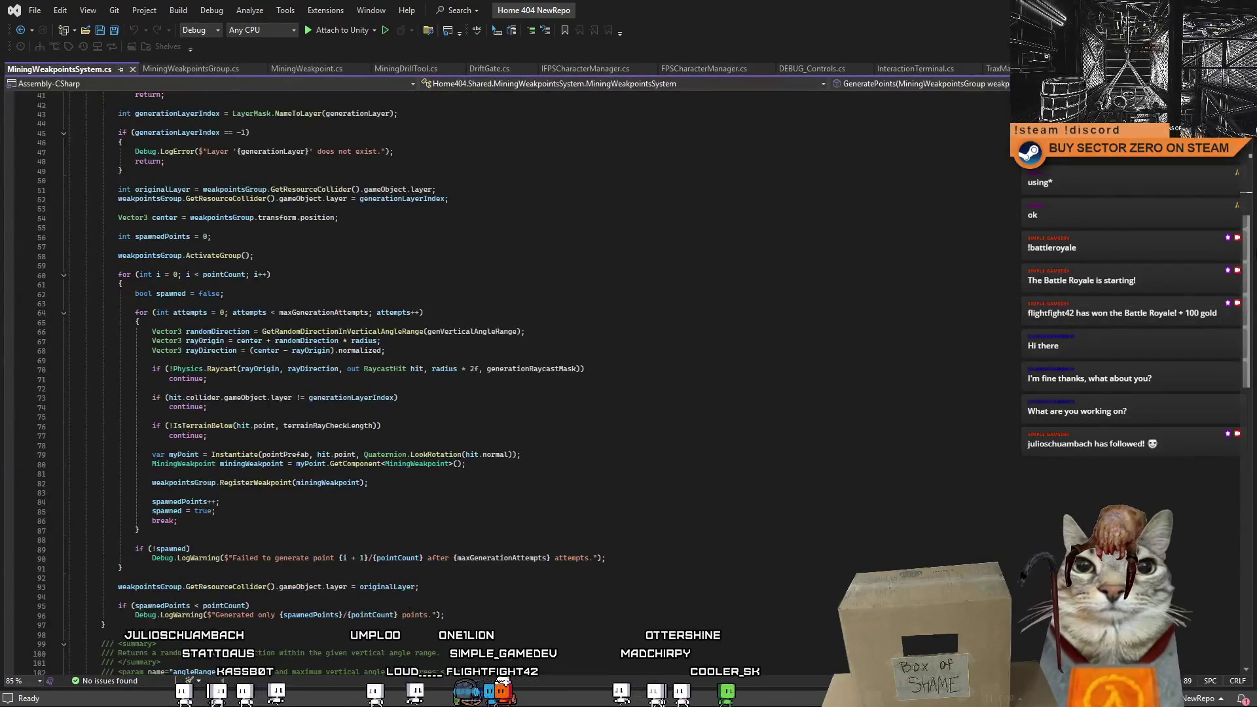
{"action": "scroll", "coordinate": [1253, 150], "scroll_direction": "up", "scroll_amount": 10}
{"action": "left_click_drag", "start_coordinate": [1253, 151], "coordinate": [1254, 139]}
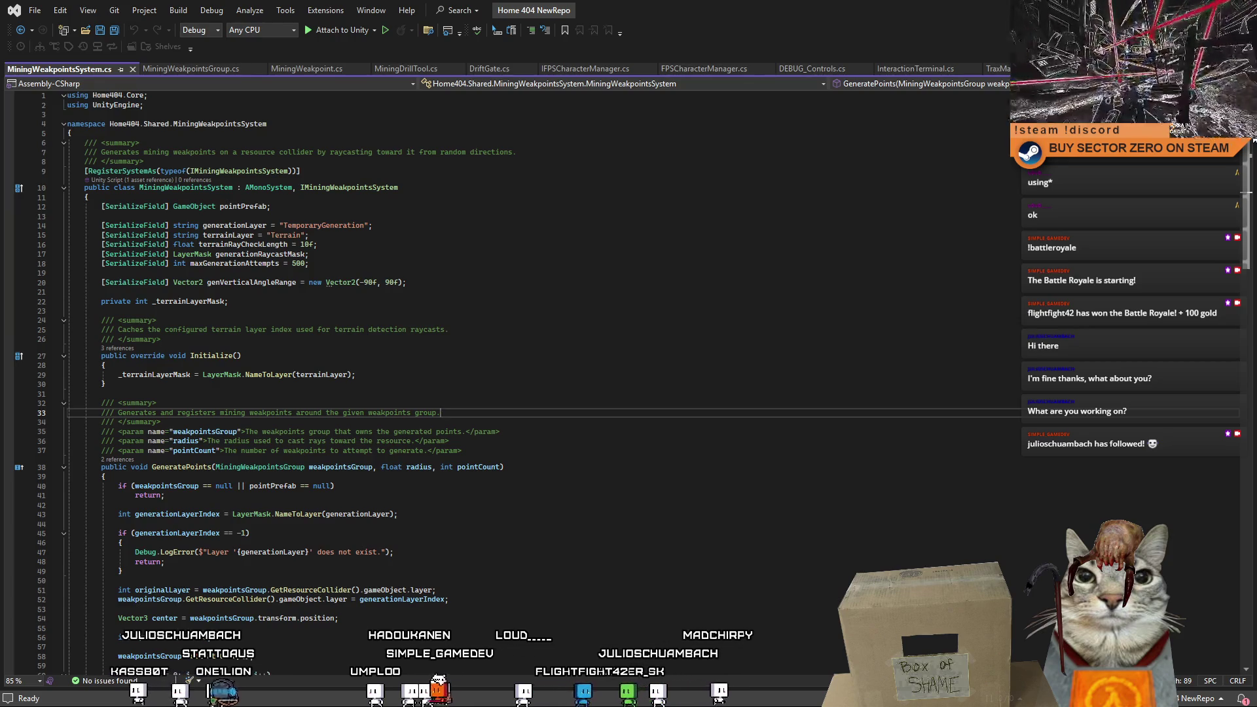
Scroll through the Initialize and GeneratePoints weakpoint generation code.
{"action": "scroll", "coordinate": [1254, 140], "scroll_direction": "down", "scroll_amount": 8}
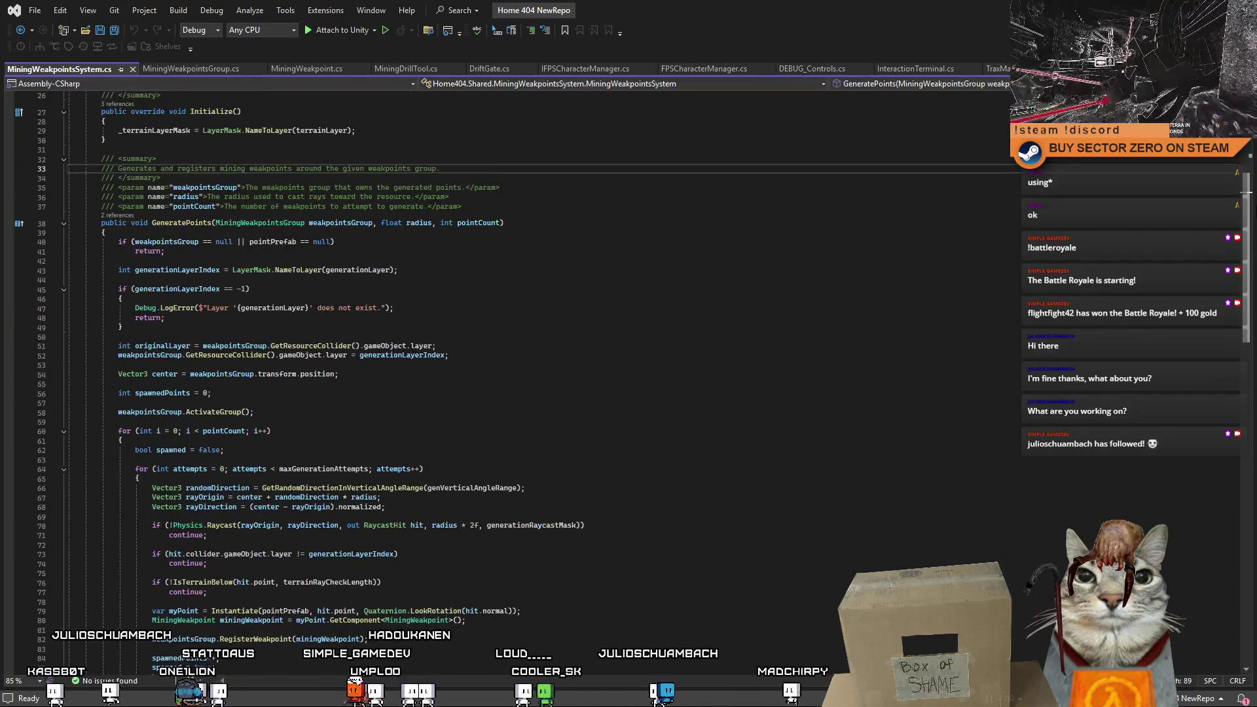
{"action": "scroll", "coordinate": [1250, 176], "scroll_direction": "up", "scroll_amount": 4}
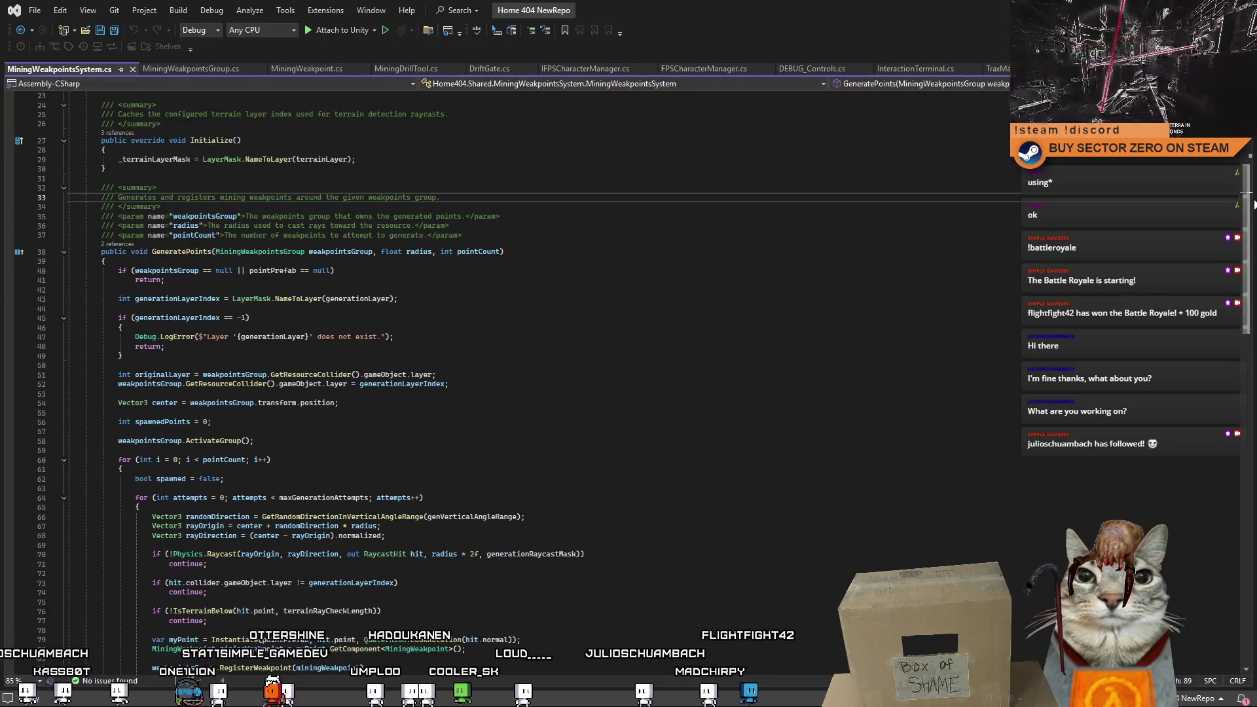
{"action": "scroll", "coordinate": [1250, 176], "scroll_direction": "up", "scroll_amount": 2}
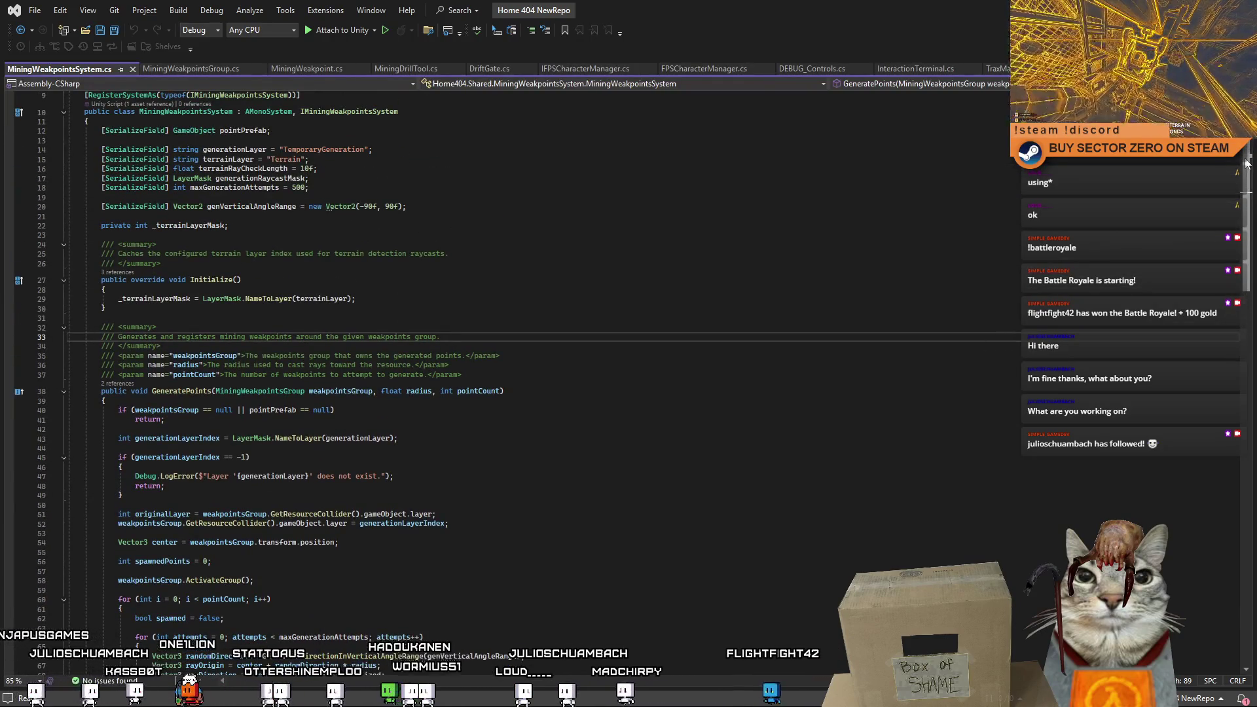
{"action": "scroll", "coordinate": [1247, 164], "scroll_direction": "down", "scroll_amount": 15}
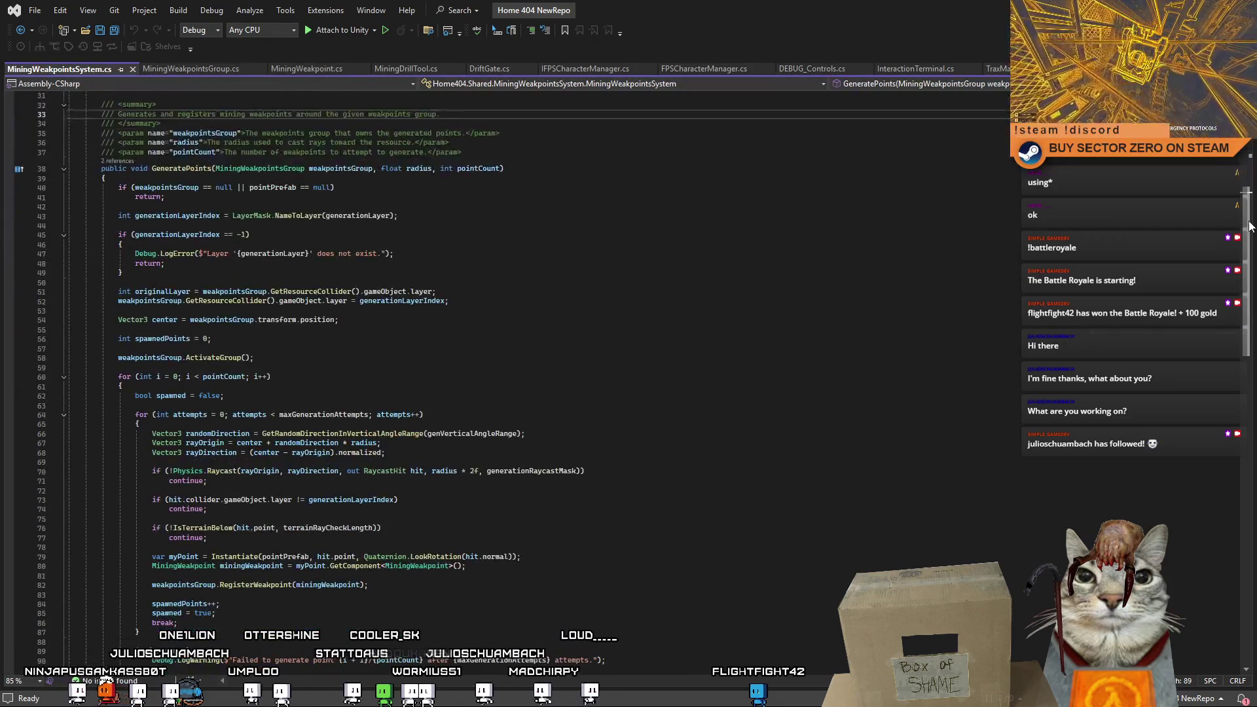
{"action": "scroll", "coordinate": [1243, 270], "scroll_direction": "up", "scroll_amount": 6}
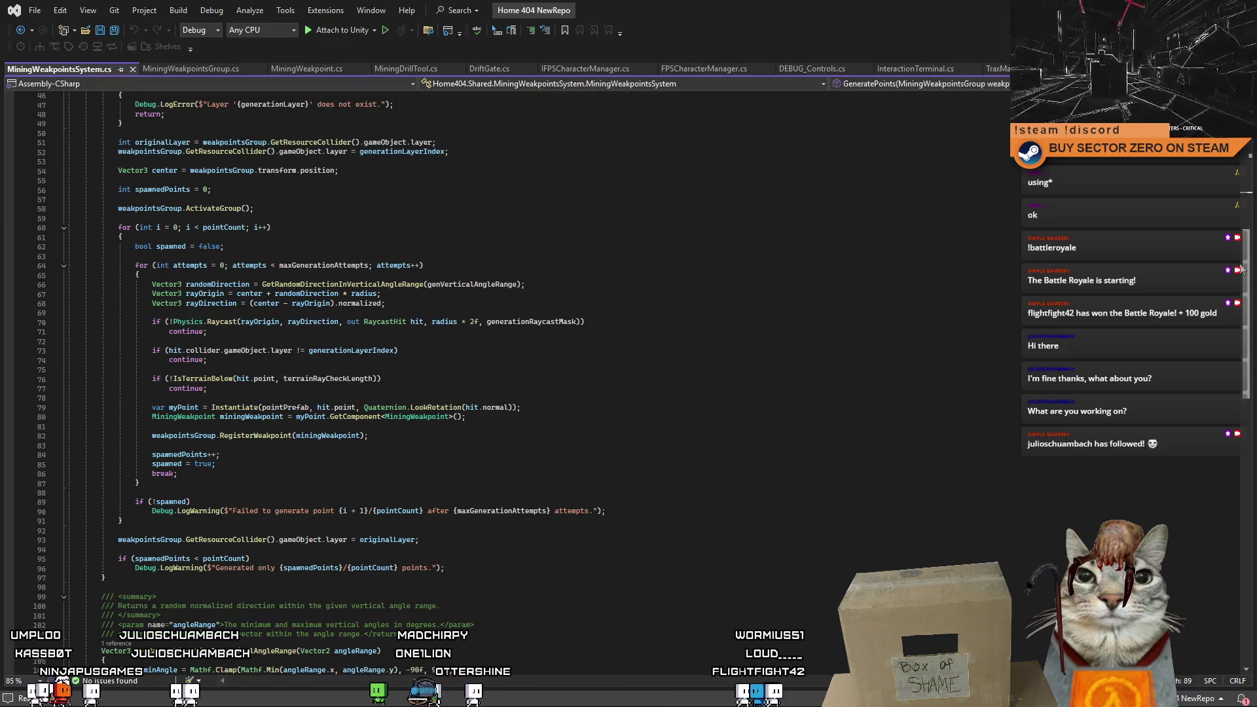
{"action": "scroll", "coordinate": [1218, 226], "scroll_direction": "up", "scroll_amount": 5}
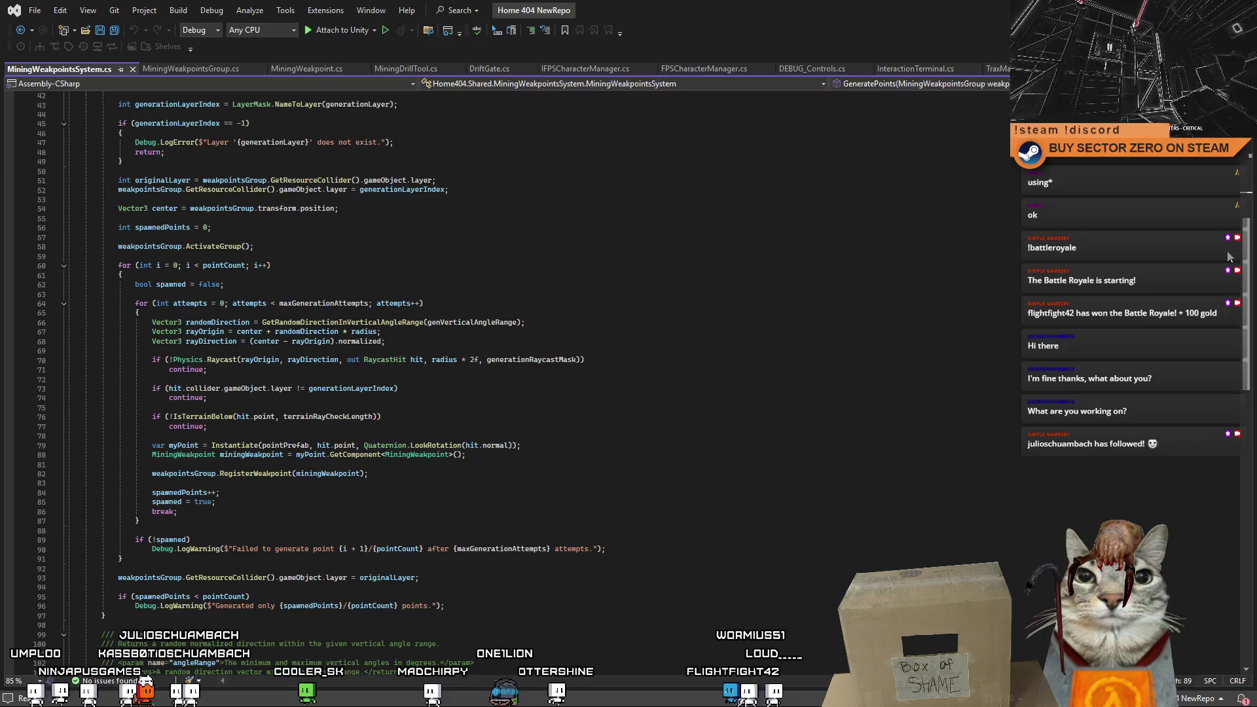
{"action": "scroll", "coordinate": [1197, 183], "scroll_direction": "up", "scroll_amount": 5}
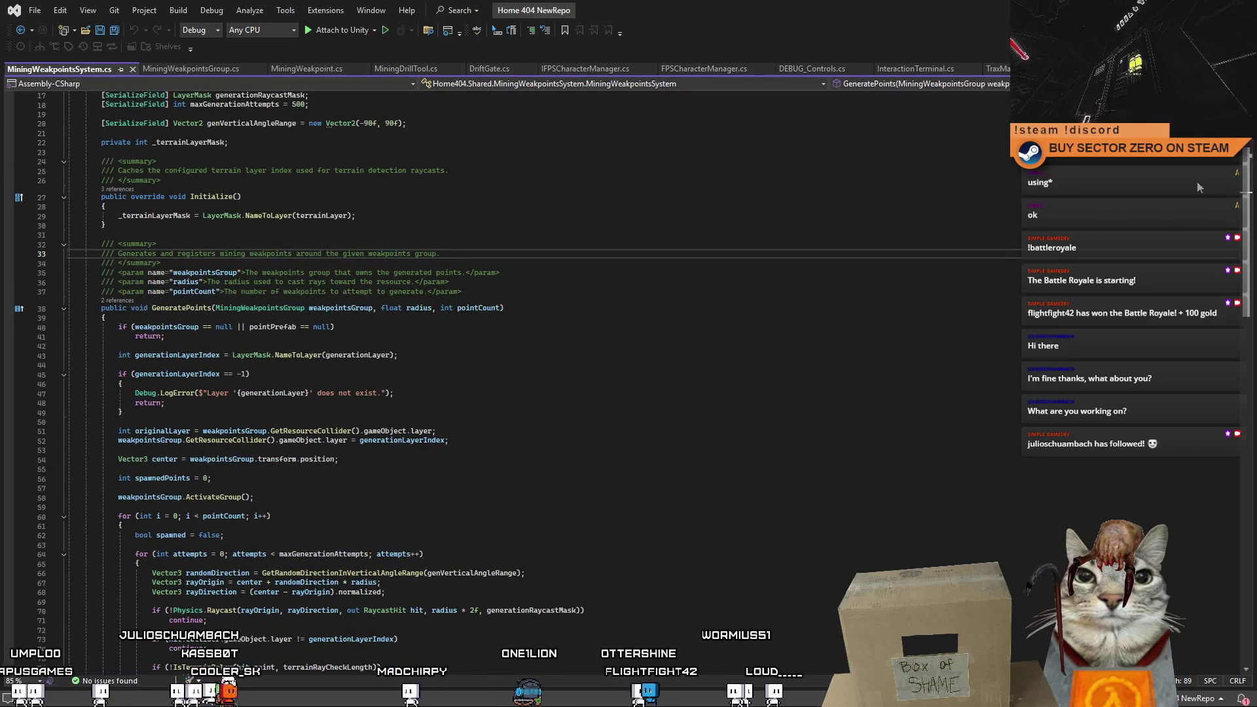
{"action": "scroll", "coordinate": [1197, 182], "scroll_direction": "down", "scroll_amount": 9}
{"action": "scroll", "coordinate": [1184, 222], "scroll_direction": "up", "scroll_amount": 7}
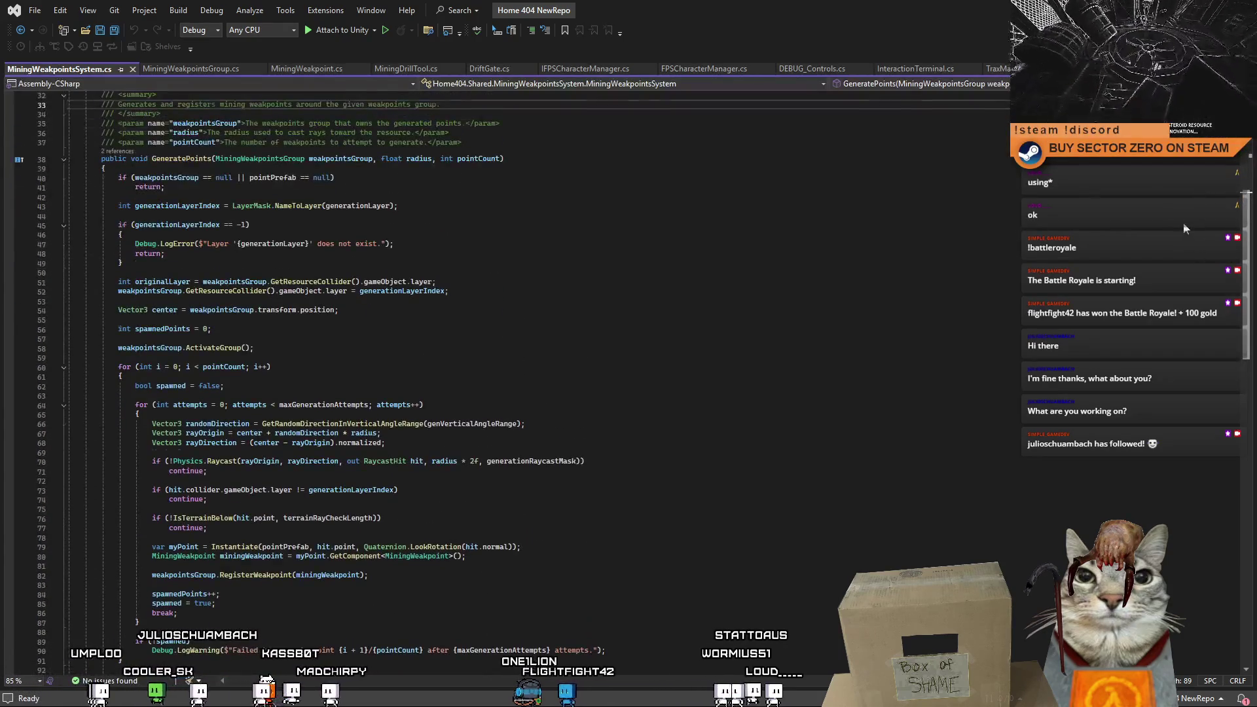
{"action": "scroll", "coordinate": [1167, 192], "scroll_direction": "up", "scroll_amount": 7}
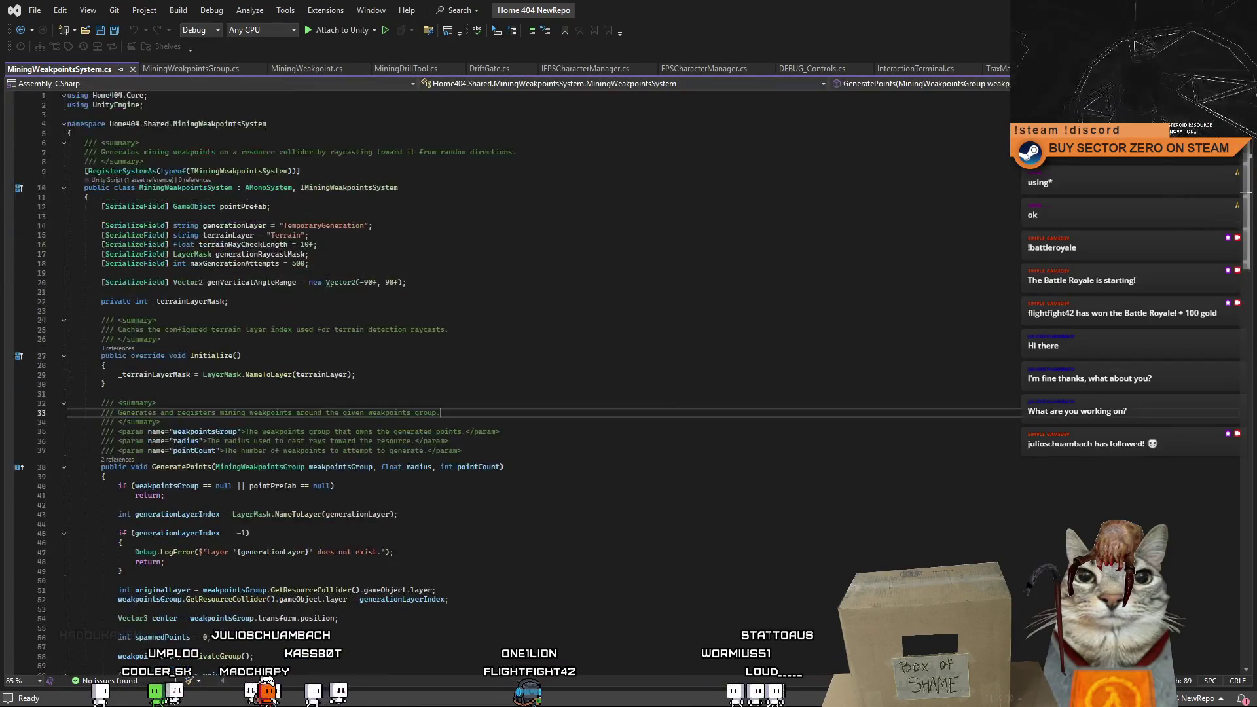
Place the caret among the field declarations, ending after the _terrainLayerMask line.
{"action": "left_click", "coordinate": [423, 292]}
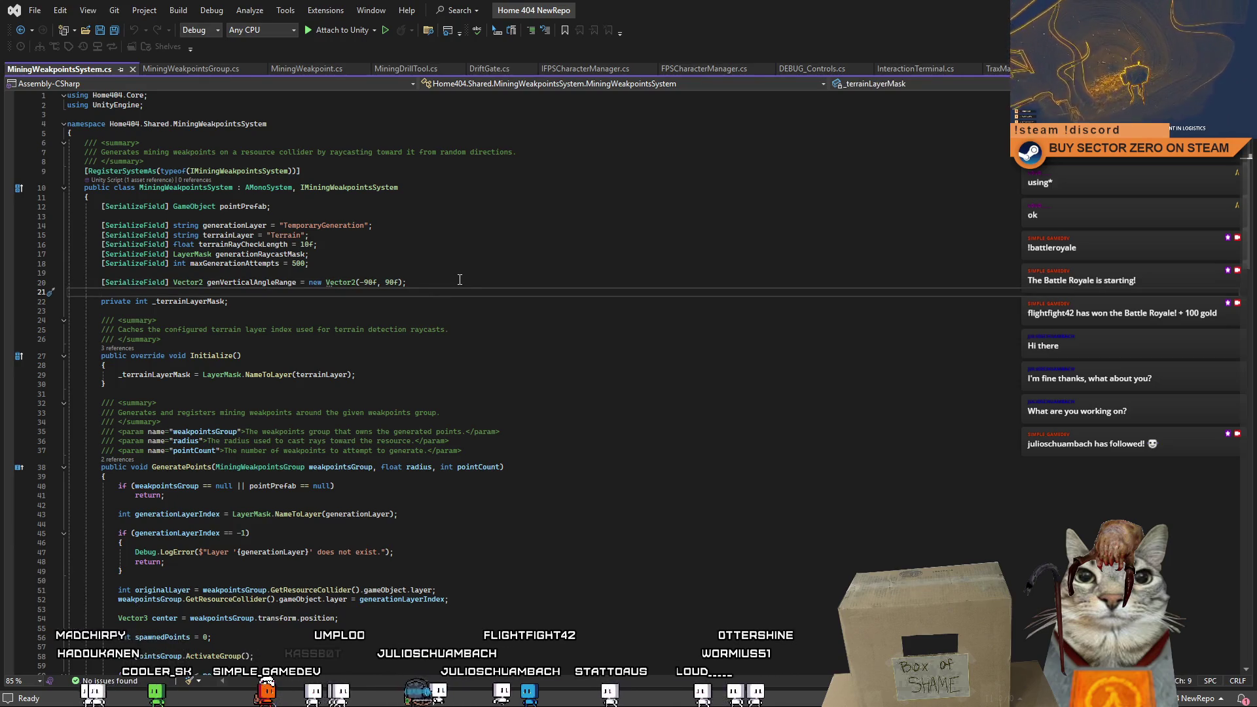
{"action": "left_click", "coordinate": [460, 280]}
{"action": "scroll", "coordinate": [1255, 338], "scroll_direction": "down", "scroll_amount": 20}
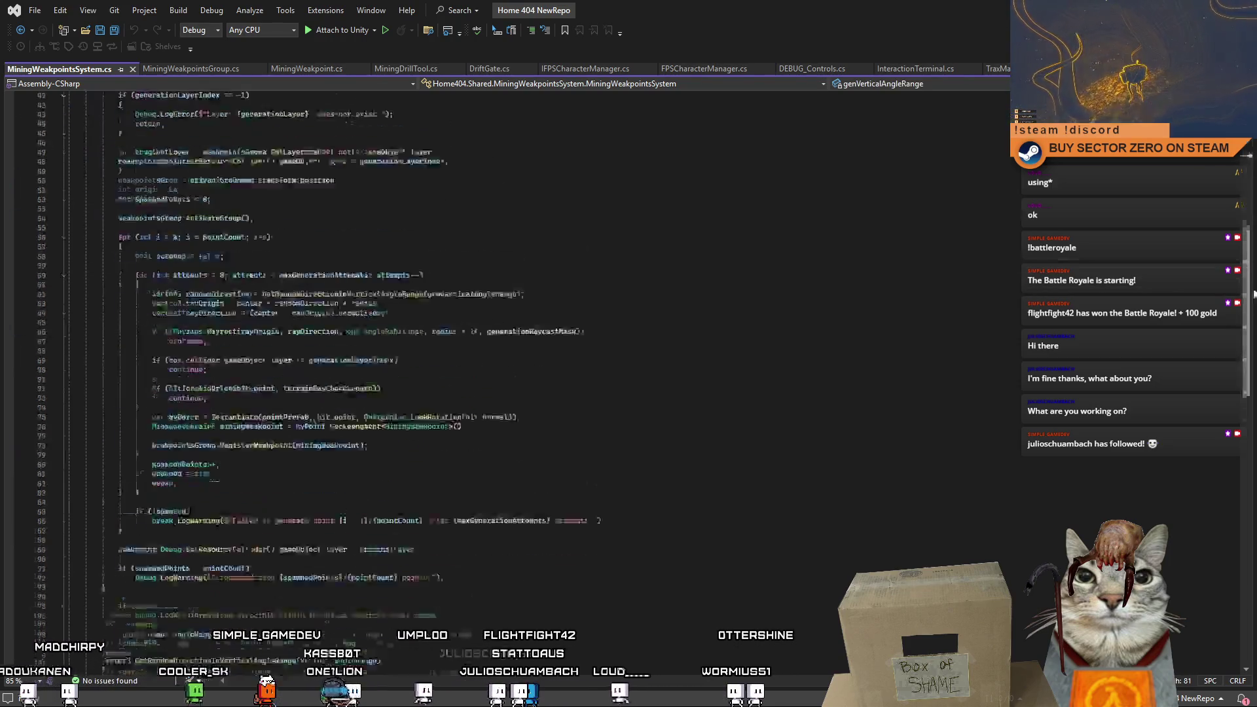
{"action": "scroll", "coordinate": [1256, 337], "scroll_direction": "up", "scroll_amount": 20}
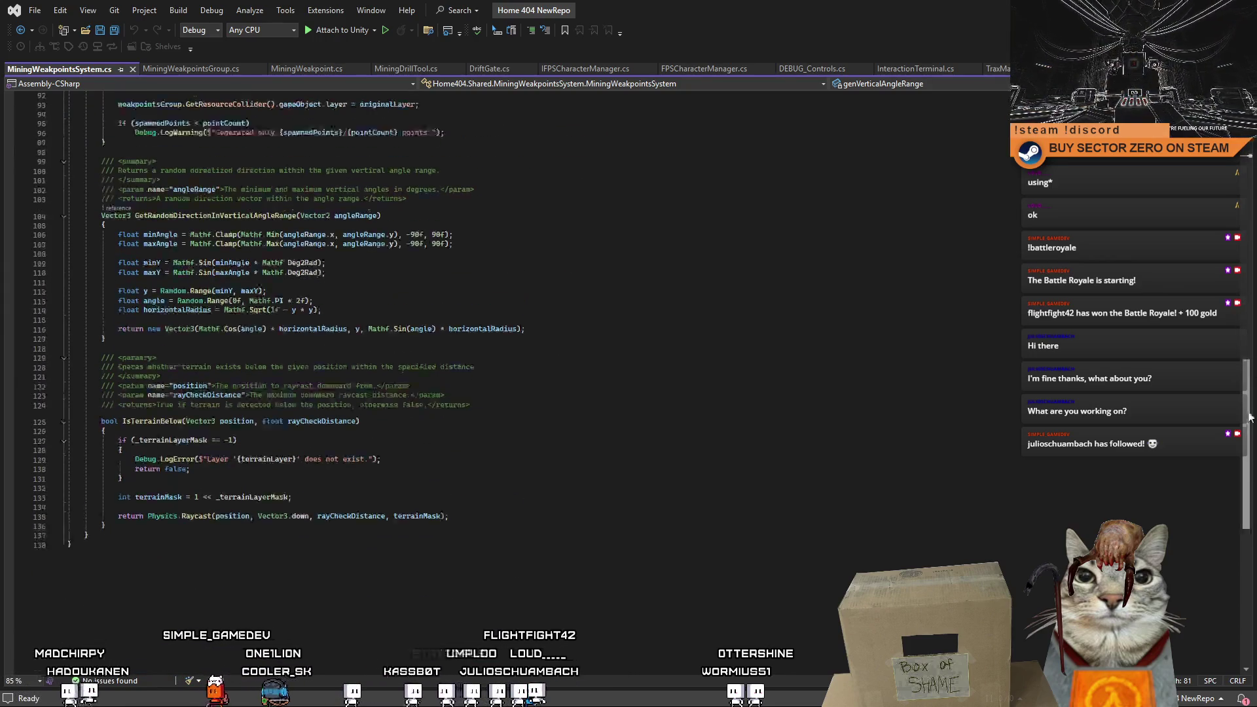
{"action": "left_click", "coordinate": [513, 301]}
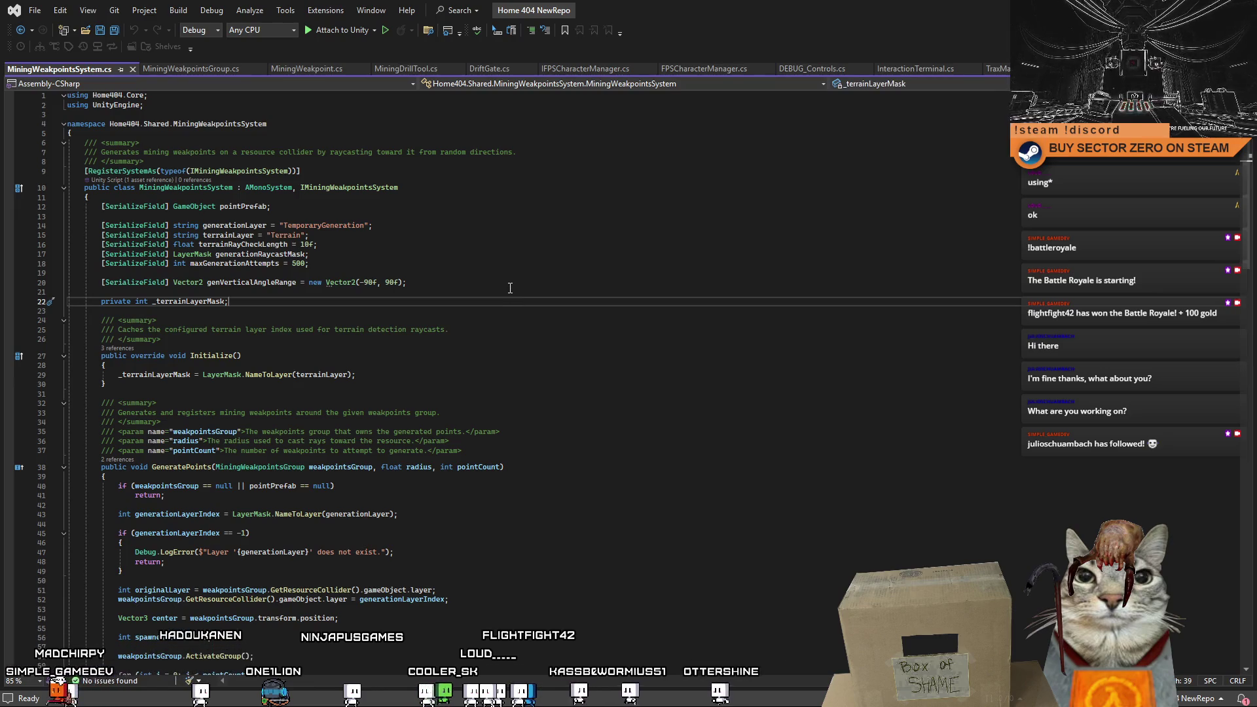
Add '[SerializeField] bool makeWeakpointPlayerVisible = false;' on a new line below maxGenerationAttempts.
{"action": "left_click", "coordinate": [452, 266]}
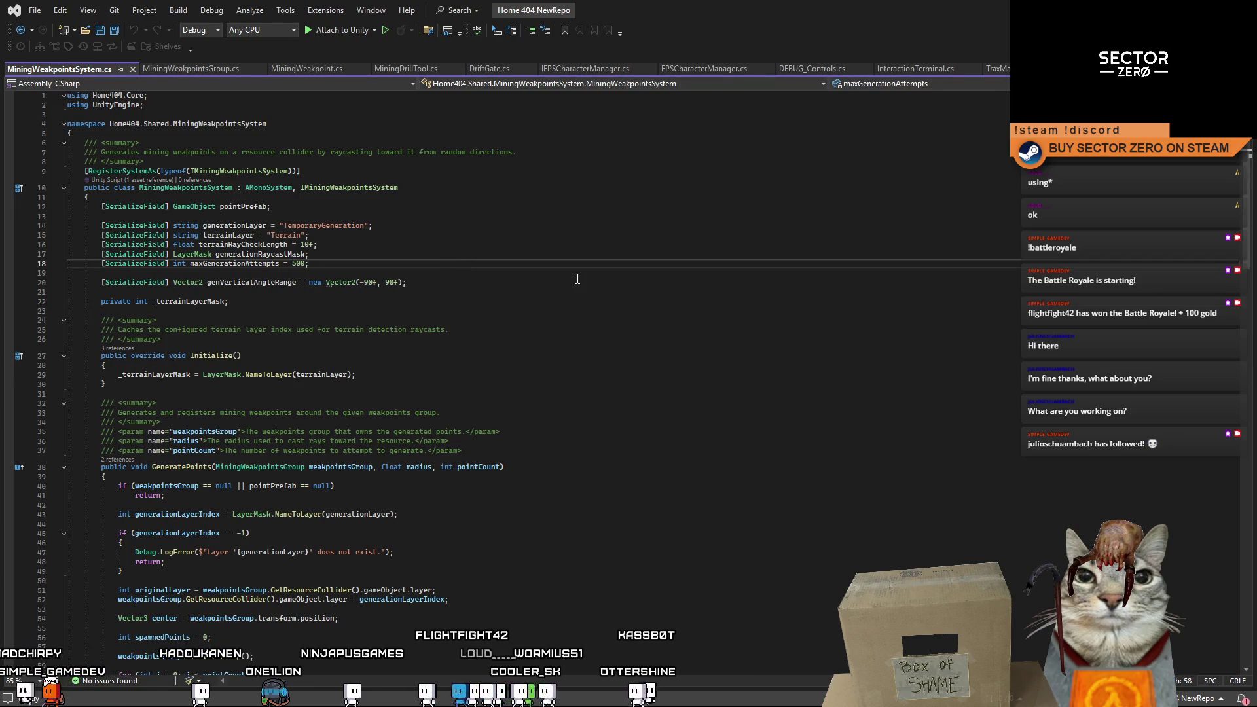
{"action": "key", "text": "Return"}
{"action": "type", "text": "Serial"}
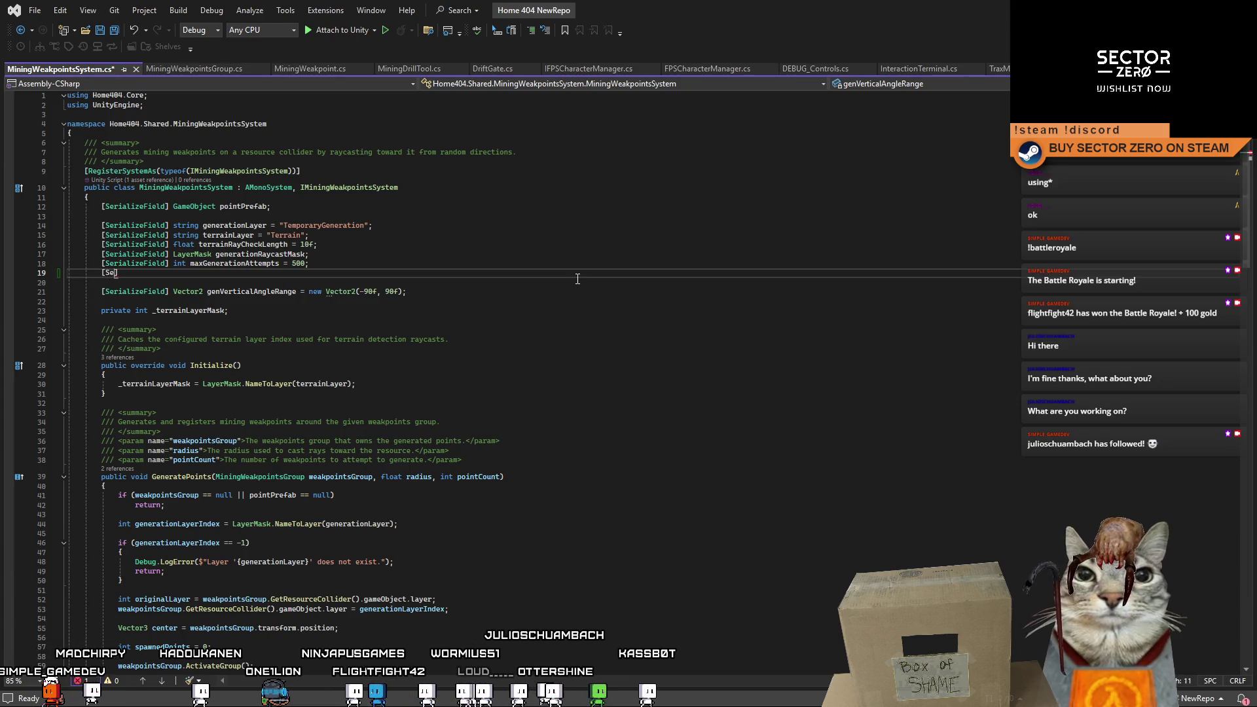
{"action": "key", "text": "Tab"}
{"action": "type", "text": "bool"}
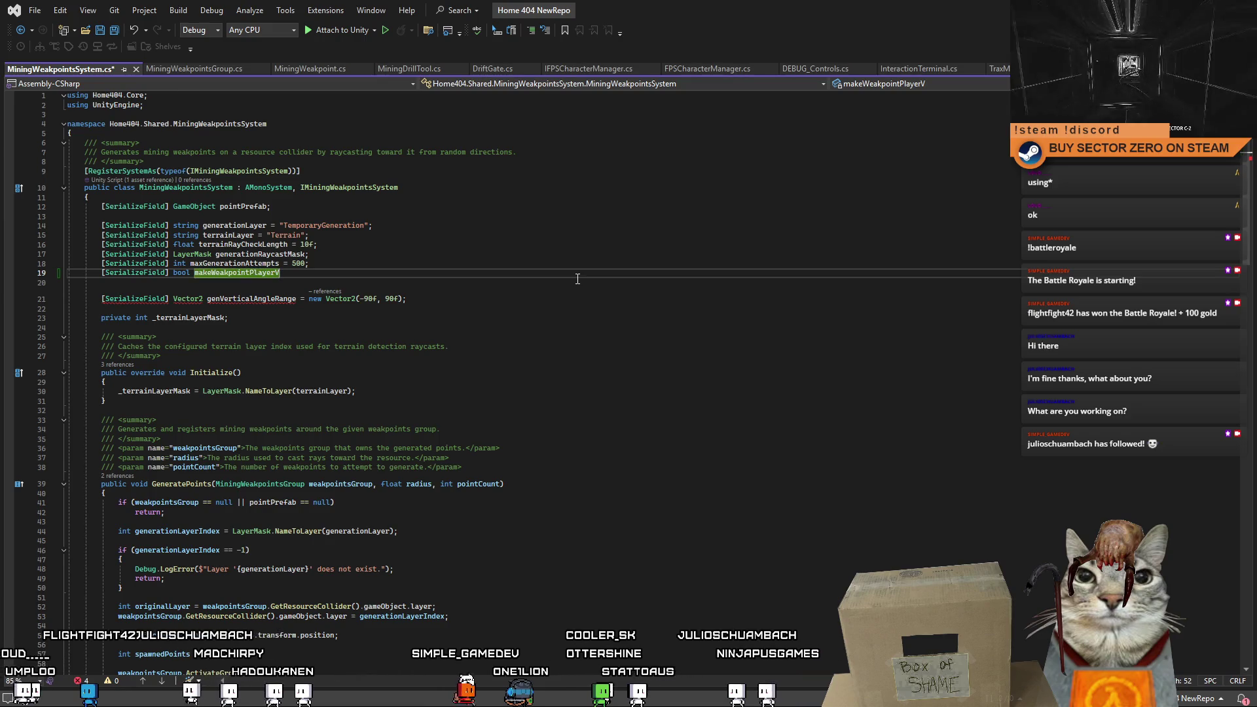
{"action": "type", "text": "alse;se"}
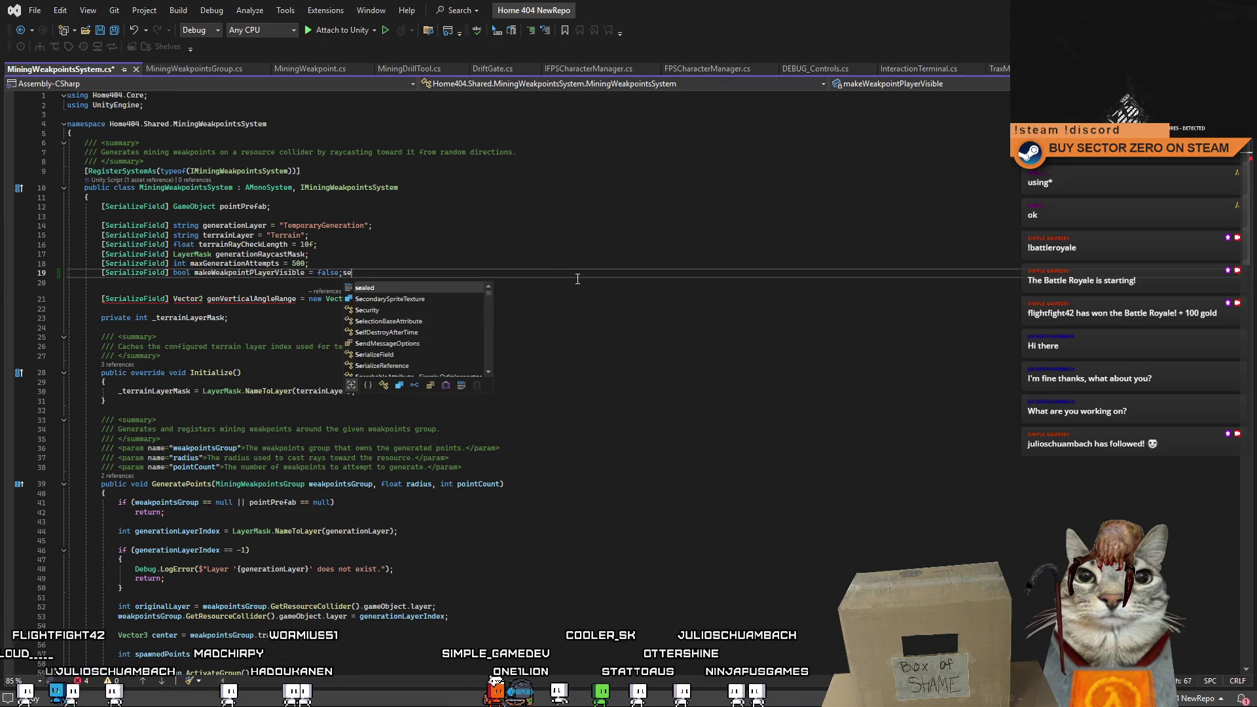
{"action": "key", "text": "Escape"}
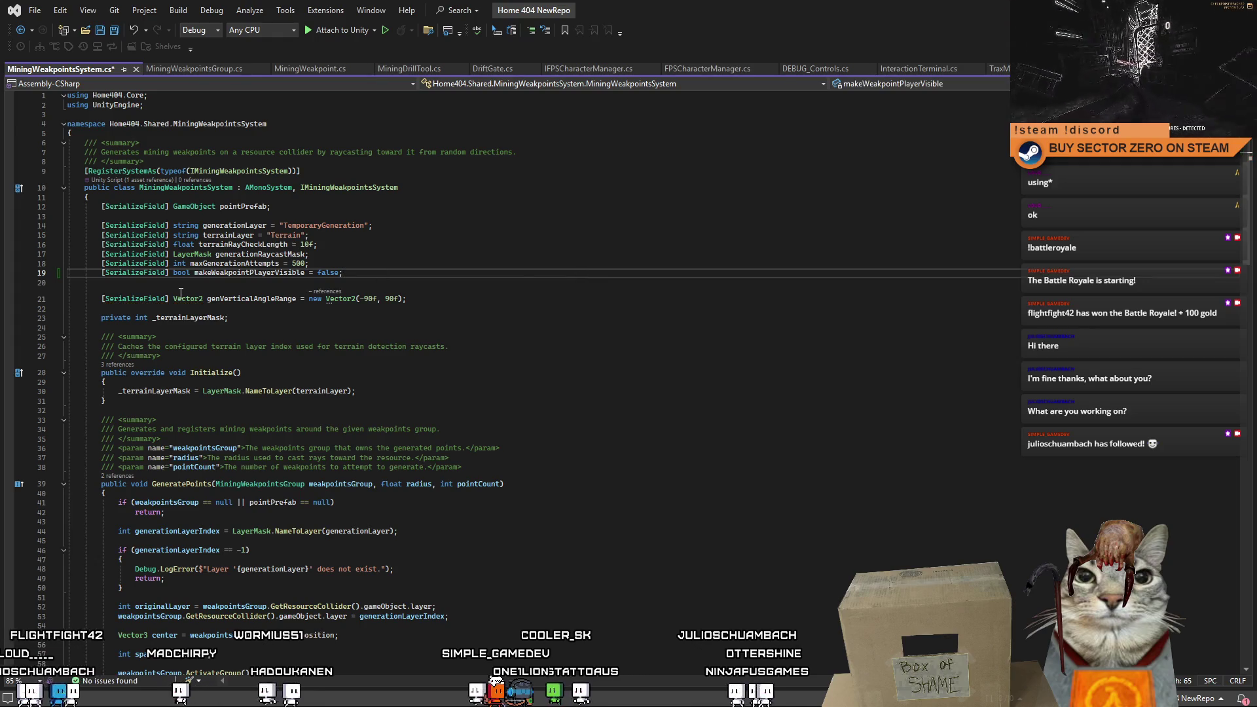
{"action": "left_click", "coordinate": [216, 275]}
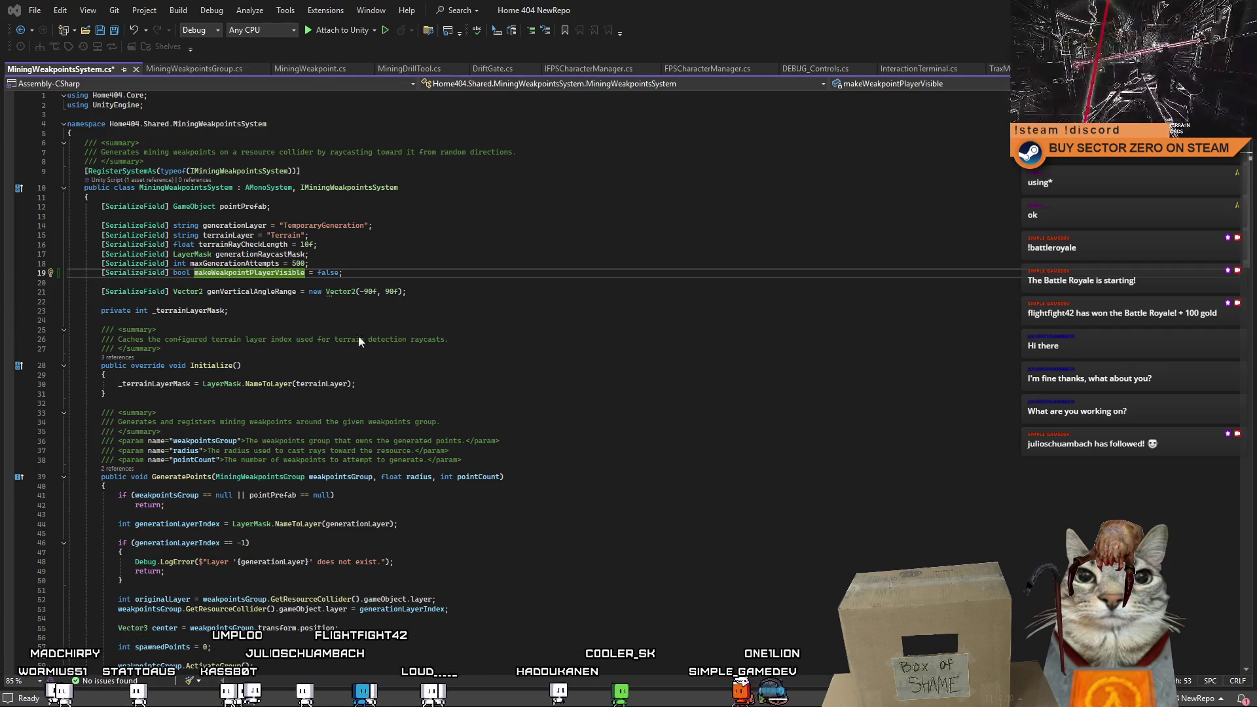
{"action": "key", "text": "alt+Tab"}
{"action": "scroll", "coordinate": [628, 389], "scroll_direction": "down", "scroll_amount": 2}
View details of flights LOT511 and AUA1522 near Košice on Flightradar24, then close the browser.
{"action": "mouse_move", "coordinate": [662, 153]}
{"action": "left_mouse_down"}
{"action": "mouse_move", "coordinate": [541, 279]}
{"action": "mouse_move", "coordinate": [554, 373]}
{"action": "left_mouse_up"}
{"action": "scroll", "coordinate": [554, 365], "scroll_direction": "up", "scroll_amount": 1}
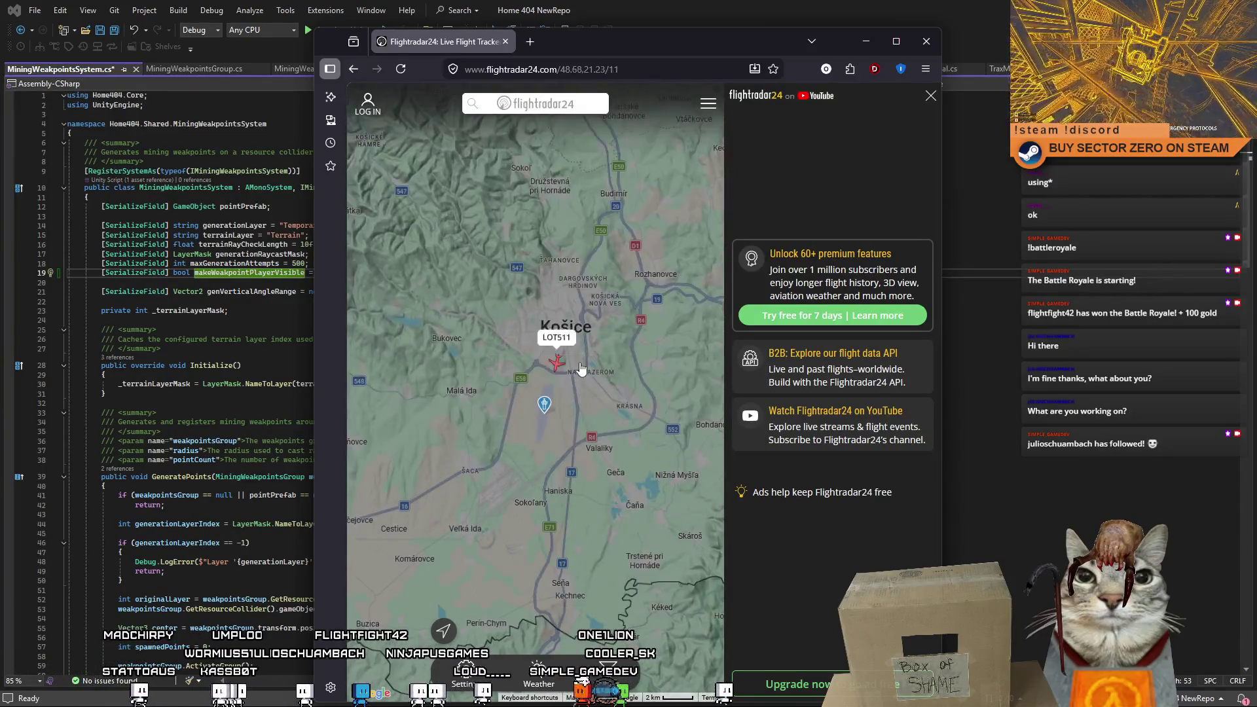
{"action": "left_click", "coordinate": [557, 364]}
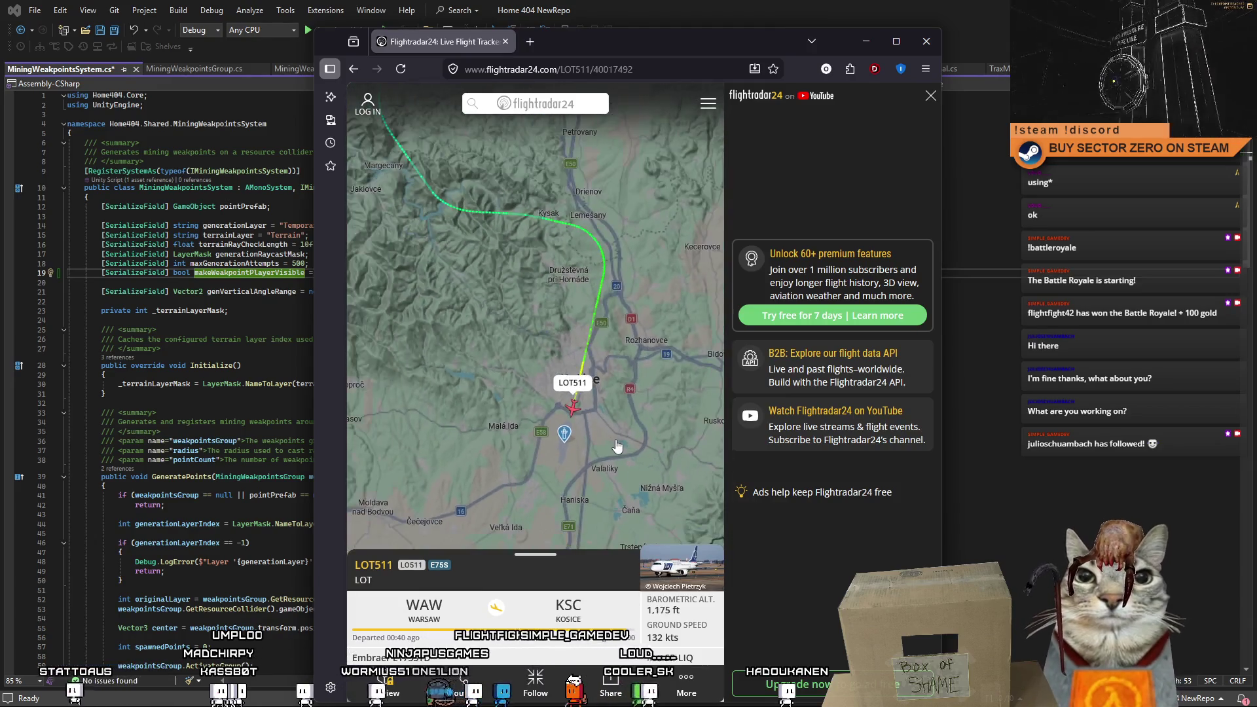
{"action": "scroll", "coordinate": [616, 446], "scroll_direction": "down", "scroll_amount": 3}
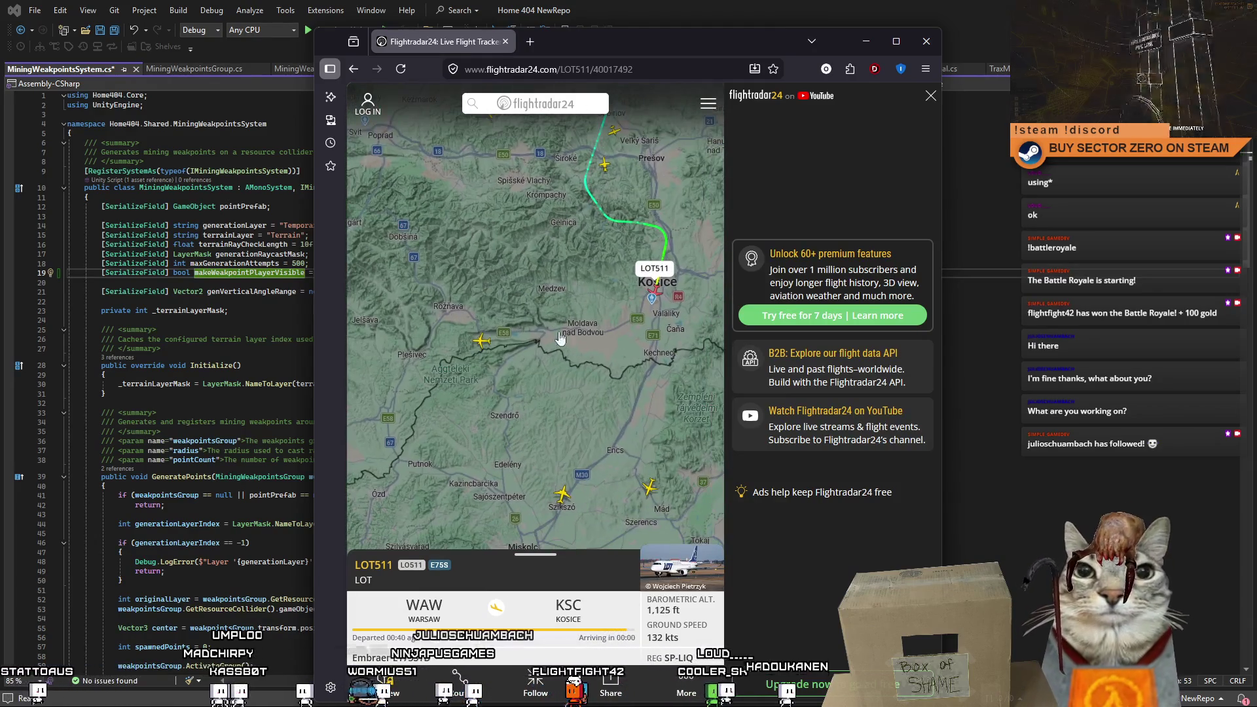
{"action": "left_click", "coordinate": [481, 340]}
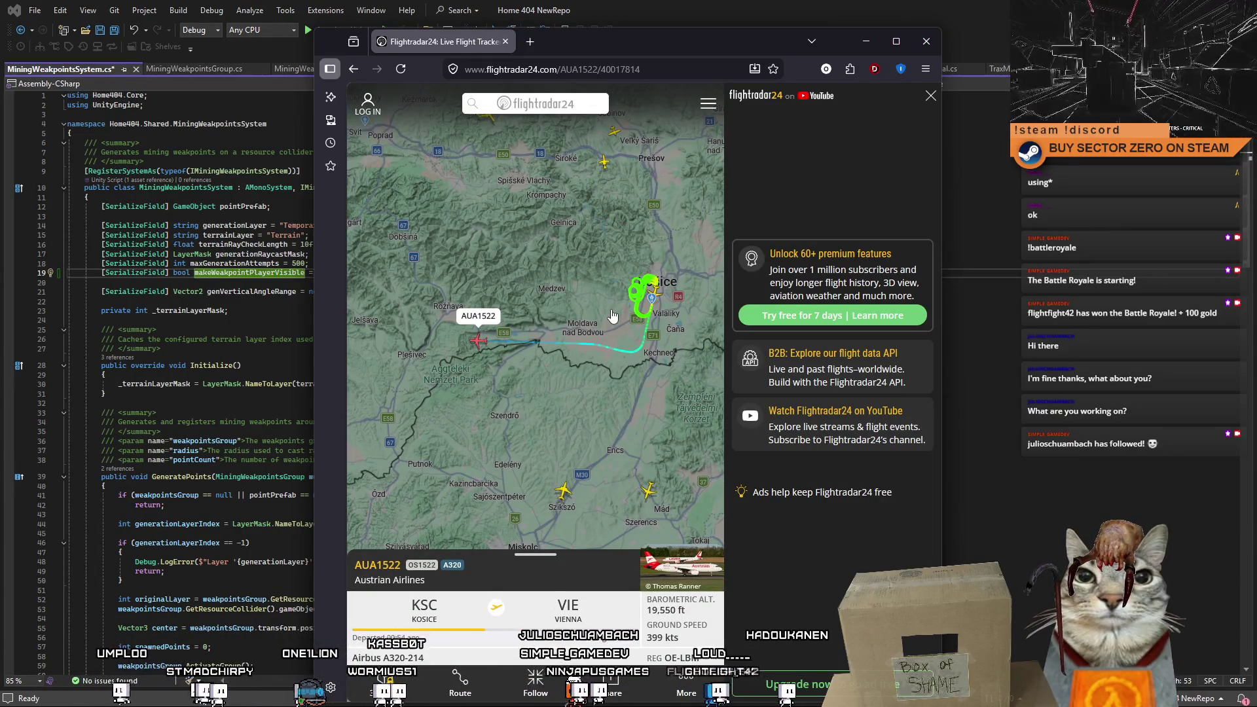
{"action": "left_click_drag", "start_coordinate": [420, 264], "coordinate": [519, 265]}
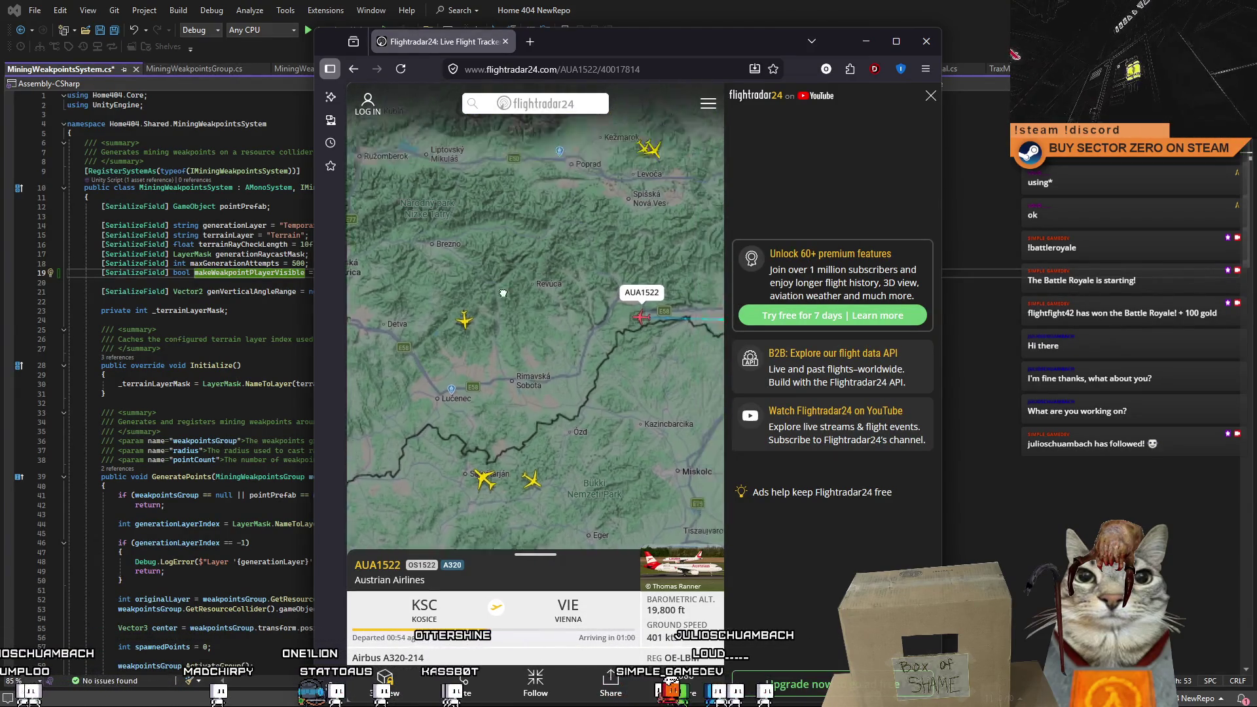
{"action": "left_click", "coordinate": [926, 41]}
Rename the bool field on line 19 from makeWeakpointPlayerVisible to forceWeakpointPlayerVisible.
{"action": "left_click", "coordinate": [291, 339]}
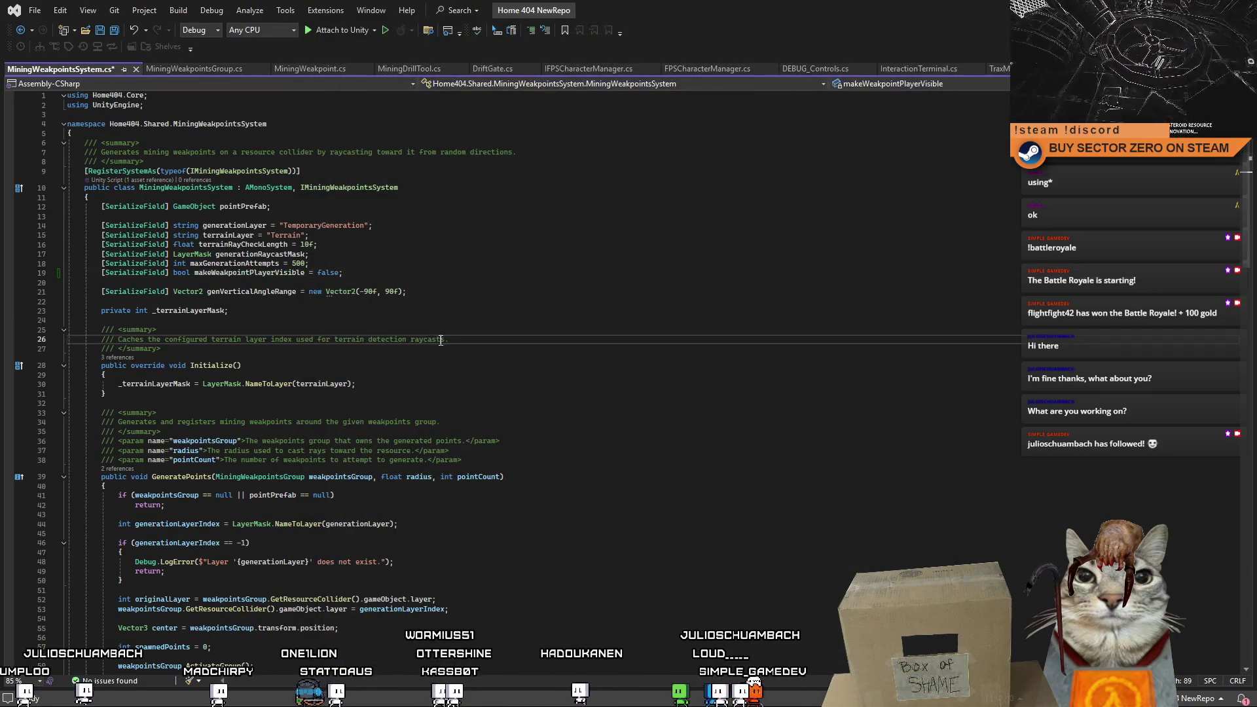
{"action": "left_click", "coordinate": [291, 276]}
{"action": "key", "text": "ctrl+minus"}
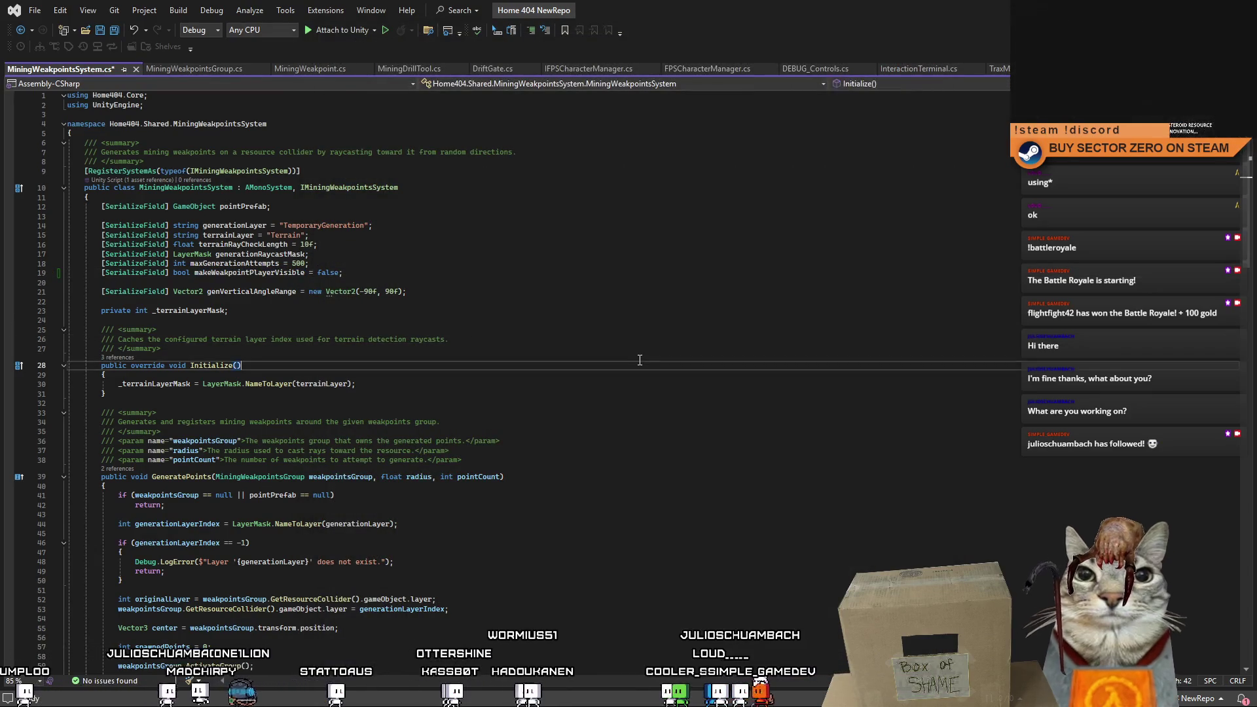
{"action": "double_click", "coordinate": [252, 272]}
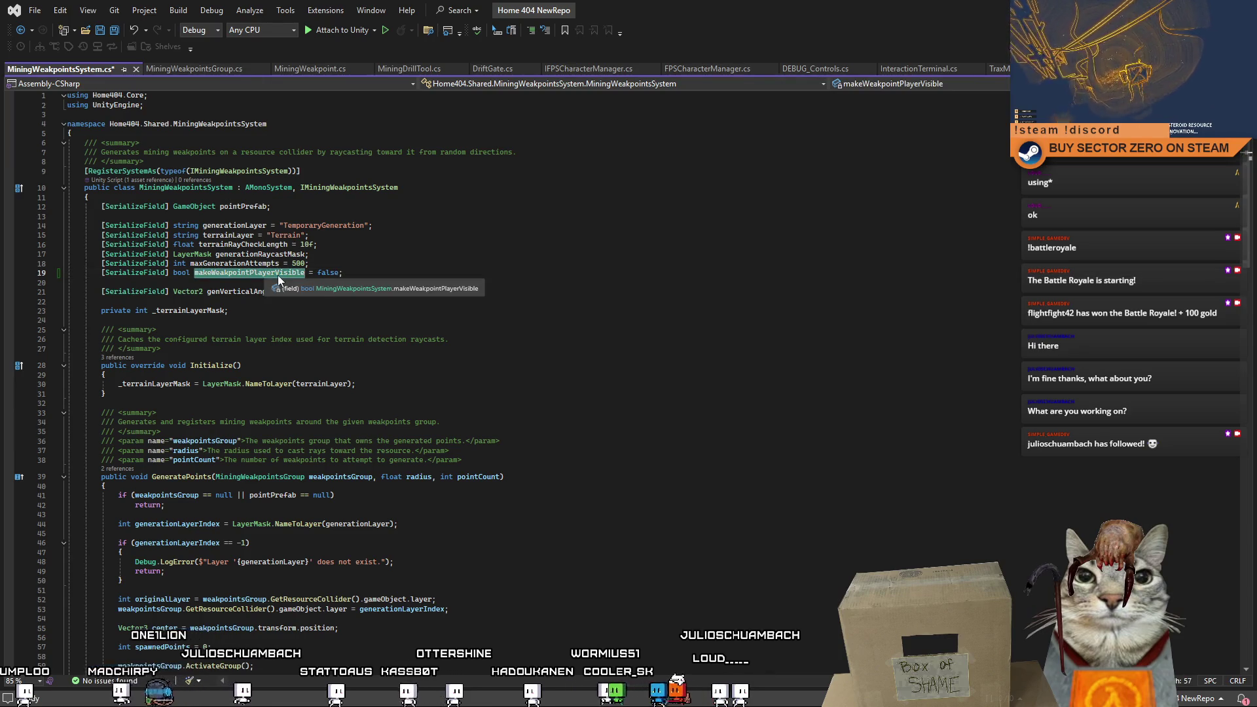
{"action": "type", "text": "force"}
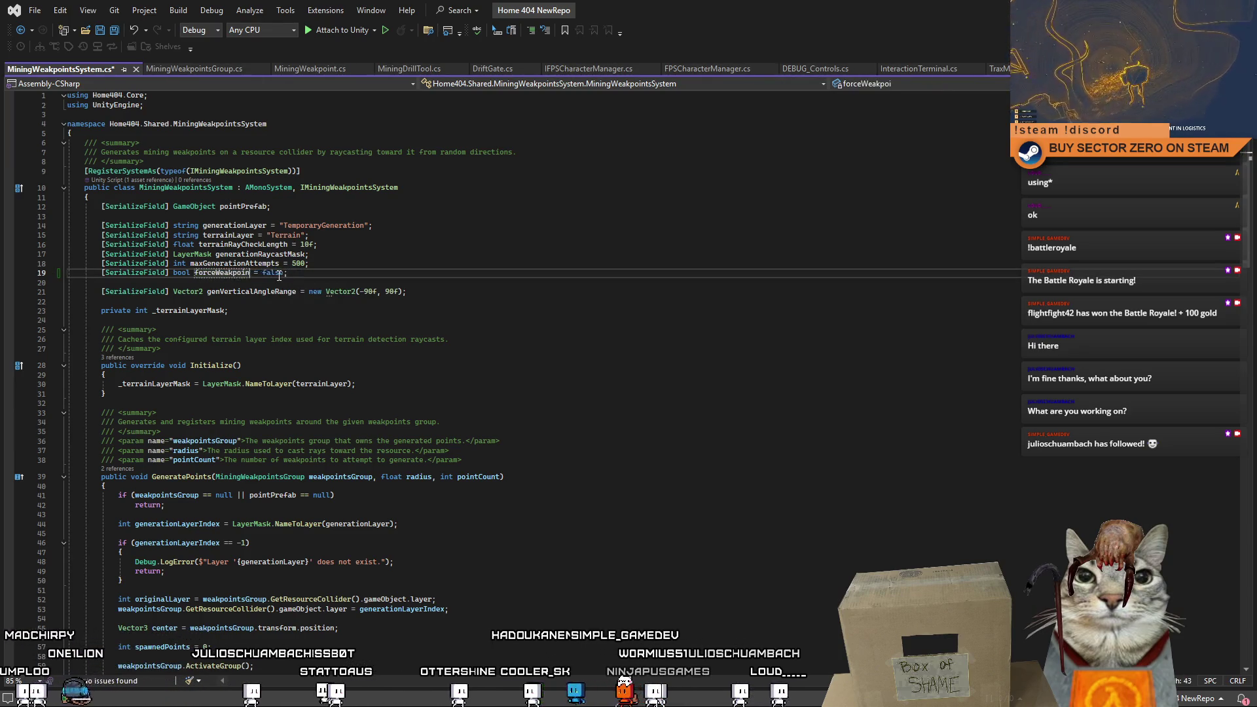
{"action": "type", "text": "Vi"}
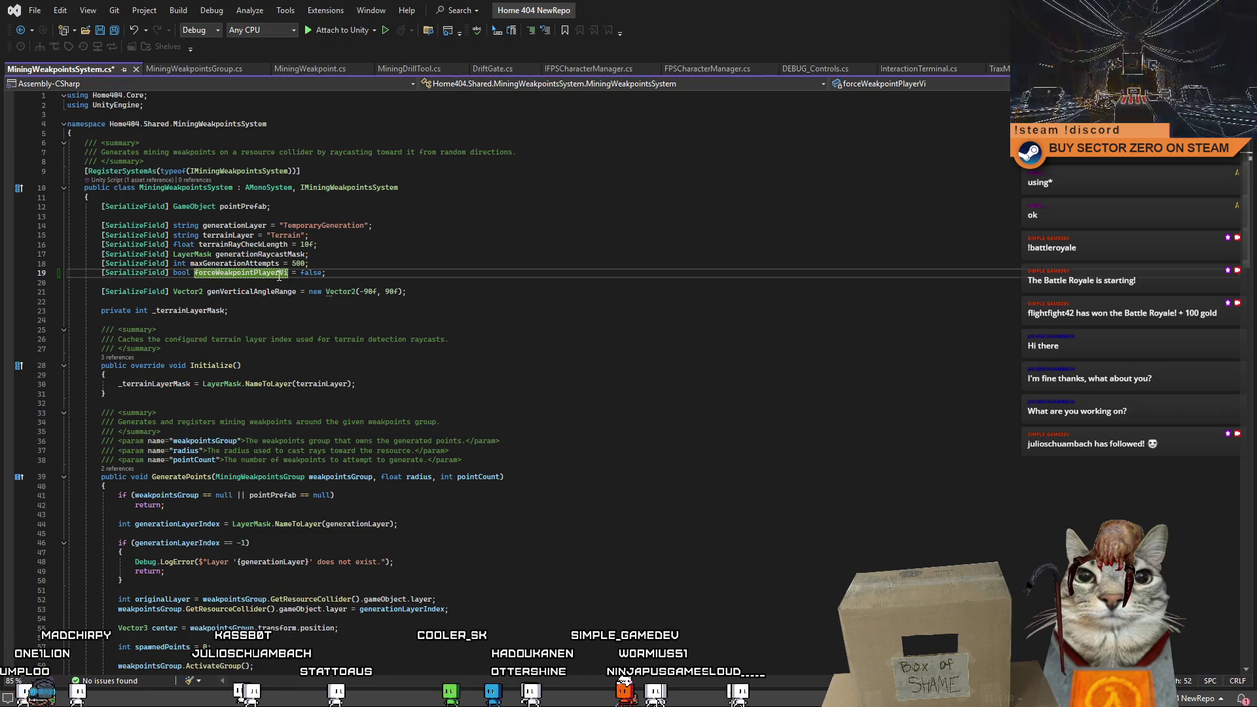
{"action": "type", "text": "sible"}
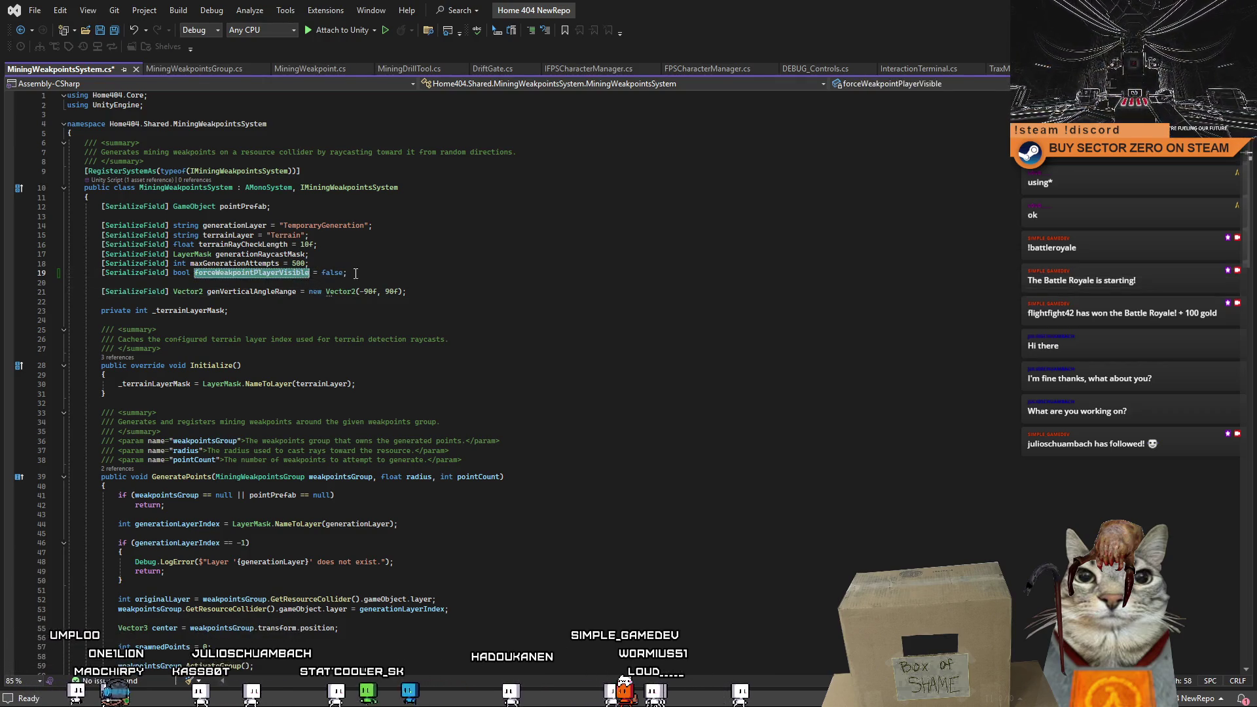
{"action": "left_click", "coordinate": [415, 274]}
{"action": "left_click", "coordinate": [418, 312]}
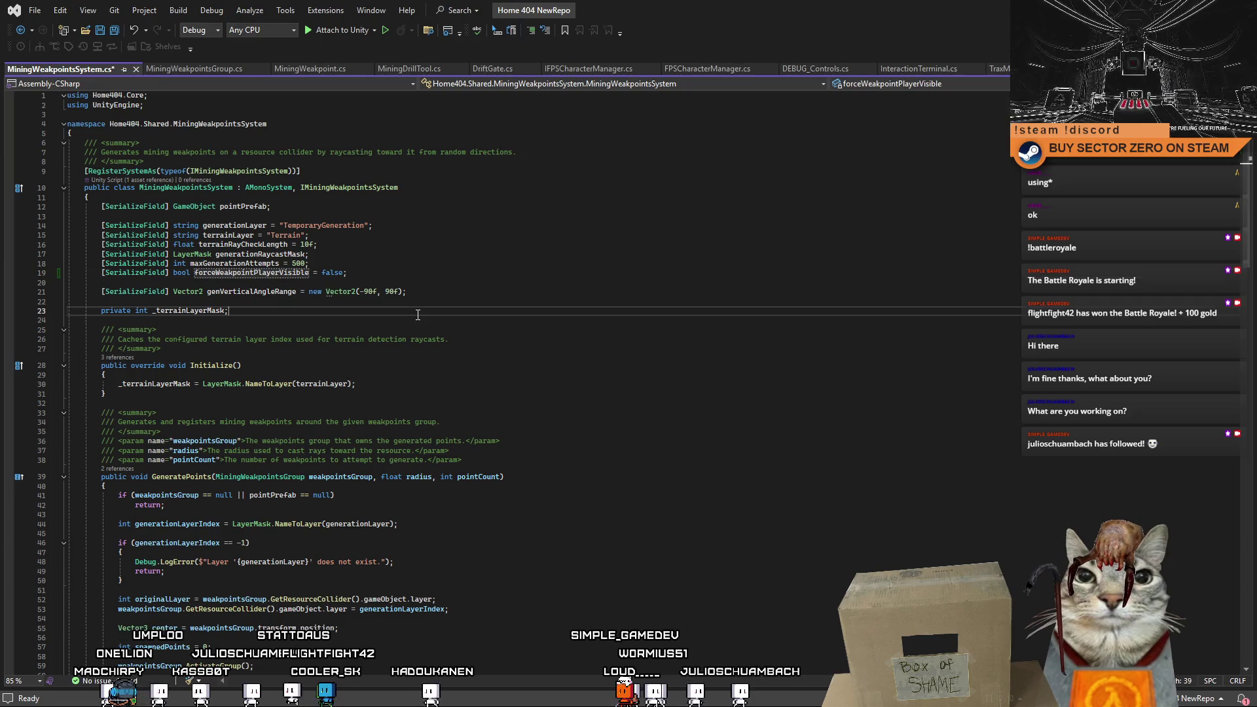
Insert 'private Transform _playerTransform;' below _terrainLayerMask, correcting the 'privaet' typo.
{"action": "key", "text": "Return"}
{"action": "type", "text": "privaet Transform"}
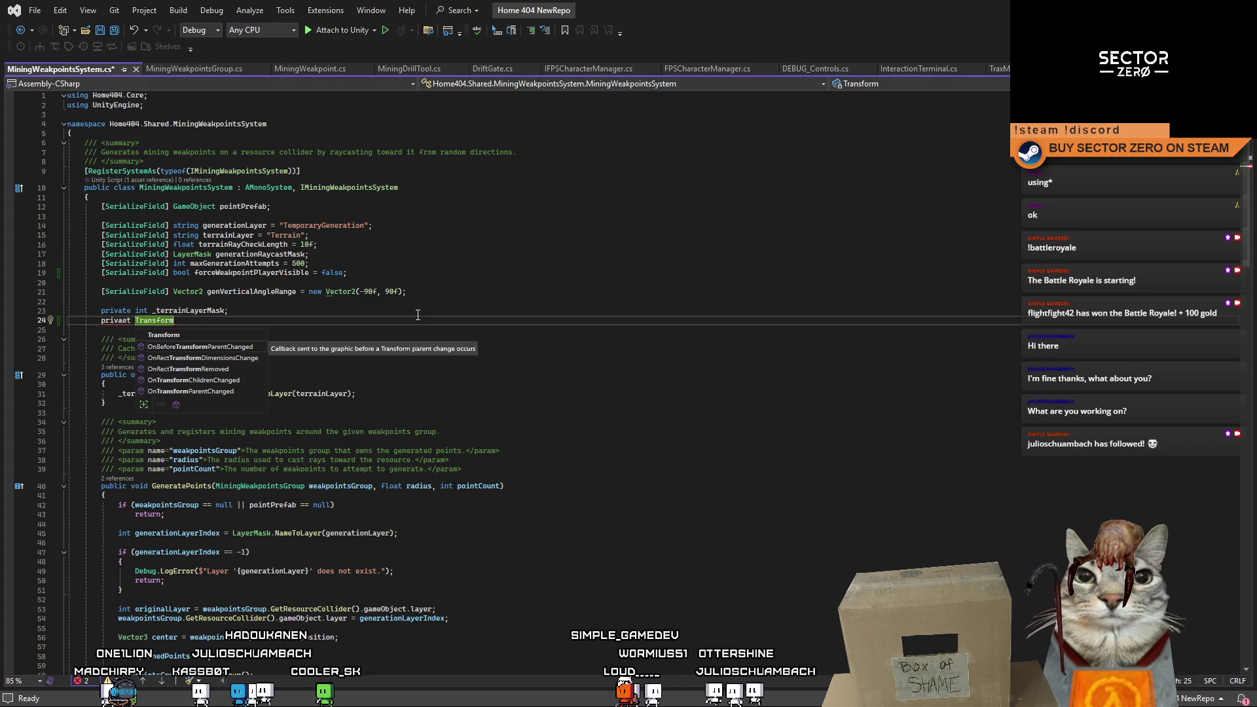
{"action": "type", "text": " _playerTransform"}
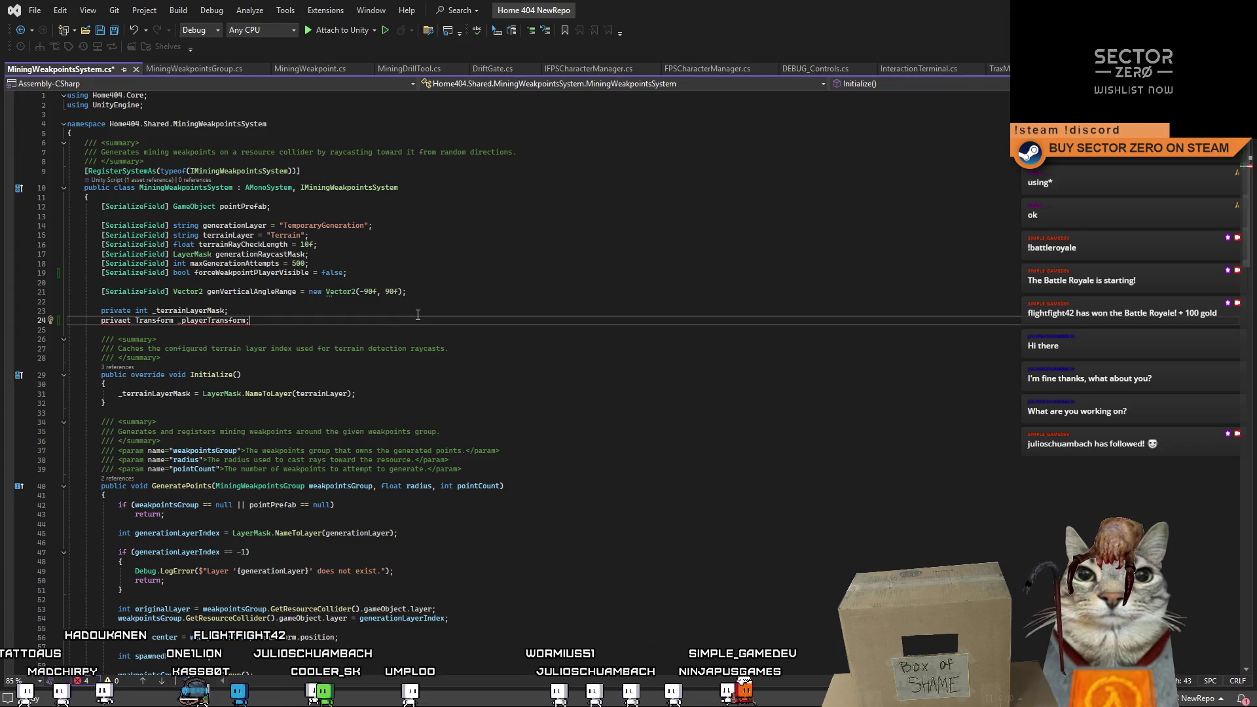
{"action": "type", "text": "t"}
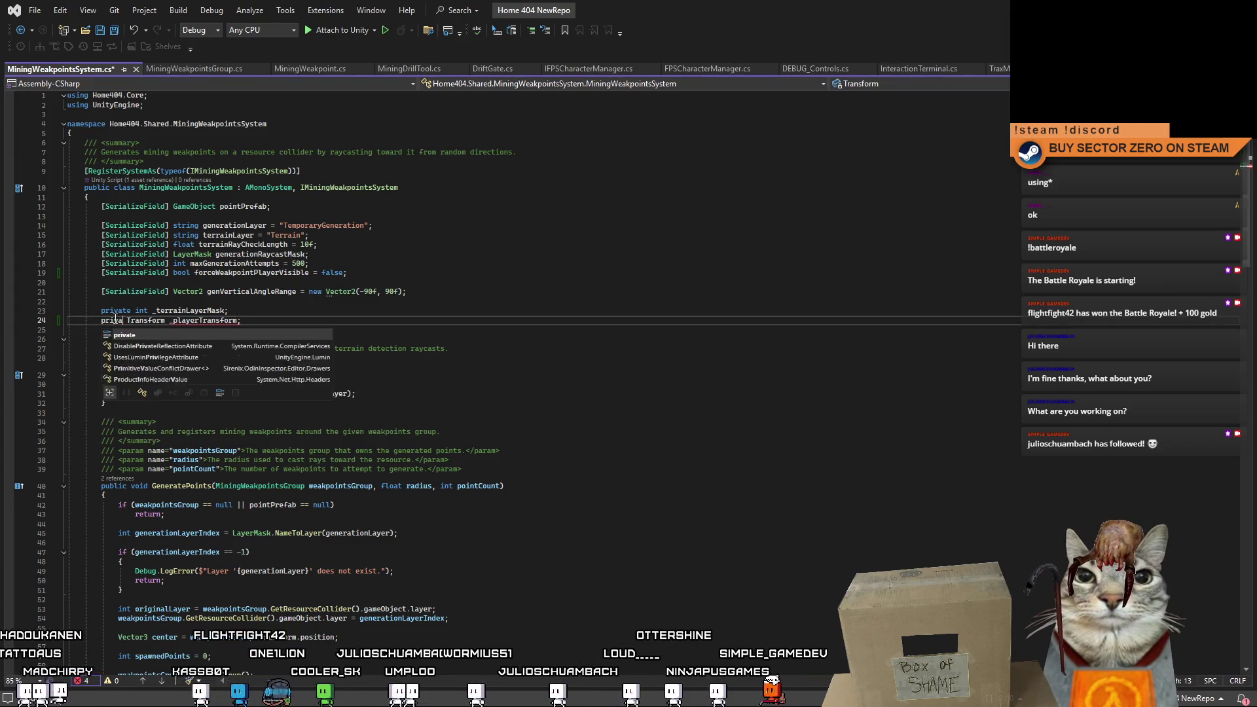
{"action": "left_click", "coordinate": [249, 320]}
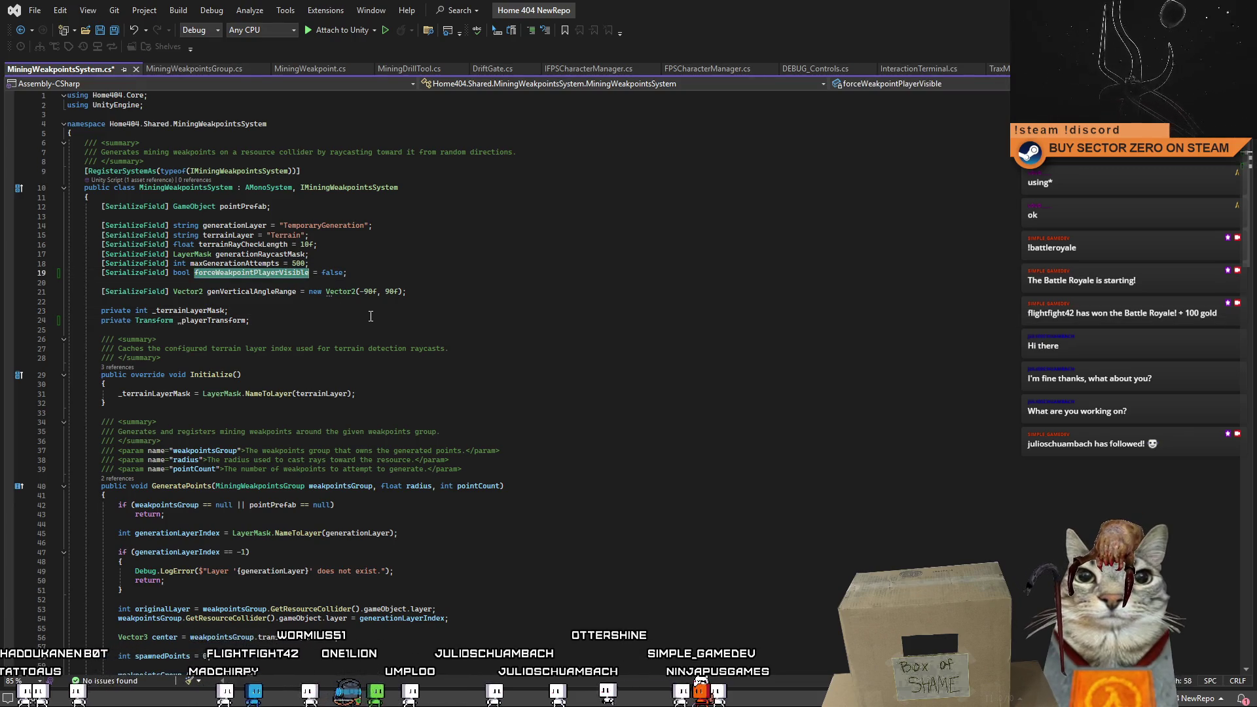
{"action": "key", "text": "Up"}
Scroll down through GeneratePoints to the ActivateGroup call.
{"action": "scroll", "coordinate": [509, 397], "scroll_direction": "down", "scroll_amount": 3}
{"action": "scroll", "coordinate": [627, 401], "scroll_direction": "down", "scroll_amount": 2}
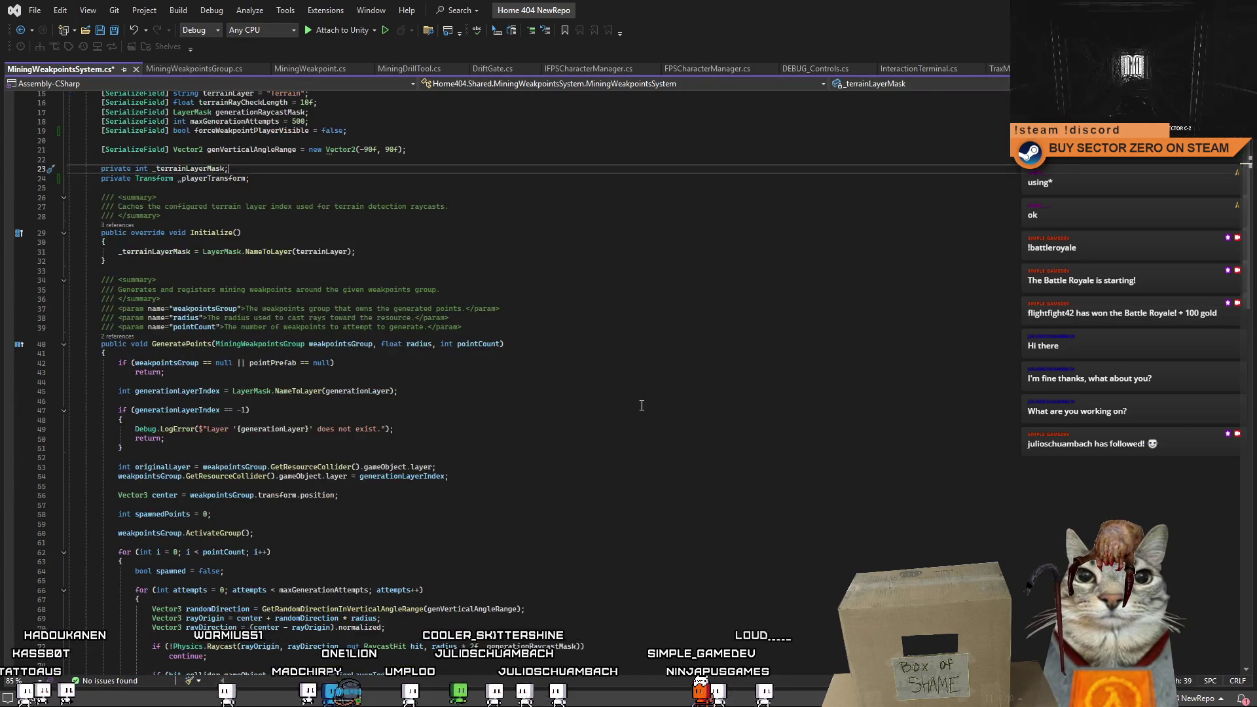
{"action": "scroll", "coordinate": [629, 392], "scroll_direction": "down", "scroll_amount": 1}
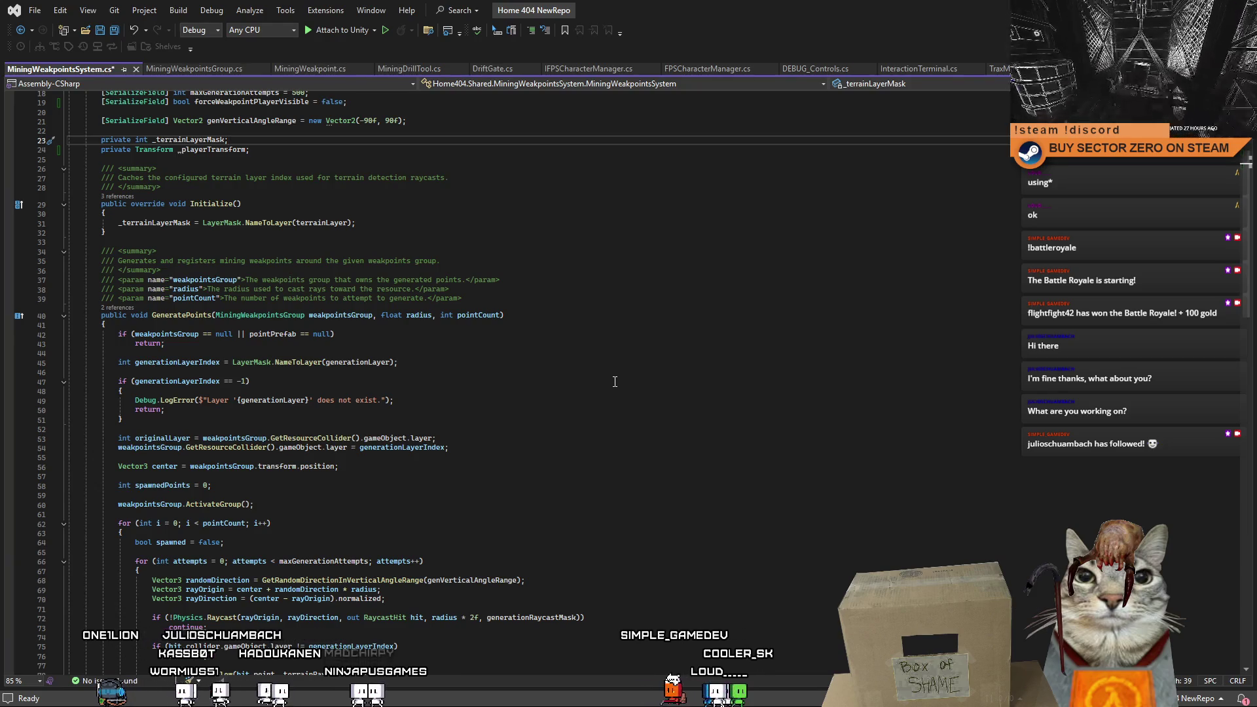
{"action": "scroll", "coordinate": [613, 379], "scroll_direction": "down", "scroll_amount": 5}
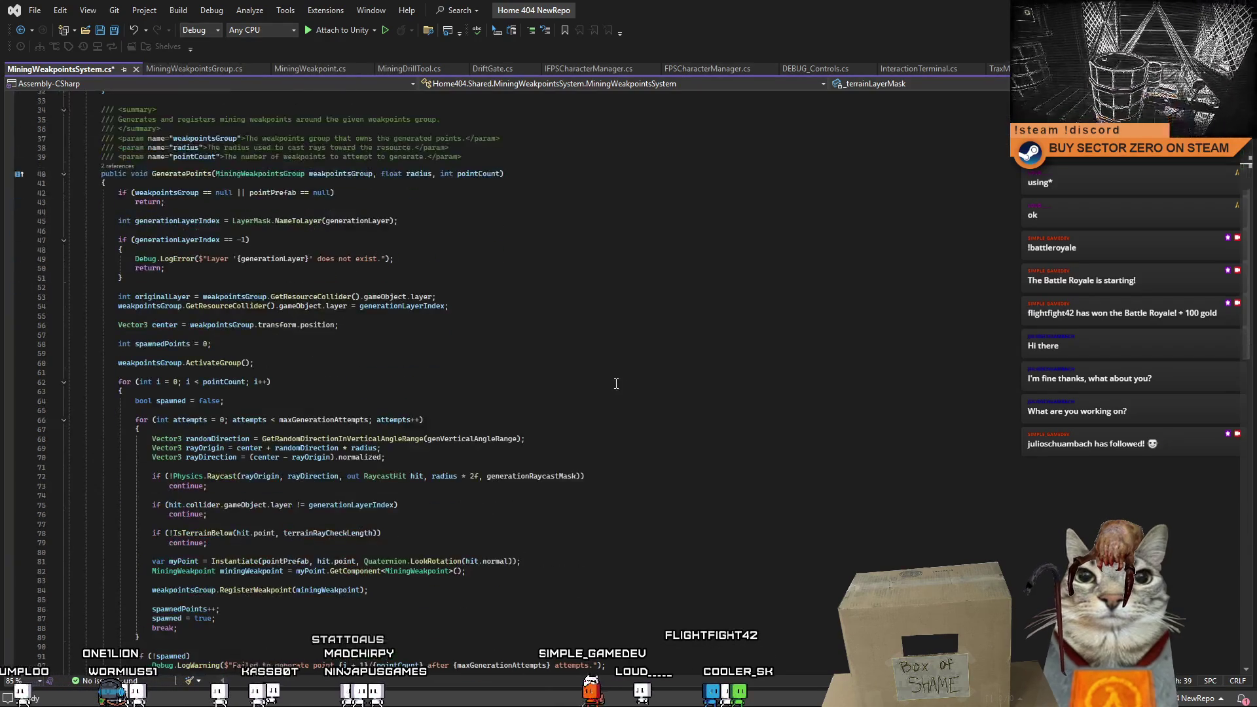
{"action": "left_click", "coordinate": [332, 360]}
{"action": "scroll", "coordinate": [393, 327], "scroll_direction": "down", "scroll_amount": 2}
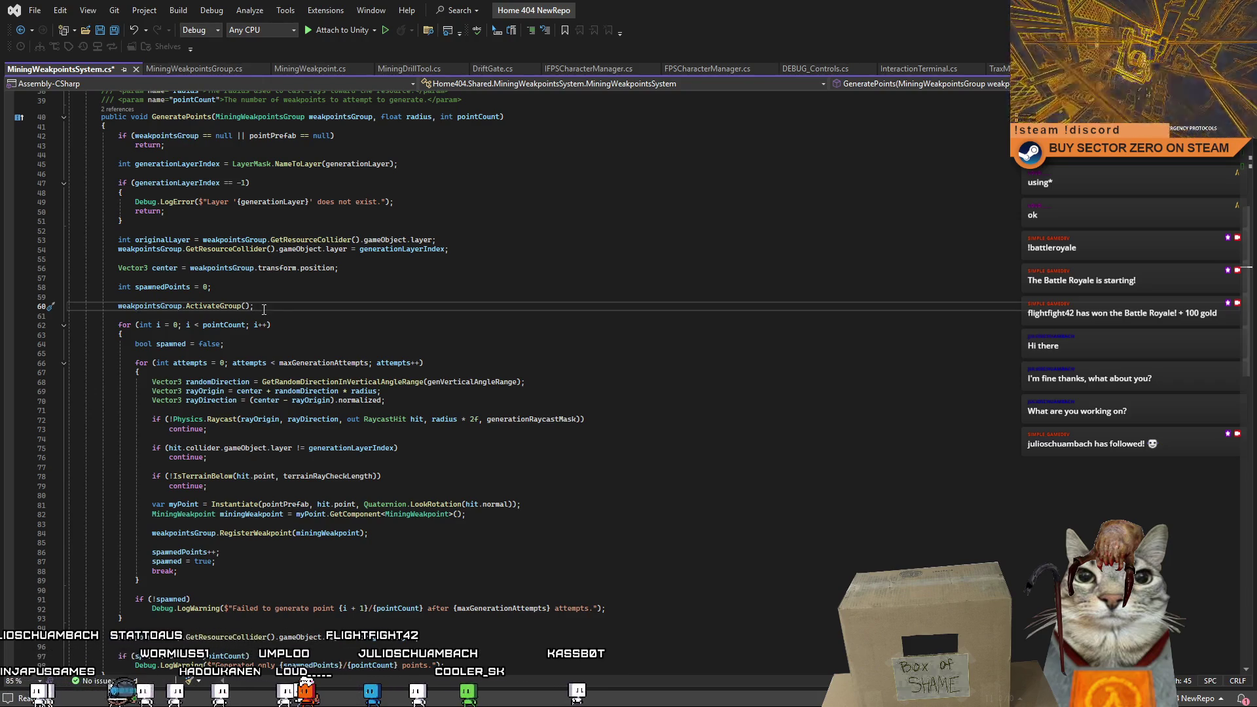
Review the attempts loop's continue, collider layer check and IsTerrainBelow(point, terrainRayCheckLength) check.
{"action": "left_click", "coordinate": [383, 429]}
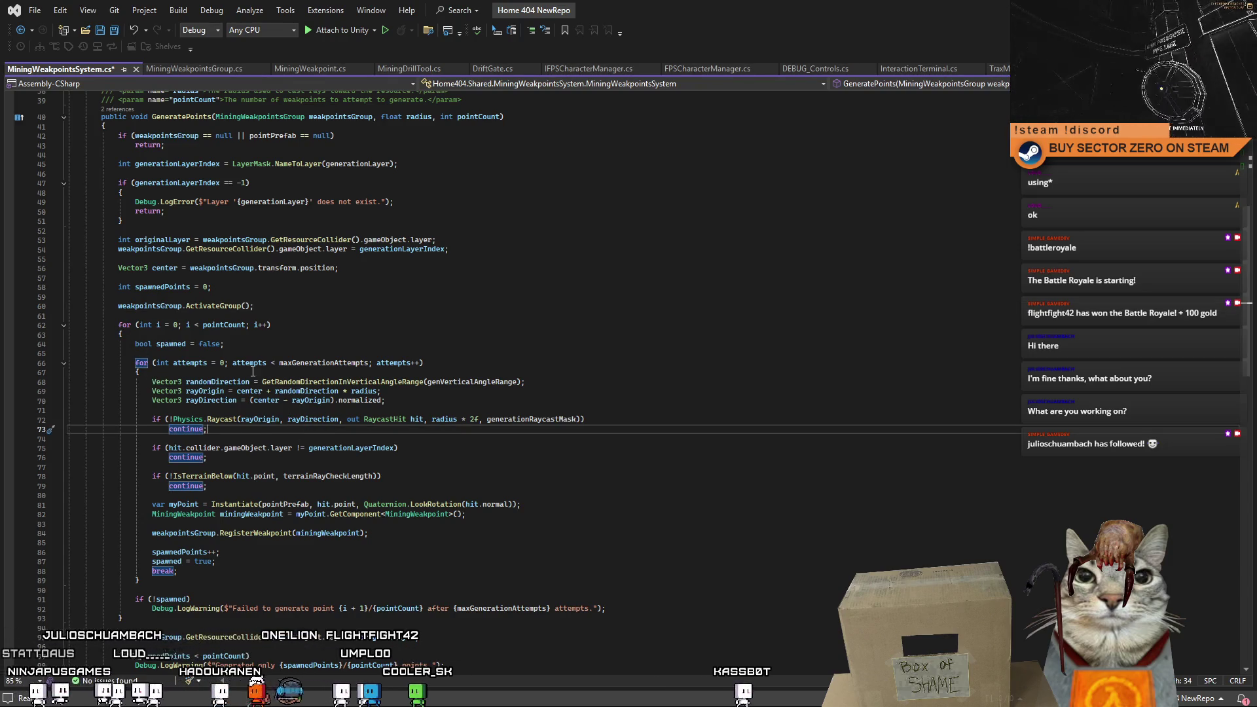
{"action": "left_click", "coordinate": [221, 448]}
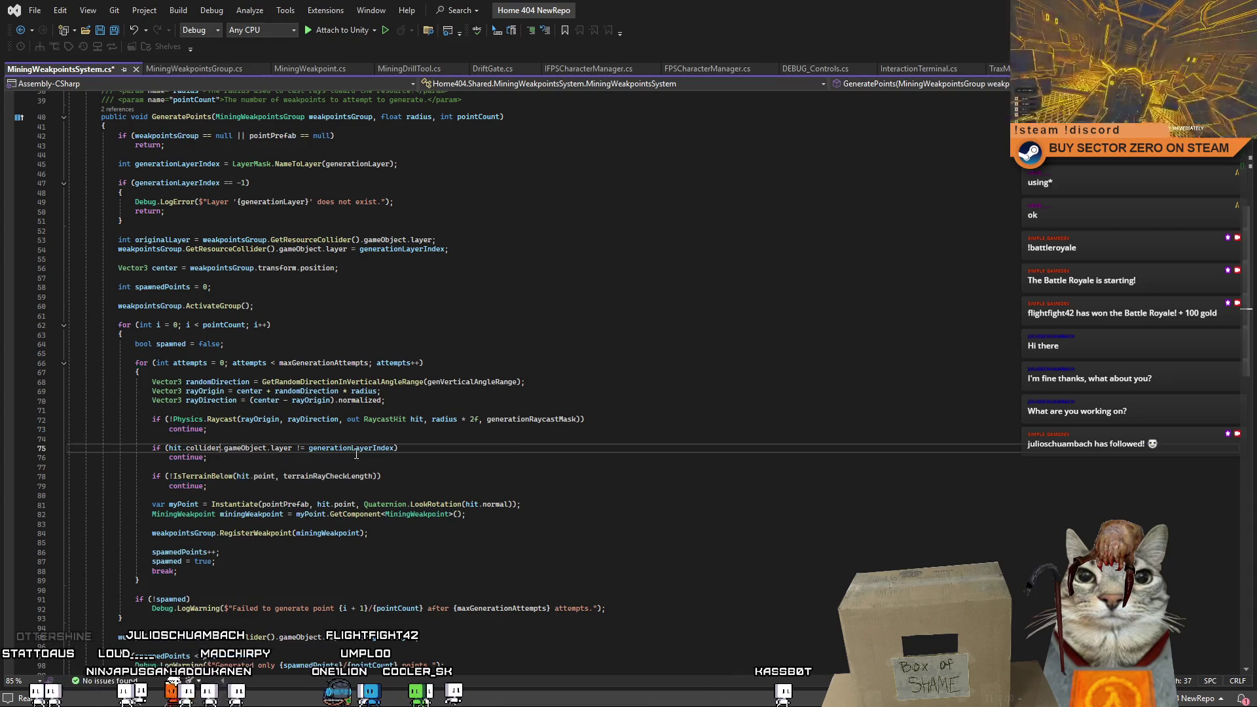
{"action": "left_click", "coordinate": [466, 450]}
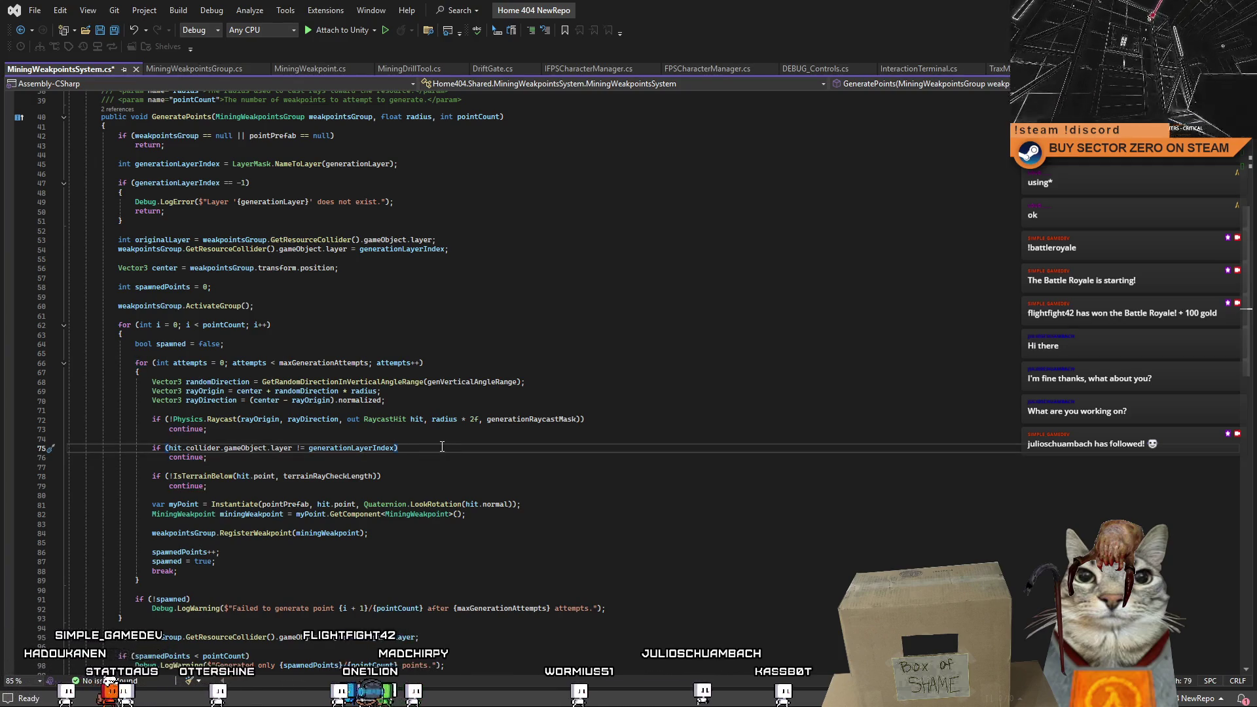
{"action": "left_click", "coordinate": [406, 484]}
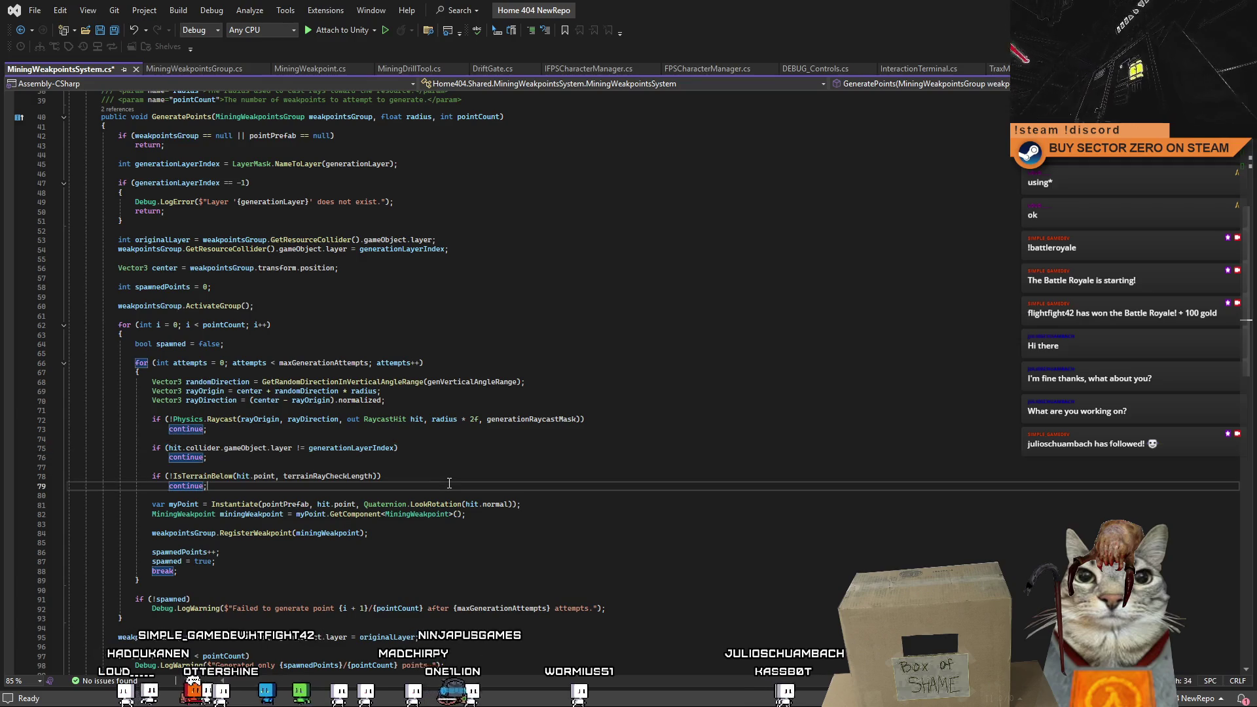
{"action": "key", "text": "Up"}
{"action": "left_click", "coordinate": [251, 476]}
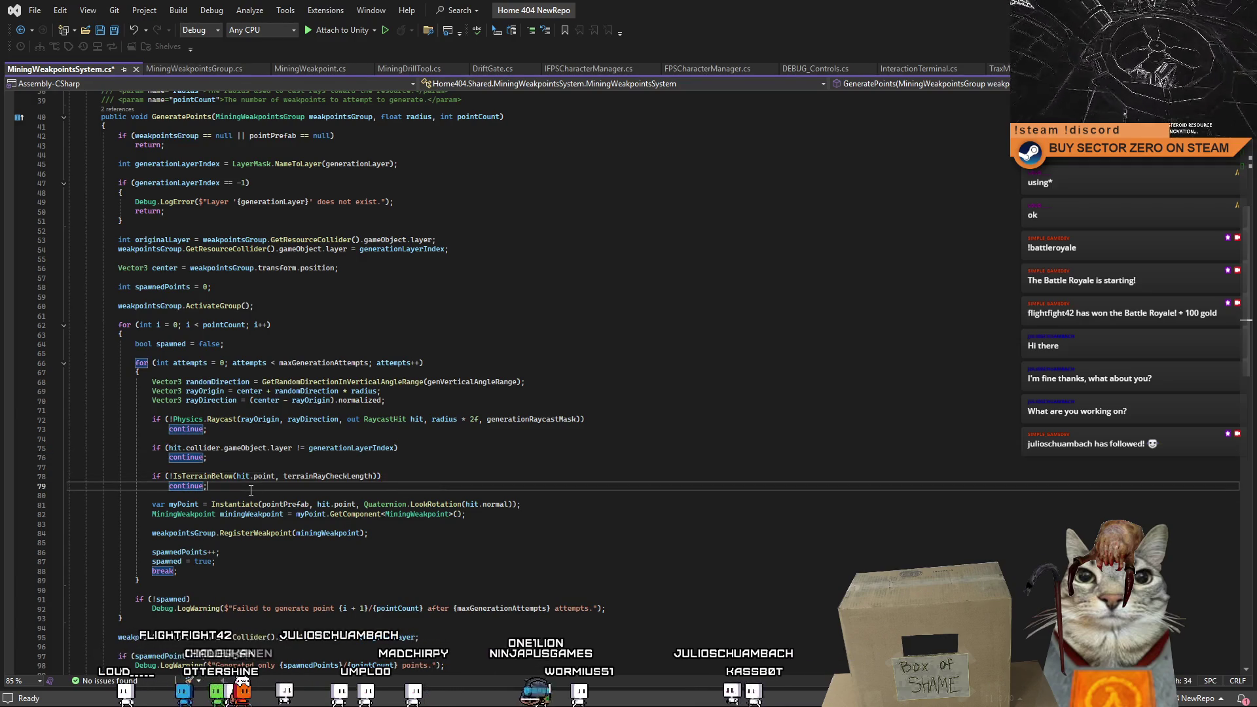
{"action": "double_click", "coordinate": [265, 476]}
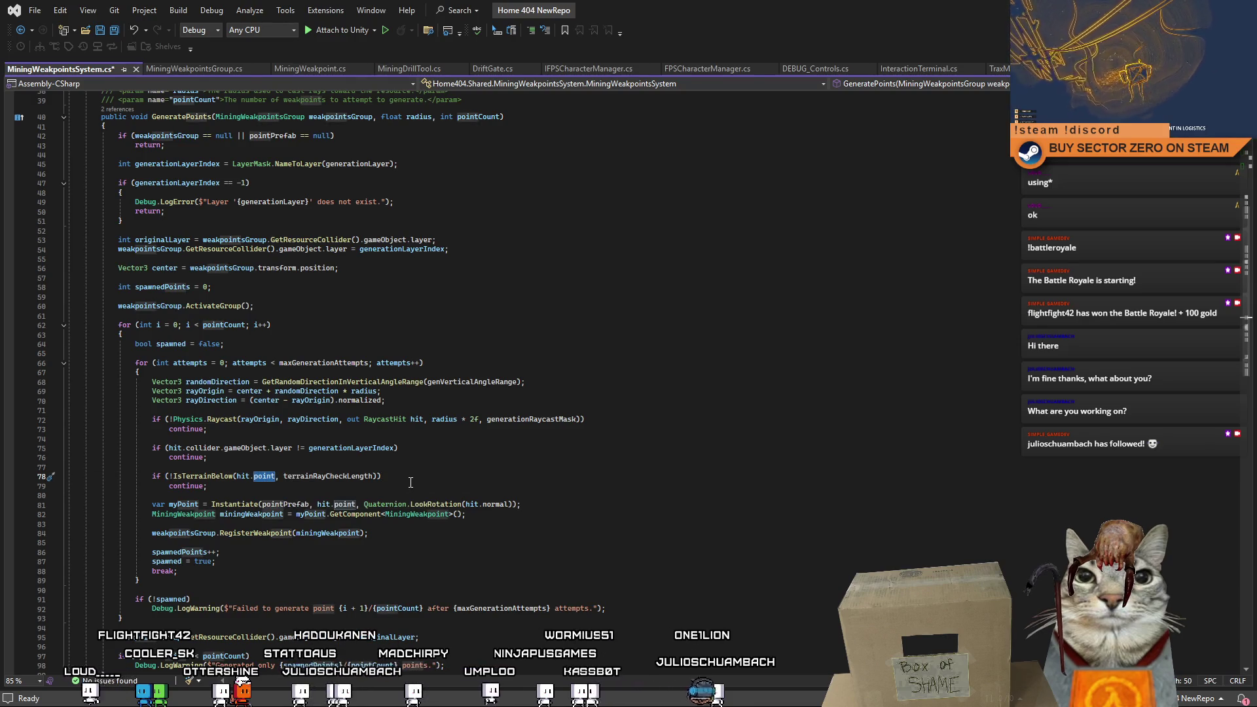
{"action": "double_click", "coordinate": [328, 477]}
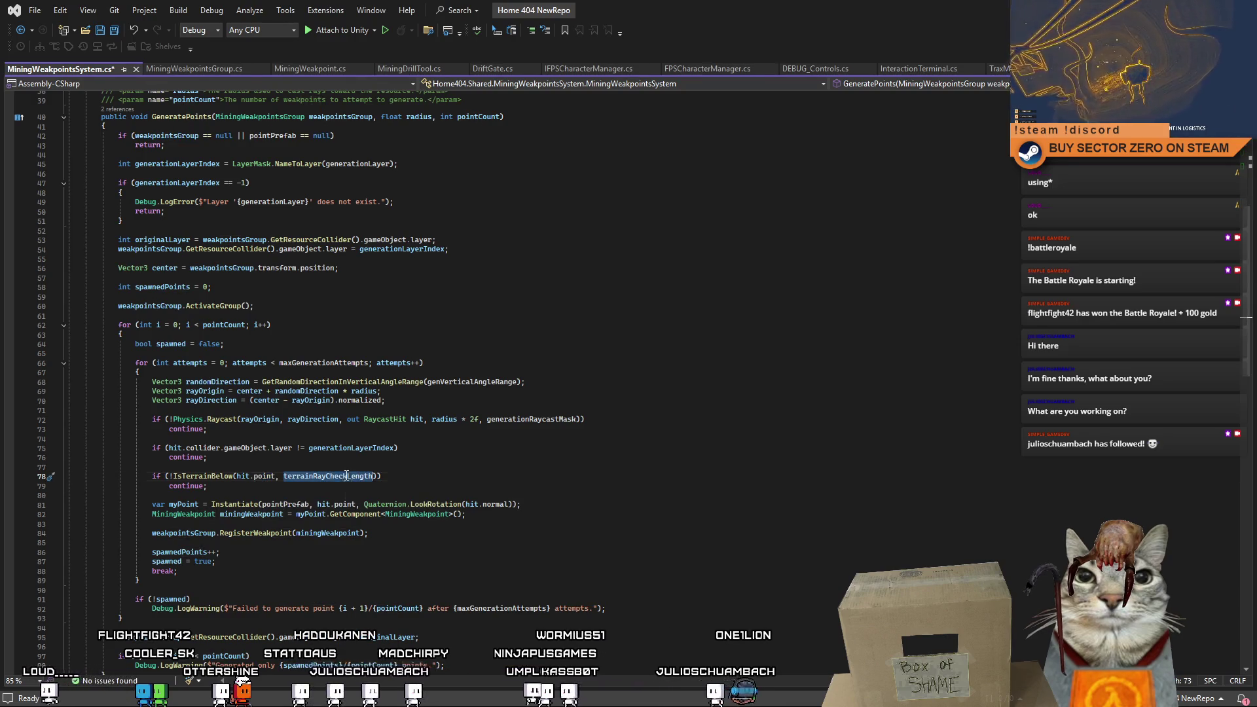
{"action": "left_click", "coordinate": [269, 485]}
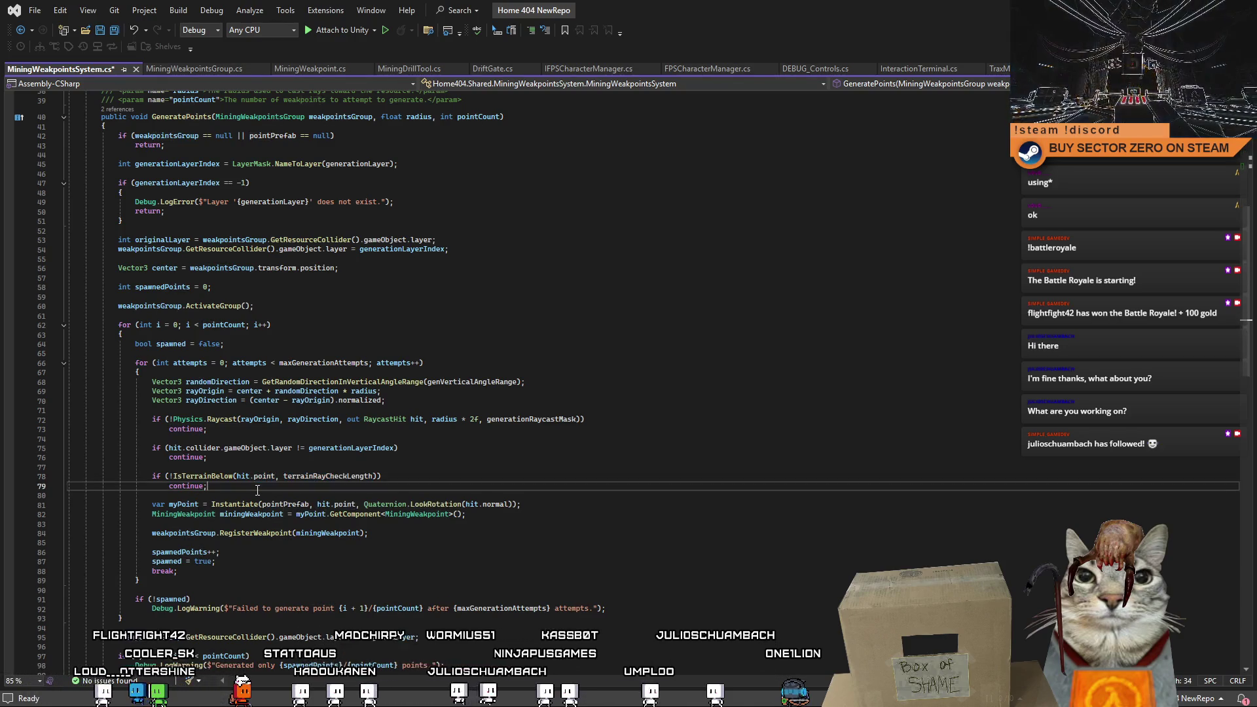
Select IsTerrainBelow and scroll down to its definition at the end of the script.
{"action": "mouse_move", "coordinate": [205, 478]}
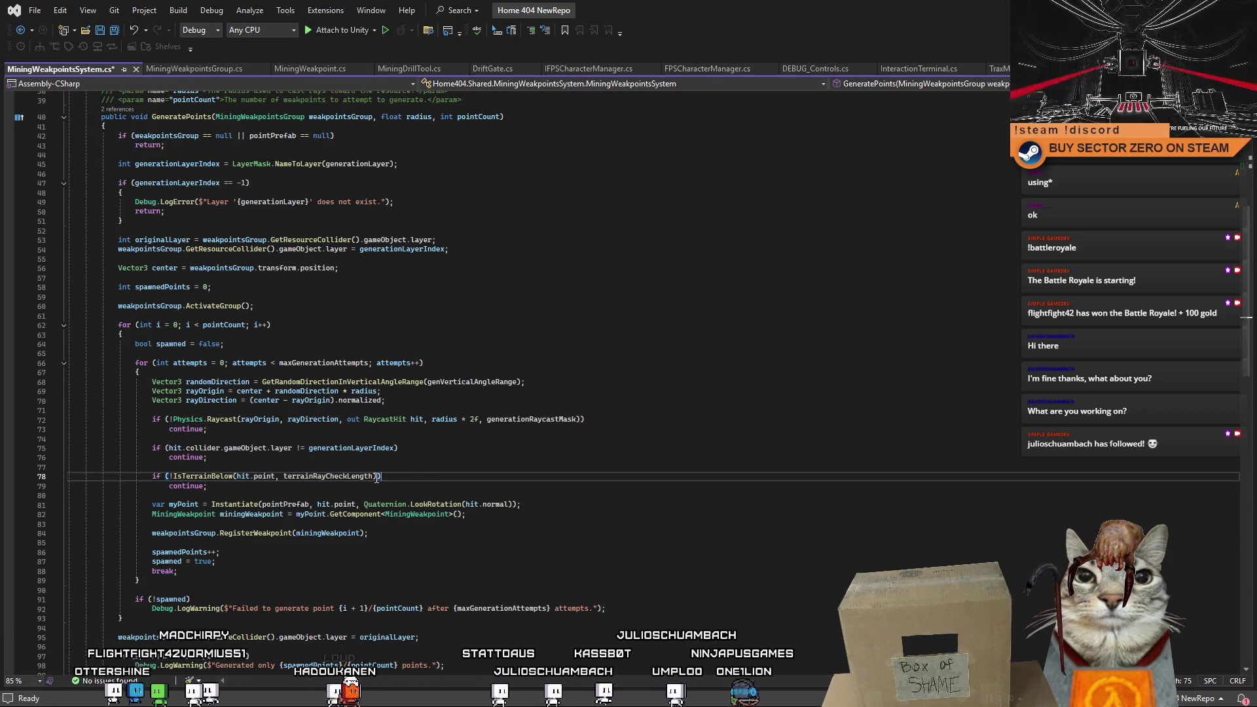
{"action": "double_click", "coordinate": [214, 476]}
{"action": "scroll", "coordinate": [1248, 434], "scroll_direction": "down", "scroll_amount": 9}
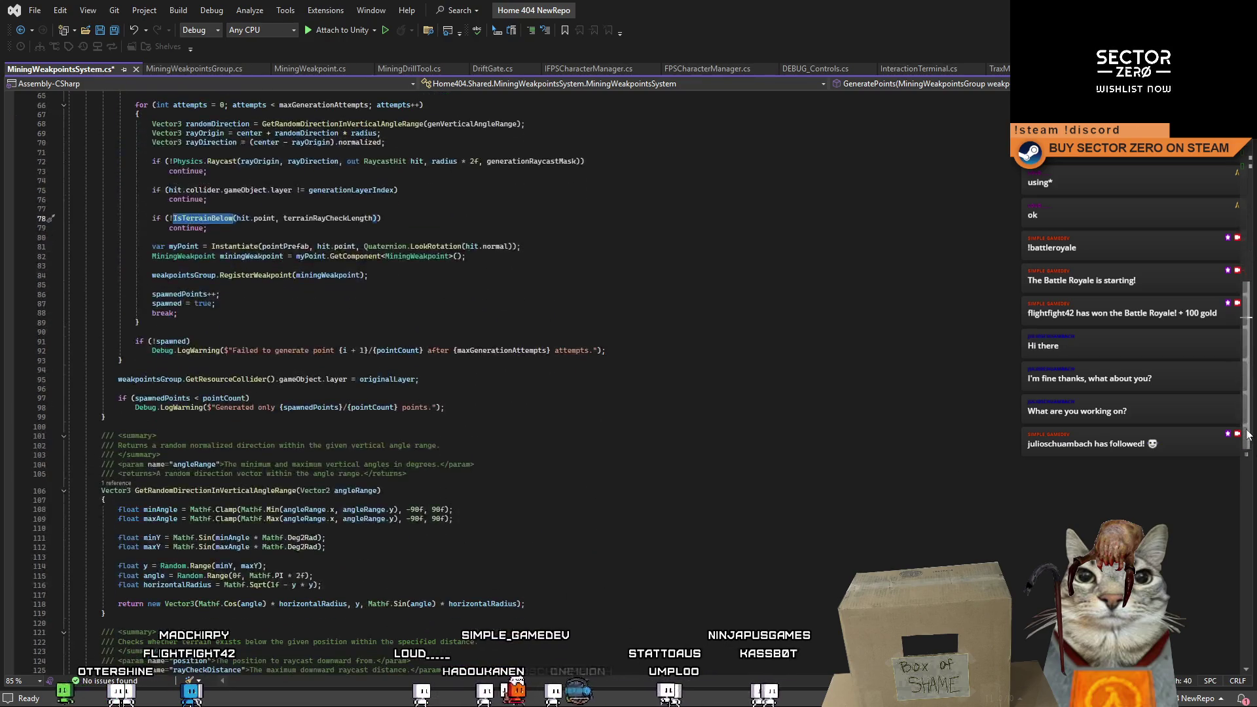
{"action": "scroll", "coordinate": [1249, 434], "scroll_direction": "down", "scroll_amount": 12}
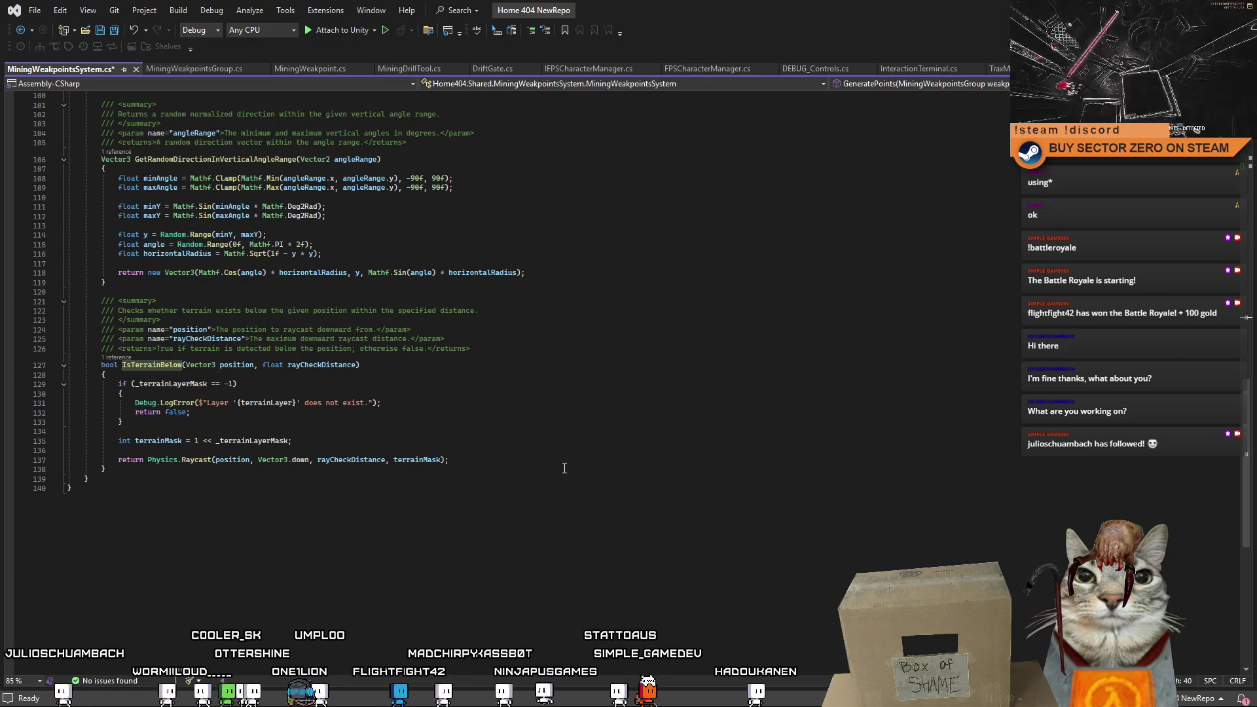
Stub an empty 'bool IsWeakpointPlayerVisible(Vector3 position)' method below IsTerrainBelow.
{"action": "left_click", "coordinate": [323, 505]}
{"action": "left_click", "coordinate": [189, 472]}
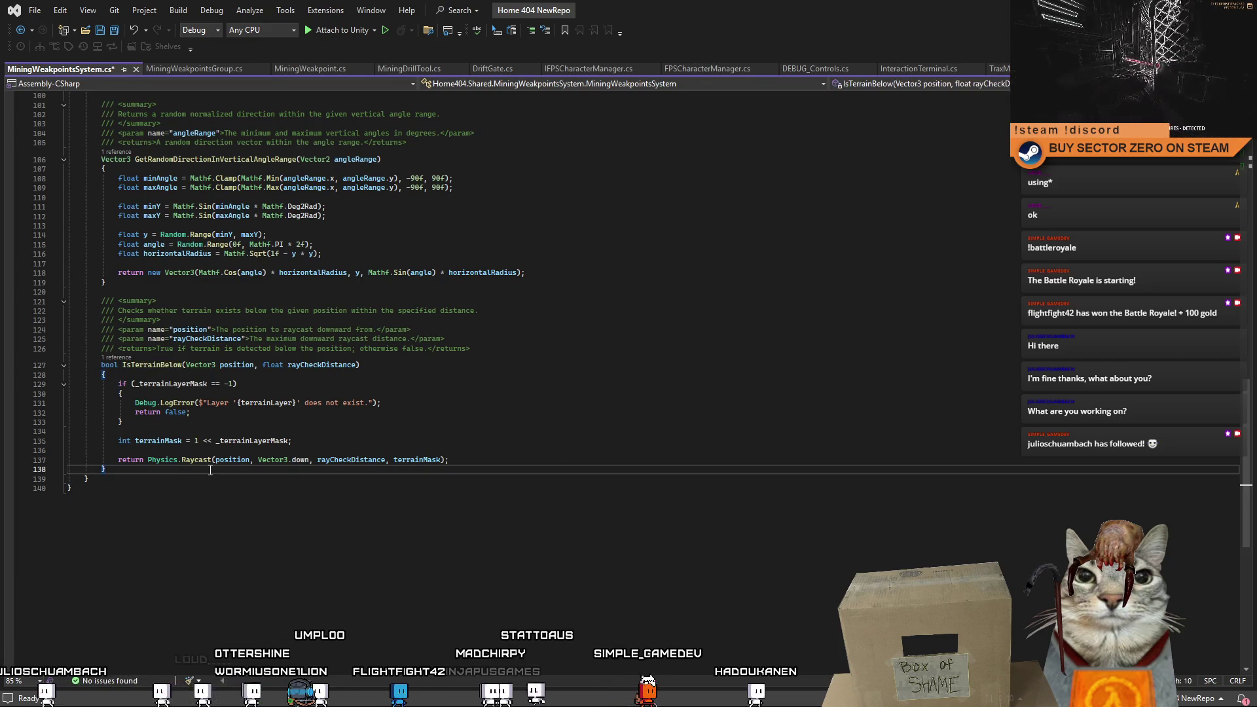
{"action": "key", "text": "Return"}
{"action": "key", "text": "Return"}
{"action": "type", "text": "bool "}
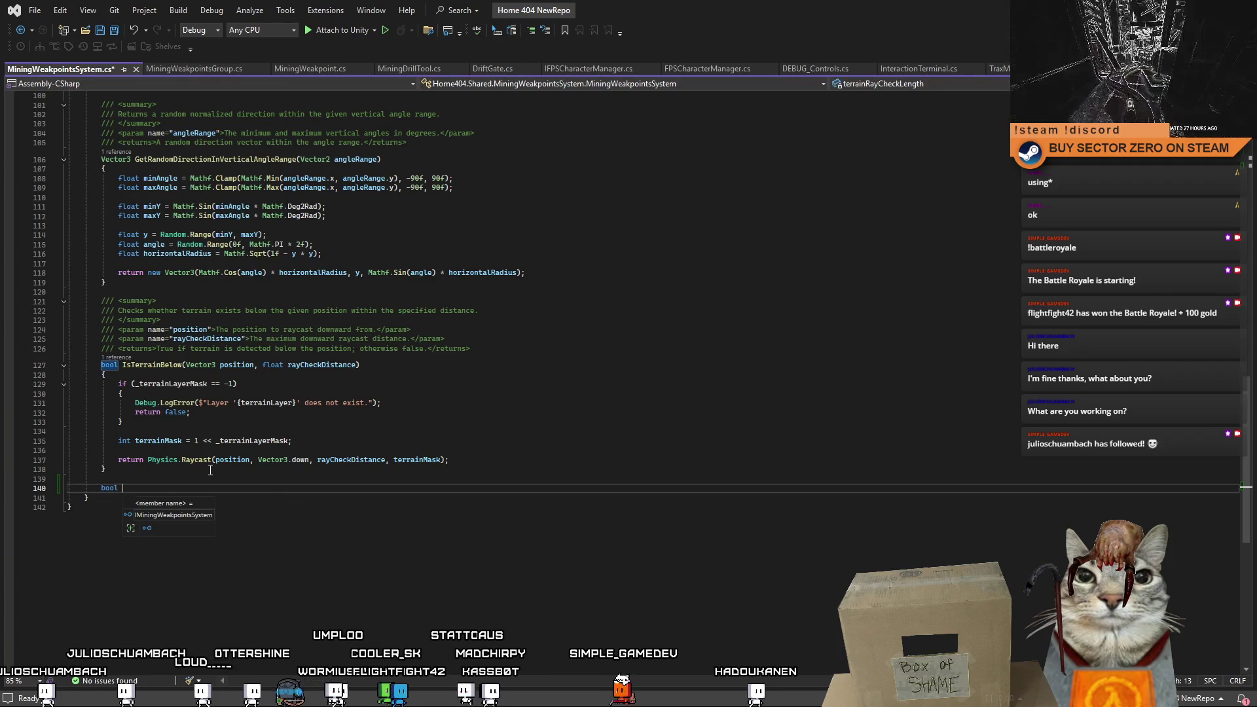
{"action": "type", "text": "Is"}
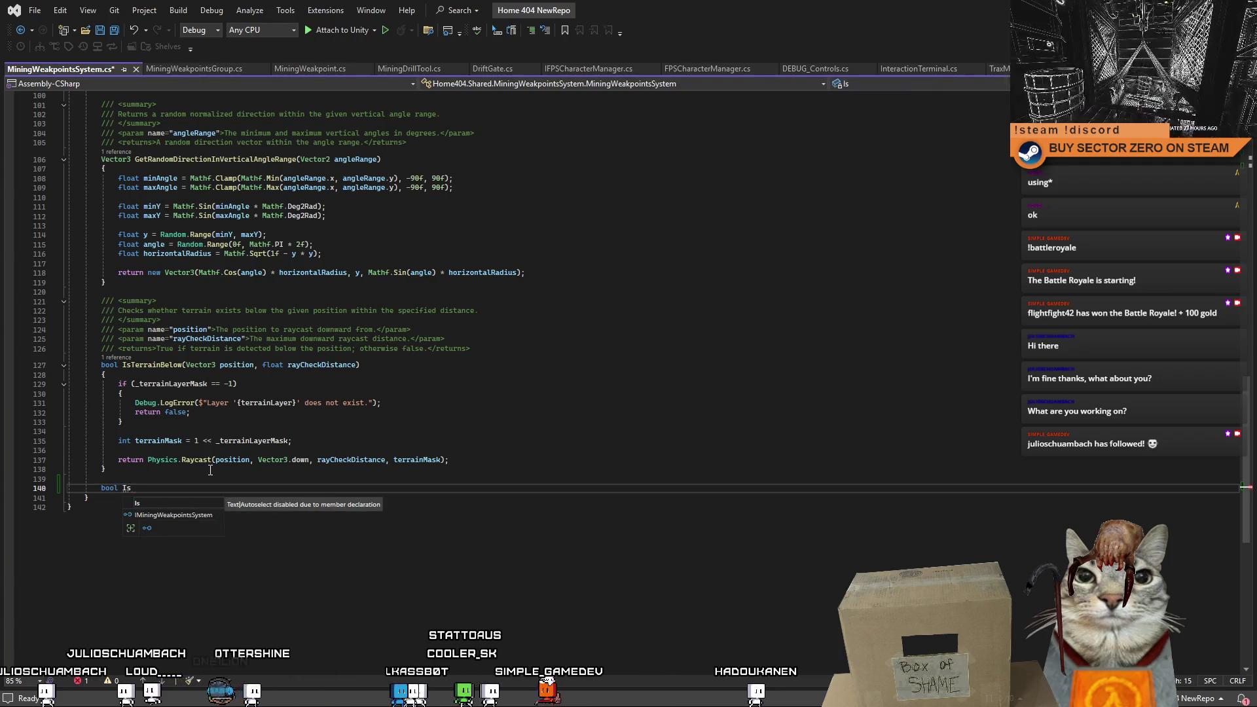
{"action": "type", "text": "Player"}
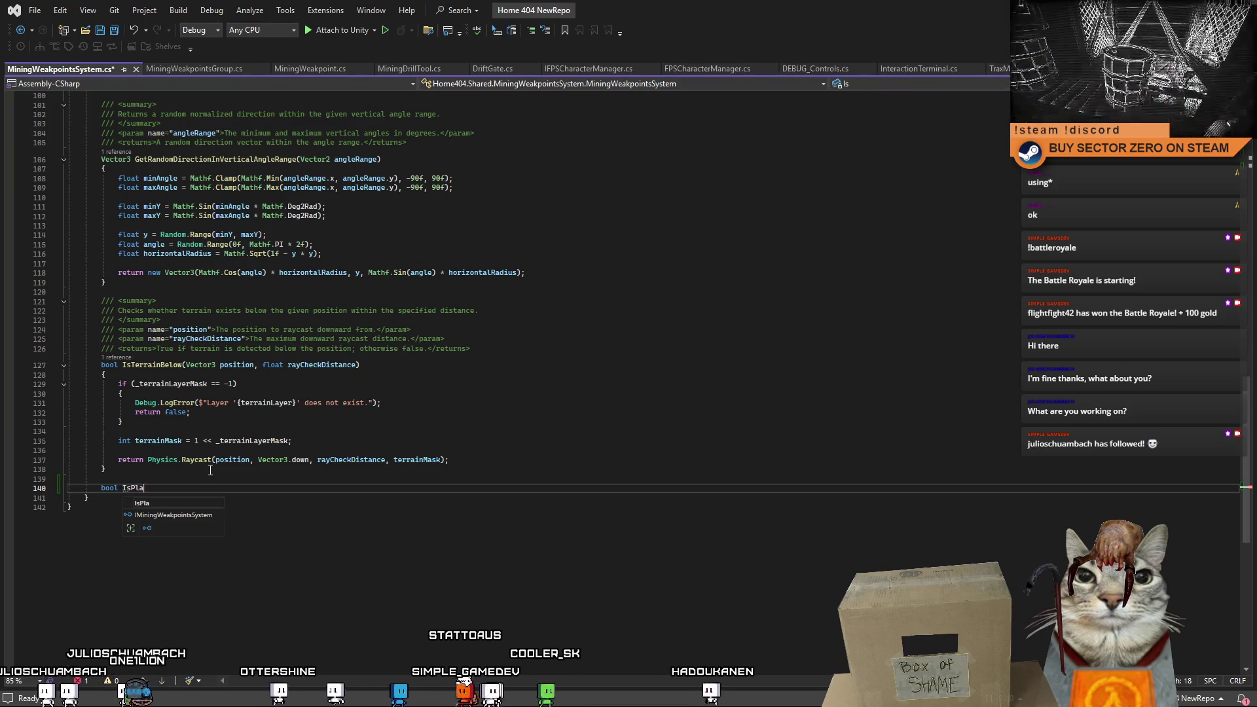
{"action": "key", "text": "BackSpace"}
{"action": "key", "text": "BackSpace"}
{"action": "key", "text": "BackSpace"}
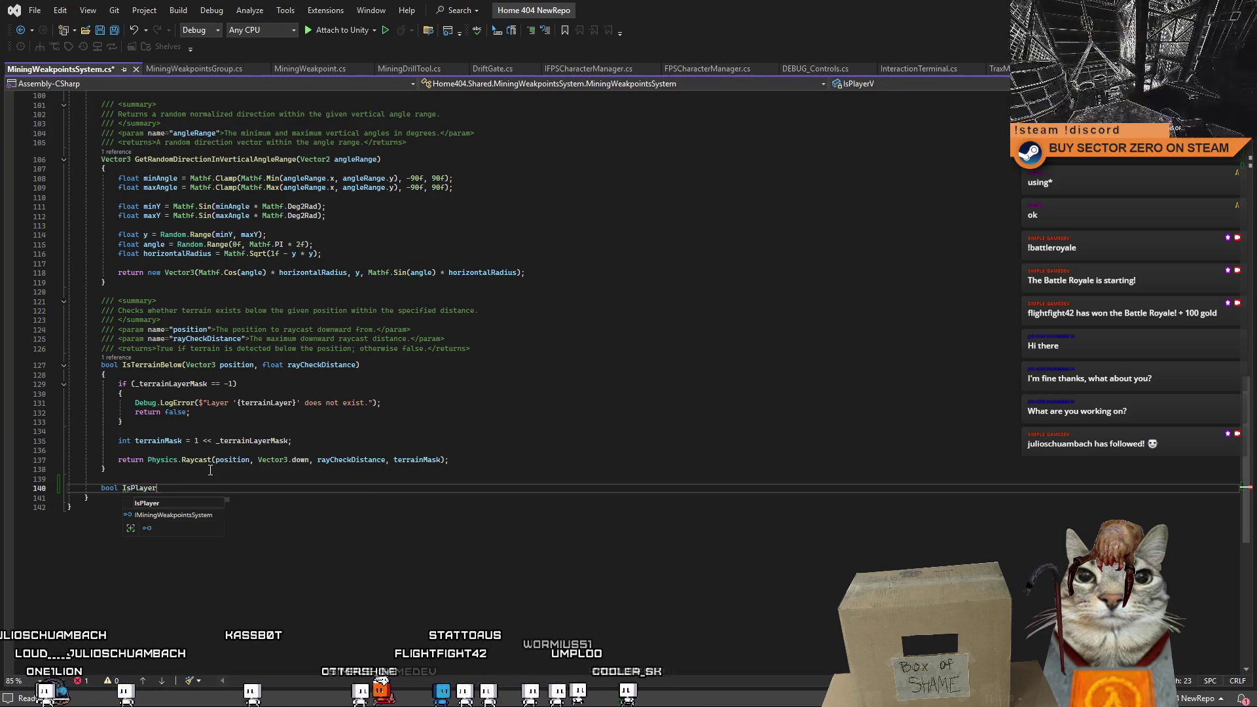
{"action": "key", "text": "BackSpace"}
{"action": "key", "text": "BackSpace"}
{"action": "key", "text": "BackSpace"}
{"action": "type", "text": "Weakpoin"}
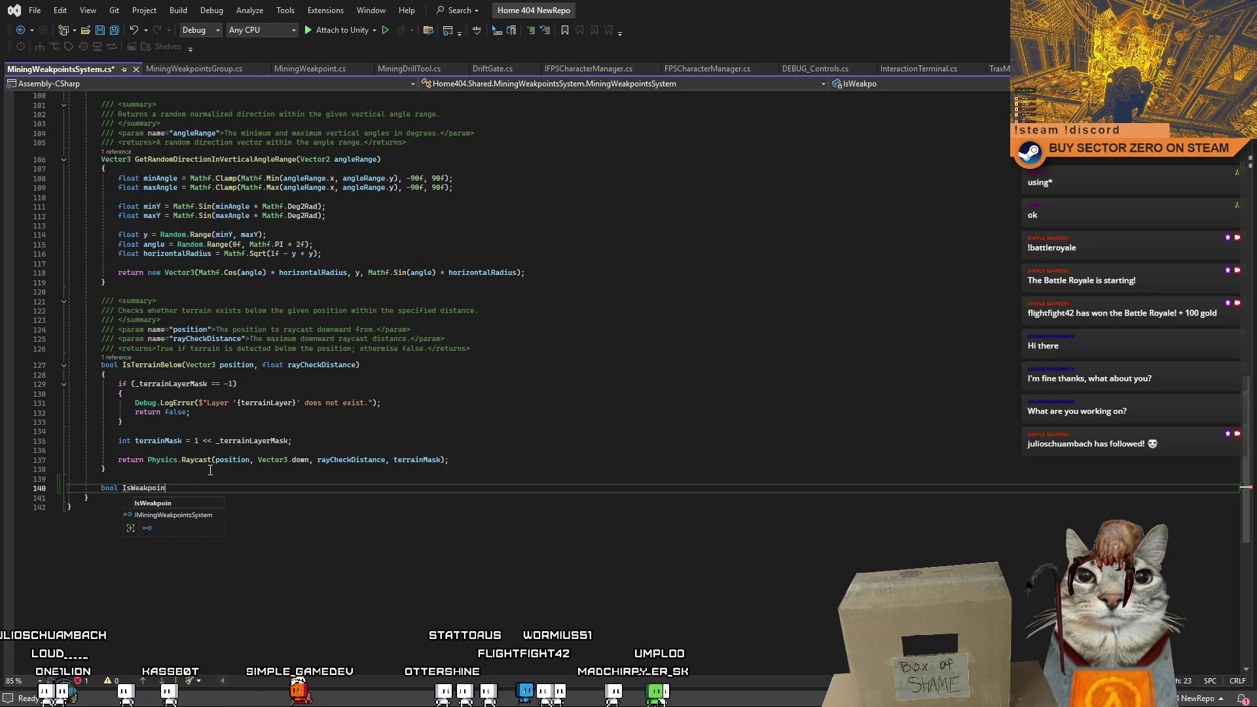
{"action": "key", "text": "BackSpace"}
{"action": "key", "text": "BackSpace"}
{"action": "key", "text": "BackSpace"}
{"action": "type", "text": "layerVisible"}
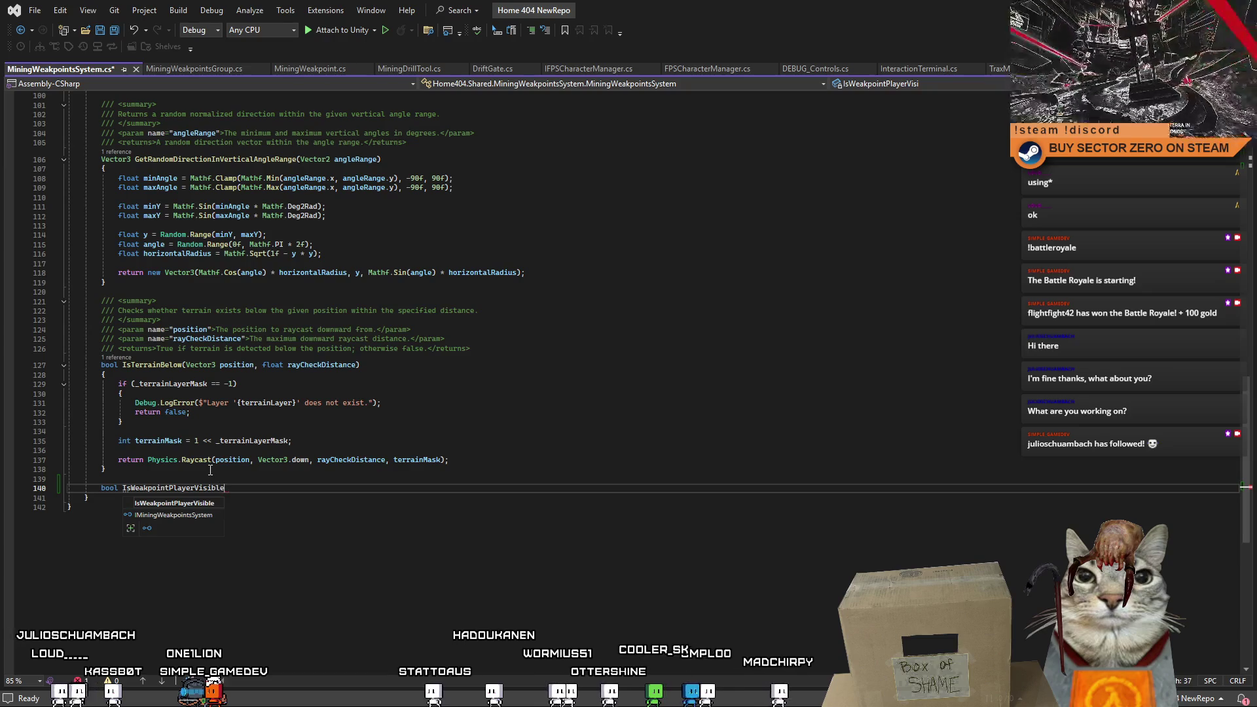
{"action": "type", "text": "("}
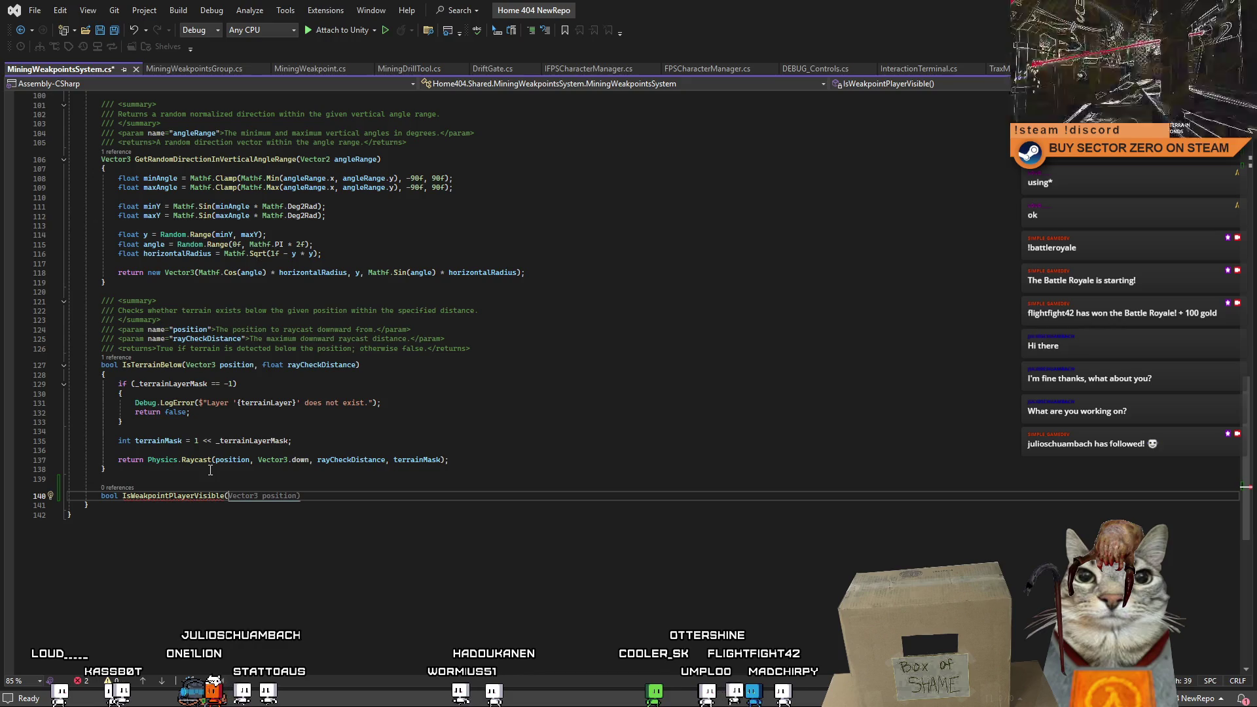
{"action": "key", "text": "Tab"}
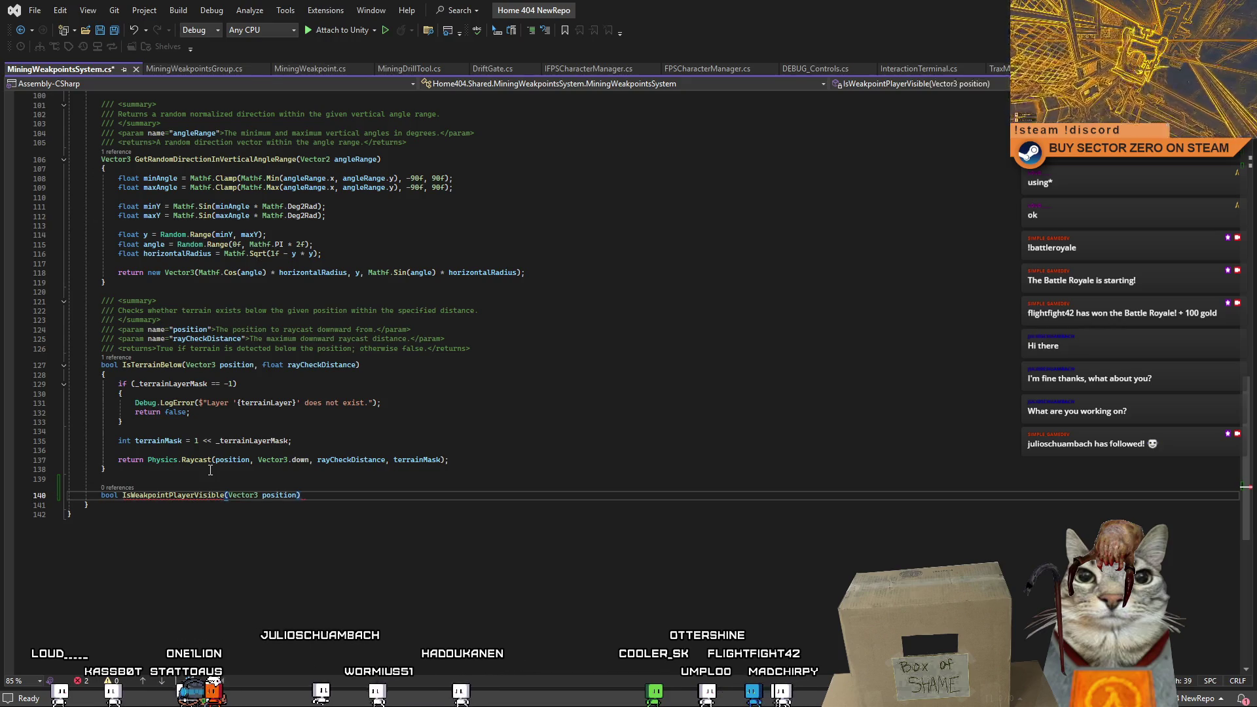
{"action": "key", "text": "Return"}
{"action": "type", "text": "{"}
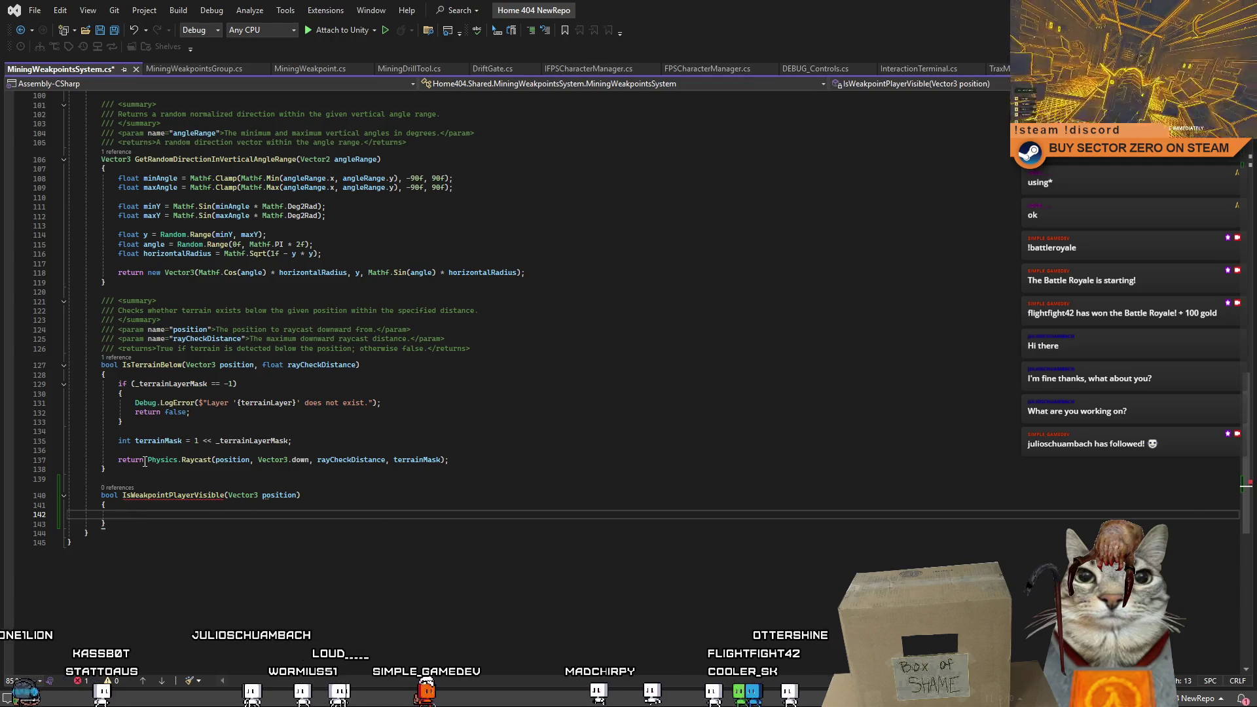
Copy IsTerrainBelow's raycast return line into the IsWeakpointPlayerVisible body.
{"action": "left_click_drag", "start_coordinate": [116, 459], "coordinate": [505, 458]}
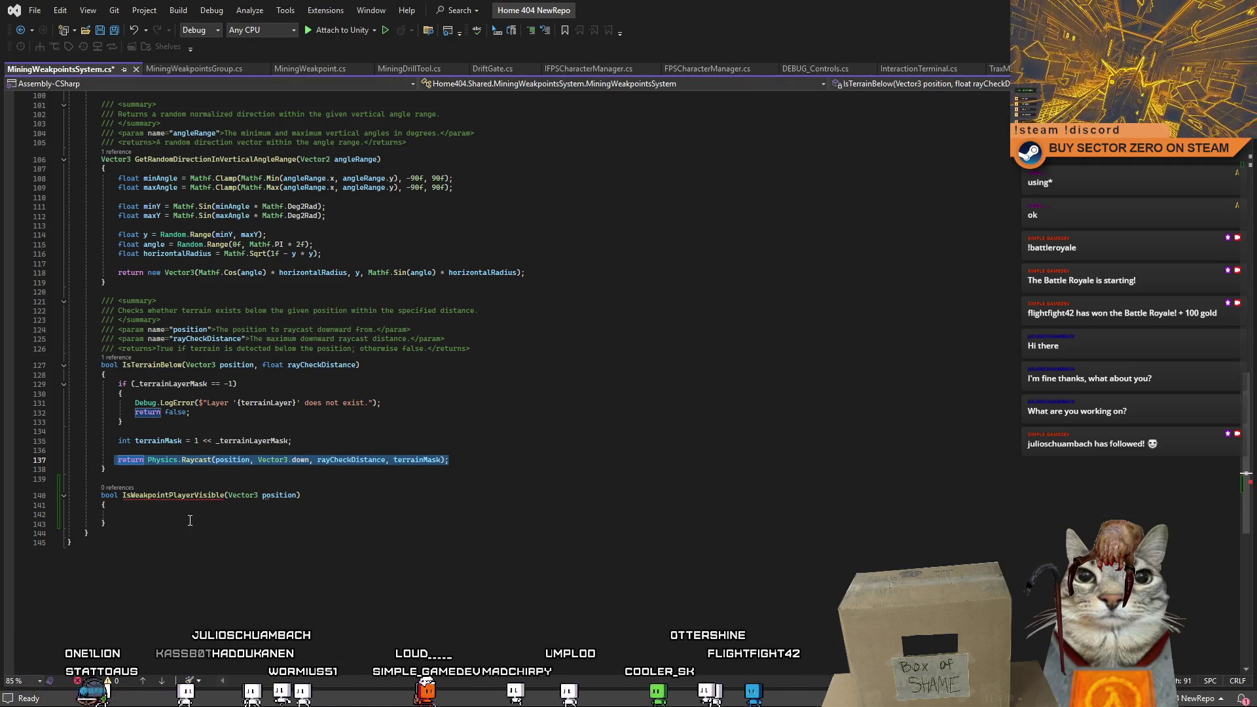
{"action": "left_click", "coordinate": [531, 515]}
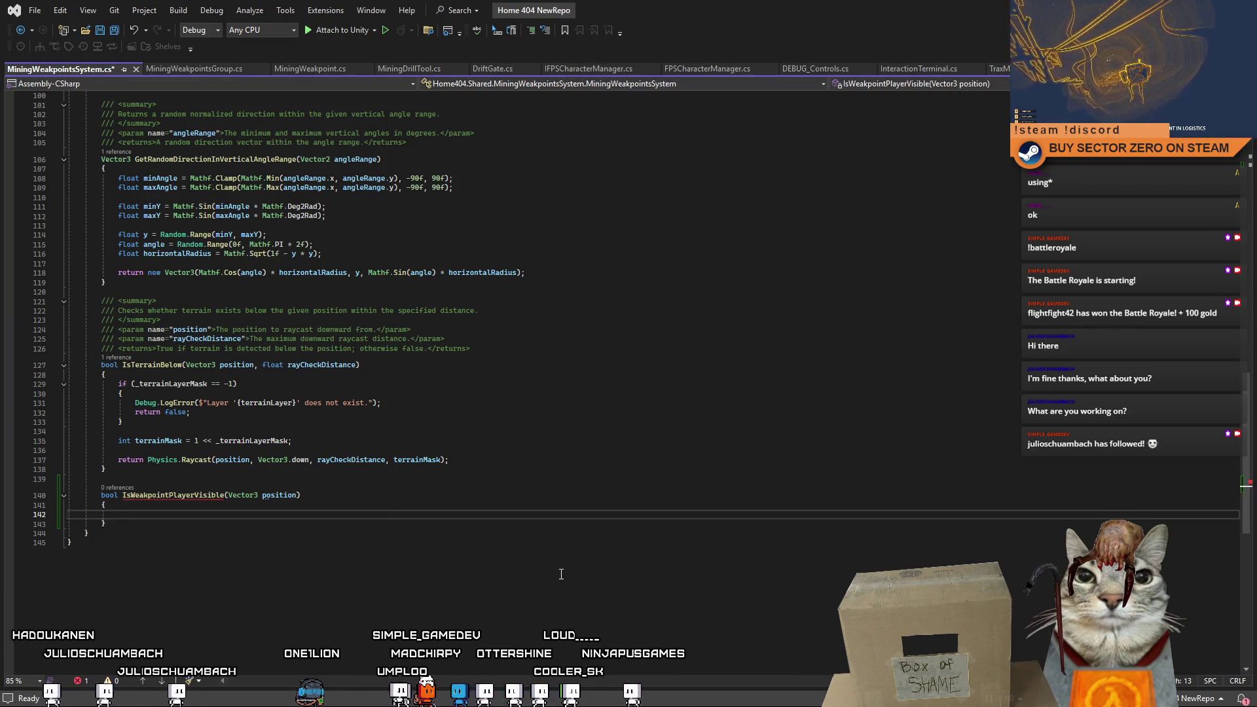
{"action": "key", "text": "Tab"}
Duplicate the generationRaycastMask field line and rename the copy to testPlayerVisibleMask.
{"action": "left_click_drag", "start_coordinate": [1248, 458], "coordinate": [1252, 145]}
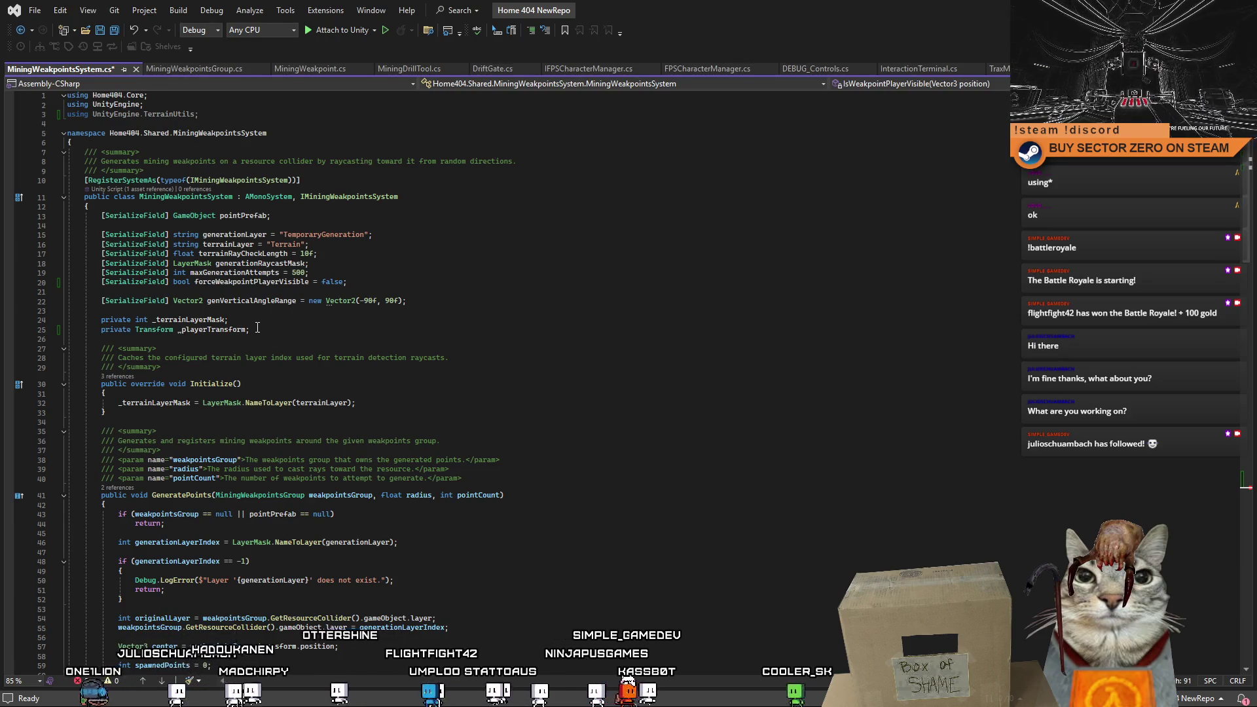
{"action": "left_click", "coordinate": [367, 265]}
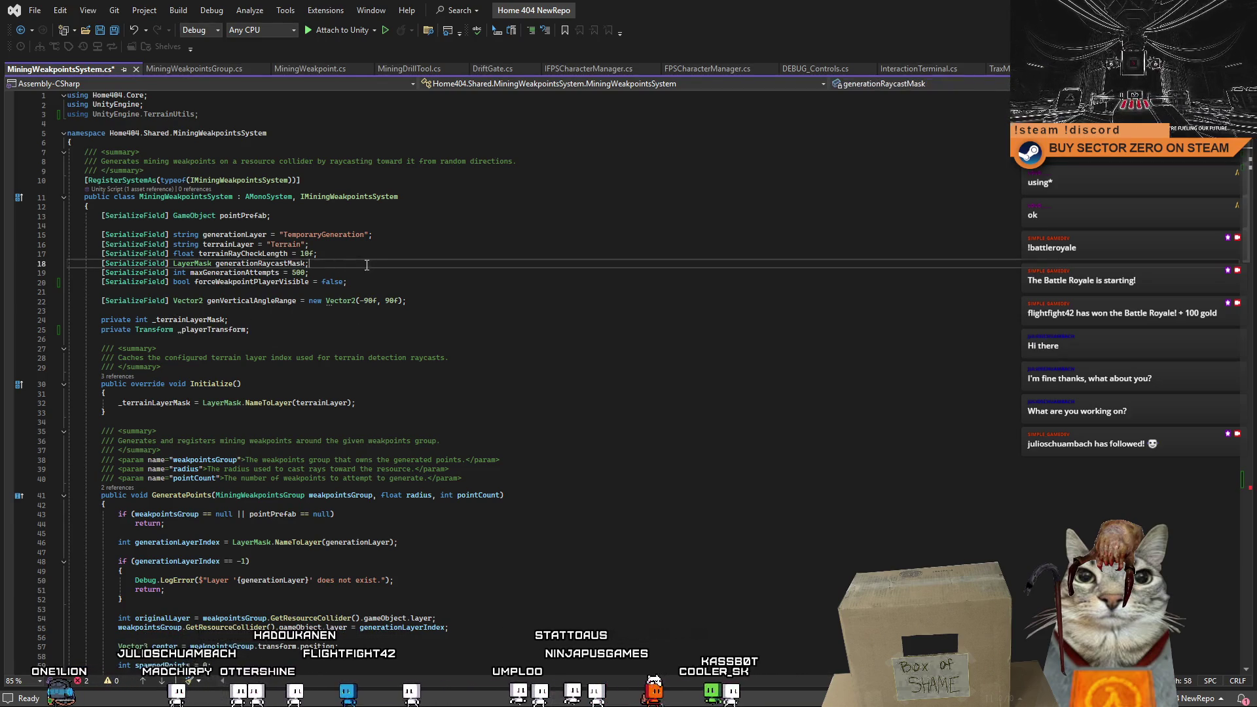
{"action": "left_click_drag", "start_coordinate": [367, 264], "coordinate": [30, 264]}
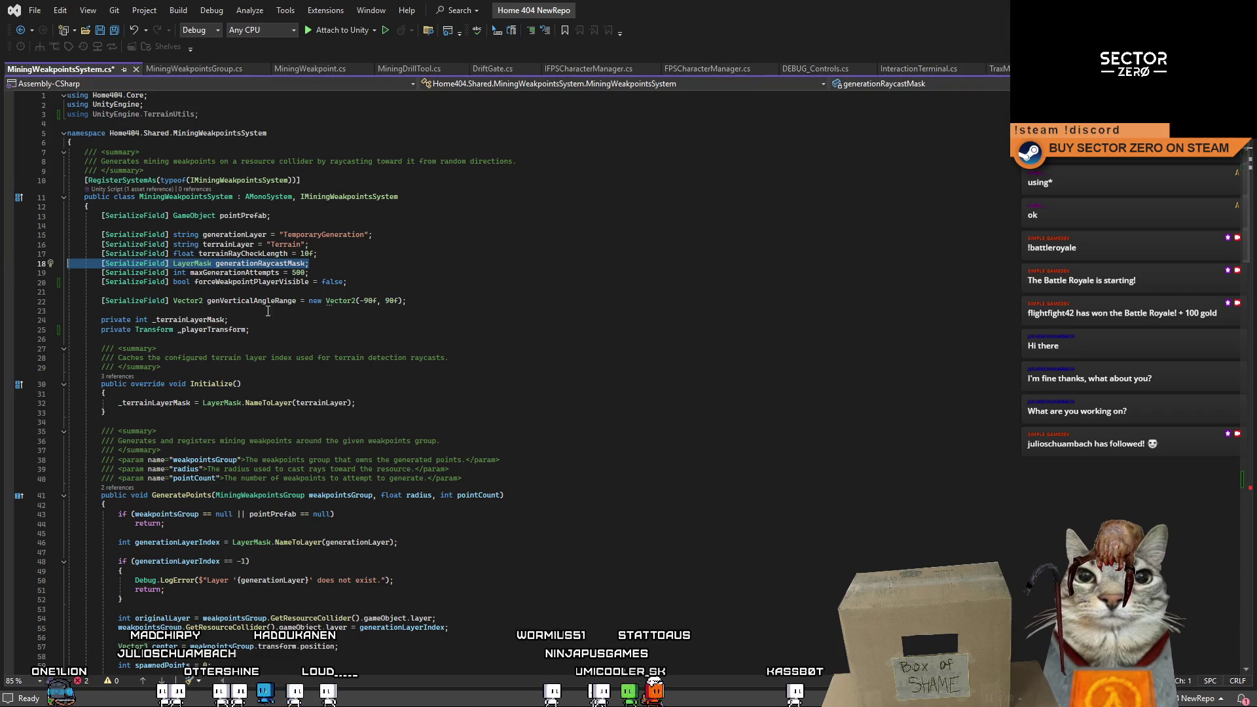
{"action": "left_click", "coordinate": [412, 264]}
{"action": "key", "text": "ctrl+d"}
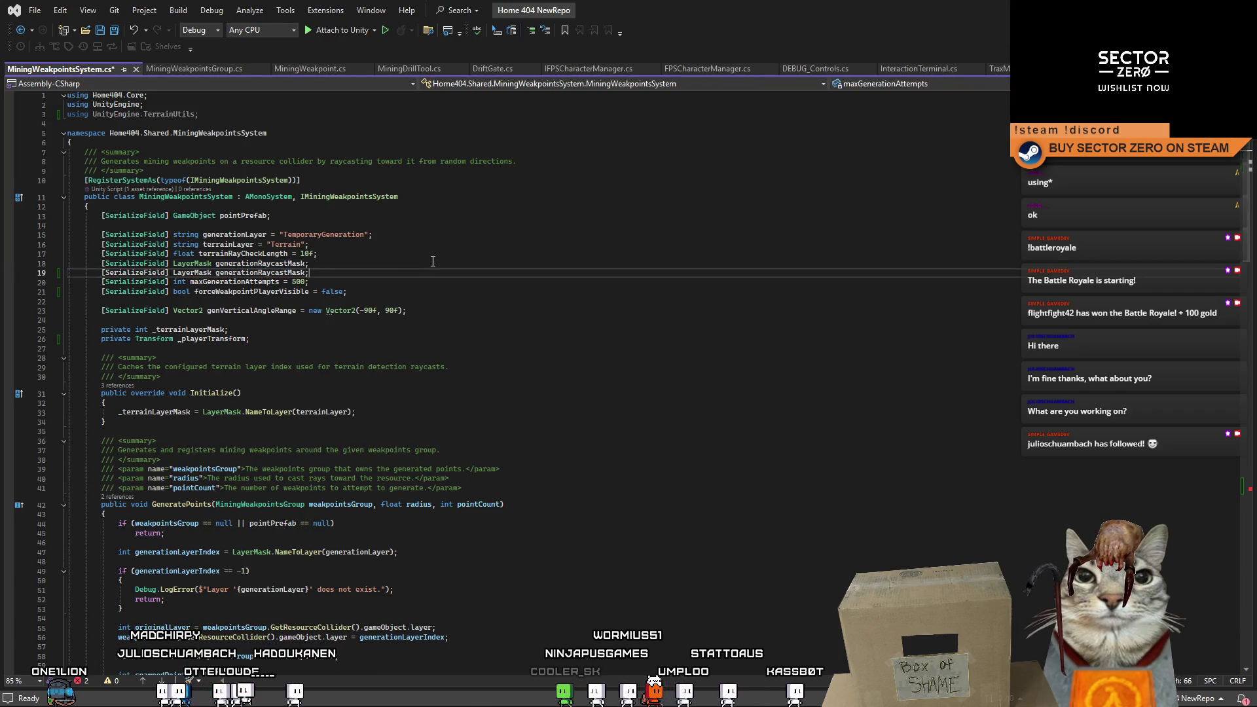
{"action": "double_click", "coordinate": [262, 273]}
{"action": "type", "text": "testPlay"}
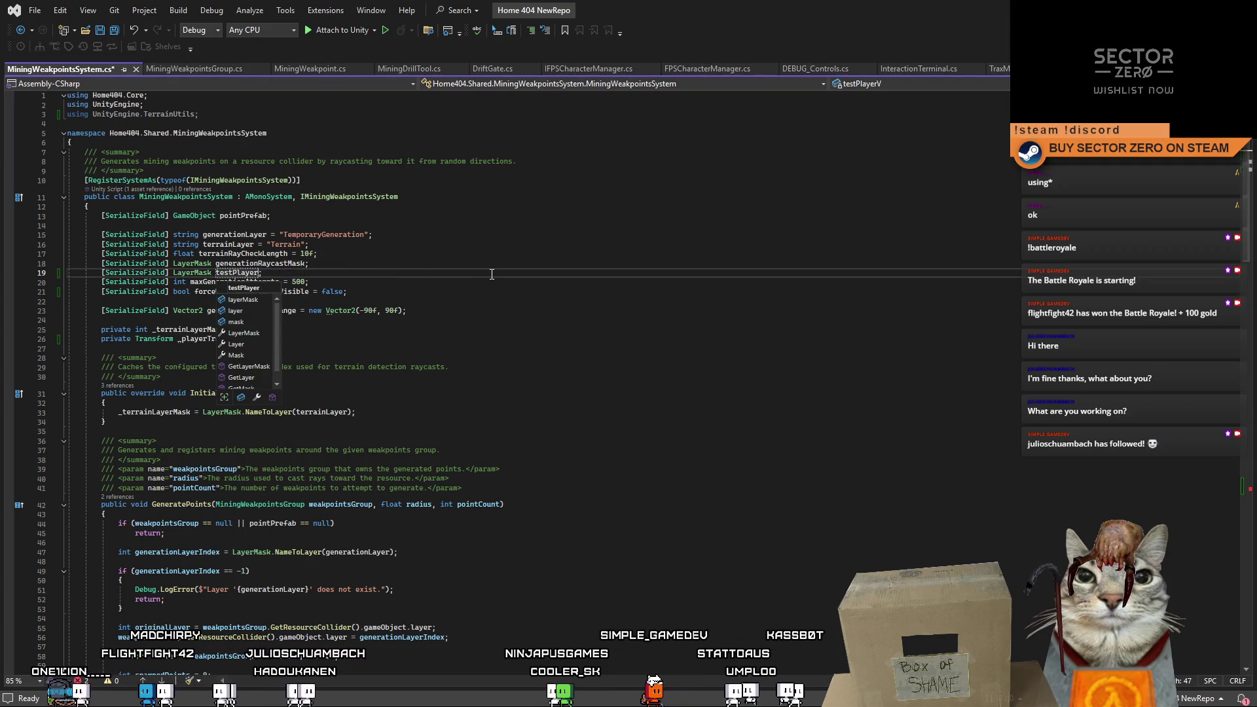
{"action": "type", "text": "eMask"}
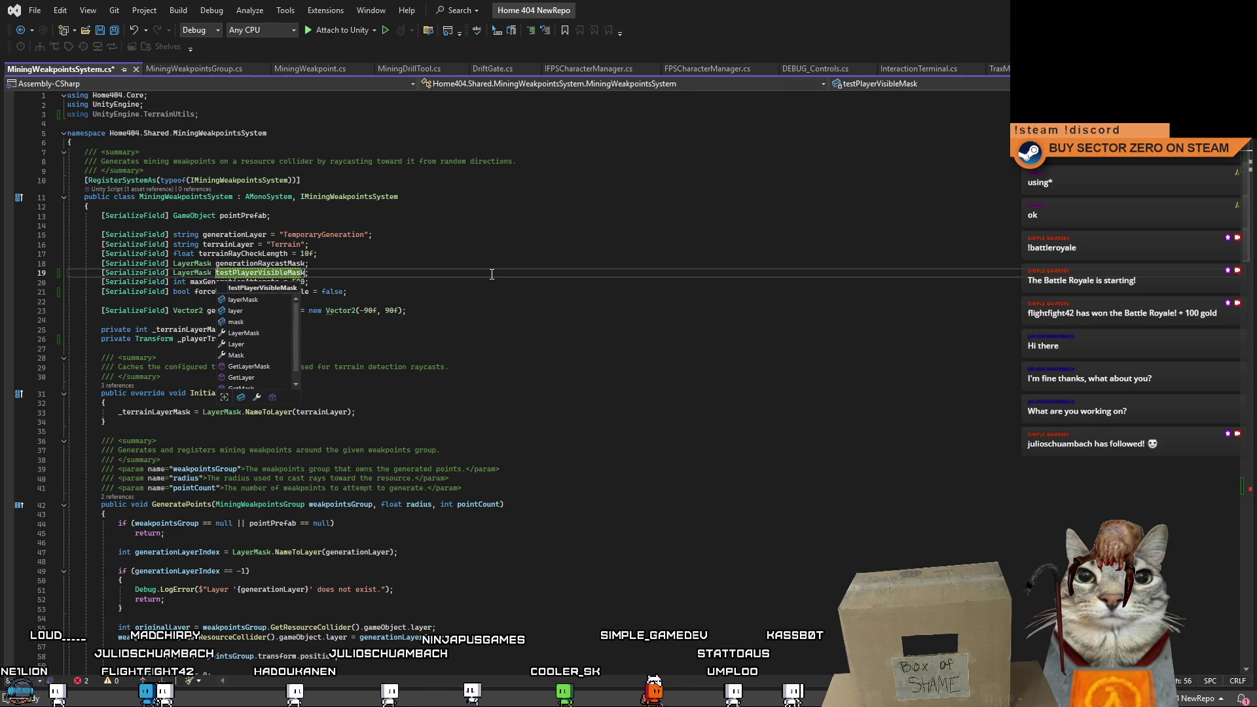
{"action": "key", "text": "End"}
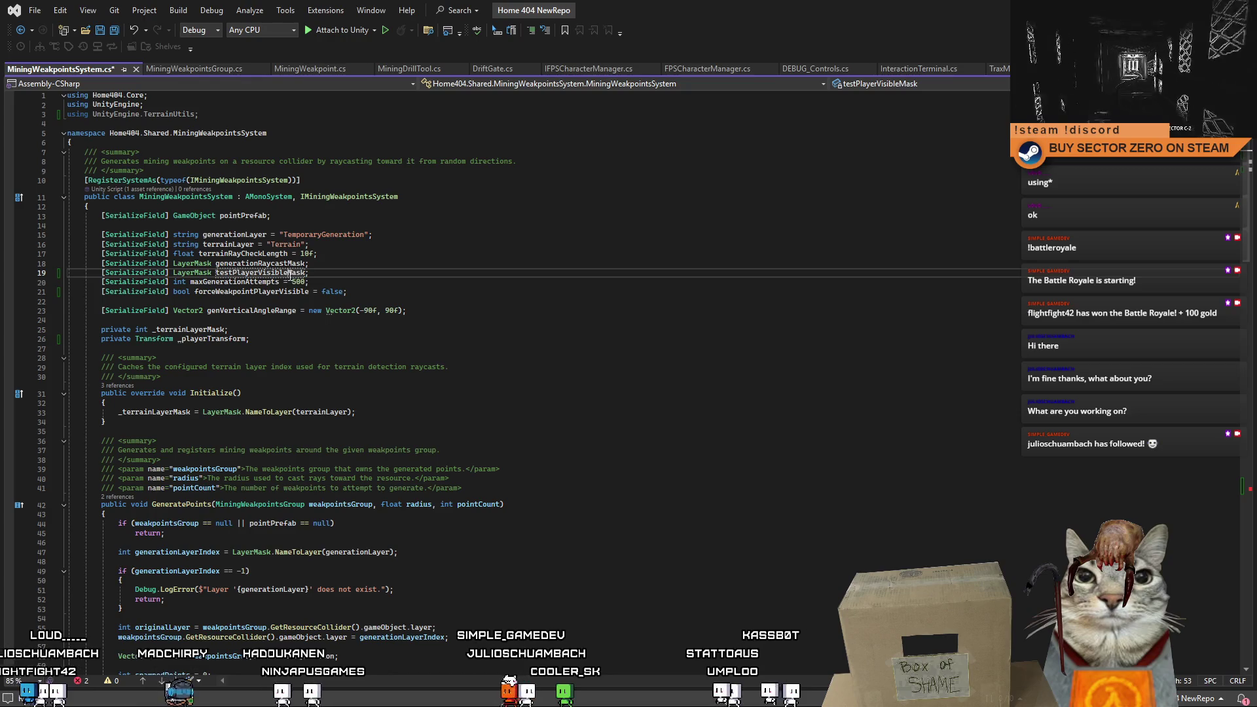
Replace terrainMask with testPlayerVisibleMask in IsWeakpointPlayerVisible's raycast.
{"action": "double_click", "coordinate": [260, 273]}
{"action": "key", "text": "ctrl+c"}
{"action": "scroll", "coordinate": [1248, 275], "scroll_direction": "down", "scroll_amount": 4}
{"action": "scroll", "coordinate": [1249, 275], "scroll_direction": "down", "scroll_amount": 20}
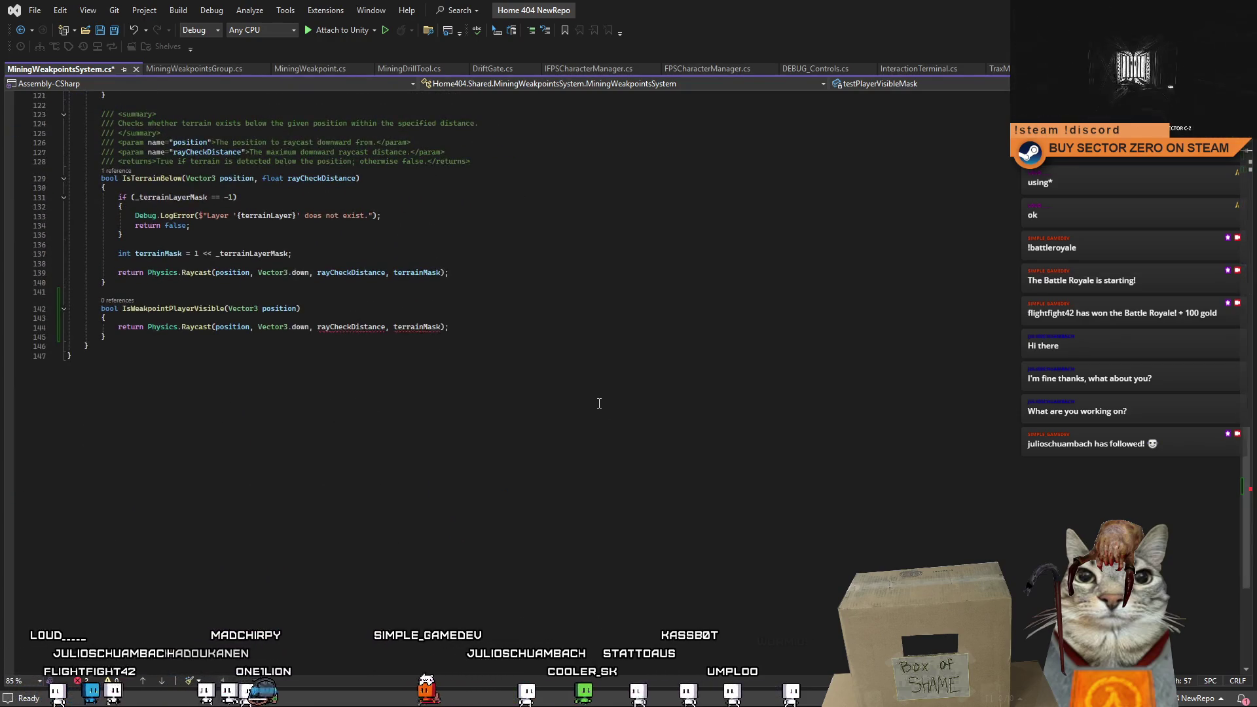
{"action": "left_click", "coordinate": [419, 332]}
{"action": "double_click", "coordinate": [420, 327]}
{"action": "key", "text": "ctrl+v"}
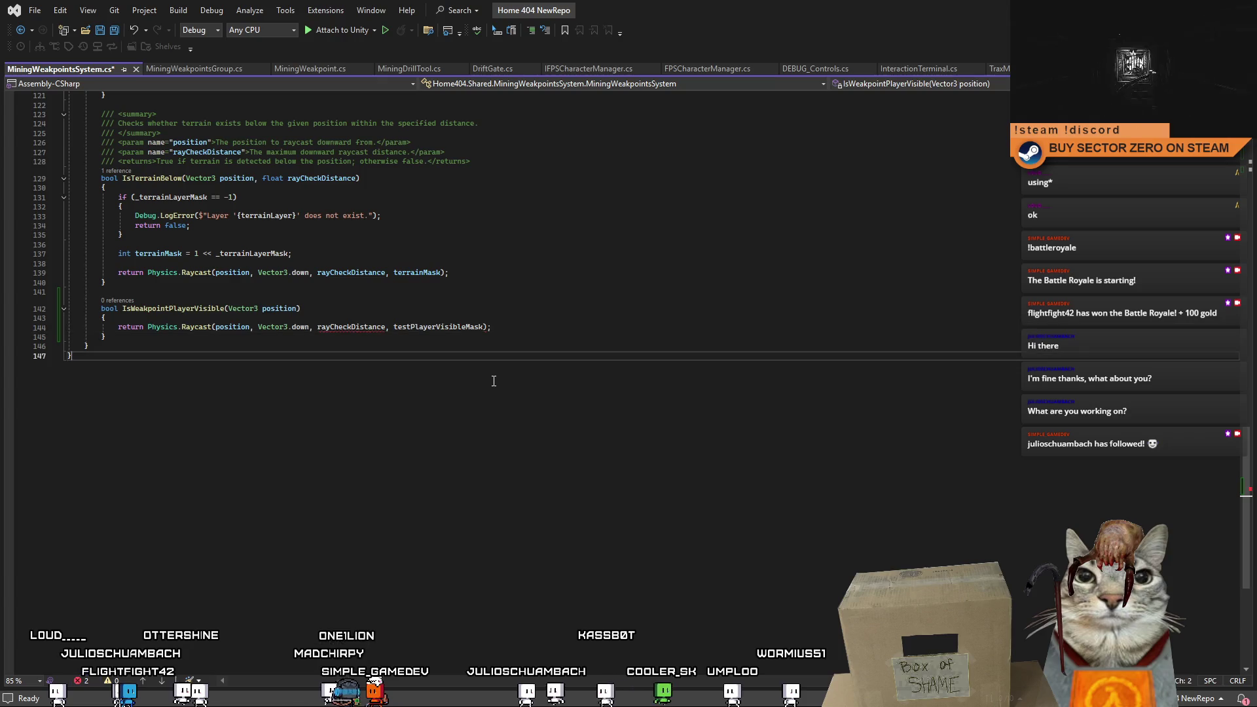
Change the raycast distance from rayCheckDistance to 100f.
{"action": "left_click", "coordinate": [373, 332]}
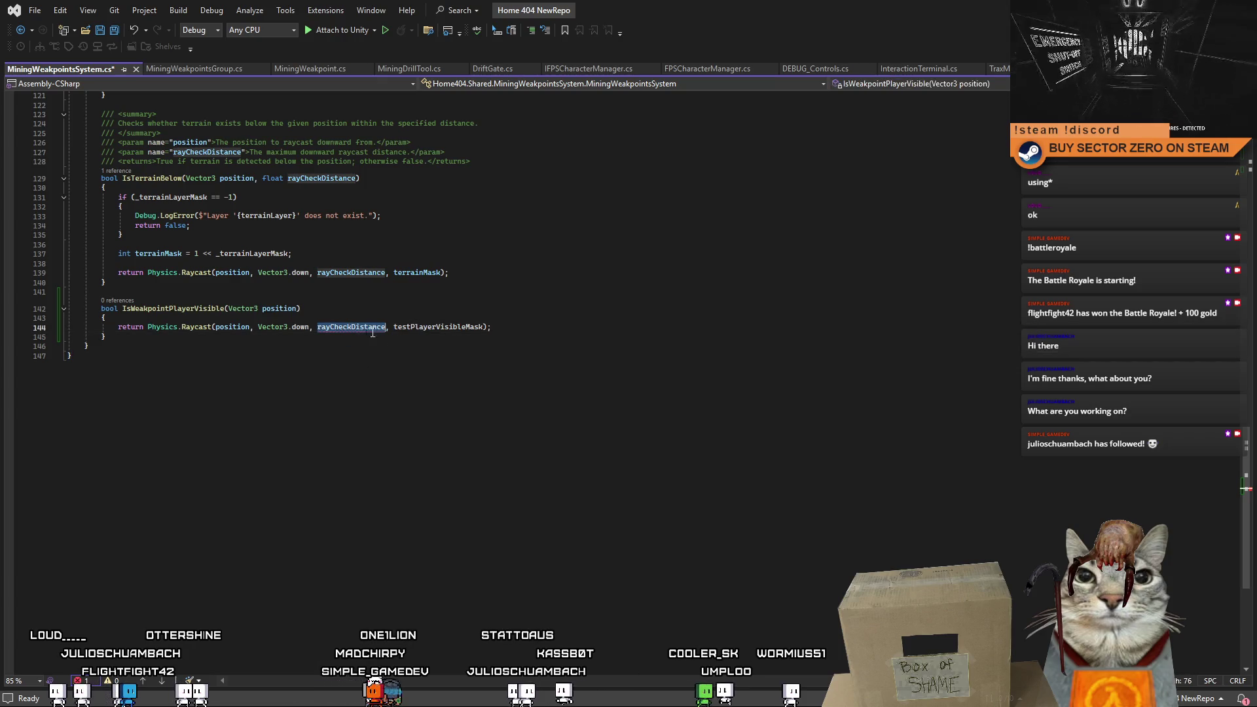
{"action": "type", "text": "100f"}
{"action": "left_click", "coordinate": [603, 416]}
{"action": "scroll", "coordinate": [343, 413], "scroll_direction": "up", "scroll_amount": 1}
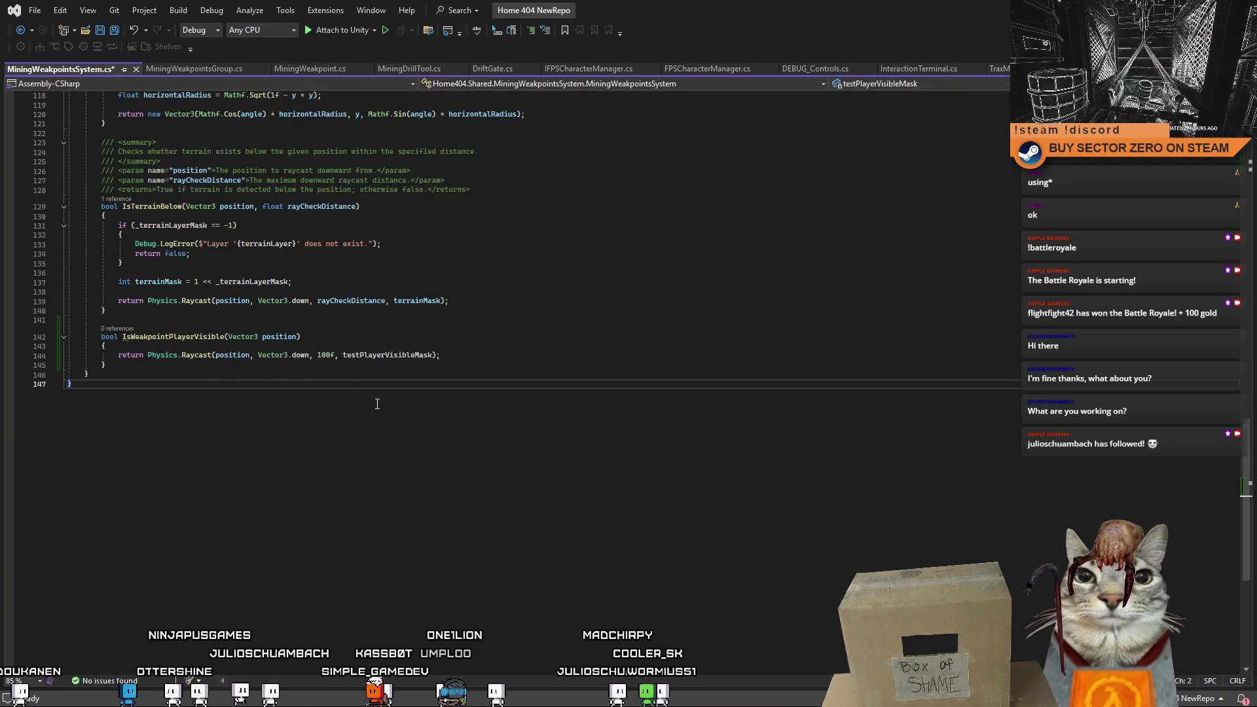
{"action": "scroll", "coordinate": [377, 404], "scroll_direction": "up", "scroll_amount": 2}
{"action": "scroll", "coordinate": [377, 404], "scroll_direction": "up", "scroll_amount": 2}
{"action": "scroll", "coordinate": [372, 406], "scroll_direction": "up", "scroll_amount": 3}
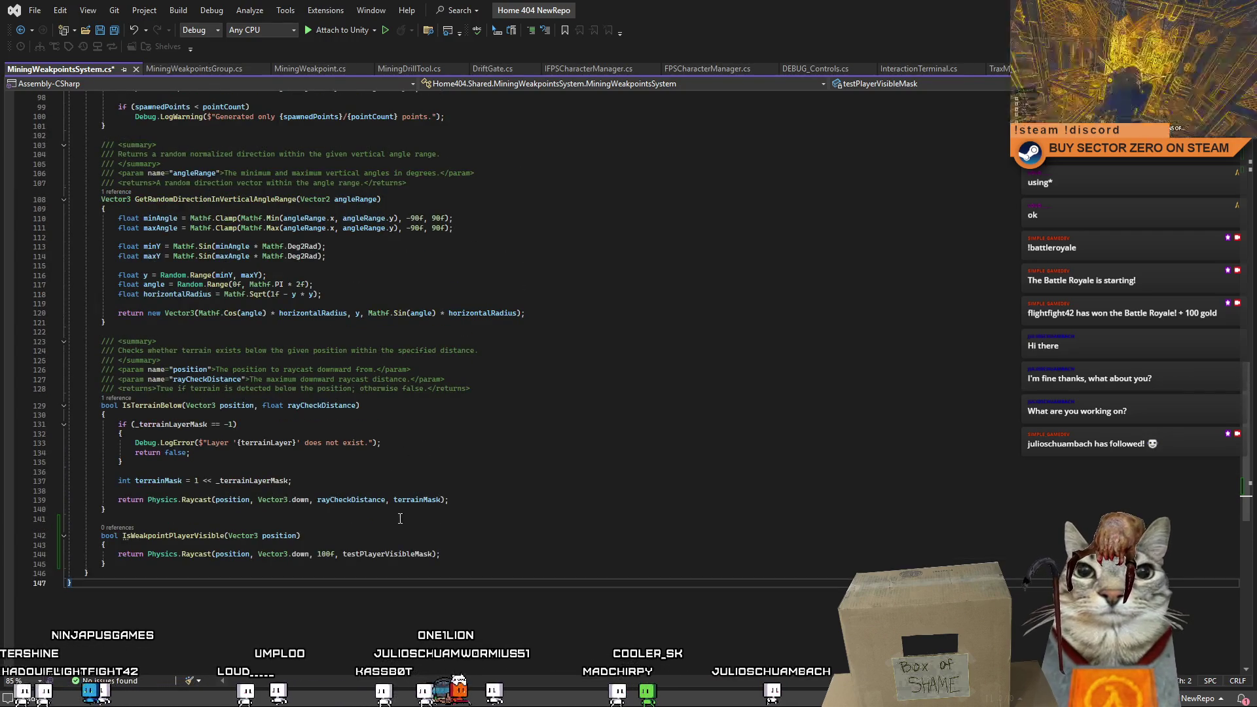
{"action": "scroll", "coordinate": [406, 520], "scroll_direction": "up", "scroll_amount": 2}
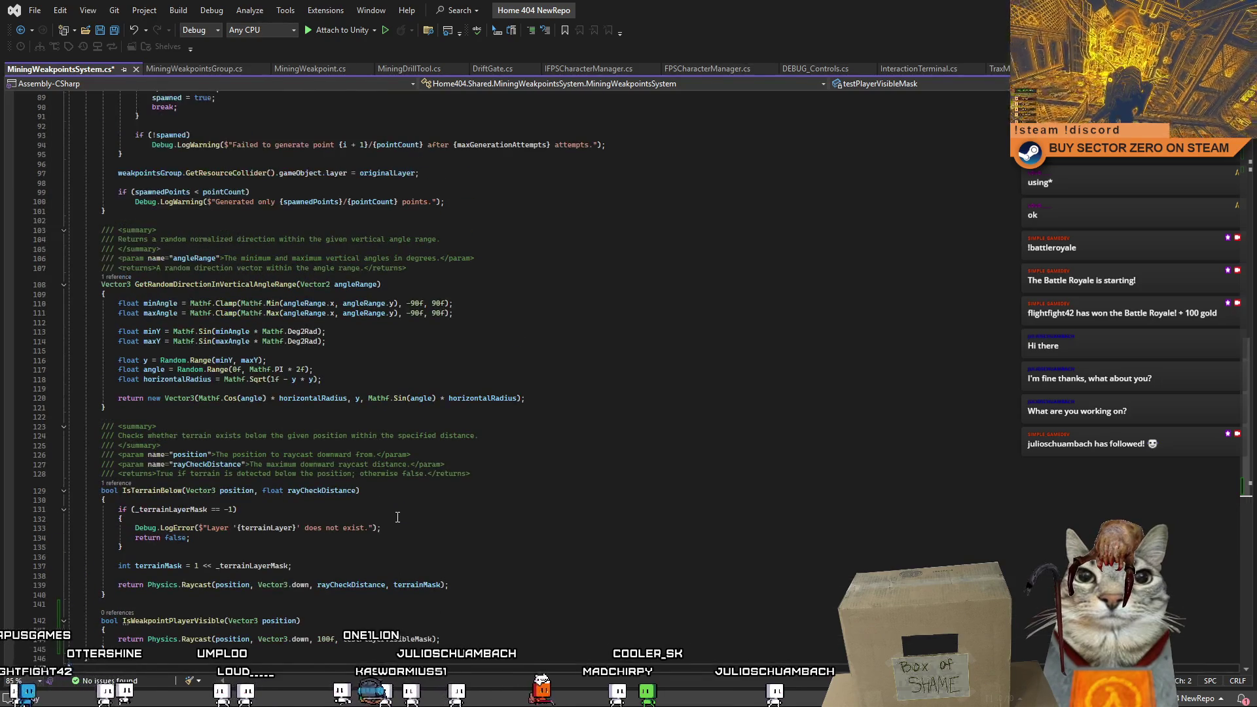
{"action": "scroll", "coordinate": [397, 514], "scroll_direction": "up", "scroll_amount": 1}
{"action": "scroll", "coordinate": [396, 507], "scroll_direction": "down", "scroll_amount": 1}
{"action": "scroll", "coordinate": [393, 504], "scroll_direction": "down", "scroll_amount": 5}
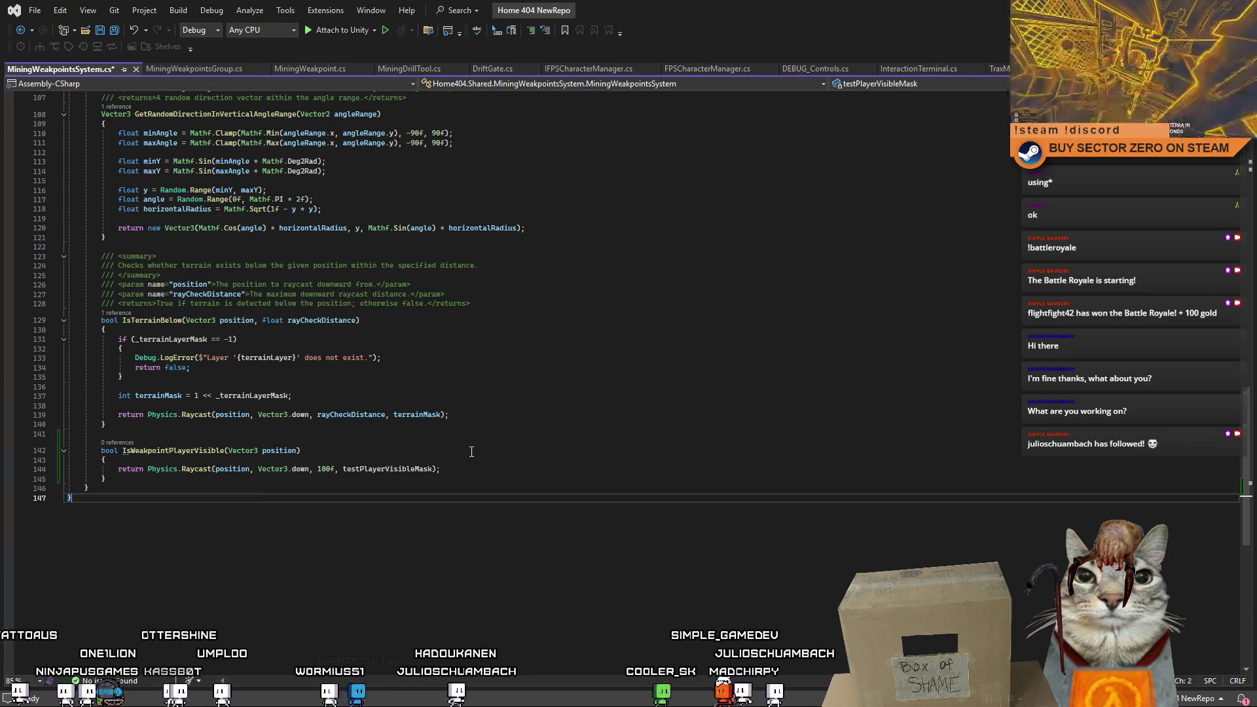
{"action": "left_click", "coordinate": [446, 451]}
{"action": "mouse_move", "coordinate": [188, 469]}
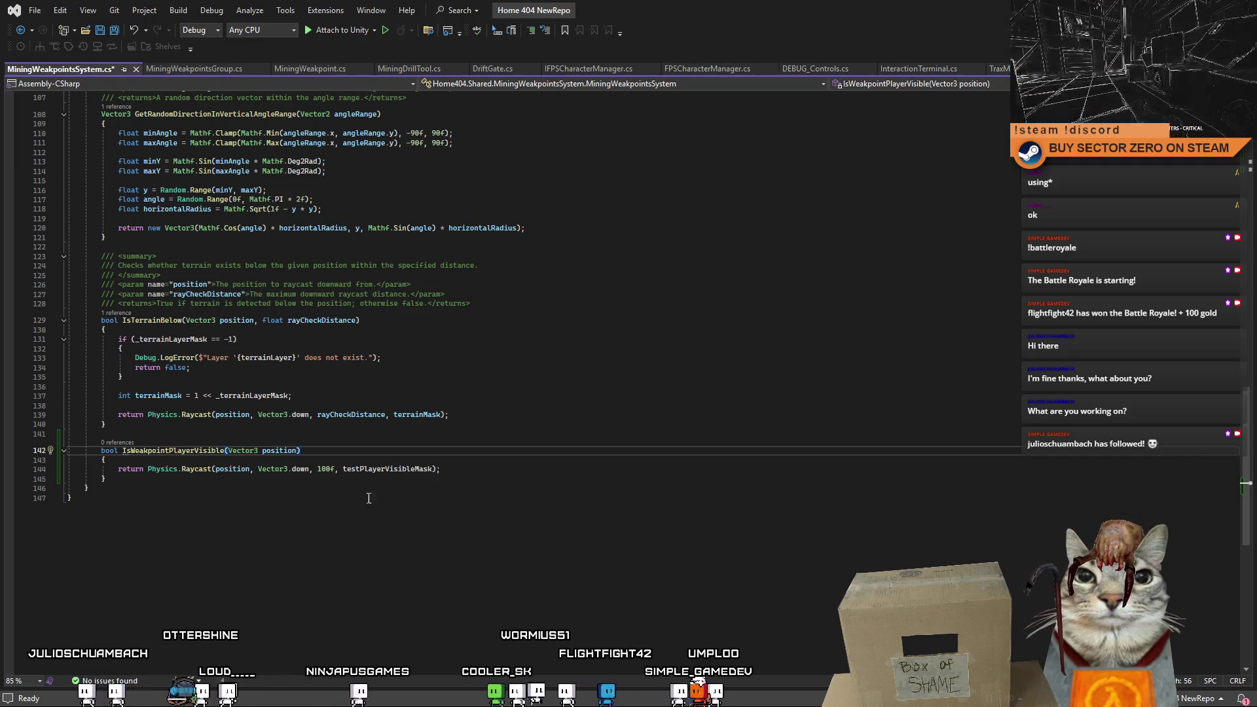
{"action": "scroll", "coordinate": [369, 498], "scroll_direction": "up", "scroll_amount": 20}
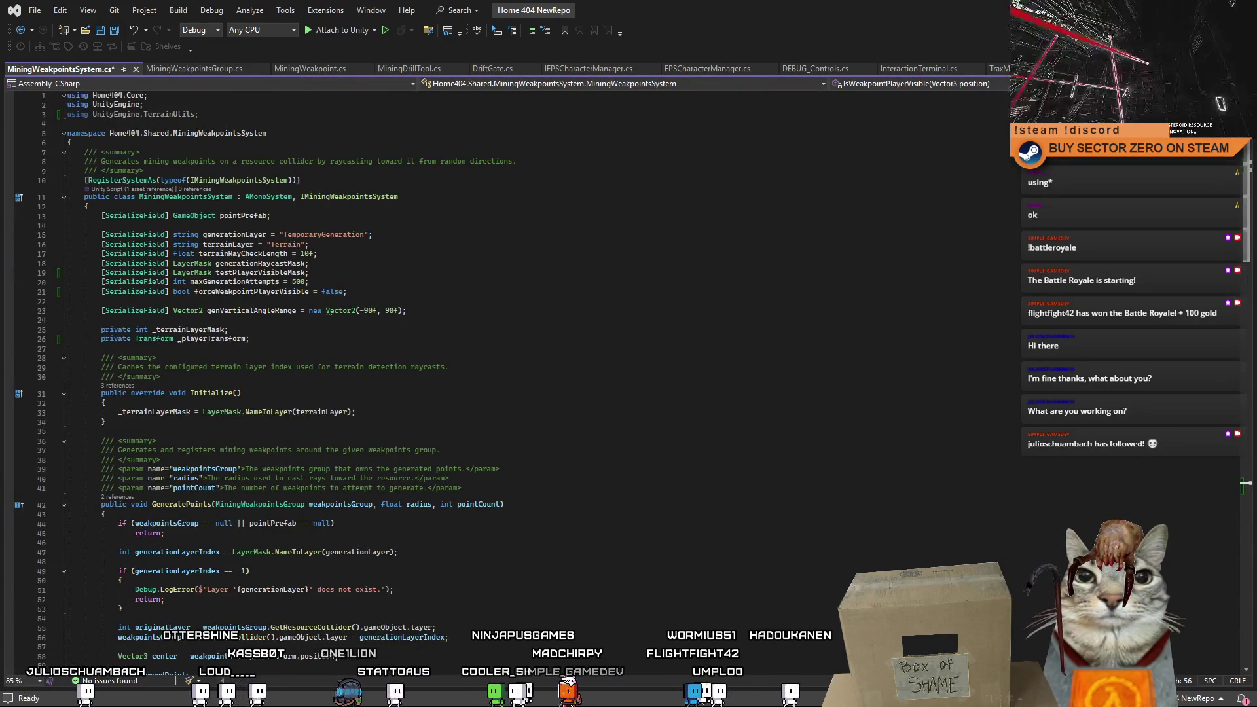
{"action": "scroll", "coordinate": [1240, 469], "scroll_direction": "down", "scroll_amount": 20}
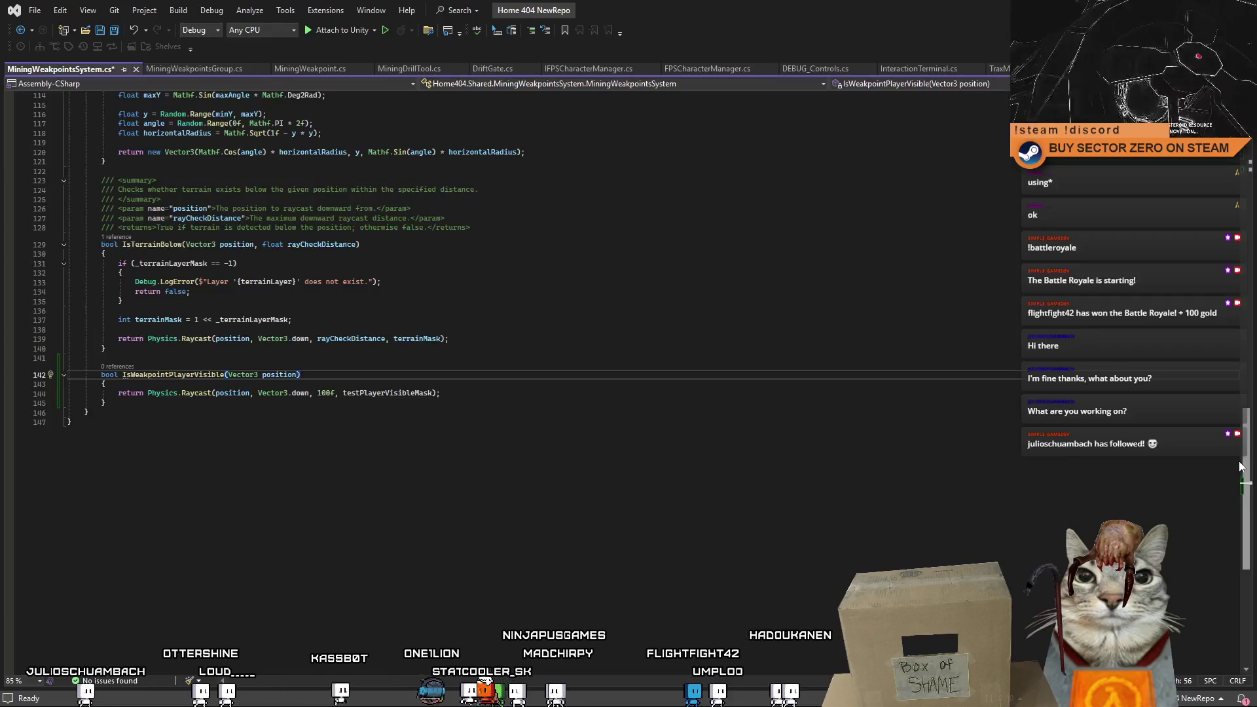
{"action": "scroll", "coordinate": [689, 372], "scroll_direction": "up", "scroll_amount": 9}
{"action": "left_click", "coordinate": [693, 380]}
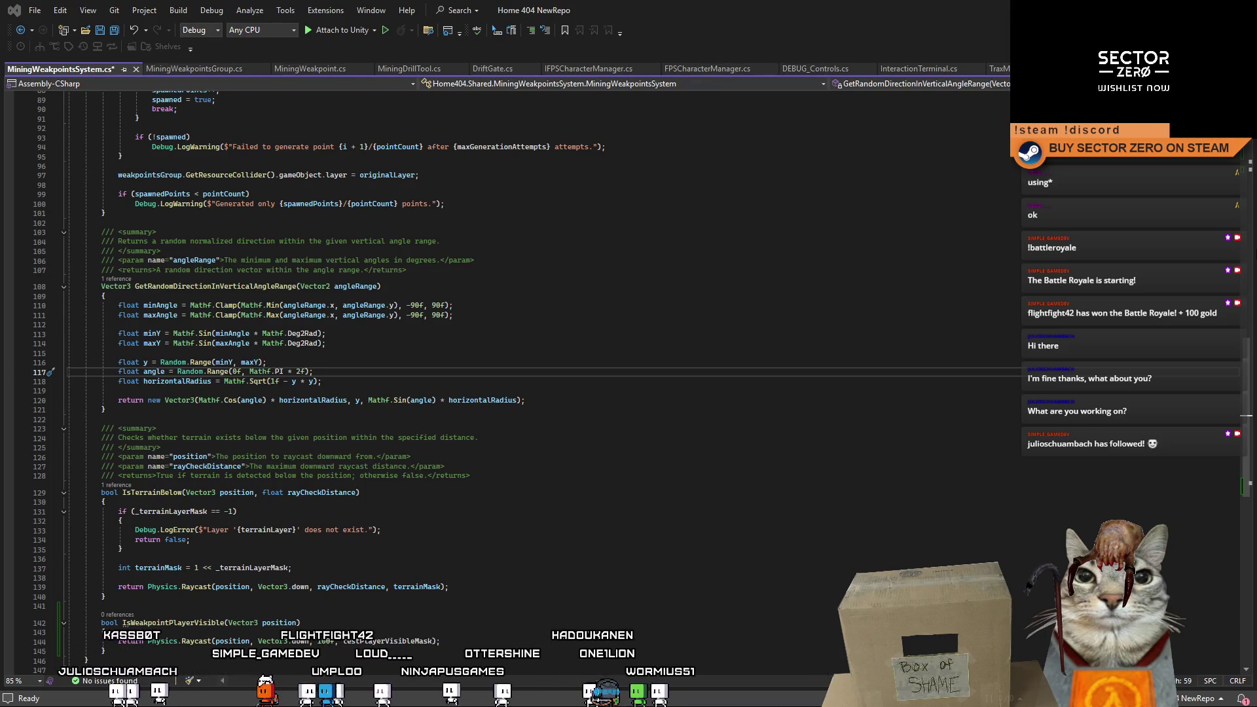
{"action": "scroll", "coordinate": [251, 428], "scroll_direction": "down", "scroll_amount": 19}
{"action": "scroll", "coordinate": [251, 428], "scroll_direction": "up", "scroll_amount": 10}
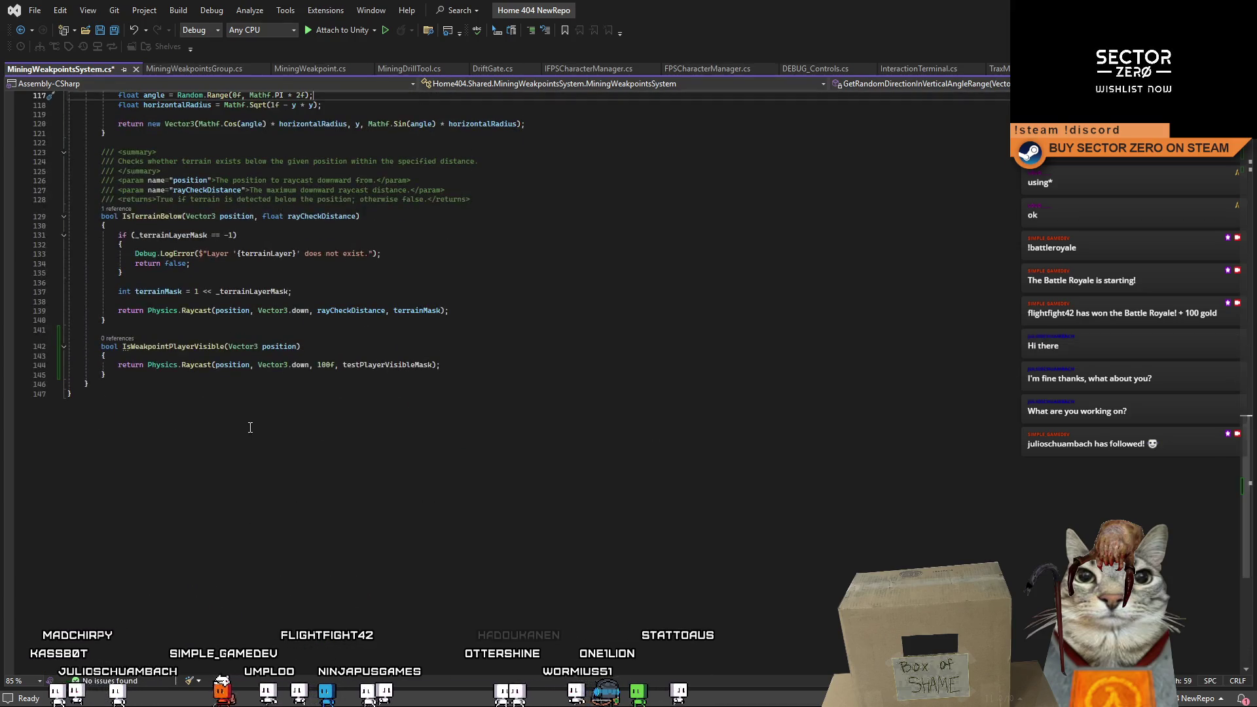
{"action": "left_click_drag", "start_coordinate": [106, 375], "coordinate": [68, 347]}
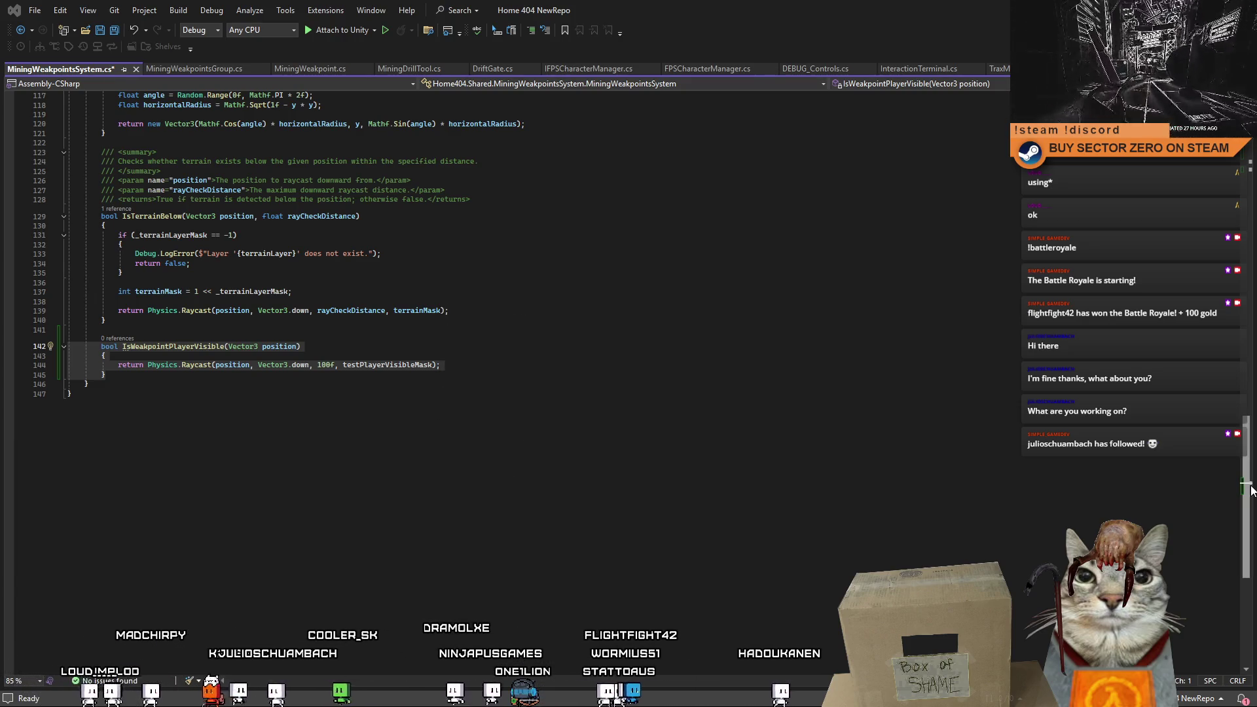
{"action": "left_click_drag", "start_coordinate": [1247, 498], "coordinate": [1249, 172]}
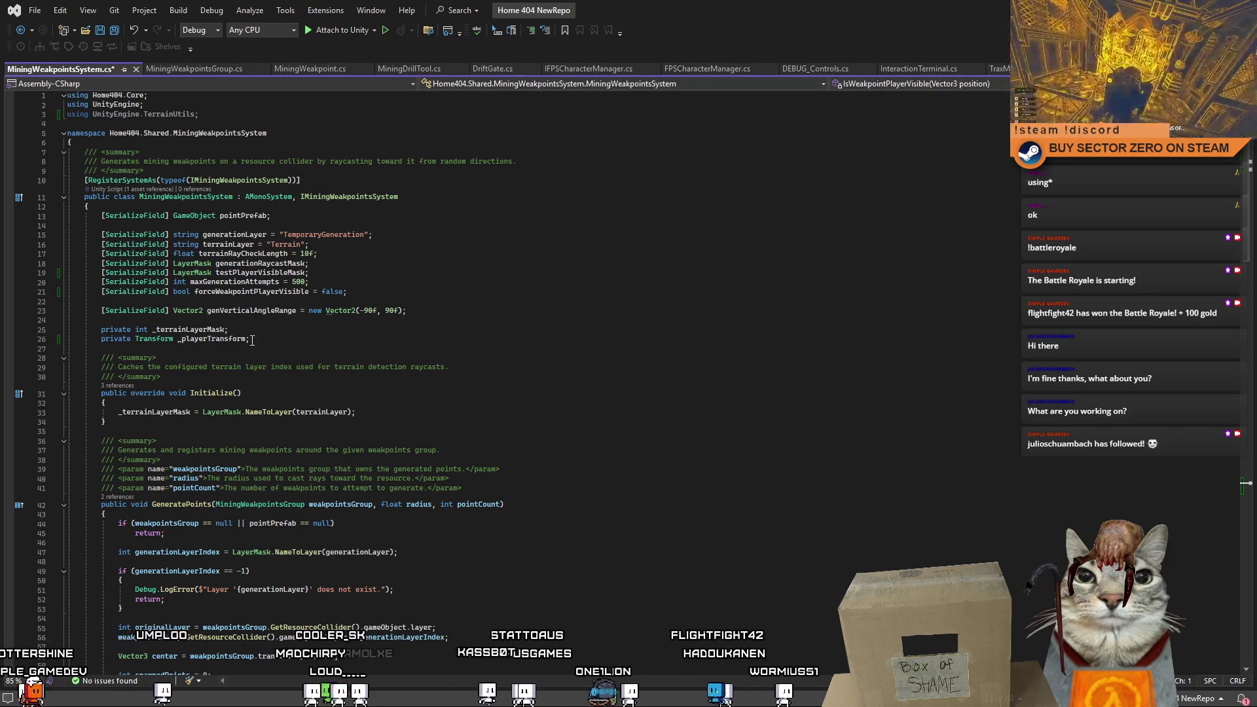
{"action": "double_click", "coordinate": [208, 340]}
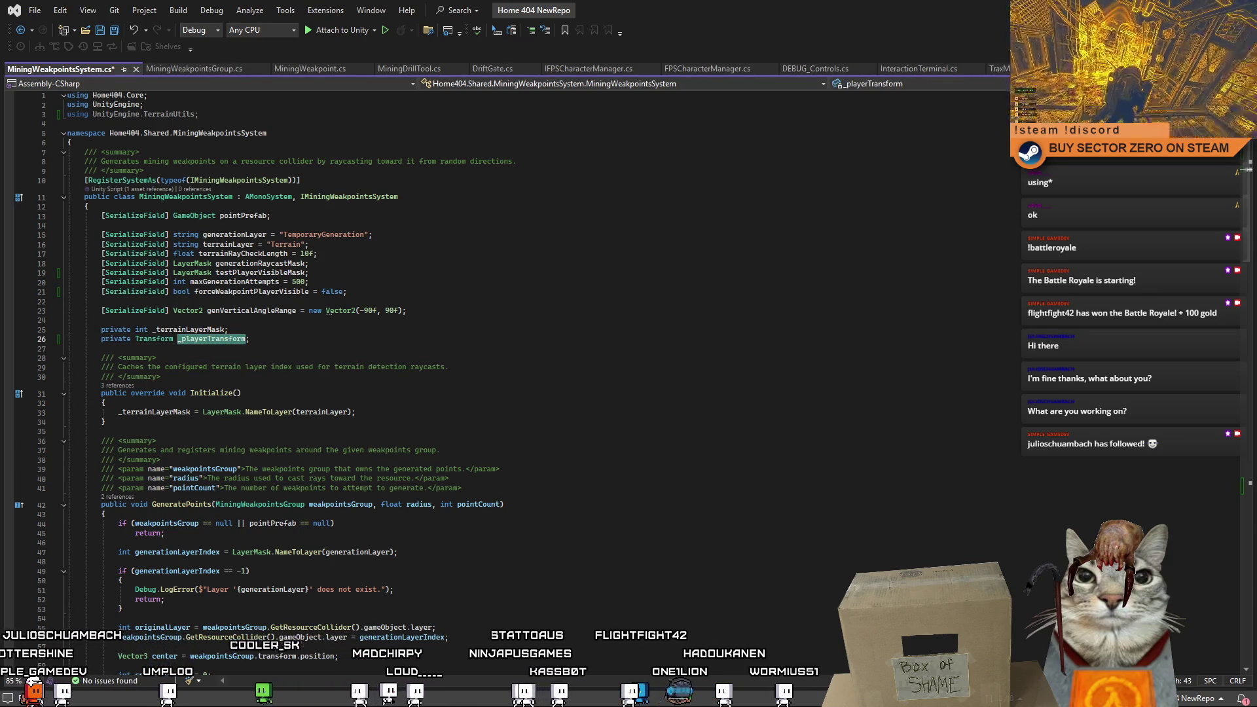
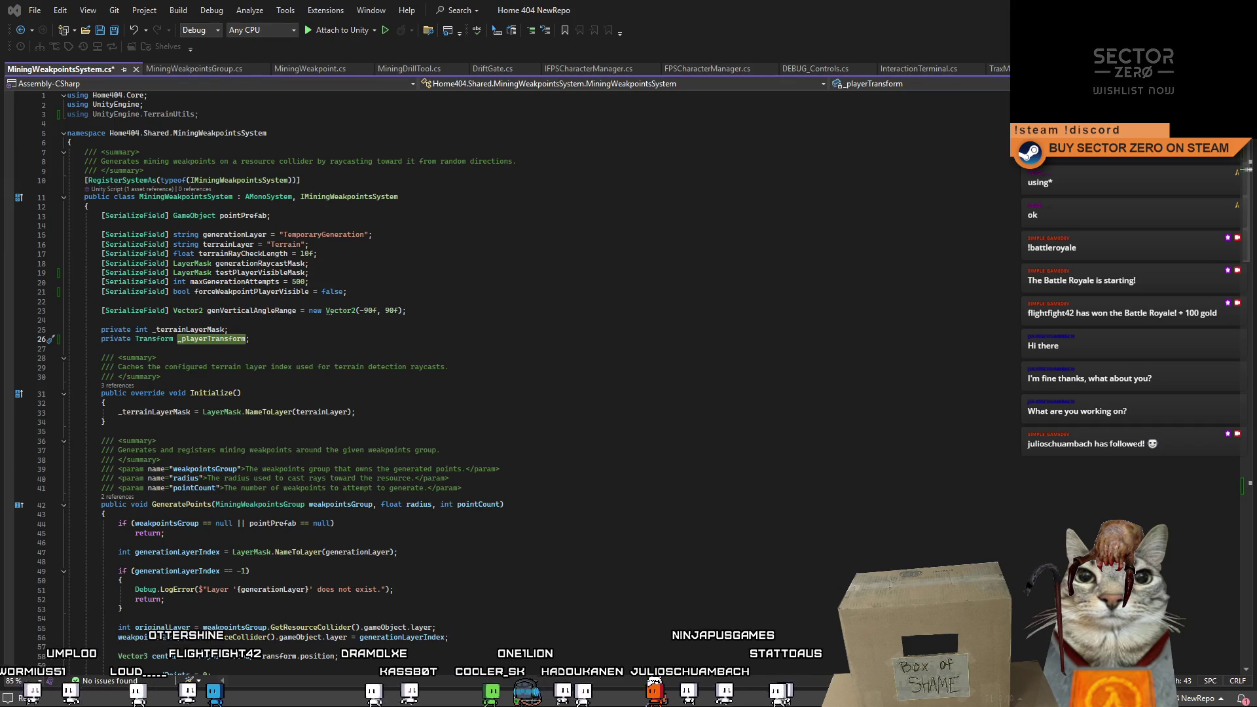
Replace IsWeakpointPlayerVisible with a raycast toward _playerTransform using testPlayerVisibleMask, and save.
{"action": "left_click", "coordinate": [462, 487]}
{"action": "scroll", "coordinate": [107, 466], "scroll_direction": "down", "scroll_amount": 20}
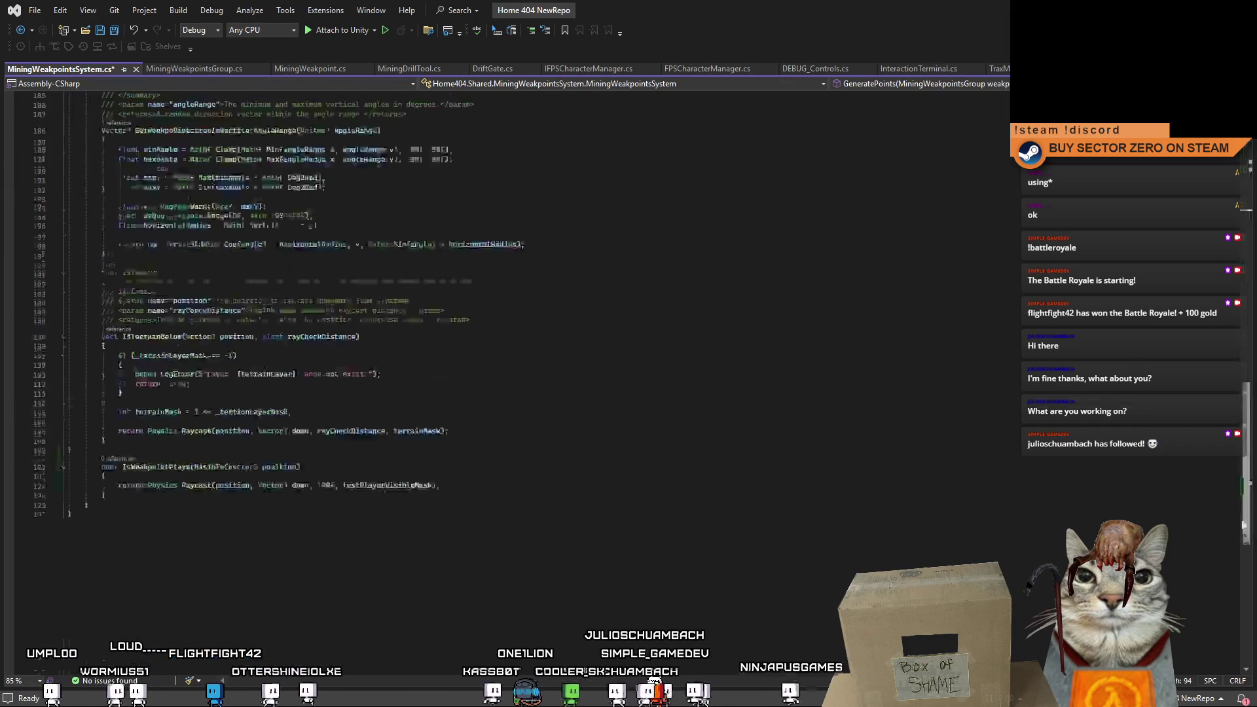
{"action": "left_click", "coordinate": [107, 466]}
{"action": "left_click_drag", "start_coordinate": [107, 466], "coordinate": [68, 437]}
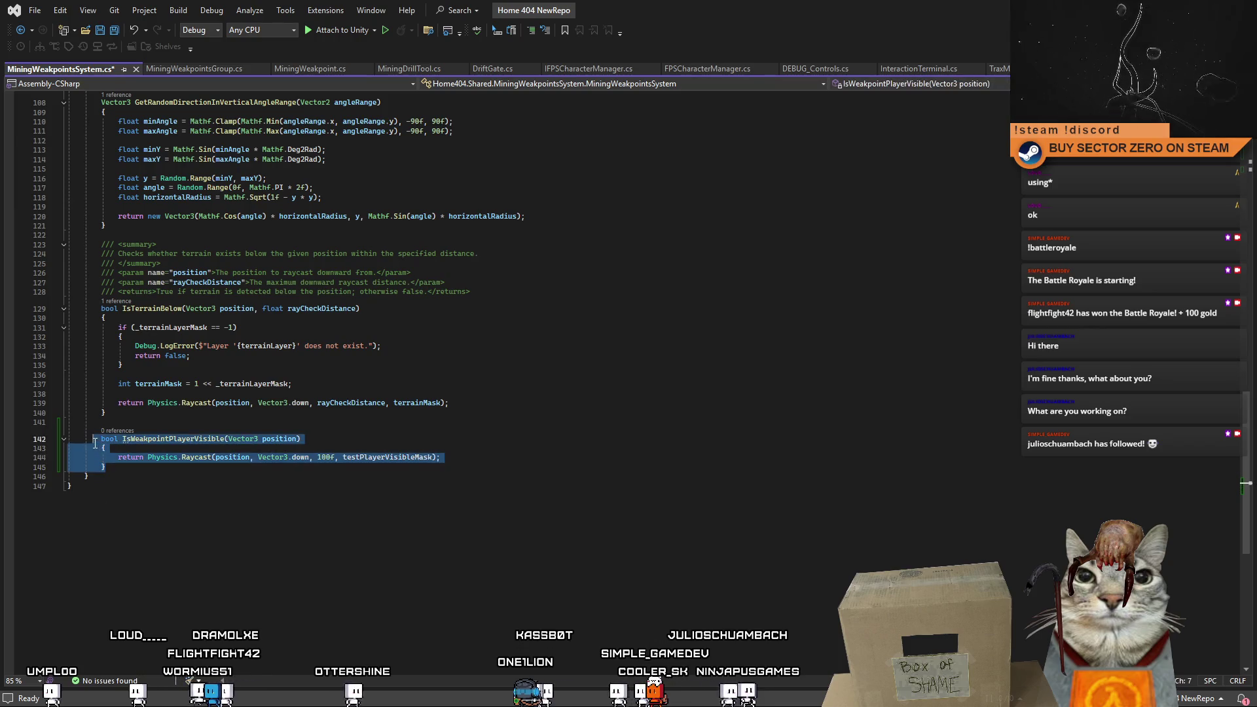
{"action": "type", "text": "bool IsWeakpointPlayerVisible(Vector3 position) {     Vector3 direction = _playerTransform.position - position;     float distance = direction.magnitude;      return Physics.Raycast(position, direction.normalized, out RaycastHit hit, distance, testPlayerVisibleMask)         && hit.collider.gameObject.layer == _playerLayer; }"}
{"action": "key", "text": "ctrl+s"}
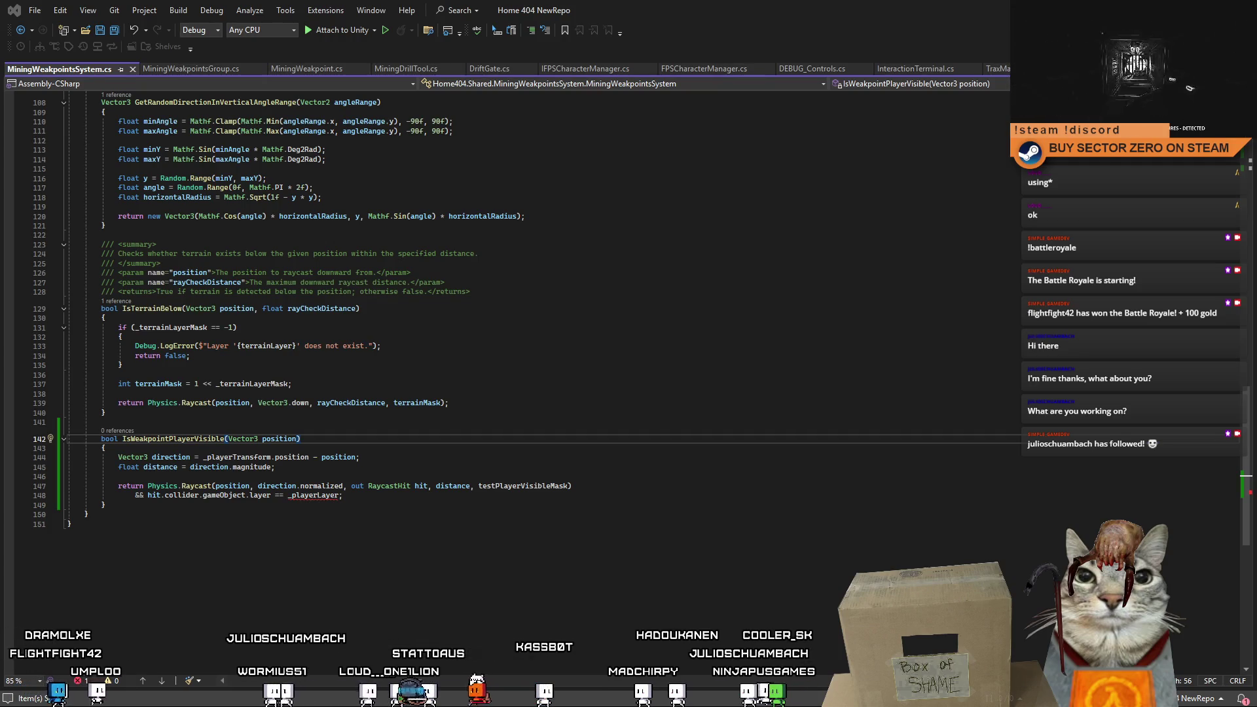
{"action": "scroll", "coordinate": [510, 308], "scroll_direction": "up", "scroll_amount": 15}
{"action": "scroll", "coordinate": [459, 343], "scroll_direction": "up", "scroll_amount": 10}
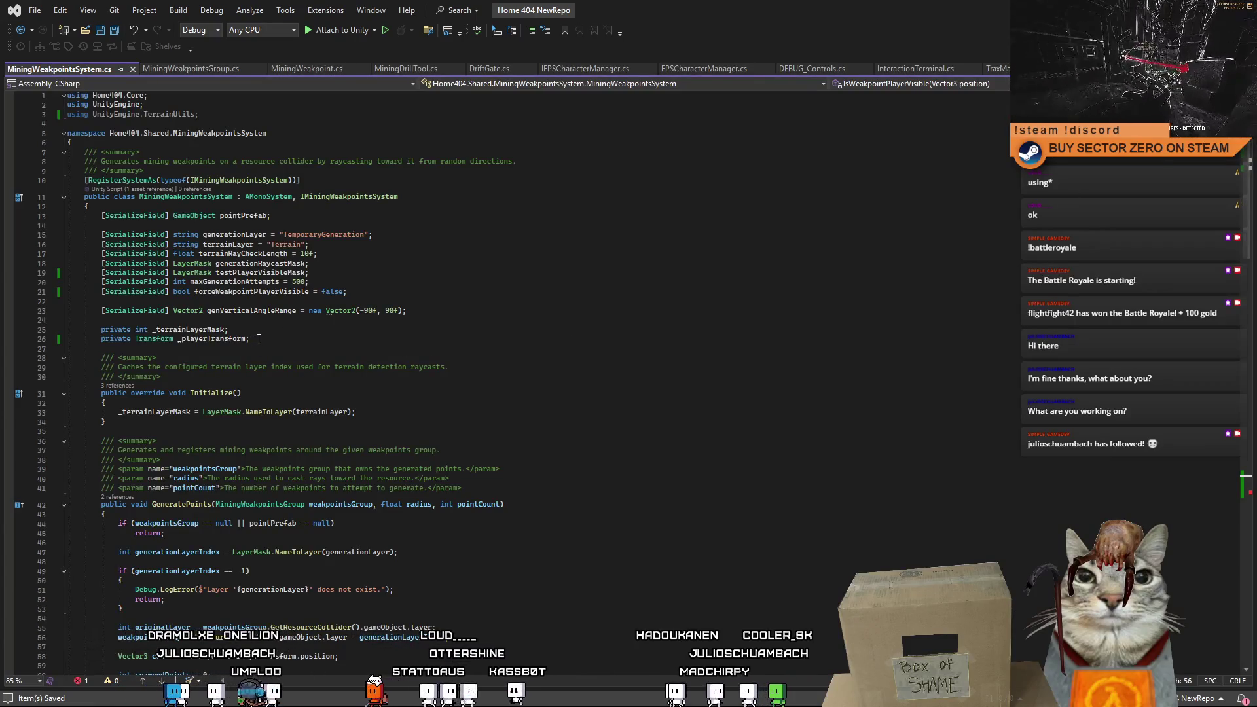
{"action": "left_click", "coordinate": [259, 338]}
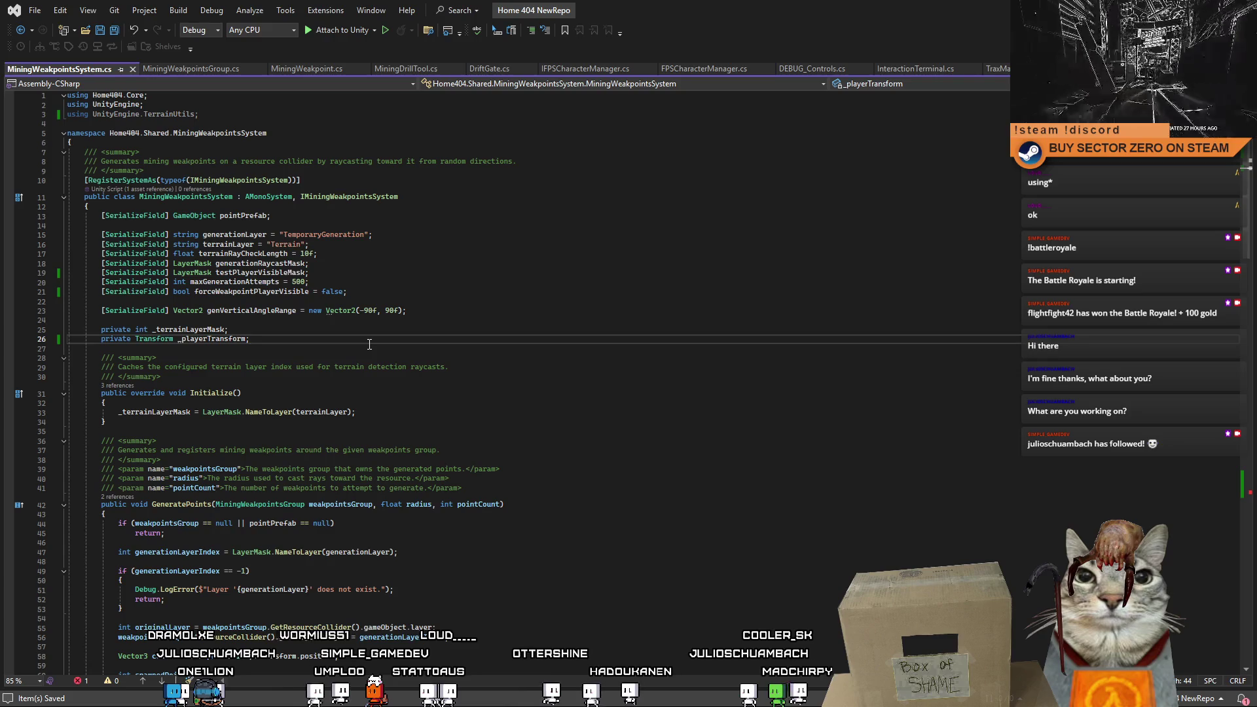
Add a private int _playerLayer field, set it to LayerMask.NameToLayer("Player") in Initialize(), and save.
{"action": "key", "text": "Return"}
{"action": "type", "text": "private int _playerLayer;"}
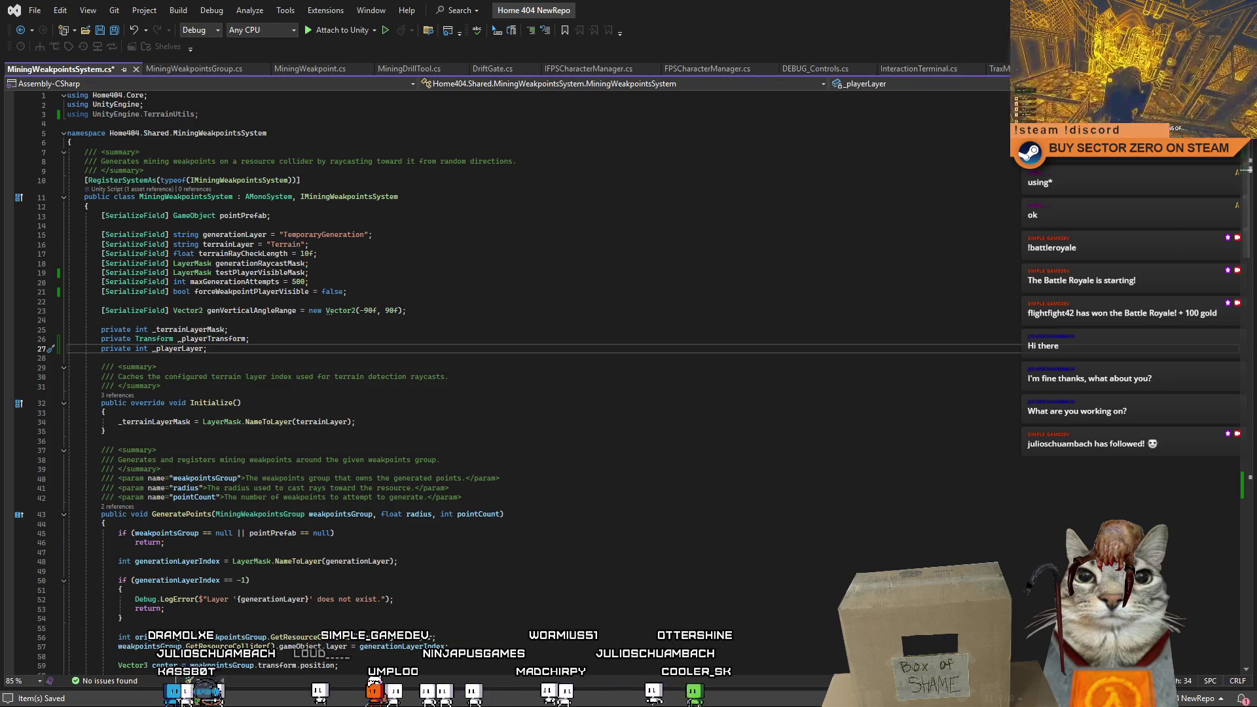
{"action": "left_click", "coordinate": [512, 394]}
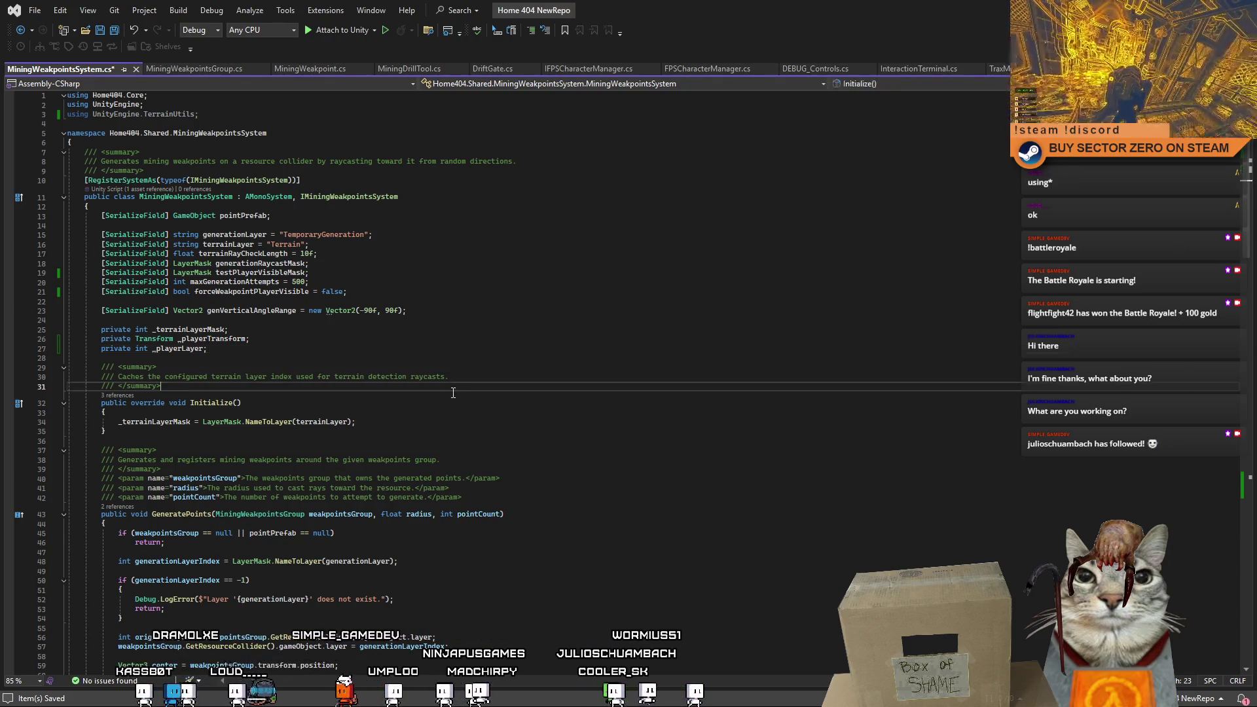
{"action": "left_click", "coordinate": [443, 422]}
{"action": "key", "text": "Tab"}
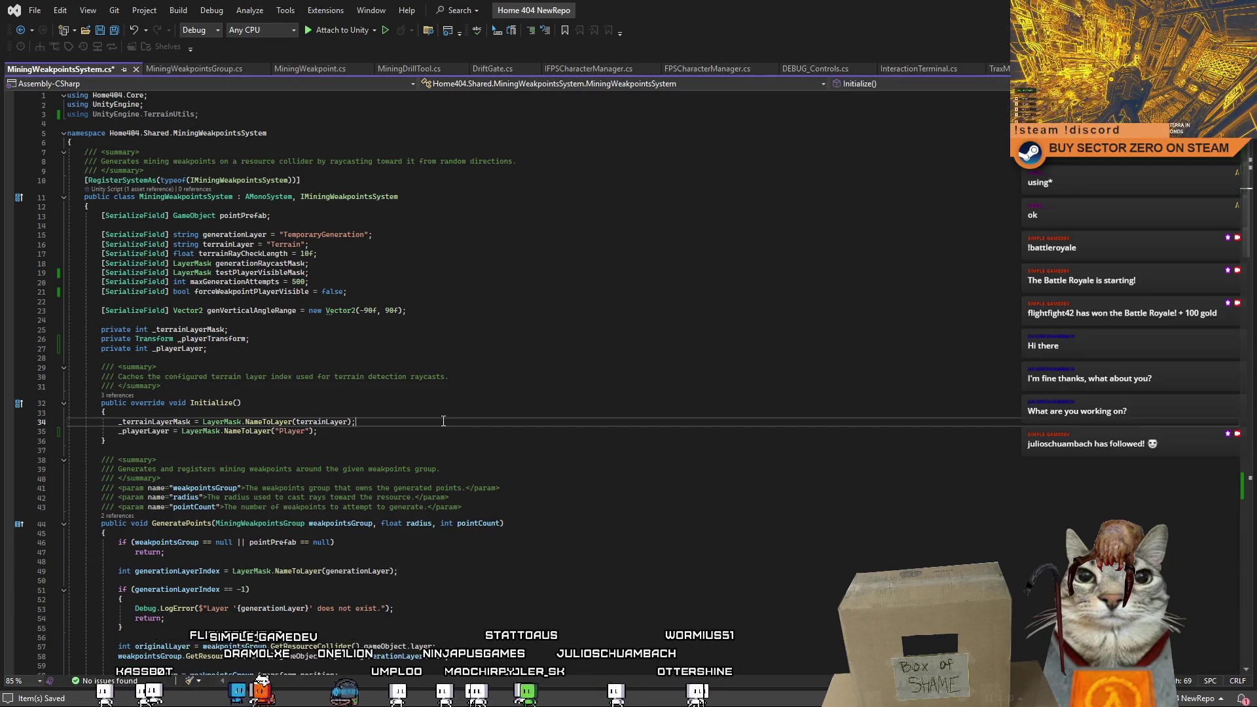
{"action": "key", "text": "ctrl+s"}
Look over the IsTerrainBelow method and the IsWeakpointPlayerVisible signature.
{"action": "scroll", "coordinate": [279, 393], "scroll_direction": "down", "scroll_amount": 20}
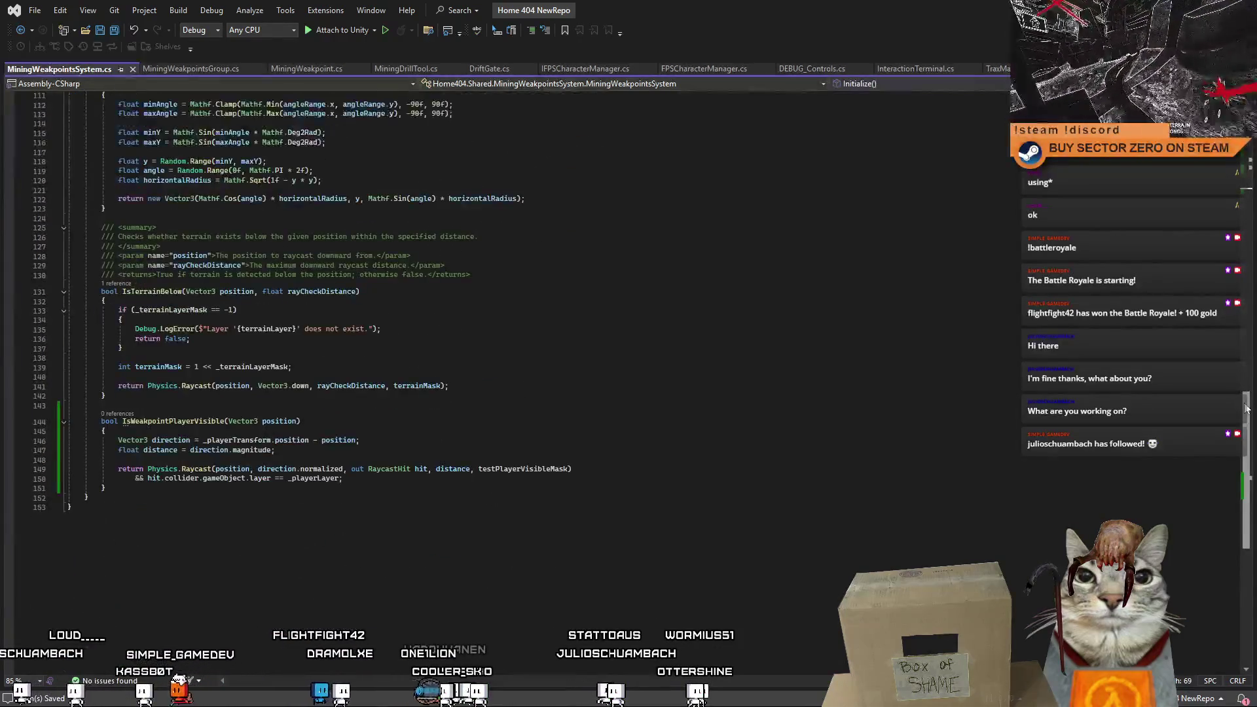
{"action": "left_click", "coordinate": [315, 366]}
{"action": "left_click", "coordinate": [182, 421]}
{"action": "key", "text": "End"}
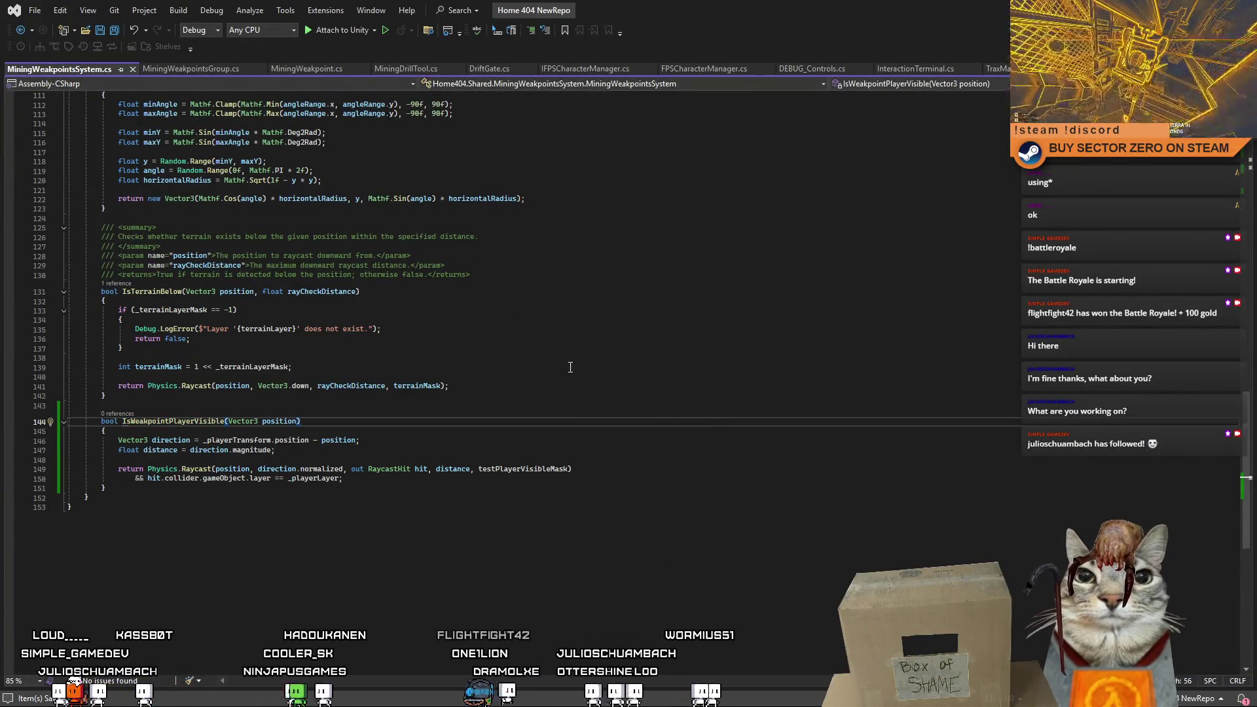
{"action": "scroll", "coordinate": [1248, 459], "scroll_direction": "up", "scroll_amount": 10}
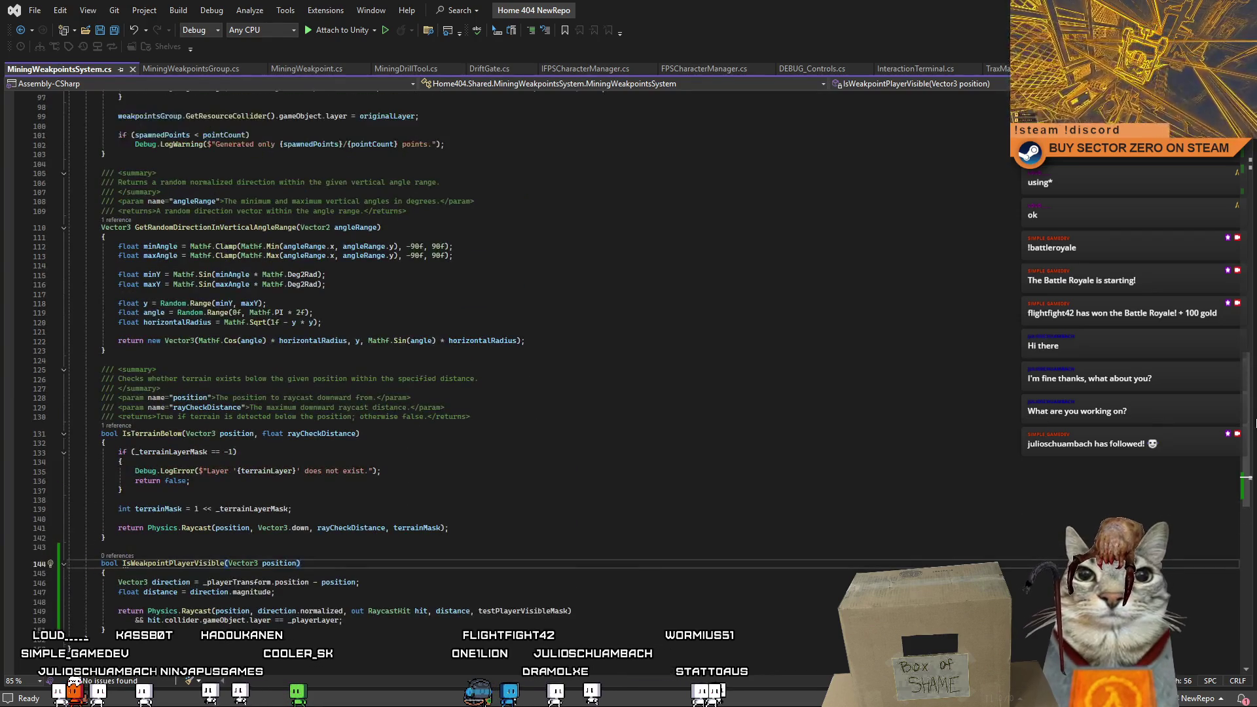
{"action": "left_click", "coordinate": [1254, 210]}
{"action": "left_click_drag", "start_coordinate": [1255, 209], "coordinate": [1246, 175]}
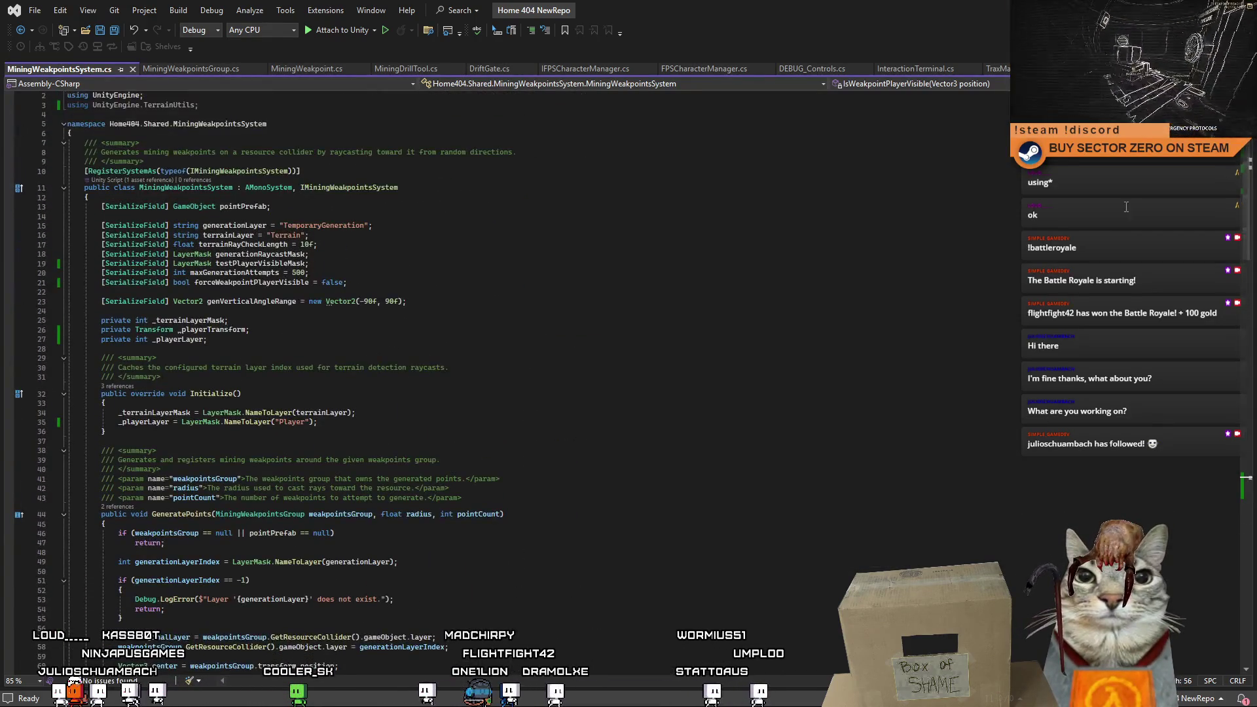
Check the _playerLayer field and highlight where forceWeakpointPlayerVisible is used.
{"action": "left_click", "coordinate": [207, 349]}
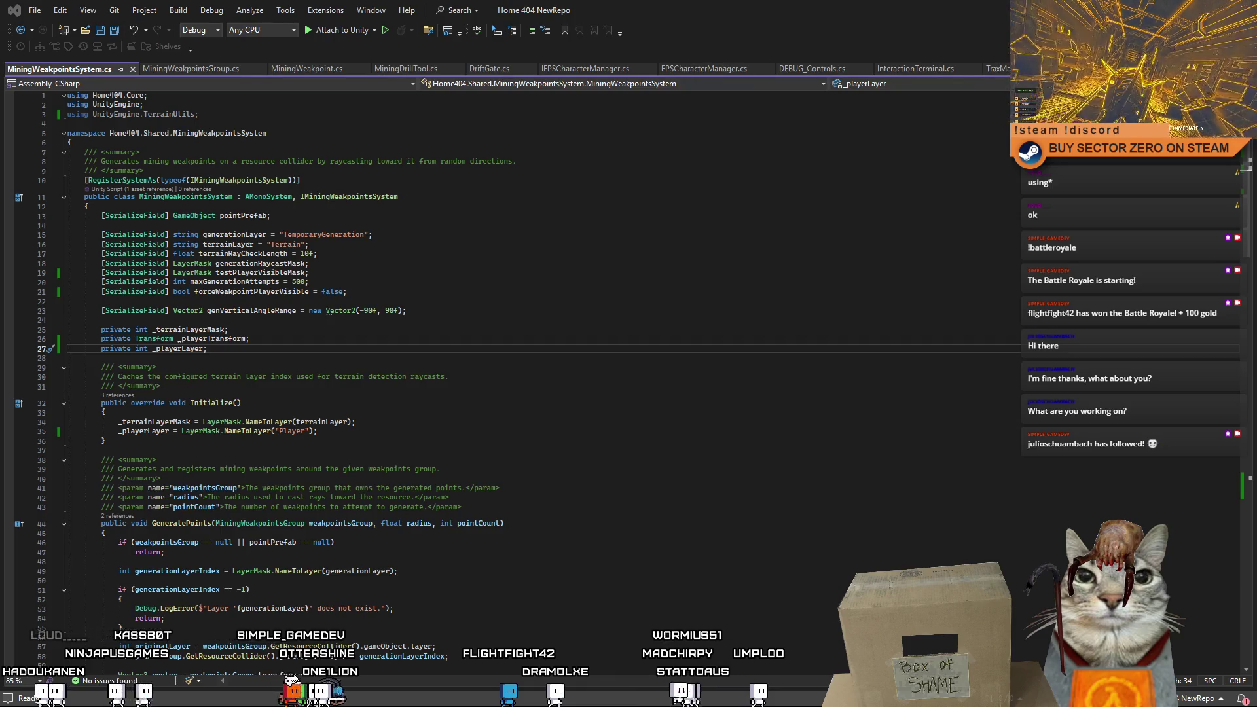
{"action": "scroll", "coordinate": [511, 380], "scroll_direction": "down", "scroll_amount": 6}
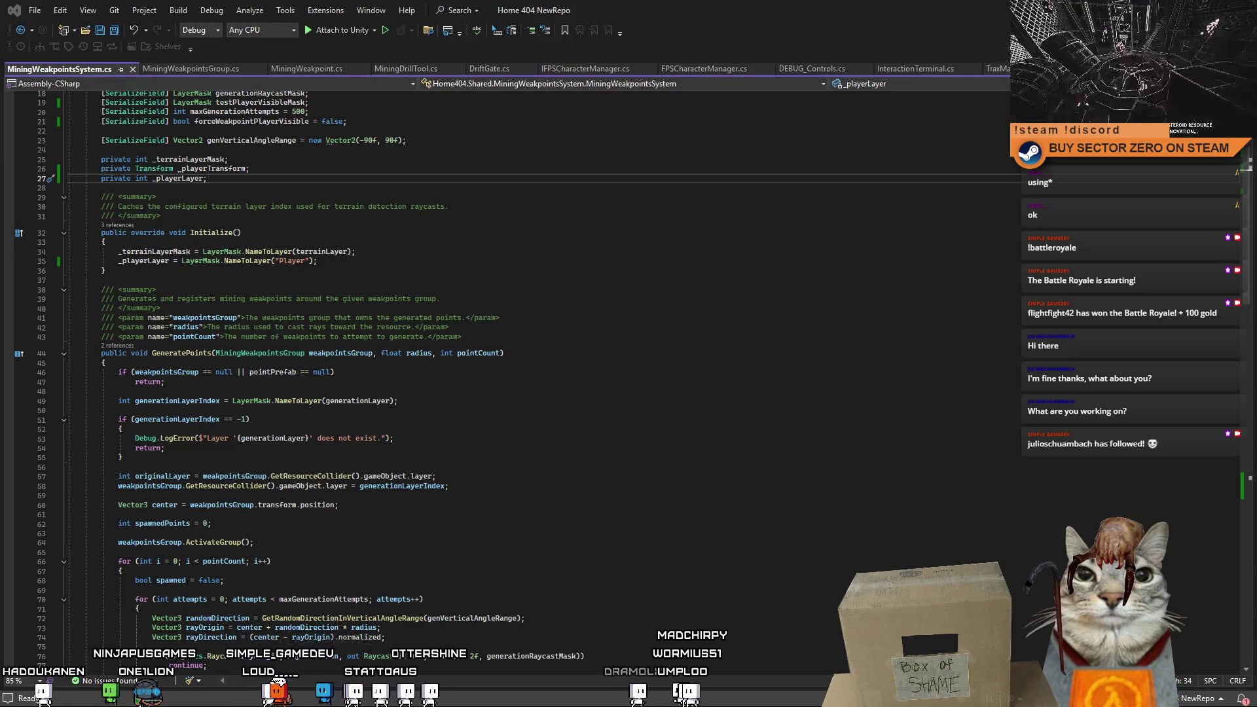
{"action": "scroll", "coordinate": [354, 311], "scroll_direction": "up", "scroll_amount": 5}
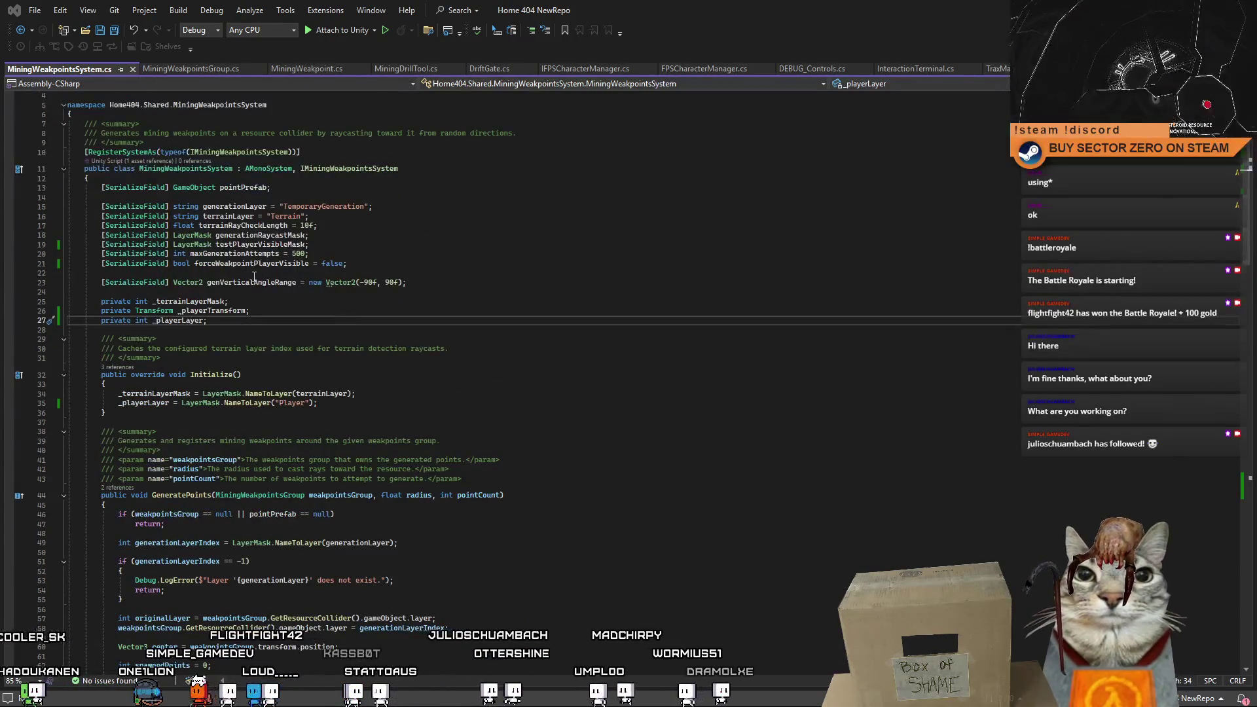
{"action": "left_click", "coordinate": [274, 264]}
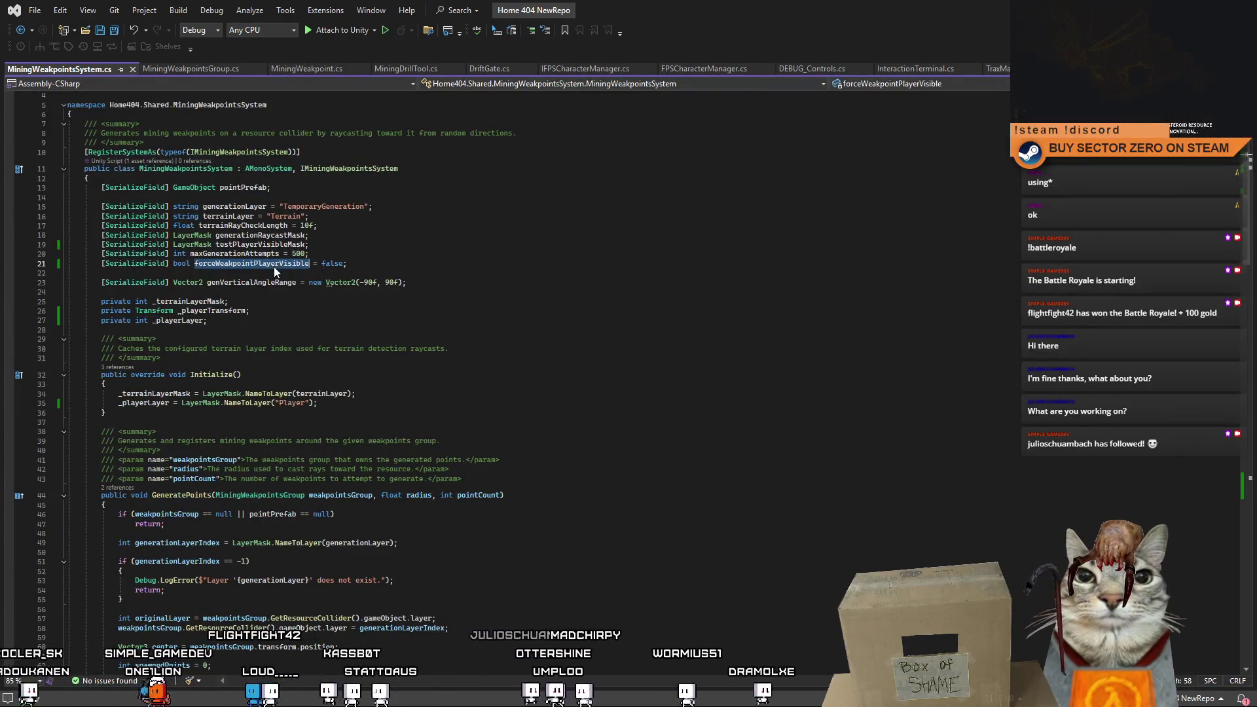
{"action": "left_click", "coordinate": [555, 353]}
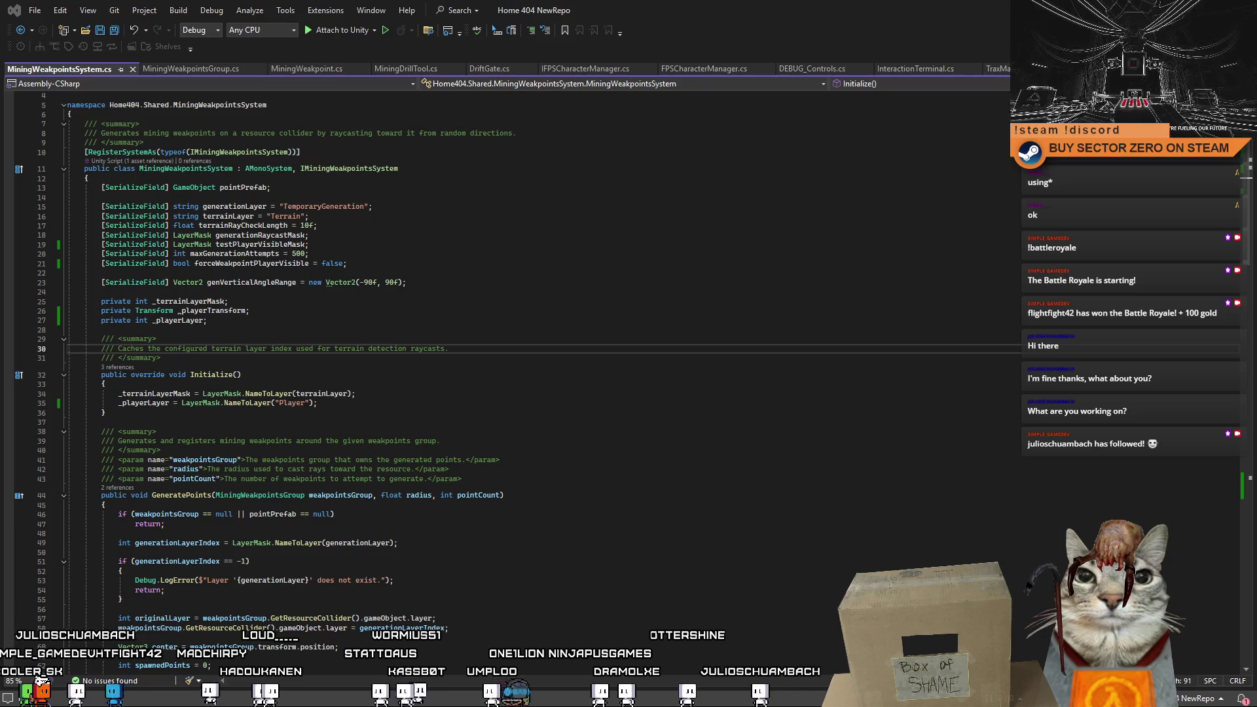
{"action": "scroll", "coordinate": [302, 647], "scroll_direction": "down", "scroll_amount": 15}
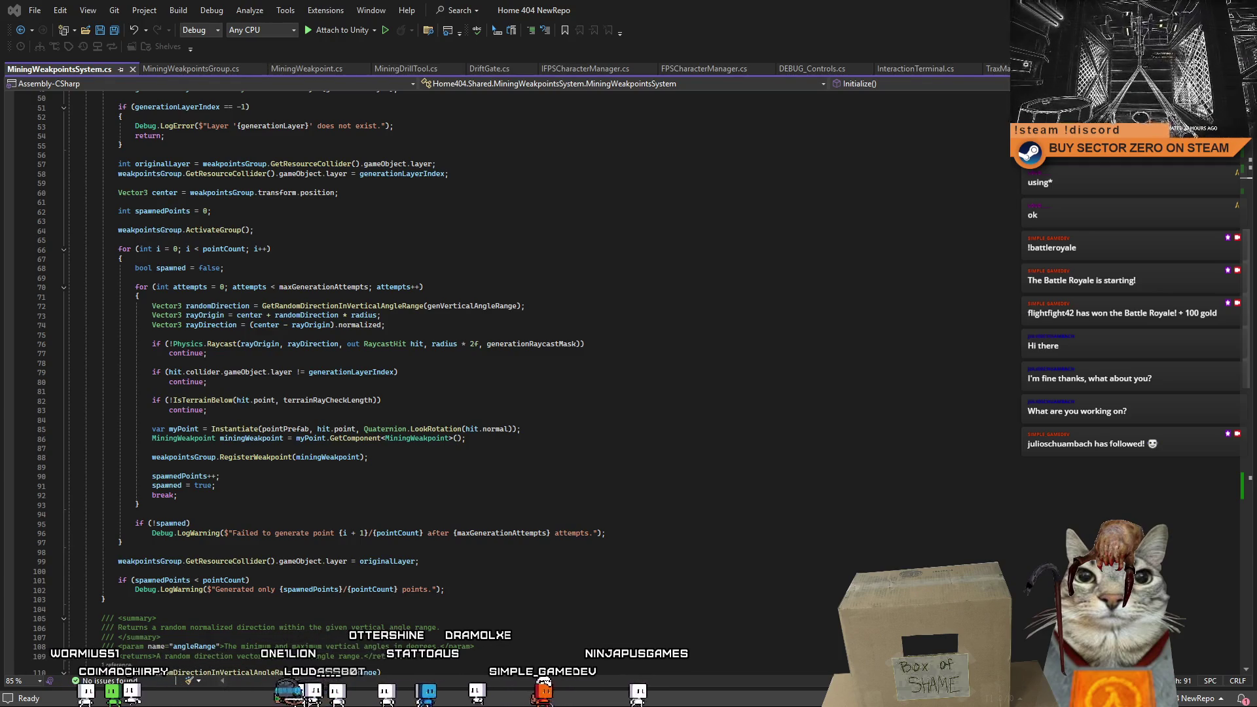
Skip hits not visible to the player when forceWeakpointPlayerVisible is on, save, and return to Unity.
{"action": "left_click", "coordinate": [230, 364]}
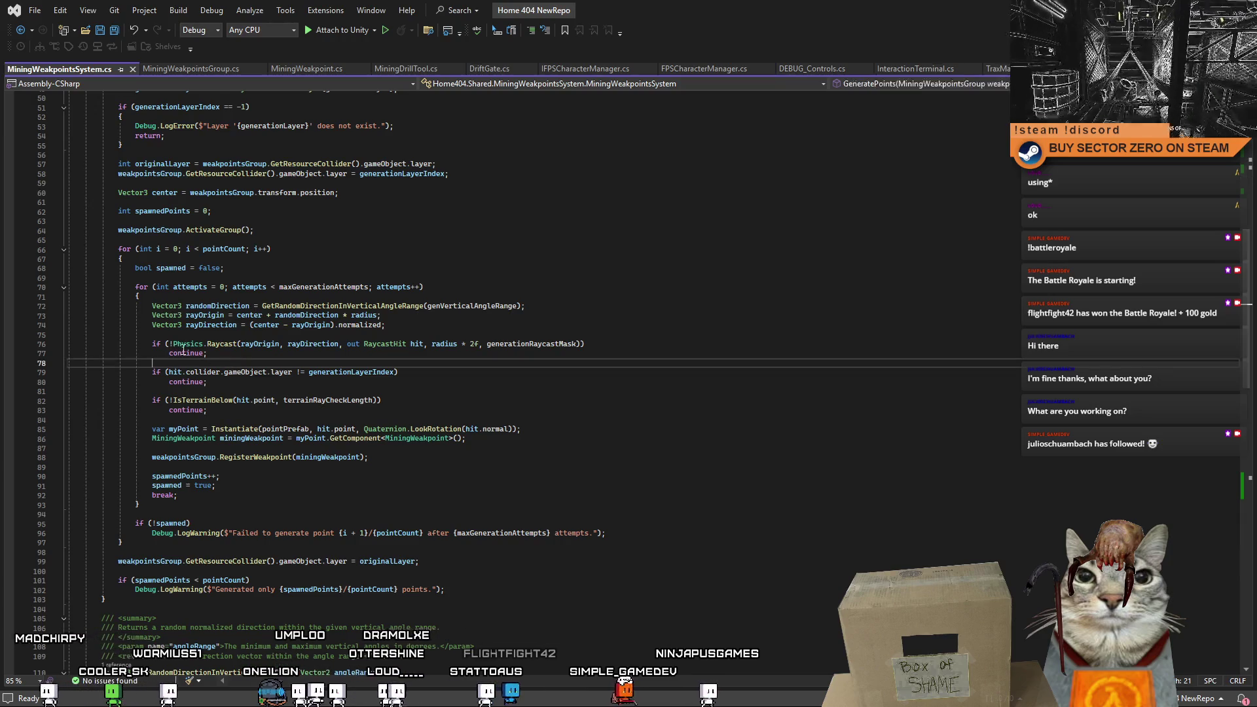
{"action": "left_click_drag", "start_coordinate": [151, 345], "coordinate": [170, 346]}
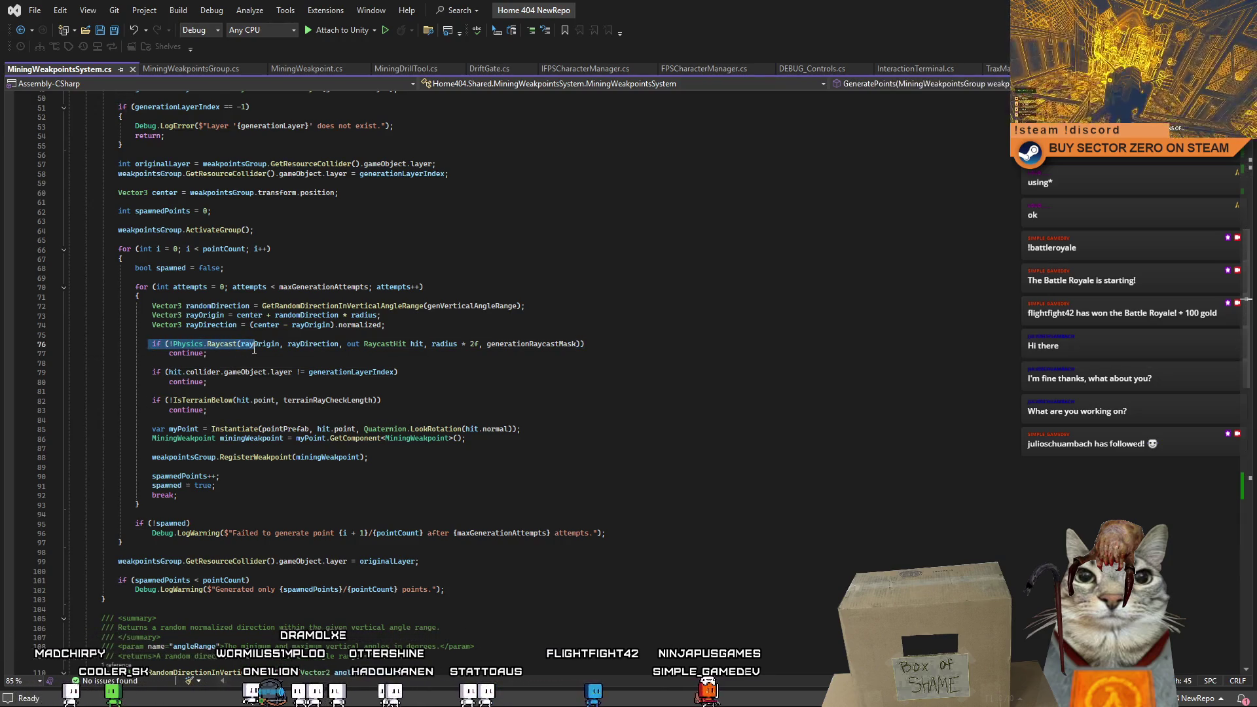
{"action": "mouse_move", "coordinate": [254, 349]}
{"action": "left_mouse_down"}
{"action": "mouse_move", "coordinate": [203, 365]}
{"action": "mouse_move", "coordinate": [275, 486]}
{"action": "mouse_move", "coordinate": [298, 497]}
{"action": "left_mouse_up"}
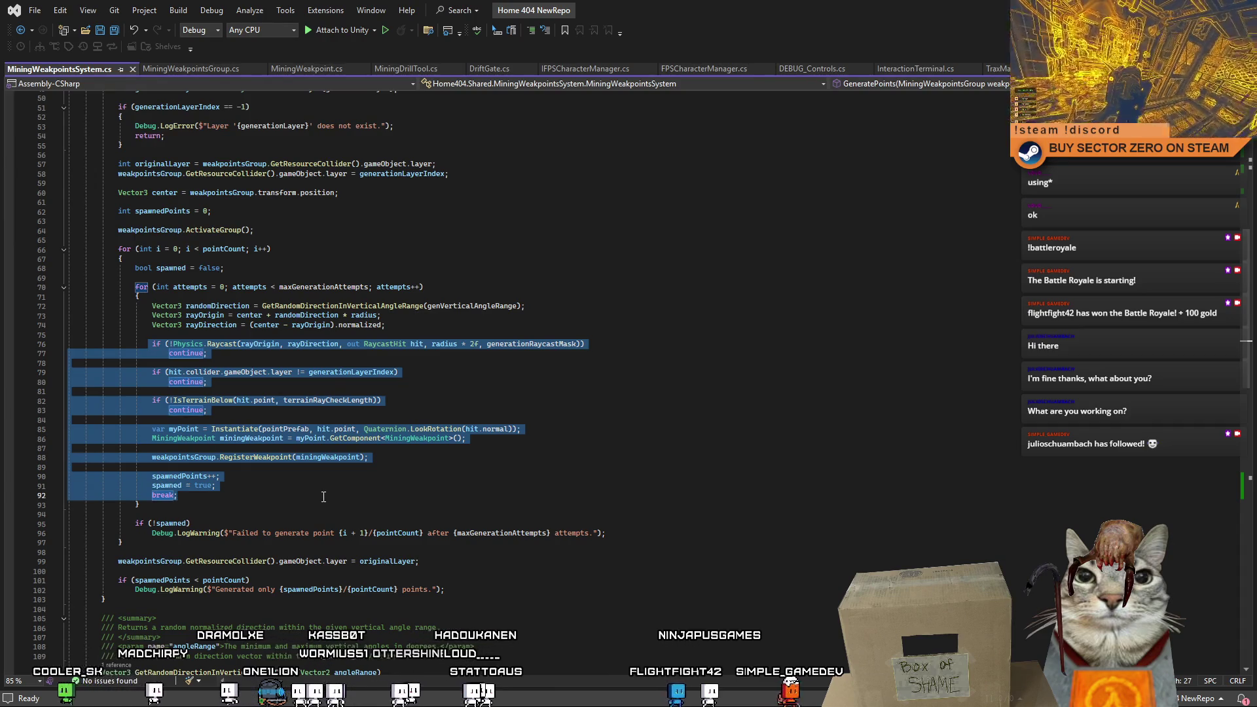
{"action": "key", "text": "ctrl+z"}
{"action": "left_click", "coordinate": [621, 461]}
{"action": "key", "text": "ctrl+s"}
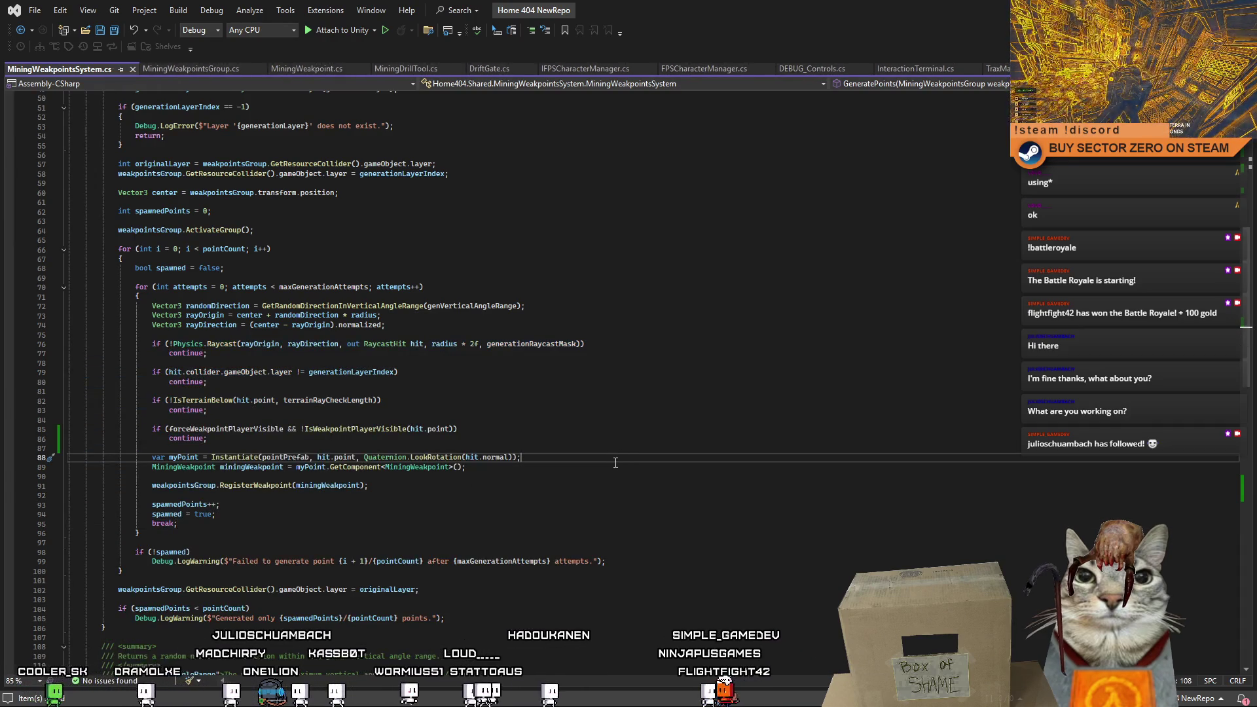
{"action": "key", "text": "Up"}
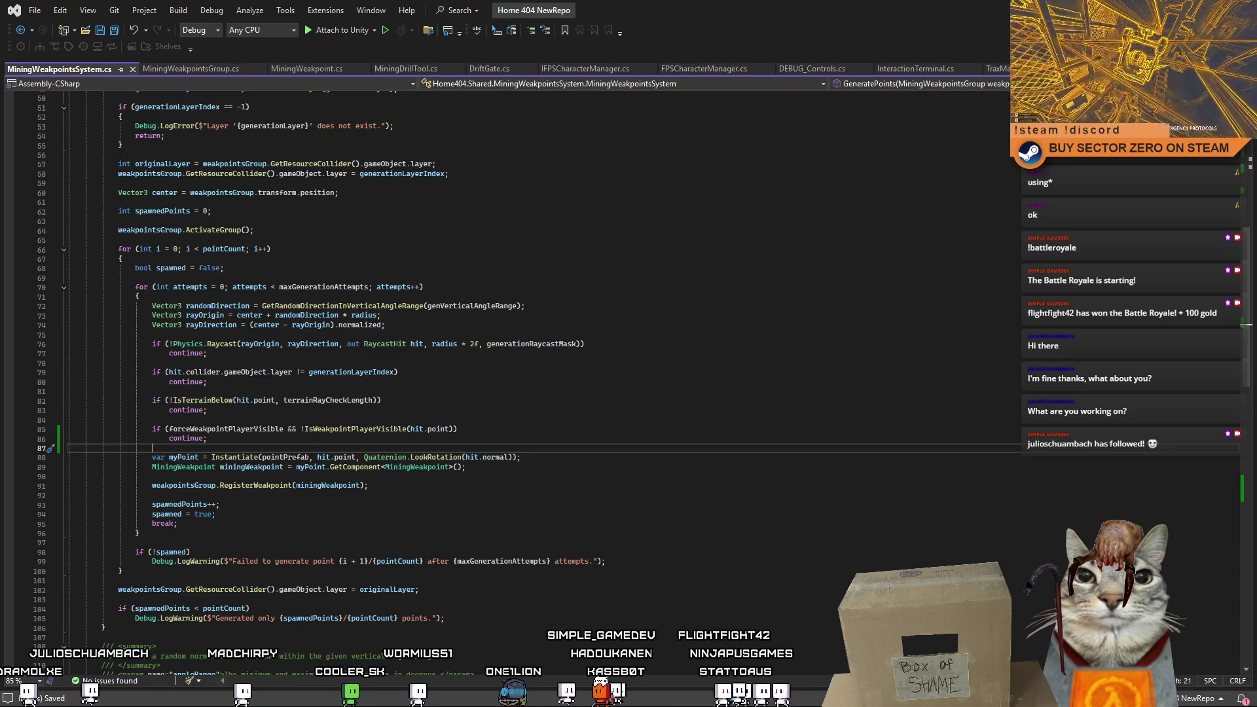
{"action": "key", "text": "alt+Tab"}
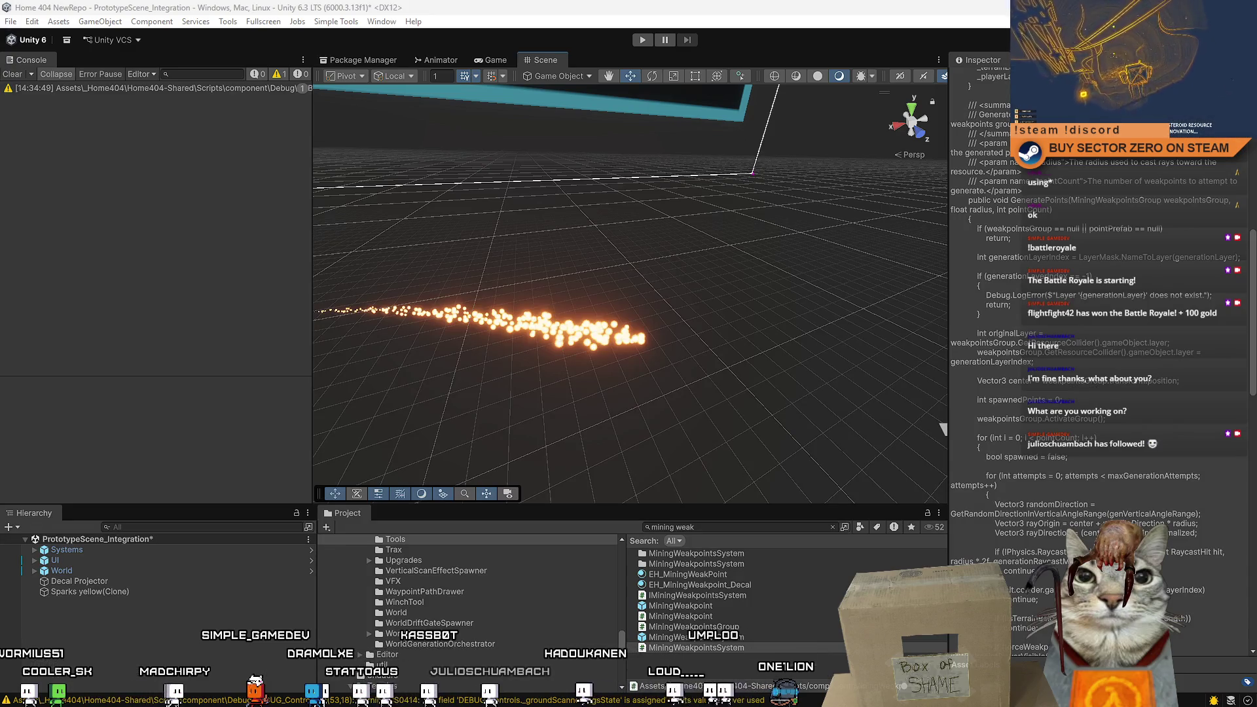
Deselect the script asset and enter Play mode to launch the Drift Miners menu.
{"action": "left_click", "coordinate": [128, 611]}
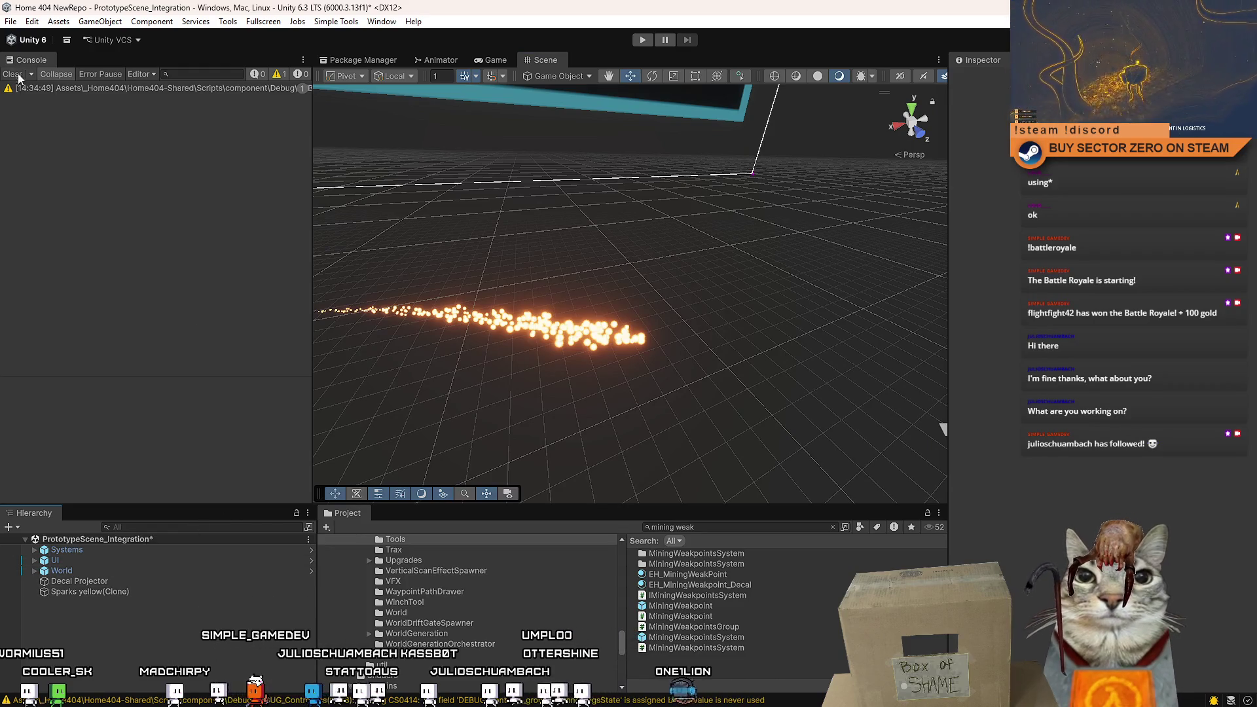
{"action": "left_click", "coordinate": [643, 40]}
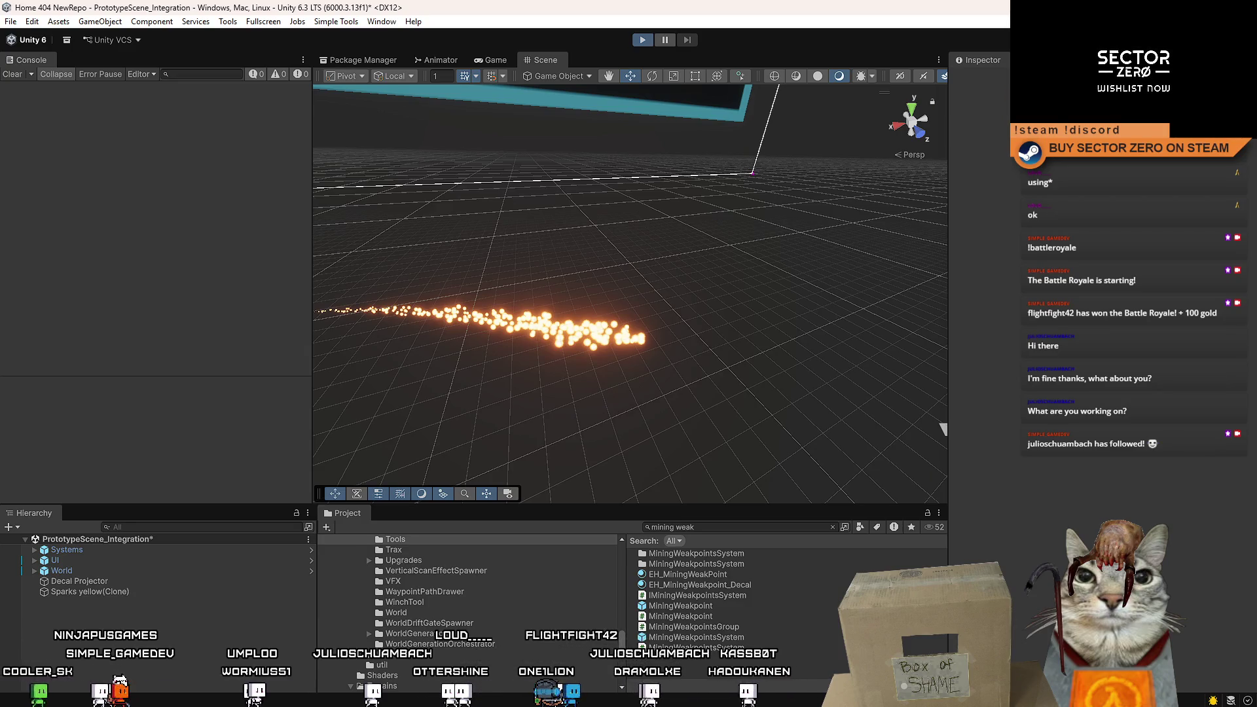
{"action": "key", "text": "ctrl+p"}
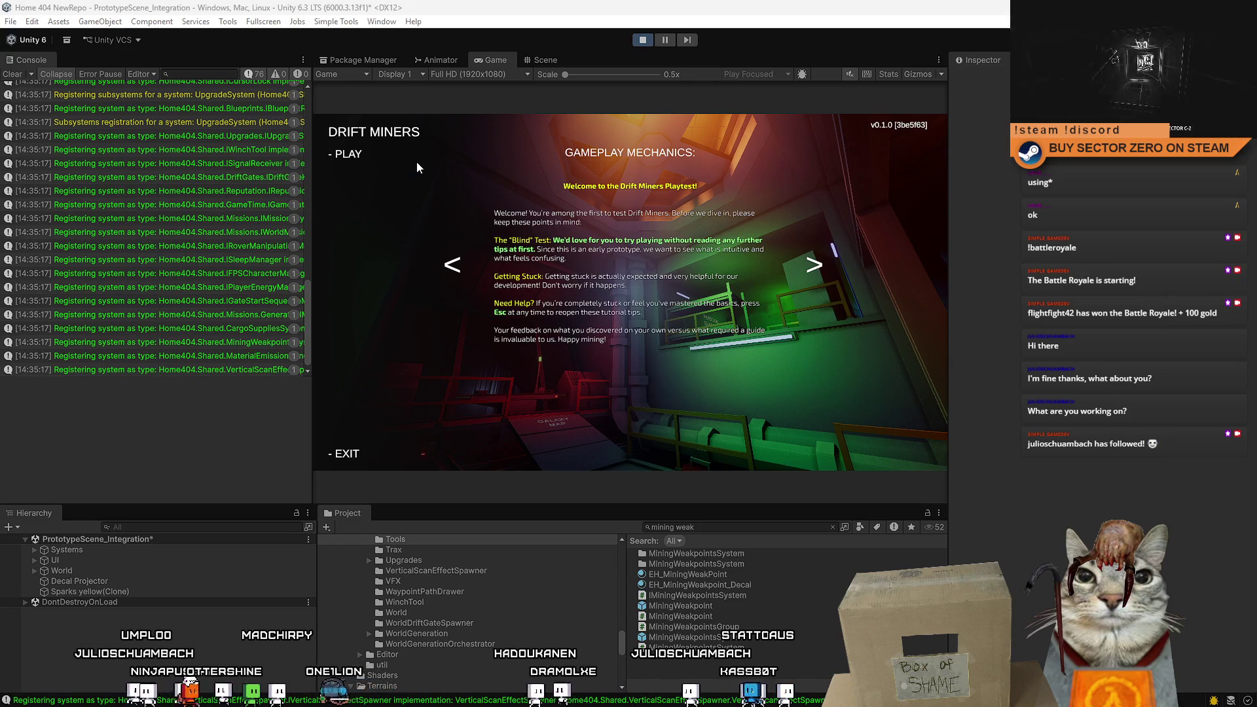
Start a Drift Miners run, steer the rover across the dunes, and view it from above in the Scene view.
{"action": "left_click", "coordinate": [358, 155]}
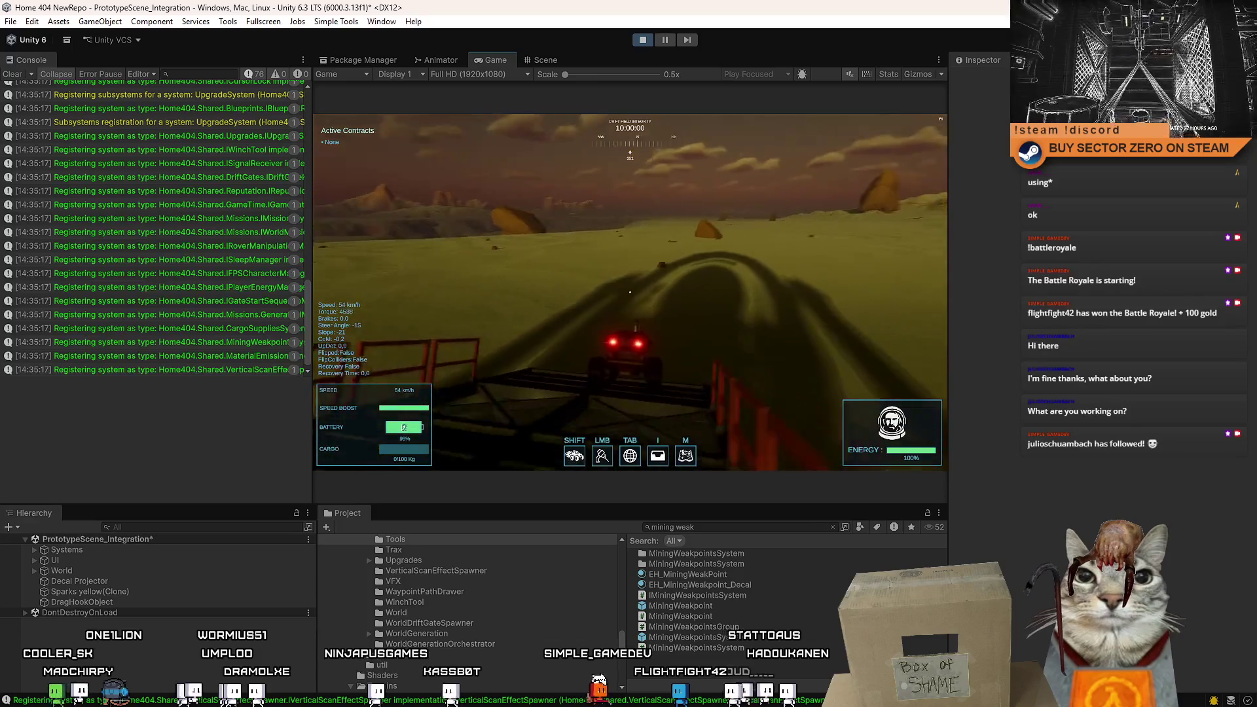
{"action": "key", "text": "a"}
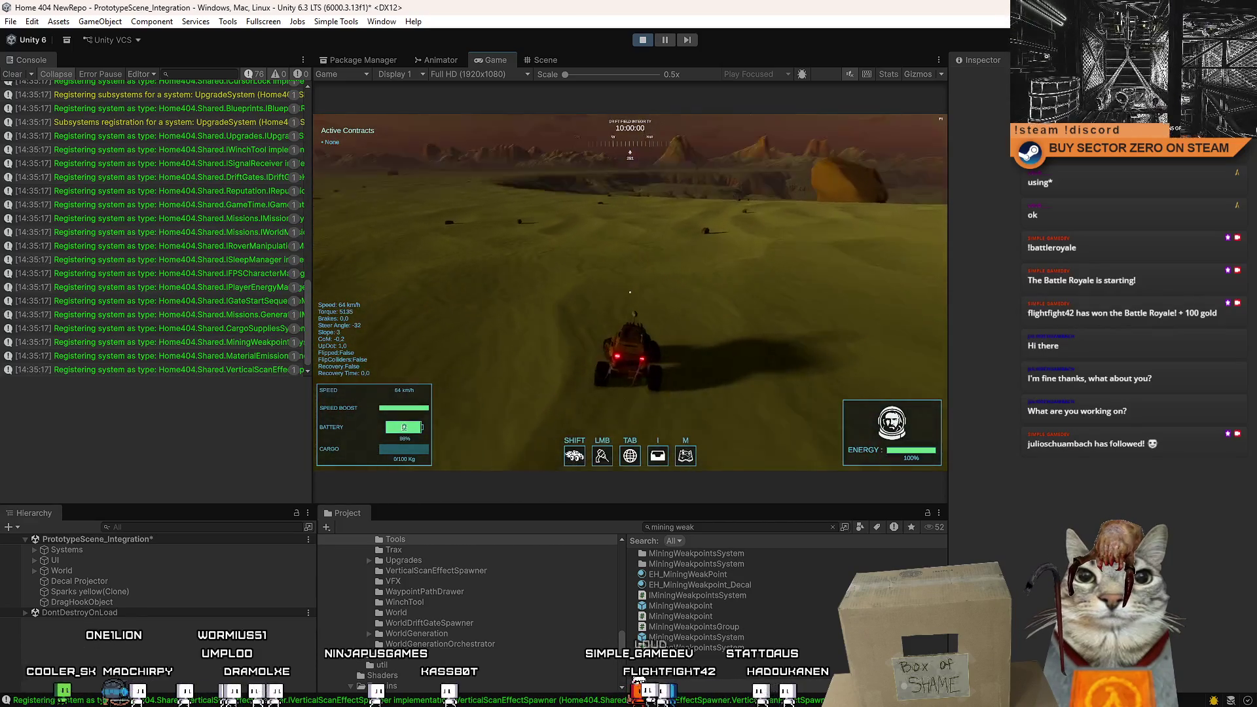
{"action": "key", "text": "d"}
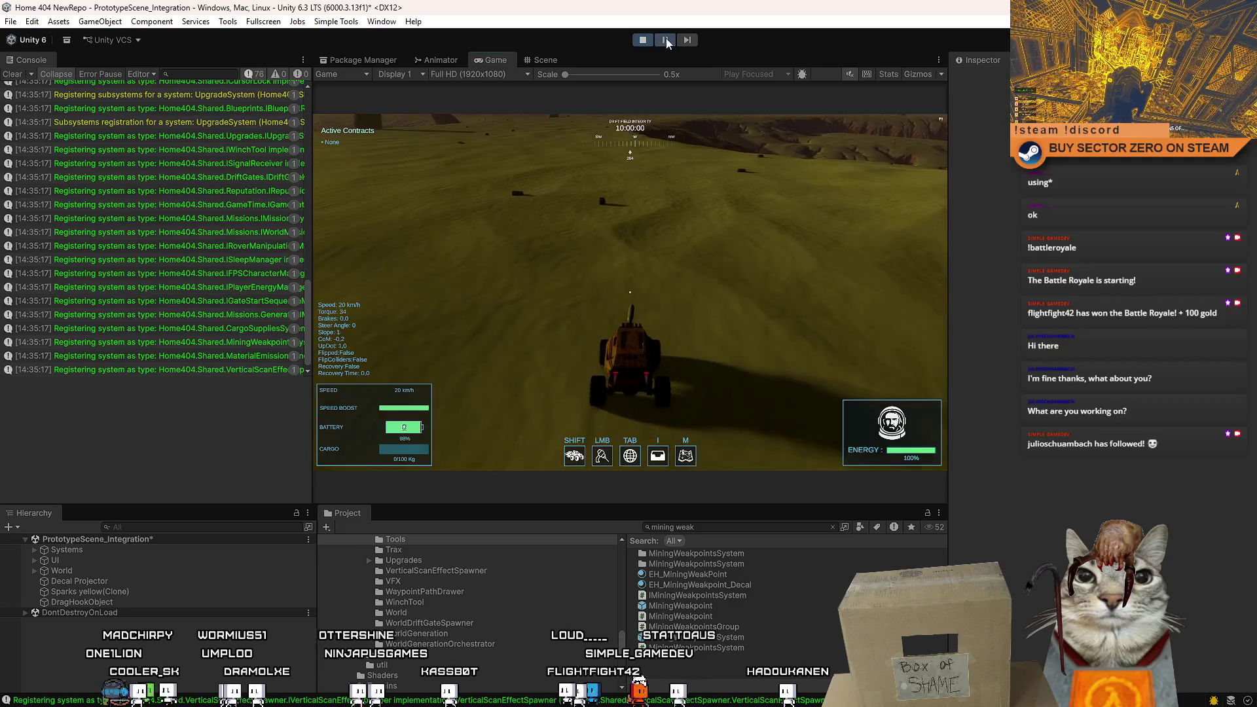
{"action": "left_click", "coordinate": [540, 60]}
{"action": "mouse_move", "coordinate": [839, 262]}
{"action": "left_mouse_down"}
{"action": "mouse_move", "coordinate": [946, 301]}
{"action": "mouse_move", "coordinate": [904, 314]}
{"action": "mouse_move", "coordinate": [819, 393]}
{"action": "left_mouse_up"}
Search 'mple resou', place a weakpoint resource cube near the rover, and delete the crystal resource.
{"action": "left_click", "coordinate": [726, 526]}
{"action": "type", "text": "mple resou"}
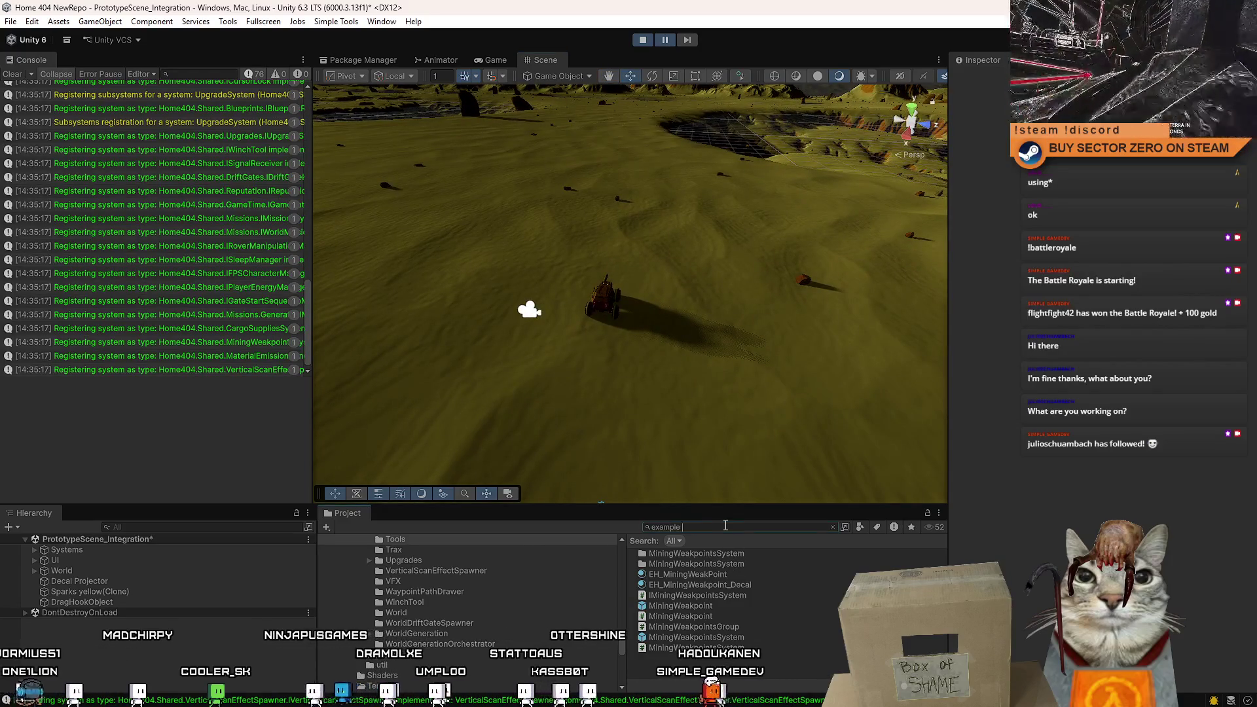
{"action": "mouse_move", "coordinate": [779, 582]}
{"action": "left_mouse_down"}
{"action": "mouse_move", "coordinate": [654, 393]}
{"action": "mouse_move", "coordinate": [603, 255]}
{"action": "left_mouse_up"}
{"action": "left_click_drag", "start_coordinate": [725, 313], "coordinate": [710, 237]}
{"action": "key", "text": "f"}
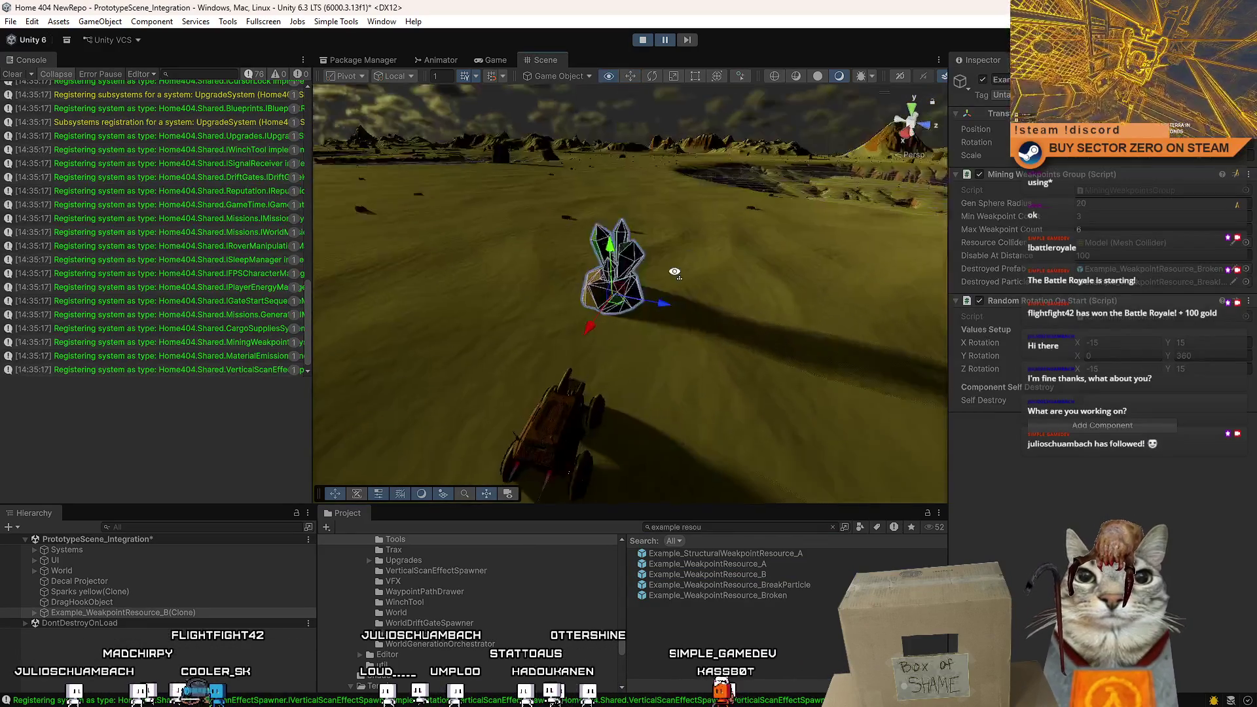
{"action": "scroll", "coordinate": [706, 320], "scroll_direction": "down", "scroll_amount": 3}
{"action": "scroll", "coordinate": [706, 320], "scroll_direction": "up", "scroll_amount": 5}
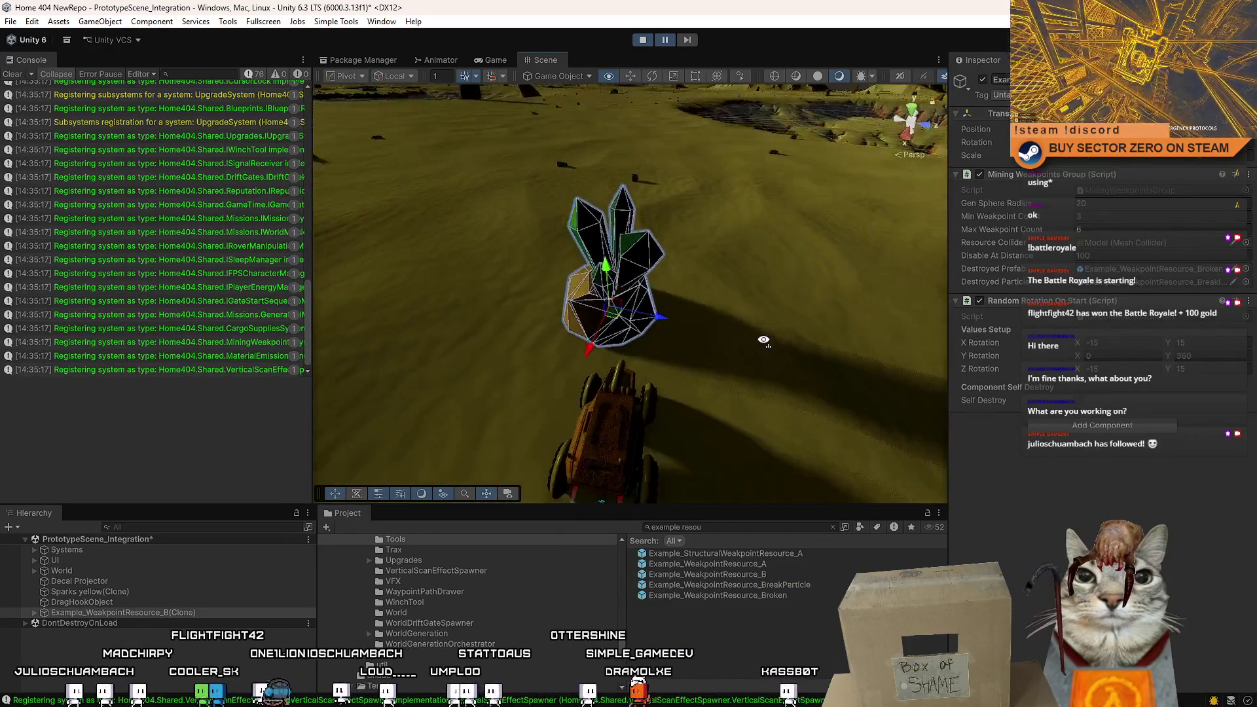
{"action": "key", "text": "Delete"}
{"action": "left_click_drag", "start_coordinate": [682, 222], "coordinate": [622, 283]}
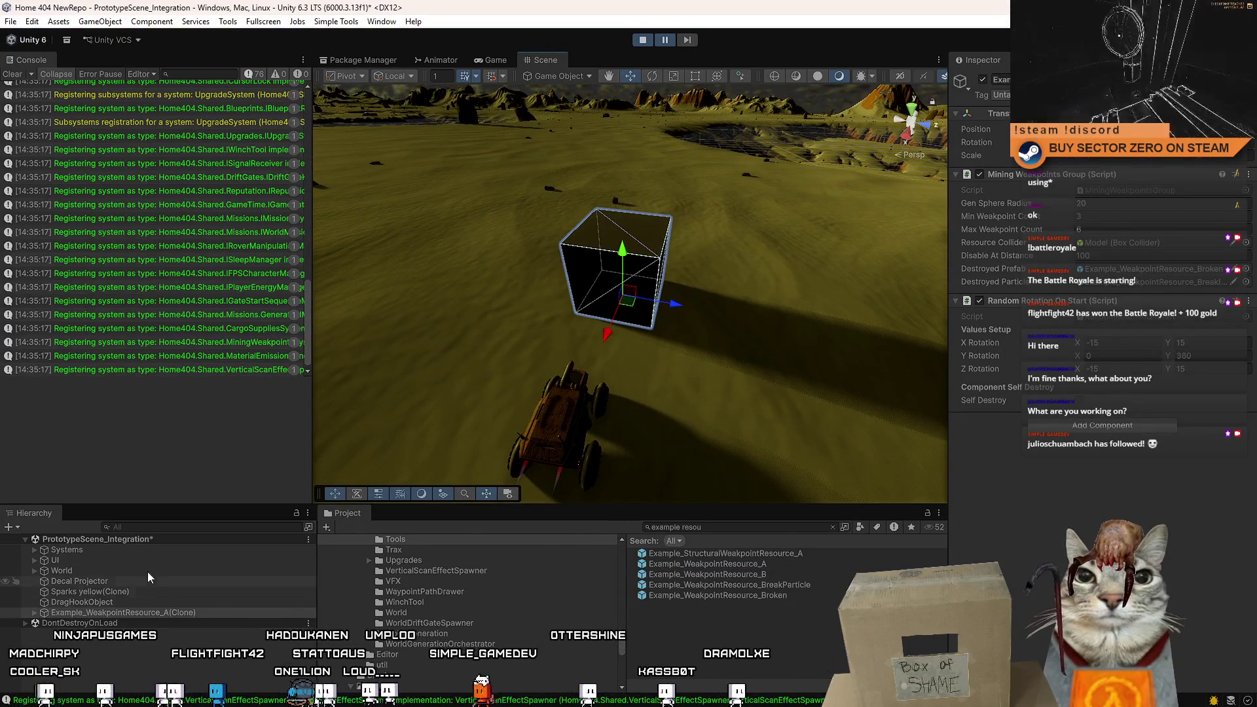
Select MiningWeakpointsSystem via the Hierarchy name filter, then clear the filter.
{"action": "left_click", "coordinate": [197, 528]}
{"action": "type", "text": "weakpoin"}
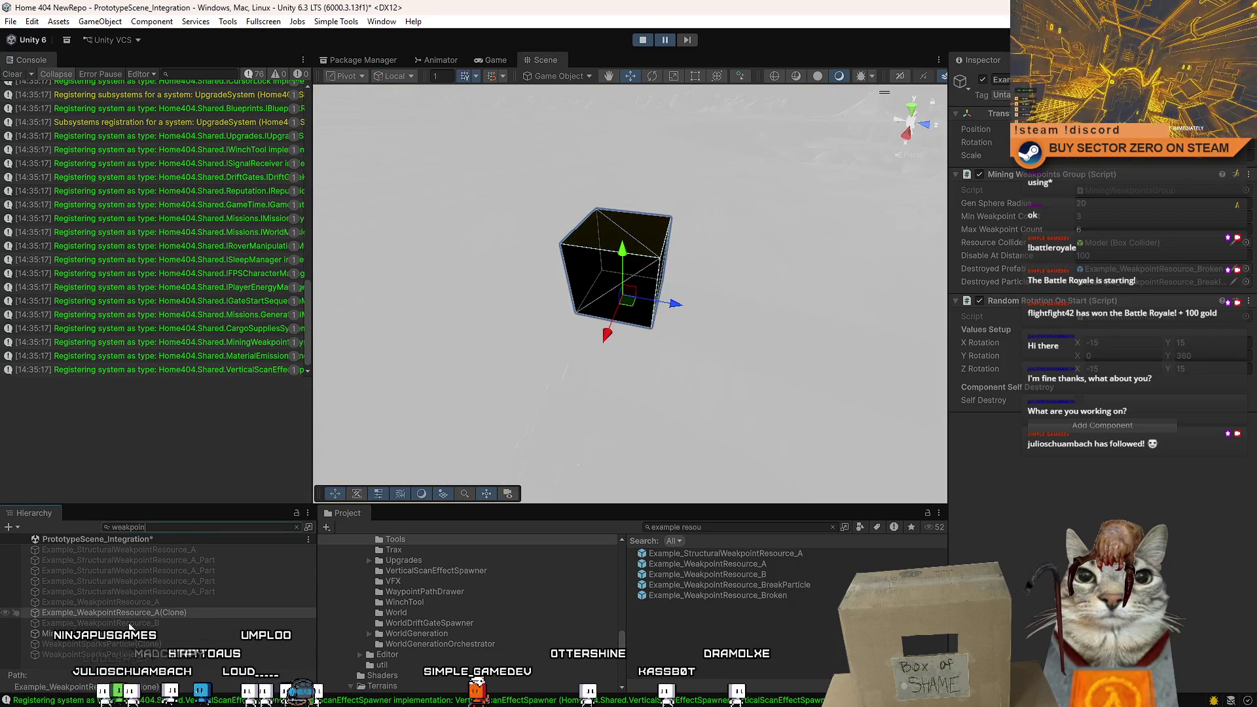
{"action": "left_click", "coordinate": [85, 633]}
{"action": "left_click", "coordinate": [163, 526]}
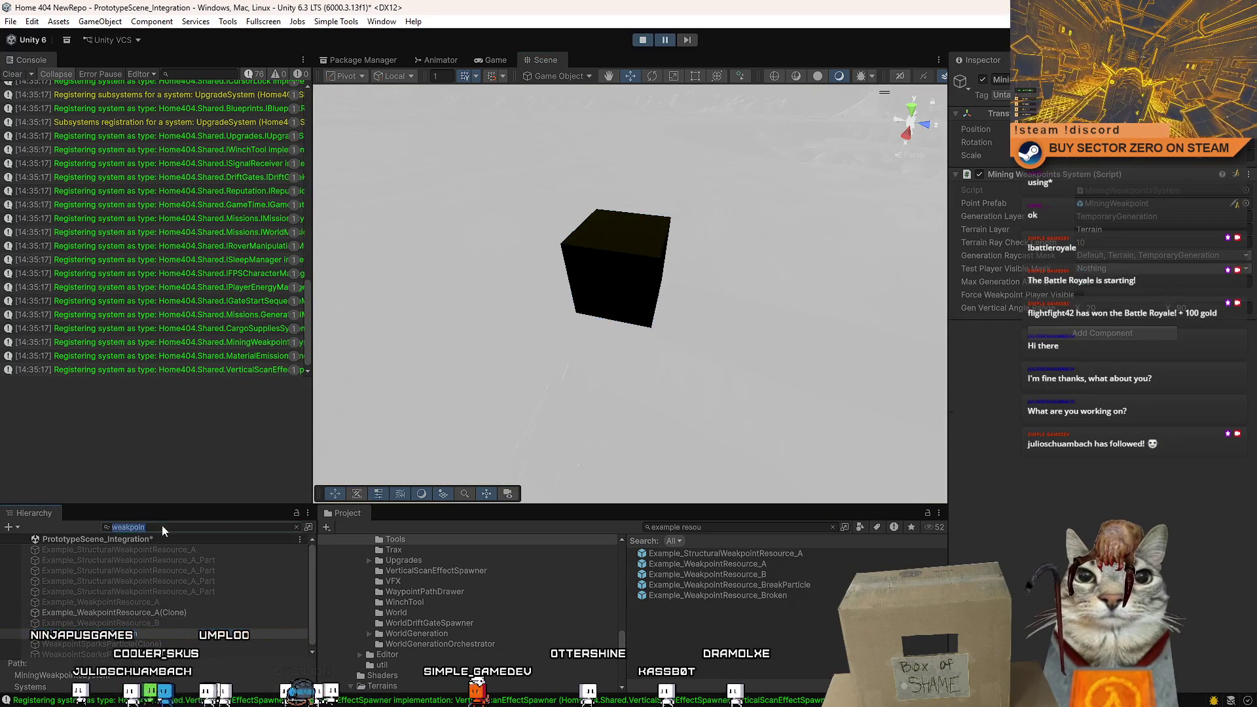
{"action": "key", "text": "BackSpace"}
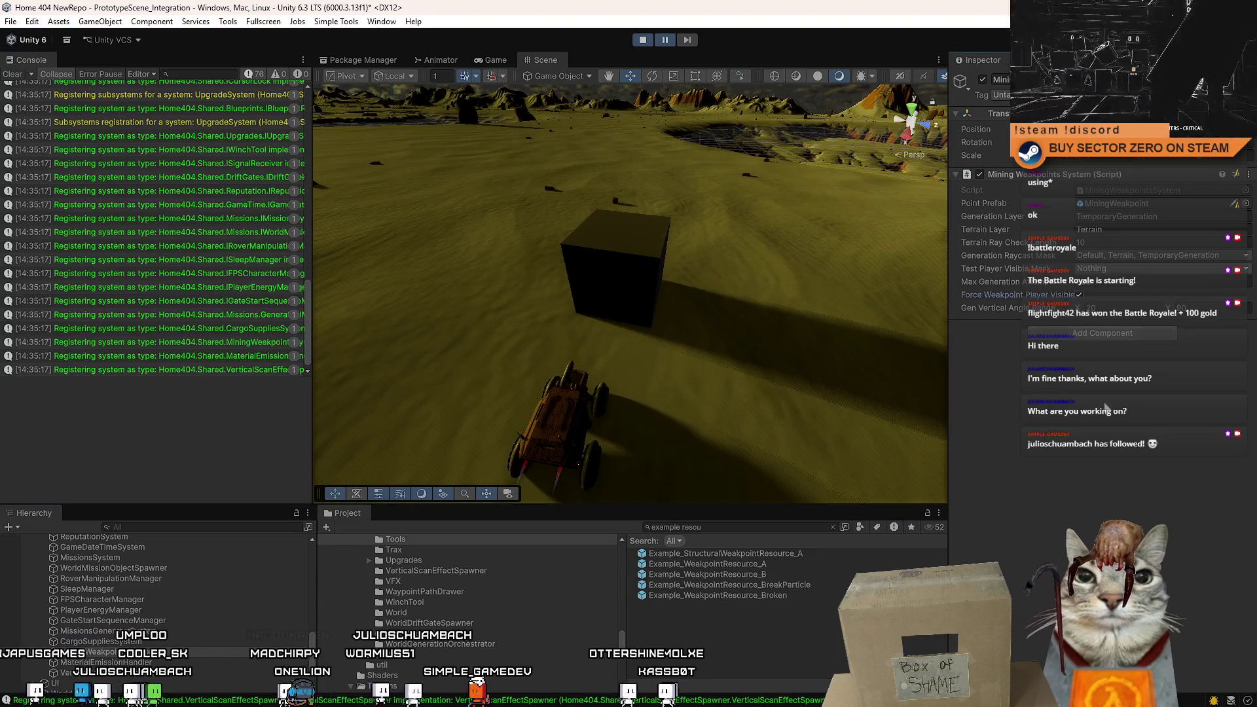
Back in the Game view, drive the rover up to the cube and fire the mining beam at it.
{"action": "left_click", "coordinate": [496, 60]}
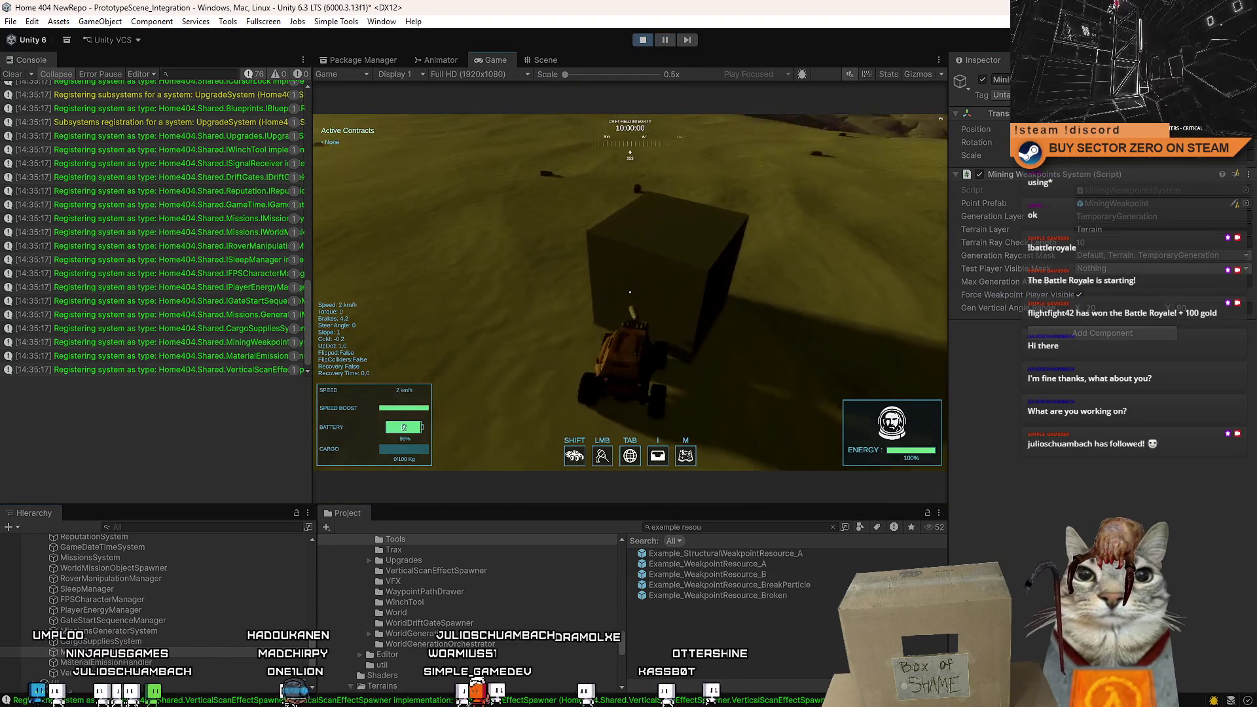
{"action": "key", "text": "w"}
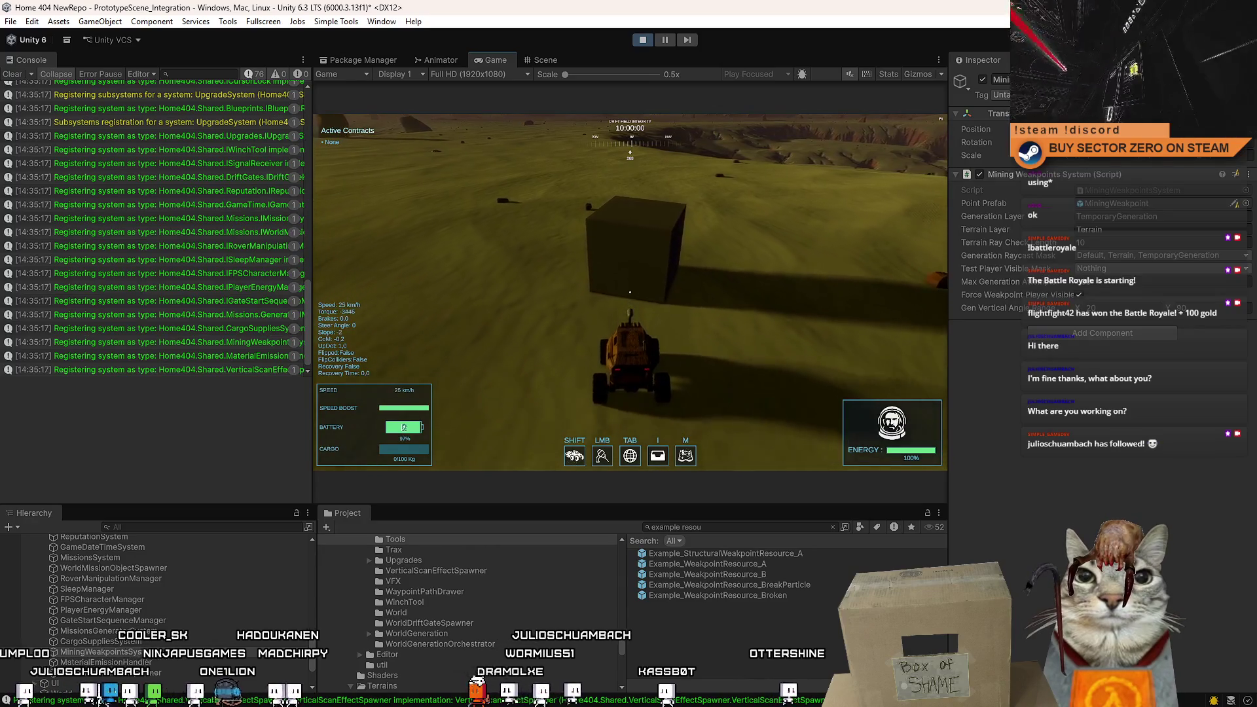
{"action": "key", "text": "s"}
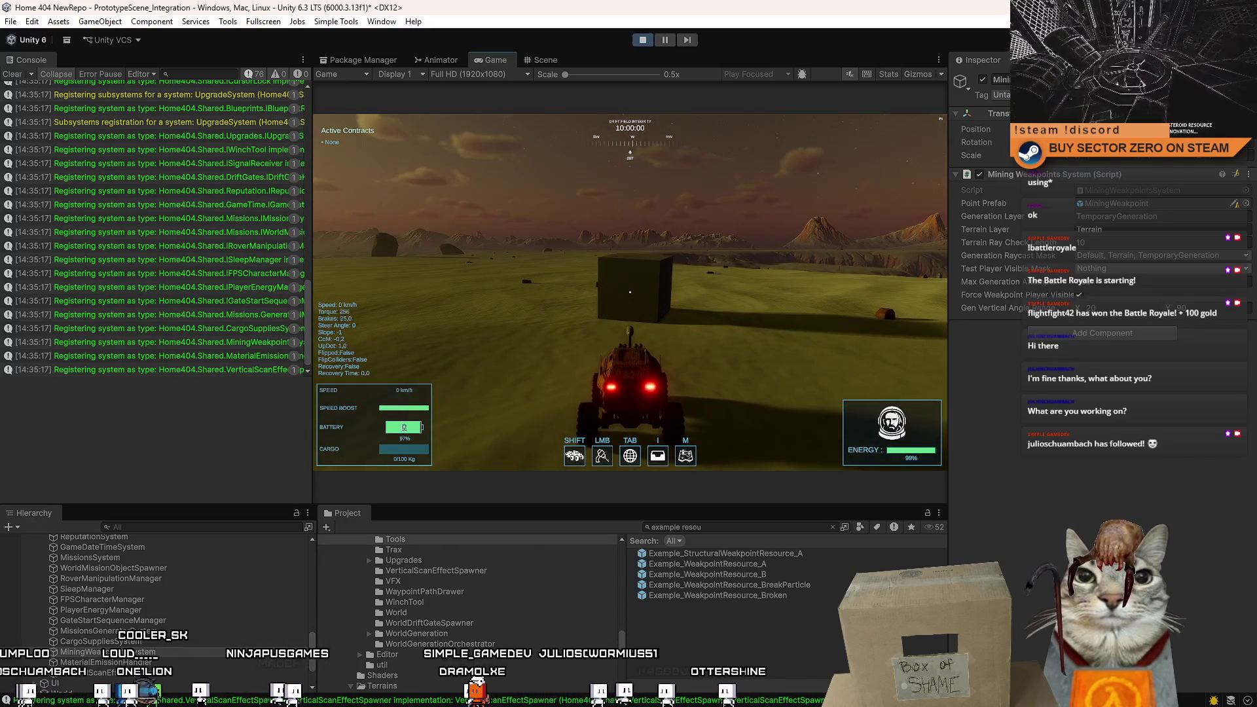
{"action": "left_click", "coordinate": [630, 292]}
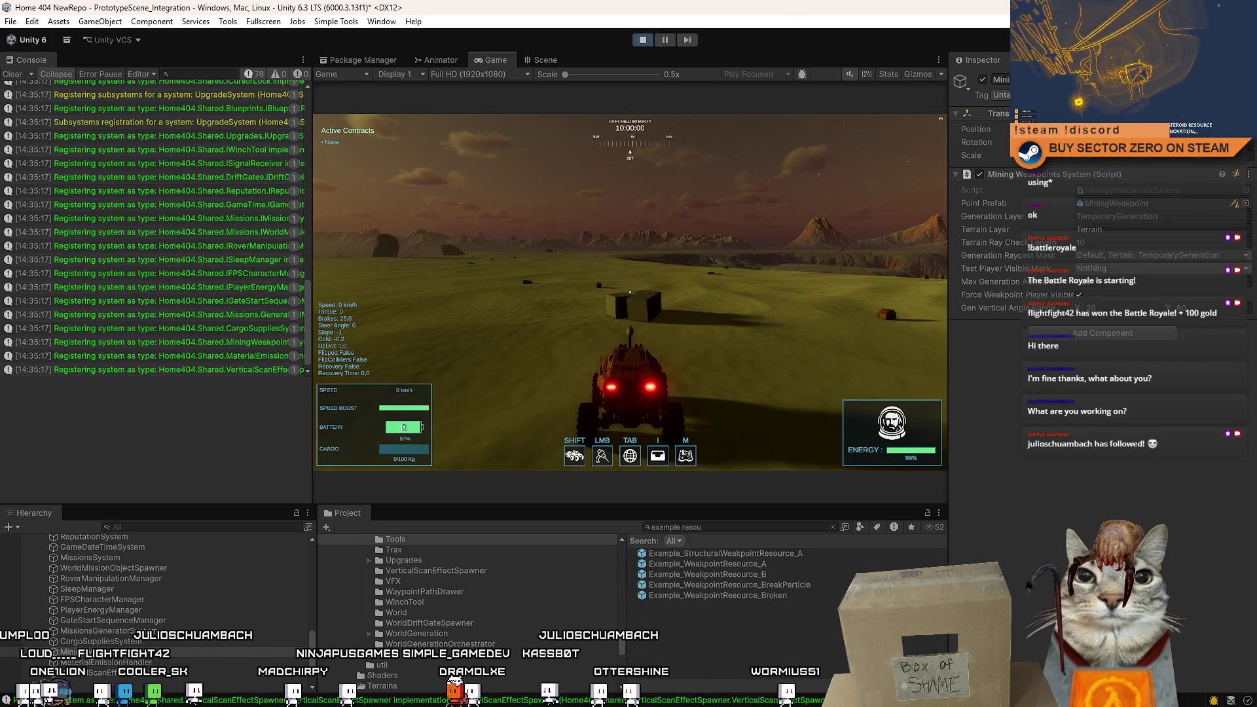
Set Test Player Visible Mask to Everything except TransparentFX, Ignore Raycast, Water and the last layer.
{"action": "key", "text": "w"}
{"action": "key", "text": "a"}
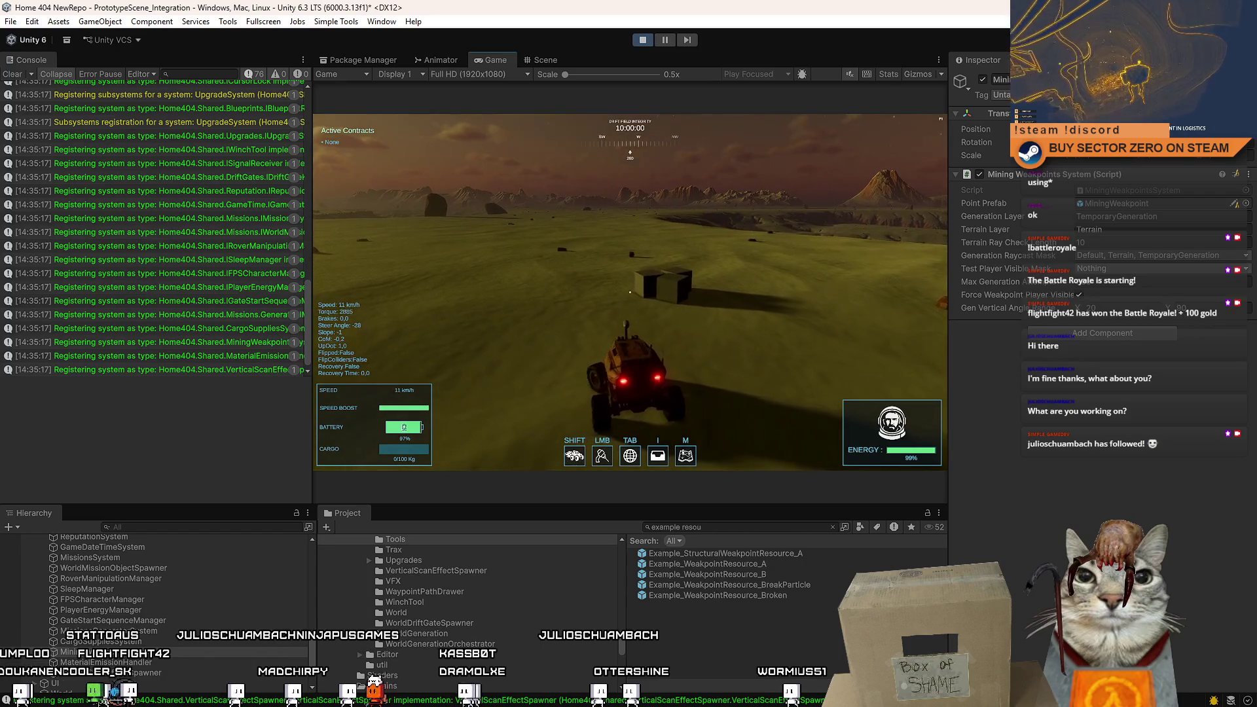
{"action": "key", "text": "Escape"}
{"action": "key", "text": "Escape"}
{"action": "left_click", "coordinate": [1133, 269]}
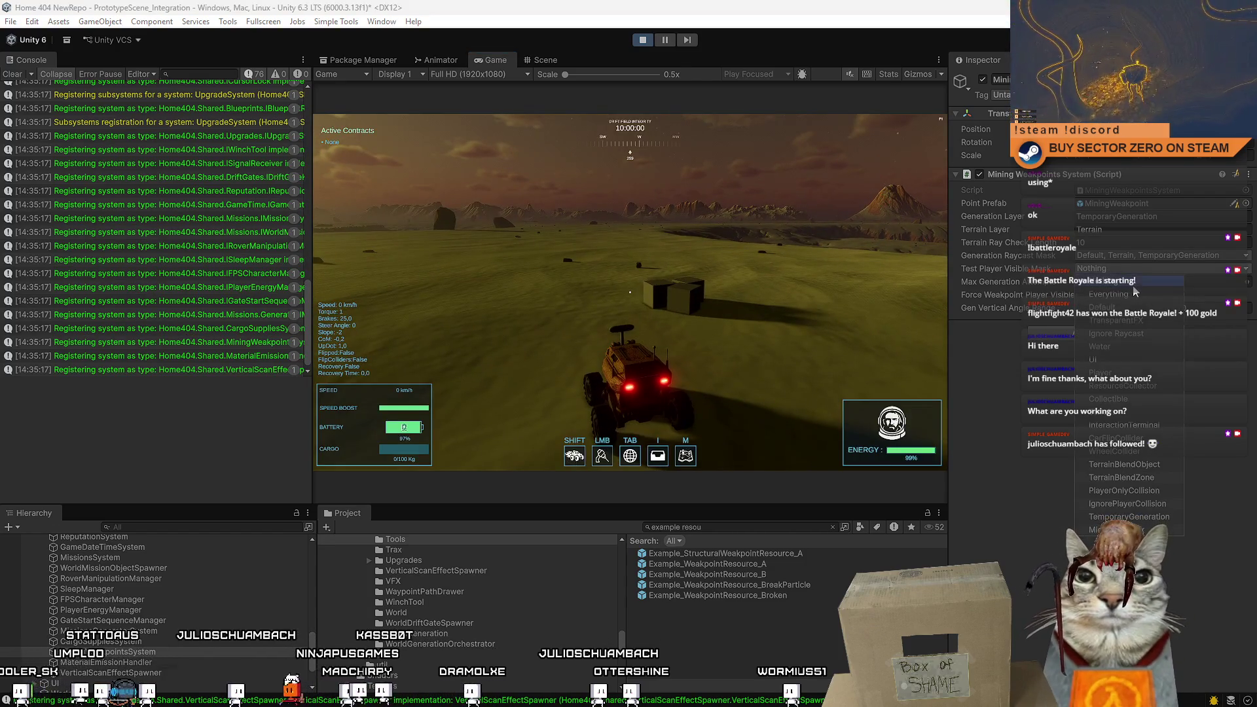
{"action": "left_click", "coordinate": [1127, 296]}
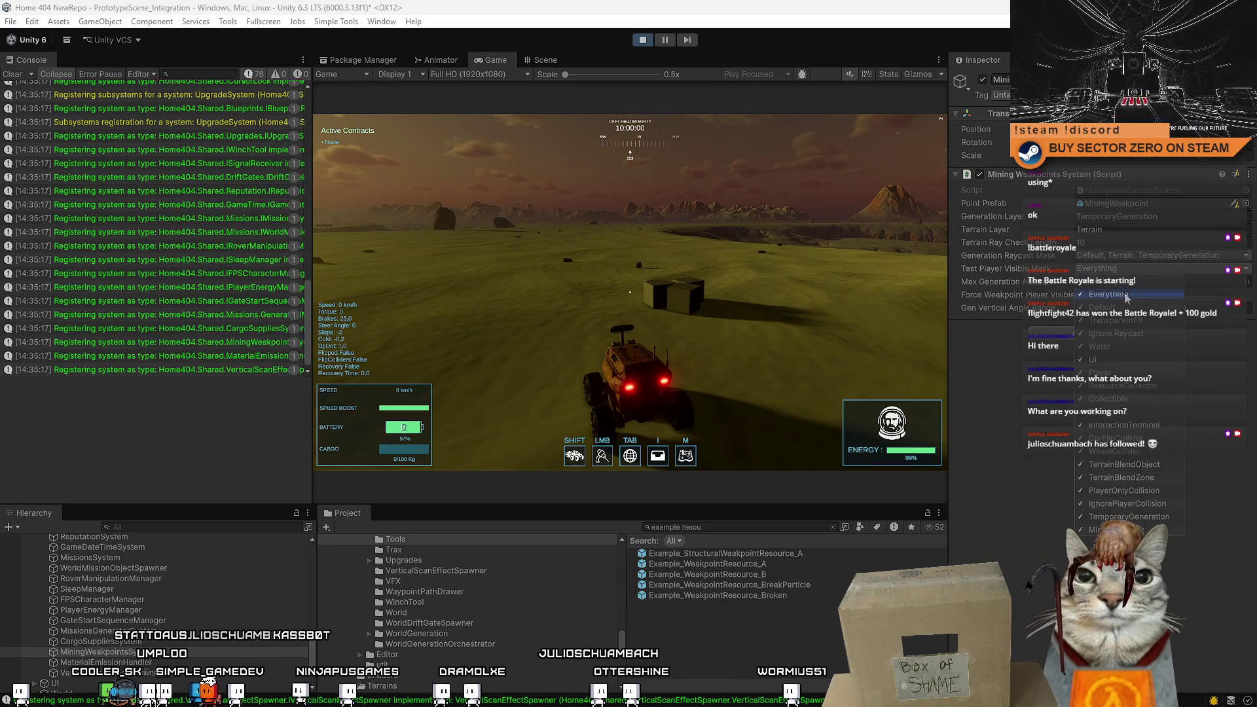
{"action": "left_click", "coordinate": [1151, 322]}
{"action": "left_click", "coordinate": [1143, 335]}
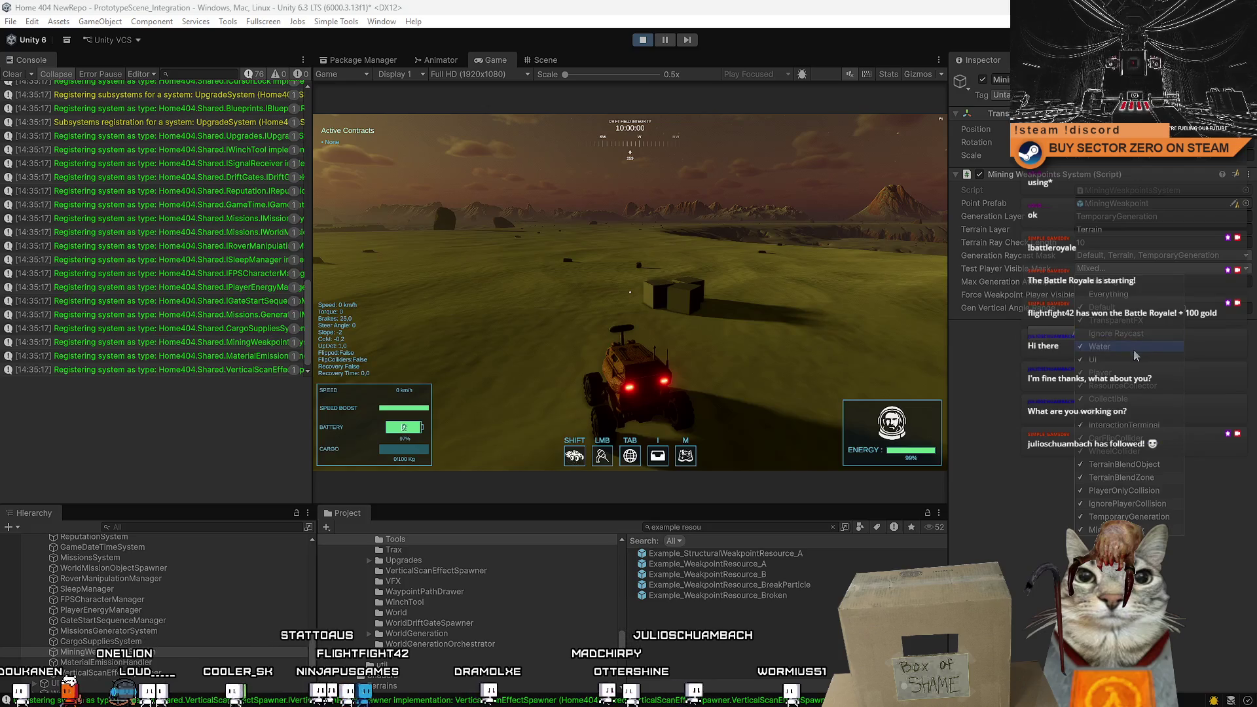
{"action": "left_click", "coordinate": [1135, 351]}
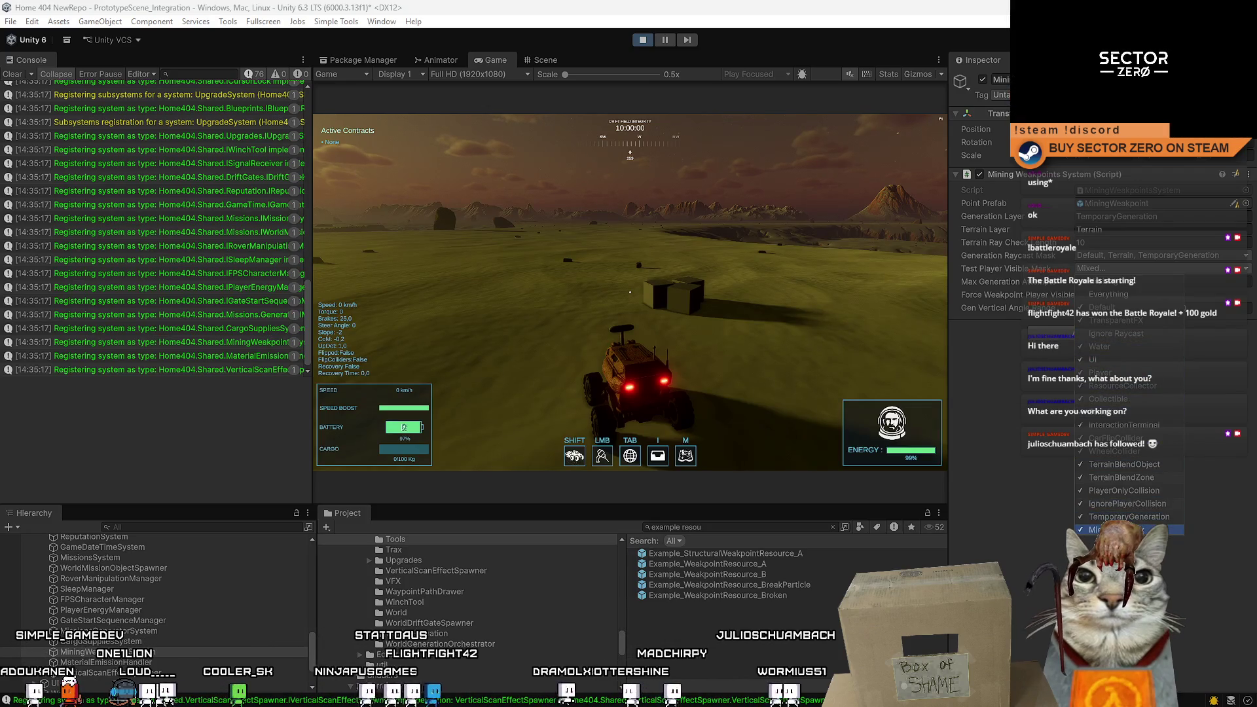
{"action": "left_click", "coordinate": [1107, 530]}
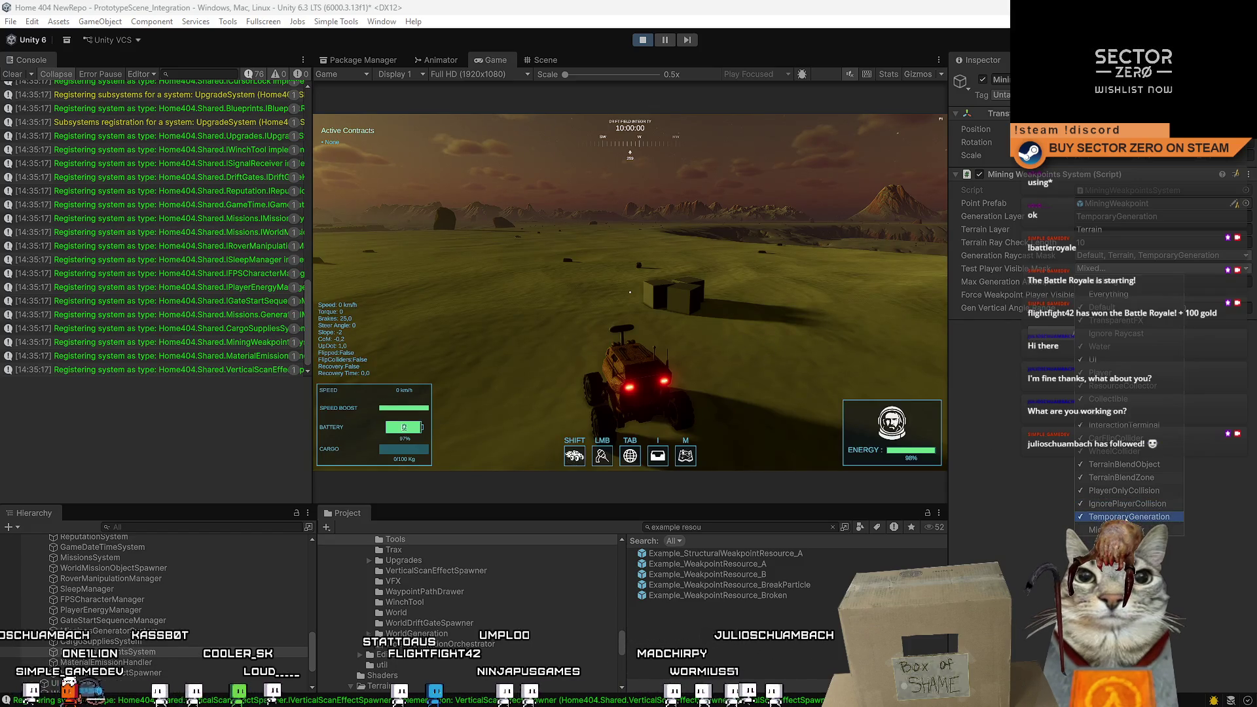
Return to the game, pause it, and inspect the weakpoints in the Scene view.
{"action": "left_click", "coordinate": [630, 292]}
{"action": "key", "text": "Escape"}
{"action": "key", "text": "Escape"}
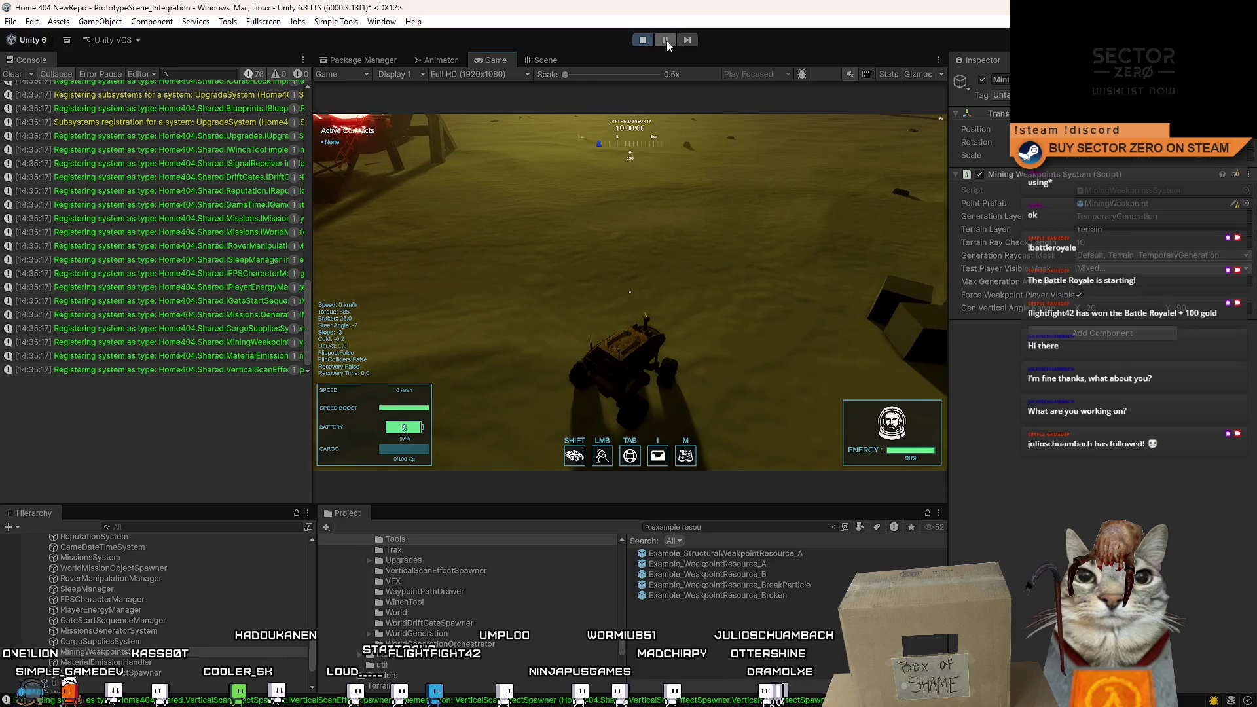
{"action": "left_click", "coordinate": [666, 40]}
{"action": "left_click", "coordinate": [541, 60]}
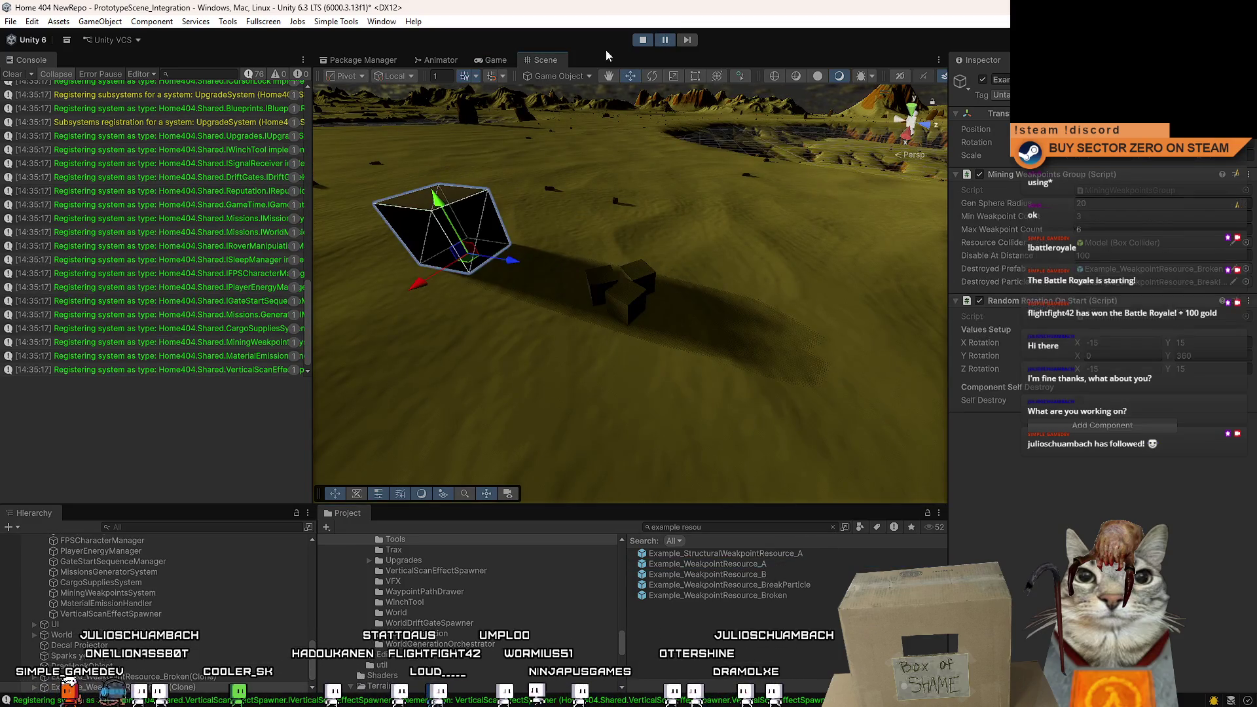
Resume the game in the Game view to check the spawned weakpoint cubes, then pause again.
{"action": "left_click", "coordinate": [508, 60]}
{"action": "left_click", "coordinate": [666, 40]}
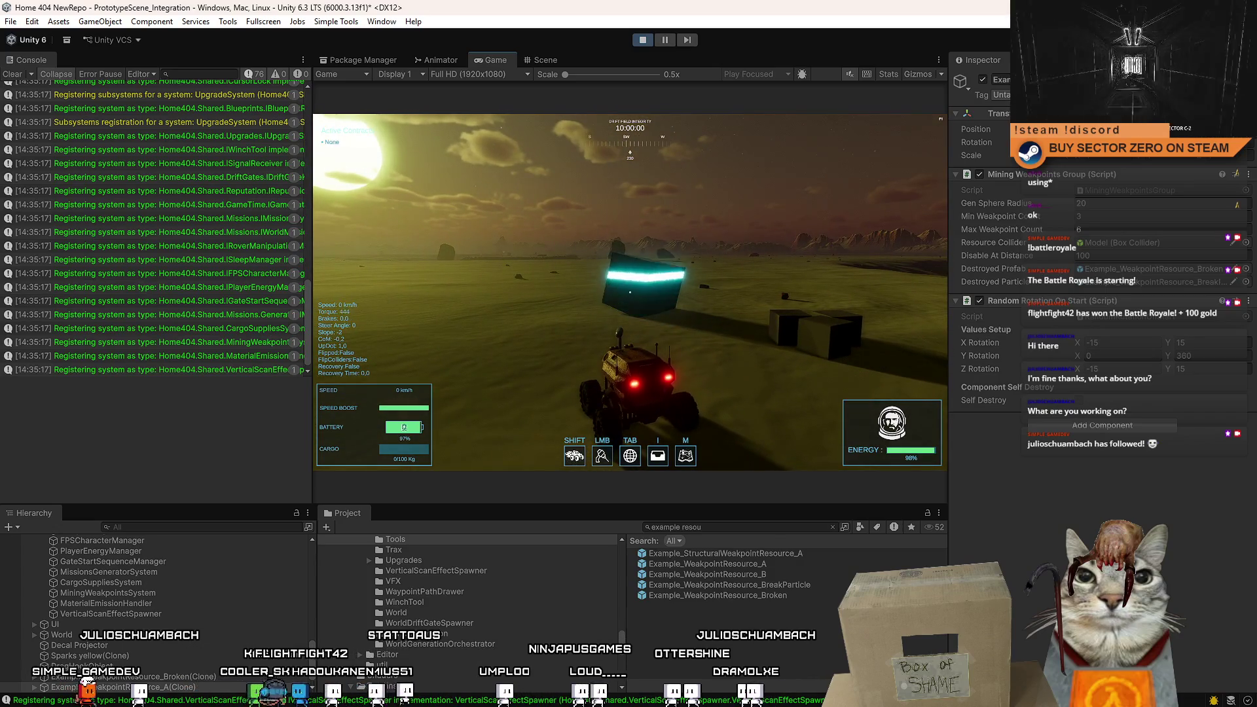
{"action": "key", "text": "Escape"}
{"action": "left_click", "coordinate": [665, 41]}
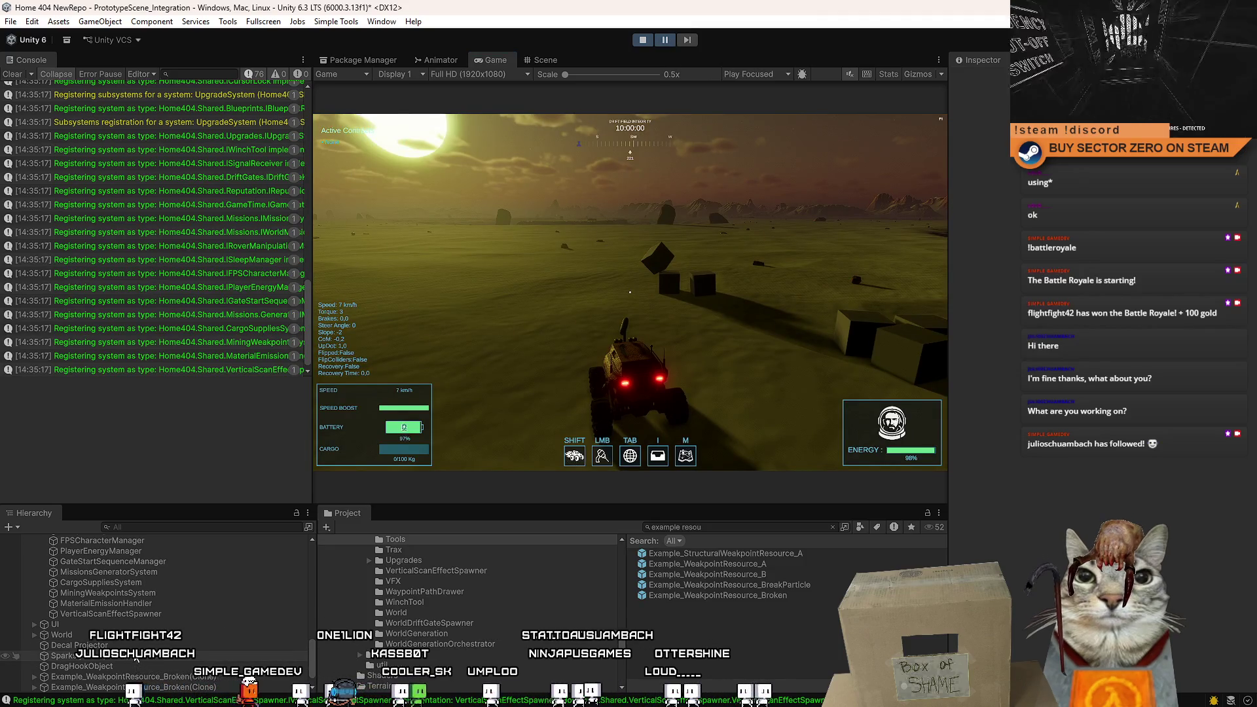
Select MiningWeakpointsSystem and review its Test Player Visible Mask layers without changes, then return to Visual Studio.
{"action": "left_click", "coordinate": [165, 592]}
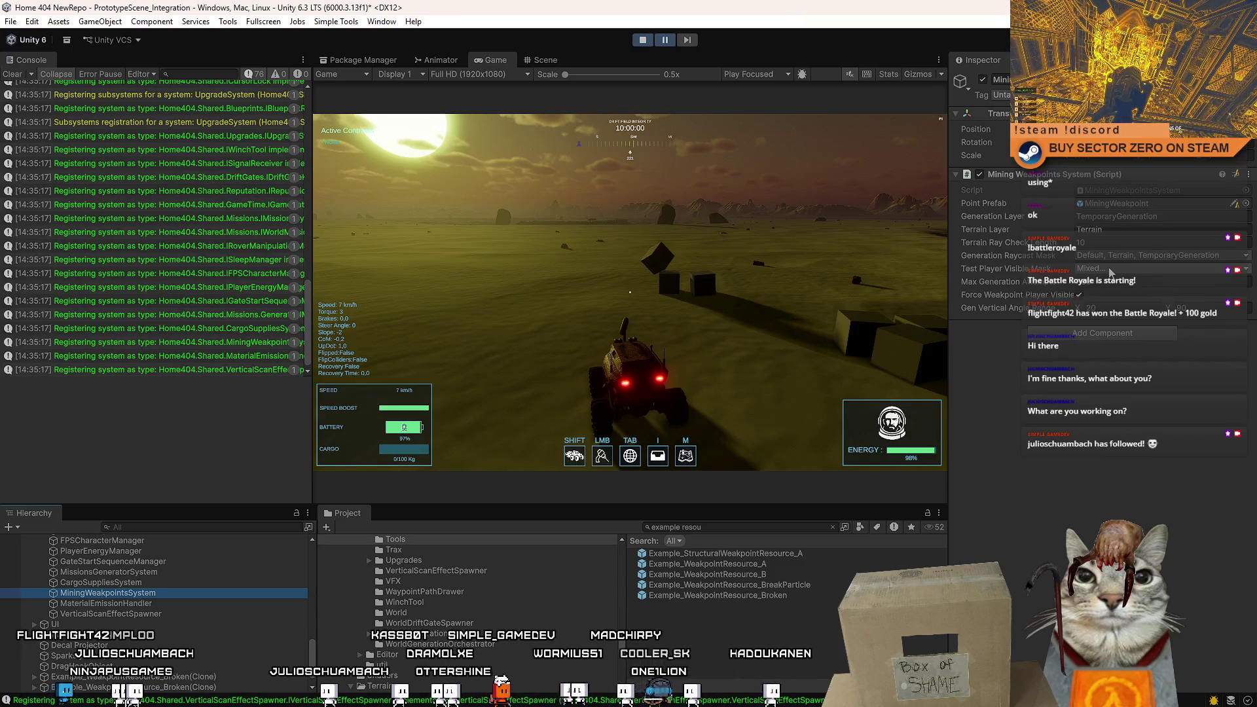
{"action": "left_click", "coordinate": [1110, 269]}
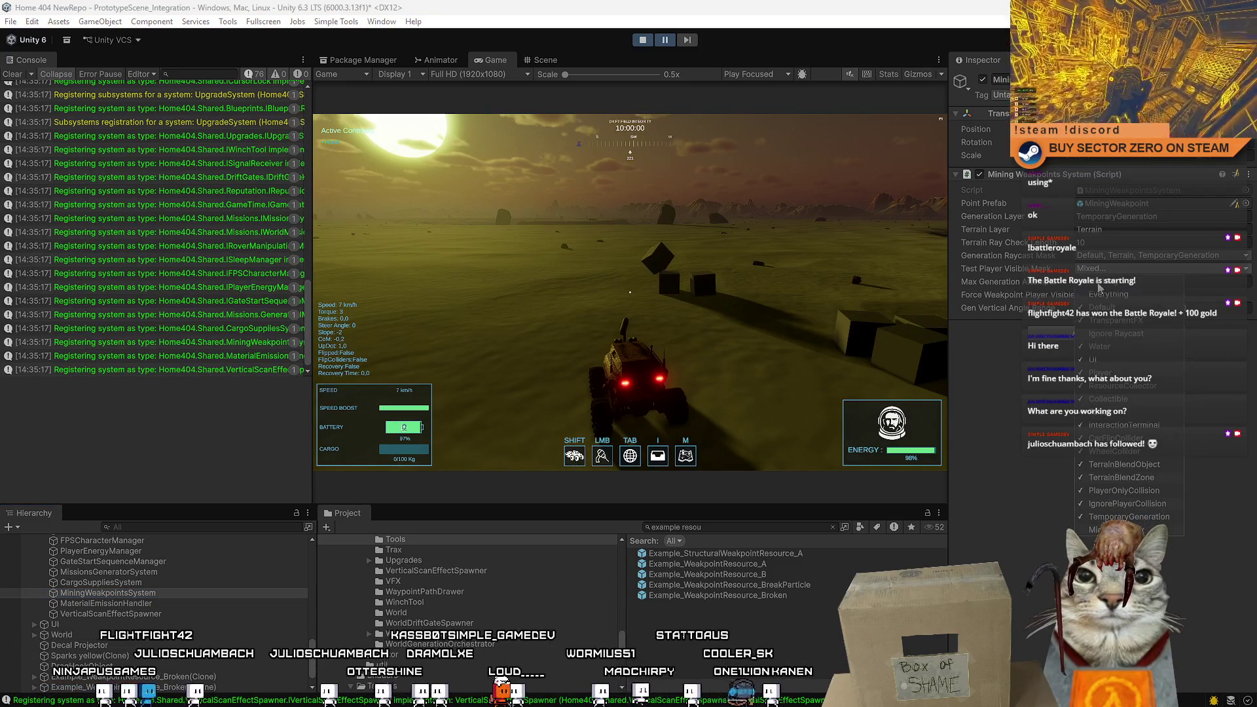
{"action": "left_click", "coordinate": [1033, 387]}
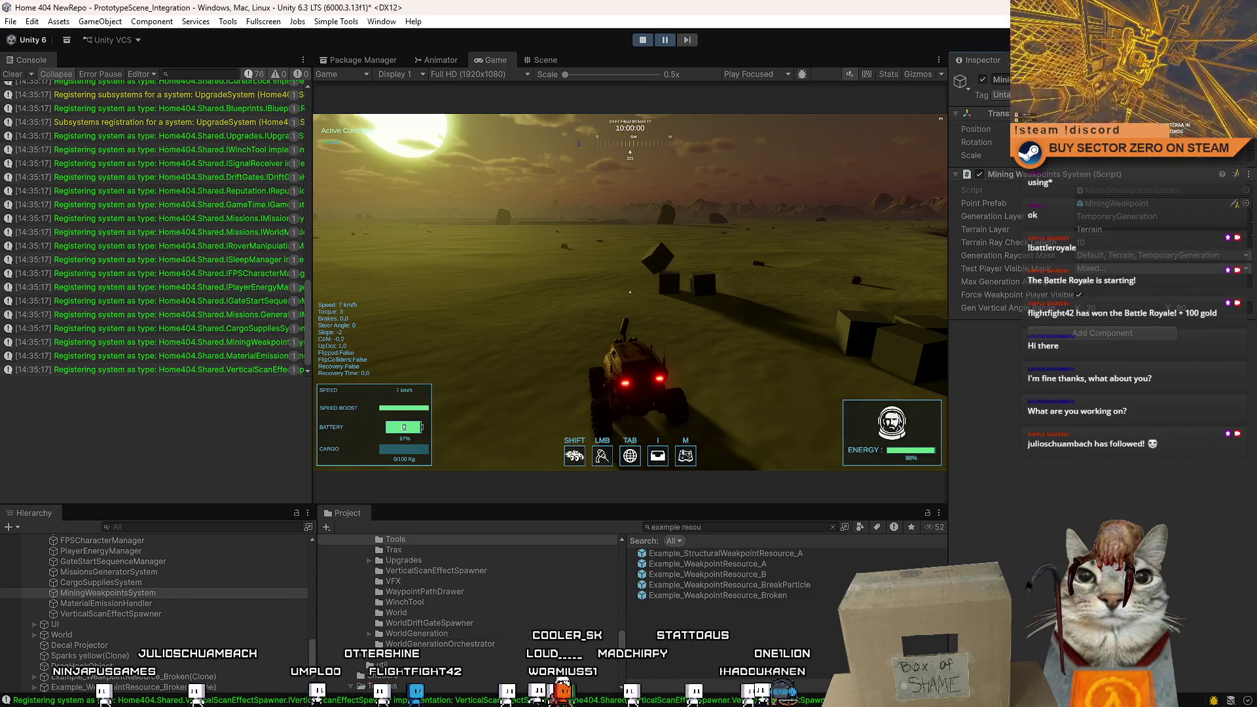
{"action": "left_click", "coordinate": [1163, 268]}
{"action": "left_click", "coordinate": [1032, 386]}
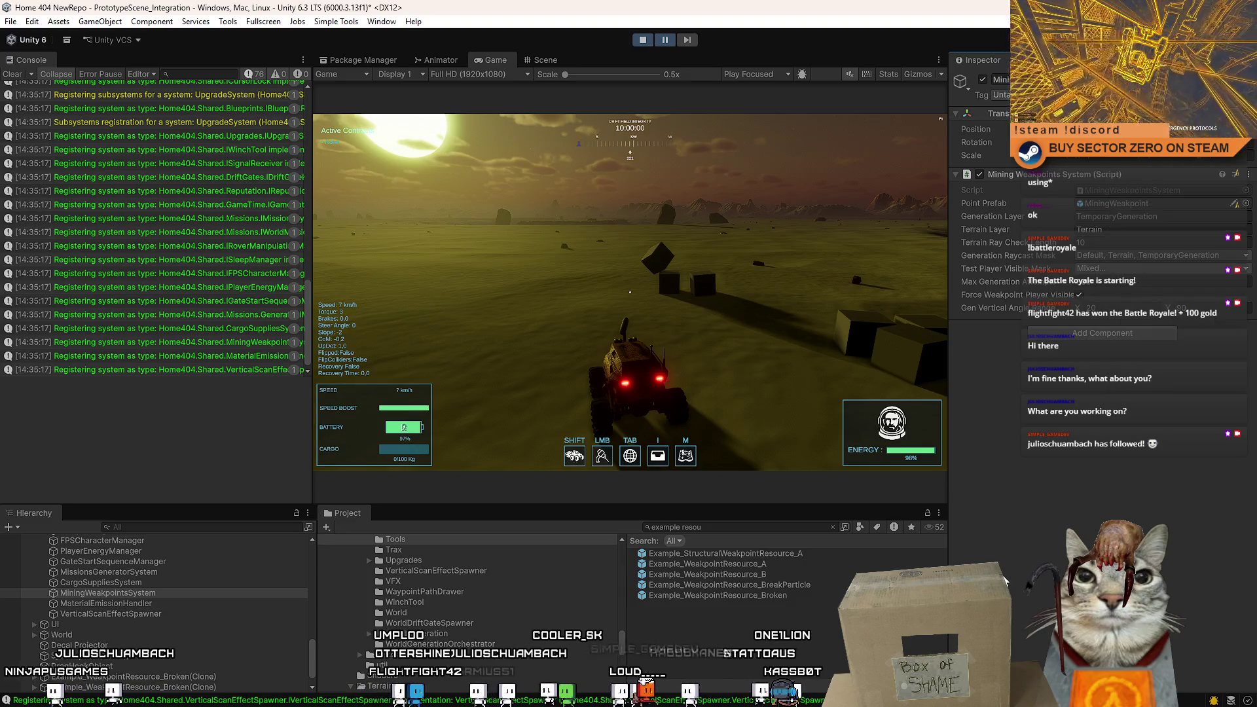
{"action": "key", "text": "alt+Tab"}
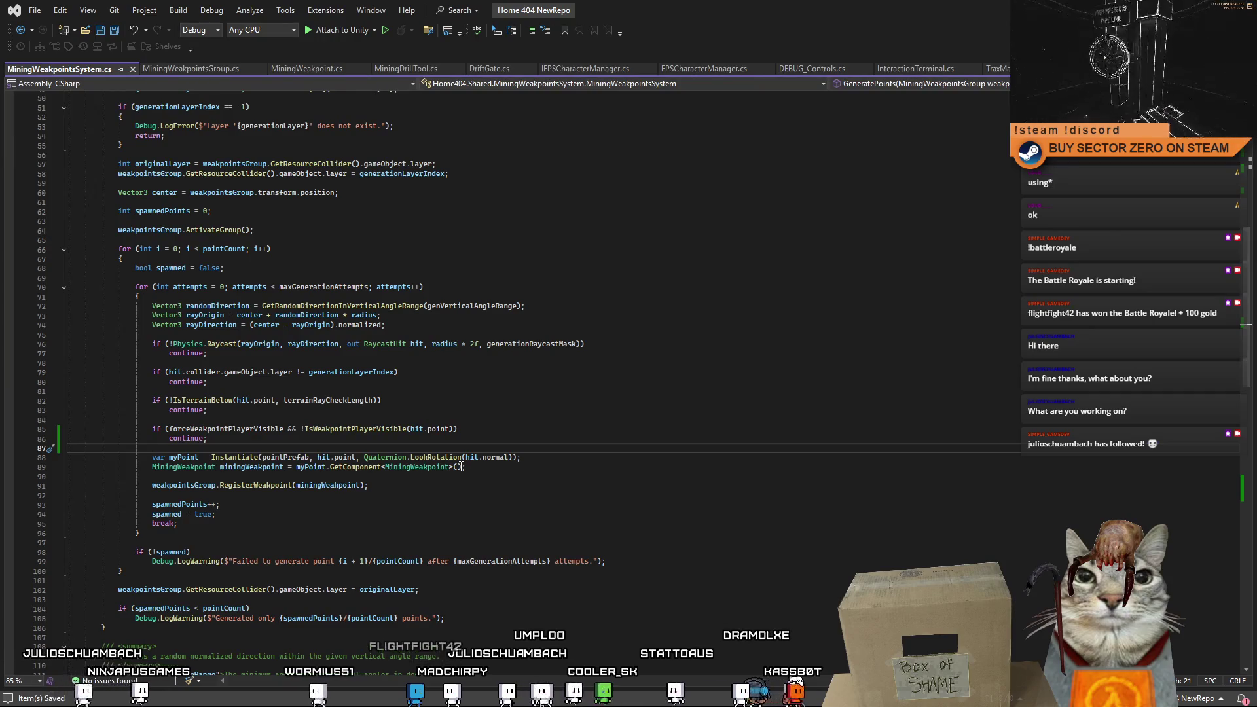
Go to the definition of IsWeakpointPlayerVisible from its call on line 85.
{"action": "double_click", "coordinate": [359, 429]}
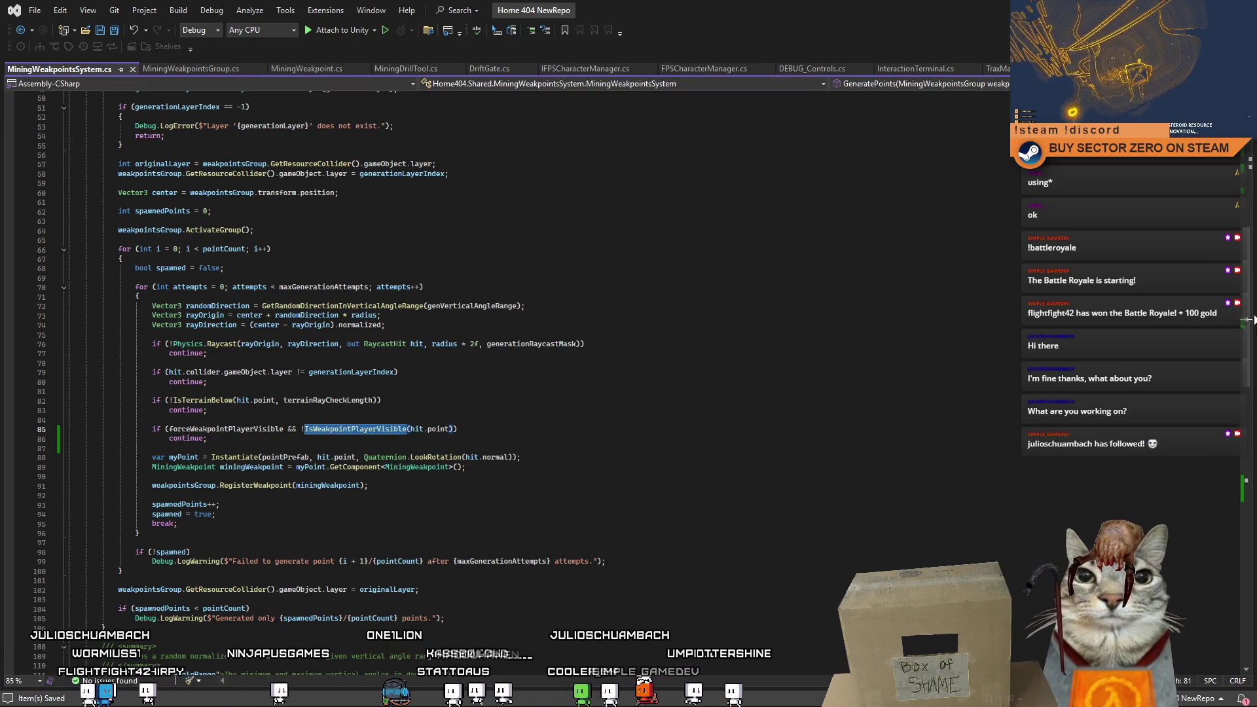
{"action": "key", "text": "F12"}
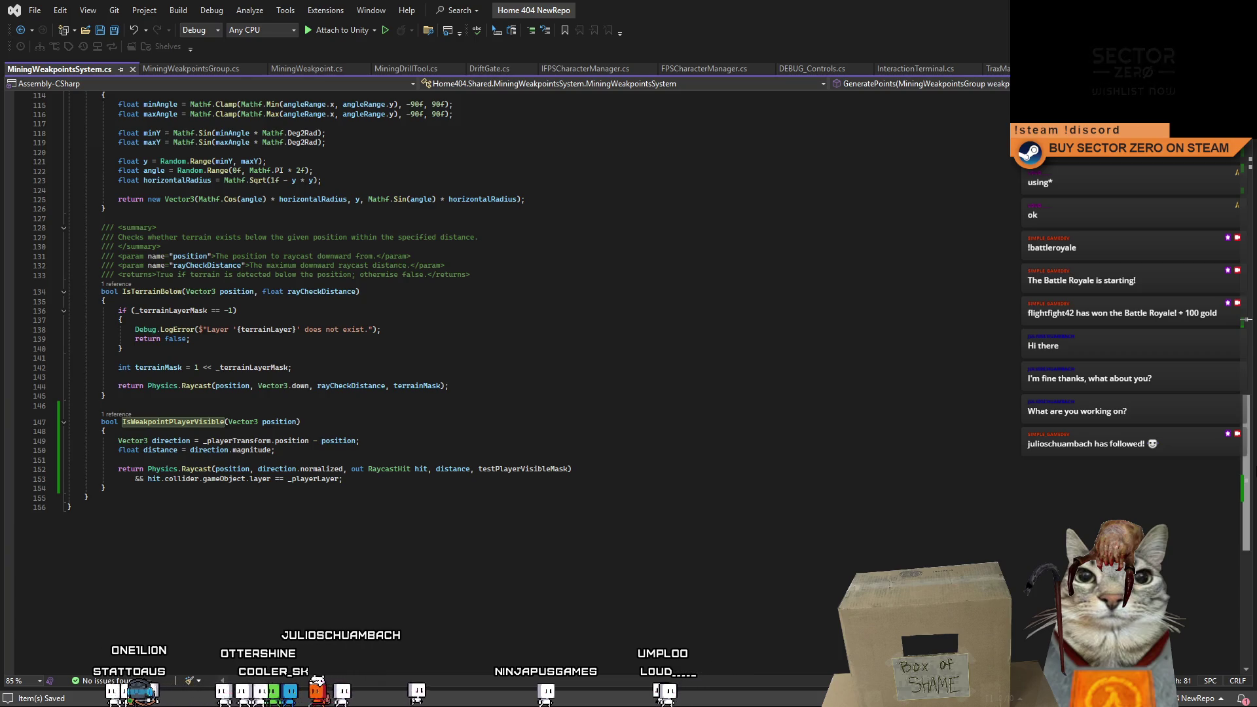
{"action": "left_click", "coordinate": [734, 434]}
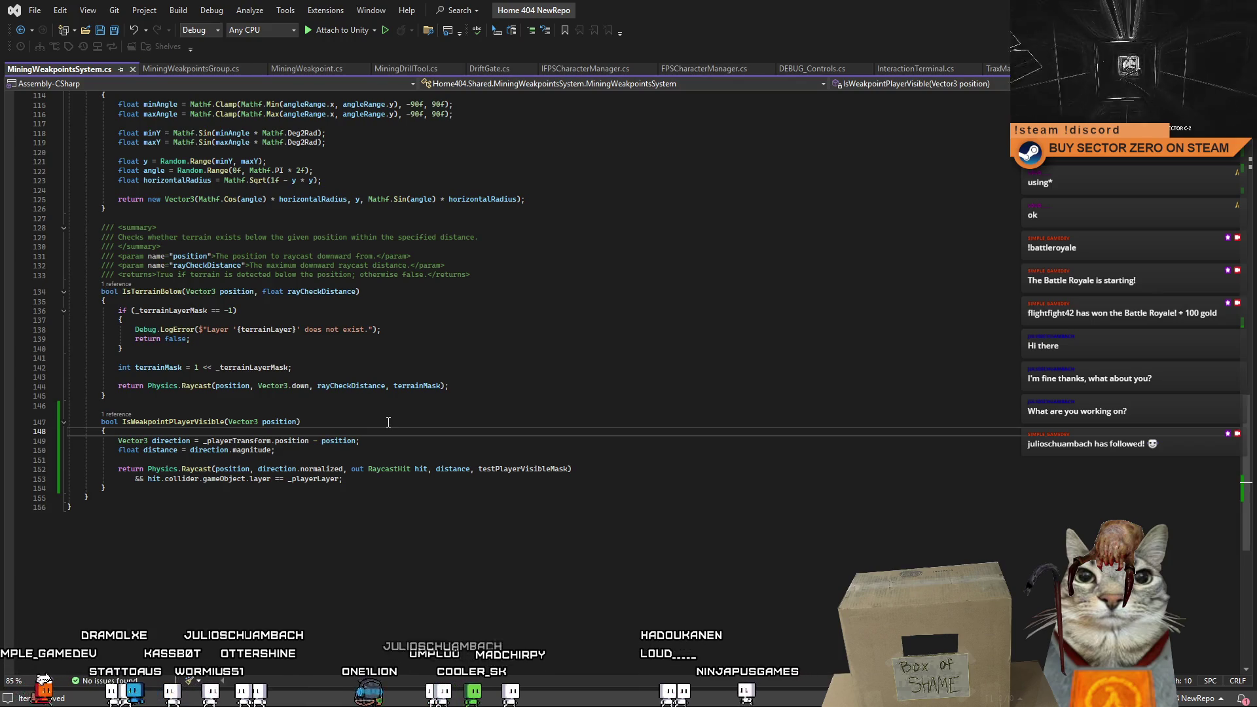
{"action": "double_click", "coordinate": [450, 469]}
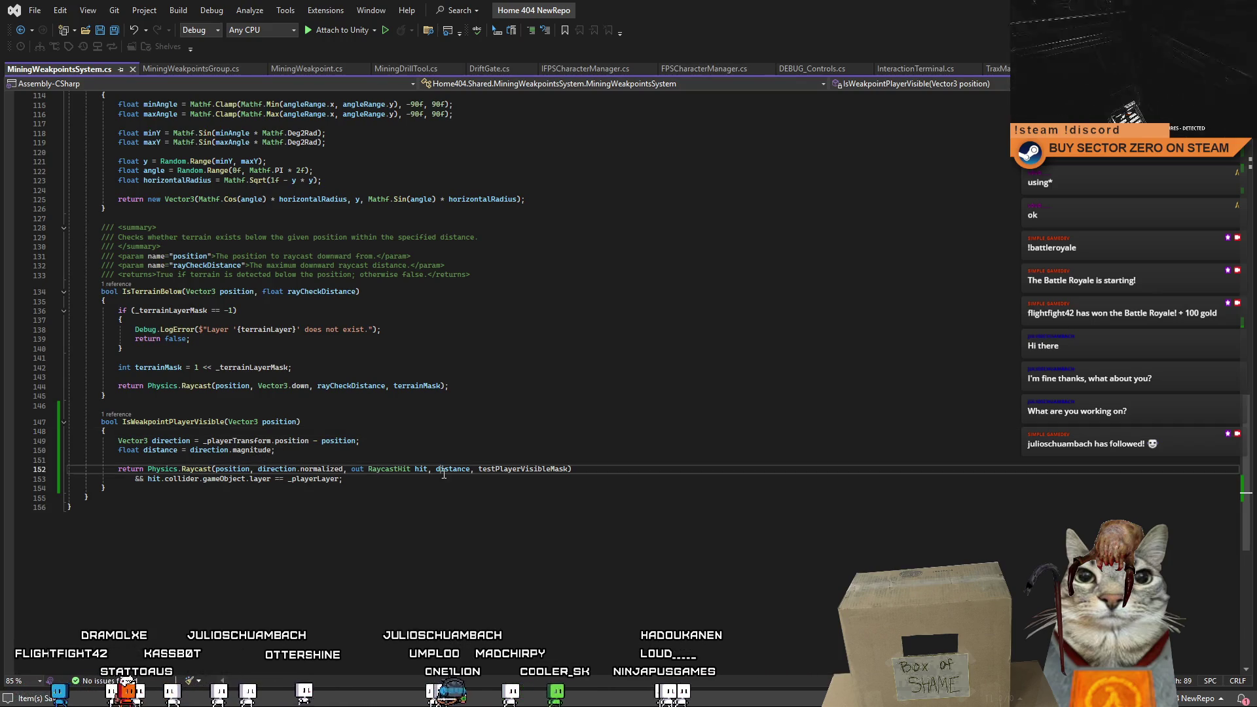
{"action": "double_click", "coordinate": [504, 468]}
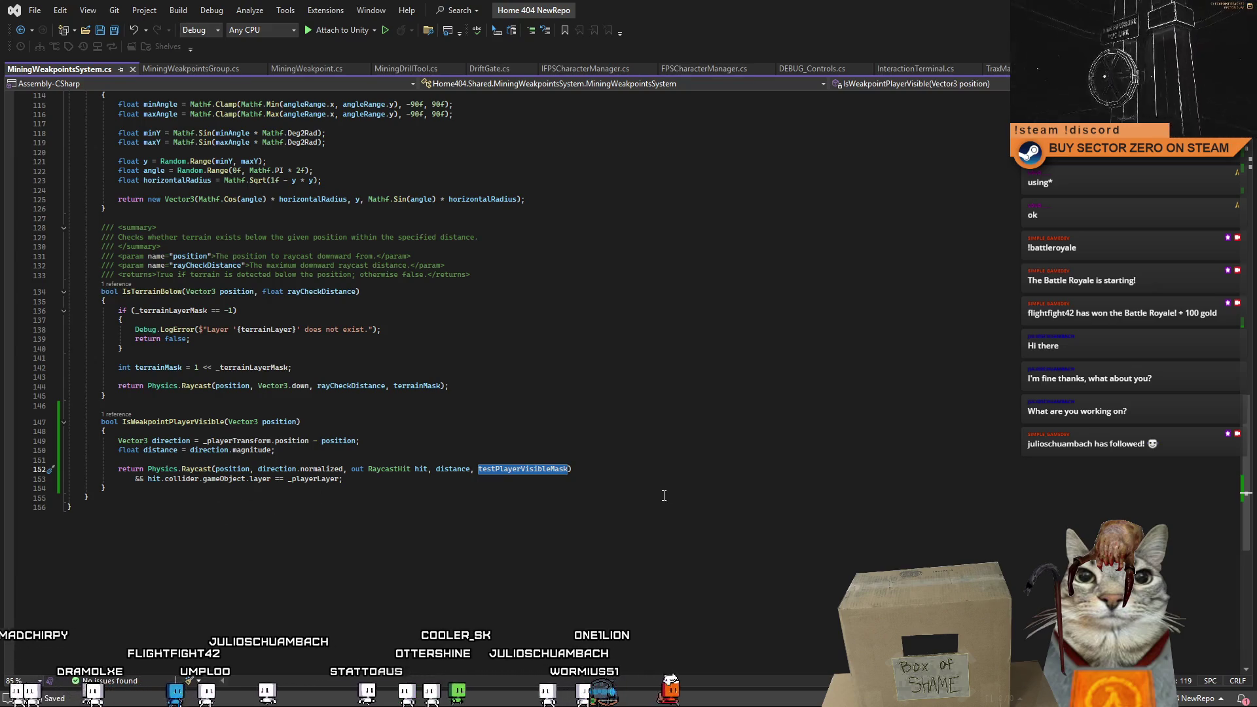
{"action": "left_click", "coordinate": [282, 512]}
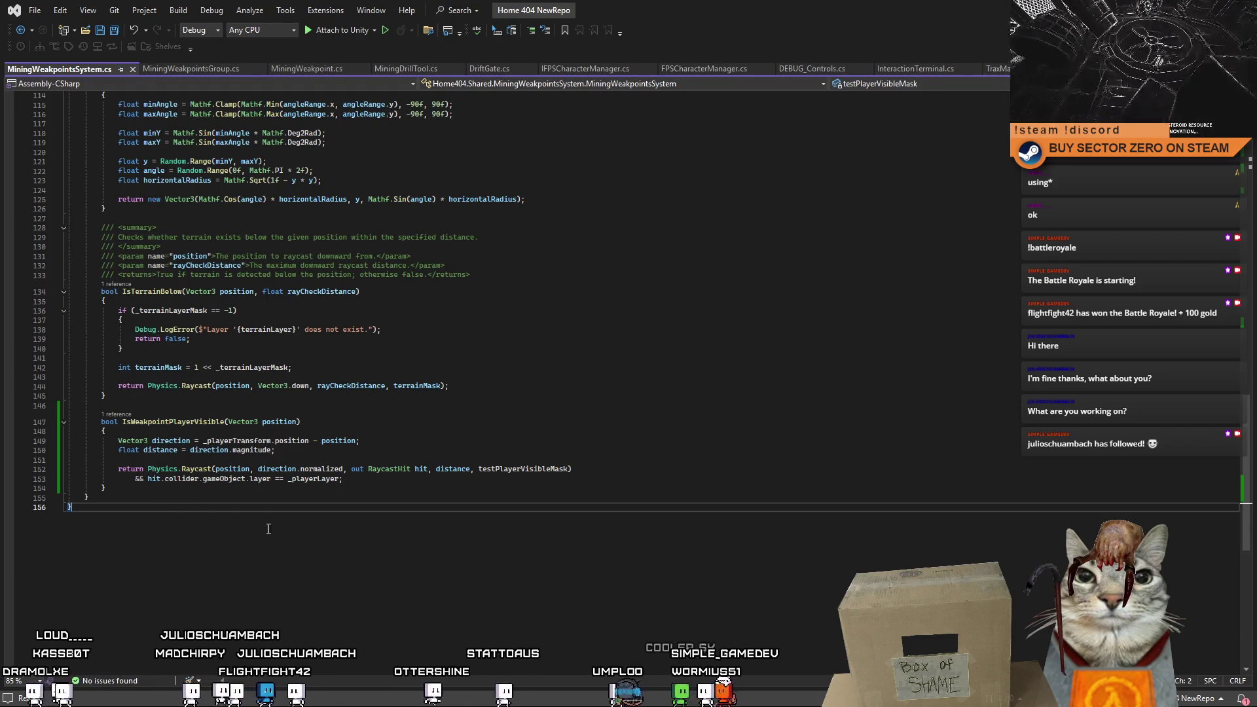
{"action": "left_click", "coordinate": [589, 469]}
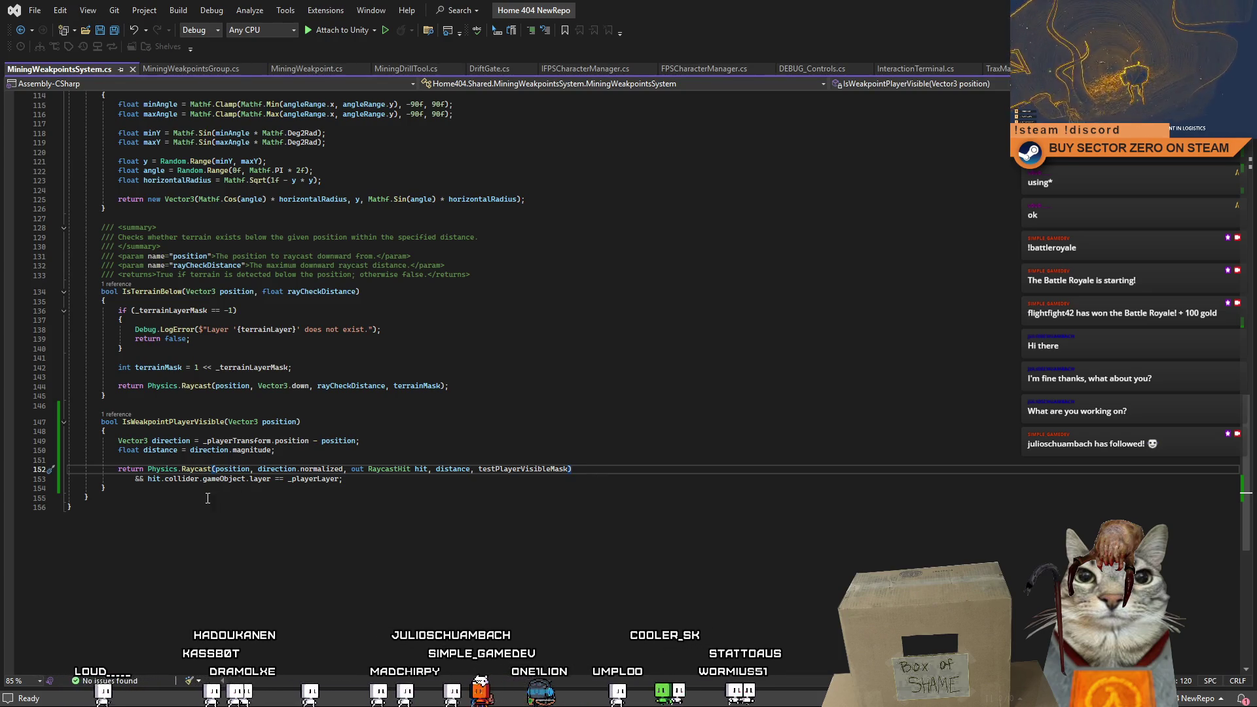
Turn the method's return statement into an if block on the Physics.Raycast call.
{"action": "key", "text": "Delete"}
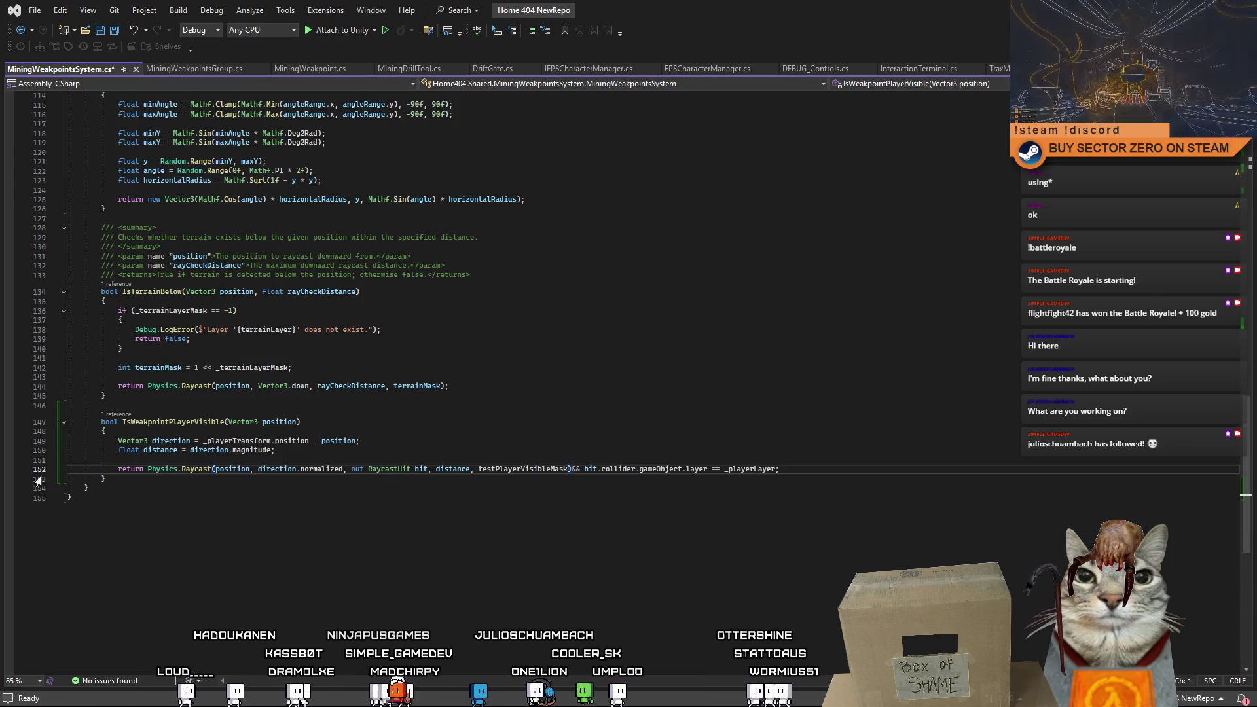
{"action": "left_click", "coordinate": [637, 529]}
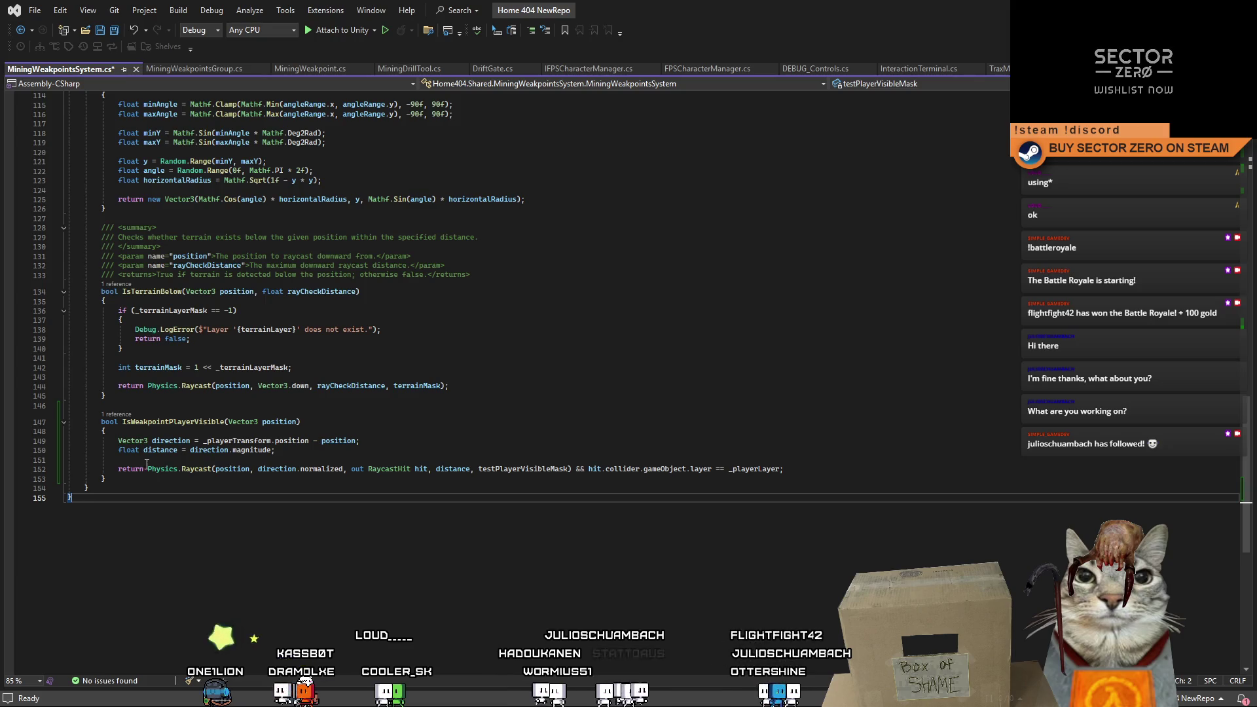
{"action": "double_click", "coordinate": [136, 469]}
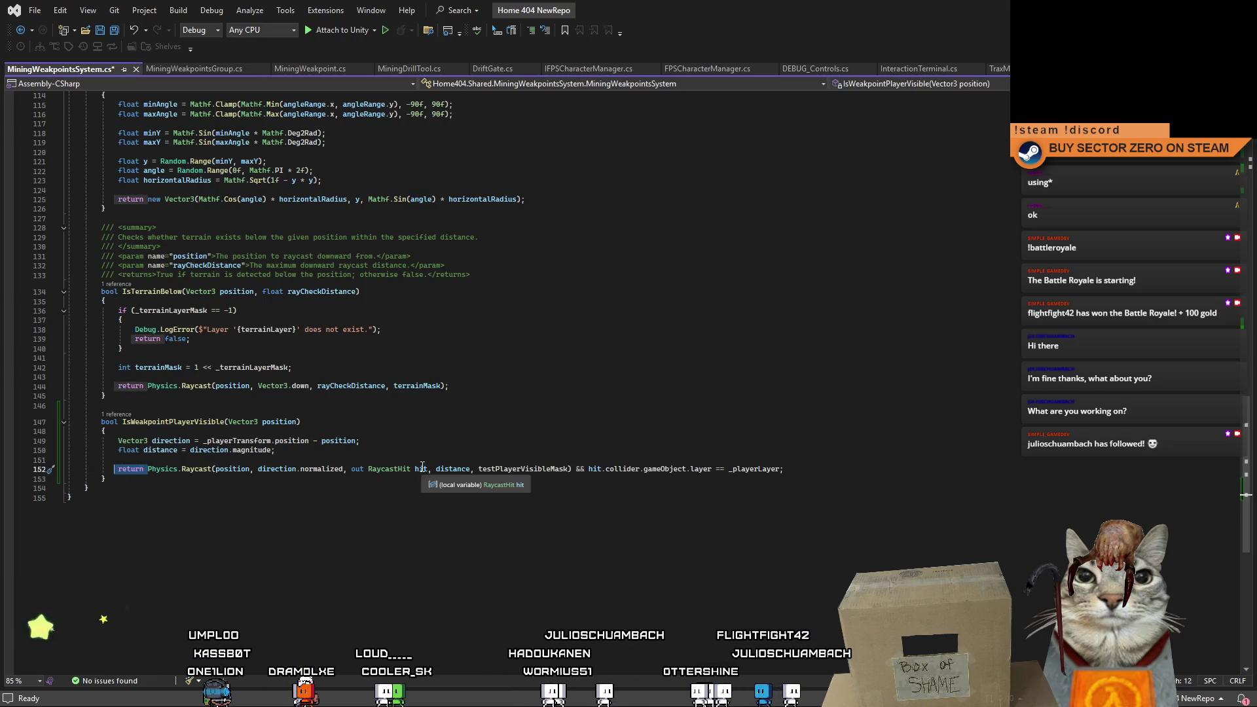
{"action": "type", "text": "if("}
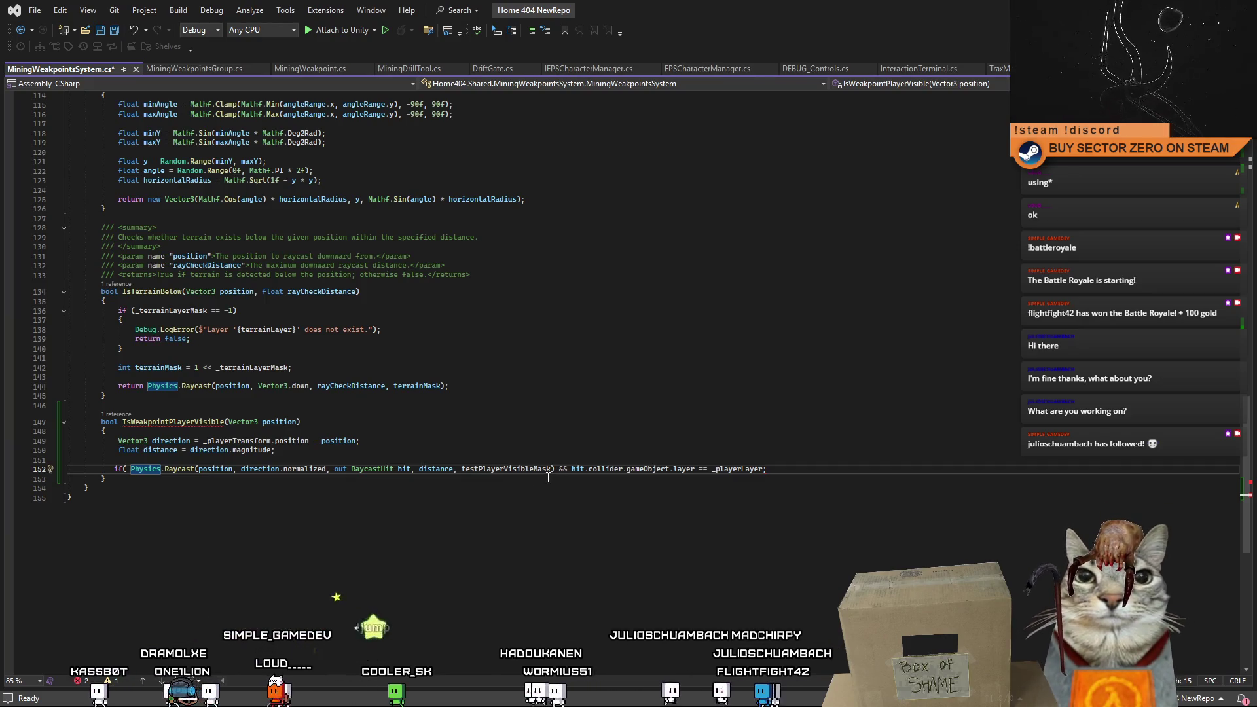
{"action": "key", "text": "BackSpace"}
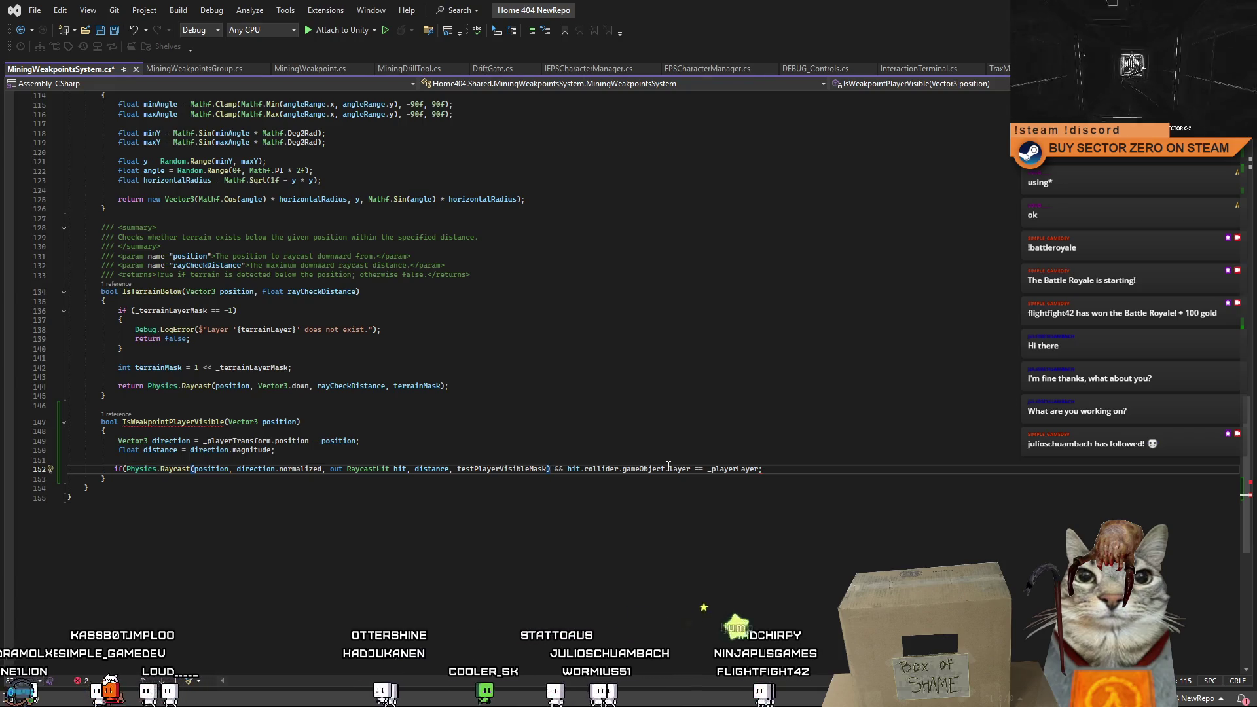
{"action": "type", "text": ")"}
{"action": "key", "text": "Return"}
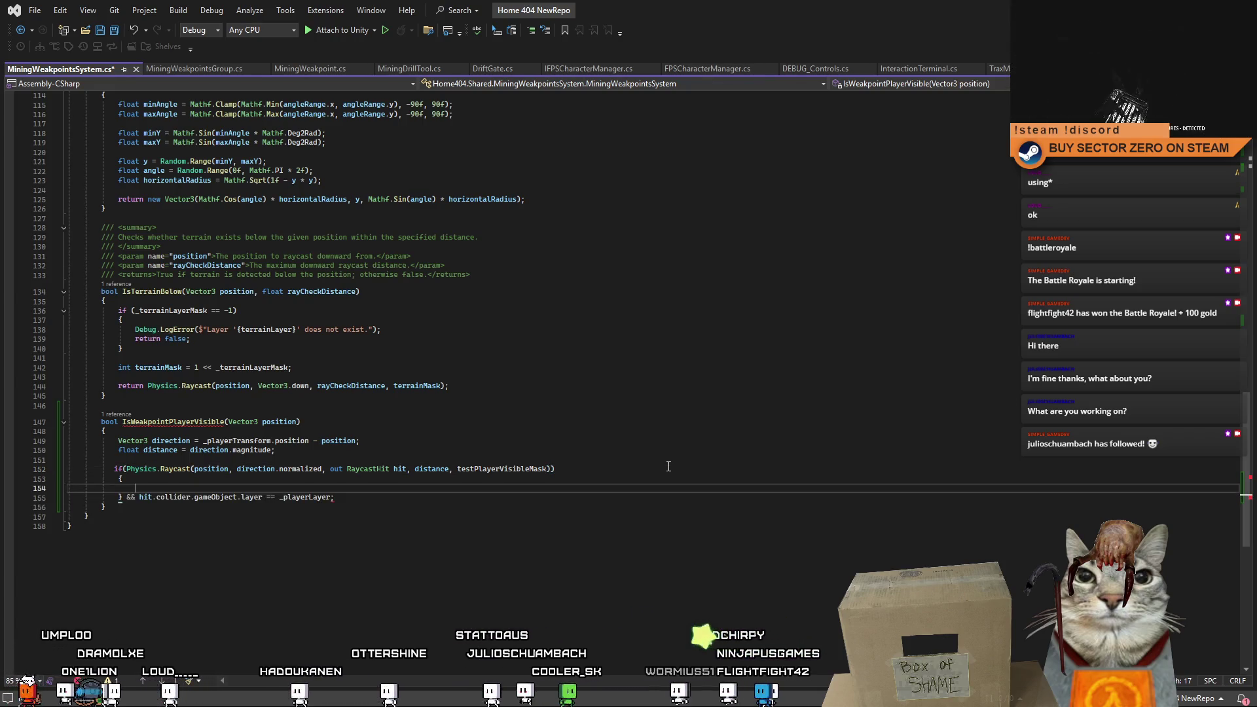
Nest the player-layer comparison as an inner if that returns true.
{"action": "left_click_drag", "start_coordinate": [138, 498], "coordinate": [351, 496]}
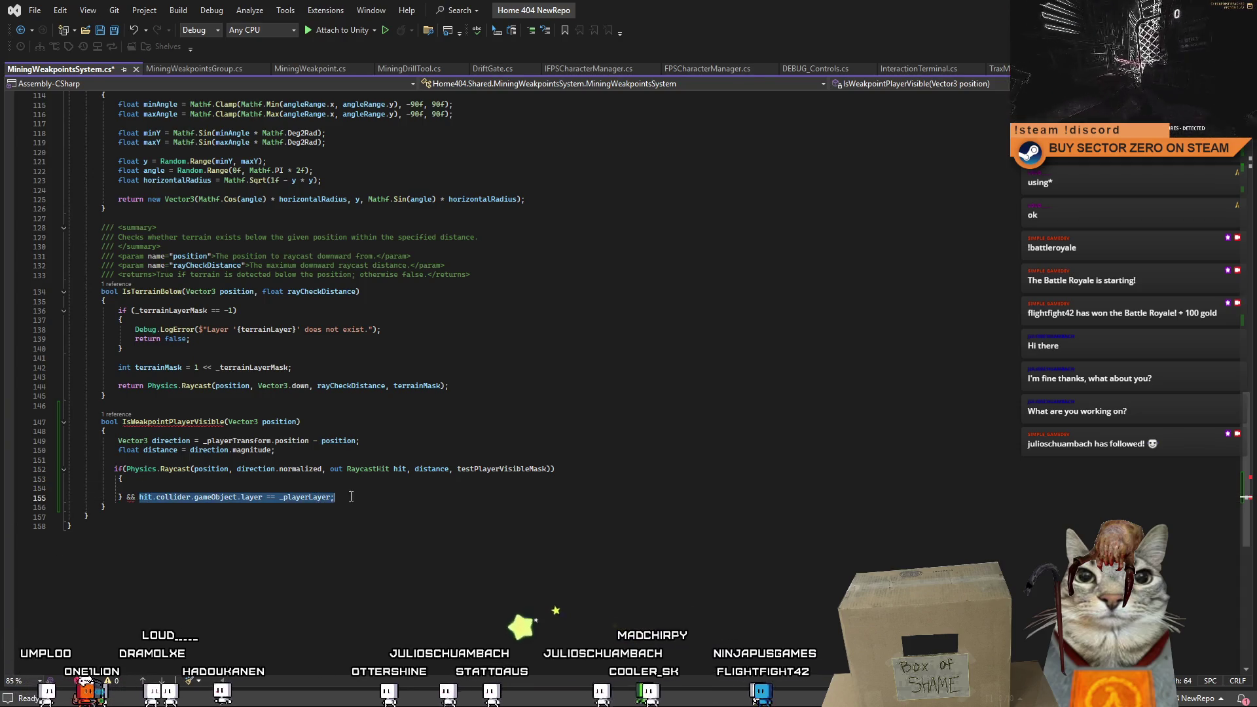
{"action": "key", "text": "ctrl+x"}
{"action": "left_click", "coordinate": [164, 483]}
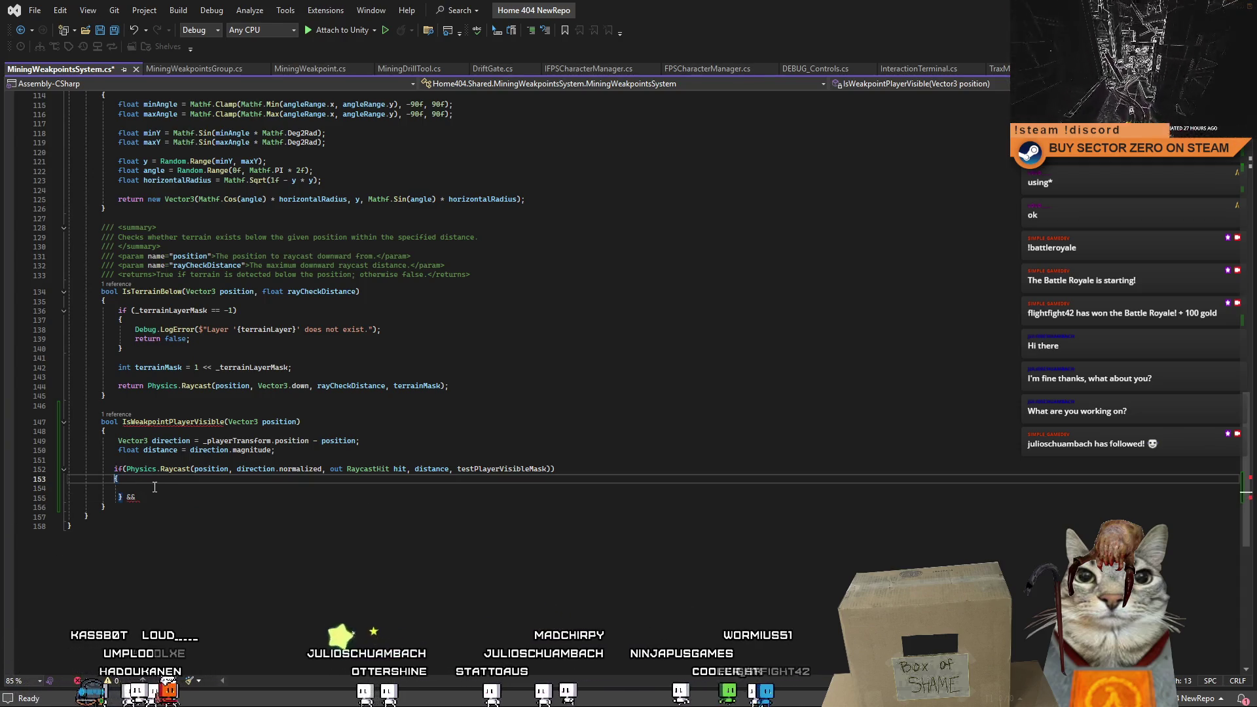
{"action": "key", "text": "Down"}
{"action": "key", "text": "Down"}
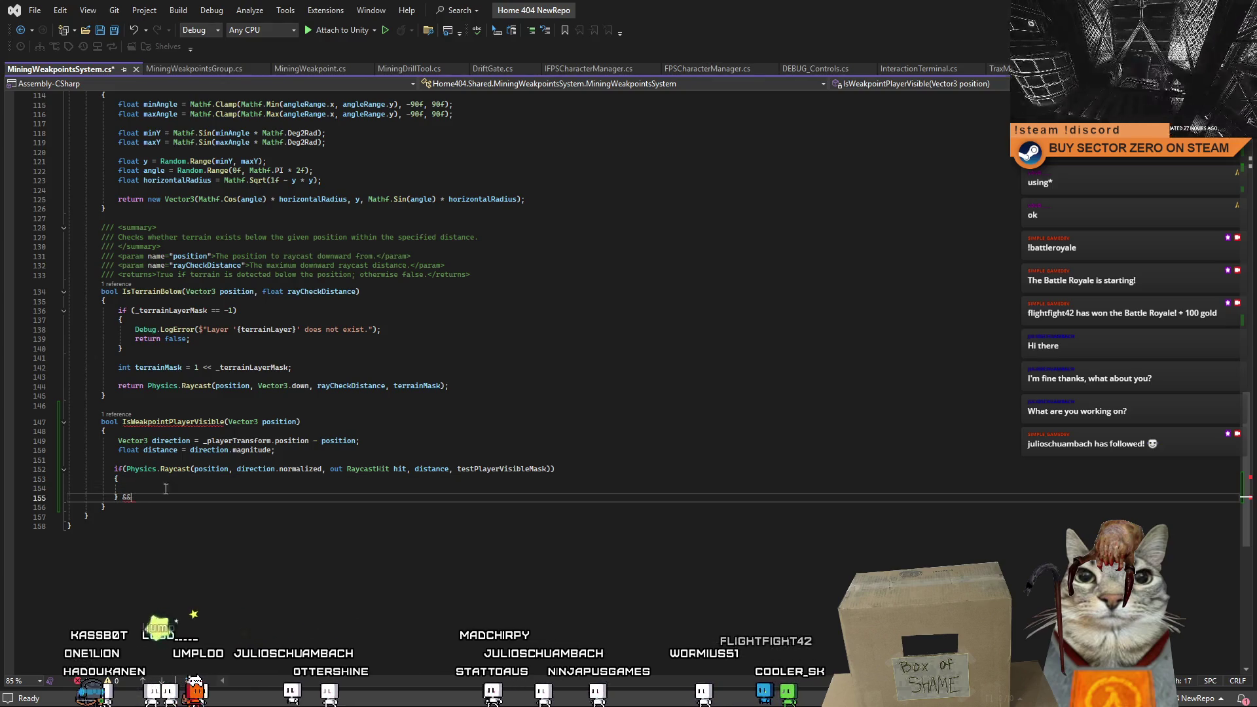
{"action": "key", "text": "BackSpace"}
{"action": "left_click", "coordinate": [180, 490]}
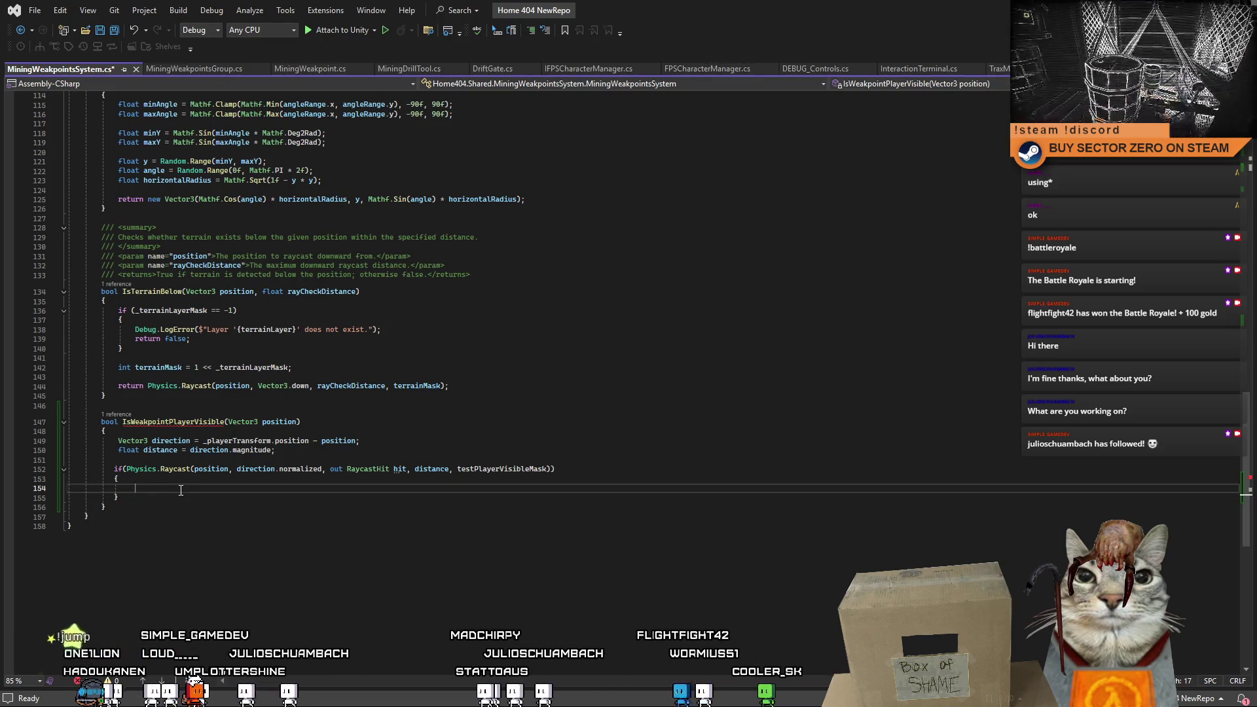
{"action": "type", "text": "if("}
{"action": "key", "text": "ctrl+v"}
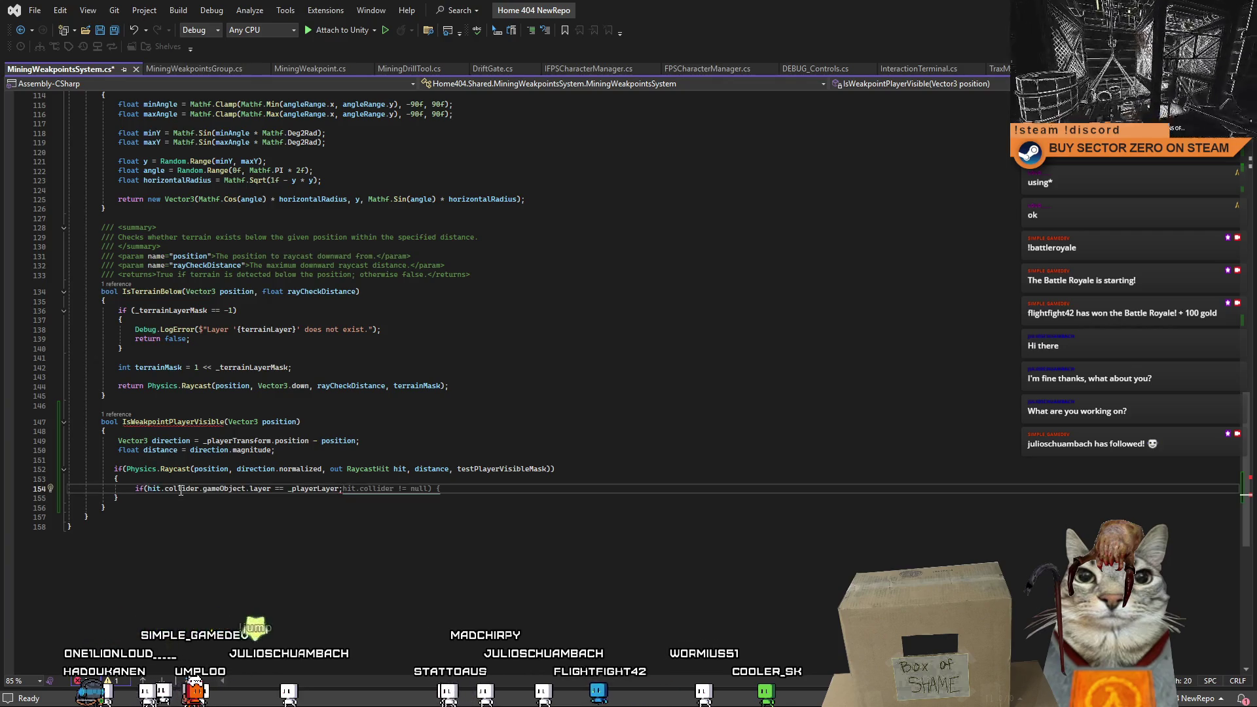
{"action": "key", "text": "BackSpace"}
{"action": "type", "text": ")"}
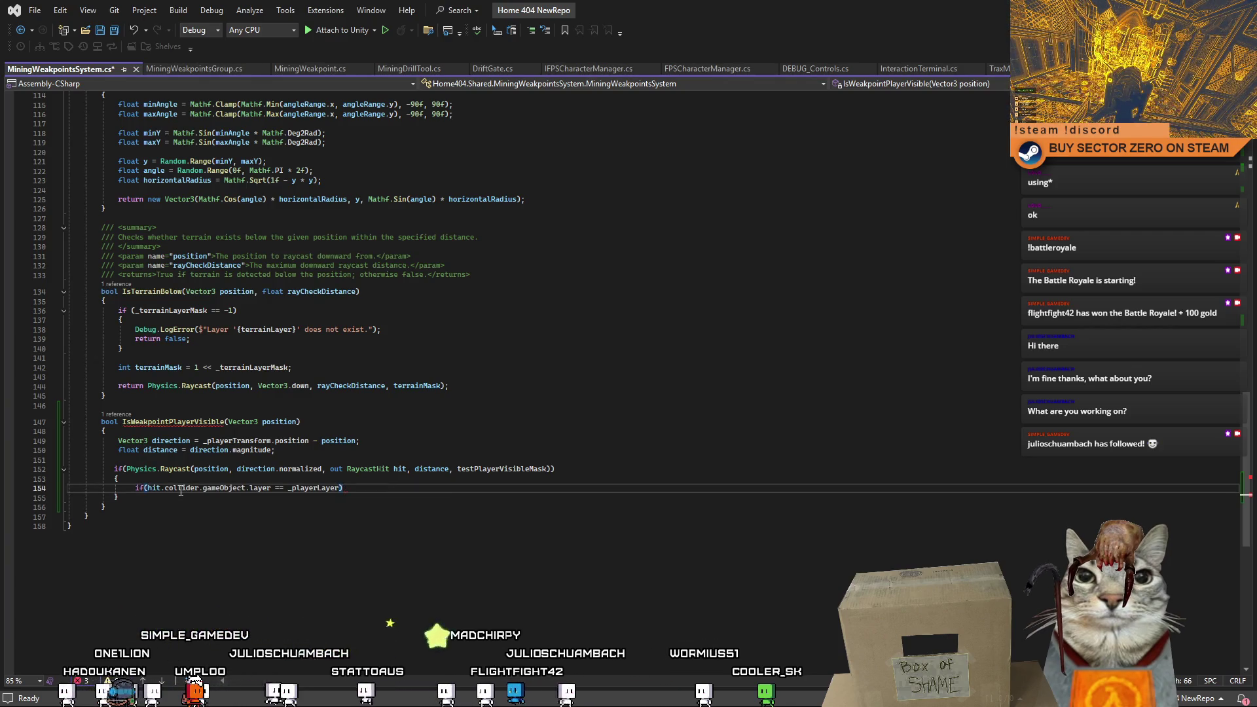
{"action": "key", "text": "Return"}
{"action": "type", "text": "return"}
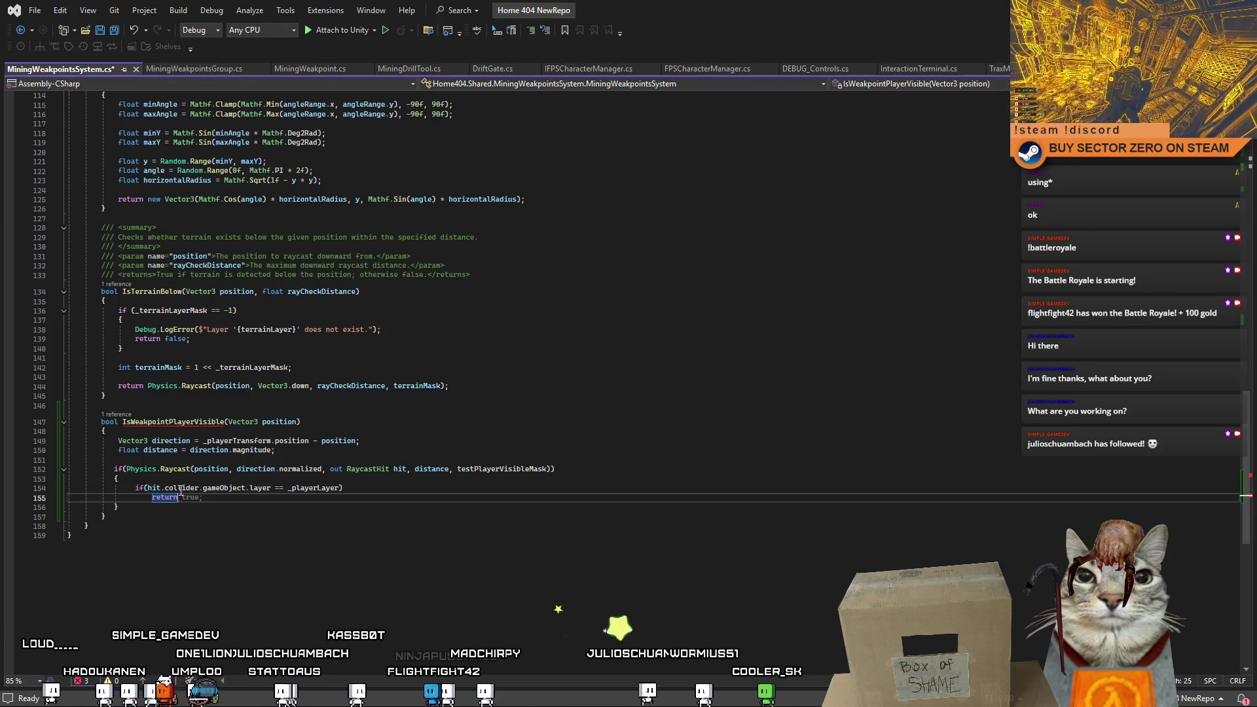
{"action": "type", "text": " true;"}
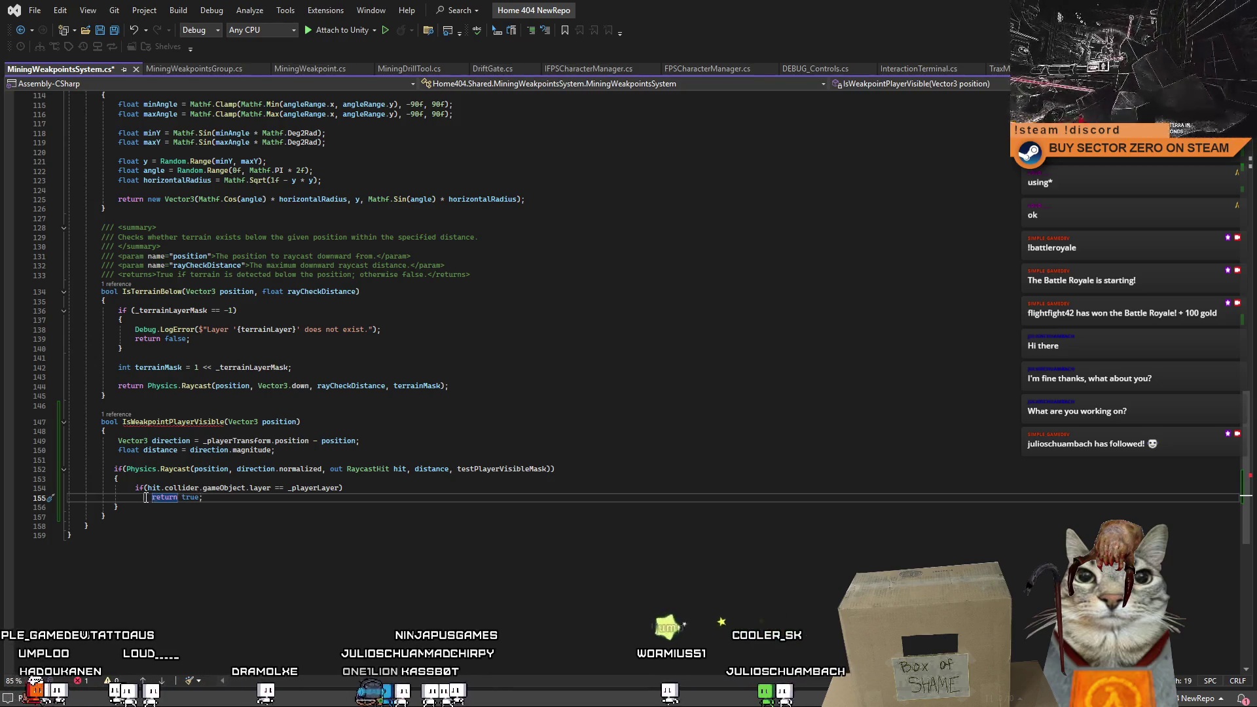
{"action": "key", "text": "Tab"}
Add a fallback return false after the raycast block.
{"action": "left_click", "coordinate": [184, 506]}
{"action": "key", "text": "Return"}
{"action": "key", "text": "Return"}
{"action": "key", "text": "Tab"}
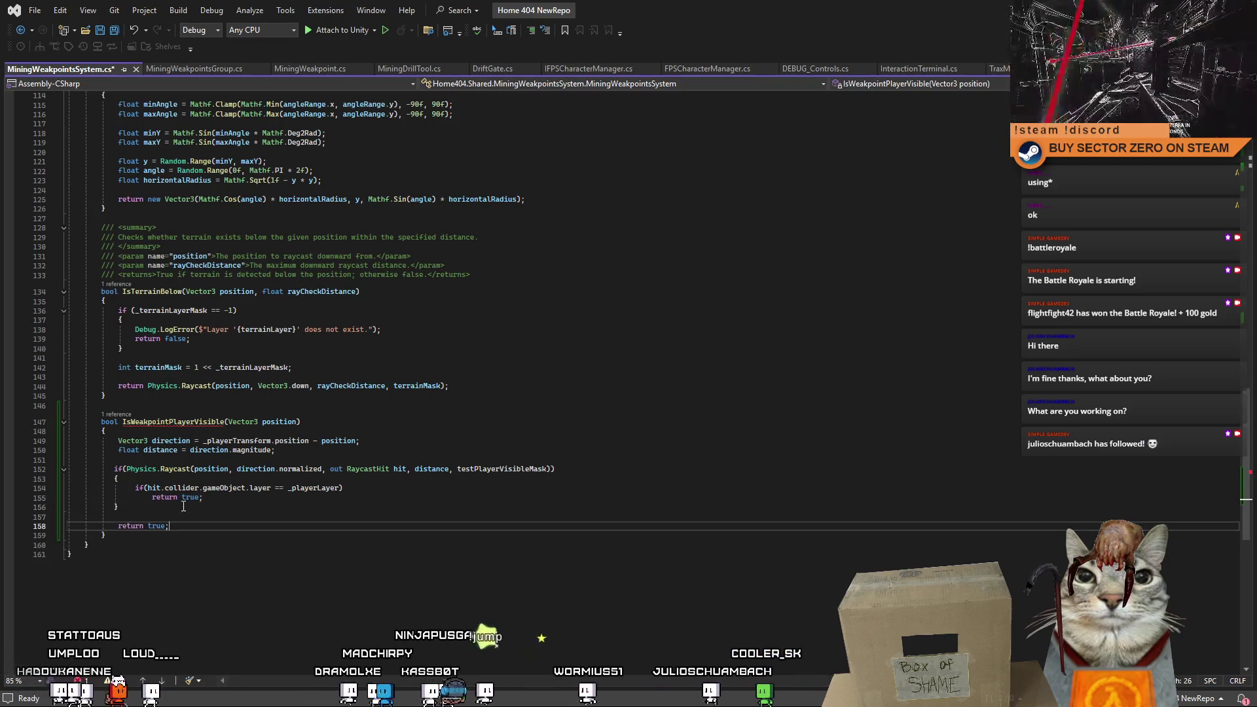
{"action": "key", "text": "BackSpace"}
{"action": "key", "text": "BackSpace"}
{"action": "key", "text": "BackSpace"}
{"action": "type", "text": "false;"}
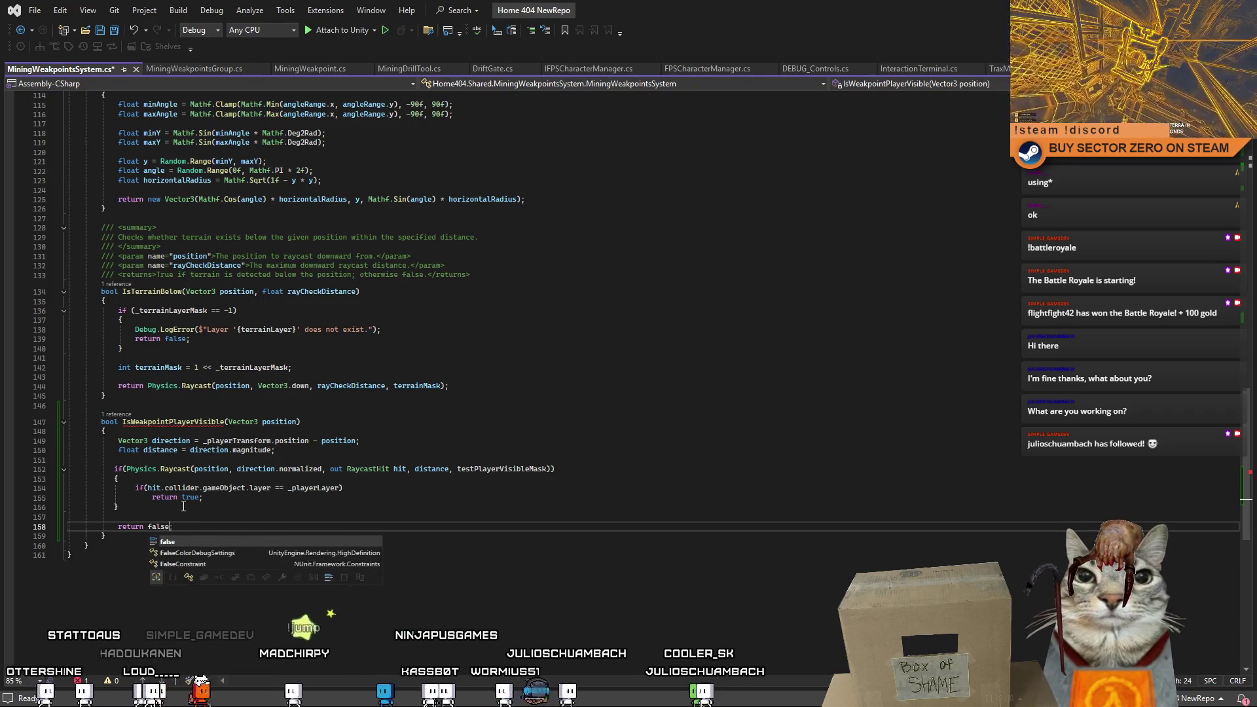
Log hit.collider.gameObject at the start of the raycast block and save.
{"action": "left_click", "coordinate": [379, 488]}
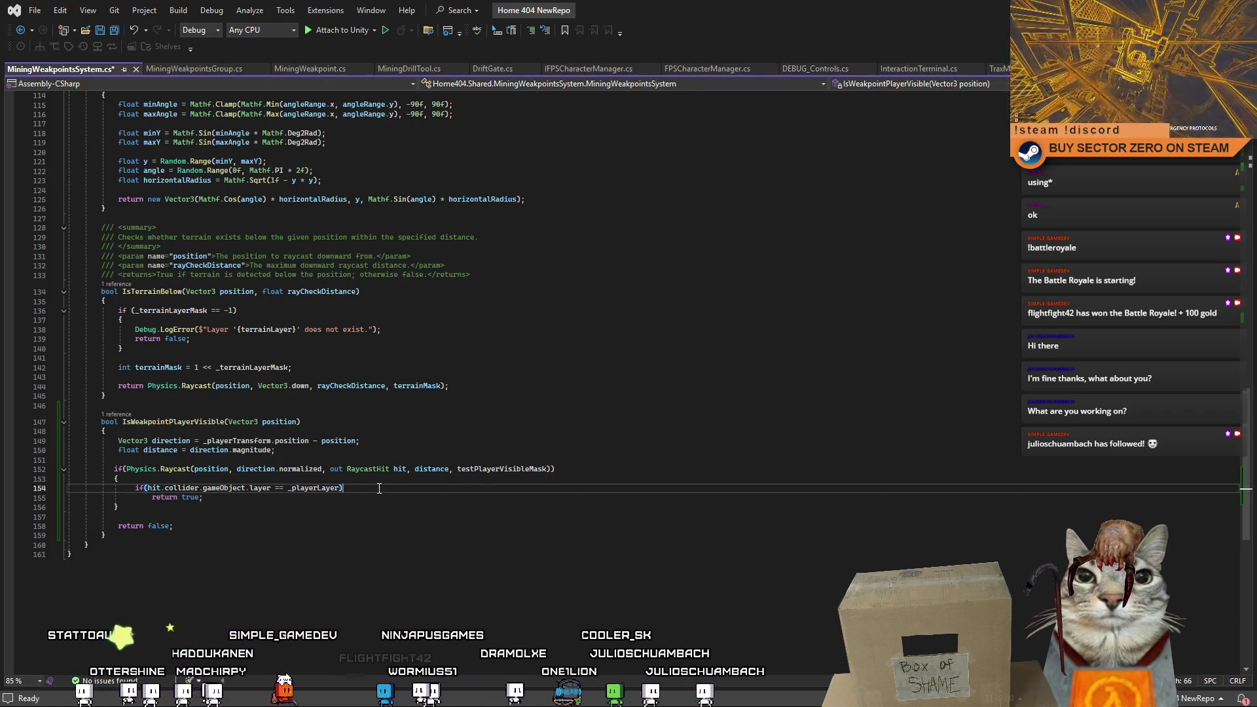
{"action": "left_click", "coordinate": [263, 477]}
{"action": "key", "text": "Return"}
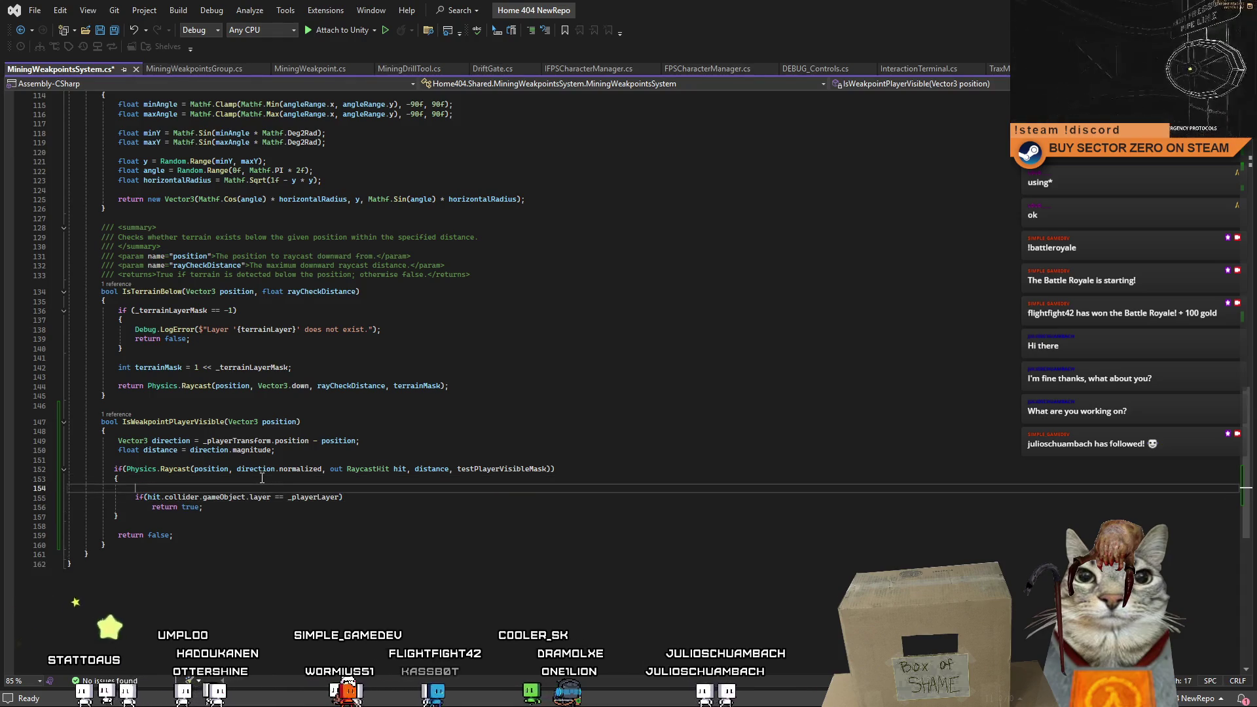
{"action": "type", "text": "De"}
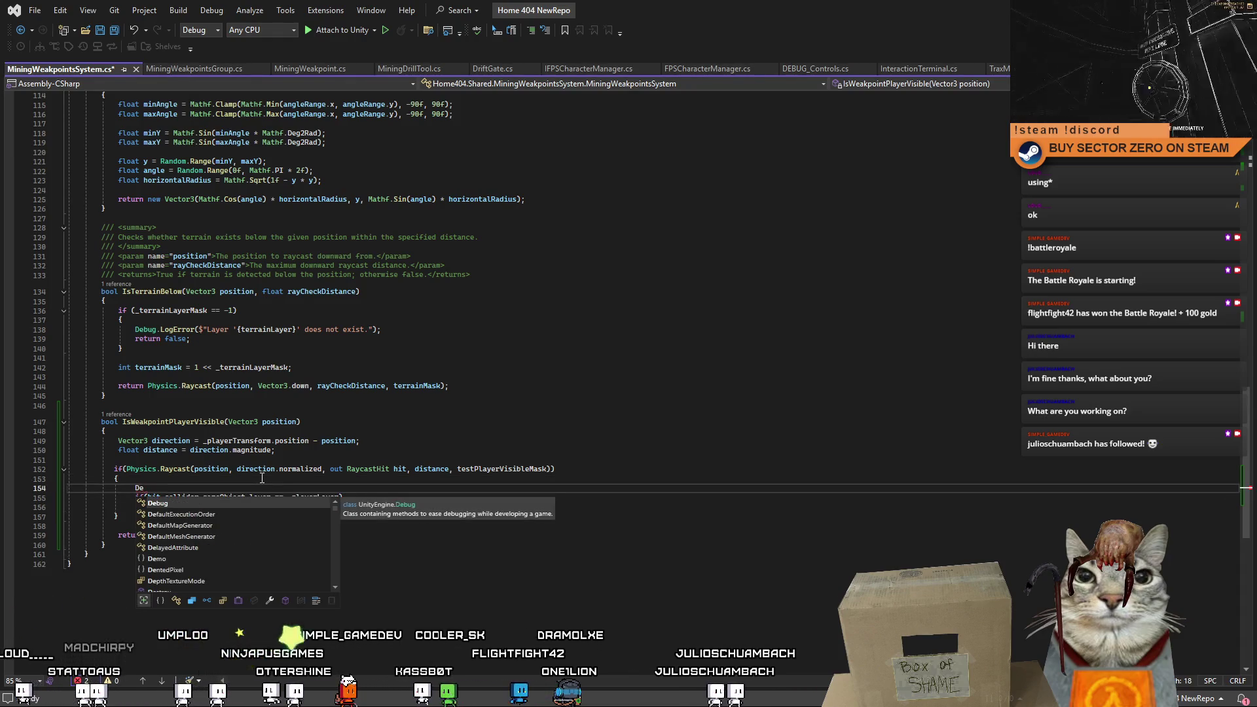
{"action": "type", "text": "bug.Log(hit"}
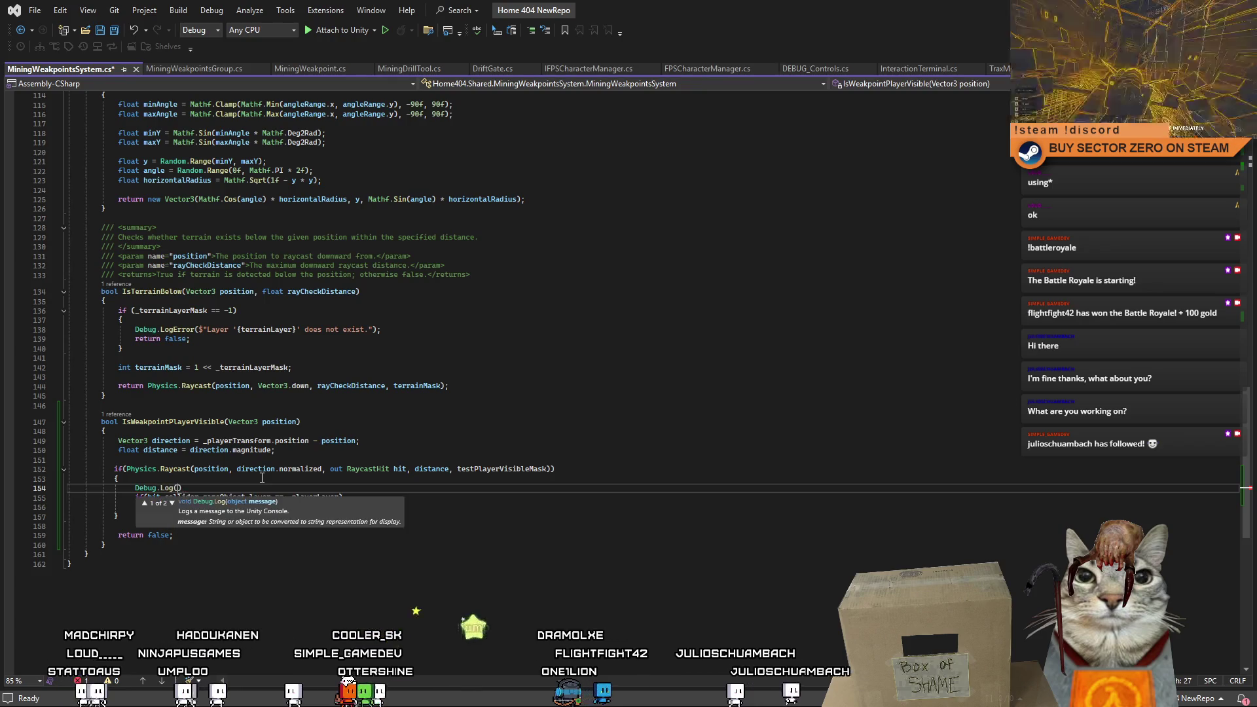
{"action": "type", "text": ".co"}
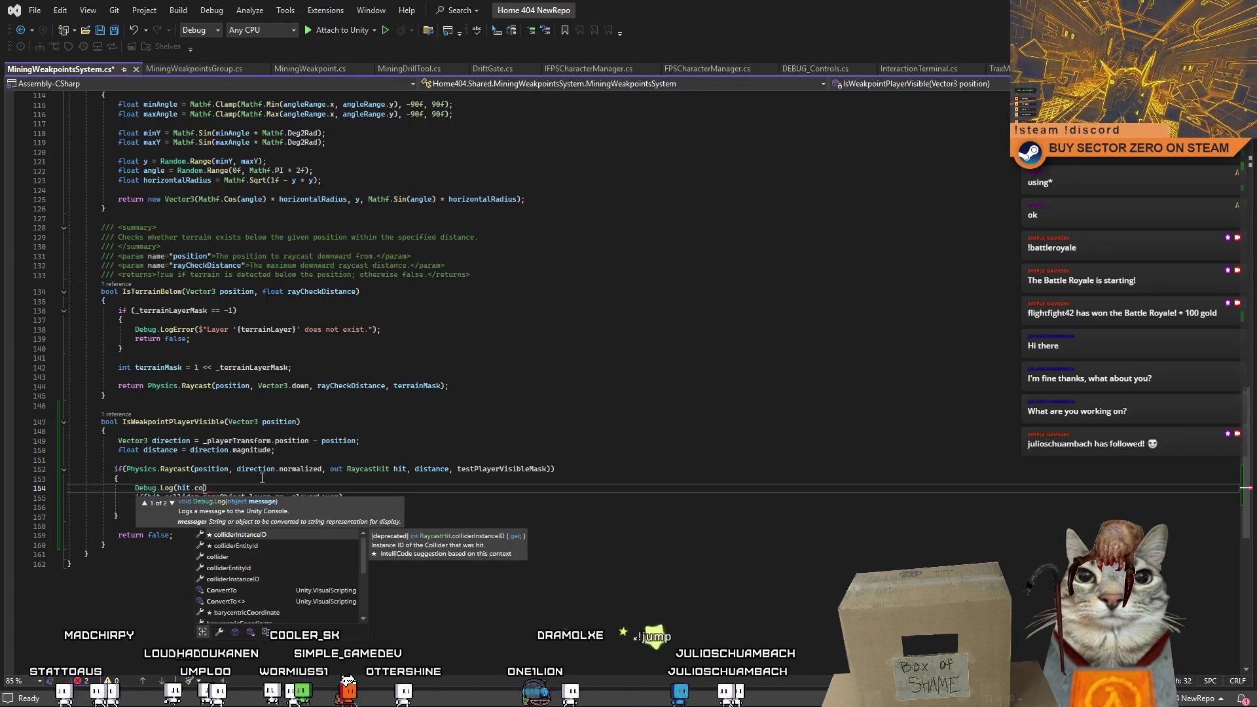
{"action": "key", "text": "Tab"}
{"action": "type", "text": ");"}
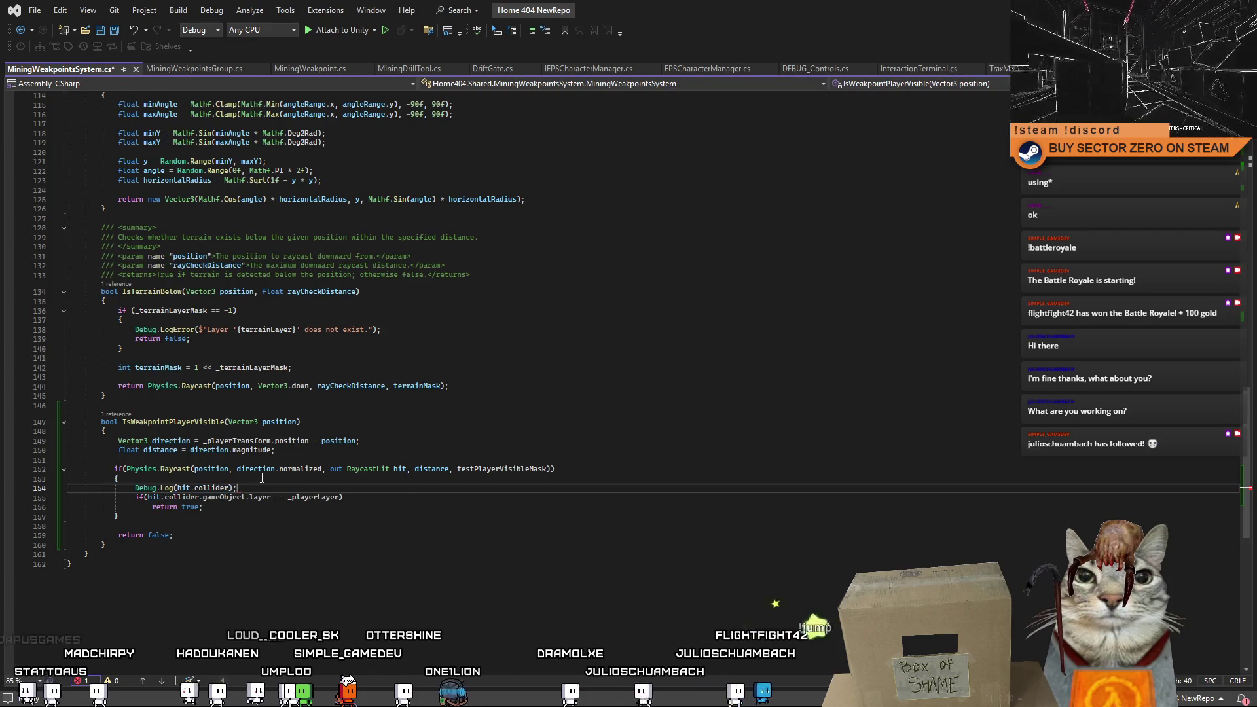
{"action": "left_click", "coordinate": [105, 545]}
{"action": "key", "text": "ctrl+s"}
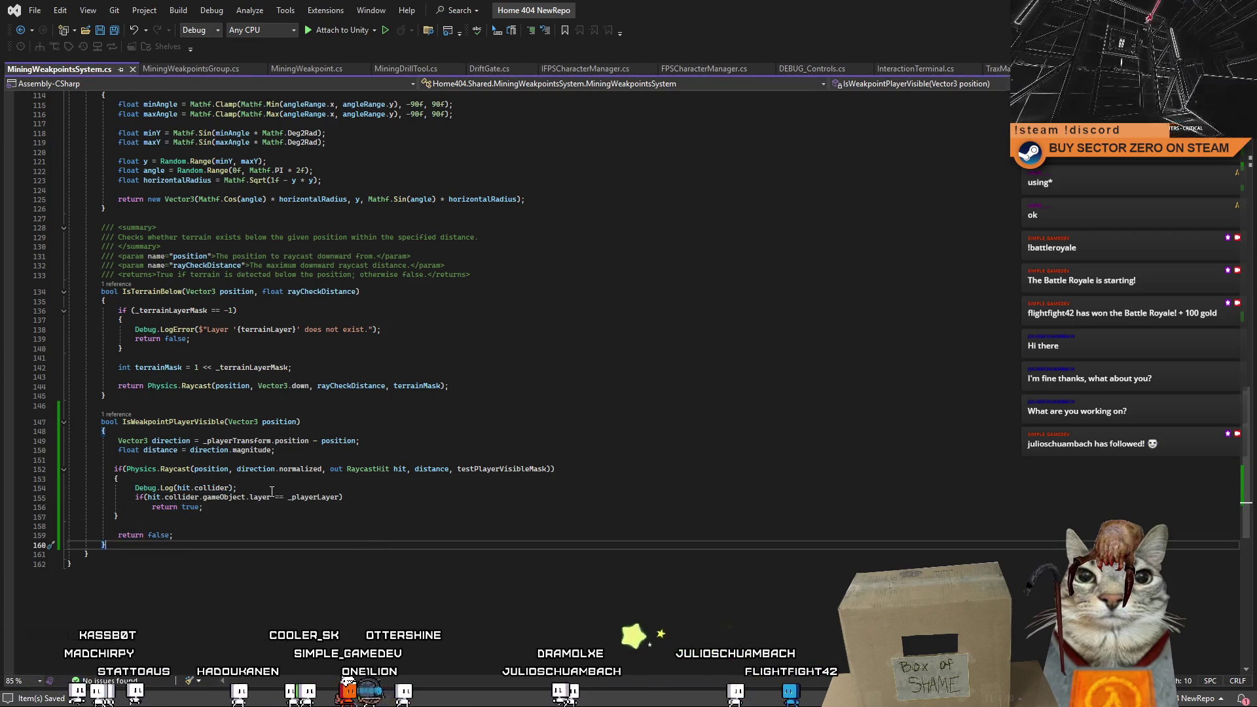
{"action": "left_click", "coordinate": [260, 489]}
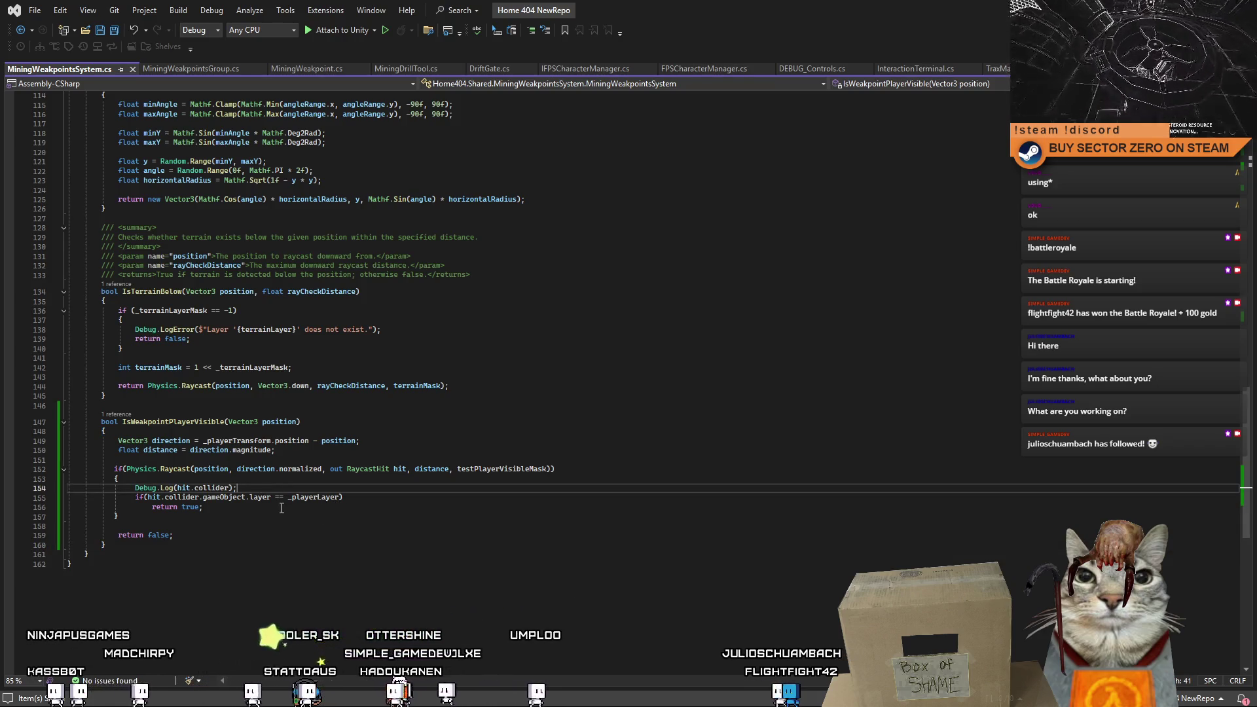
{"action": "type", "text": ".gameObject"}
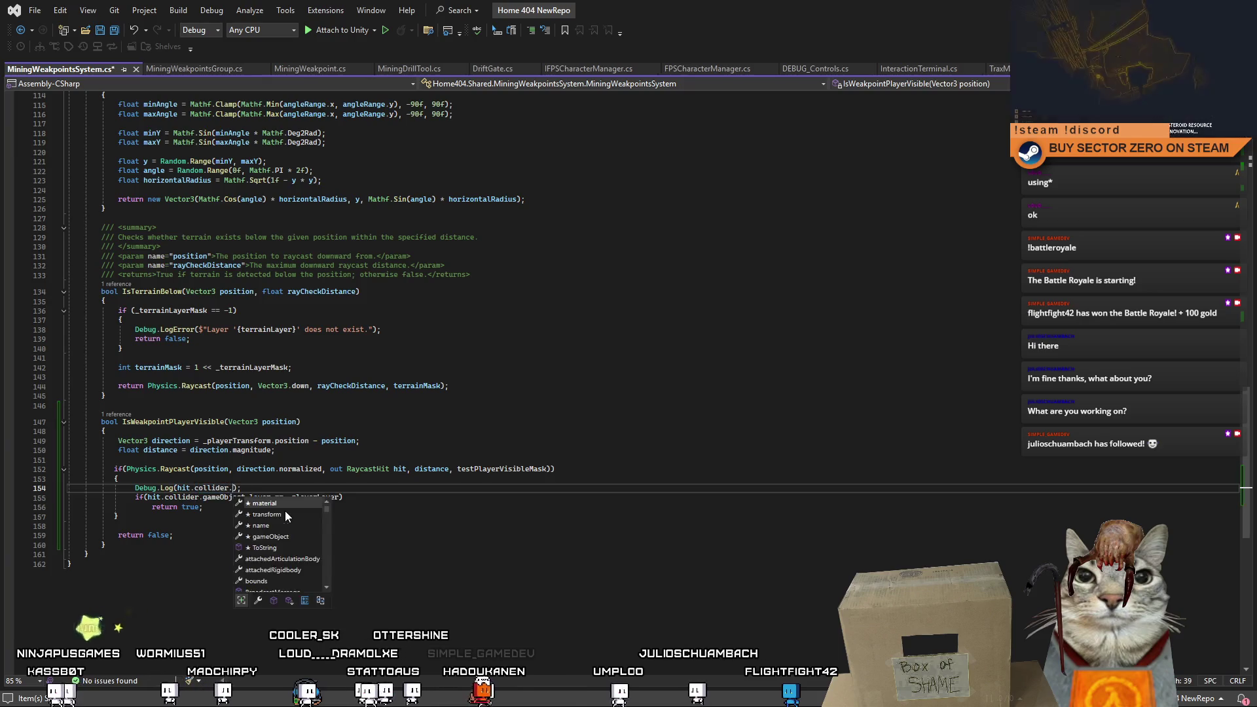
{"action": "key", "text": "Down"}
{"action": "key", "text": "Down"}
{"action": "key", "text": "ctrl+End"}
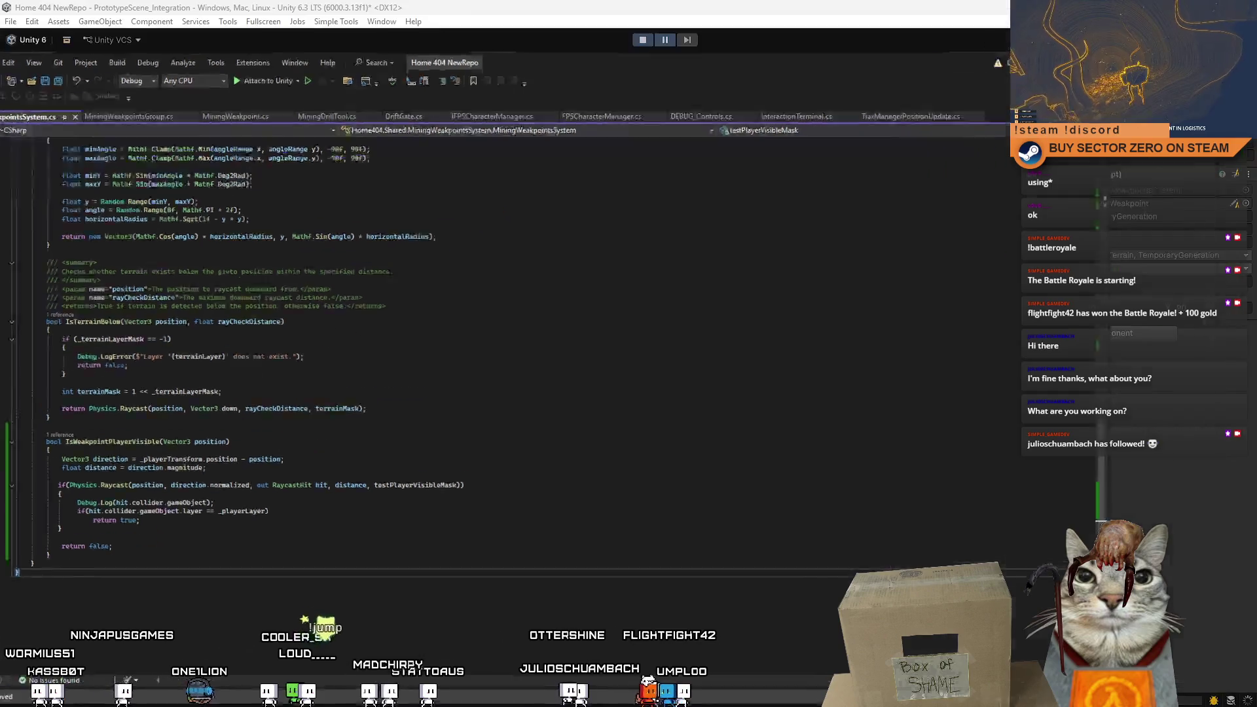
In Unity, clear the console and toggle Play so the updated script reloads.
{"action": "key", "text": "alt+Tab"}
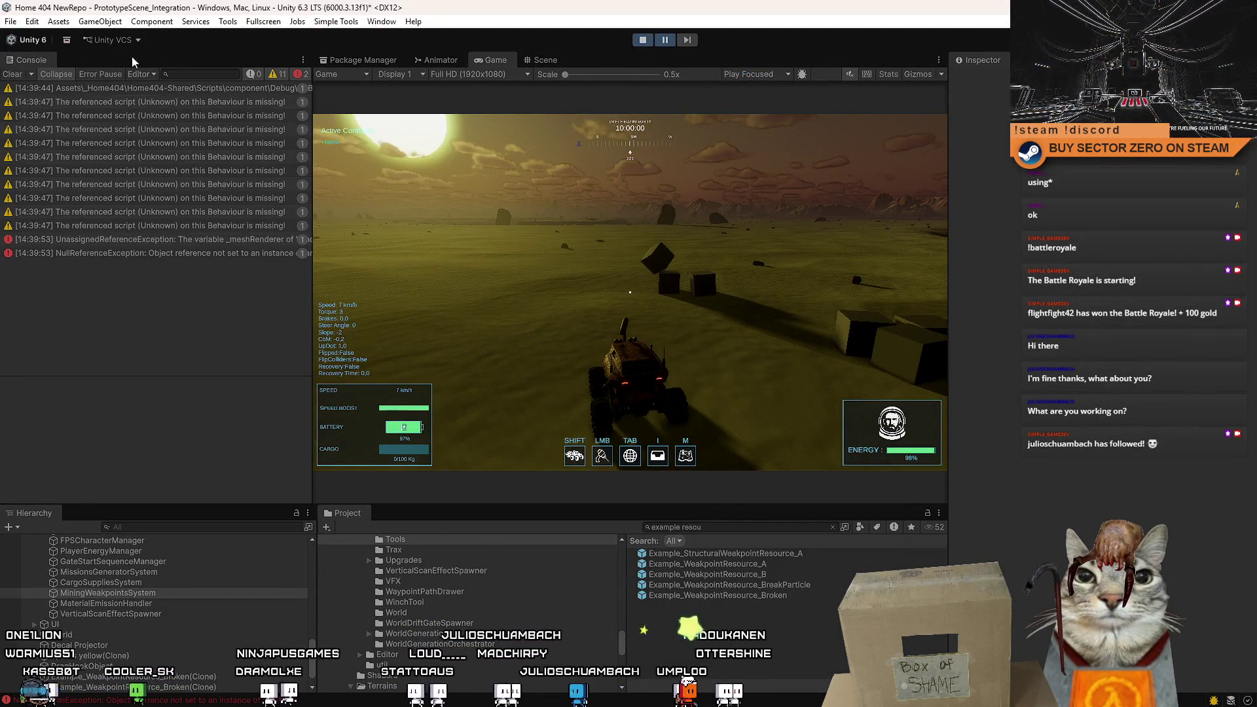
{"action": "left_click", "coordinate": [16, 75]}
{"action": "left_click", "coordinate": [644, 40]}
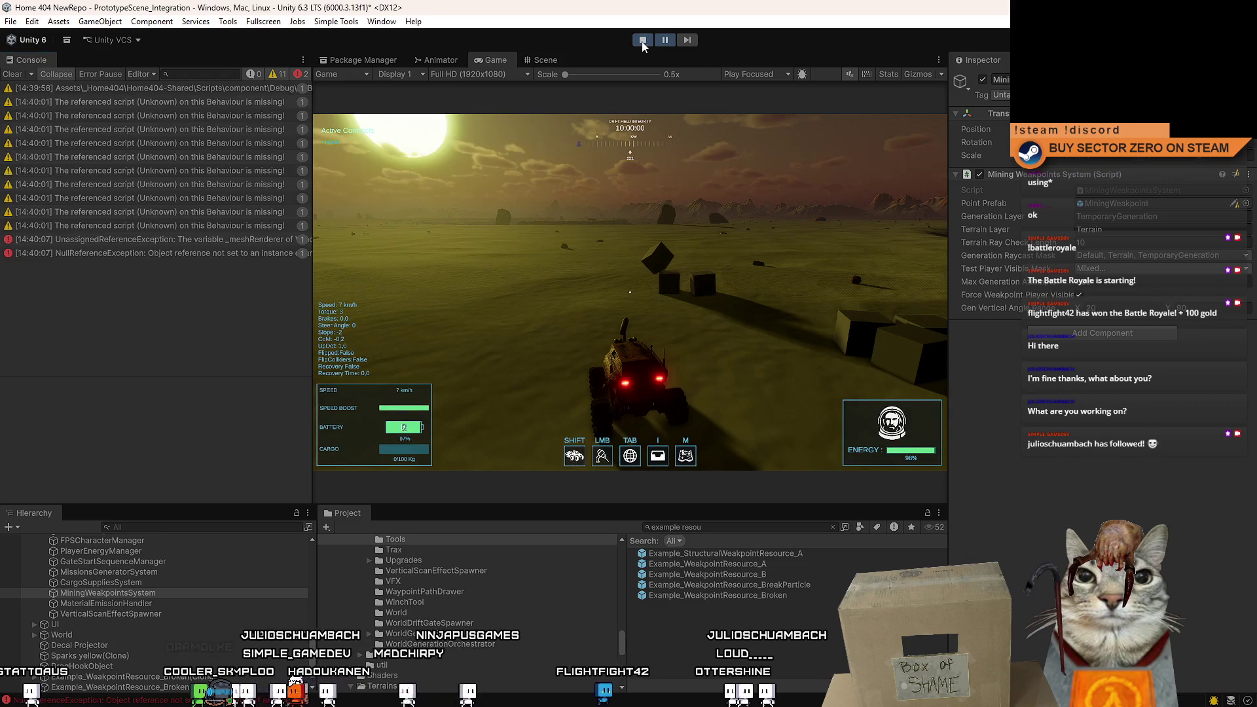
Stop play mode and set Test Player Visible Mask to the Default, Terrain and Player layers.
{"action": "left_click", "coordinate": [642, 40]}
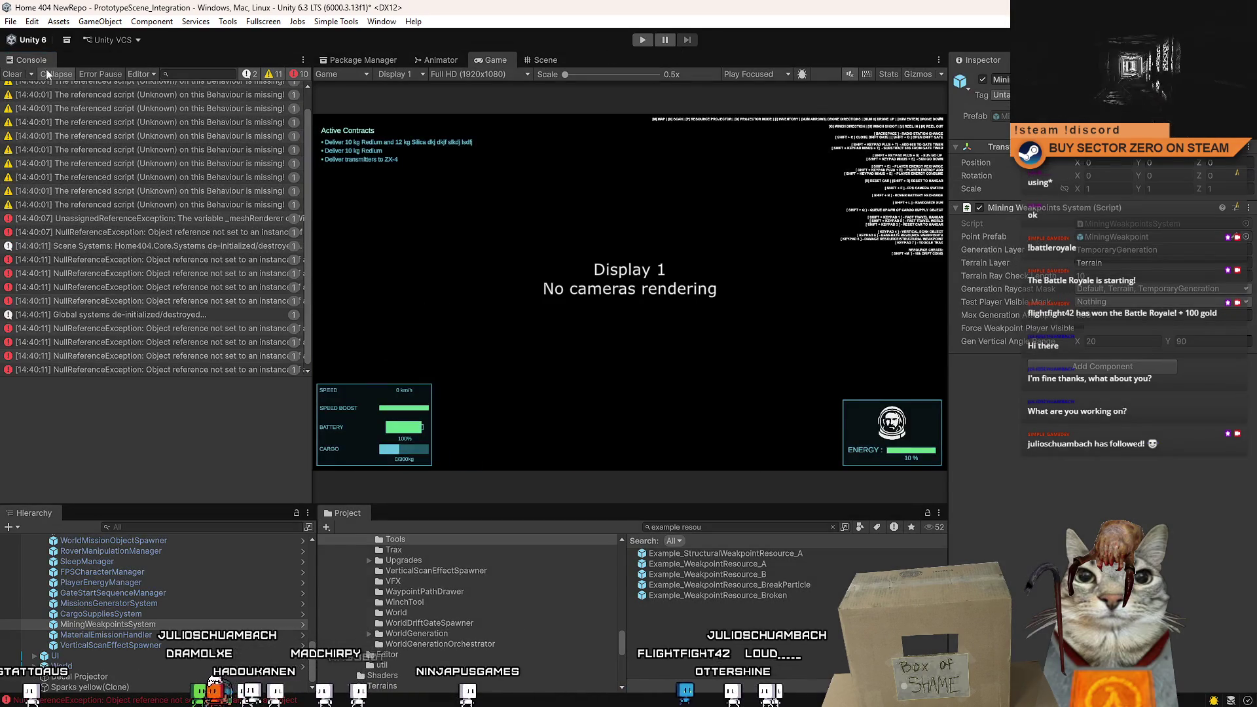
{"action": "left_click", "coordinate": [1104, 301]}
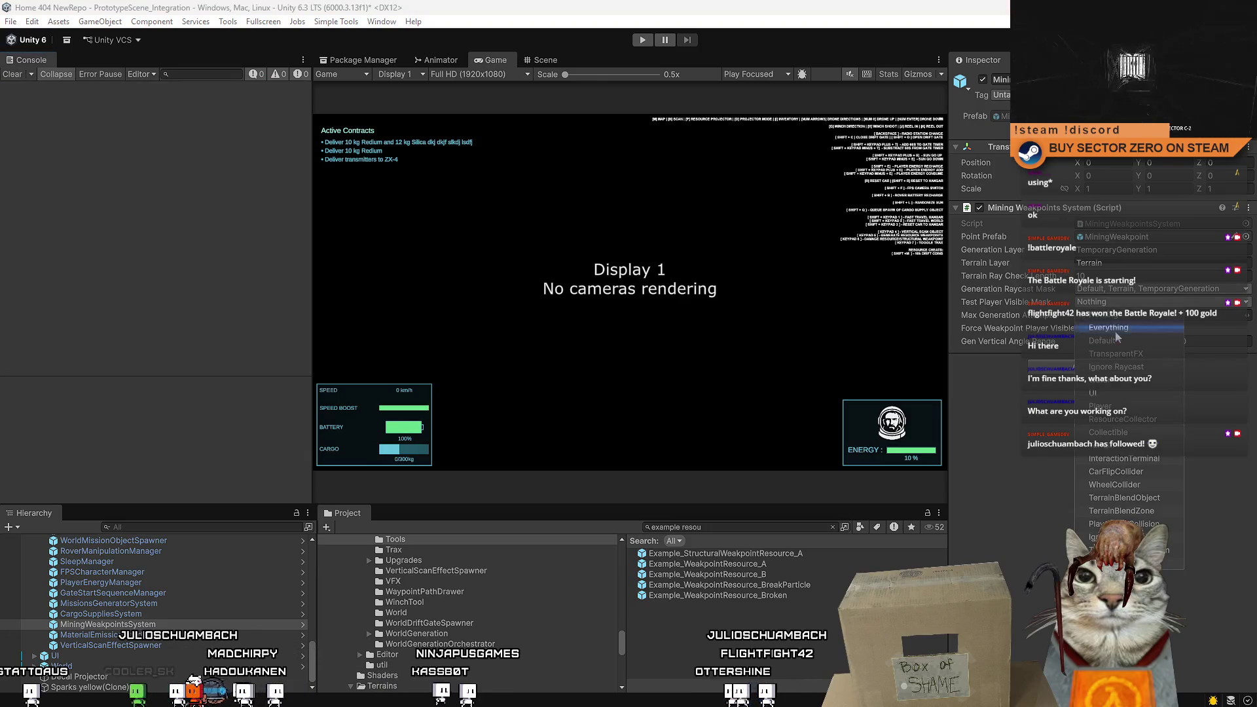
{"action": "left_click", "coordinate": [1102, 340]}
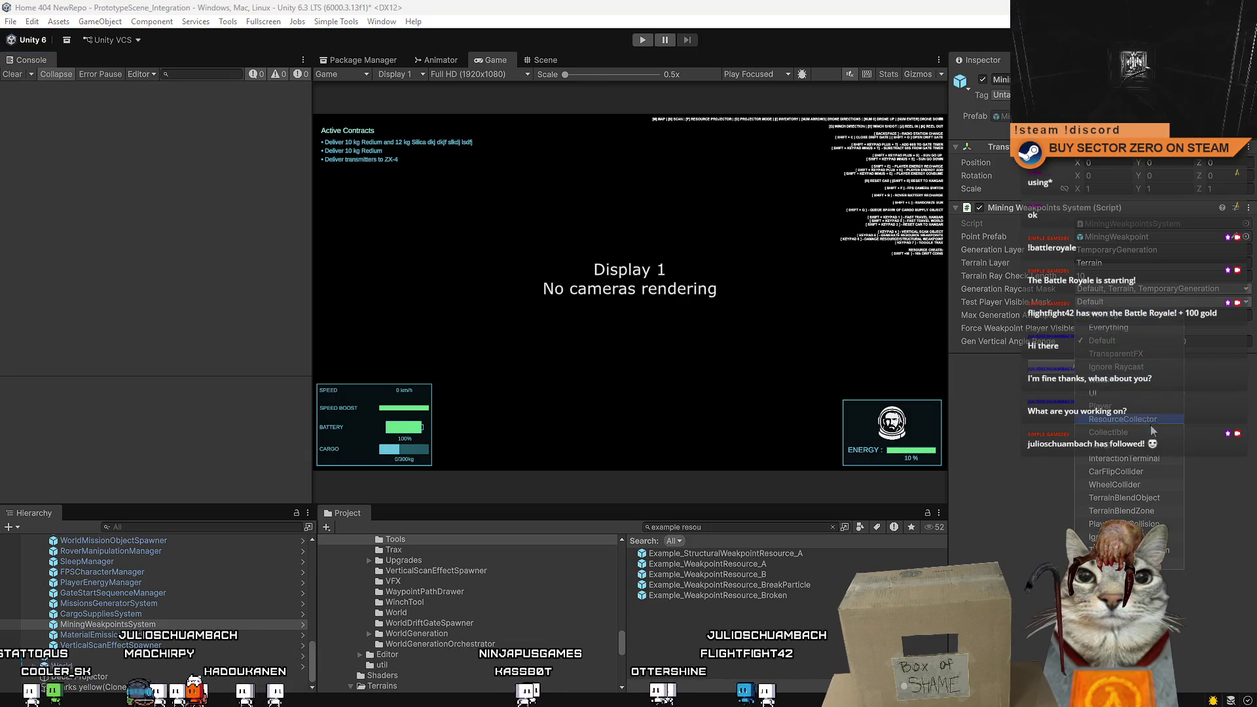
{"action": "left_click", "coordinate": [1140, 446]}
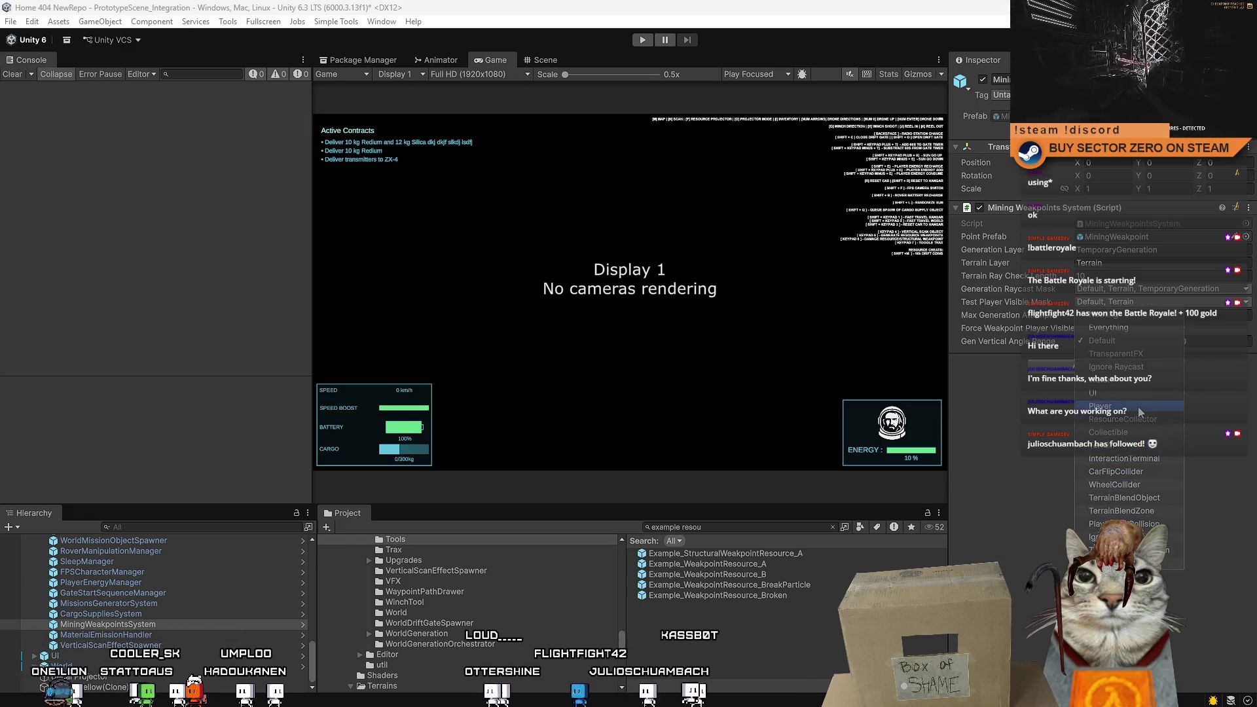
{"action": "left_click", "coordinate": [1138, 407]}
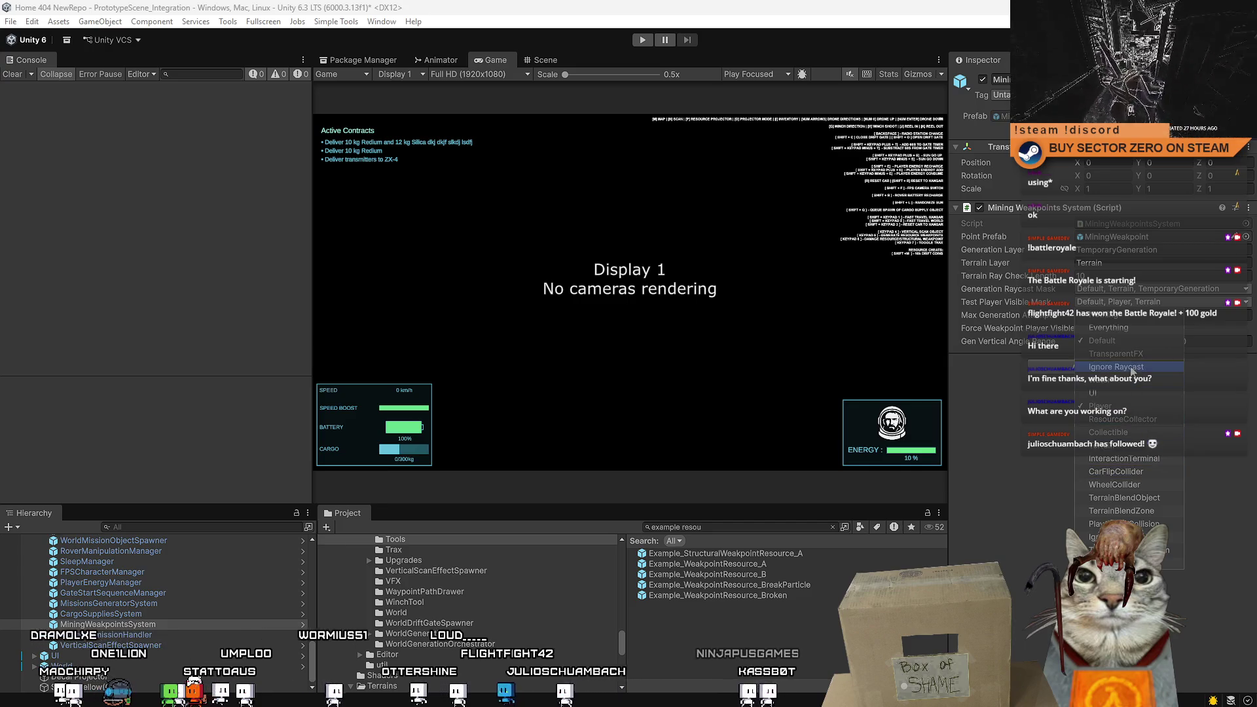
{"action": "left_click", "coordinate": [1035, 563]}
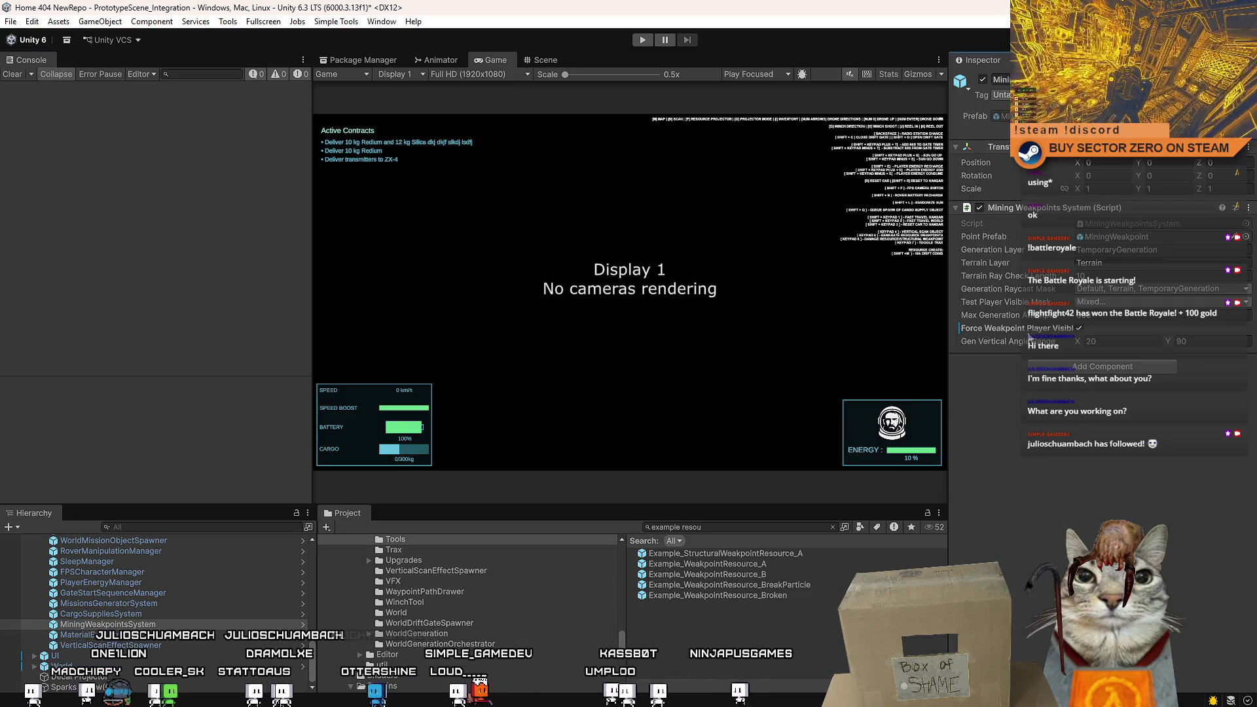
Apply the Force Weakpoint Player Visible and Test Player Visible Mask values to the prefab.
{"action": "right_click", "coordinate": [1028, 334]}
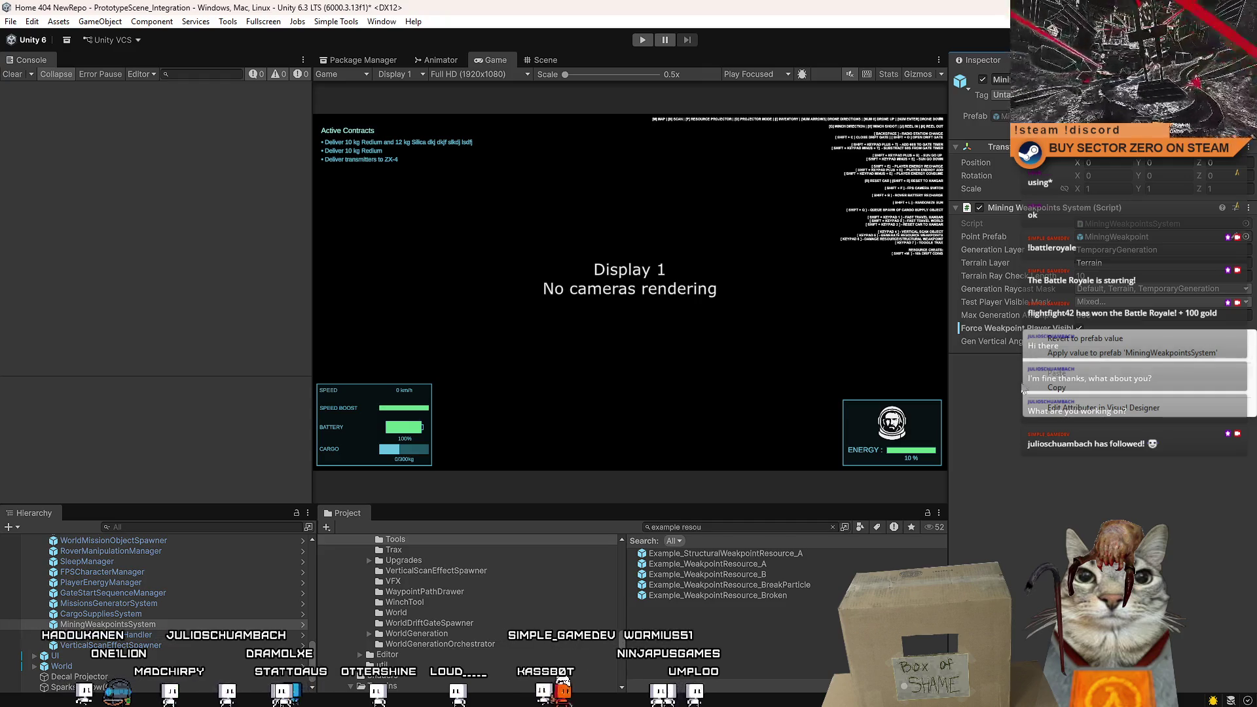
{"action": "left_click", "coordinate": [1128, 357]}
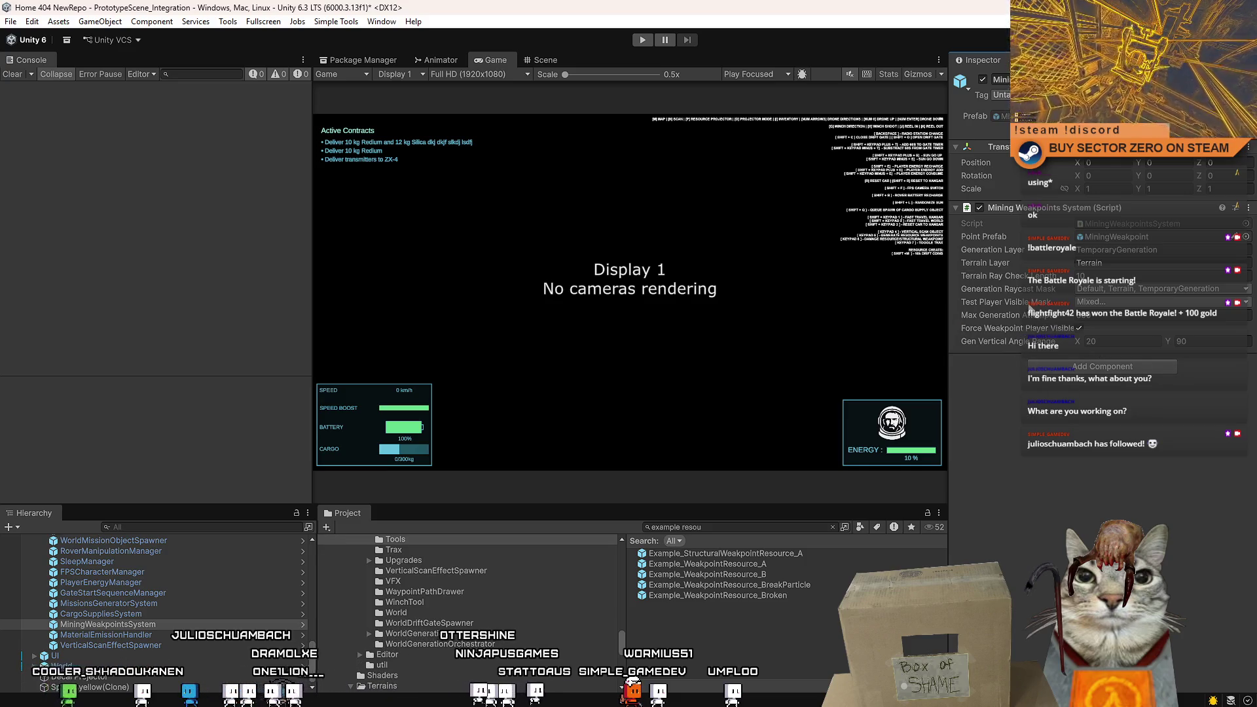
{"action": "right_click", "coordinate": [1030, 306]}
{"action": "left_click", "coordinate": [1089, 327]}
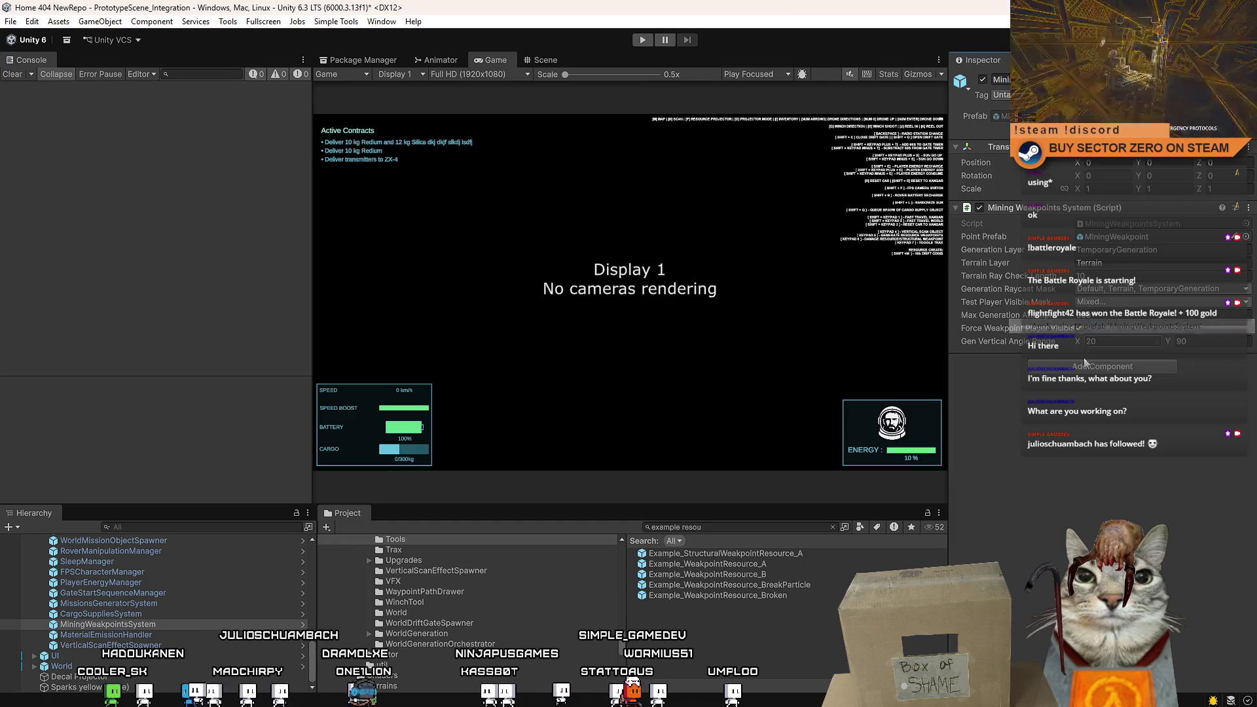
Enter play mode, choose PLAY in the game menu, and walk through the base to the rover.
{"action": "left_click", "coordinate": [644, 40]}
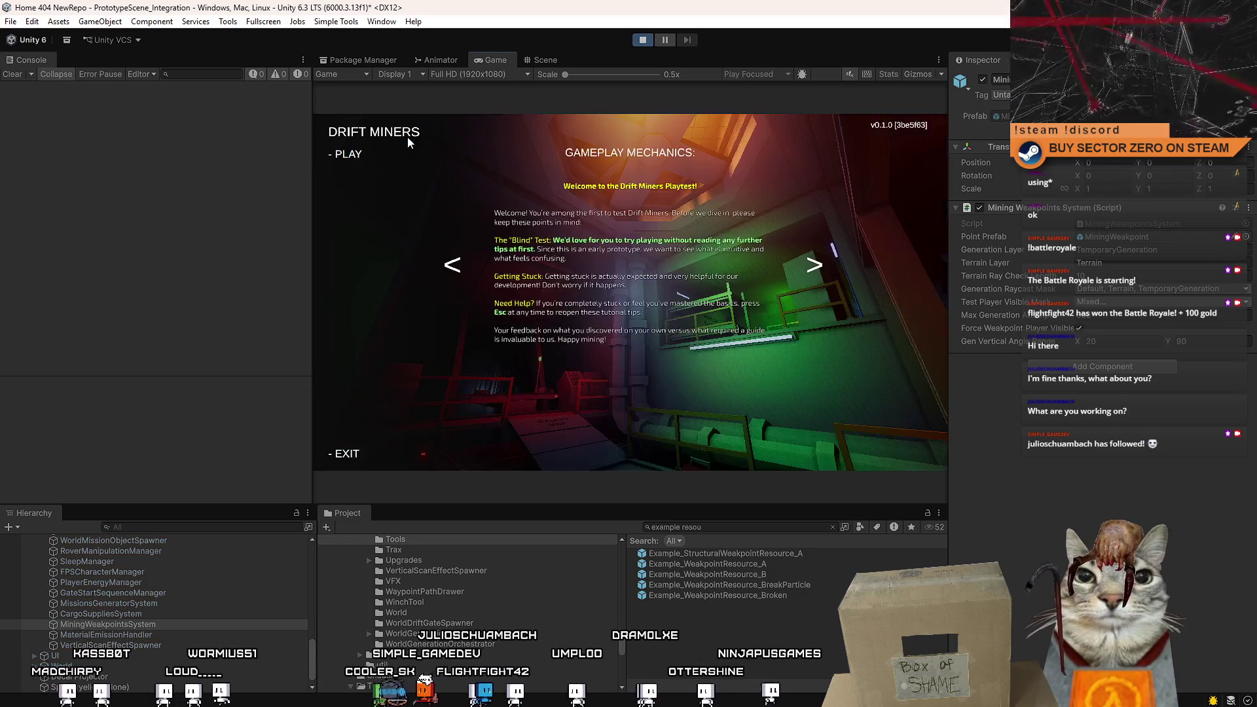
{"action": "left_click", "coordinate": [346, 159]}
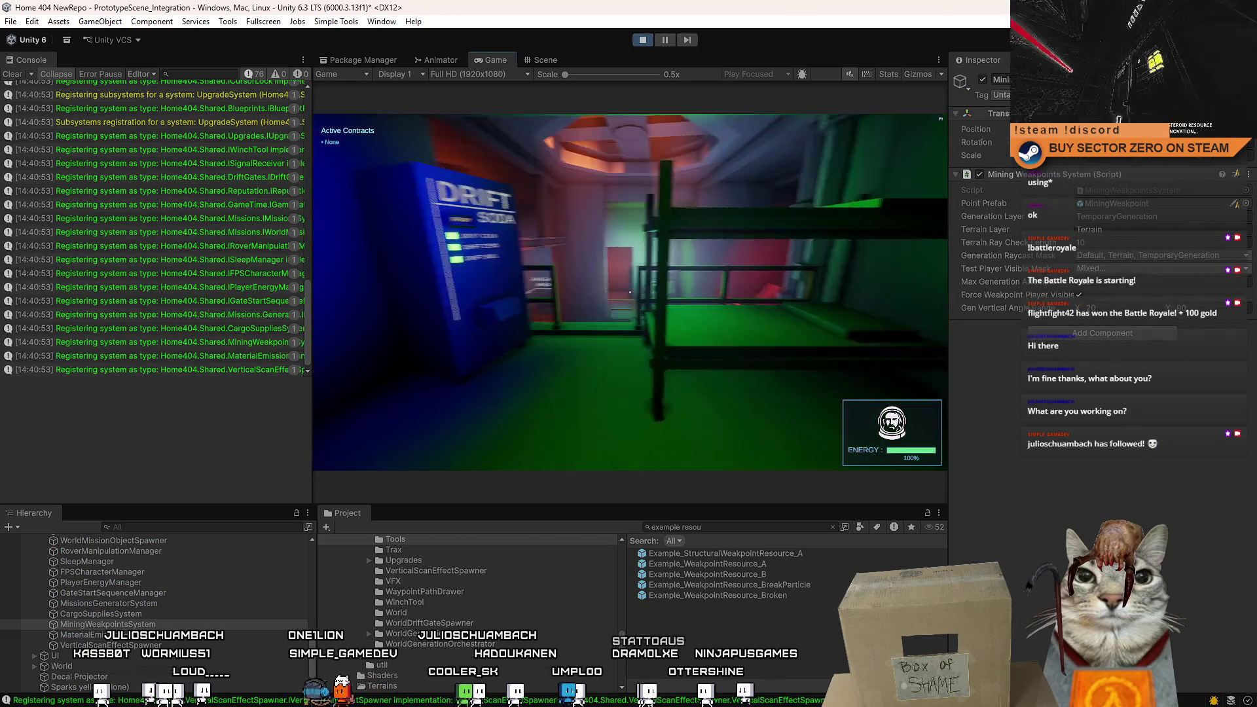
{"action": "key", "text": "w"}
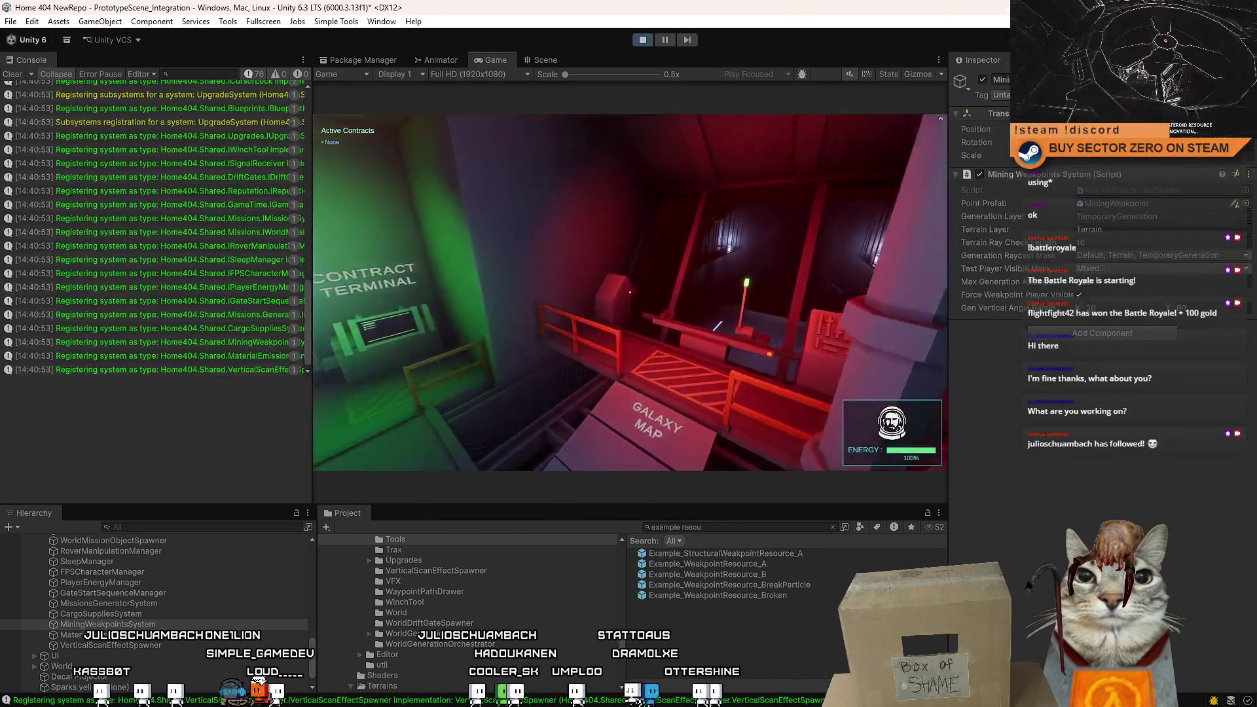
{"action": "key", "text": "w"}
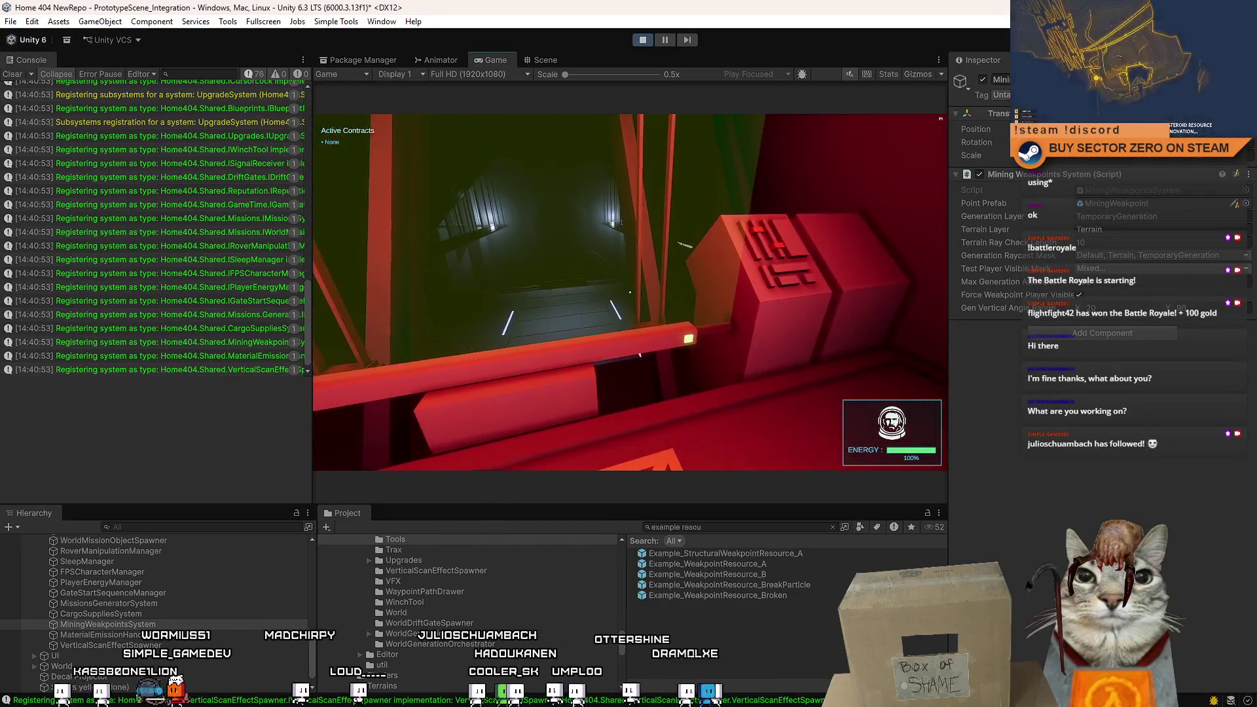
{"action": "key", "text": "w"}
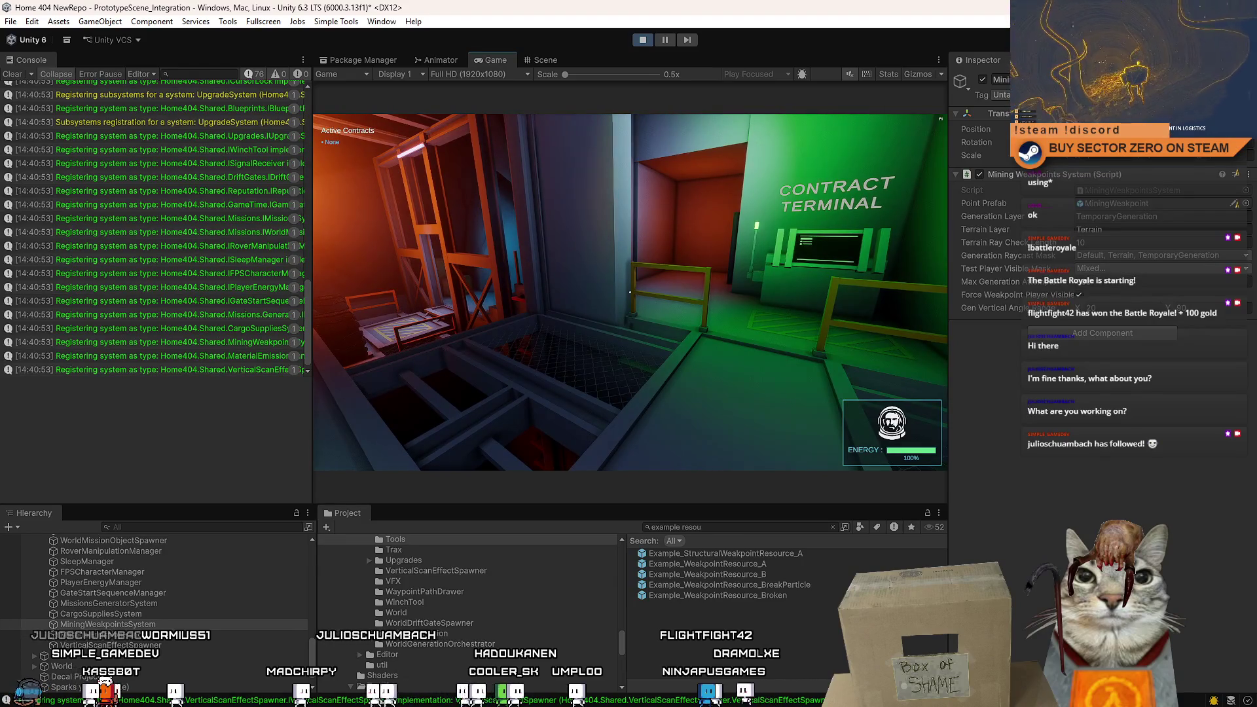
{"action": "key", "text": "w"}
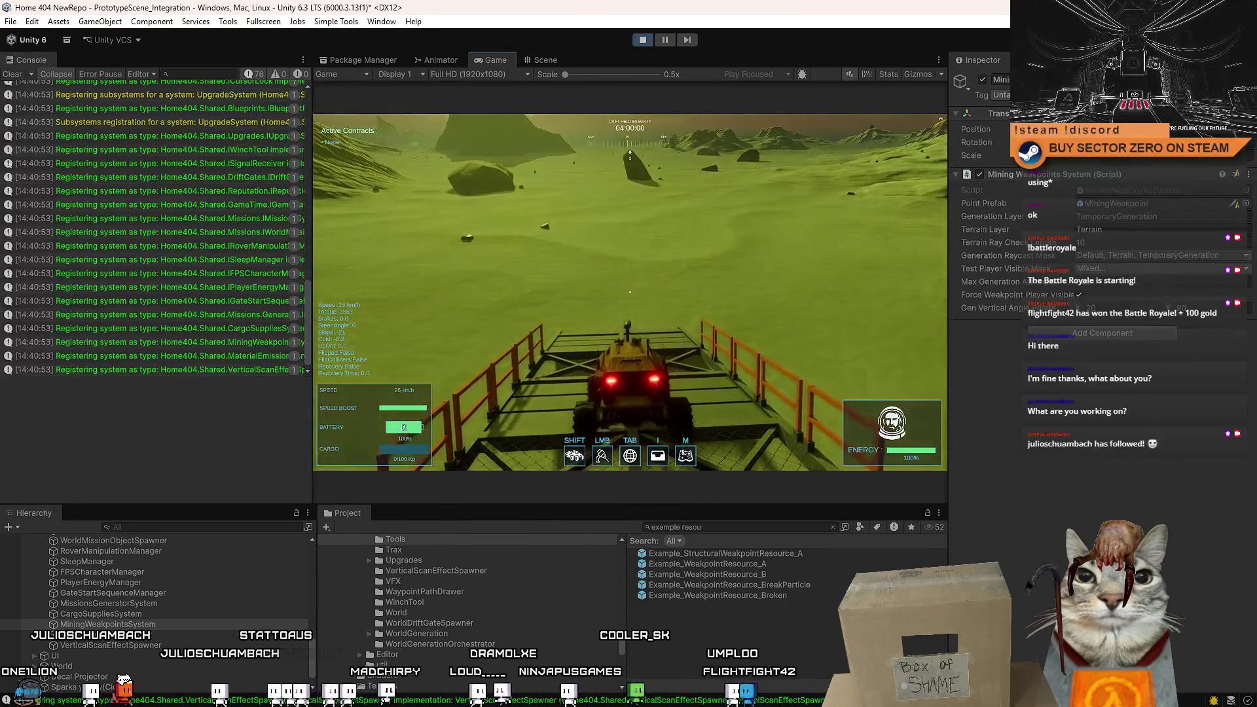
Inspect Example_WeakpointResource_A(Clone) near the rover in the Scene view, then return to Game.
{"action": "key", "text": "Escape"}
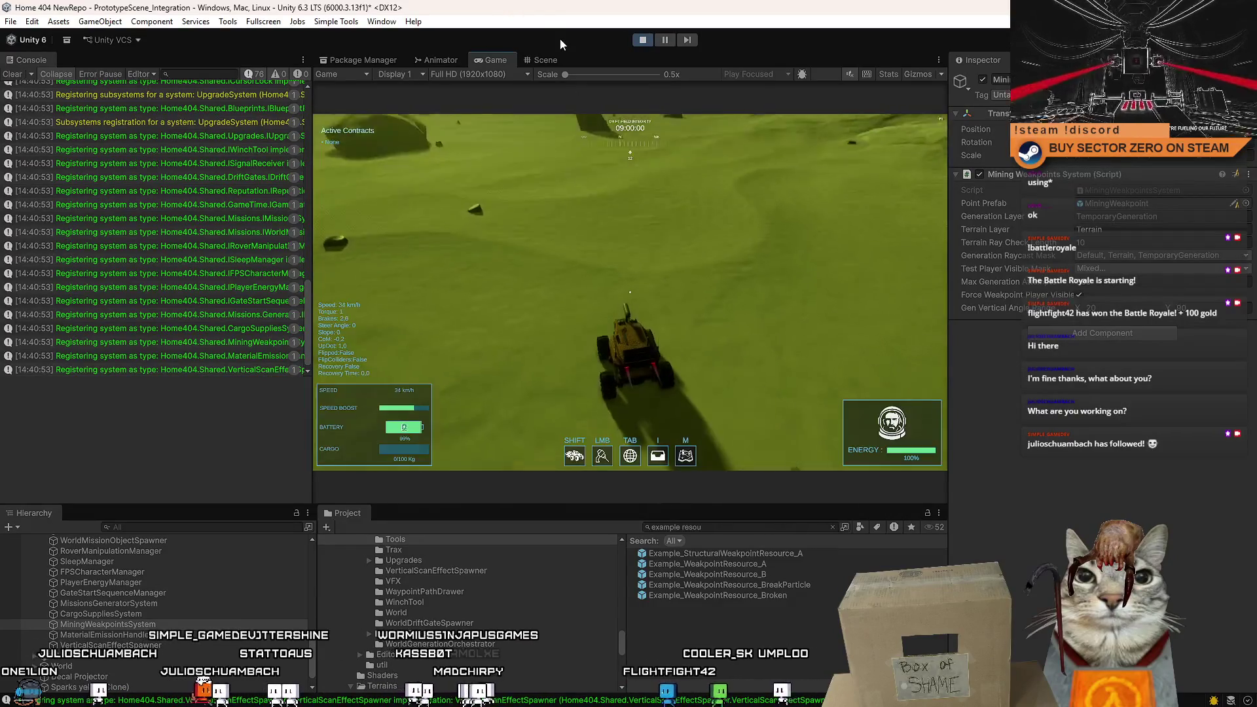
{"action": "left_click", "coordinate": [547, 58]}
{"action": "left_click_drag", "start_coordinate": [662, 240], "coordinate": [658, 341]}
{"action": "left_click_drag", "start_coordinate": [641, 182], "coordinate": [645, 197]}
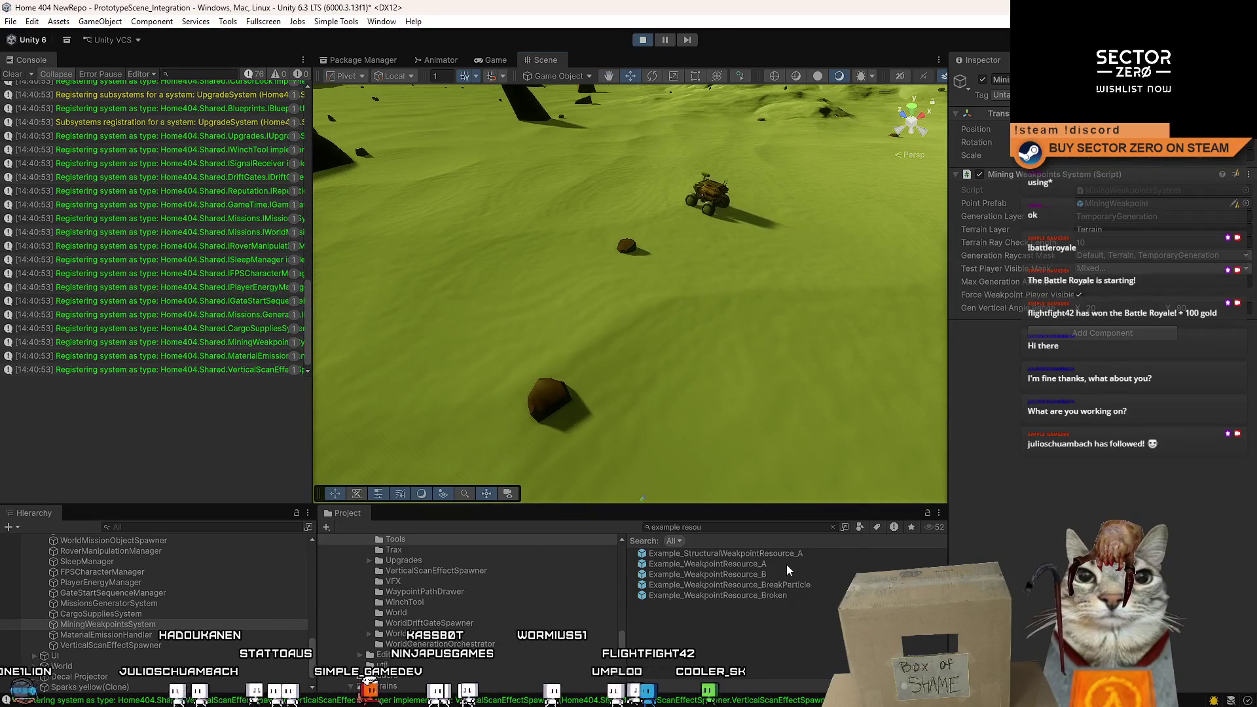
{"action": "left_click", "coordinate": [426, 154]}
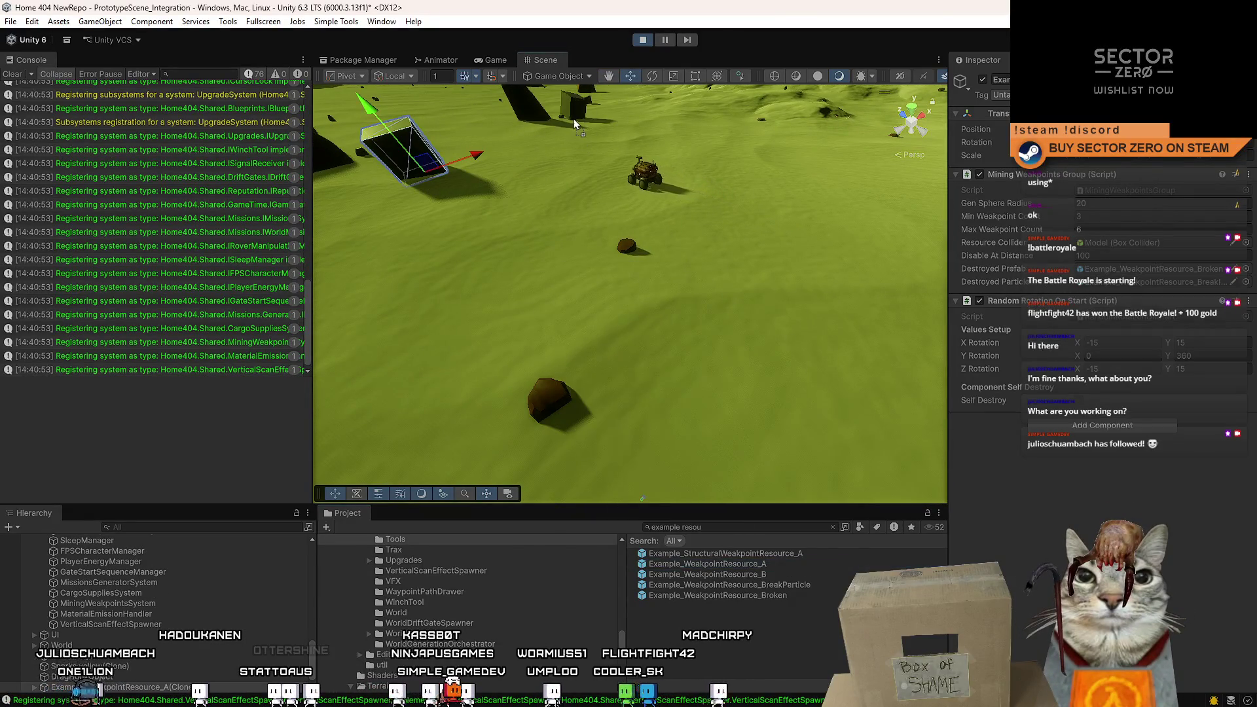
{"action": "left_click", "coordinate": [508, 59]}
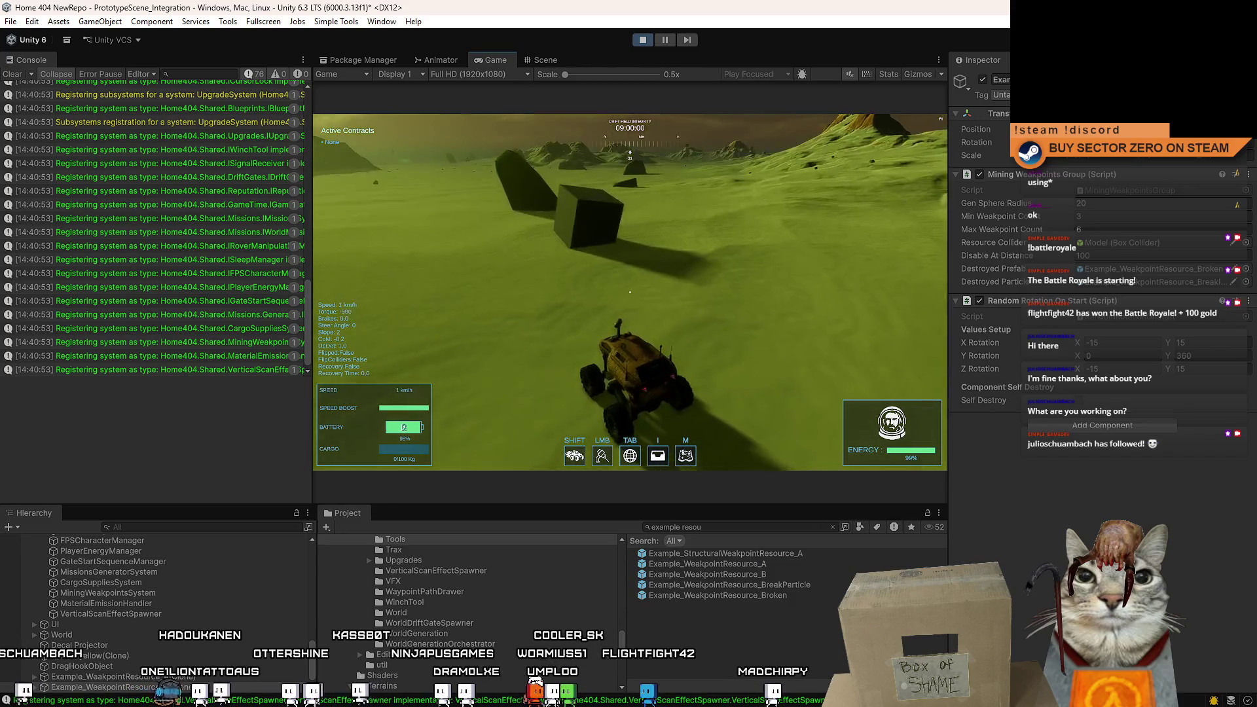
Clear the console and mine a rock with the rover's beam.
{"action": "key", "text": "w"}
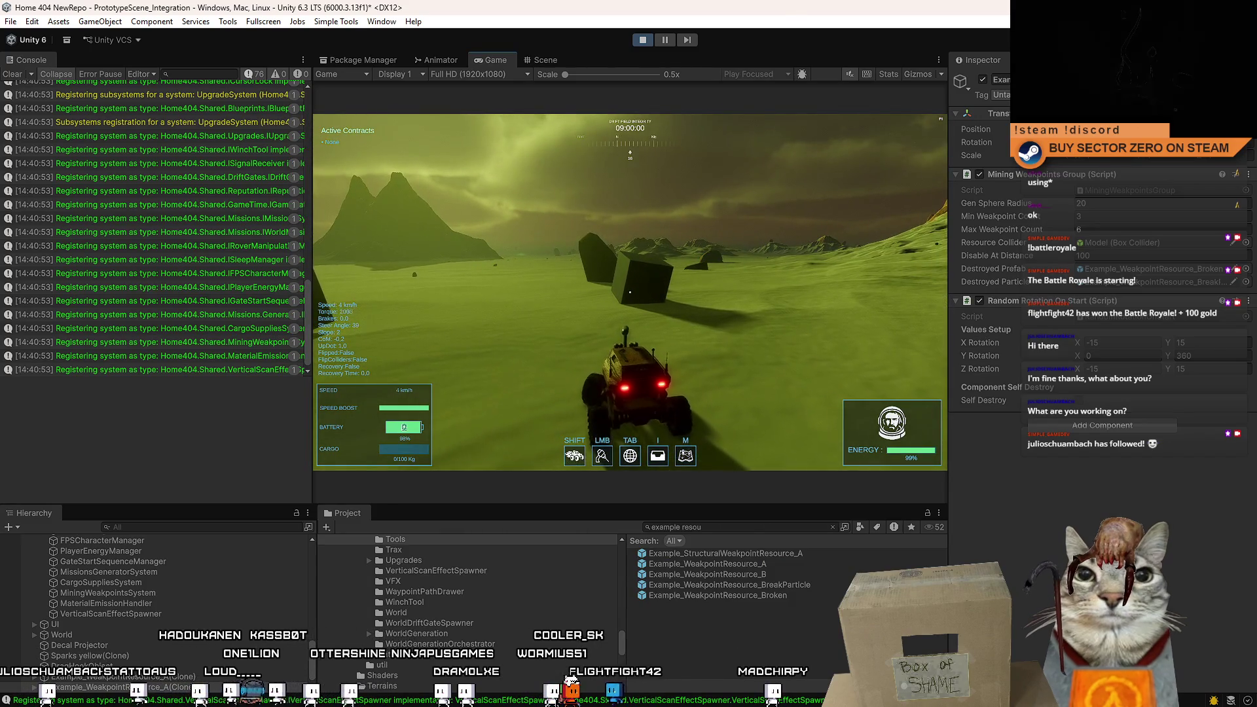
{"action": "key", "text": "Escape"}
{"action": "left_click", "coordinate": [29, 74]}
{"action": "key", "text": "Escape"}
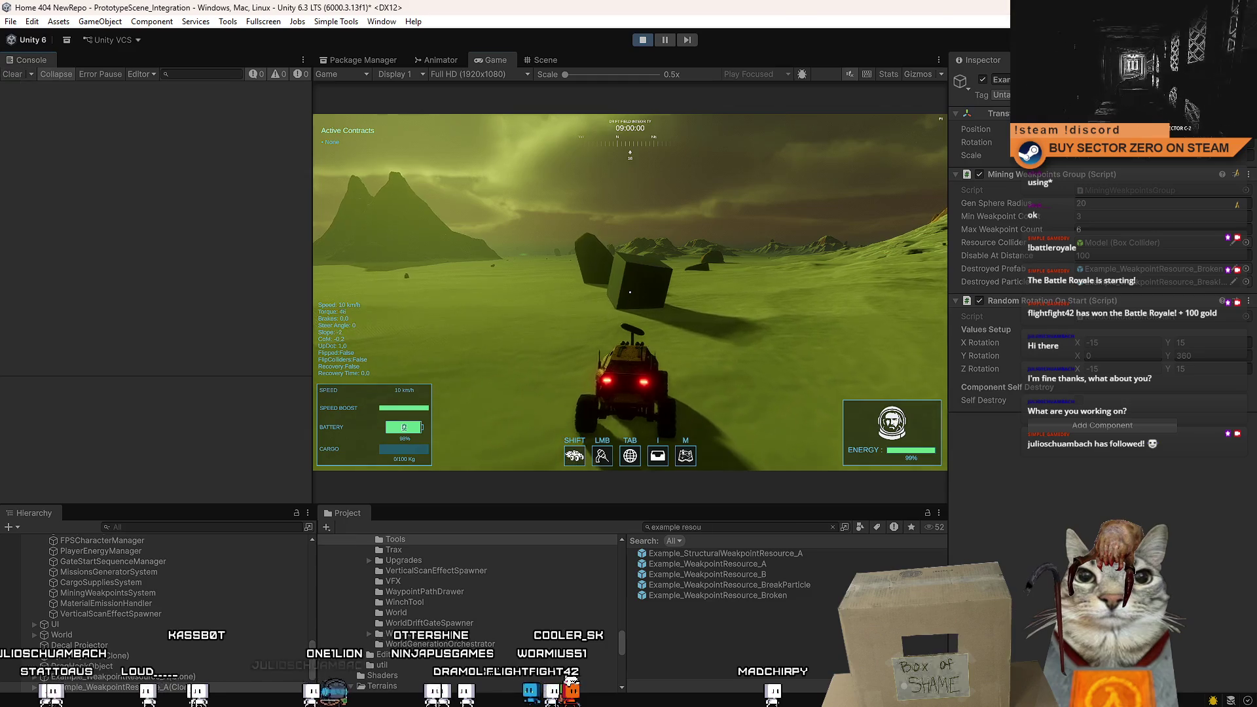
{"action": "left_click", "coordinate": [630, 293]}
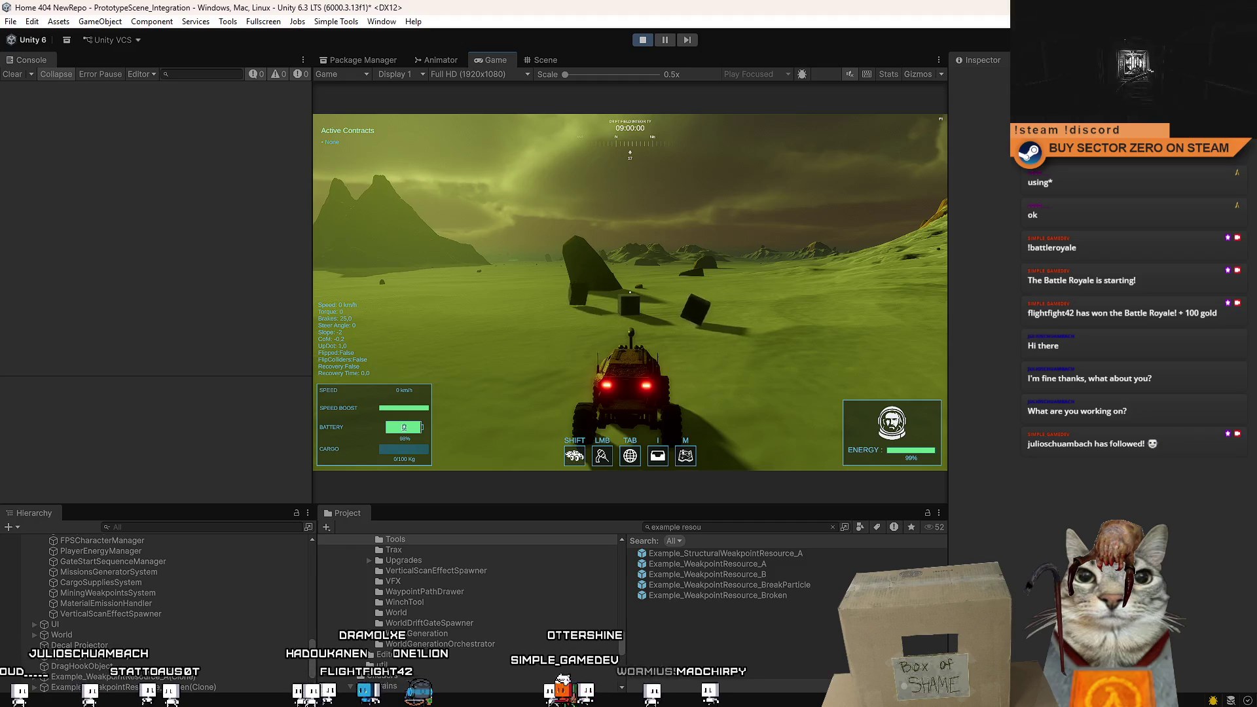
Drive the rover toward the weakpoint cubes and brake to a stop.
{"action": "key", "text": "w"}
{"action": "key", "text": "a"}
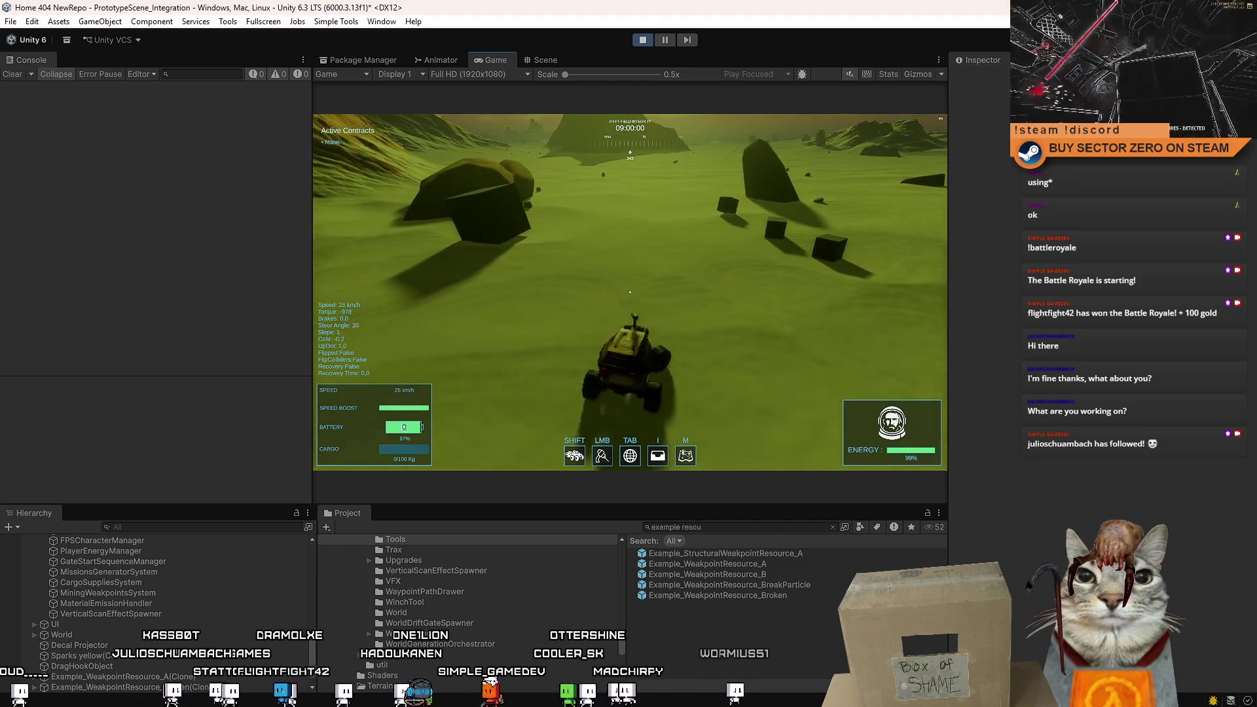
{"action": "key", "text": "w"}
{"action": "key", "text": "d"}
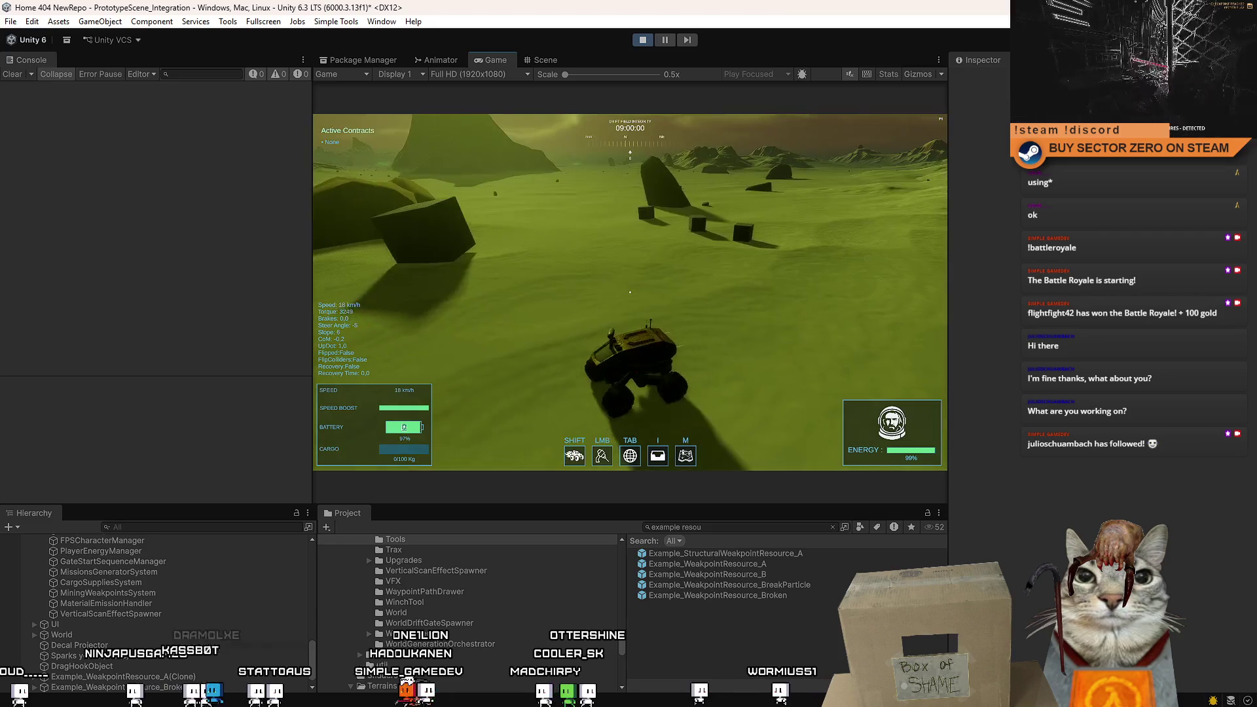
{"action": "key", "text": "s"}
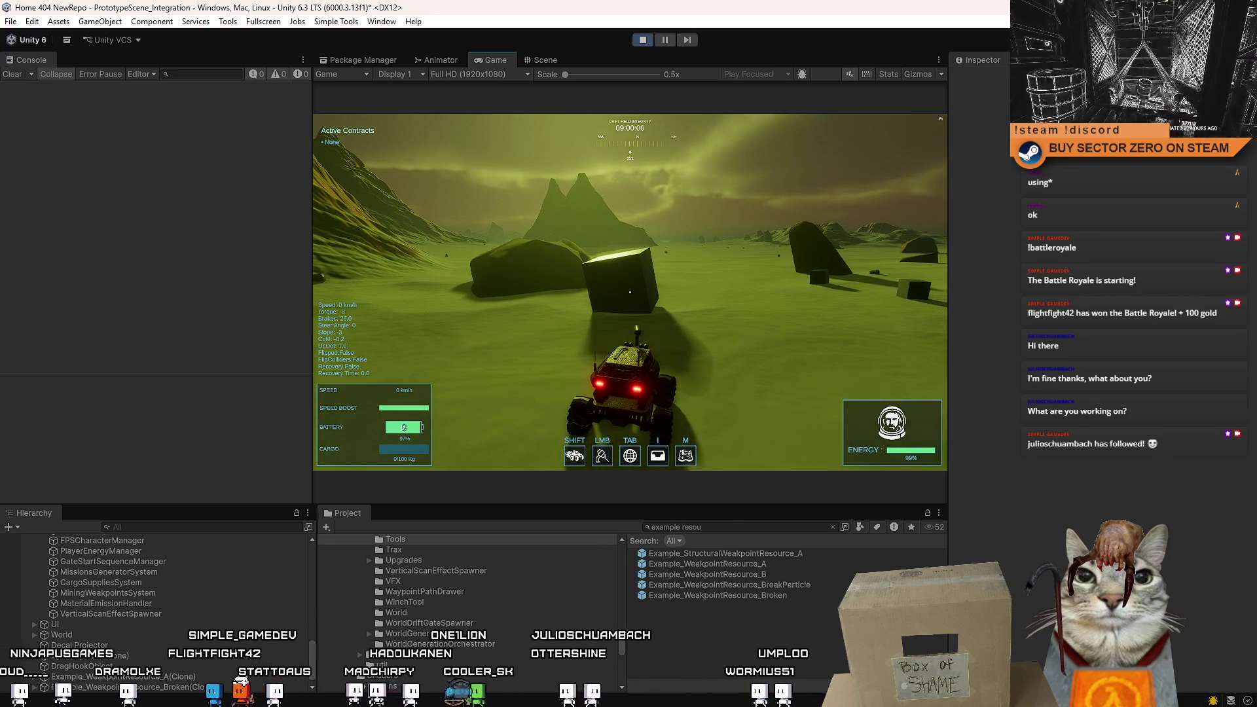
Select the weakpoint cube beside the stopped rover in the Scene view, then return to Game.
{"action": "key", "text": "Escape"}
{"action": "key", "text": "Escape"}
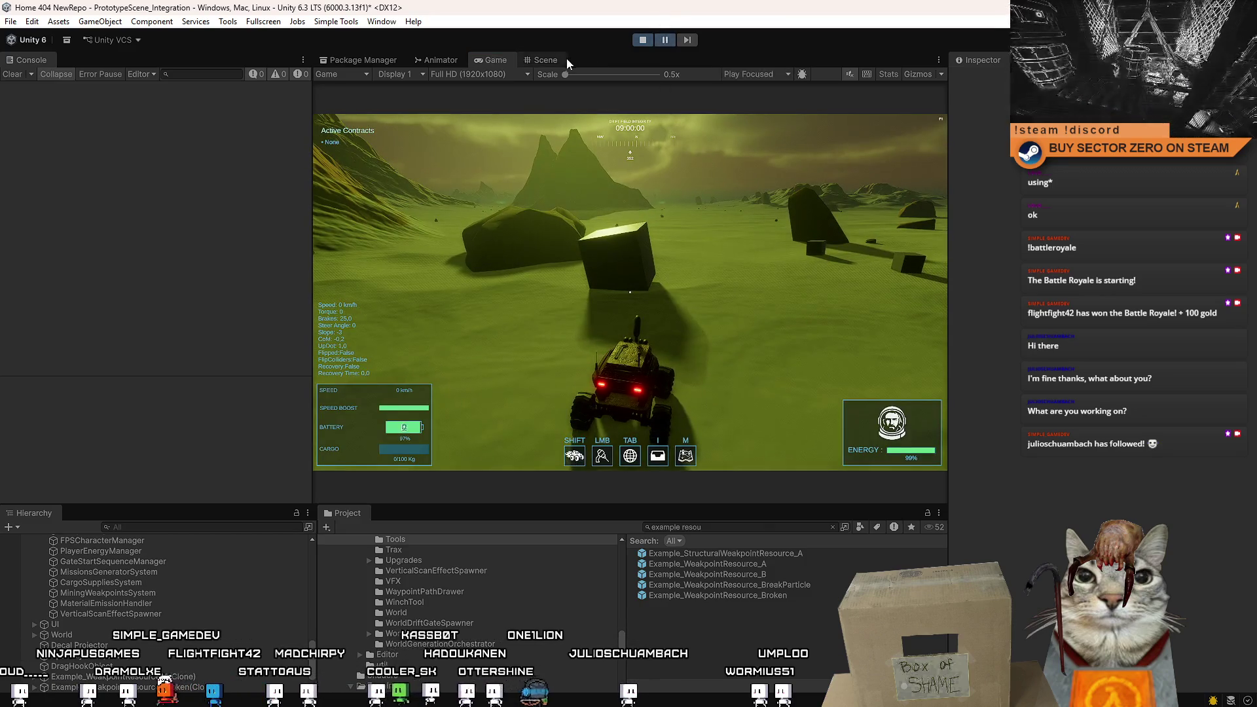
{"action": "left_click", "coordinate": [561, 60]}
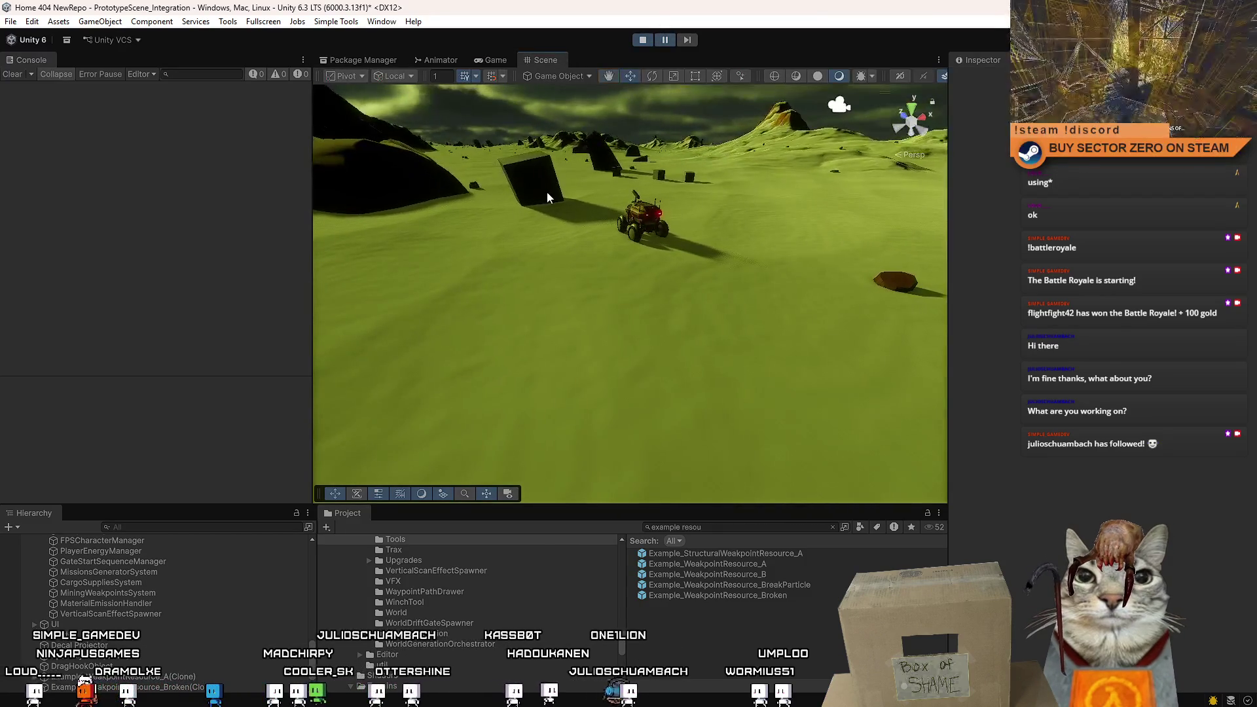
{"action": "left_click", "coordinate": [548, 191]}
{"action": "left_click_drag", "start_coordinate": [753, 282], "coordinate": [783, 288]}
{"action": "left_click", "coordinate": [215, 677]}
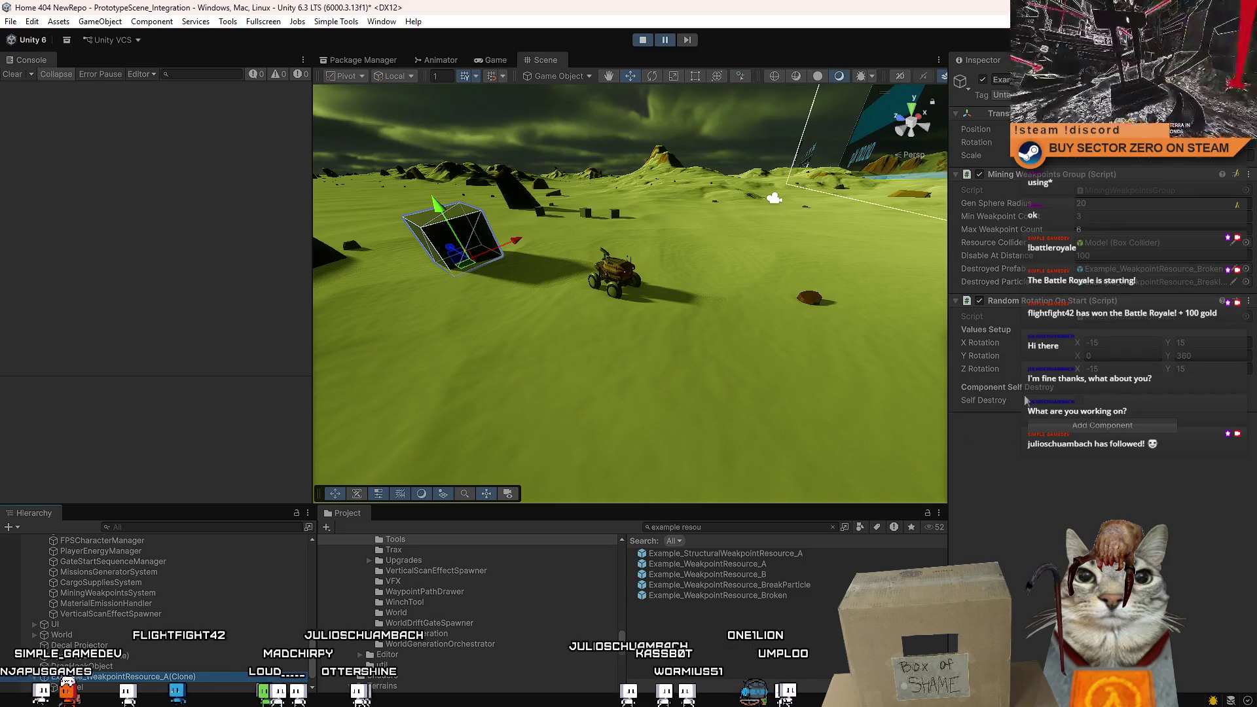
{"action": "left_click", "coordinate": [493, 60]}
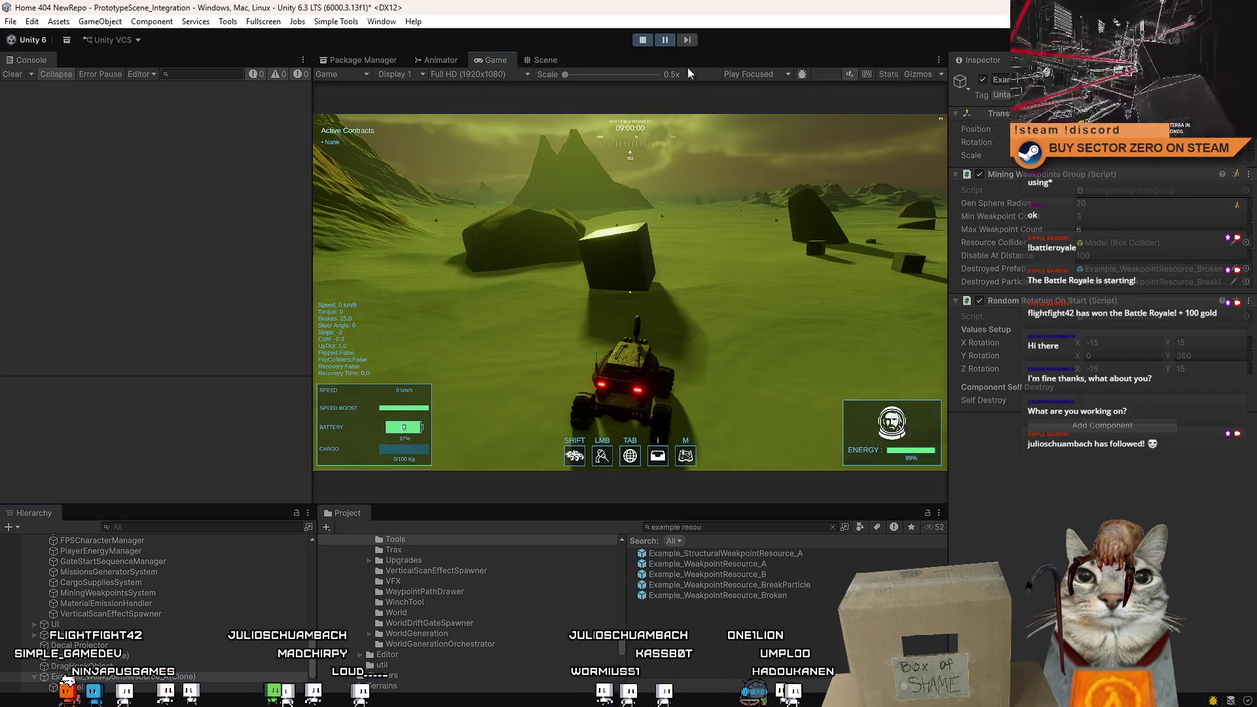
Review IsWeakpointPlayerVisible and its spawn-loop call, then select MiningWeakpointsSystem in Unity.
{"action": "key", "text": "alt+Tab"}
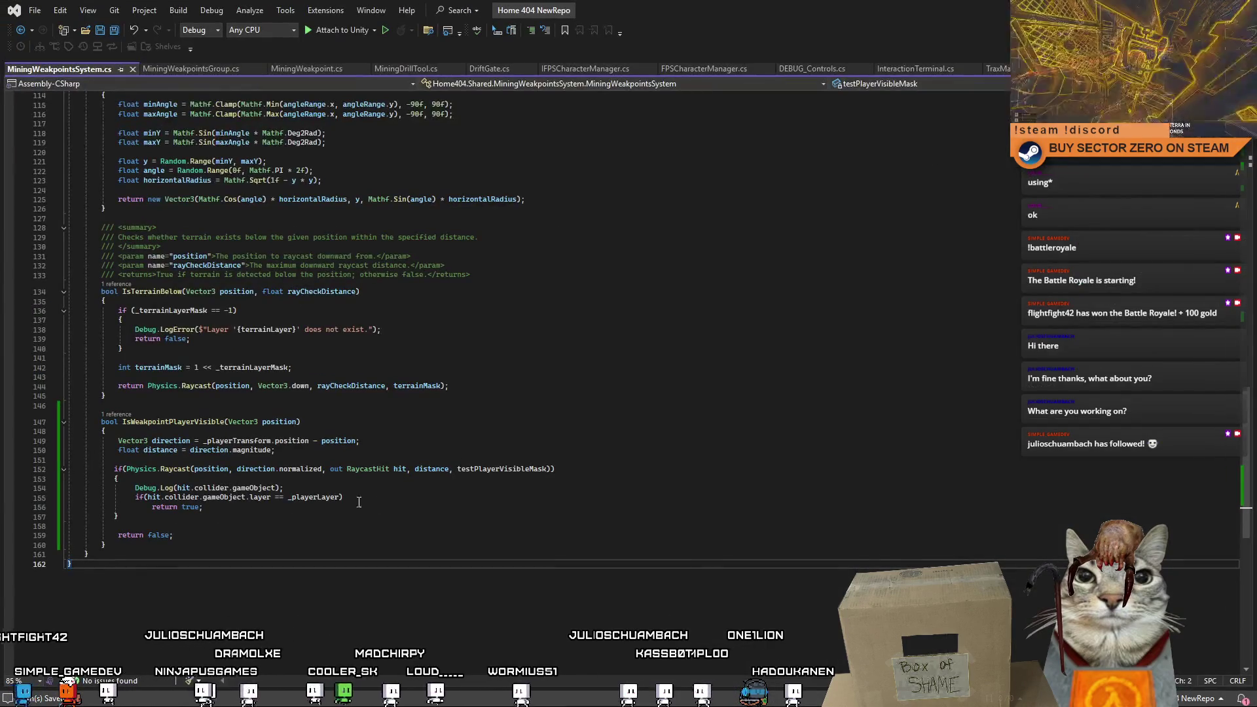
{"action": "left_click", "coordinate": [470, 520]}
{"action": "double_click", "coordinate": [186, 426]}
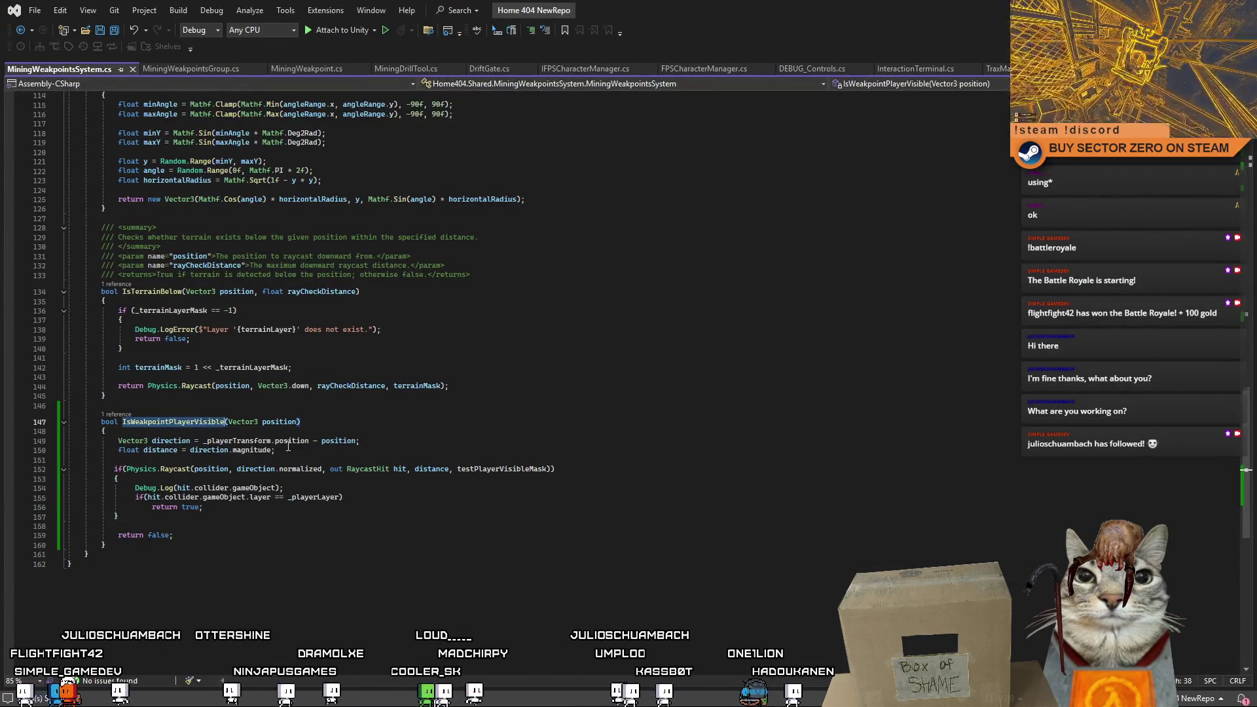
{"action": "scroll", "coordinate": [542, 493], "scroll_direction": "up", "scroll_amount": 4}
{"action": "scroll", "coordinate": [543, 492], "scroll_direction": "up", "scroll_amount": 14}
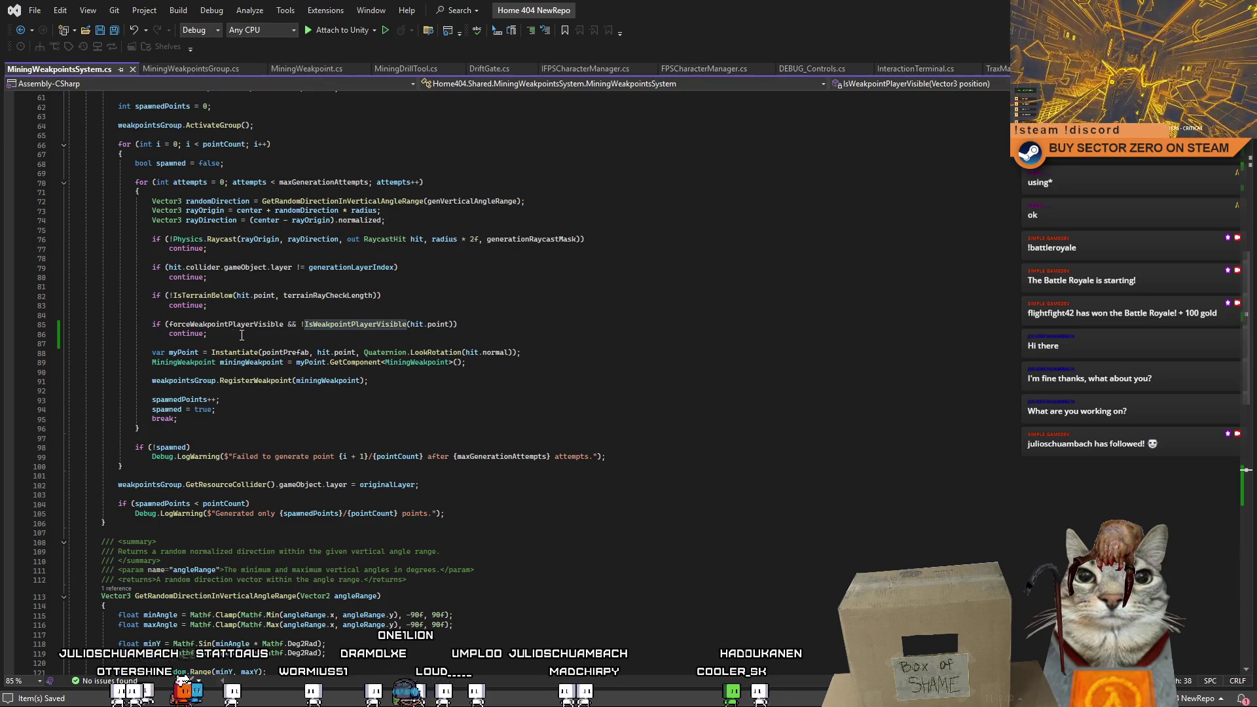
{"action": "mouse_move", "coordinate": [236, 324]}
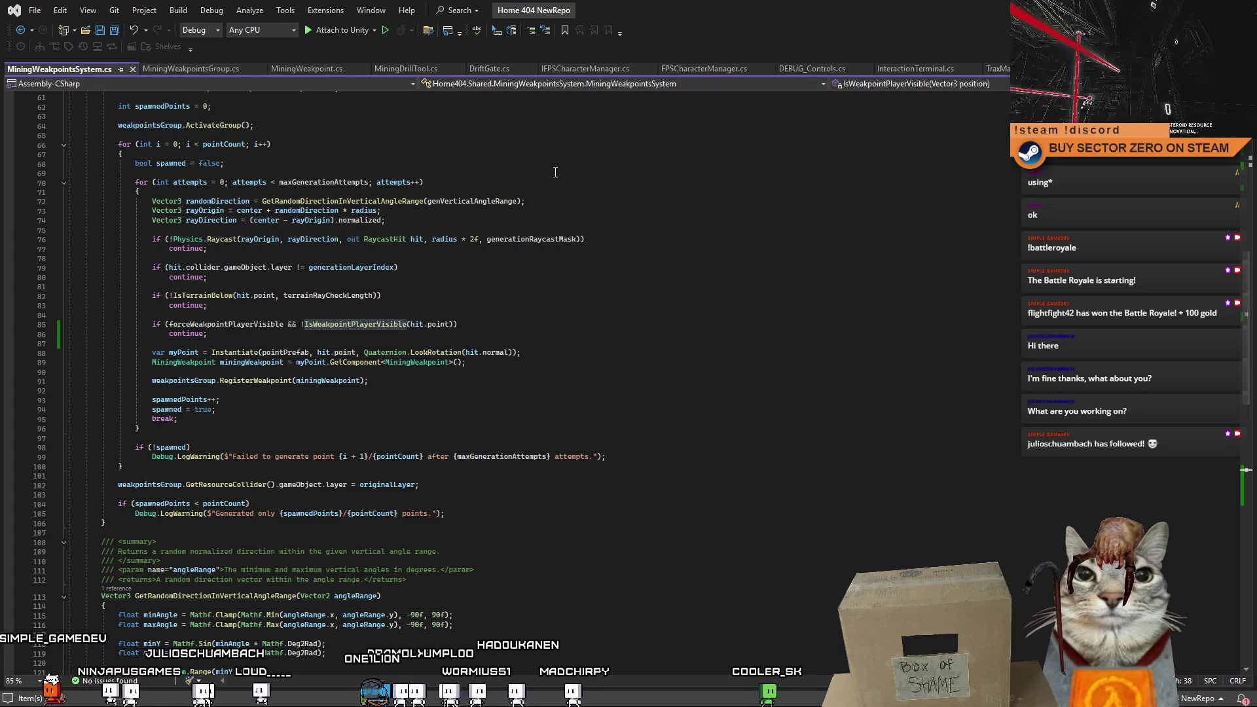
{"action": "key", "text": "alt+Tab"}
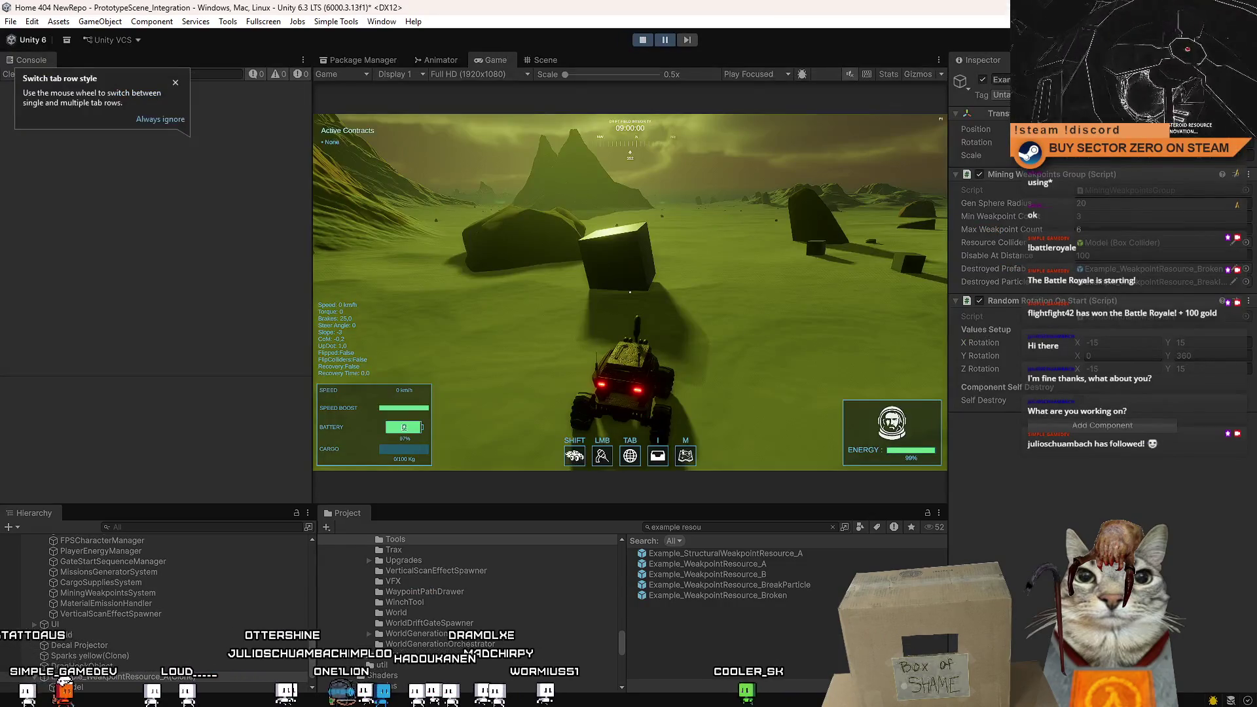
{"action": "left_click", "coordinate": [196, 593]}
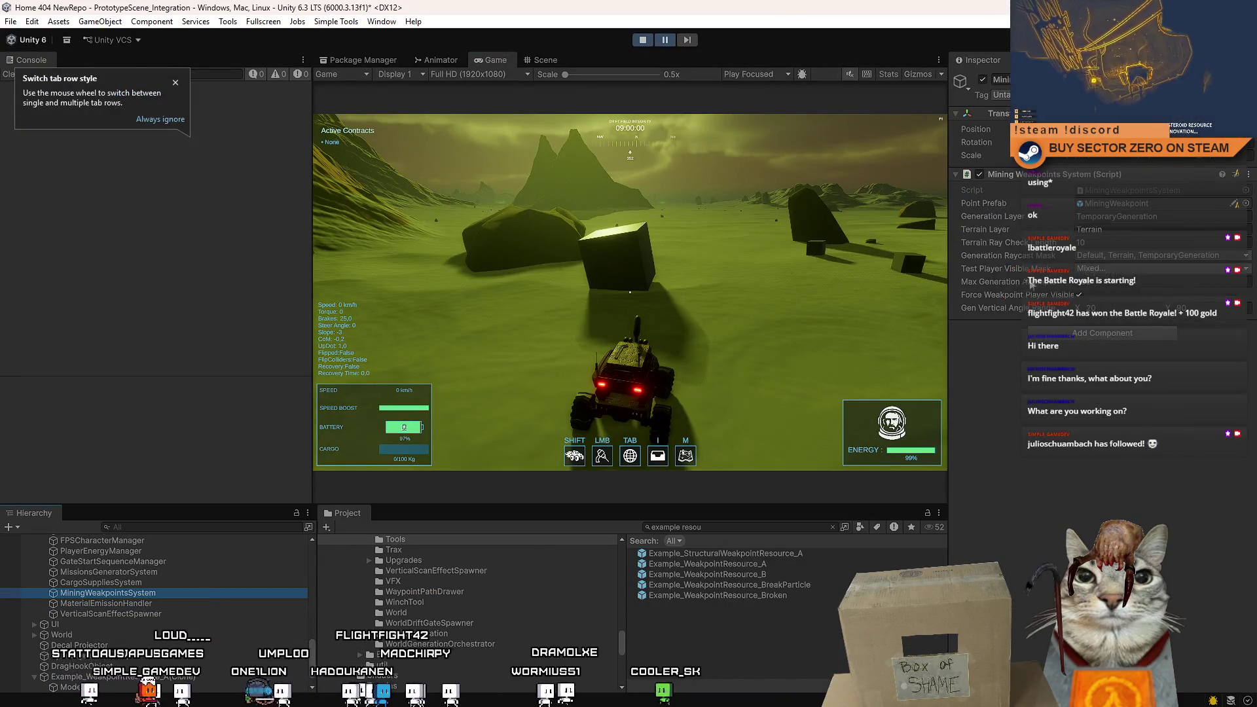
Turn off Force Weakpoint Player Visible, mine a weakpoint cube, then switch to Visual Studio.
{"action": "left_click", "coordinate": [1079, 295]}
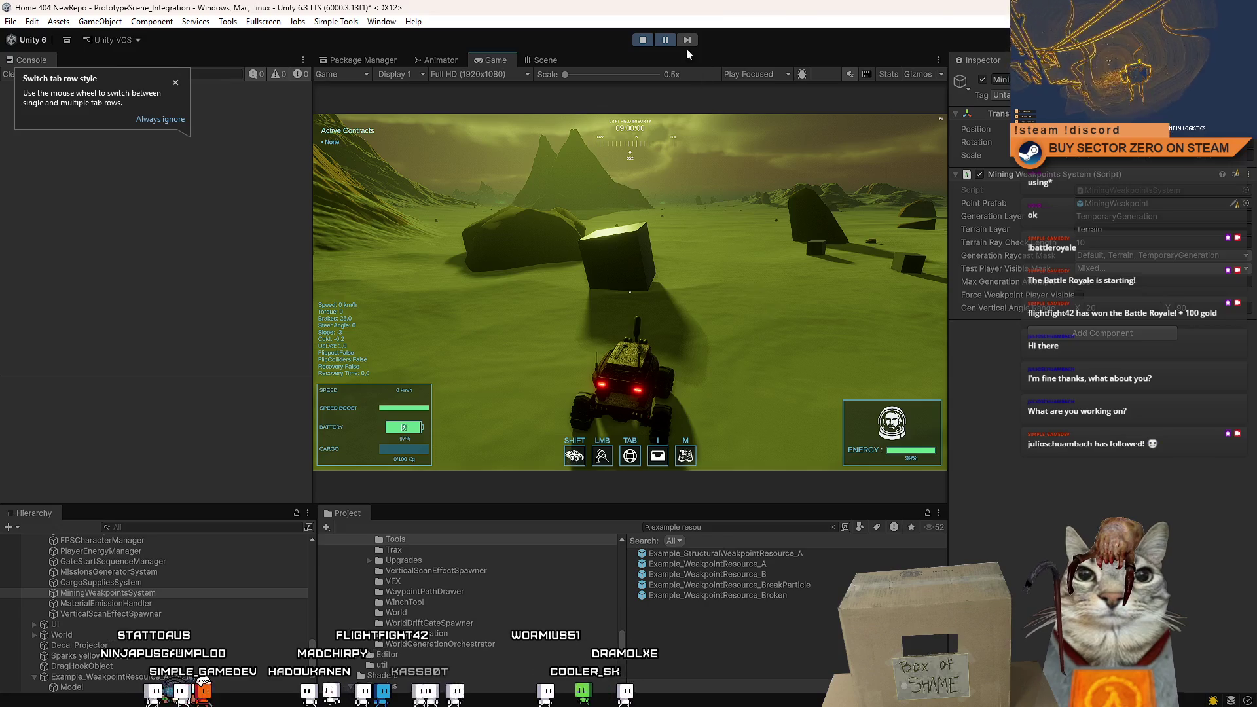
{"action": "left_click", "coordinate": [736, 156]}
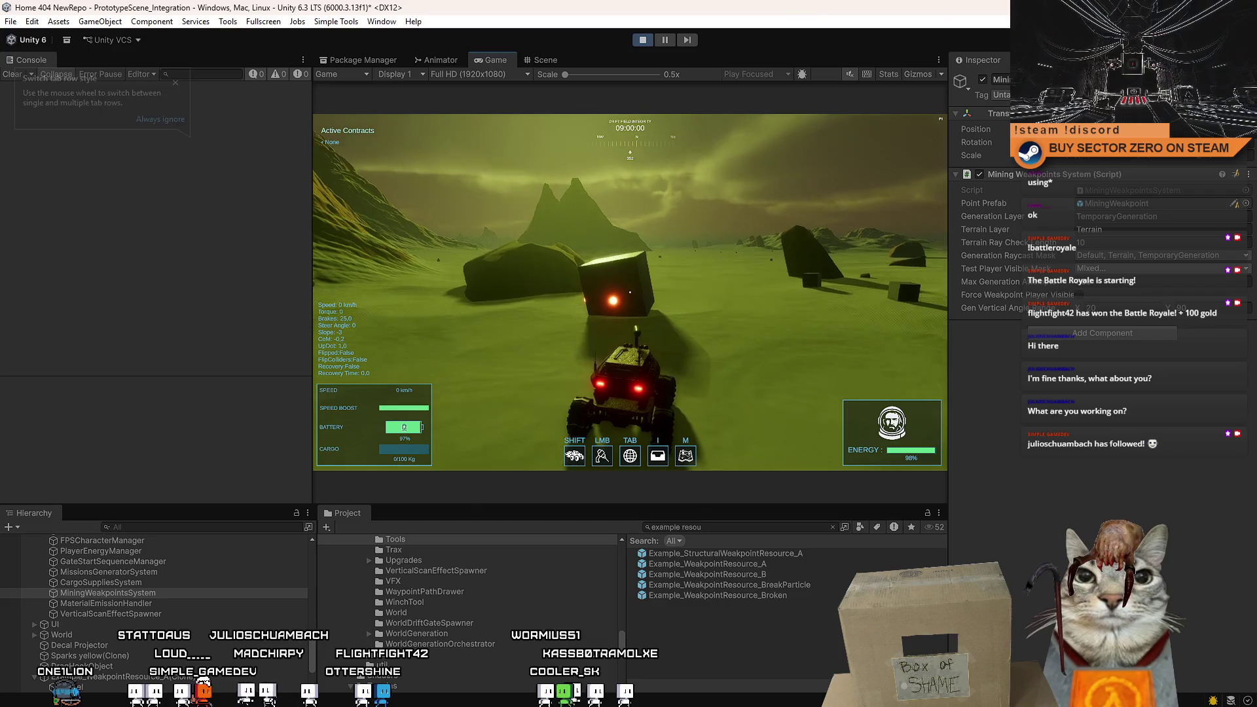
{"action": "key", "text": "Escape"}
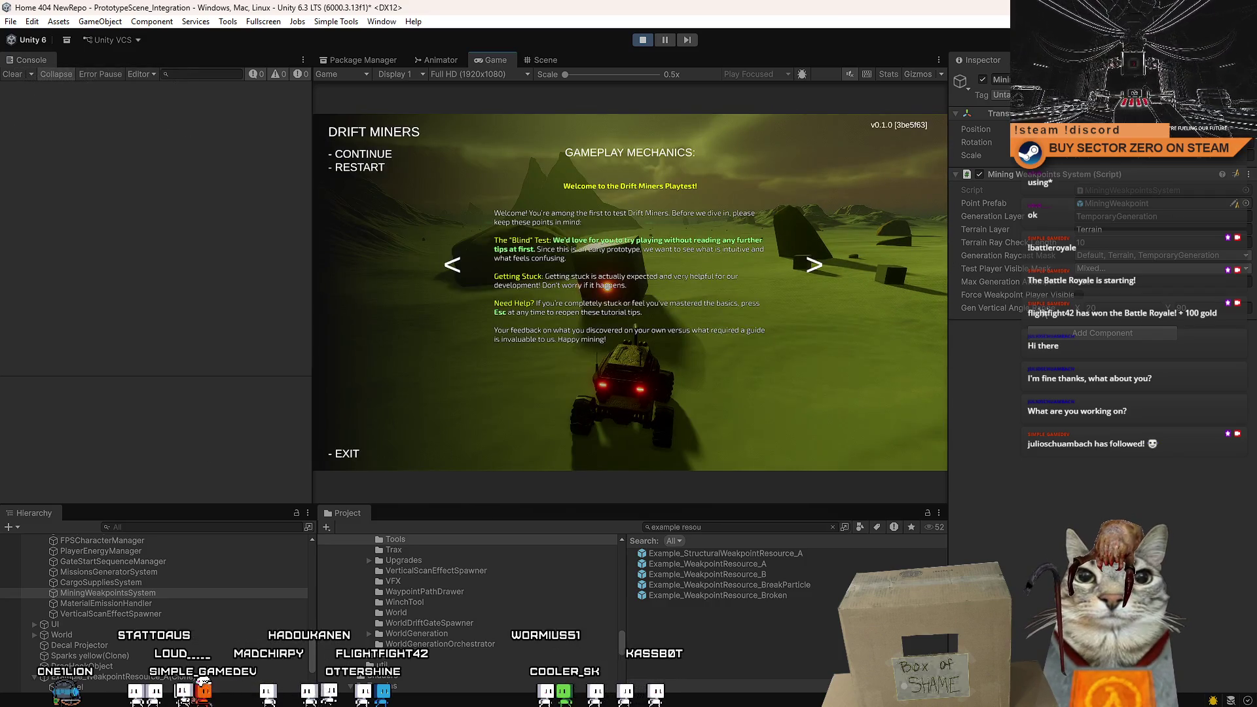
{"action": "key", "text": "Escape"}
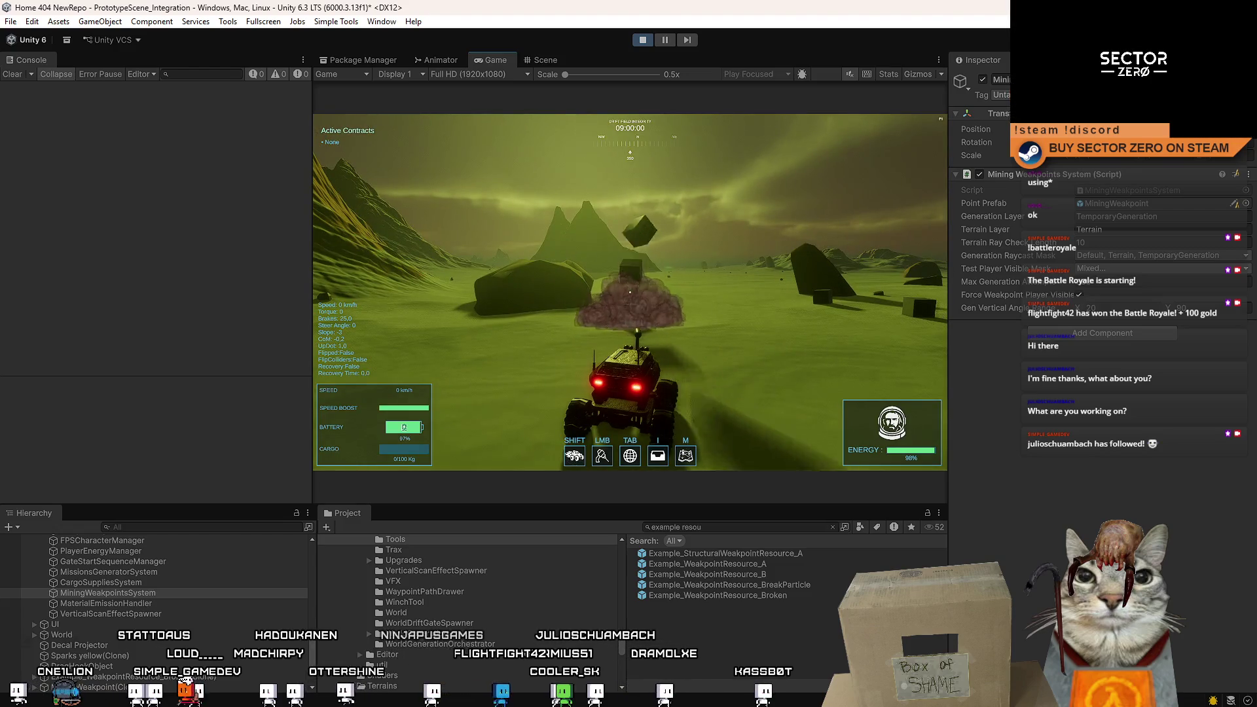
{"action": "key", "text": "Escape"}
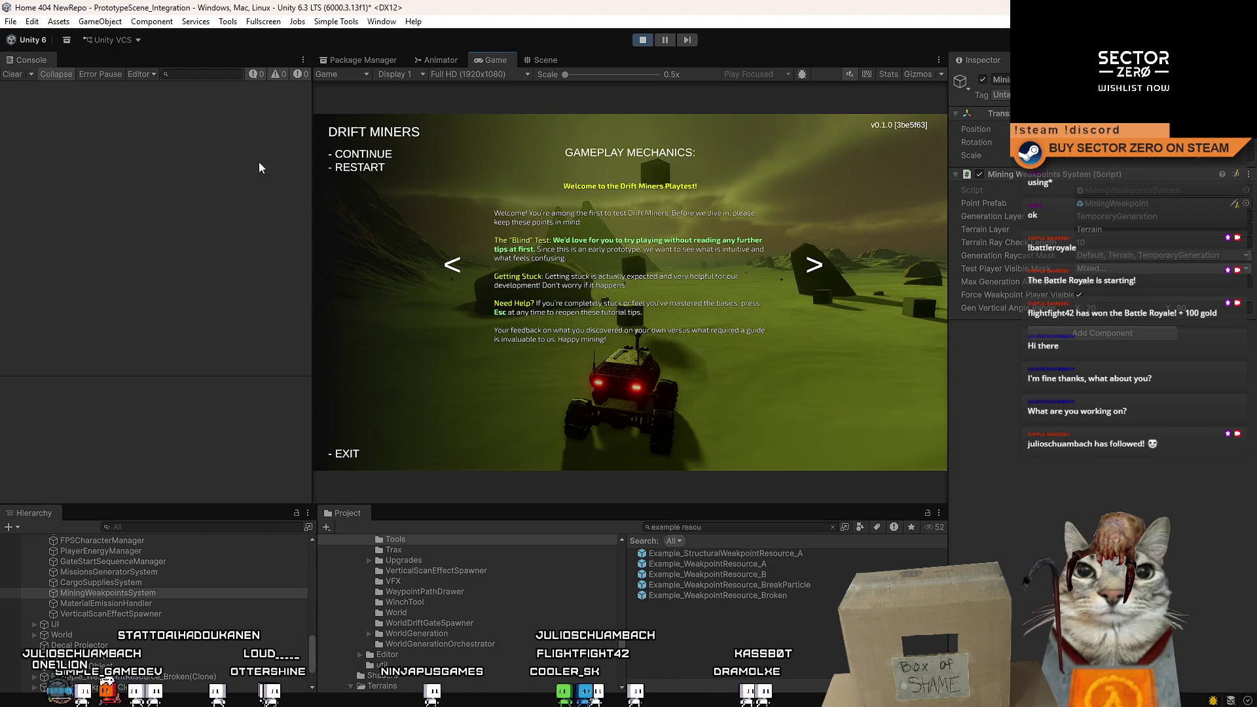
{"action": "key", "text": "alt+Tab"}
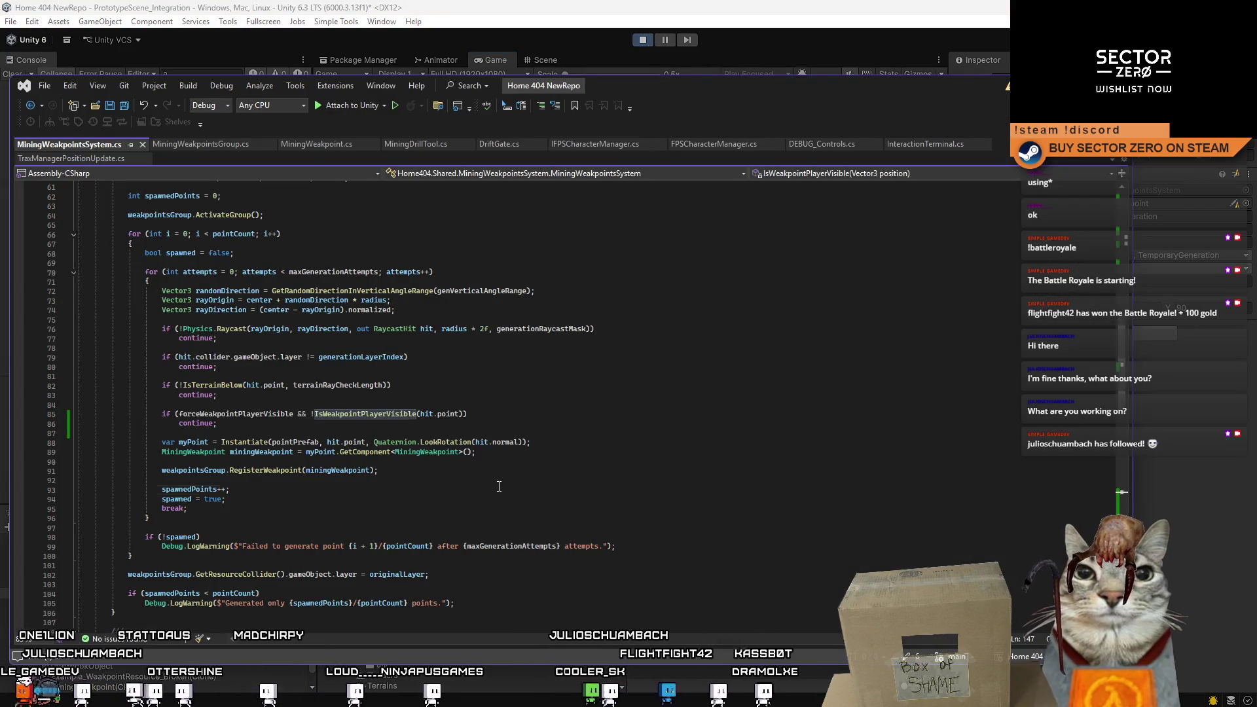
Save MiningWeakpointsSystem.cs and scroll to the IsWeakpointPlayerVisible method at the file's end.
{"action": "scroll", "coordinate": [542, 492], "scroll_direction": "down", "scroll_amount": 1}
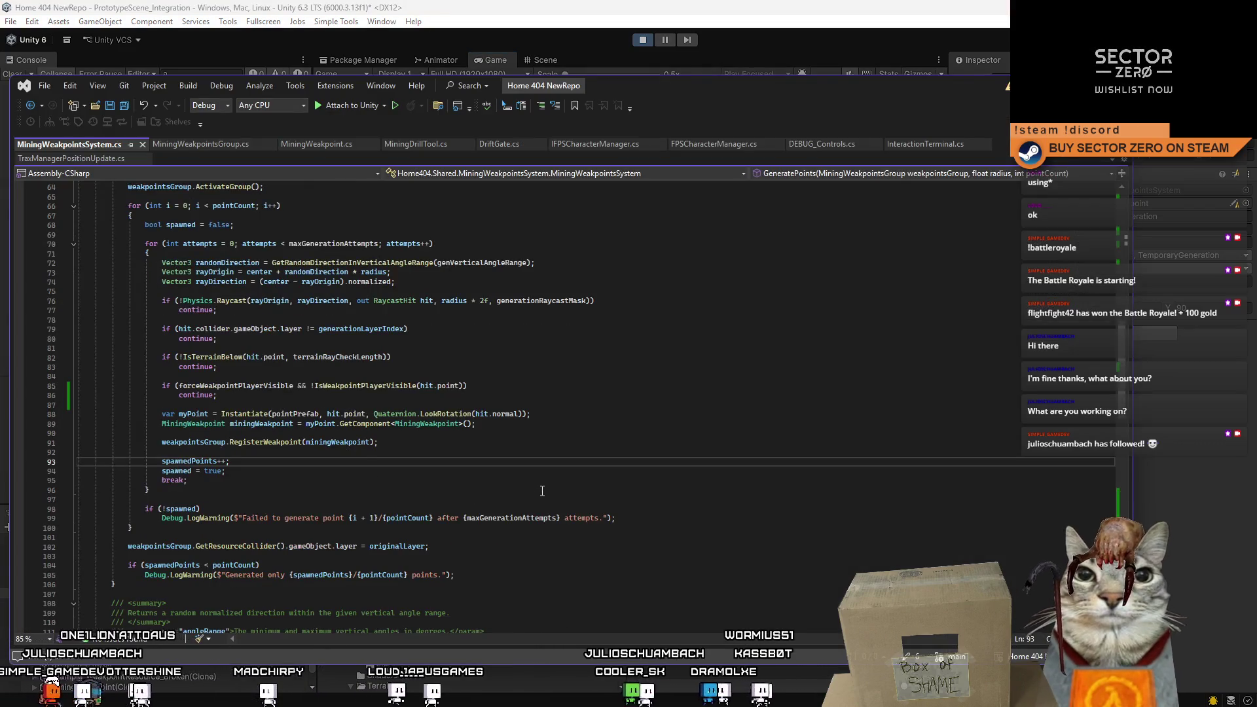
{"action": "double_click", "coordinate": [362, 385]}
{"action": "double_click", "coordinate": [241, 386]}
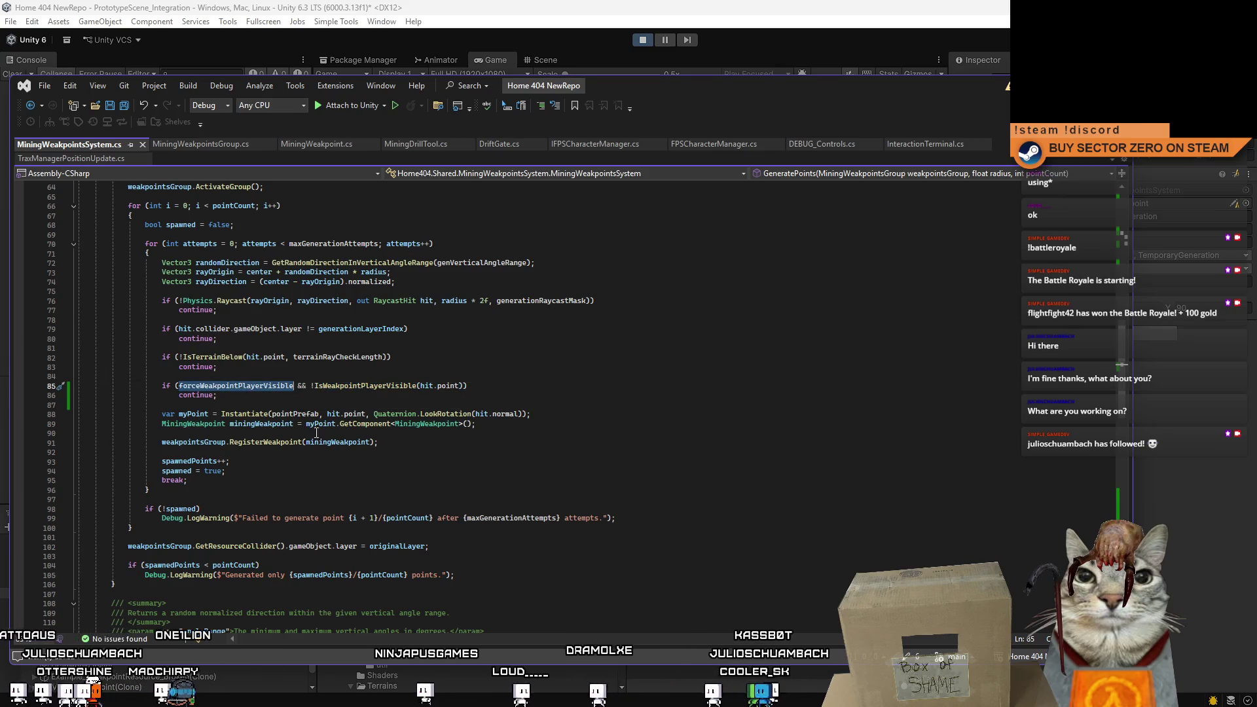
{"action": "key", "text": "ctrl+s"}
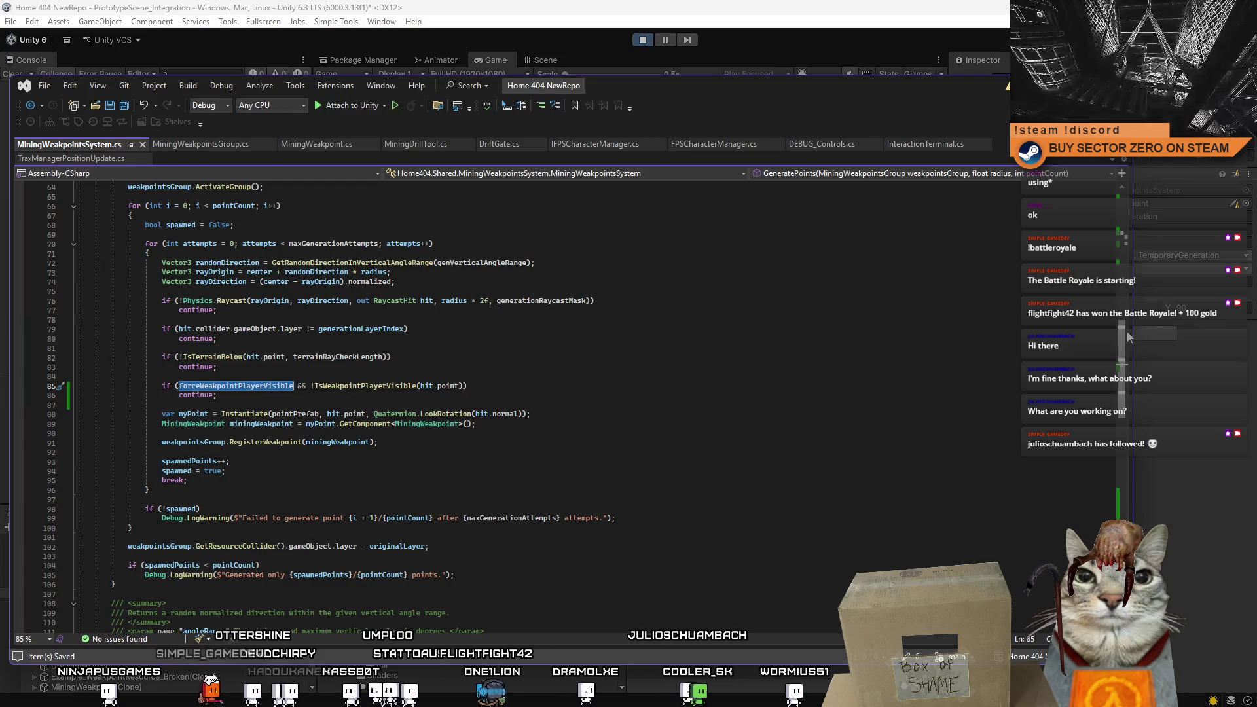
{"action": "scroll", "coordinate": [1126, 332], "scroll_direction": "up", "scroll_amount": 3}
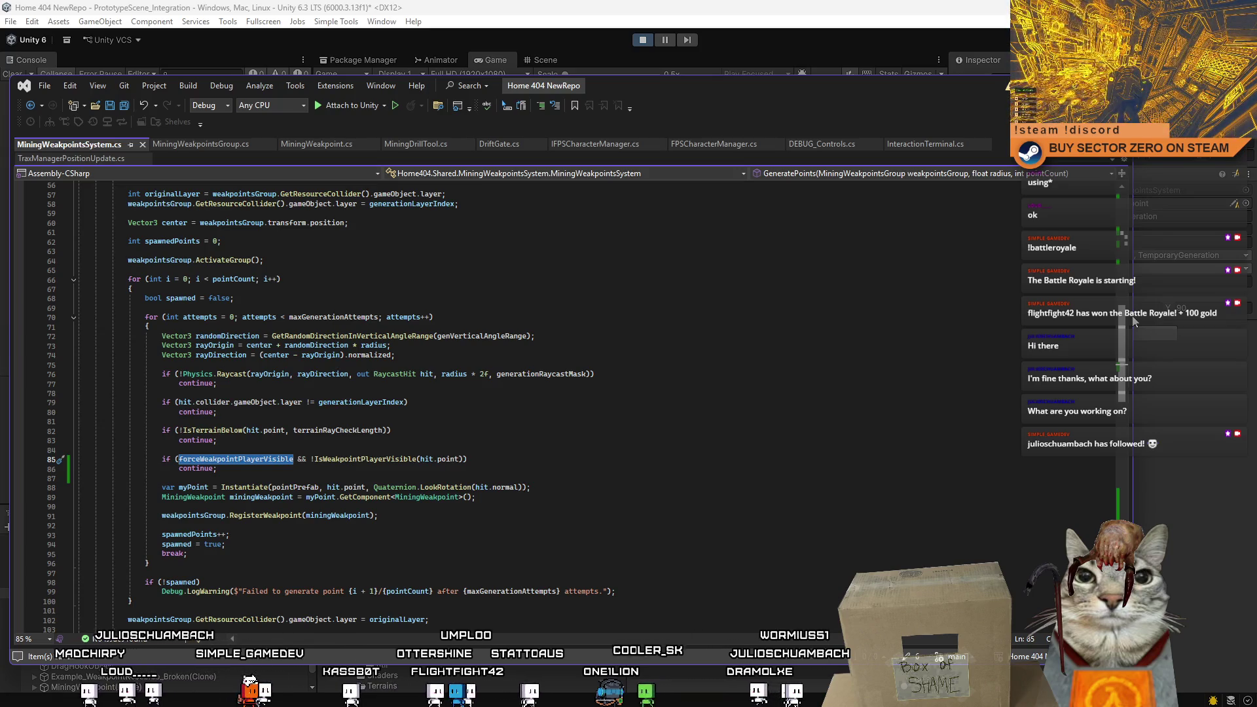
{"action": "scroll", "coordinate": [1135, 321], "scroll_direction": "down", "scroll_amount": 7}
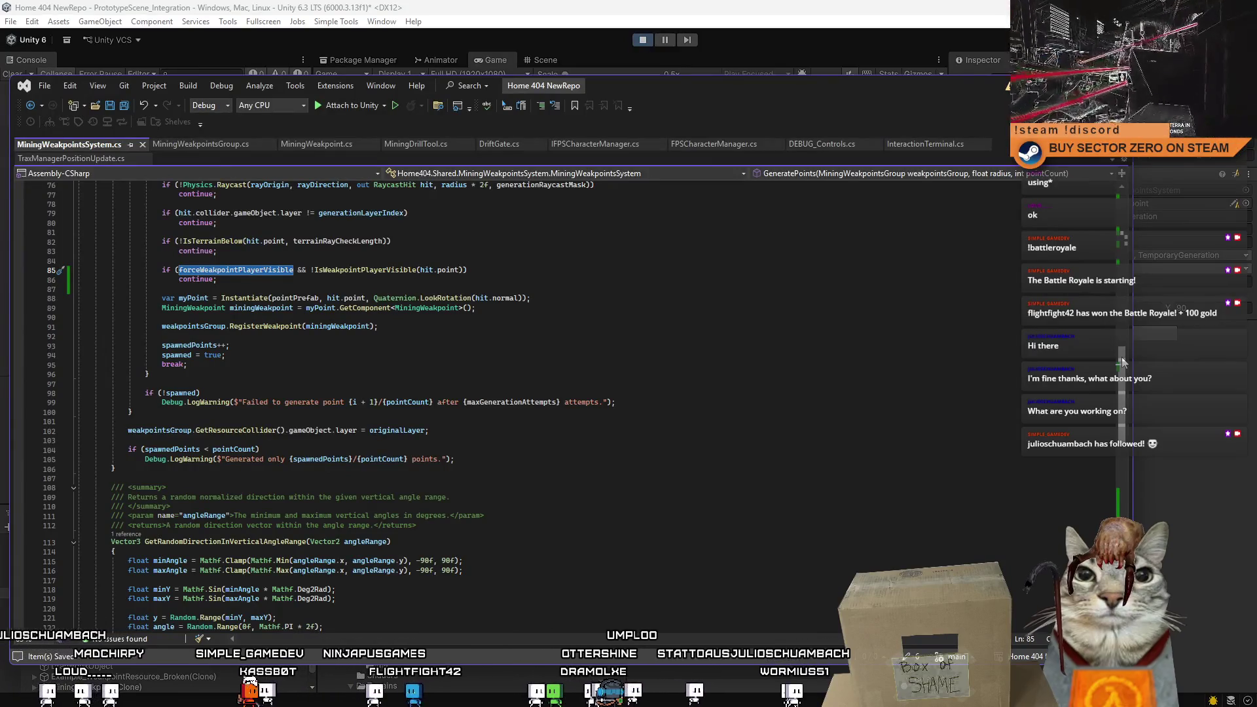
{"action": "scroll", "coordinate": [1123, 367], "scroll_direction": "down", "scroll_amount": 1}
{"action": "left_click_drag", "start_coordinate": [1121, 368], "coordinate": [1112, 475]}
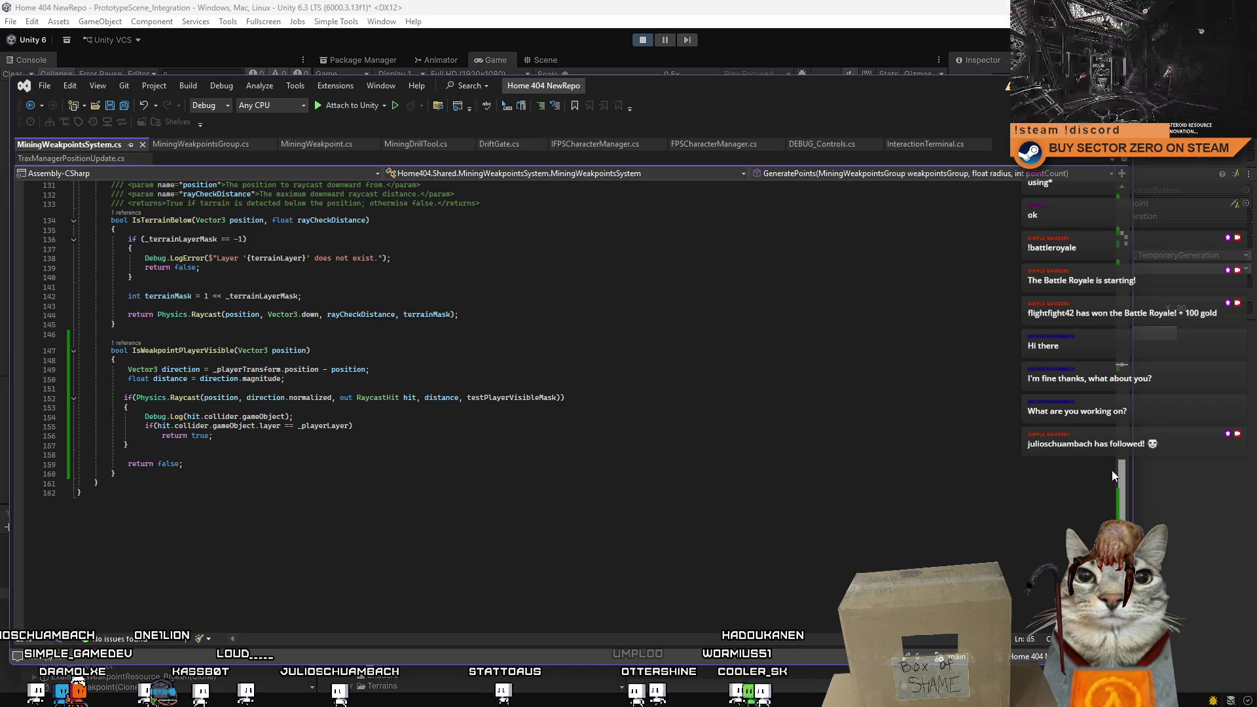
Examine the Physics.Raycast call's origin, direction and parameter list on line 152.
{"action": "scroll", "coordinate": [396, 474], "scroll_direction": "down", "scroll_amount": 2}
{"action": "scroll", "coordinate": [395, 473], "scroll_direction": "up", "scroll_amount": 3}
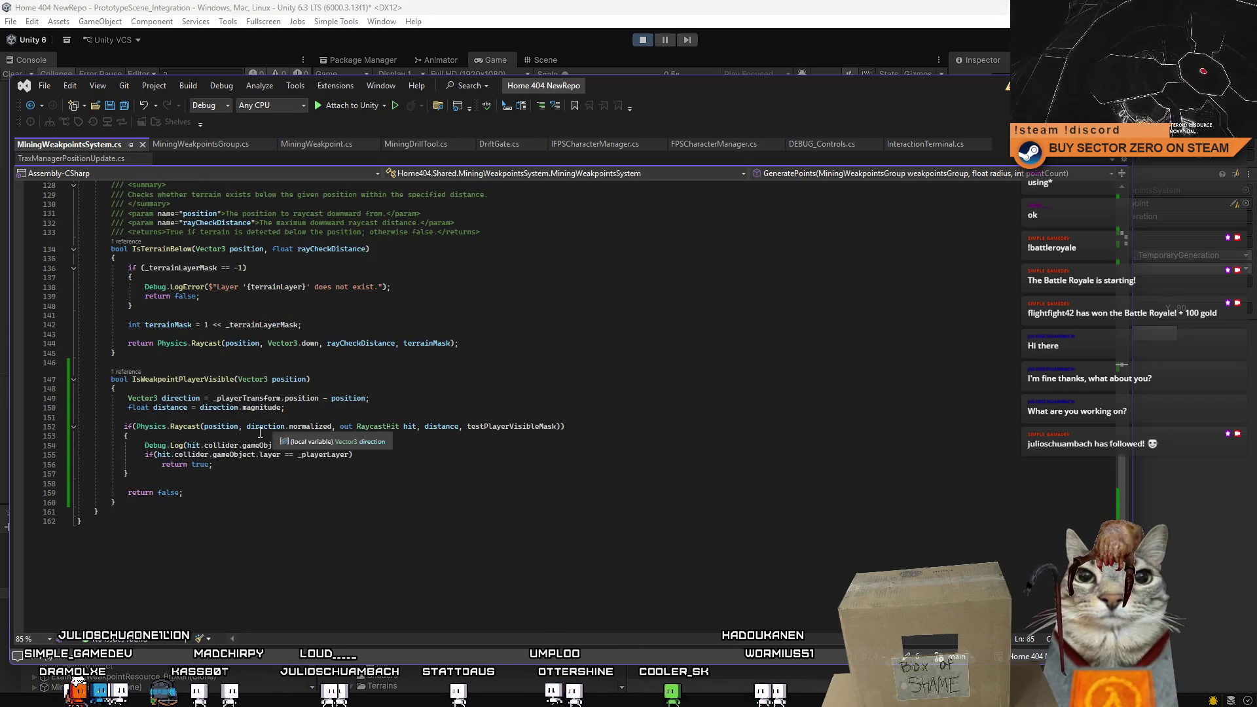
{"action": "left_click", "coordinate": [332, 439]}
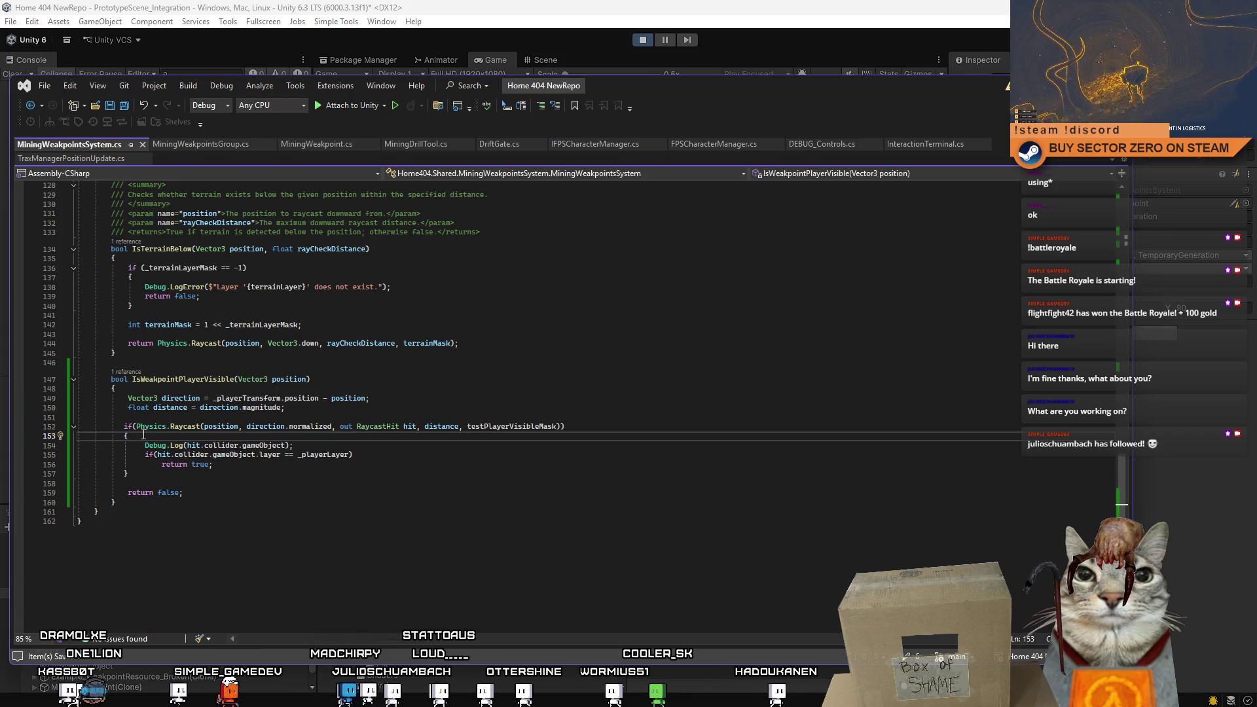
{"action": "left_click_drag", "start_coordinate": [136, 427], "coordinate": [558, 427]}
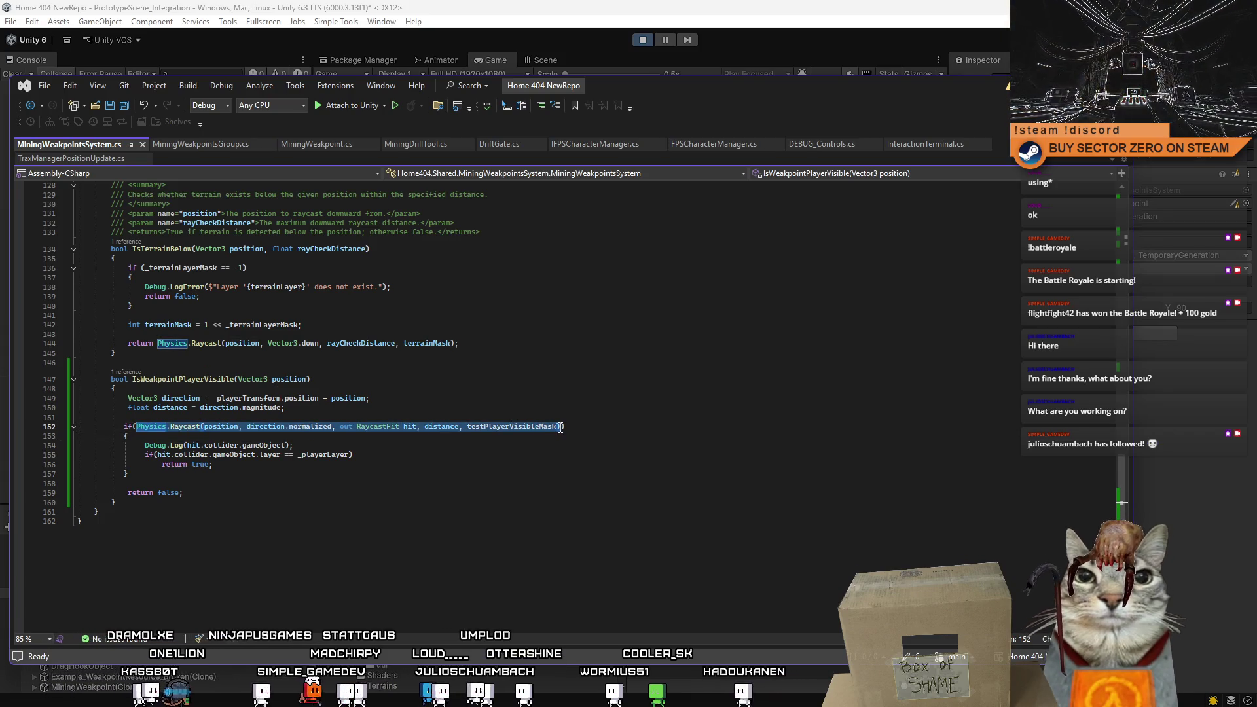
{"action": "left_click", "coordinate": [459, 446]}
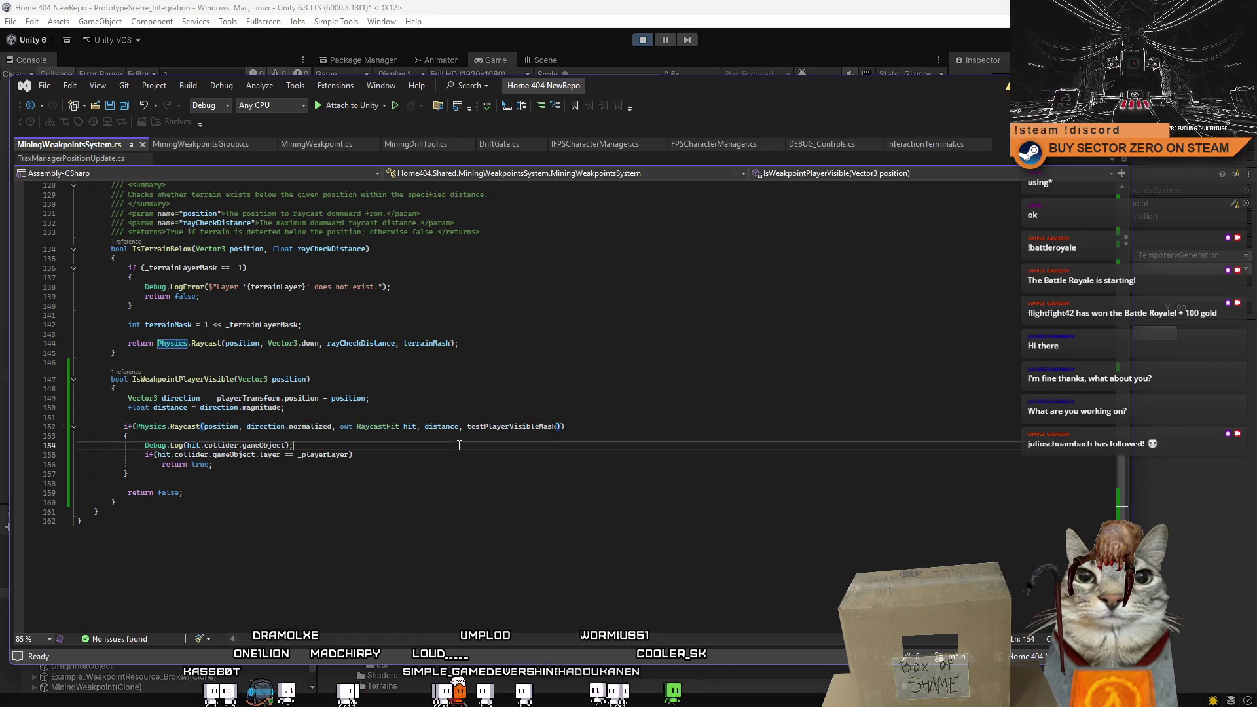
{"action": "double_click", "coordinate": [221, 426]}
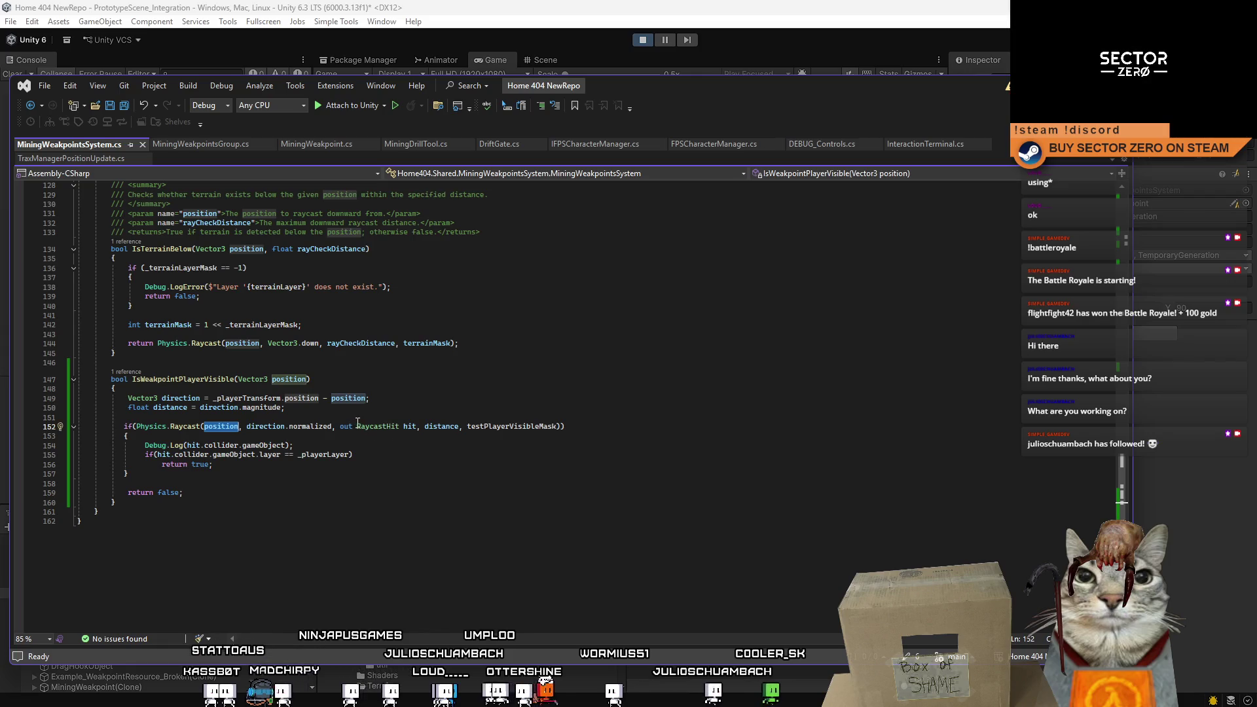
{"action": "left_click_drag", "start_coordinate": [332, 426], "coordinate": [248, 426]}
{"action": "left_click", "coordinate": [186, 427]}
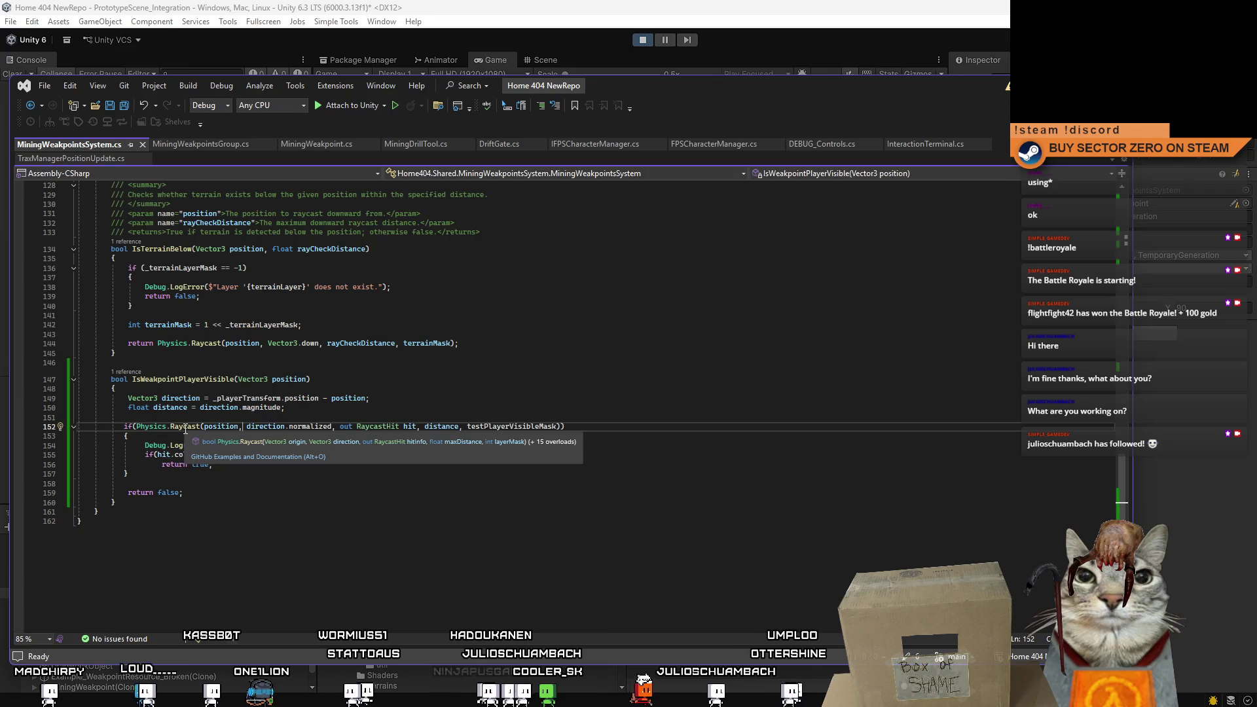
Replace the raycast's distance argument with 100f and save the script.
{"action": "double_click", "coordinate": [446, 427]}
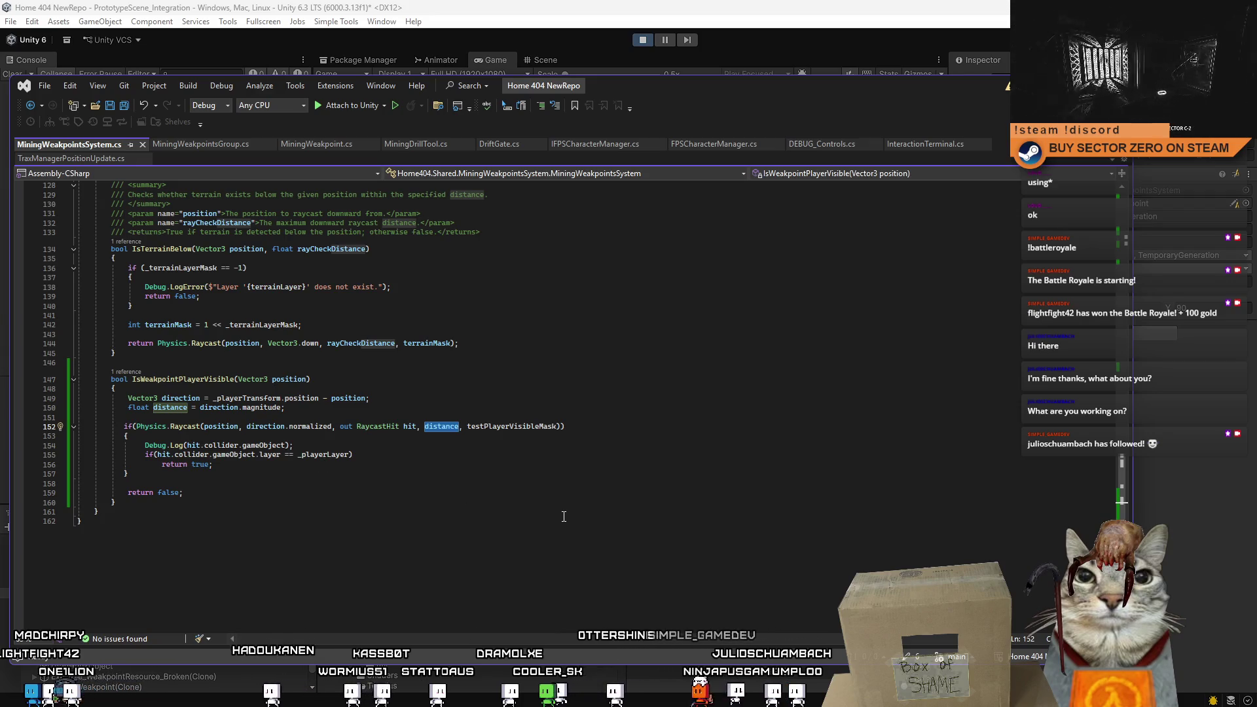
{"action": "key", "text": "End"}
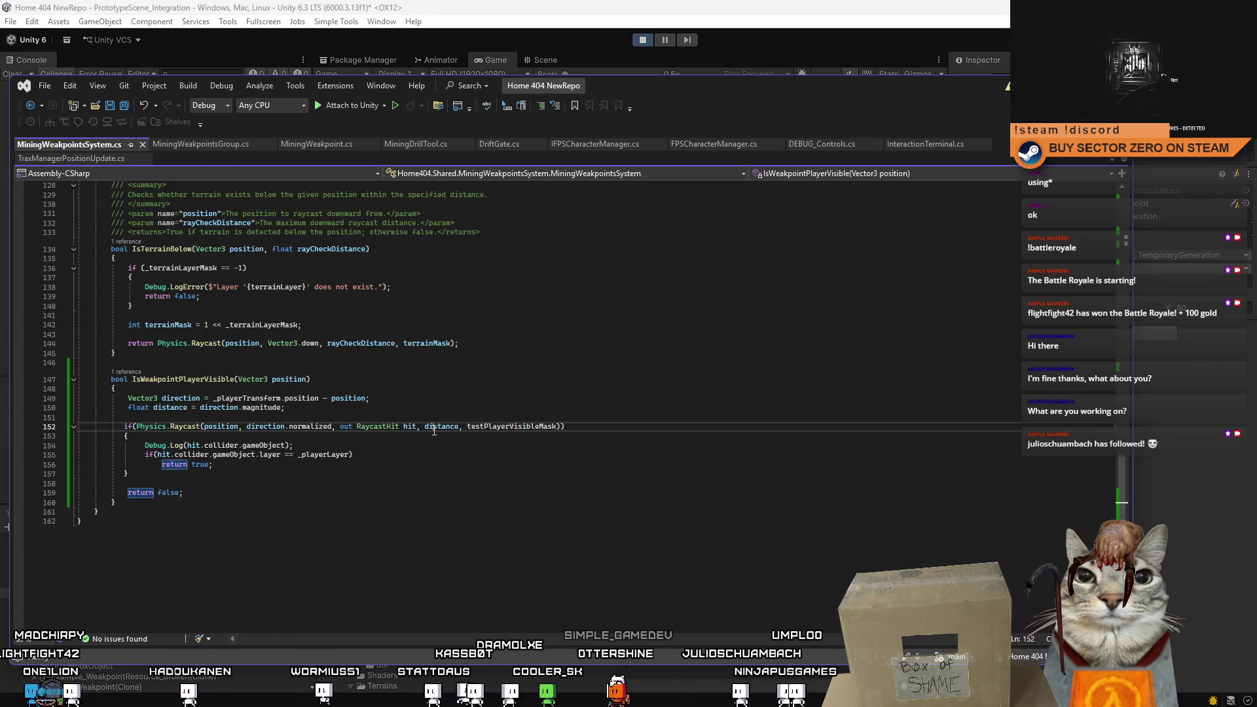
{"action": "double_click", "coordinate": [433, 427]}
{"action": "type", "text": "100f"}
{"action": "left_click", "coordinate": [506, 472]}
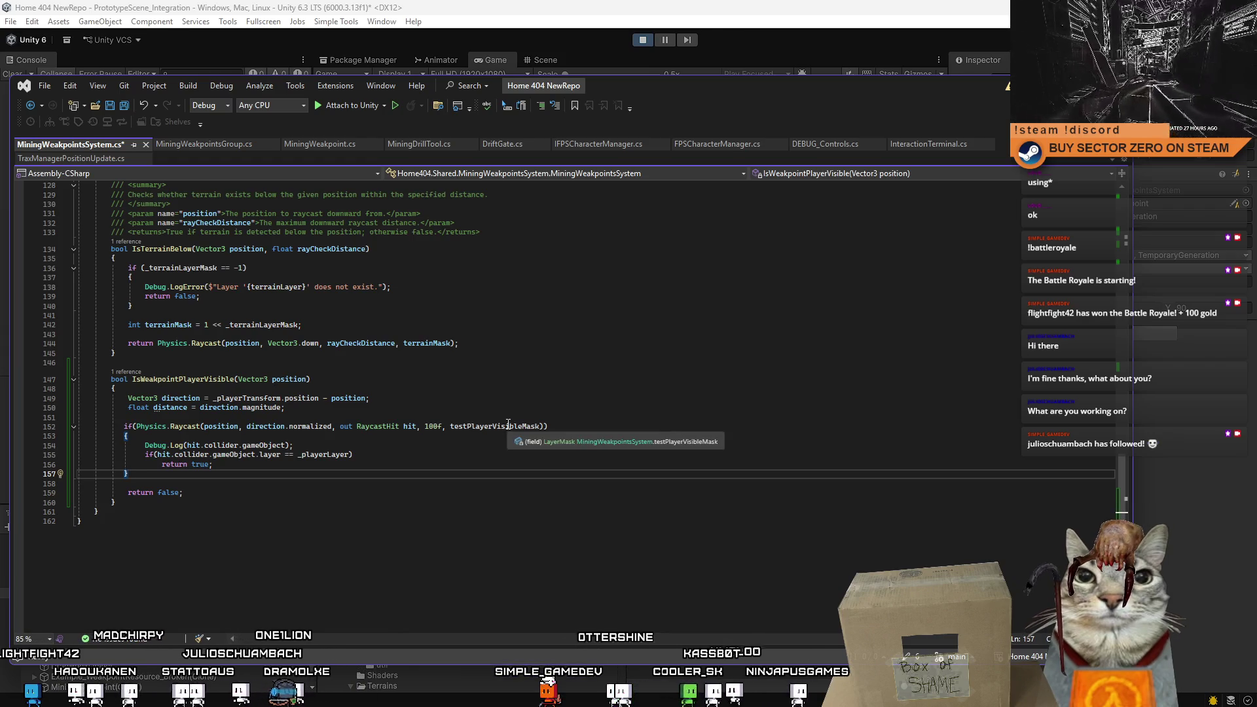
{"action": "double_click", "coordinate": [506, 426]}
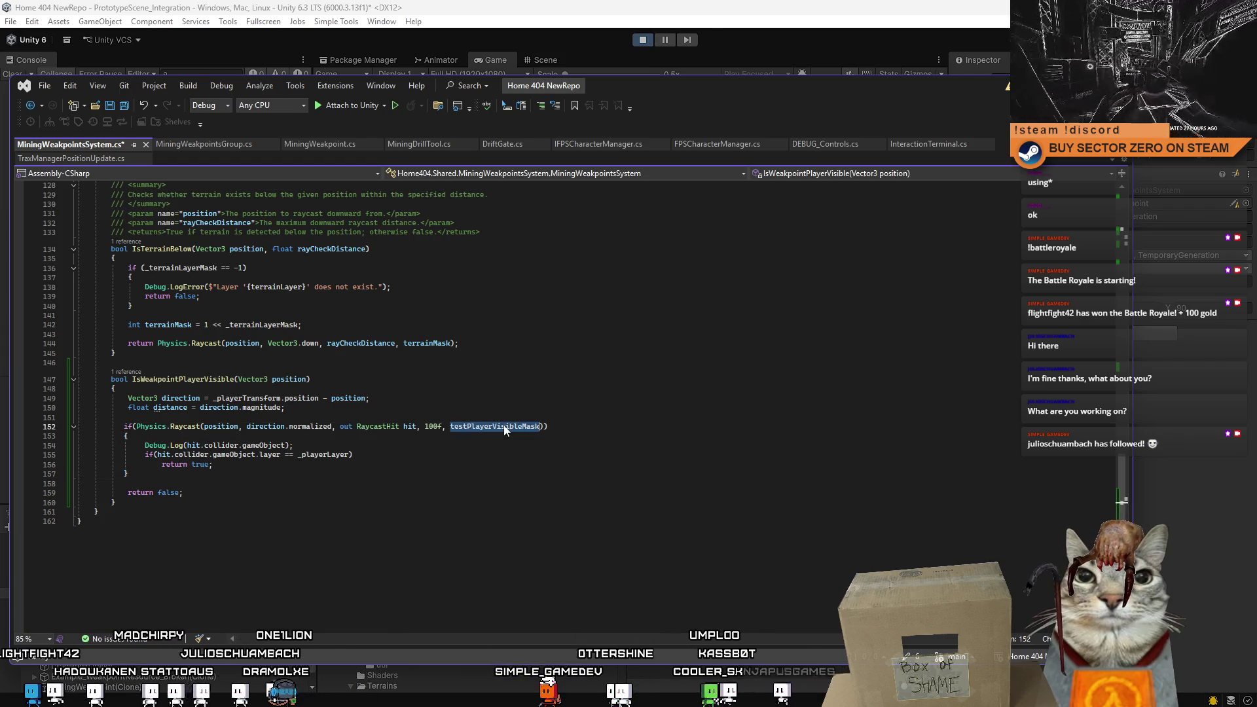
{"action": "left_click", "coordinate": [548, 473]}
{"action": "key", "text": "ctrl+s"}
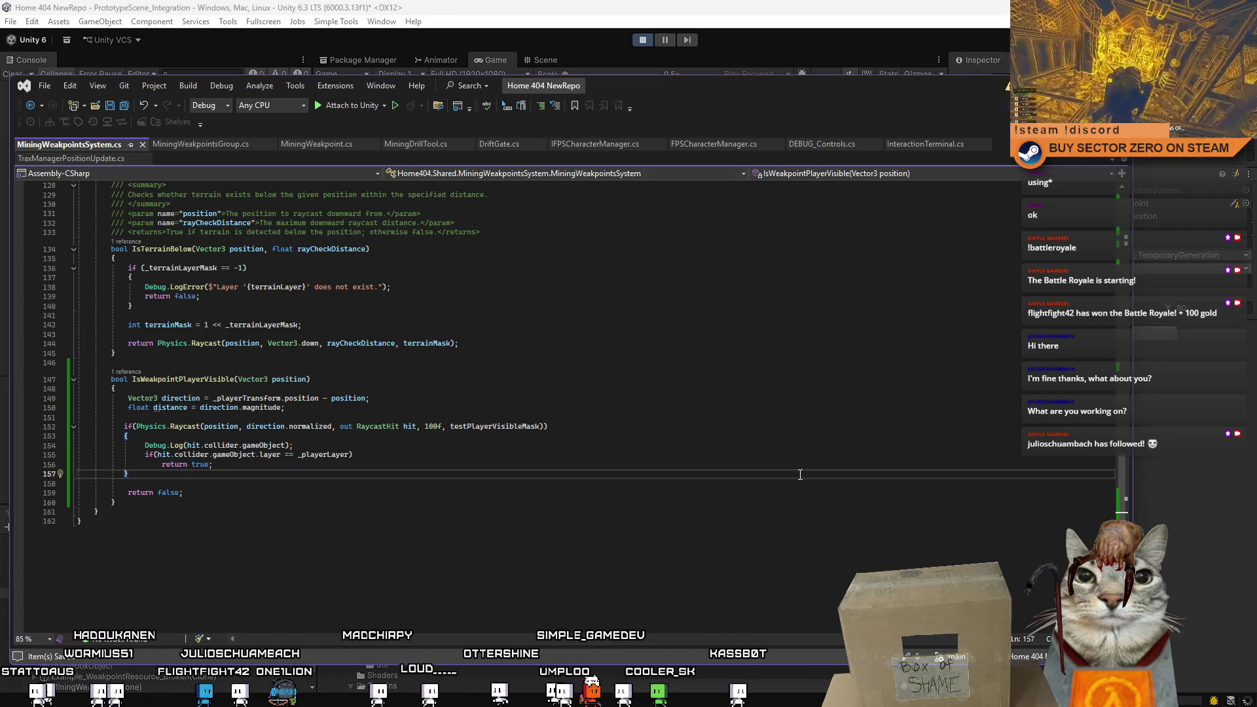
{"action": "left_click", "coordinate": [418, 455]}
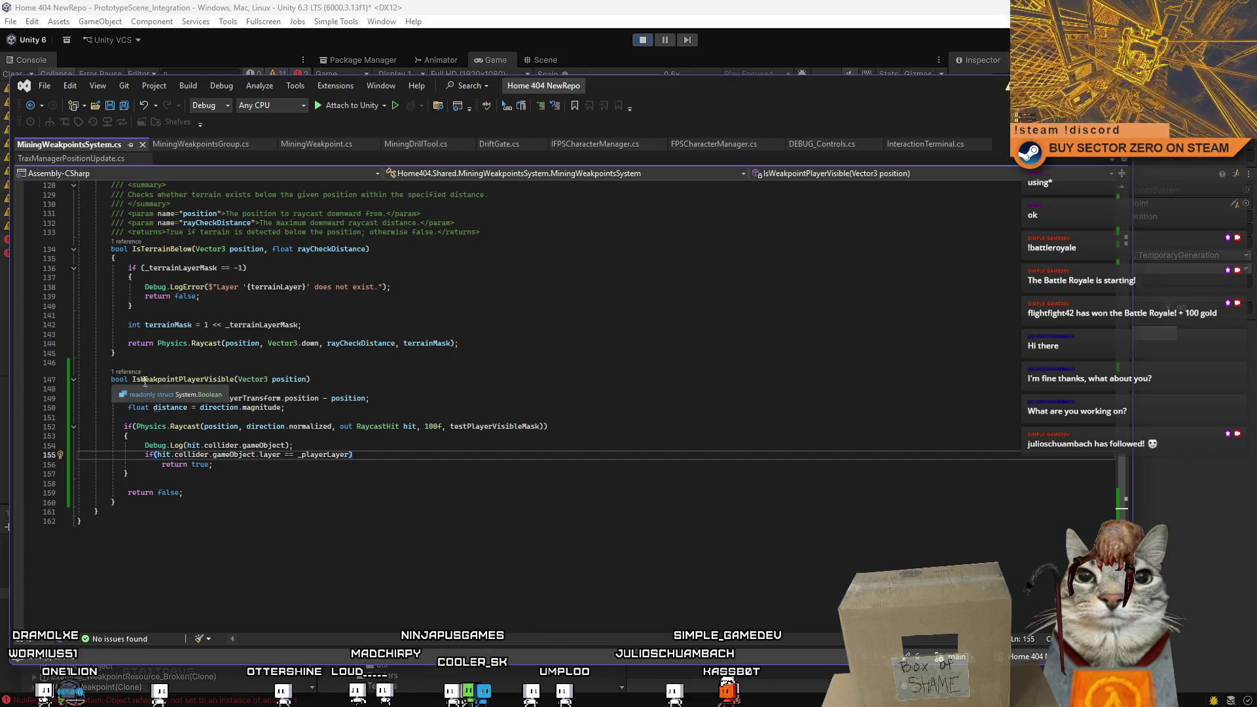
{"action": "left_click_drag", "start_coordinate": [134, 380], "coordinate": [114, 502]}
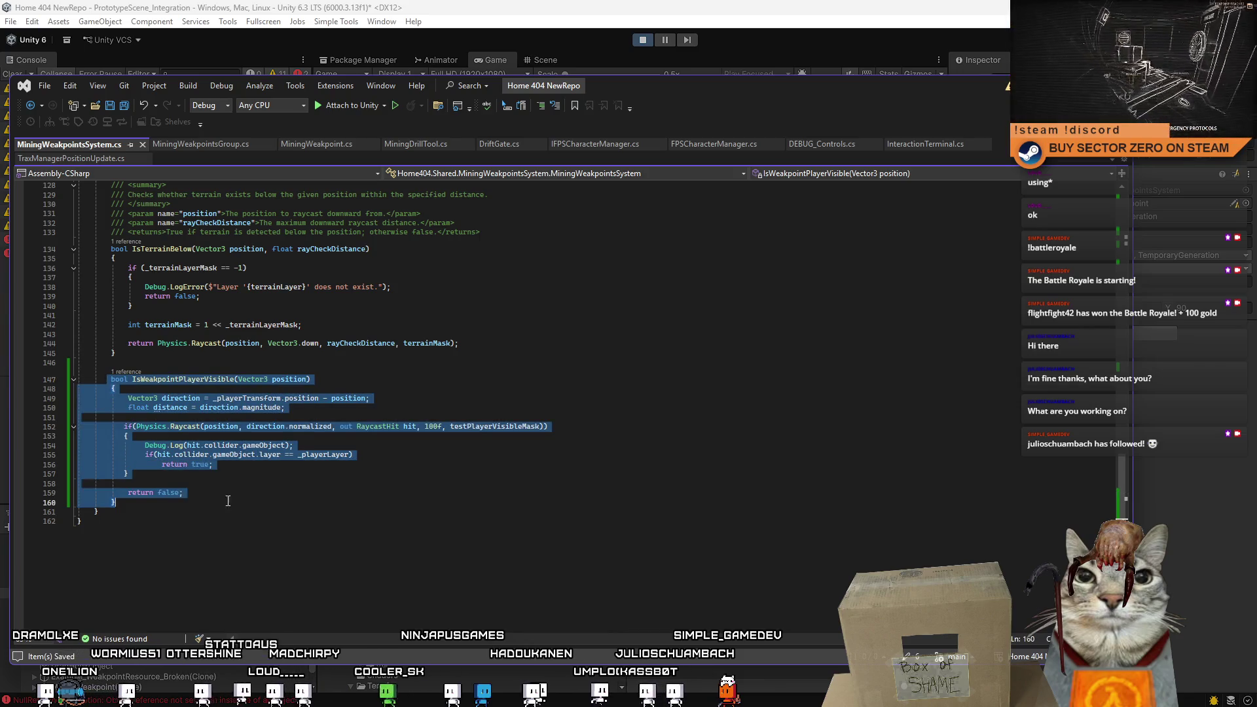
Save MiningWeakpointsSystem.cs again and place the caret after the player layer check.
{"action": "left_click", "coordinate": [115, 503]}
{"action": "key", "text": "ctrl+s"}
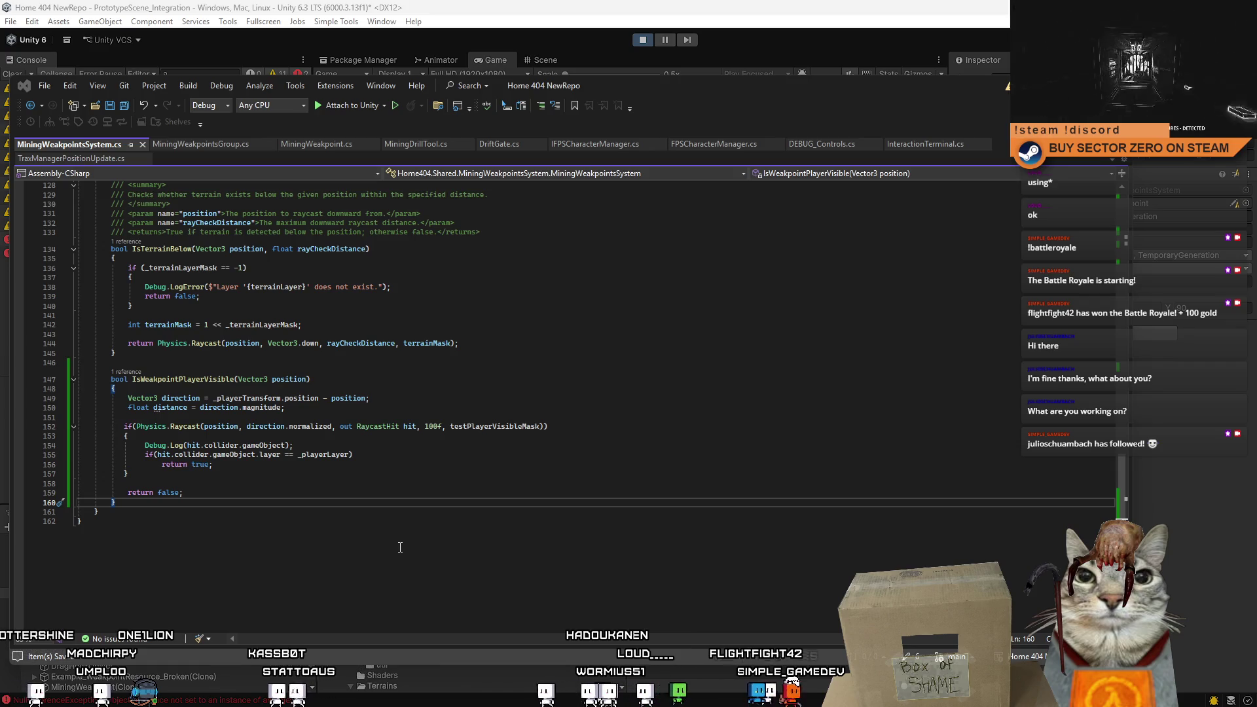
{"action": "left_click", "coordinate": [482, 455]}
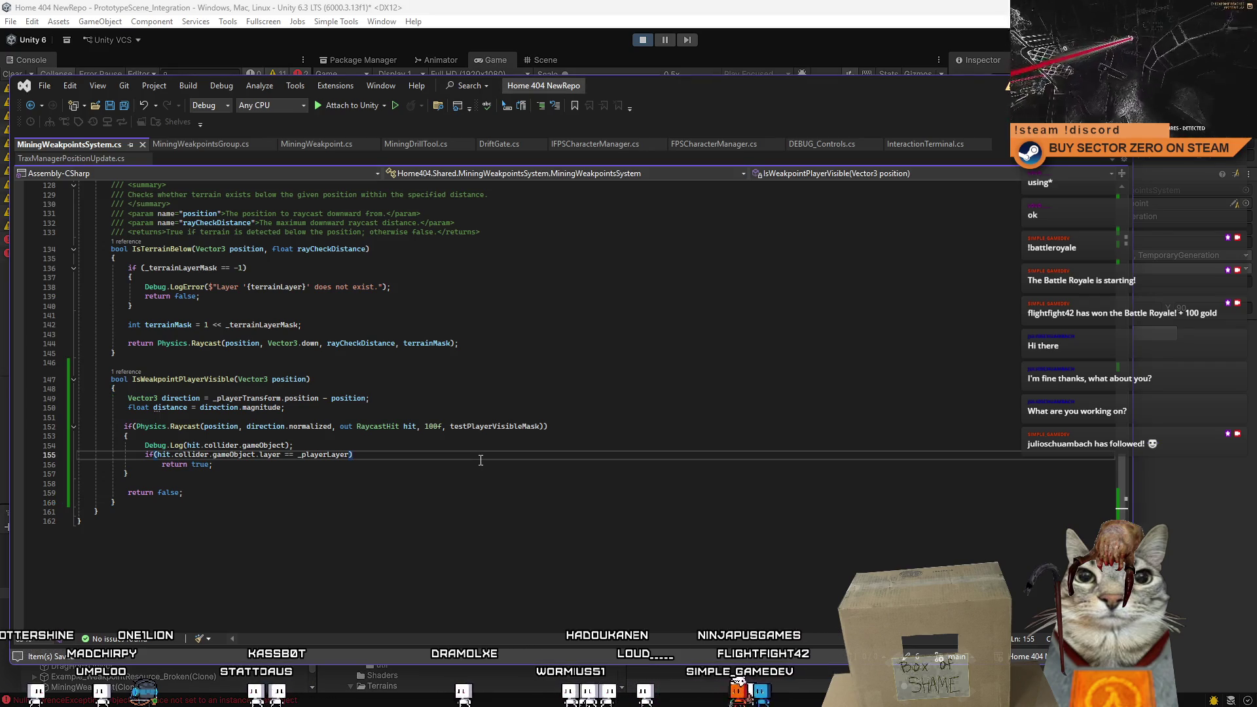
Restart play mode with the new code and drive the rover out onto the snow.
{"action": "left_click", "coordinate": [668, 52]}
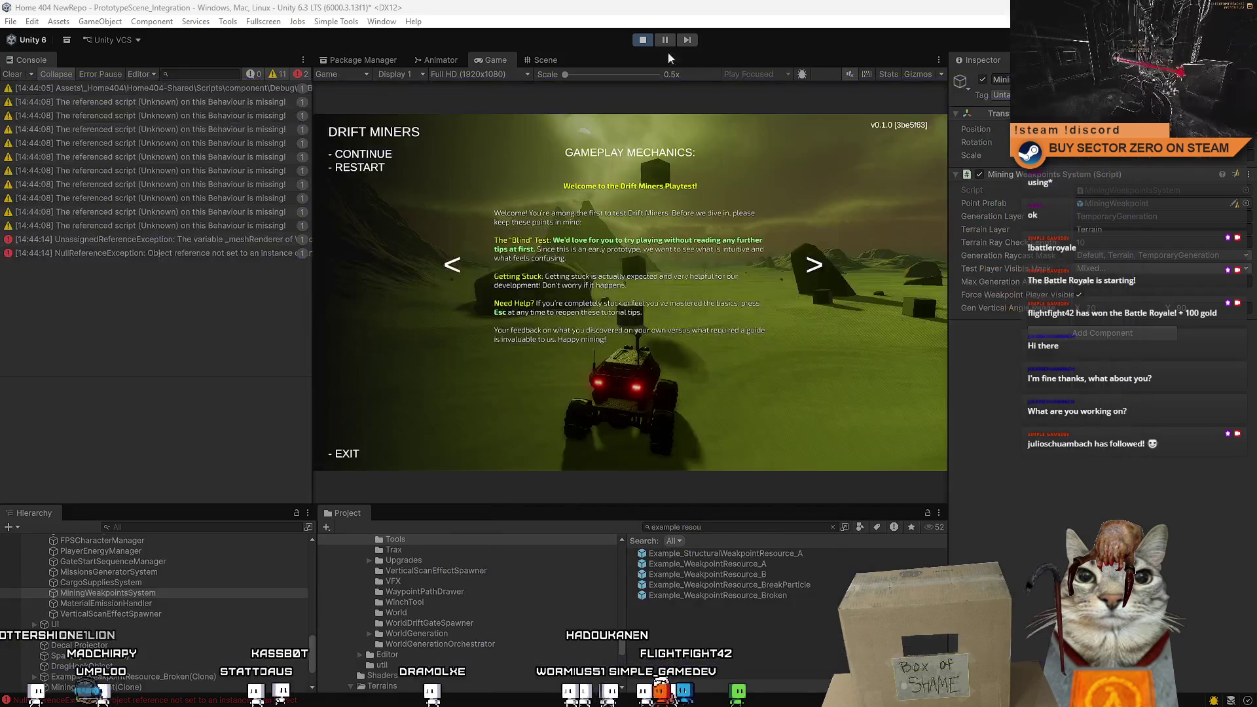
{"action": "left_click", "coordinate": [643, 42]}
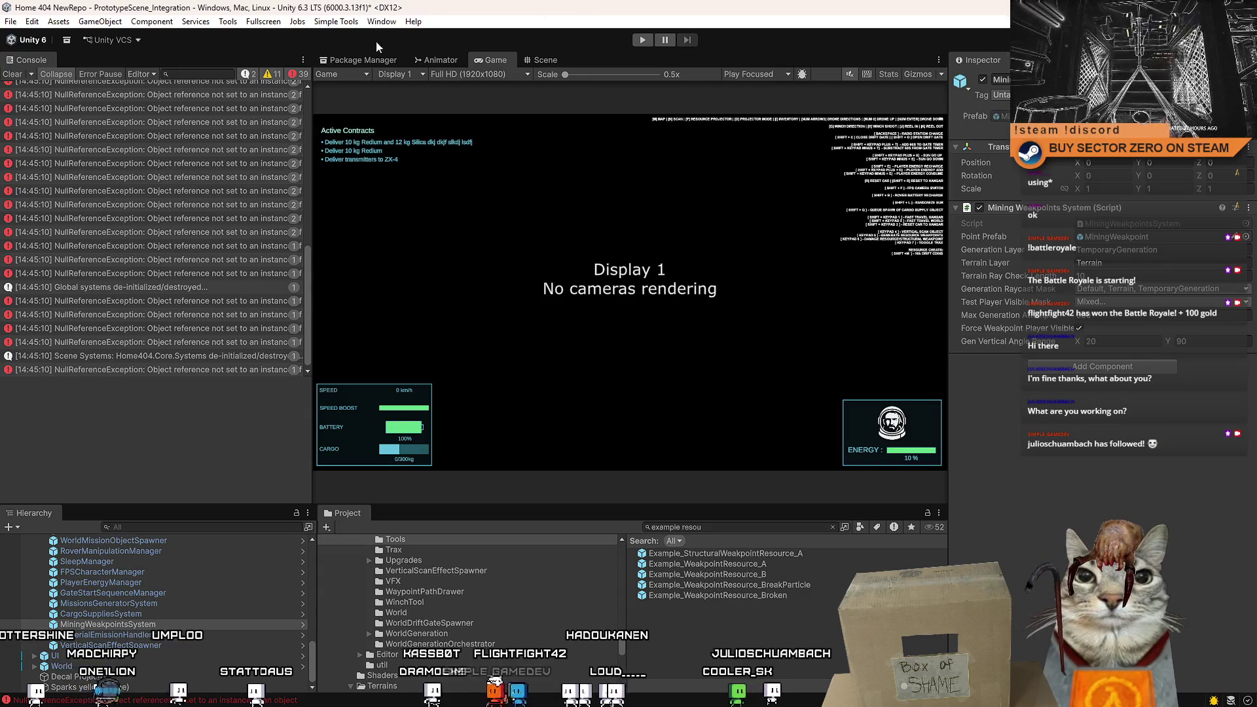
{"action": "left_click", "coordinate": [644, 40]}
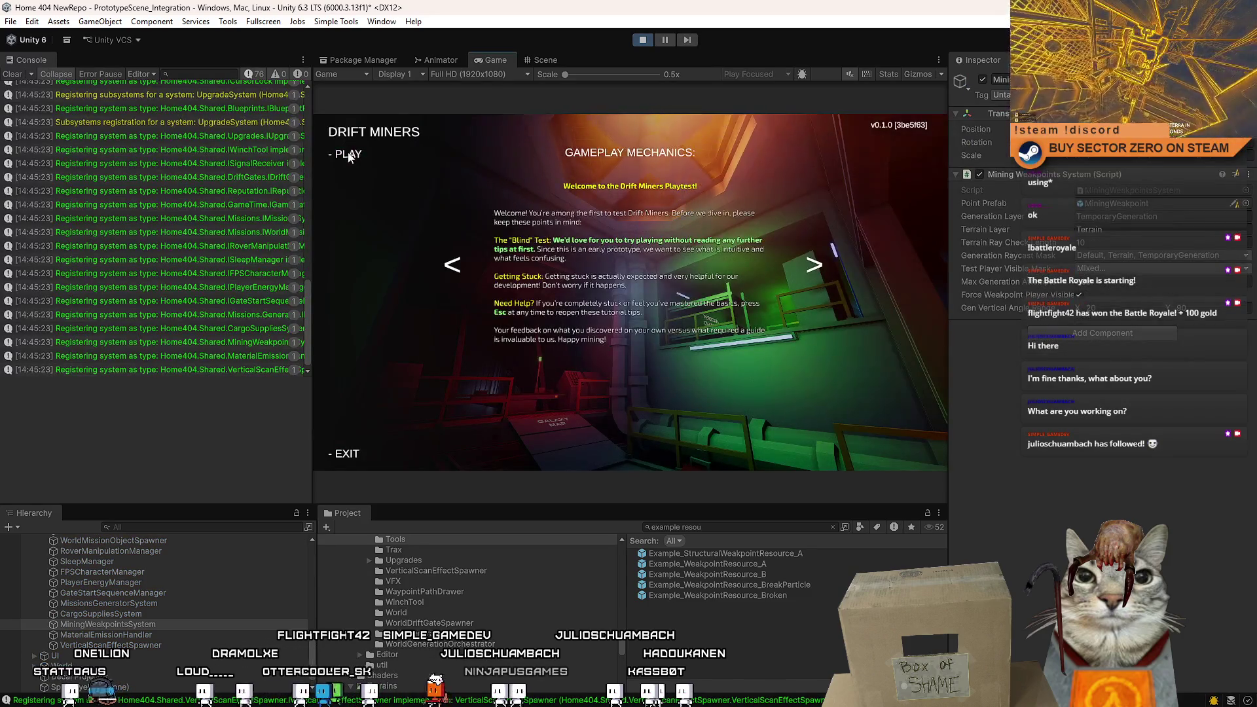
{"action": "left_click", "coordinate": [348, 154]}
{"action": "mouse_move", "coordinate": [630, 292]}
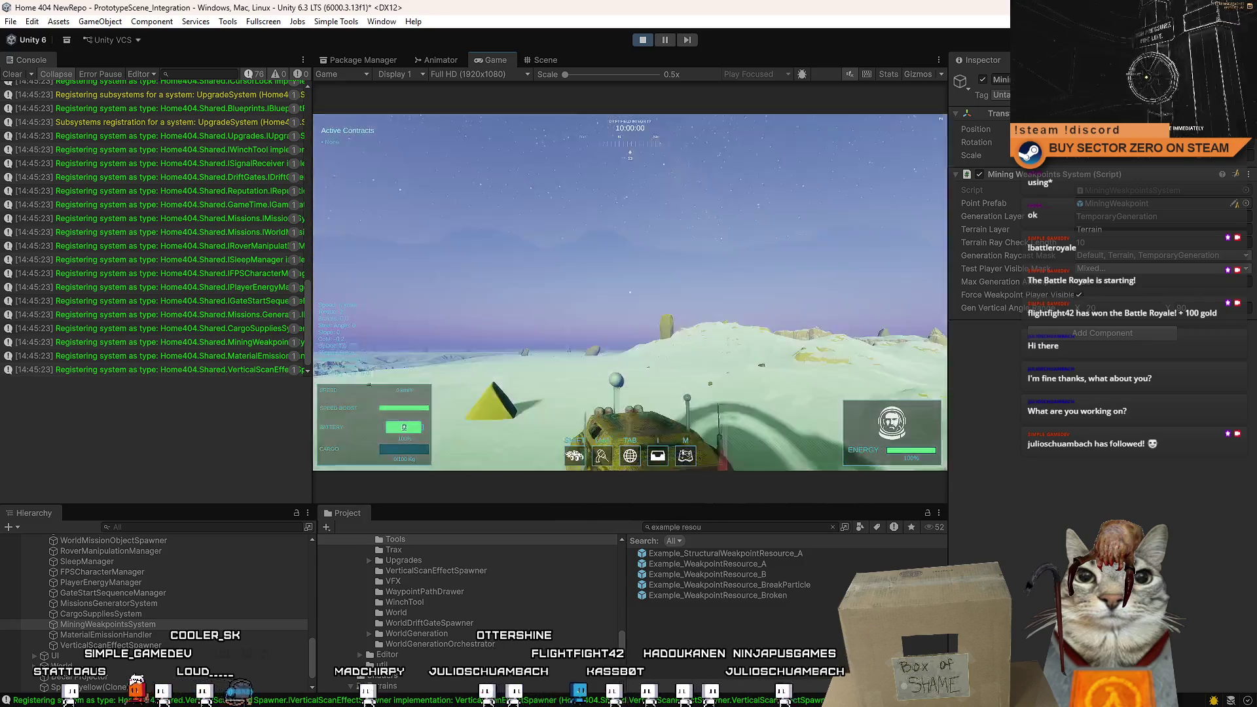
{"action": "key", "text": "w"}
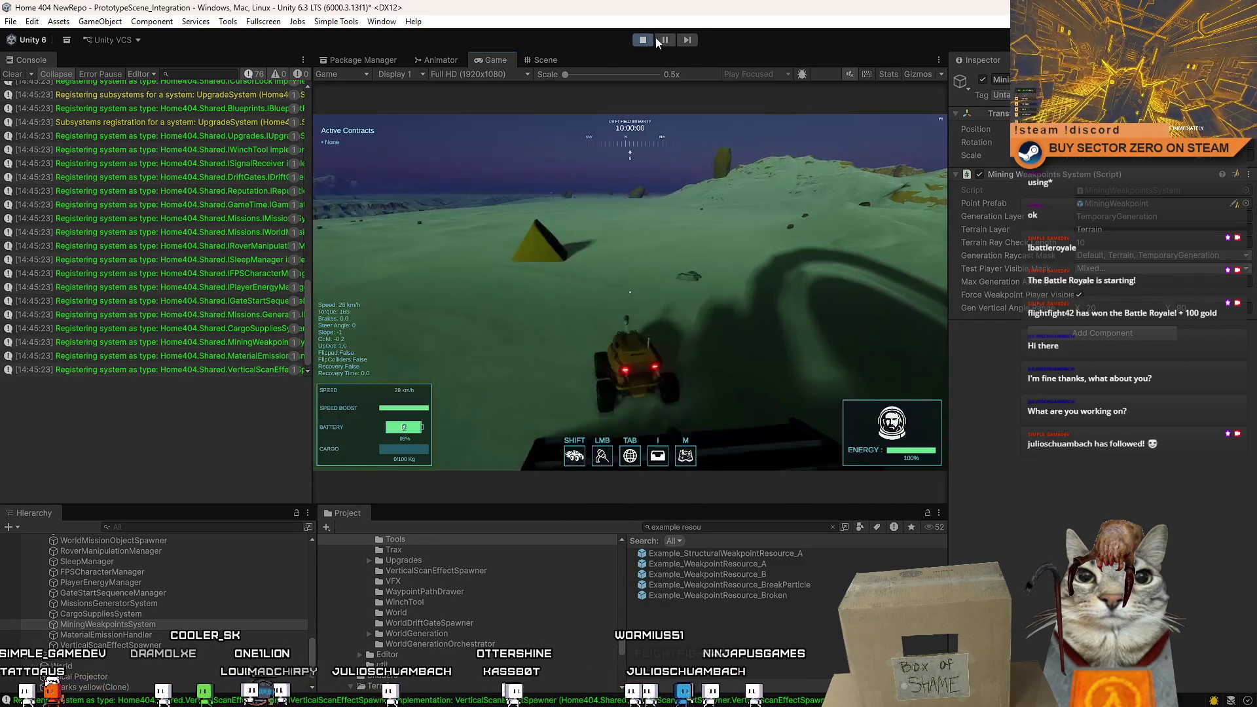
Pause, select the weakpoint cube in the Scene view, then resume the game.
{"action": "left_click", "coordinate": [664, 39]}
{"action": "left_click", "coordinate": [546, 60]}
{"action": "left_click_drag", "start_coordinate": [835, 304], "coordinate": [471, 357]}
{"action": "left_click", "coordinate": [471, 352]}
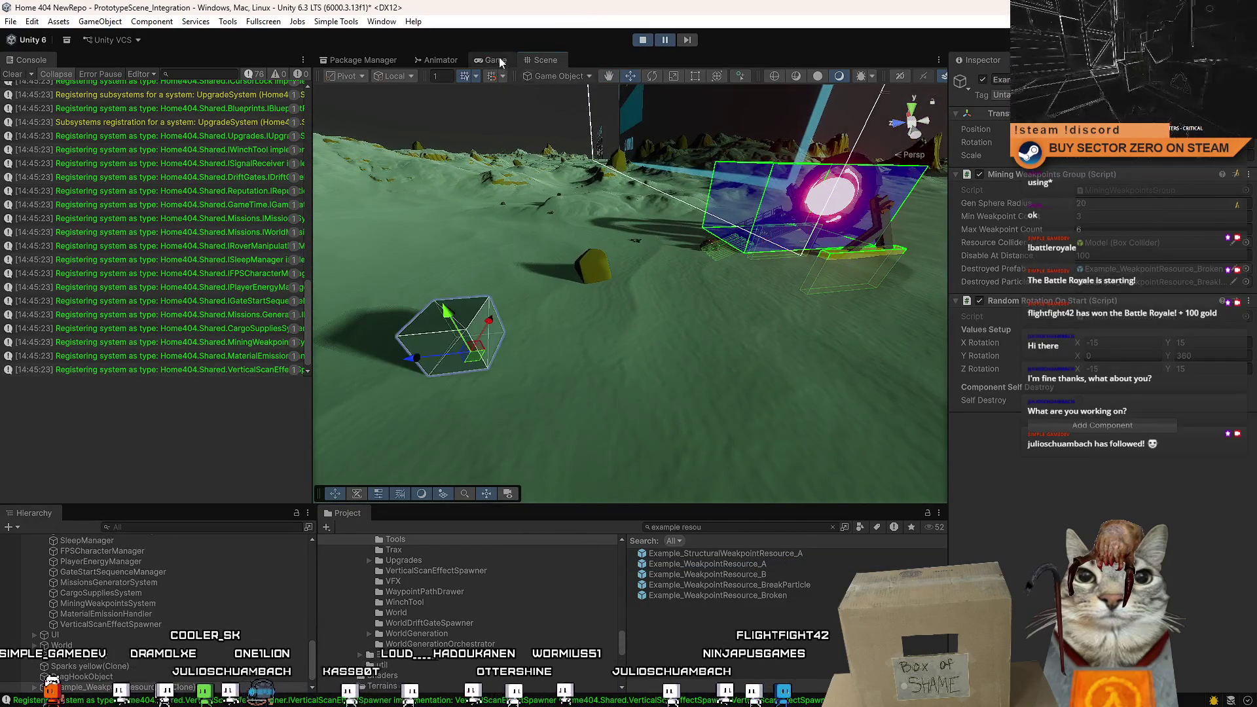
{"action": "left_click", "coordinate": [496, 60]}
{"action": "left_click", "coordinate": [664, 39]}
Drive the rover into the weakpoint cube, brake, pause, and return to Visual Studio.
{"action": "key", "text": "a"}
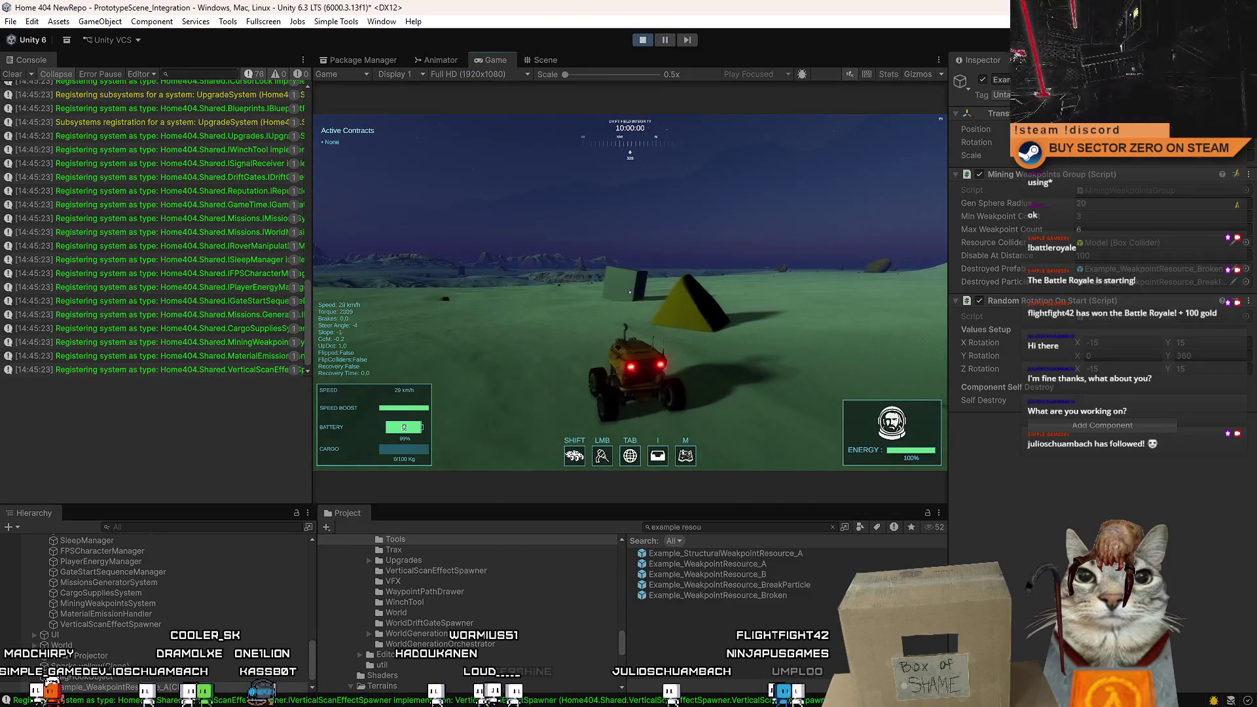
{"action": "key", "text": "w"}
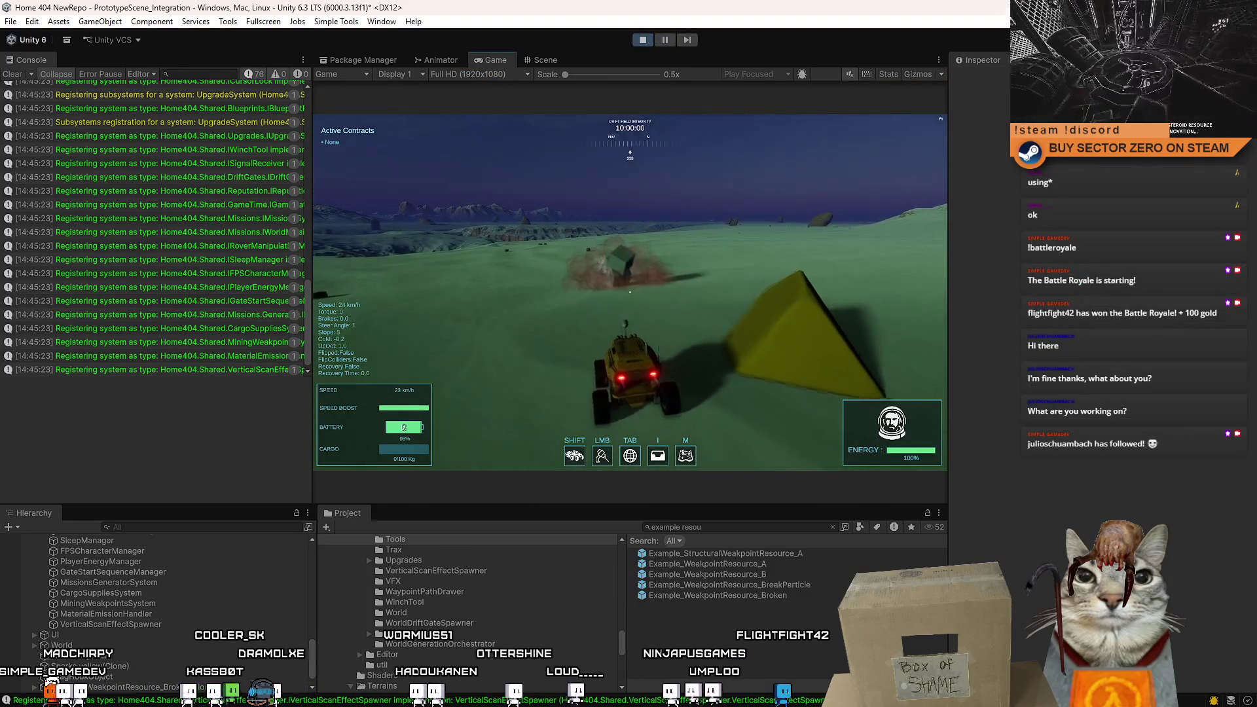
{"action": "key", "text": "s"}
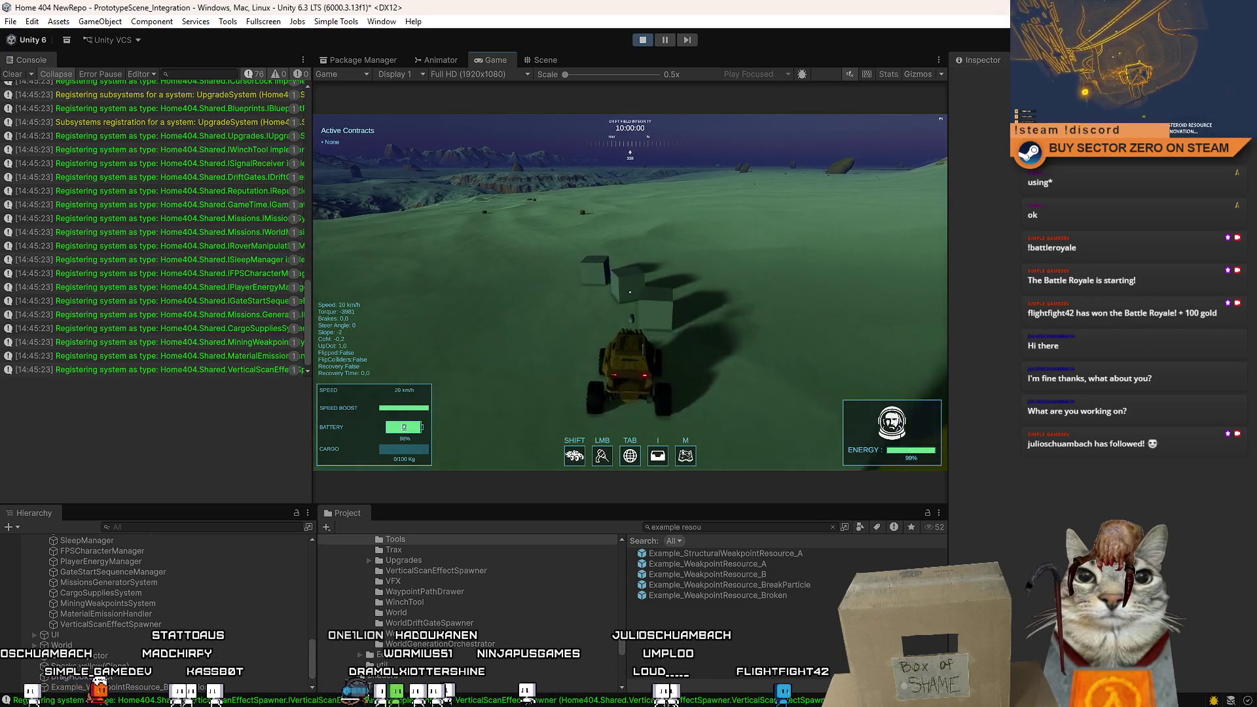
{"action": "key", "text": "w"}
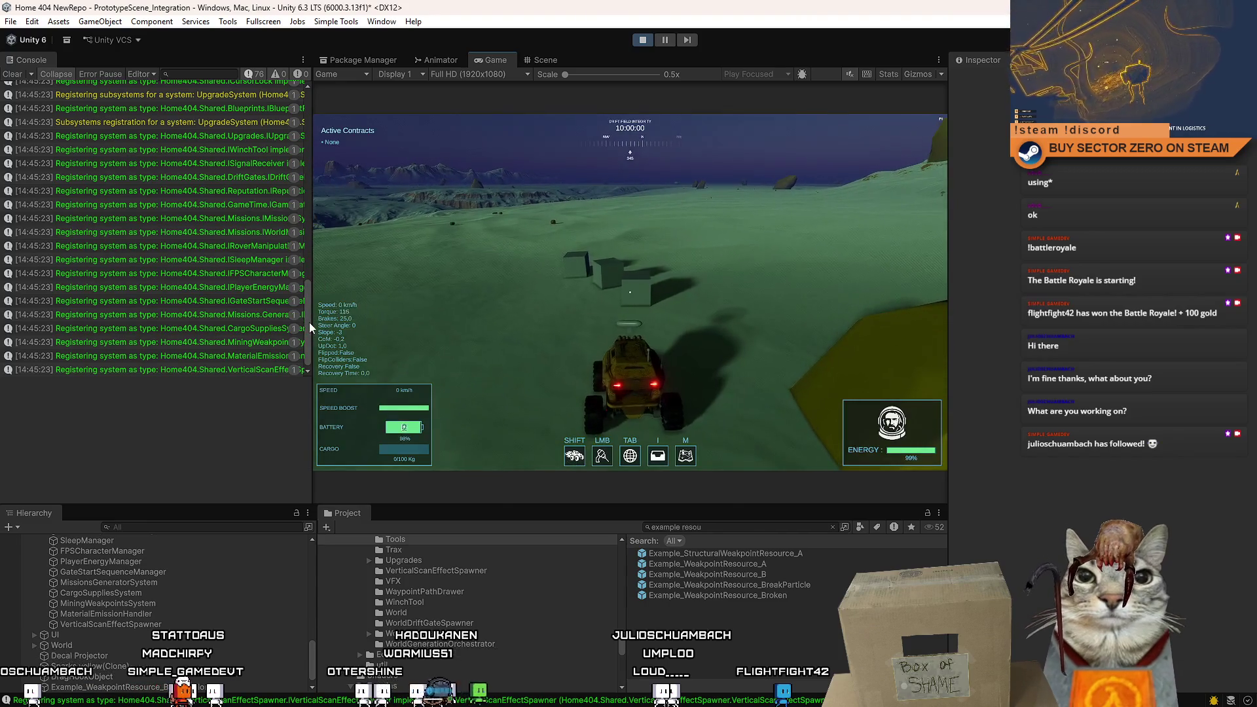
{"action": "left_click_drag", "start_coordinate": [312, 275], "coordinate": [314, 177]}
{"action": "mouse_move", "coordinate": [315, 313]}
{"action": "left_mouse_down"}
{"action": "mouse_move", "coordinate": [316, 77]}
{"action": "mouse_move", "coordinate": [295, 372]}
{"action": "left_mouse_up"}
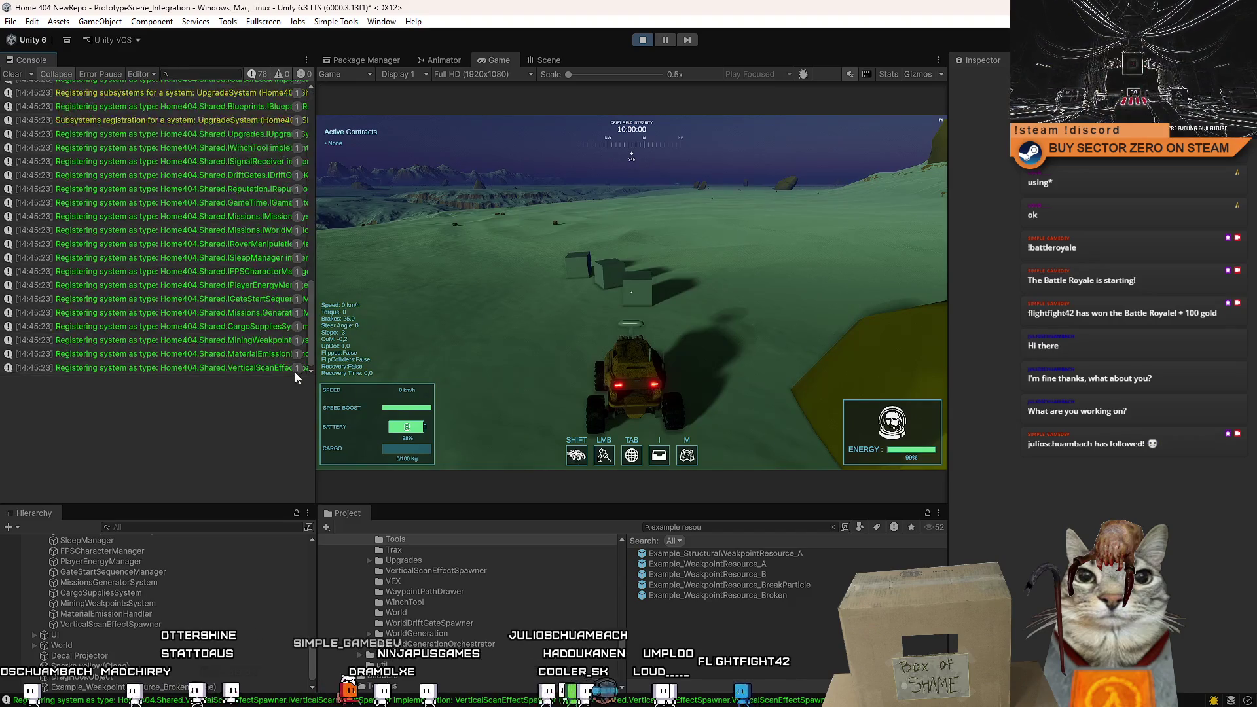
{"action": "left_click", "coordinate": [665, 40]}
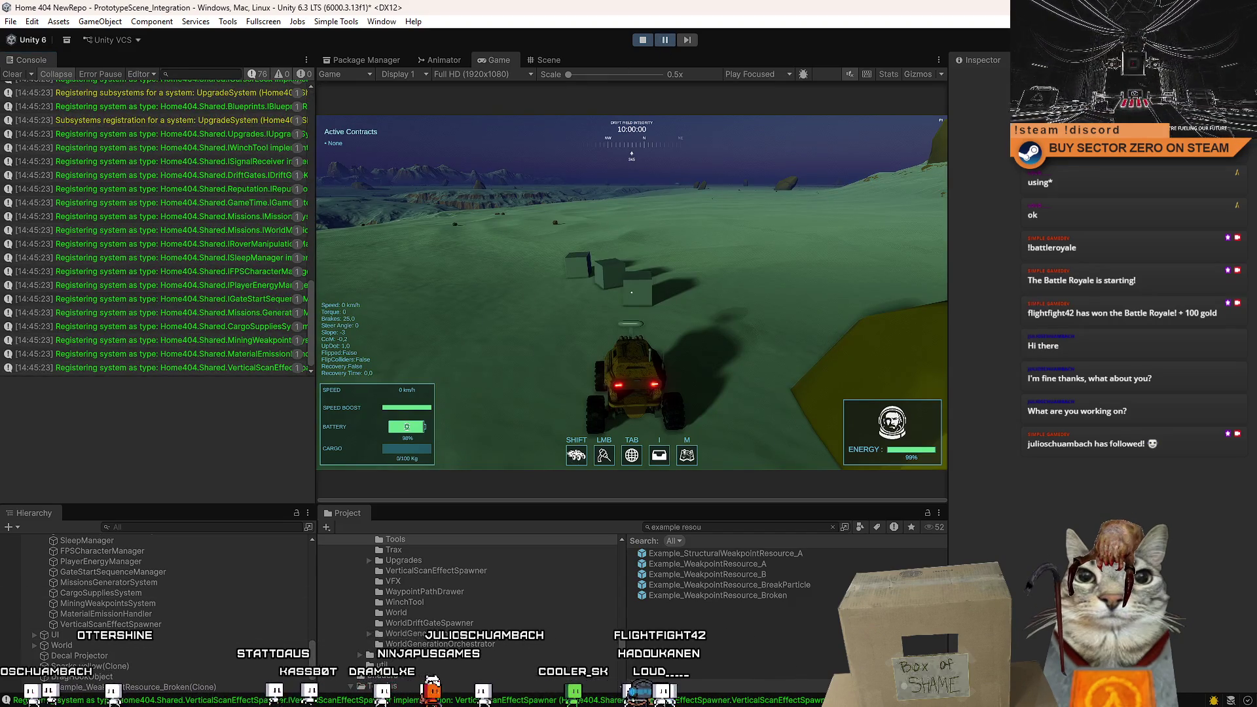
{"action": "key", "text": "alt+Tab"}
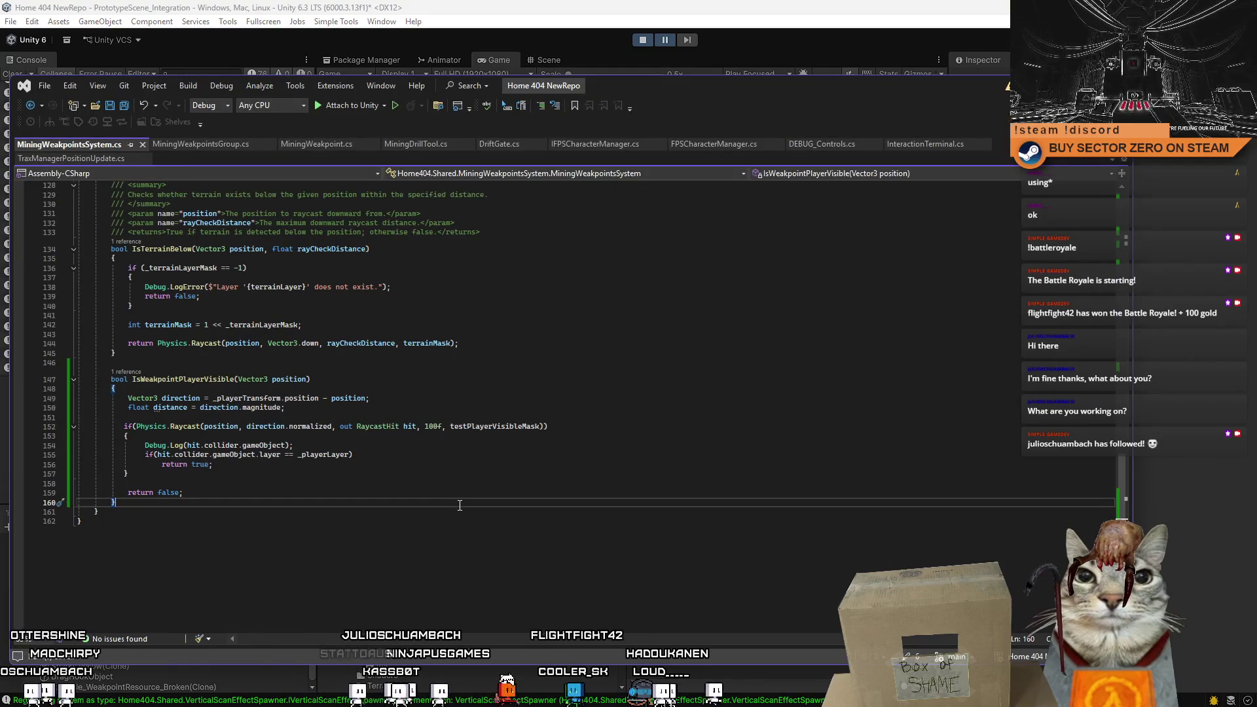
{"action": "double_click", "coordinate": [208, 380]}
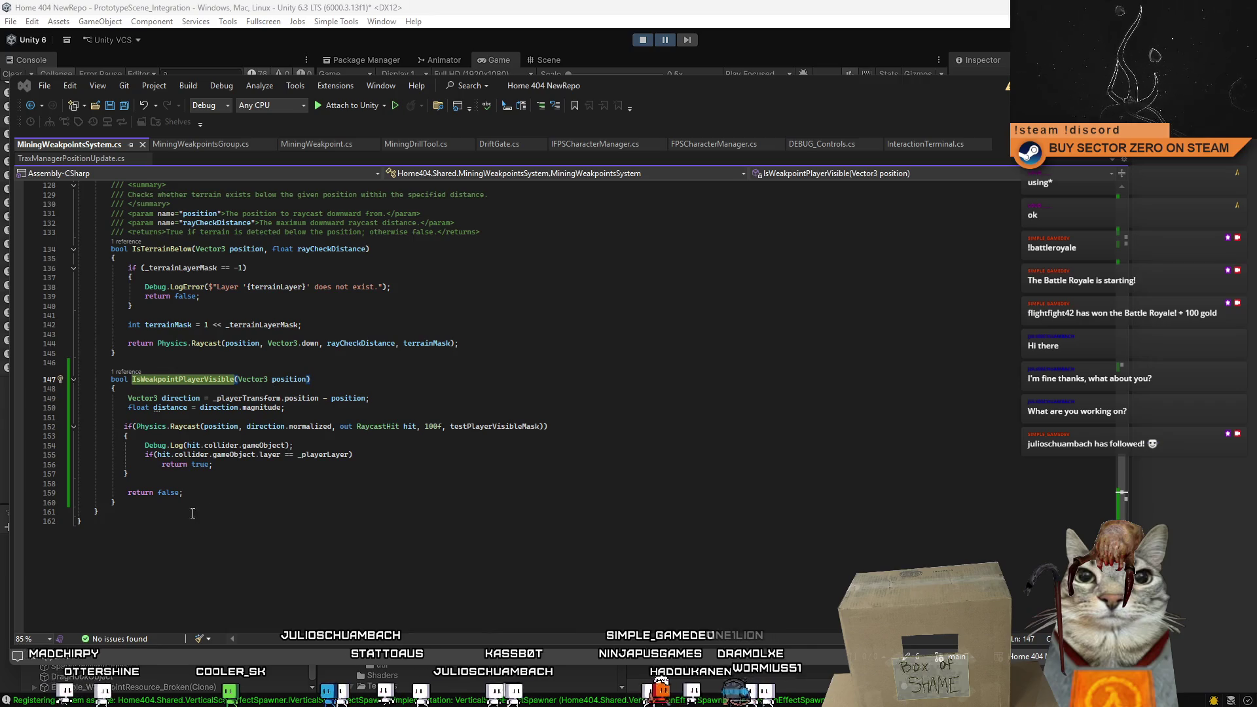
{"action": "left_click", "coordinate": [268, 501]}
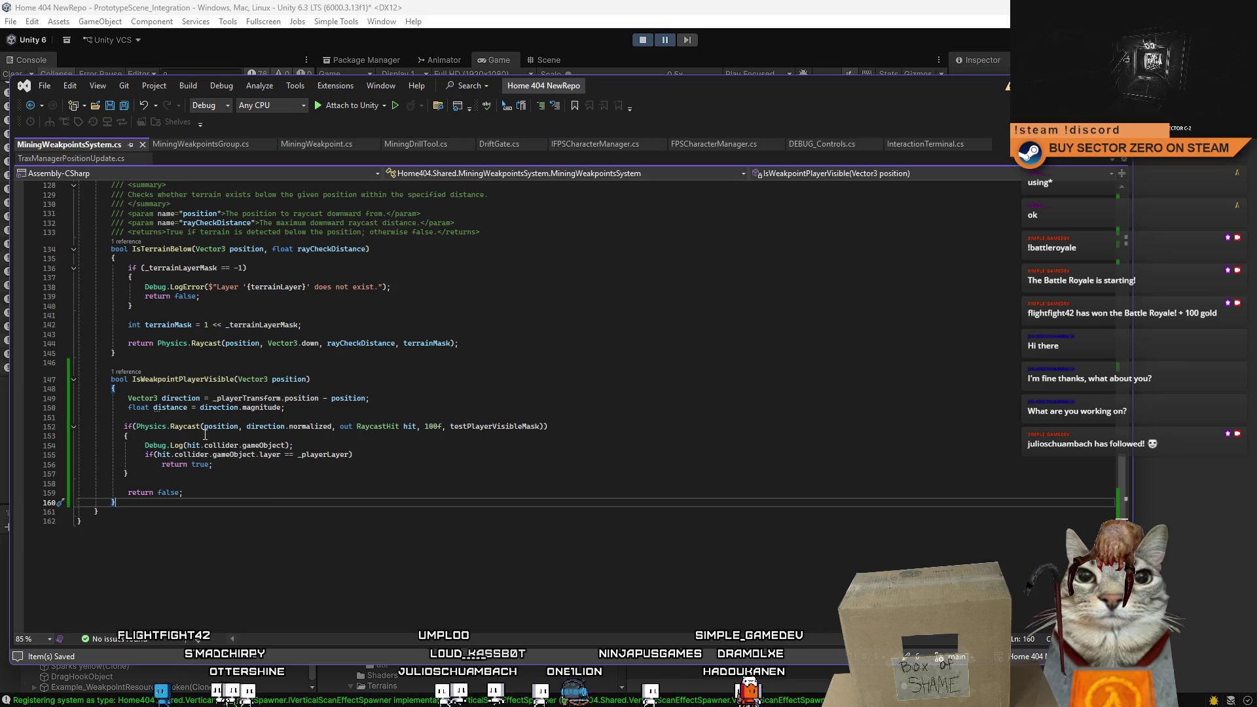
{"action": "mouse_move", "coordinate": [194, 427]}
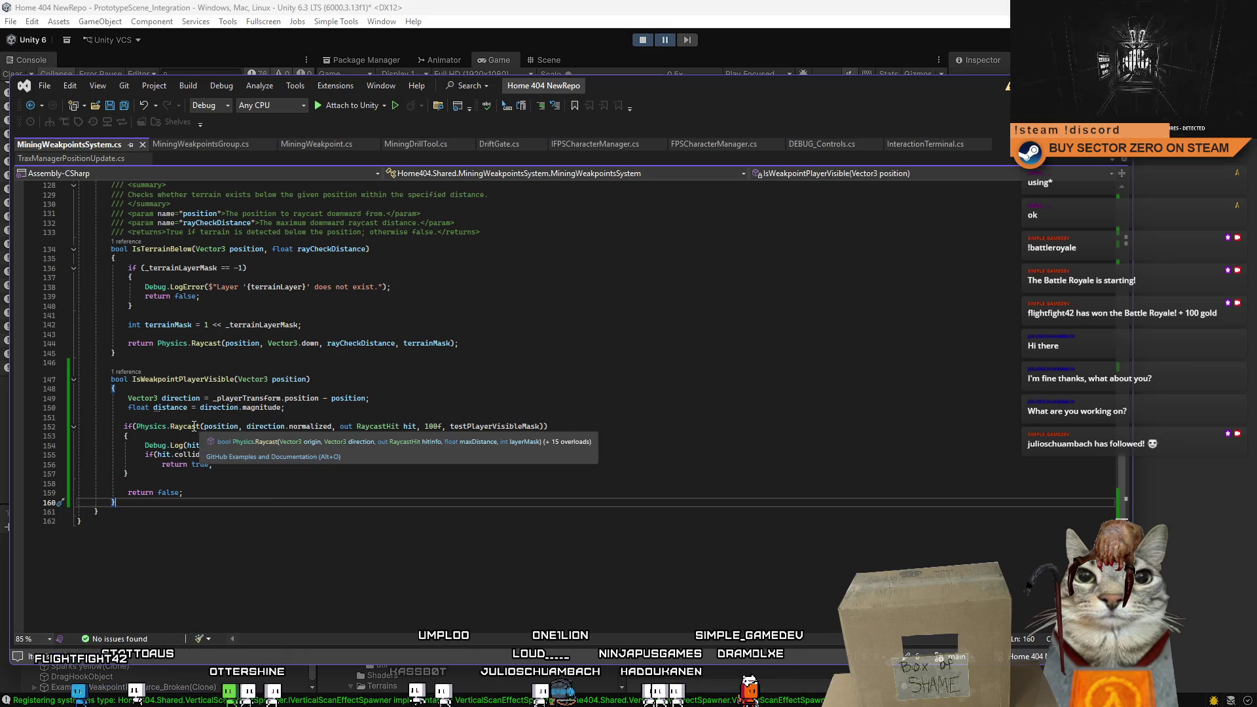
{"action": "left_click", "coordinate": [458, 459]}
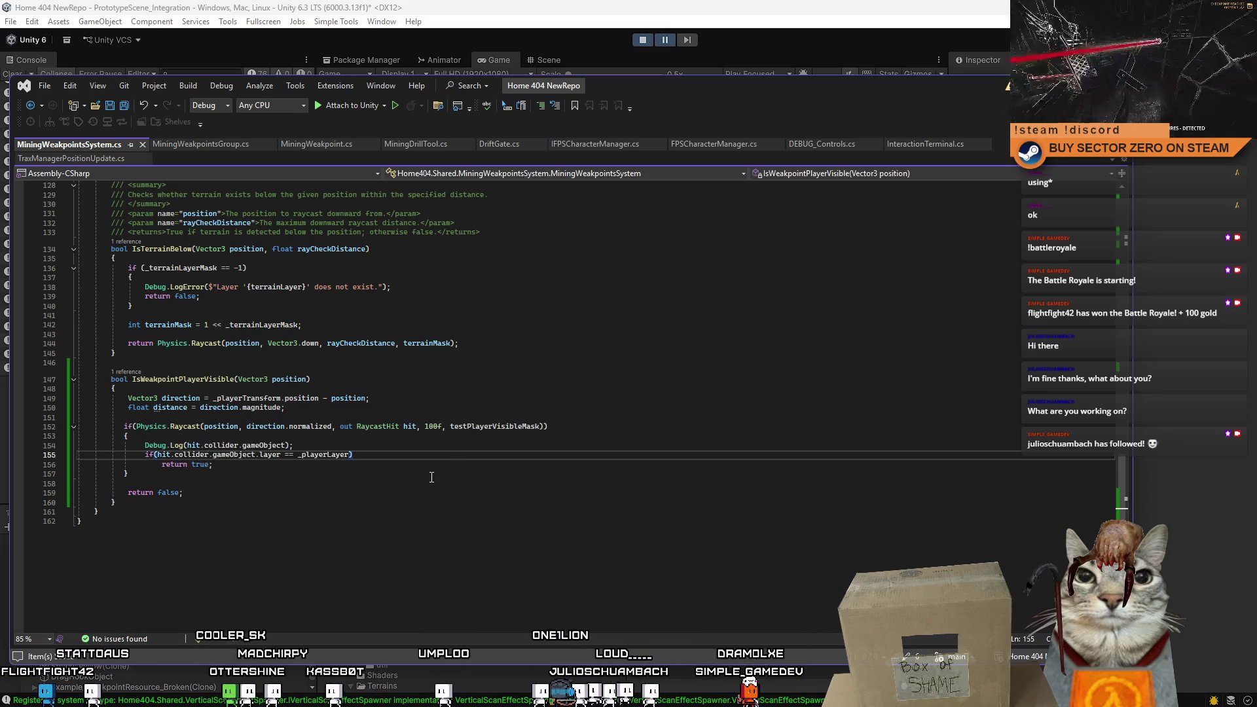
{"action": "key", "text": "Down"}
{"action": "key", "text": "Down"}
{"action": "mouse_move", "coordinate": [1122, 492]}
{"action": "left_mouse_down"}
{"action": "mouse_move", "coordinate": [1085, 199]}
{"action": "mouse_move", "coordinate": [1076, 258]}
{"action": "left_mouse_up"}
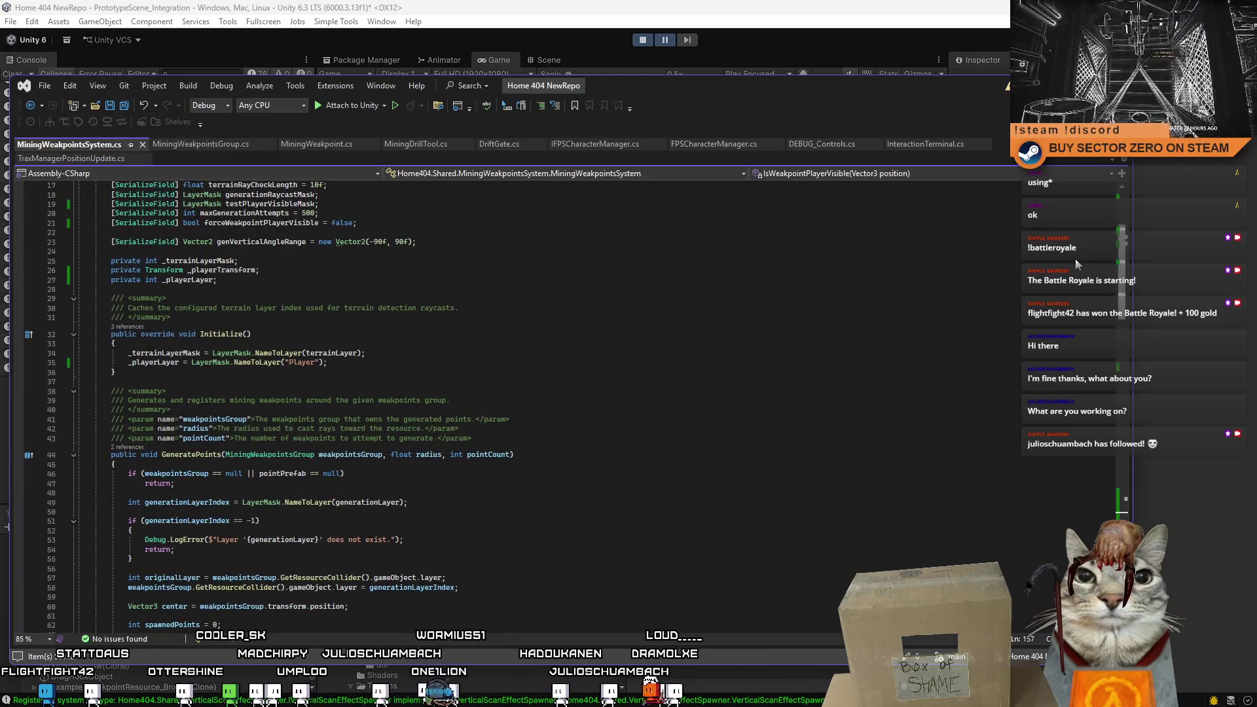
{"action": "left_click", "coordinate": [156, 363]}
{"action": "double_click", "coordinate": [155, 363]}
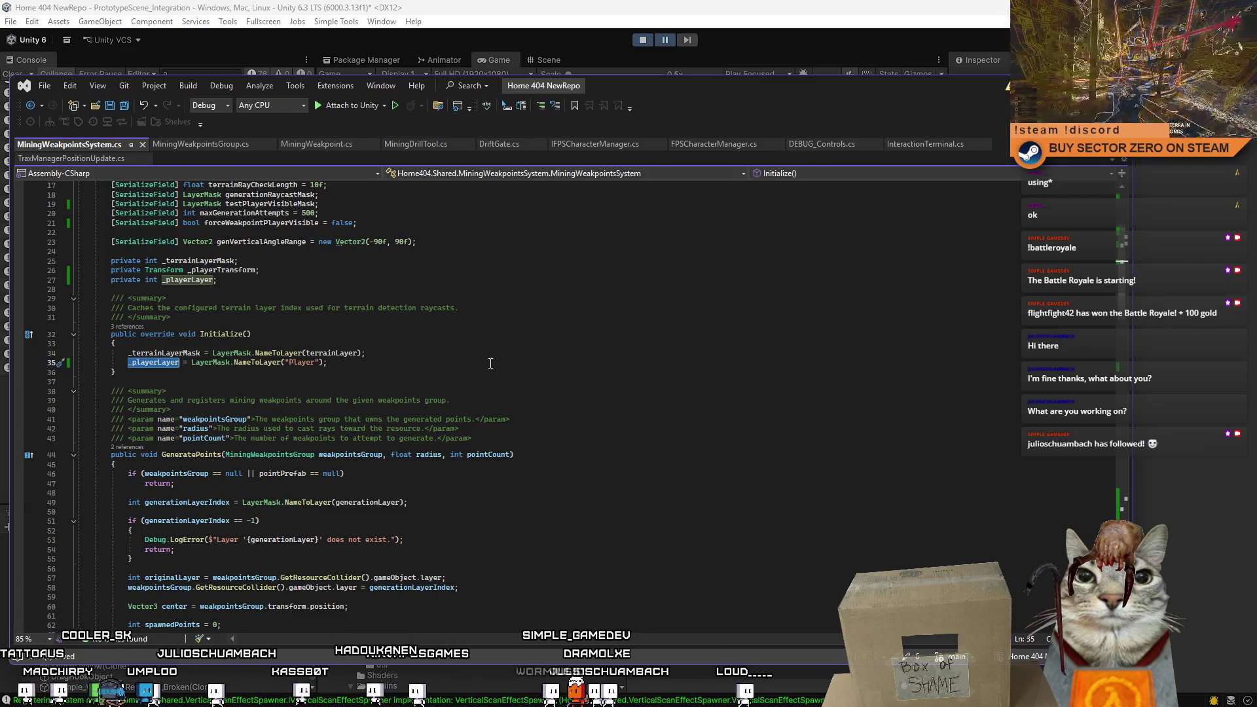
{"action": "left_click", "coordinate": [1121, 485]}
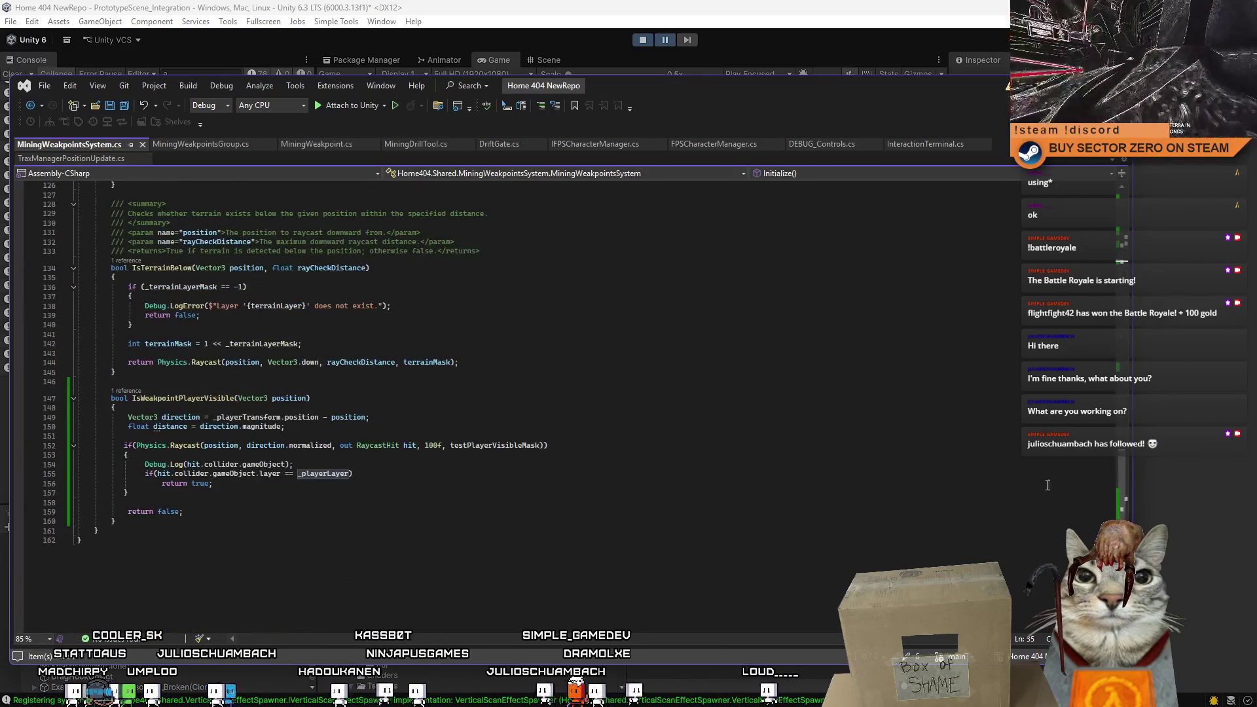
{"action": "left_click", "coordinate": [1106, 484]}
{"action": "left_click_drag", "start_coordinate": [123, 448], "coordinate": [548, 447]}
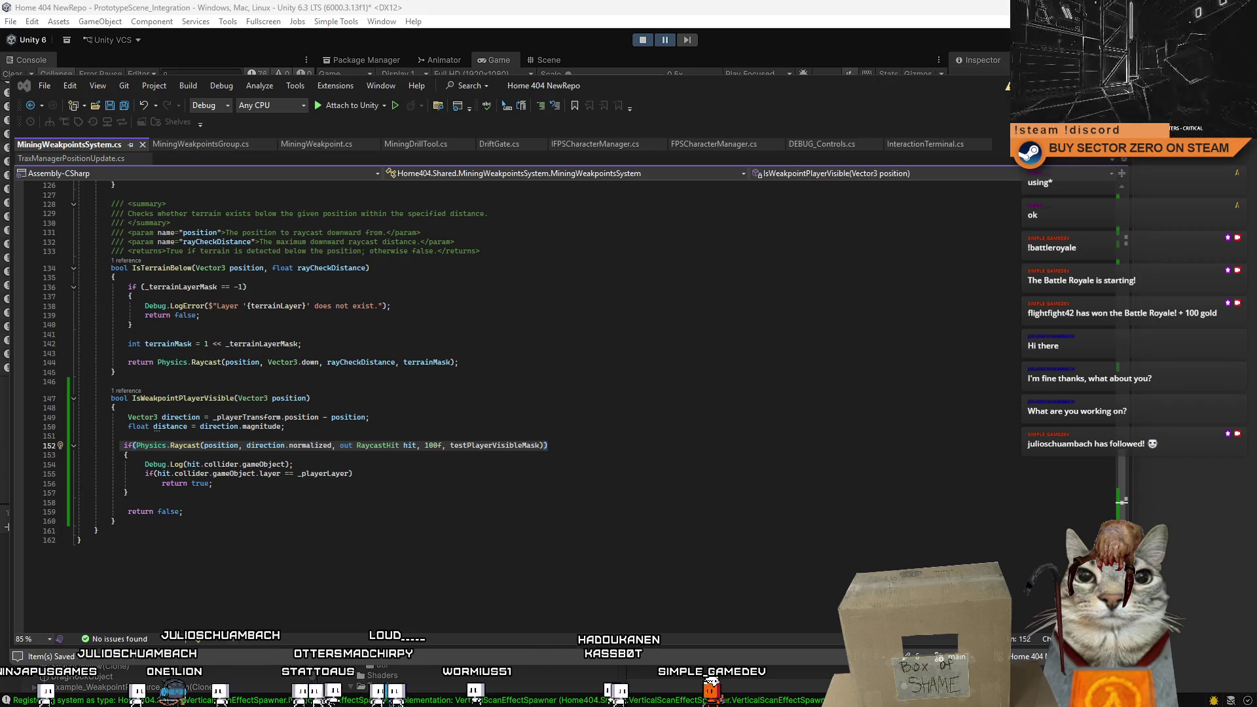
Set MiningWeakpointsSystem's Test Player Visible Mask to Everything in the Inspector.
{"action": "key", "text": "alt+Tab"}
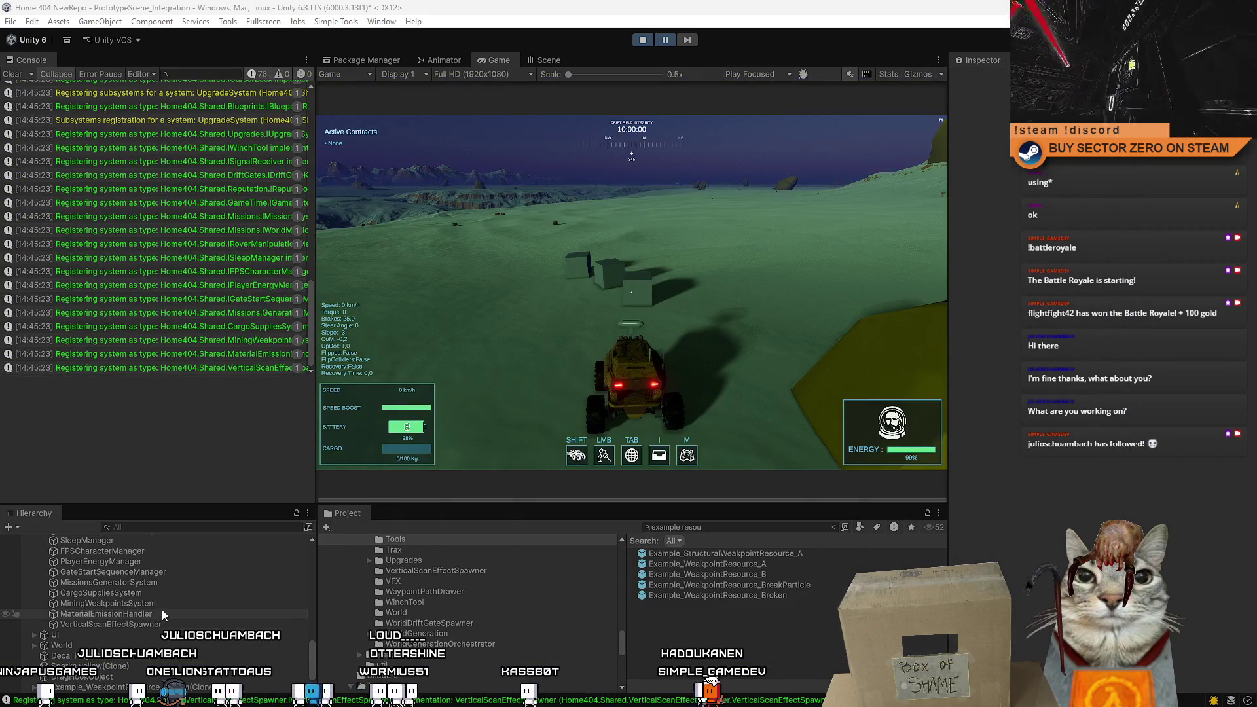
{"action": "left_click", "coordinate": [167, 604]}
{"action": "left_click", "coordinate": [1129, 270]}
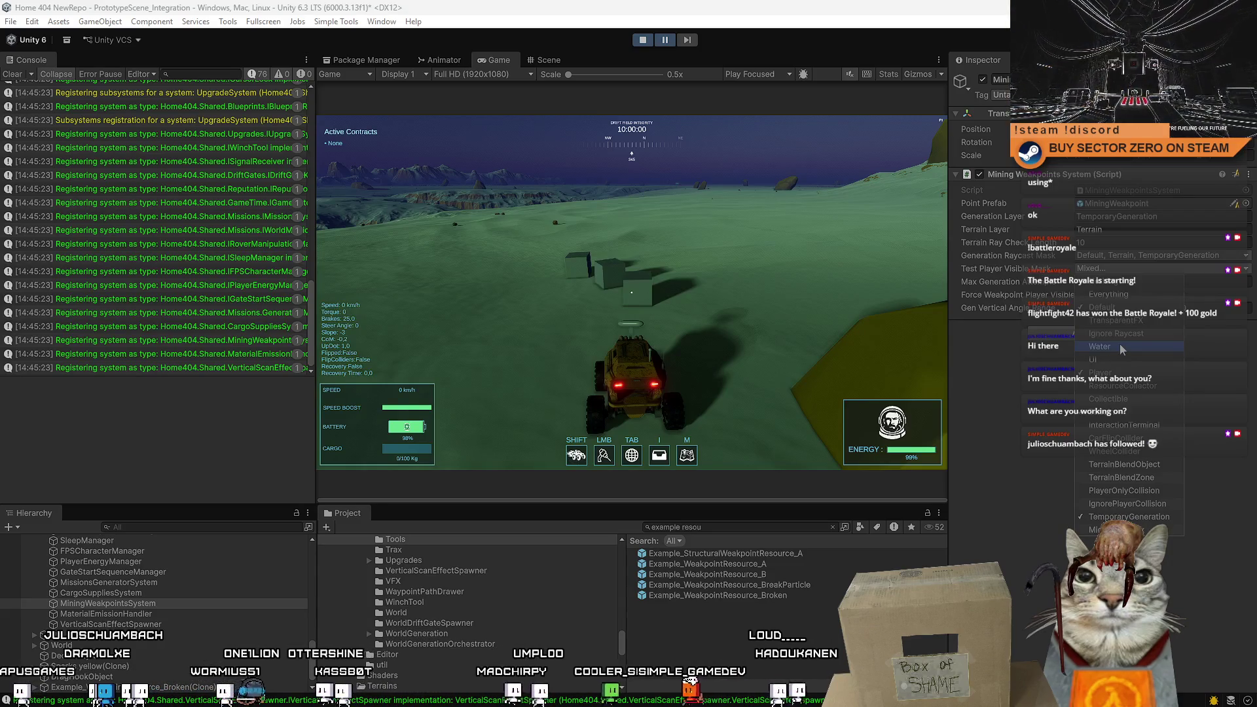
{"action": "left_click", "coordinate": [1114, 294]}
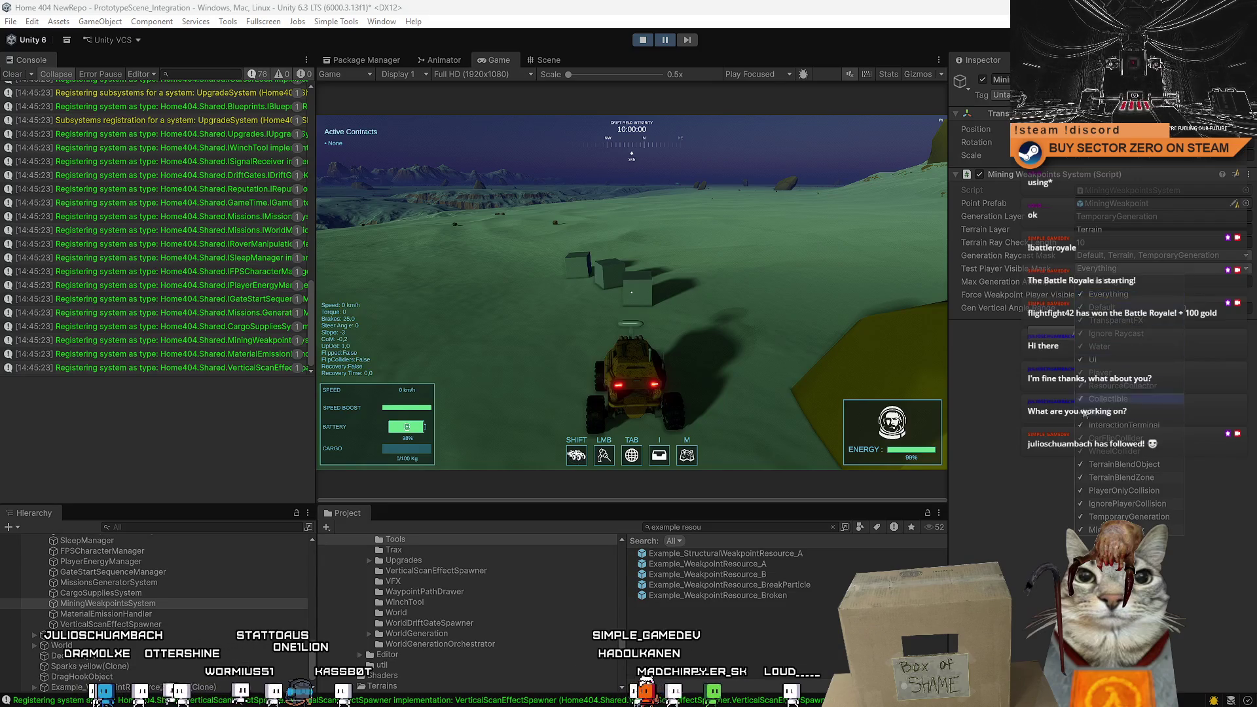
{"action": "left_click", "coordinate": [996, 463]}
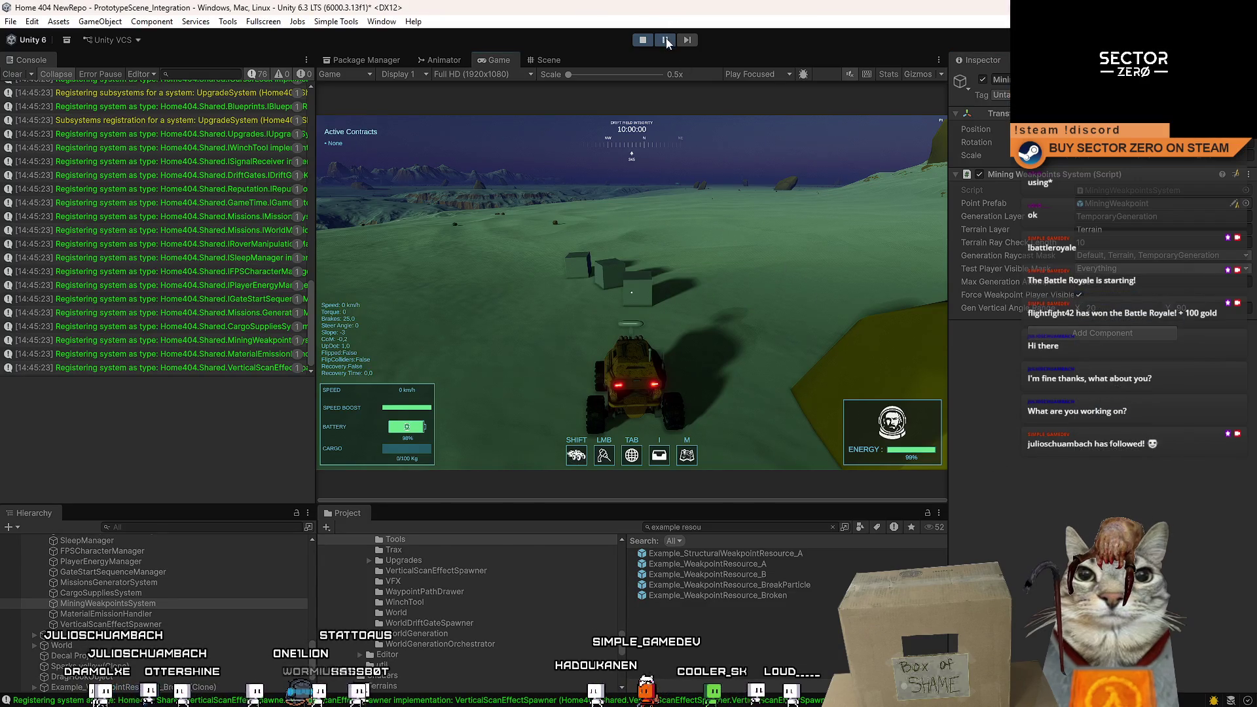
Resume the playtest, drive the rover forward and left, then pause.
{"action": "left_click", "coordinate": [679, 120]}
{"action": "key", "text": "w"}
{"action": "key", "text": "a"}
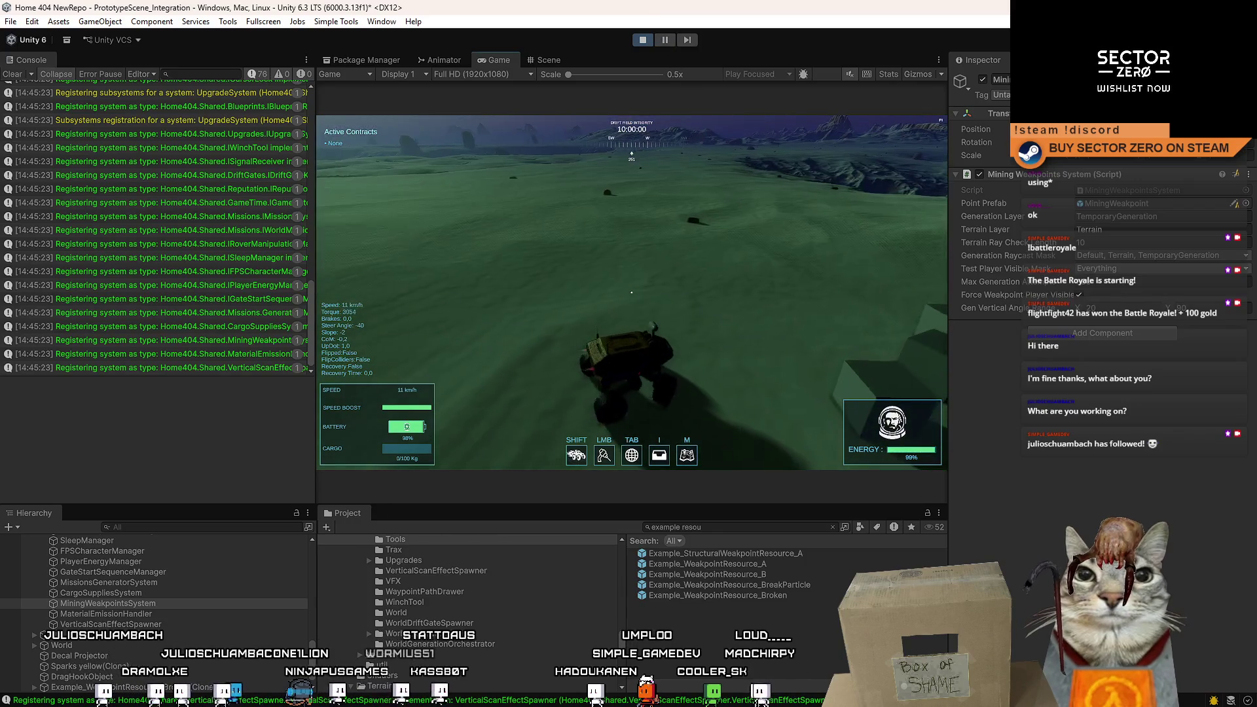
{"action": "key", "text": "Escape"}
{"action": "left_click", "coordinate": [665, 41]}
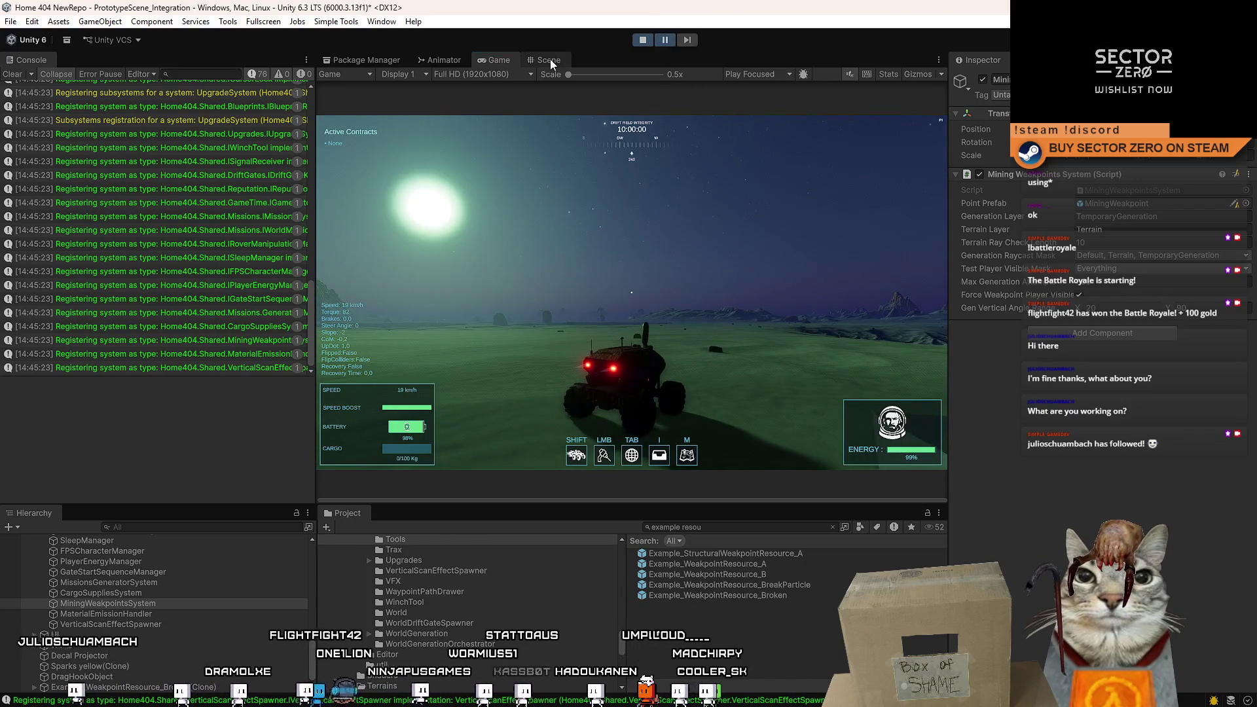
Drop a weakpoint prefab beside the rover, resume, mine it until it bursts, and bring up the pause menu.
{"action": "left_click", "coordinate": [549, 60]}
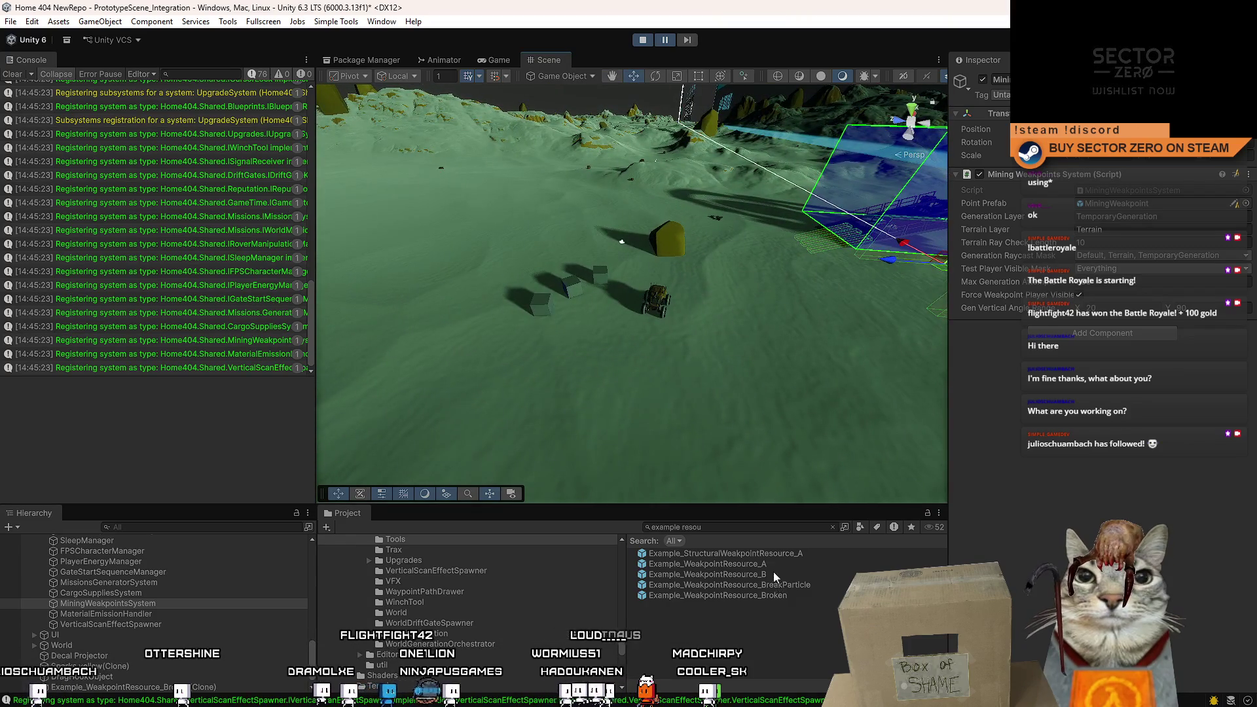
{"action": "mouse_move", "coordinate": [773, 568]}
{"action": "left_mouse_down"}
{"action": "mouse_move", "coordinate": [579, 344]}
{"action": "mouse_move", "coordinate": [549, 429]}
{"action": "left_mouse_up"}
{"action": "left_click", "coordinate": [498, 59]}
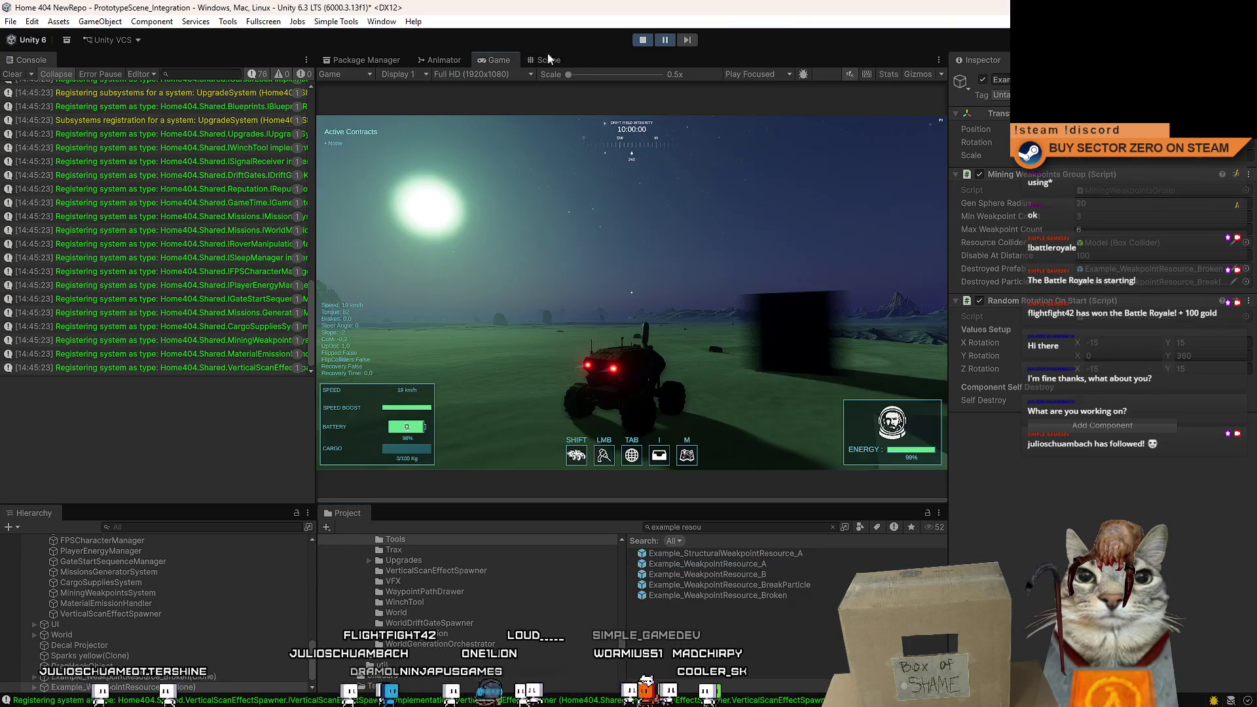
{"action": "left_click", "coordinate": [666, 40]}
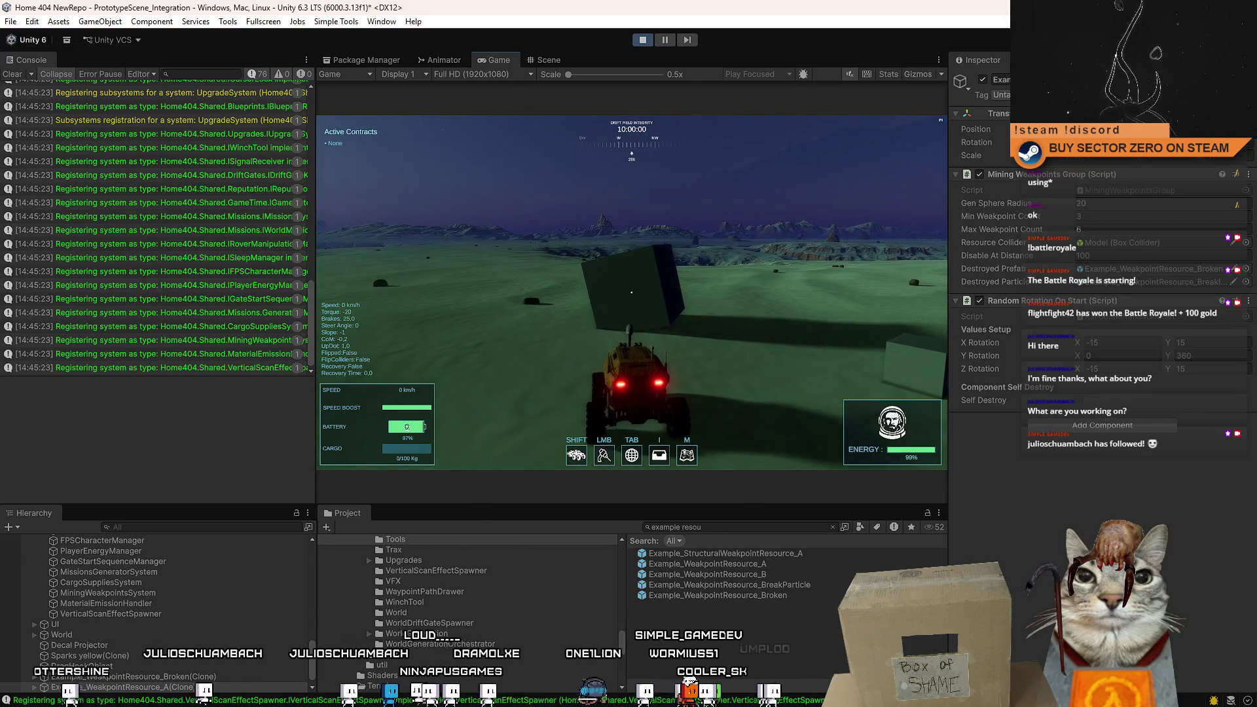
{"action": "left_click", "coordinate": [631, 292]}
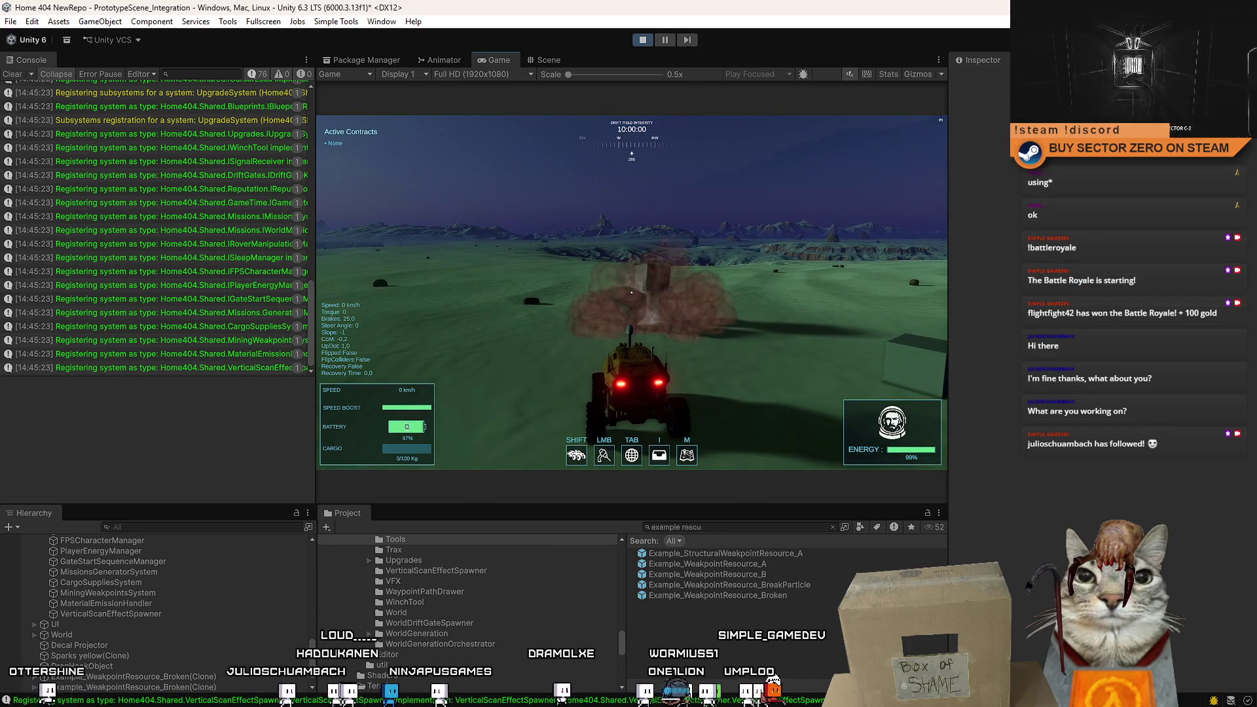
{"action": "key", "text": "Escape"}
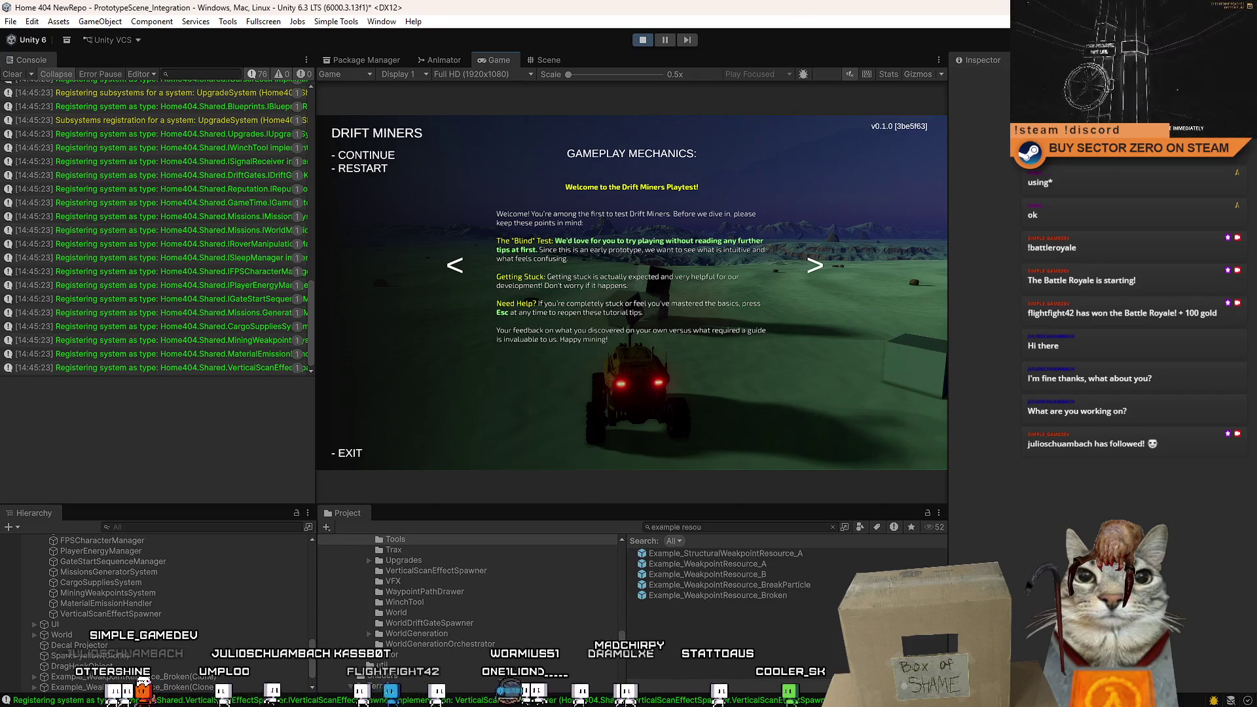
Switch to the Scene view and scroll the Hierarchy to find MiningWeakpointsSystem.
{"action": "scroll", "coordinate": [298, 651], "scroll_direction": "down", "scroll_amount": 1}
{"action": "left_click_drag", "start_coordinate": [312, 662], "coordinate": [324, 532]}
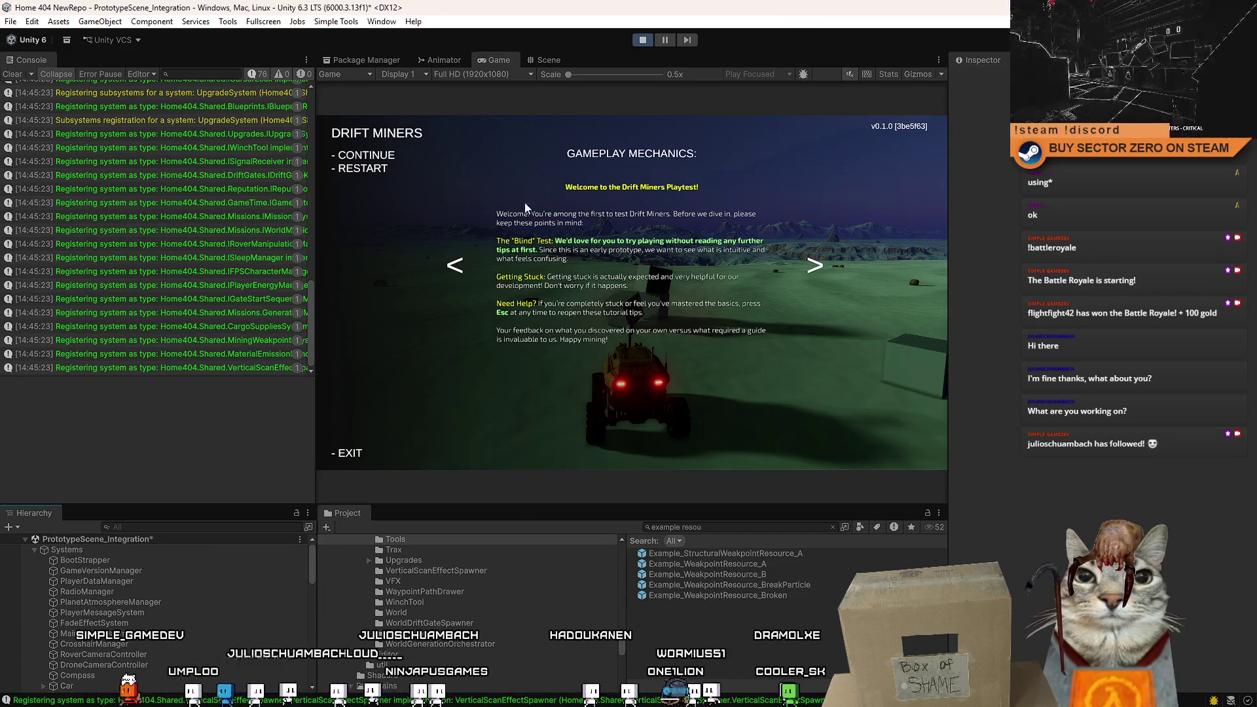
{"action": "left_click", "coordinate": [548, 61]}
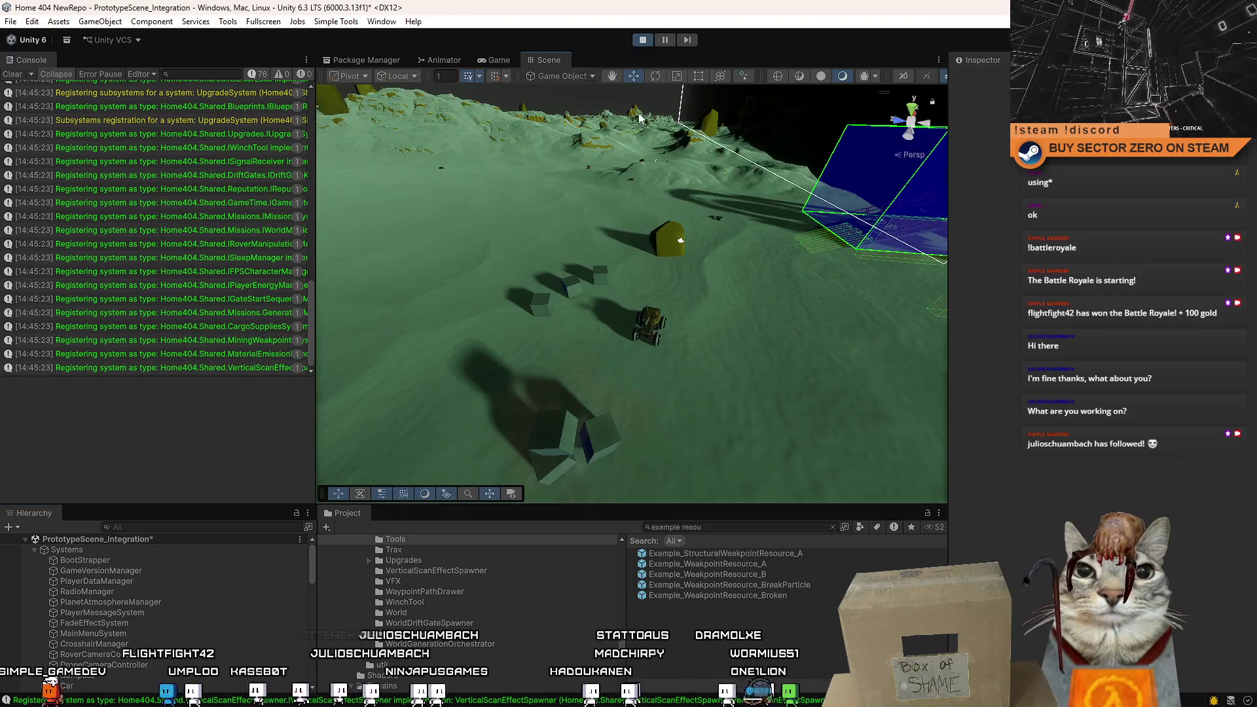
{"action": "scroll", "coordinate": [551, 355], "scroll_direction": "up", "scroll_amount": 5}
{"action": "scroll", "coordinate": [157, 605], "scroll_direction": "down", "scroll_amount": 10}
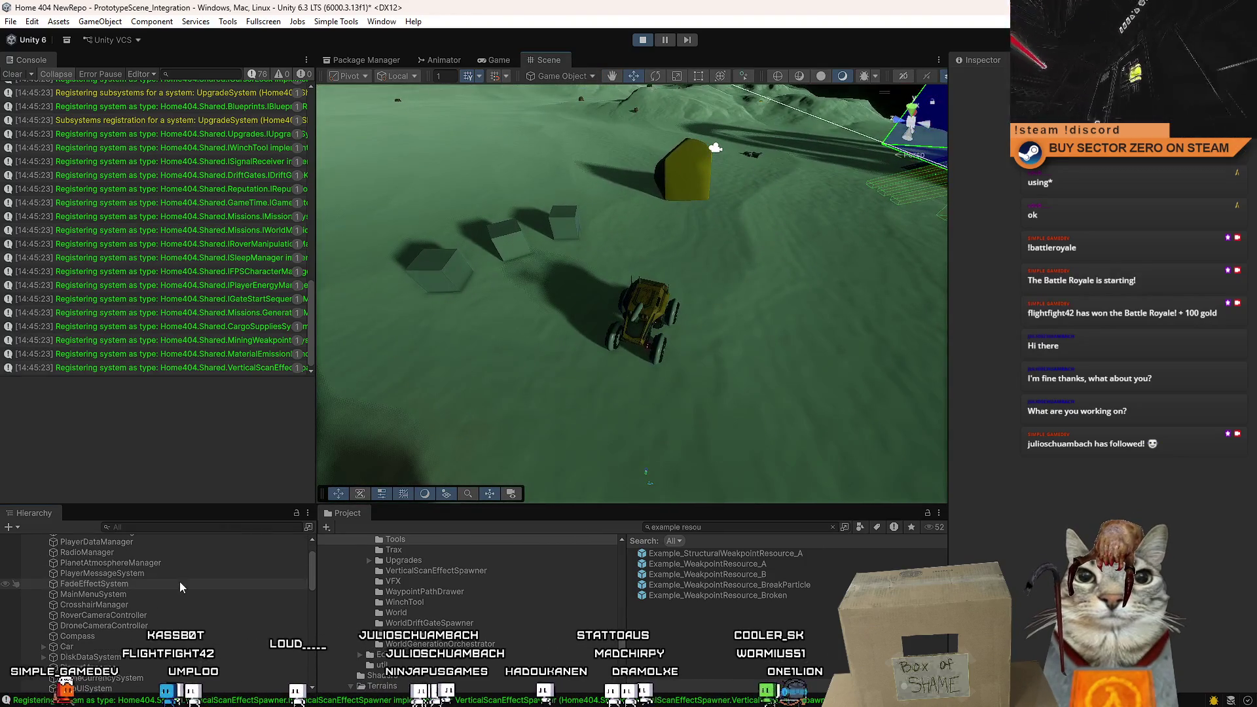
{"action": "scroll", "coordinate": [157, 605], "scroll_direction": "down", "scroll_amount": 5}
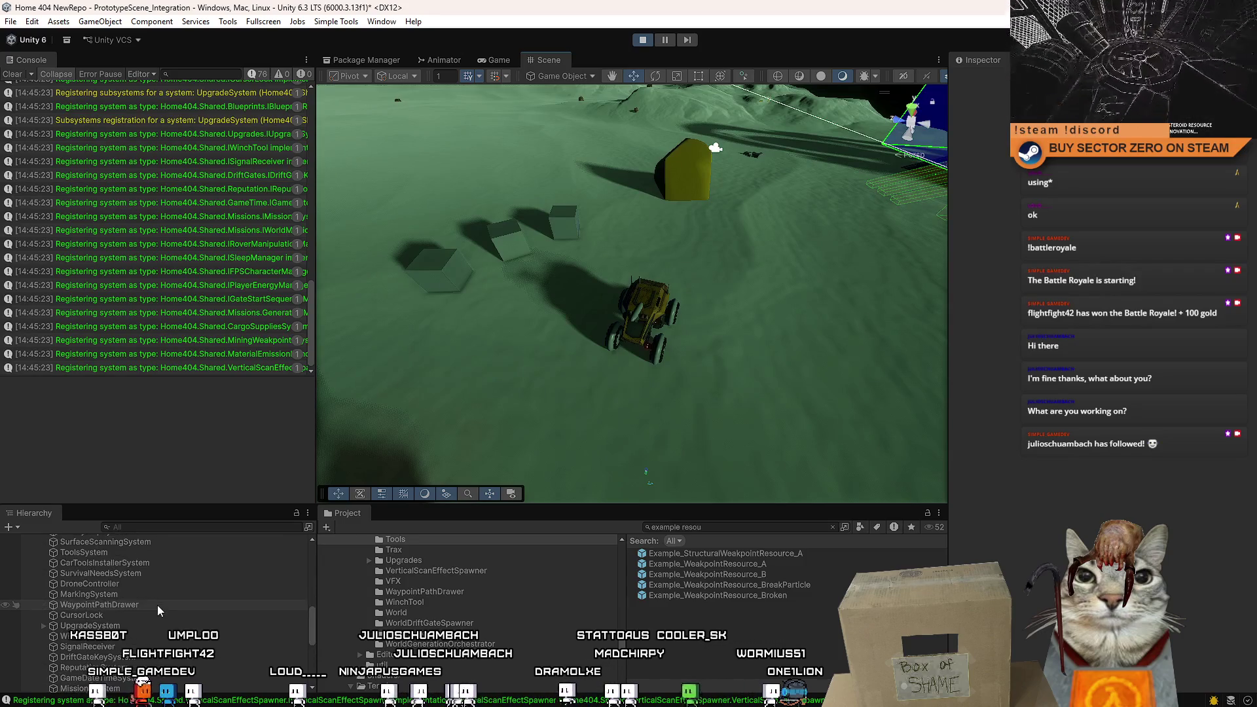
Put the Inspector in Debug mode for MiningWeakpointsSystem to show its private fields, then stop play.
{"action": "left_click", "coordinate": [157, 626]}
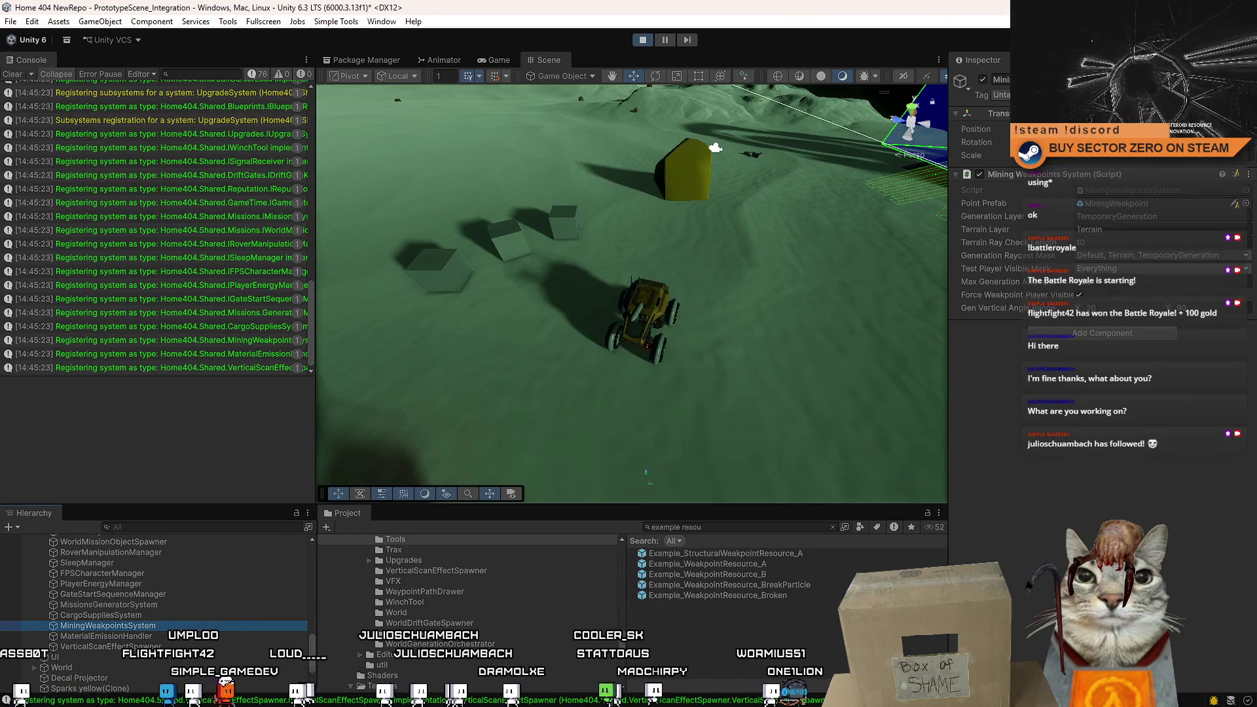
{"action": "left_click", "coordinate": [1249, 60]}
{"action": "left_click", "coordinate": [1094, 104]}
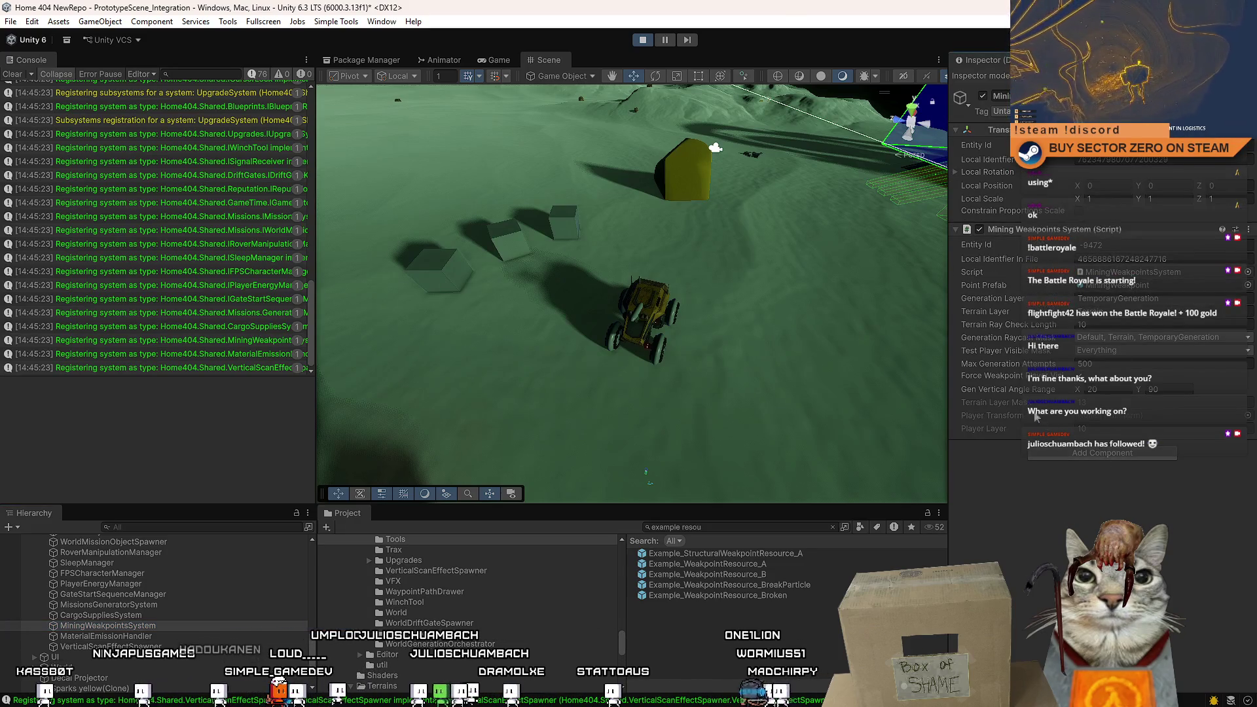
{"action": "key", "text": "ctrl+p"}
Review the _playerTransform and _playerLayer fields in MiningWeakpointsSystem.cs.
{"action": "key", "text": "alt+Tab"}
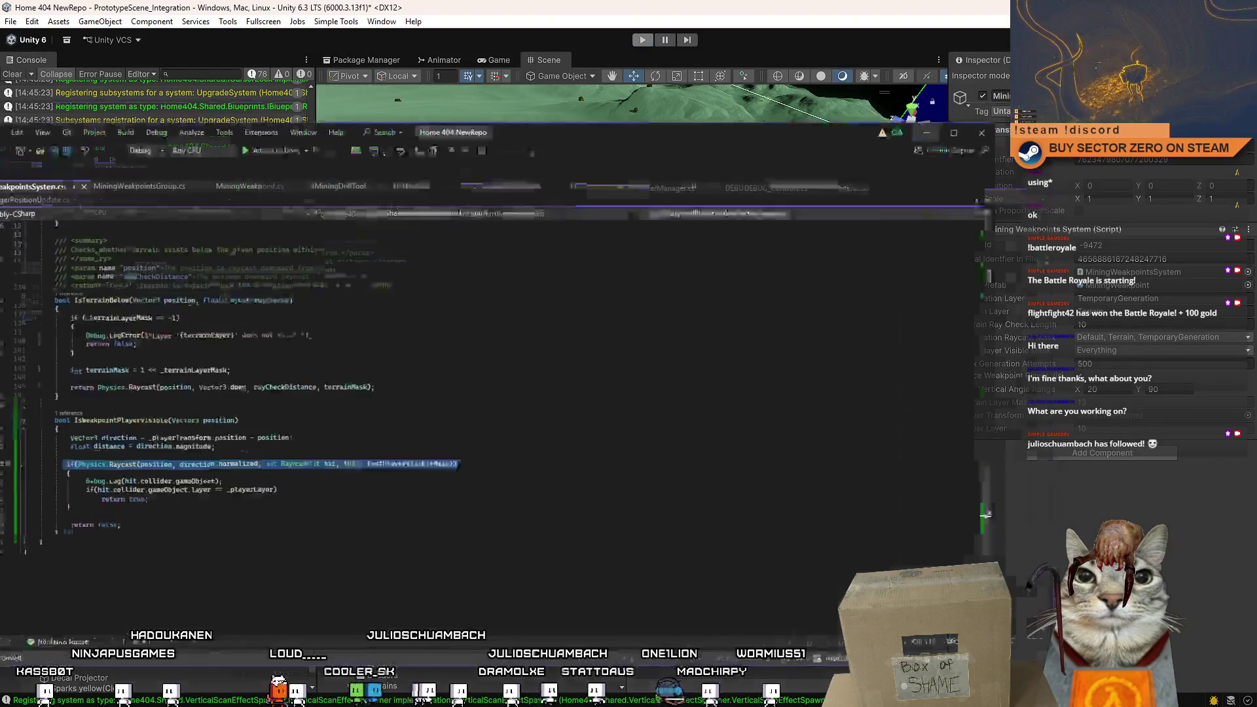
{"action": "key", "text": "ctrl+Home"}
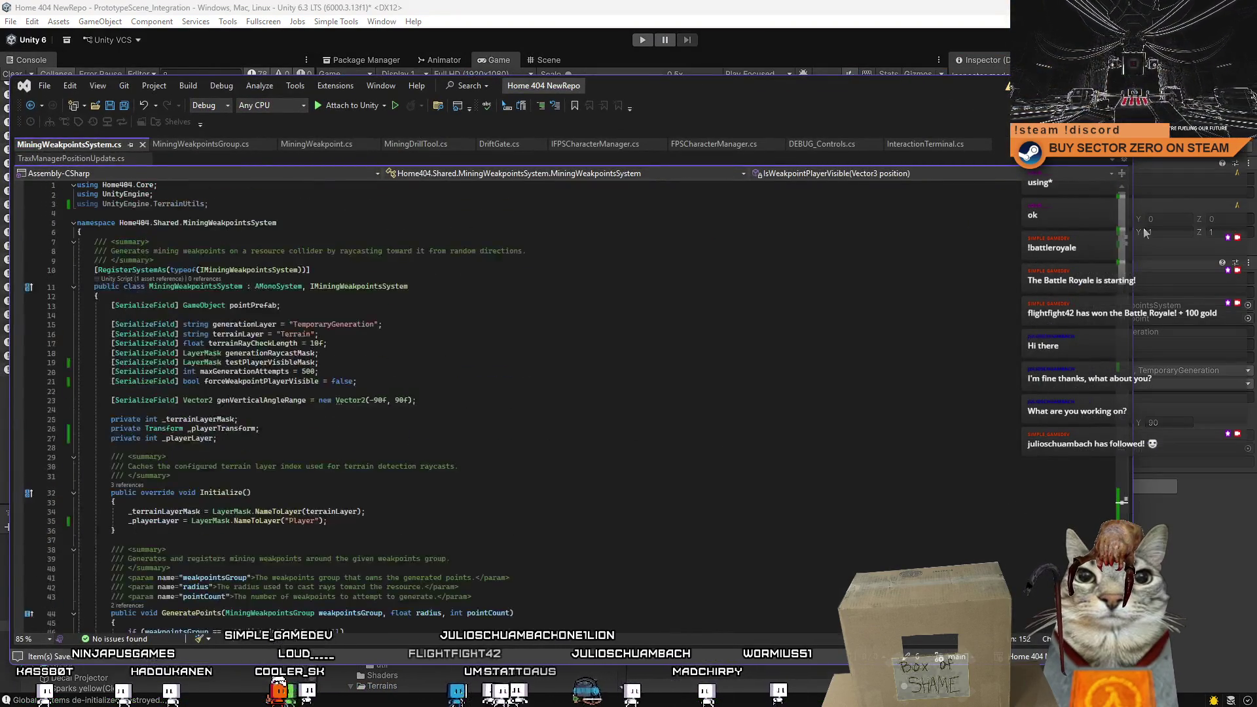
{"action": "left_click", "coordinate": [211, 430]}
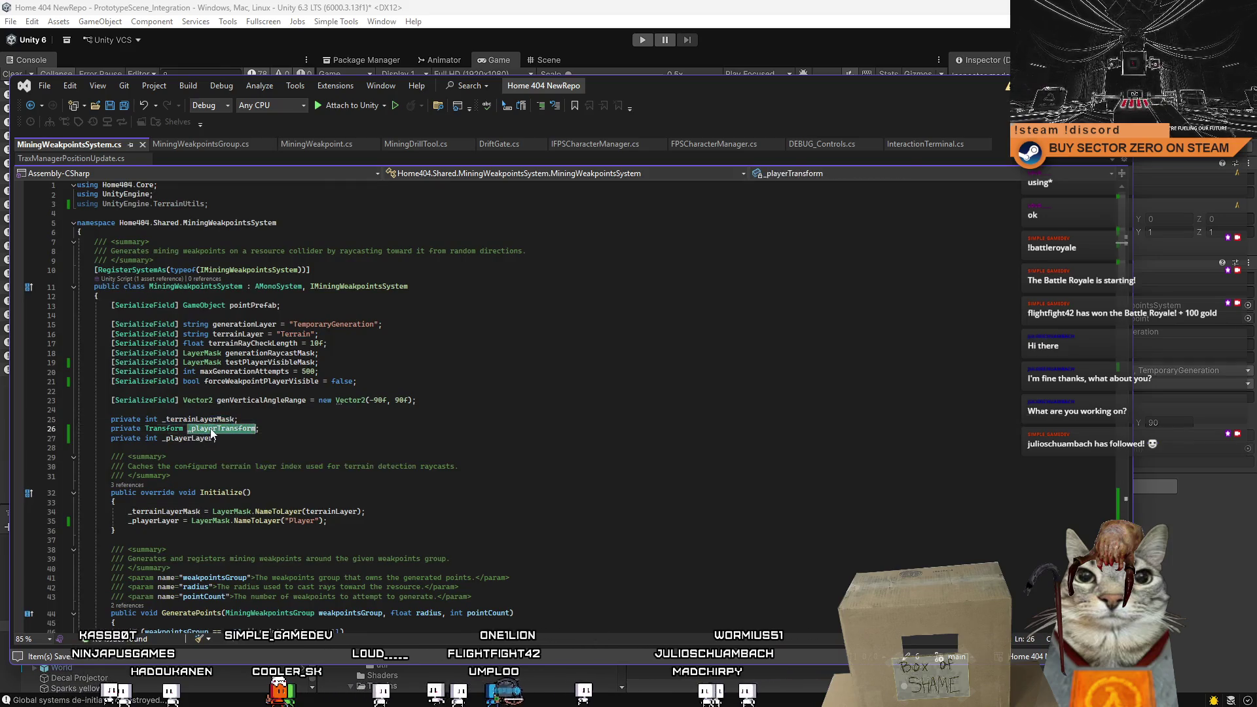
{"action": "left_click", "coordinate": [439, 436]}
{"action": "scroll", "coordinate": [366, 424], "scroll_direction": "down", "scroll_amount": 4}
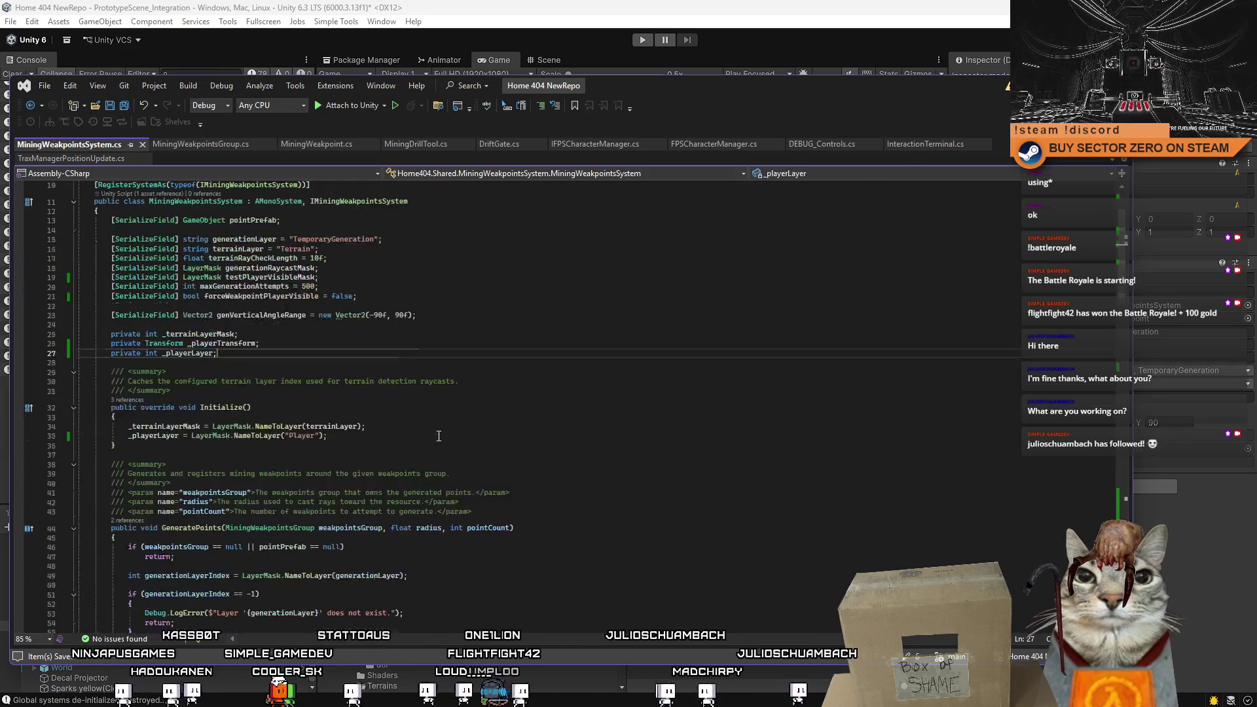
{"action": "scroll", "coordinate": [367, 424], "scroll_direction": "down", "scroll_amount": 2}
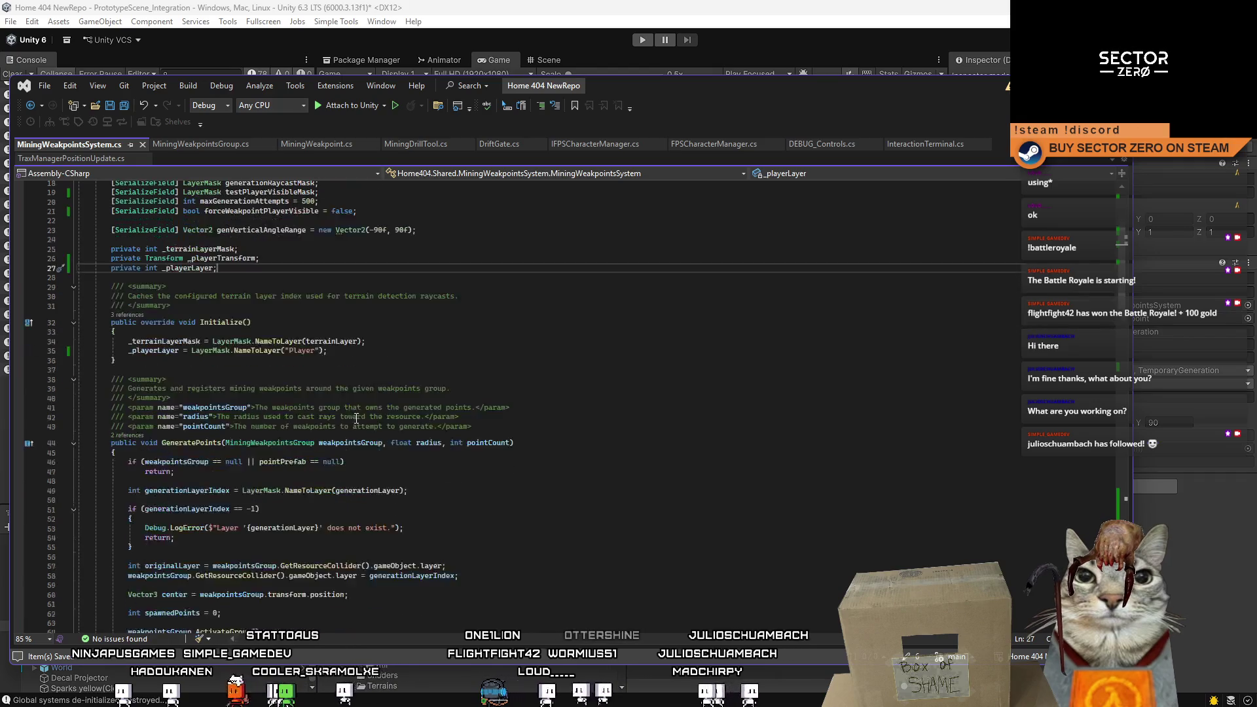
Add a Start() method after Initialize assigning _playerTransform = Systems.Get<IPlayerManager>().Player.transform.
{"action": "left_click", "coordinate": [171, 363]}
{"action": "key", "text": "Return"}
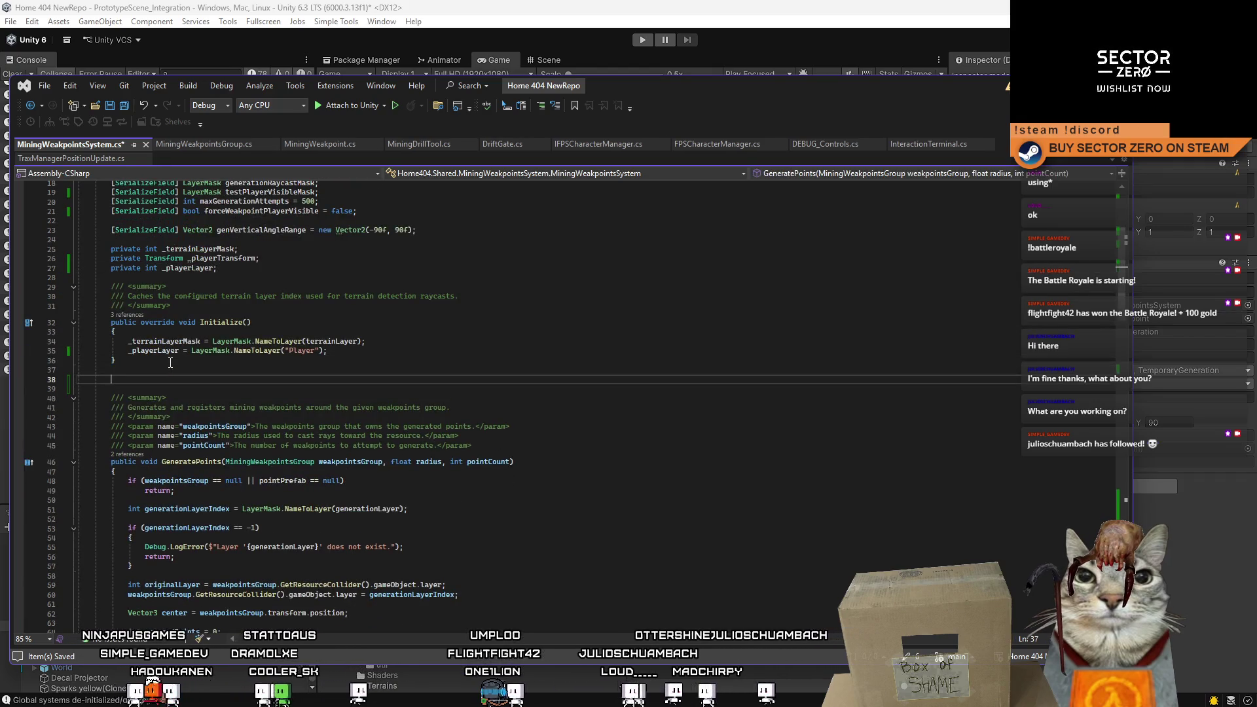
{"action": "type", "text": "start"}
{"action": "key", "text": "Tab"}
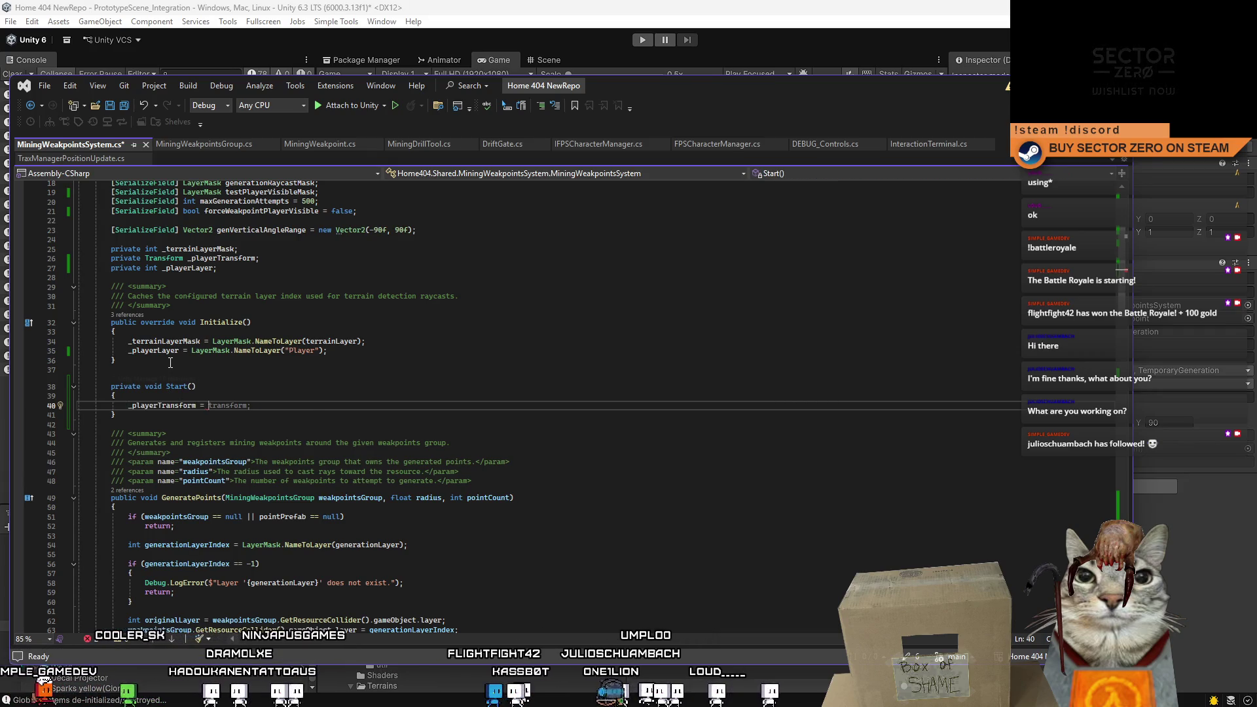
{"action": "scroll", "coordinate": [325, 341], "scroll_direction": "up", "scroll_amount": 3}
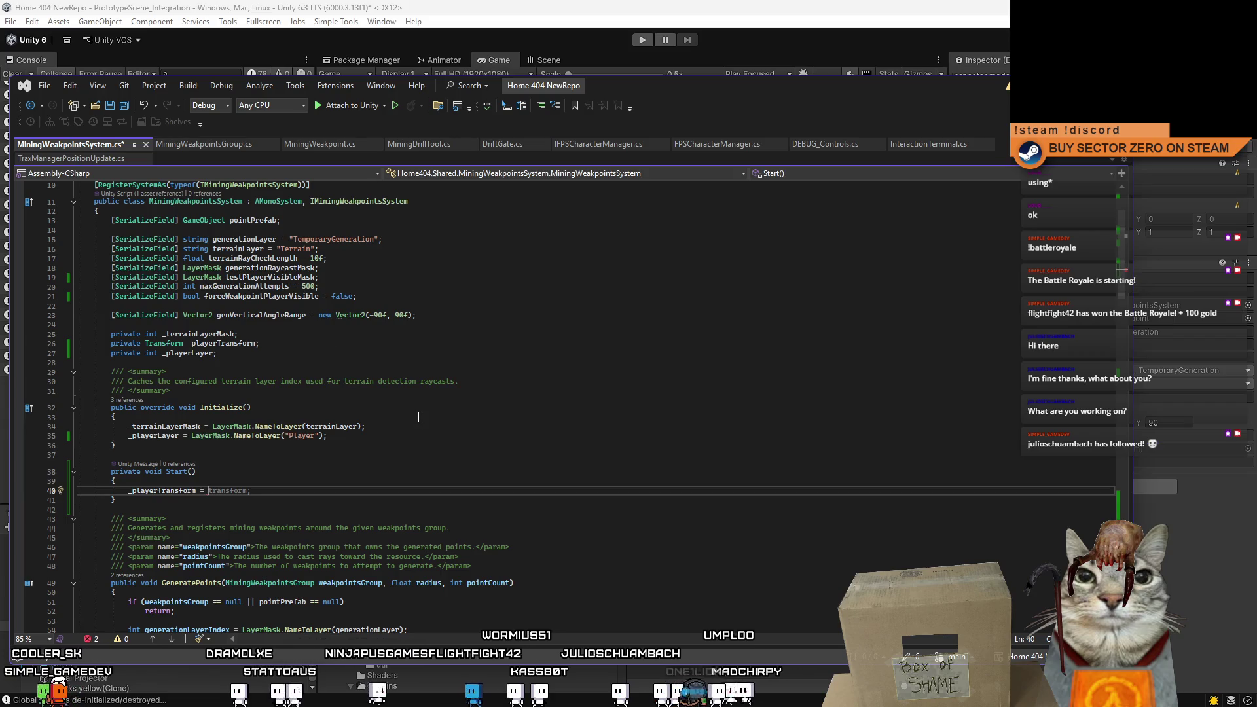
{"action": "type", "text": "Syste"}
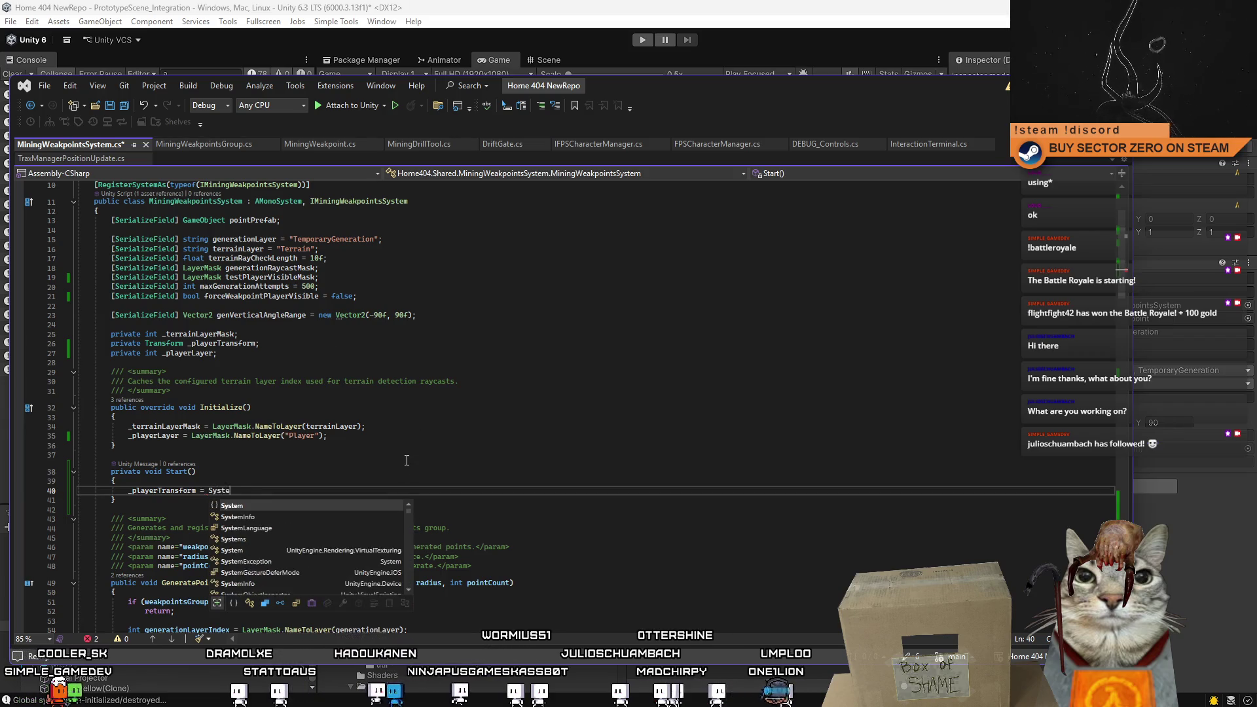
{"action": "type", "text": "ms.get<I>"}
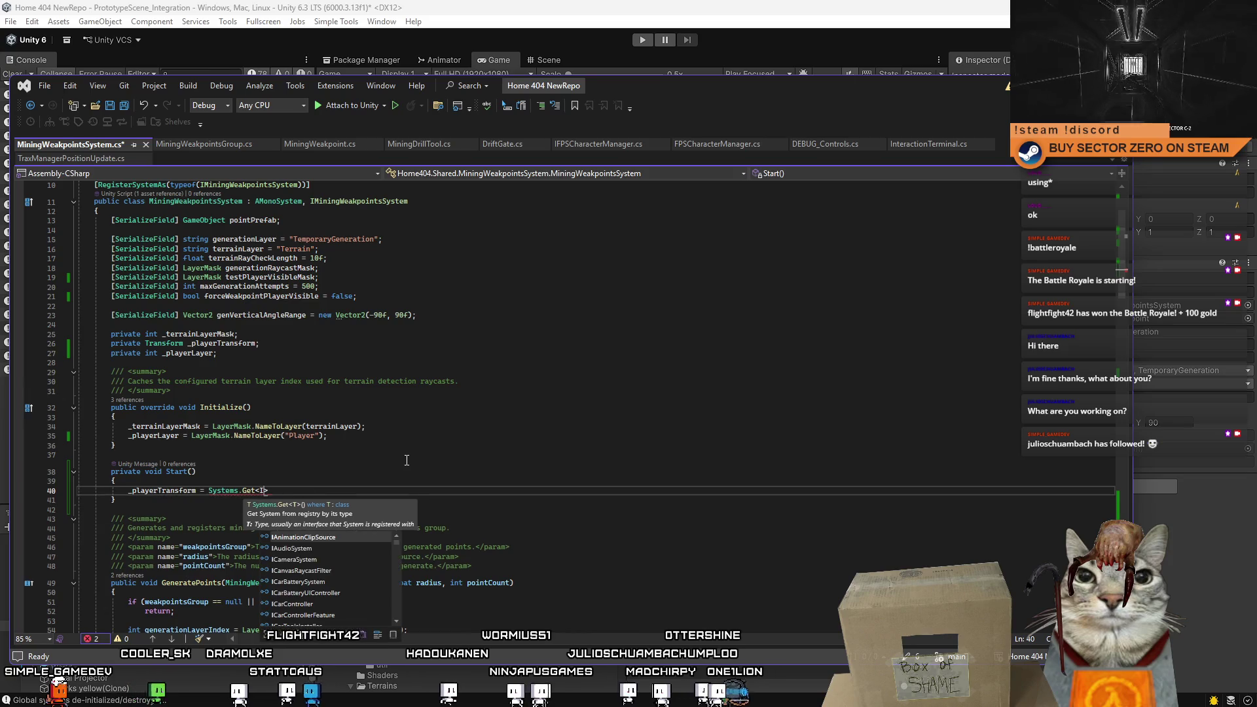
{"action": "type", "text": "Pl"}
{"action": "type", "text": "r"}
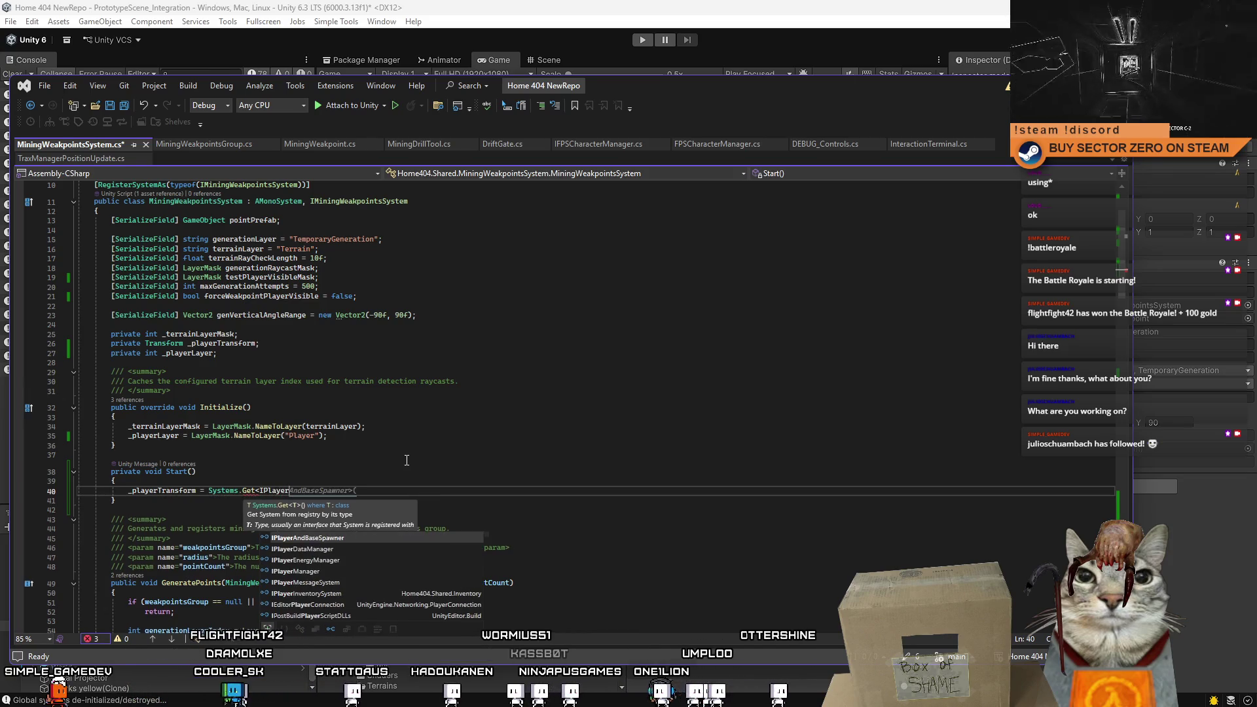
{"action": "type", "text": "AndBas"}
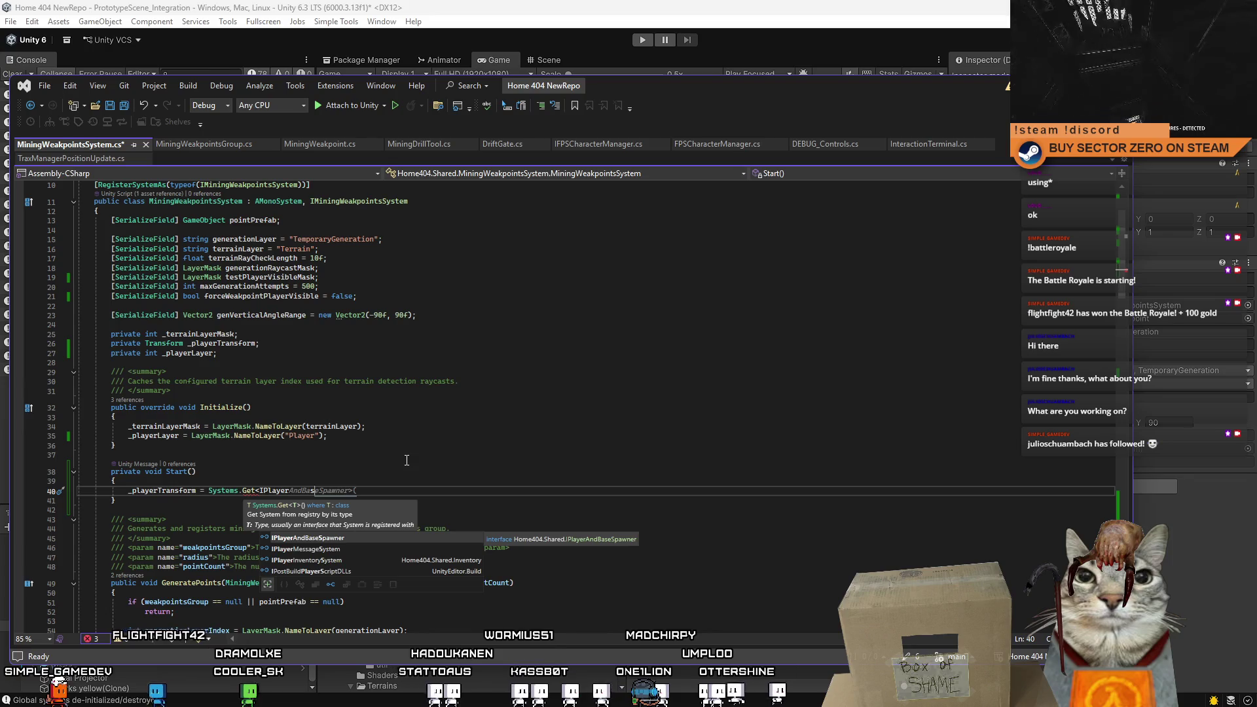
{"action": "key", "text": "BackSpace"}
{"action": "key", "text": "BackSpace"}
{"action": "key", "text": "BackSpace"}
{"action": "type", "text": "Manager>"}
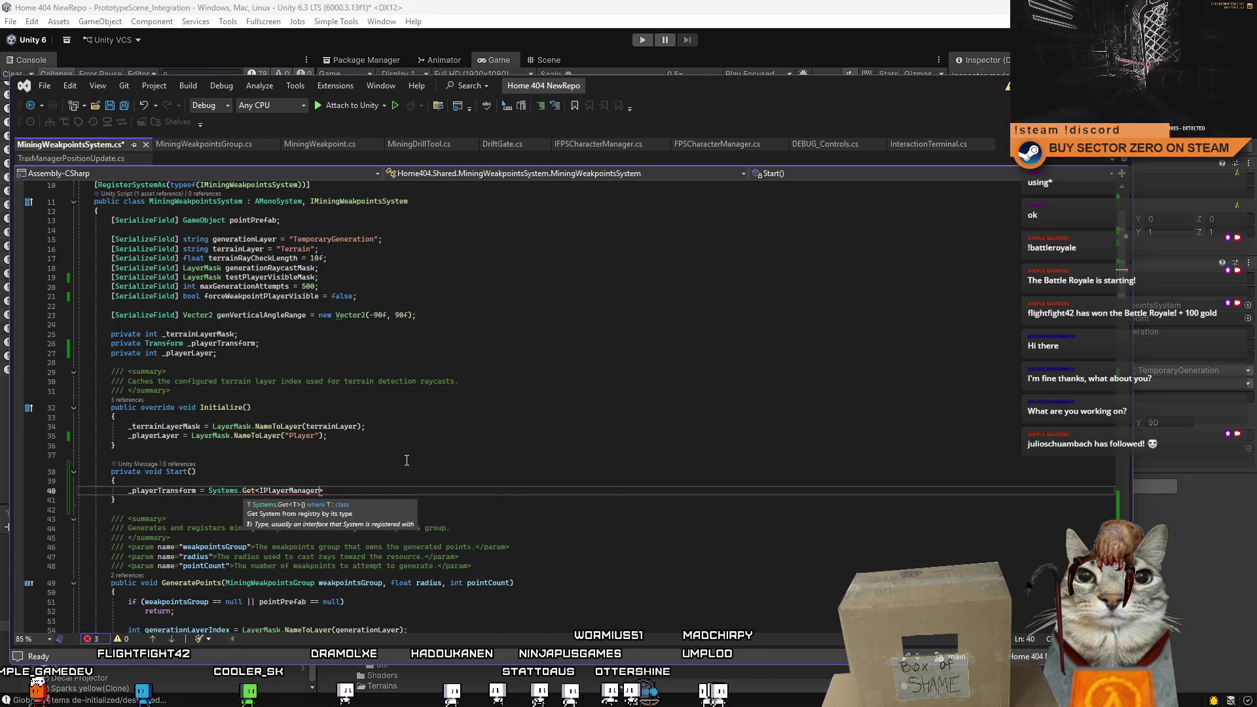
{"action": "key", "text": "Tab"}
{"action": "type", "text": ")."}
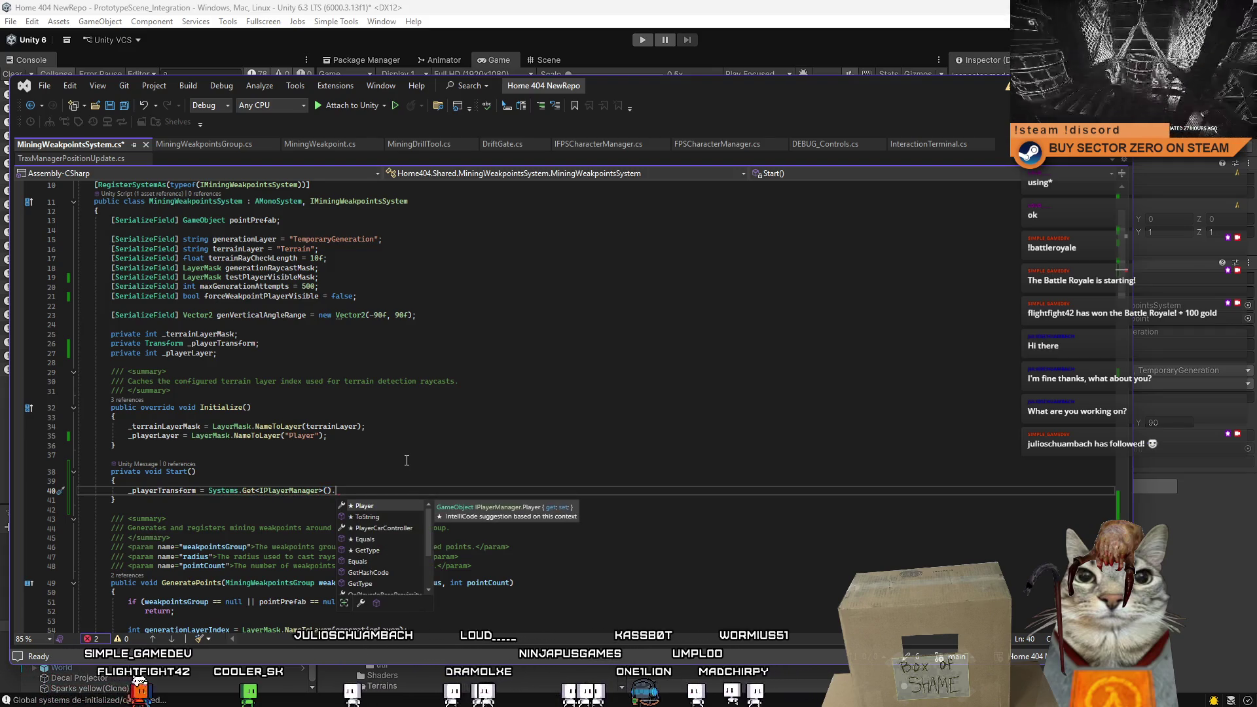
{"action": "key", "text": "Tab"}
{"action": "type", "text": "."}
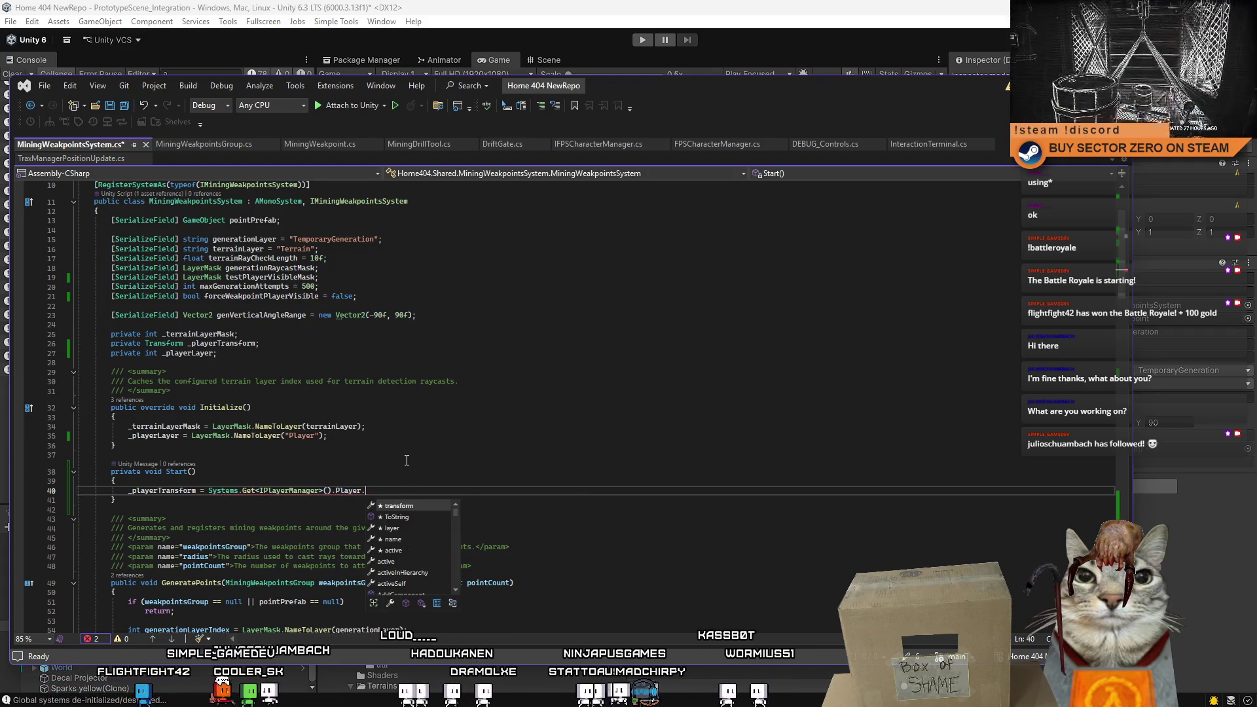
{"action": "key", "text": "Tab"}
Save the script and review where _playerTransform and the player layer check are used.
{"action": "key", "text": "ctrl+s"}
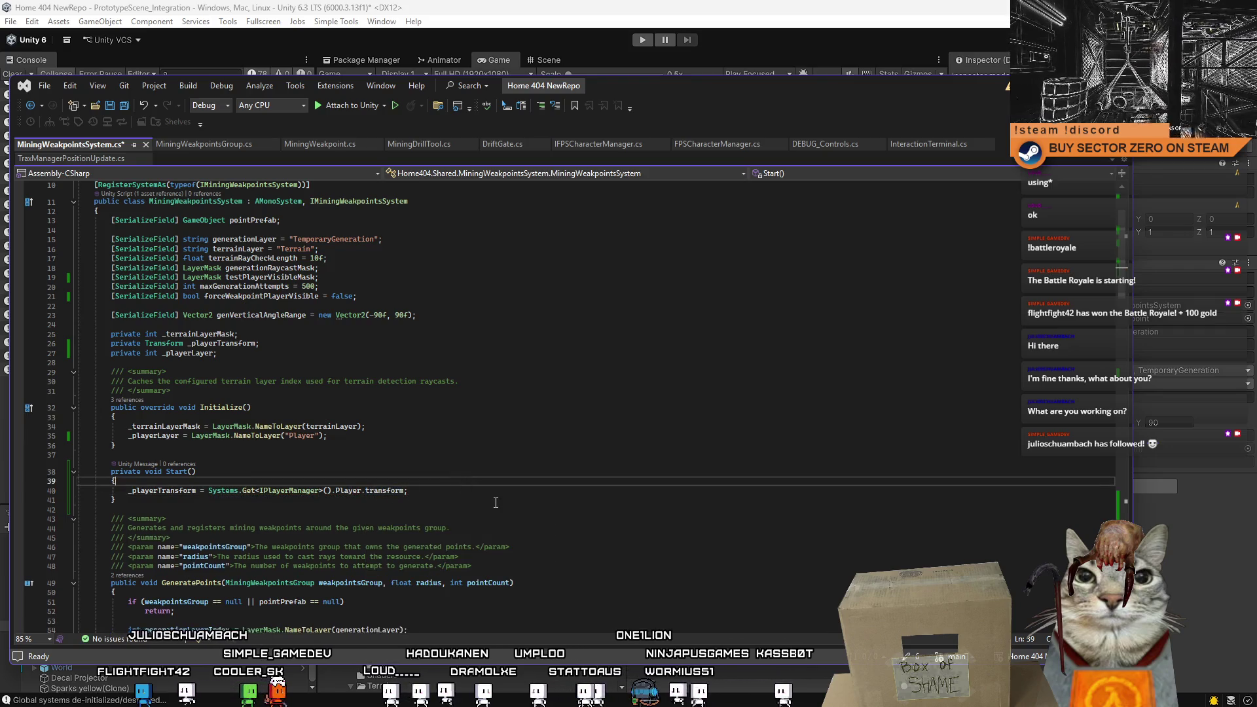
{"action": "left_click", "coordinate": [552, 483]}
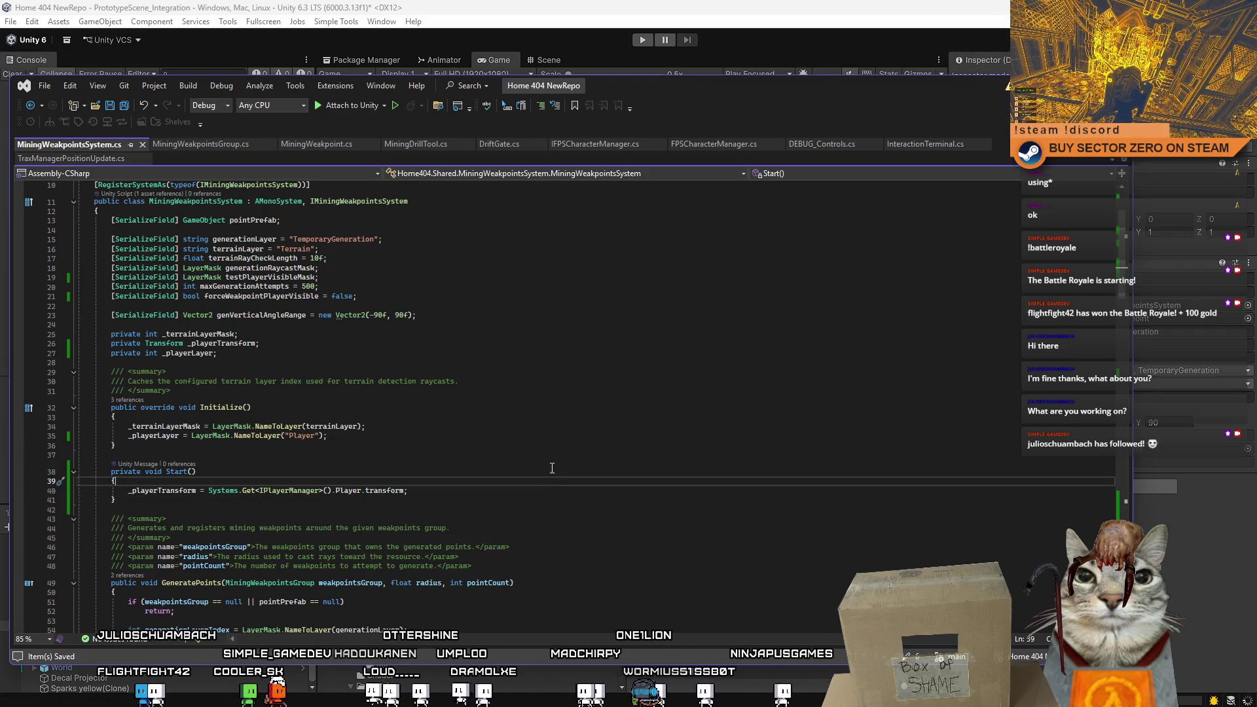
{"action": "left_click", "coordinate": [569, 437]}
{"action": "double_click", "coordinate": [156, 490]}
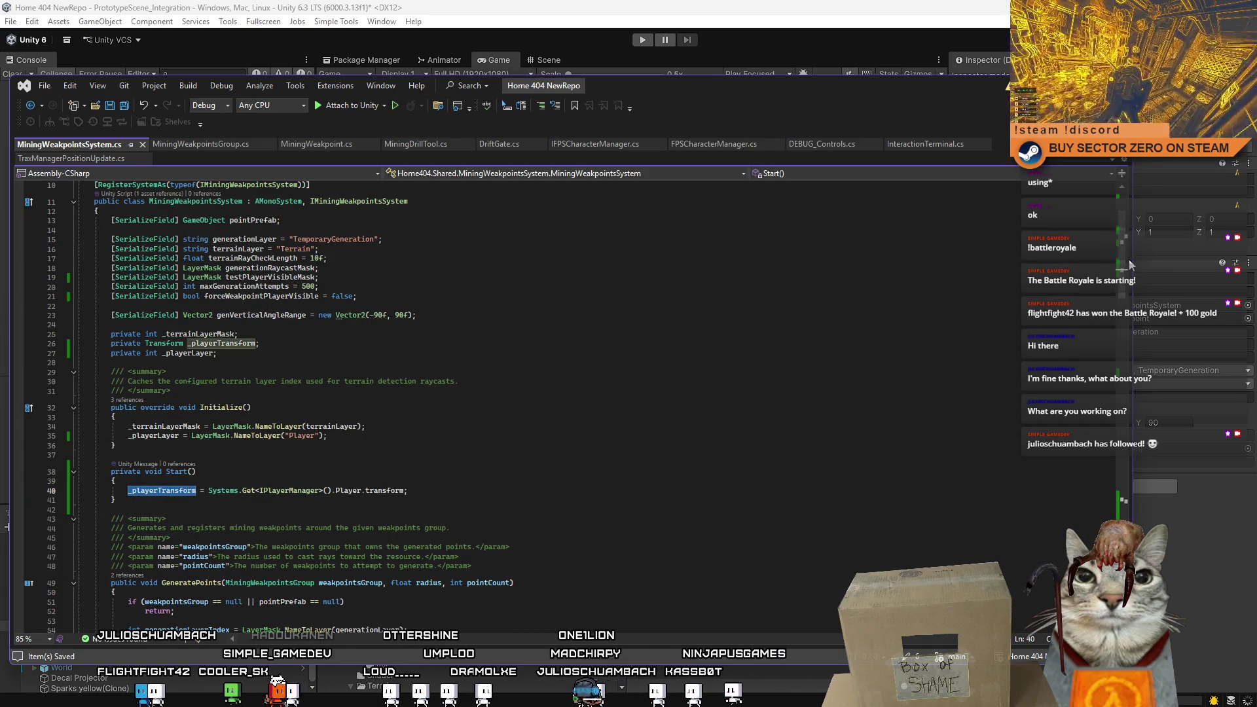
{"action": "mouse_move", "coordinate": [1130, 264]}
{"action": "left_mouse_down"}
{"action": "mouse_move", "coordinate": [1125, 504]}
{"action": "mouse_move", "coordinate": [1143, 296]}
{"action": "mouse_move", "coordinate": [1145, 504]}
{"action": "left_mouse_up"}
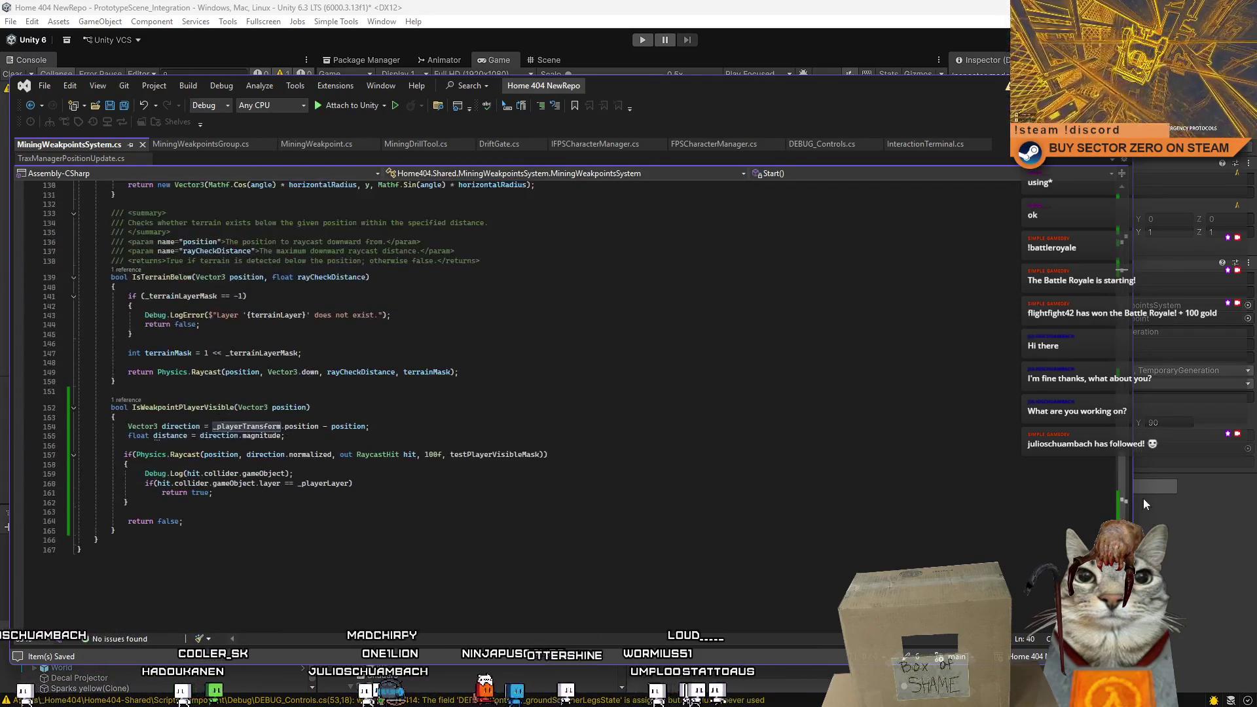
{"action": "left_click", "coordinate": [998, 474]}
{"action": "key", "text": "alt+Tab"}
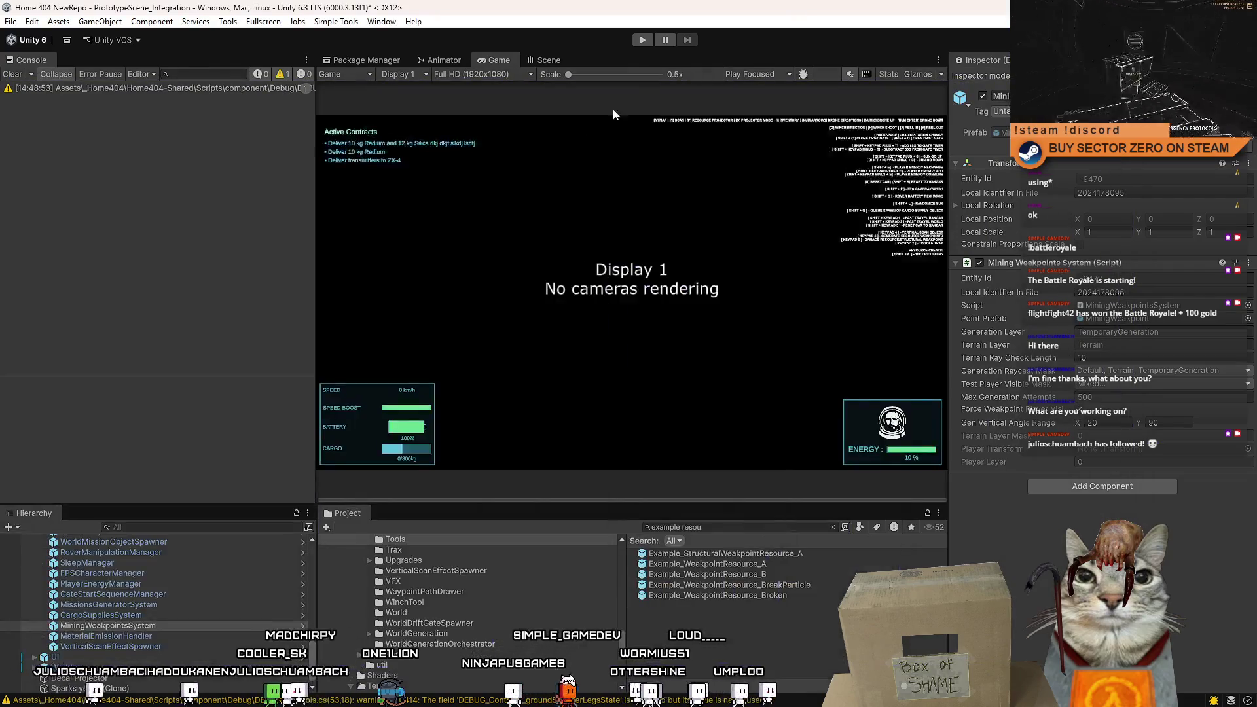
Enter play mode, start the game from the main menu and move forward.
{"action": "left_click", "coordinate": [642, 40]}
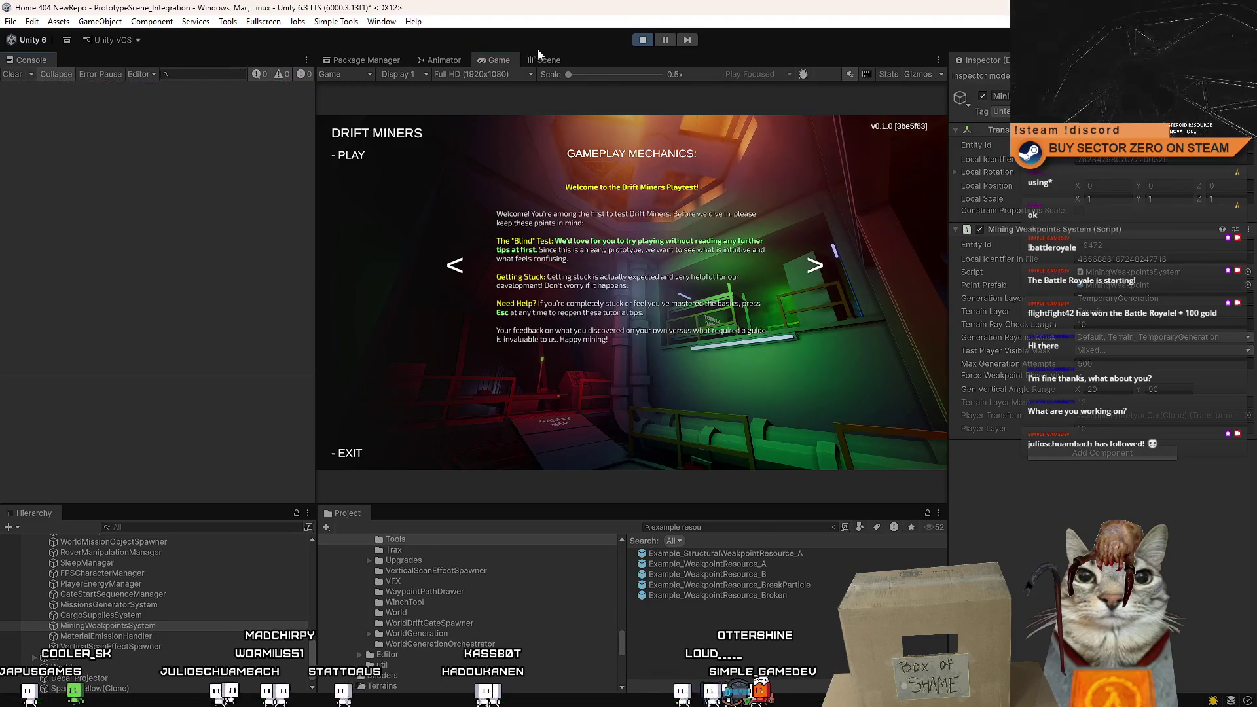
{"action": "left_click", "coordinate": [349, 156]}
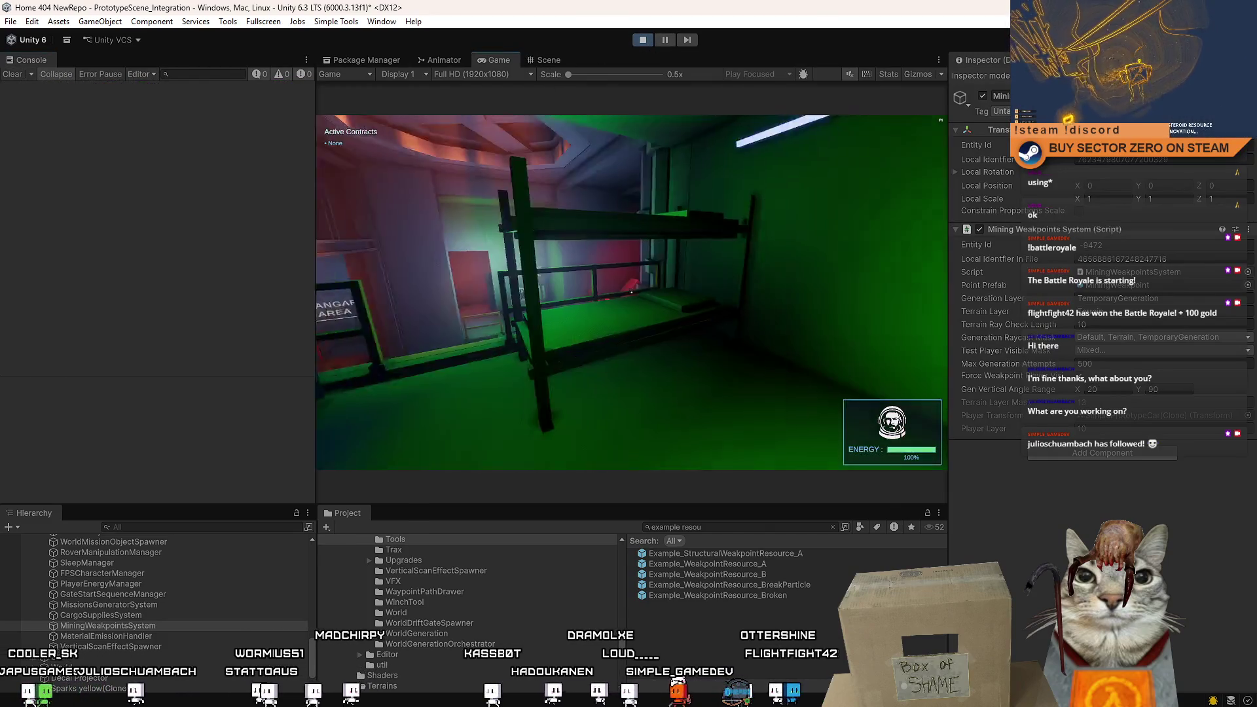
{"action": "key", "text": "w"}
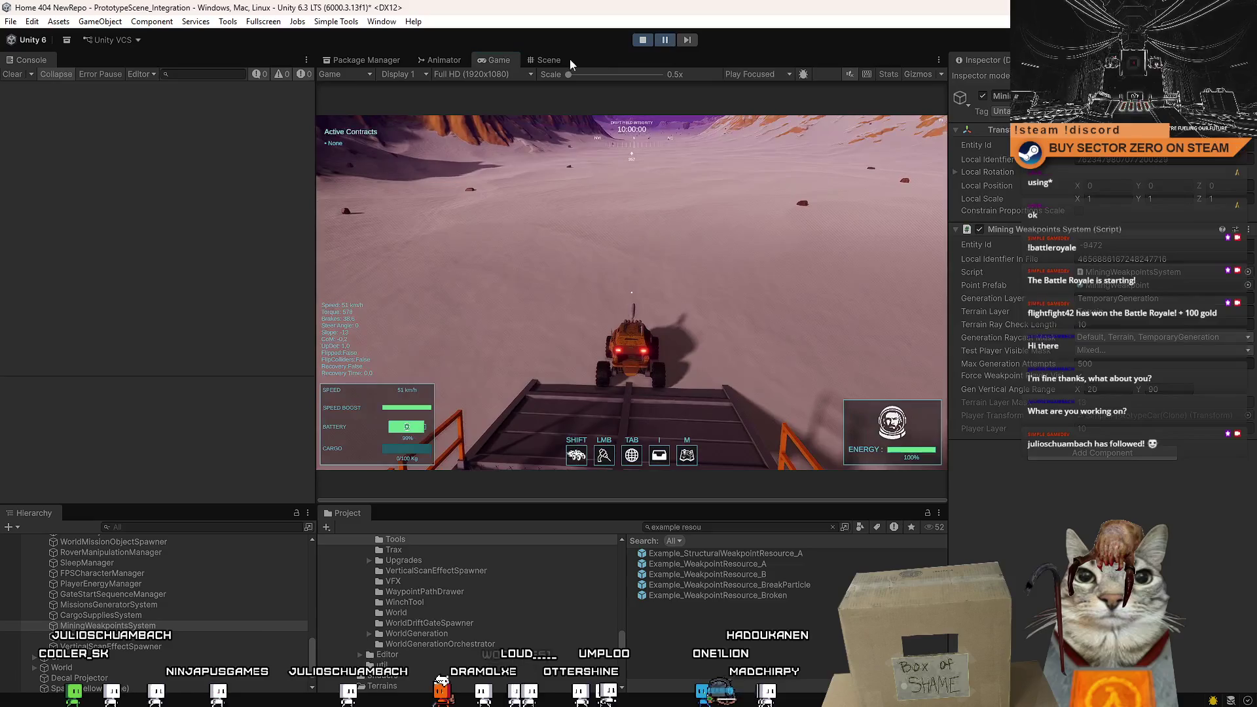
Place an Example_WeakpointResource_A cube near the rover and drive up to it.
{"action": "key", "text": "ctrl+1"}
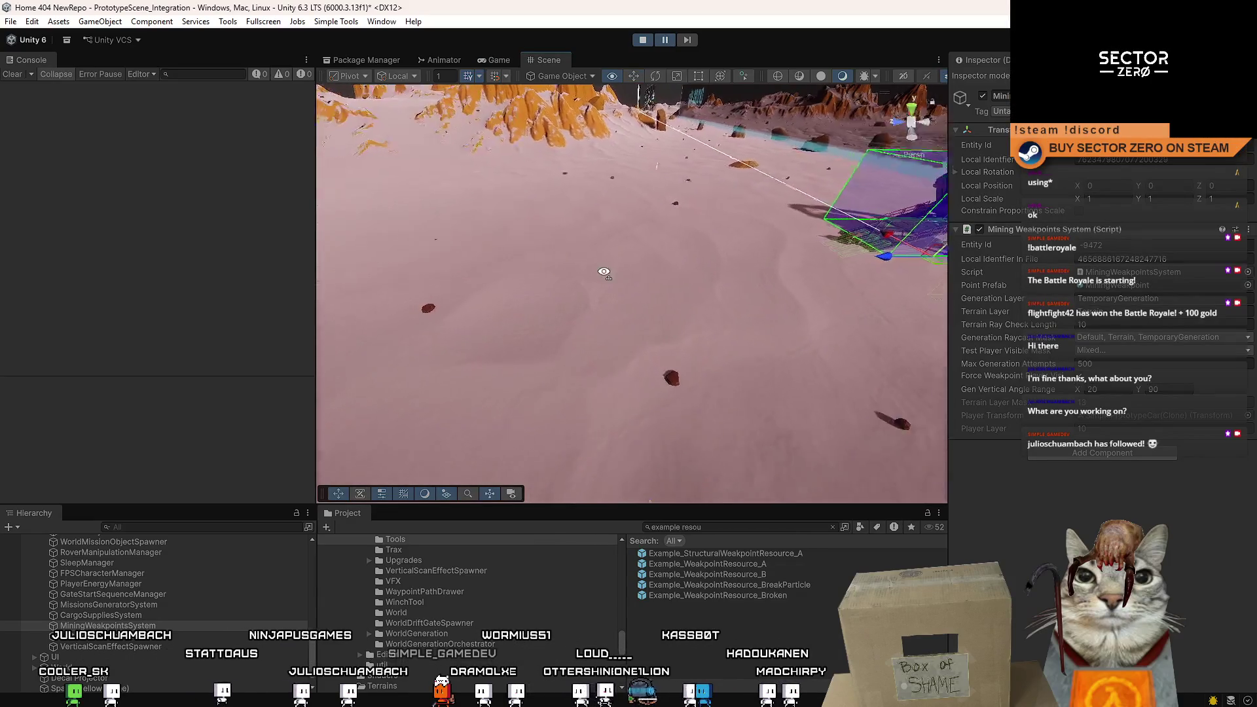
{"action": "left_click_drag", "start_coordinate": [771, 569], "coordinate": [631, 317]}
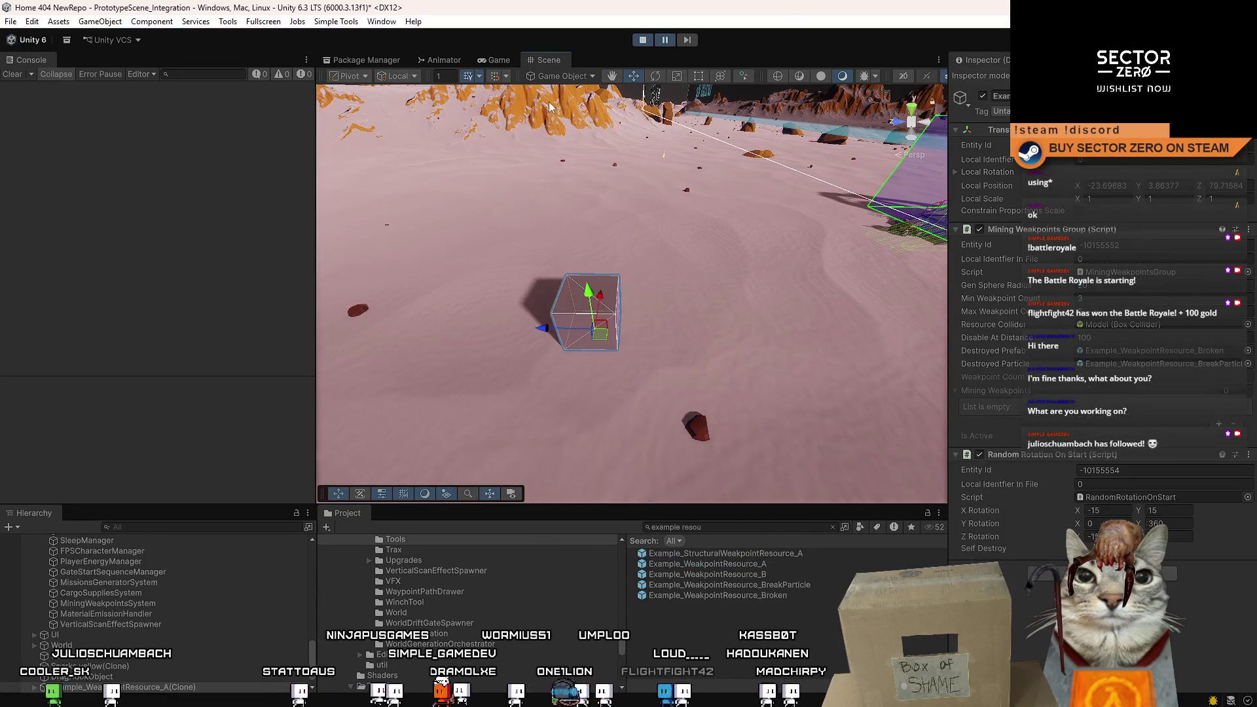
{"action": "left_click", "coordinate": [499, 60]}
{"action": "key", "text": "a"}
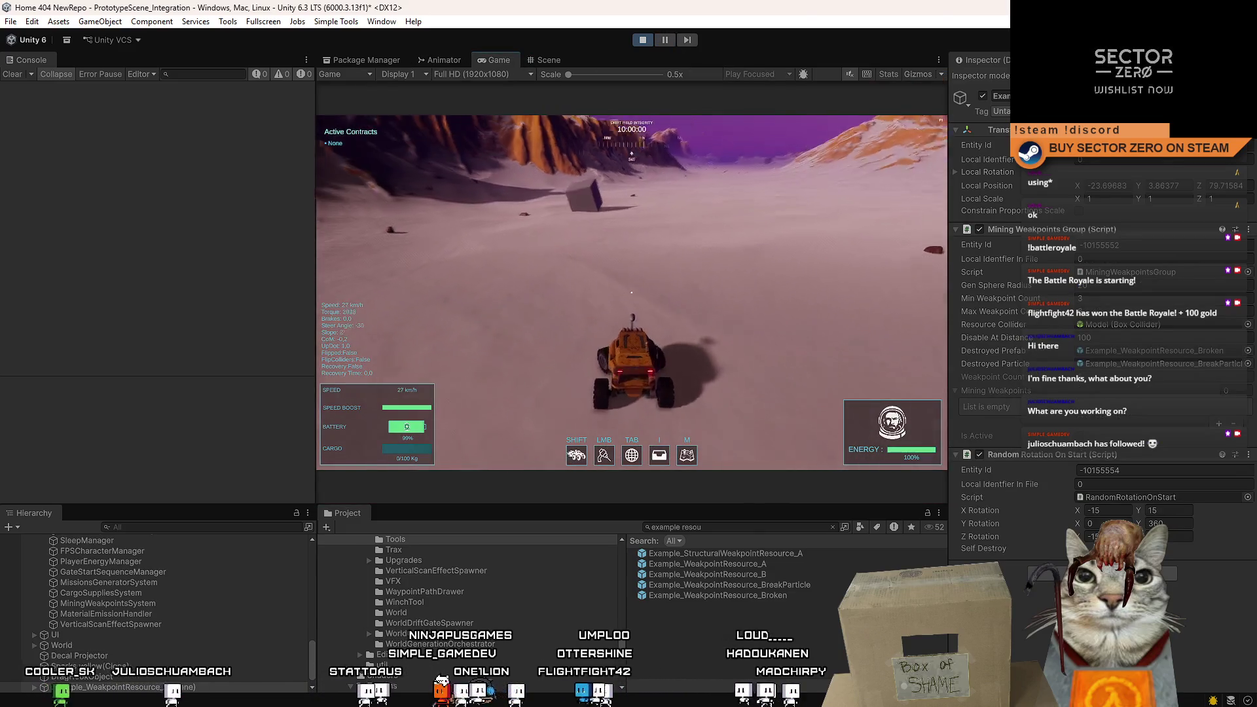
{"action": "key", "text": "s"}
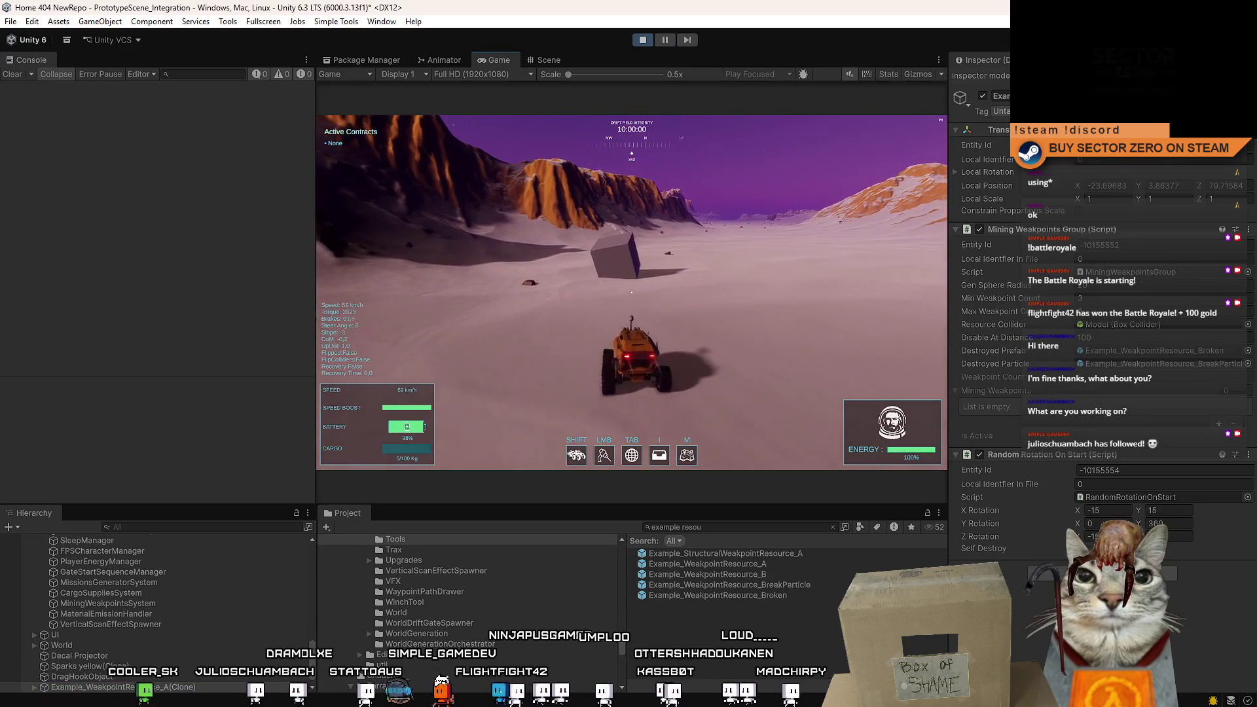
{"action": "key", "text": "s"}
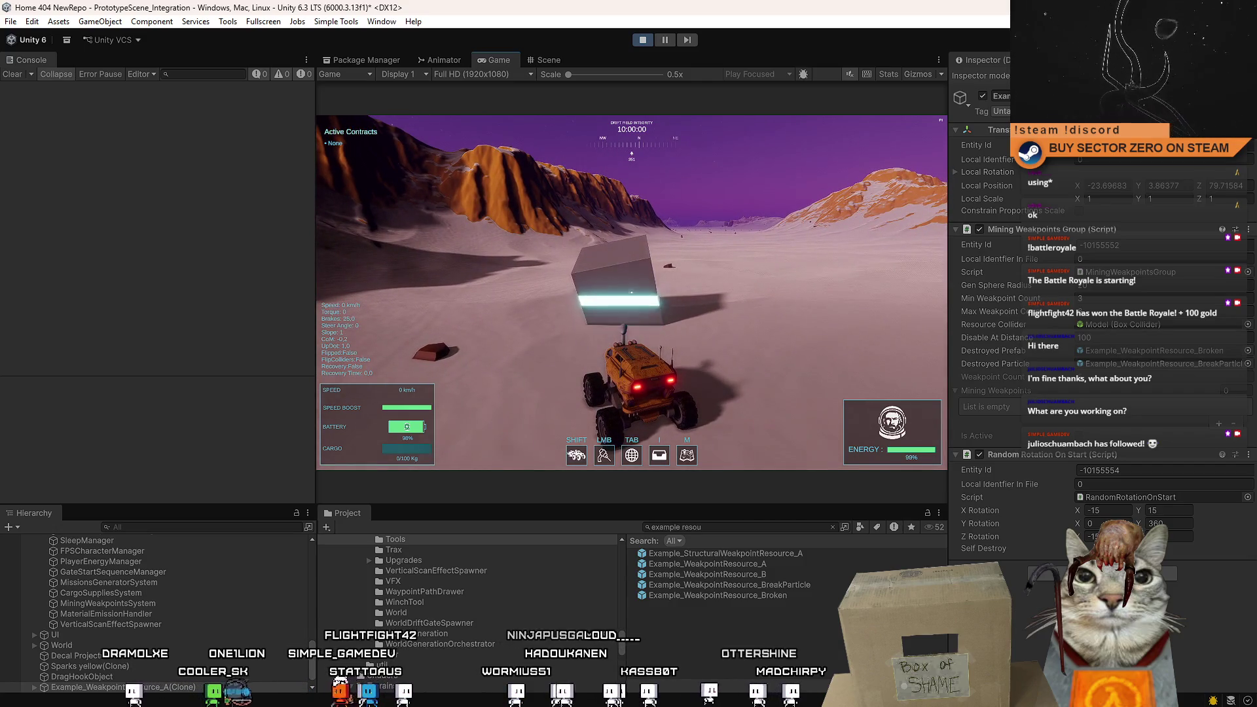
Drive the rover back and forth around the weakpoint cubes, then bring up the pause menu.
{"action": "key", "text": "s"}
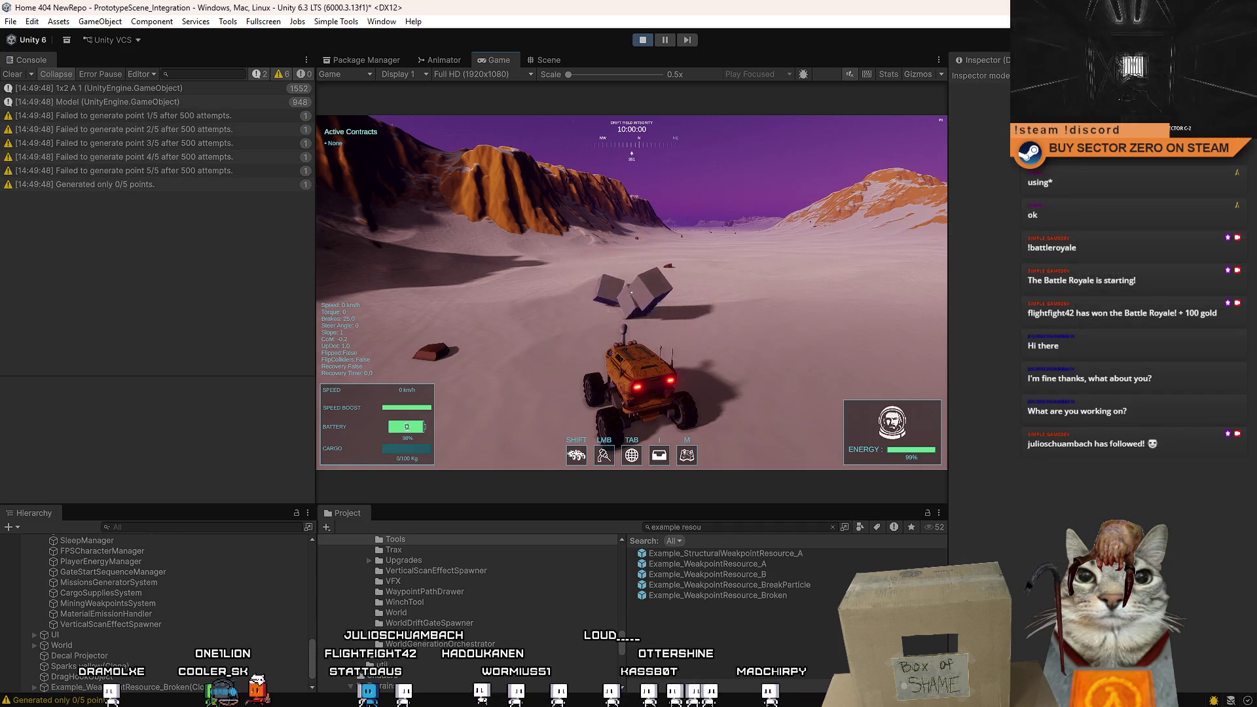
{"action": "key", "text": "s"}
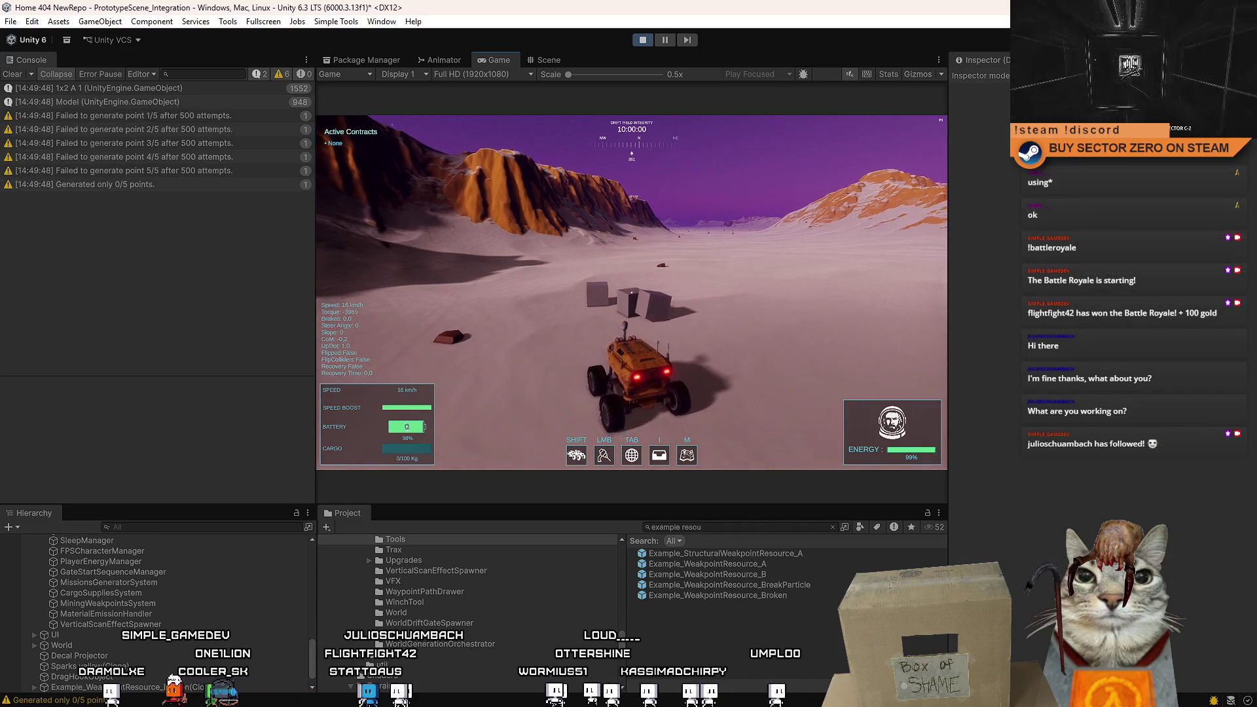
{"action": "key", "text": "w"}
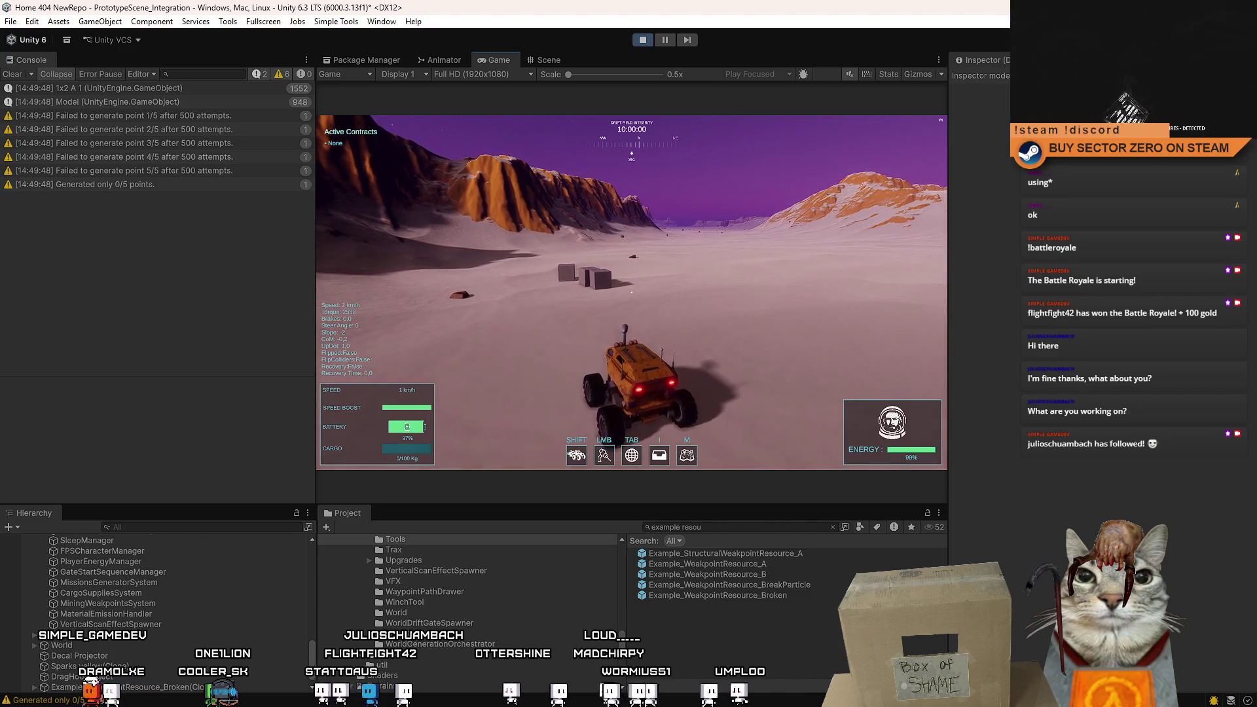
{"action": "key", "text": "d"}
{"action": "key", "text": "s"}
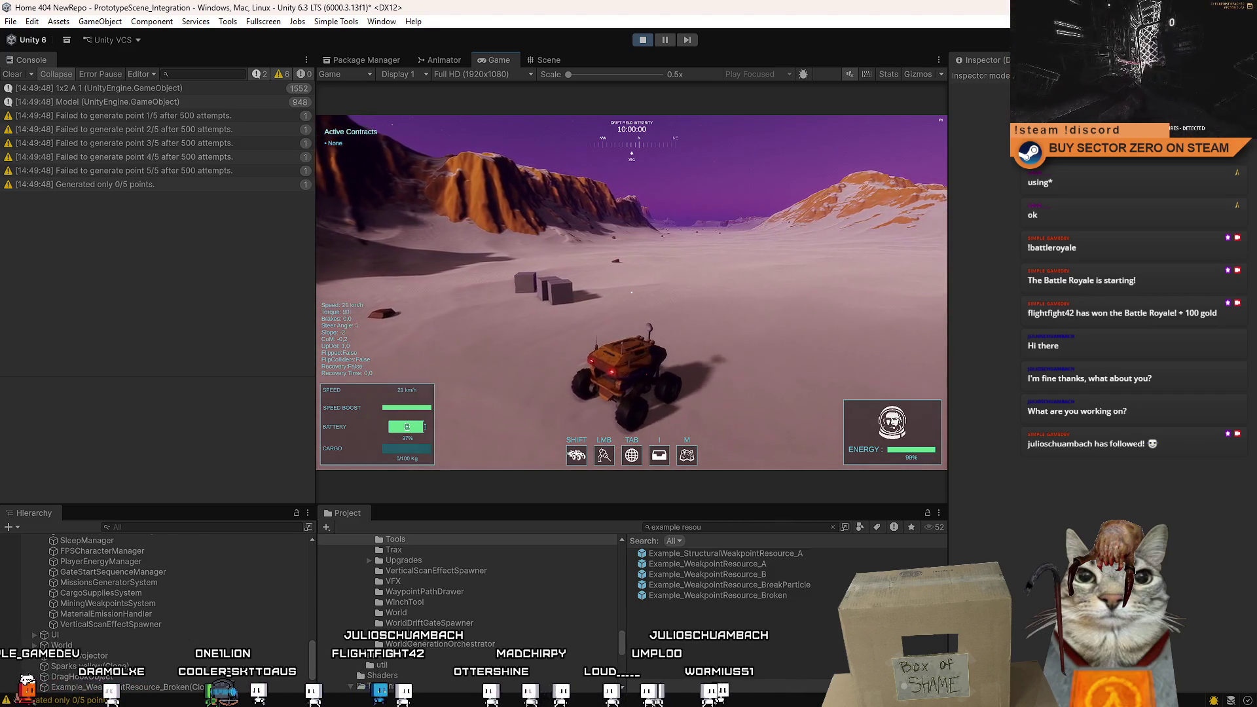
{"action": "key", "text": "s"}
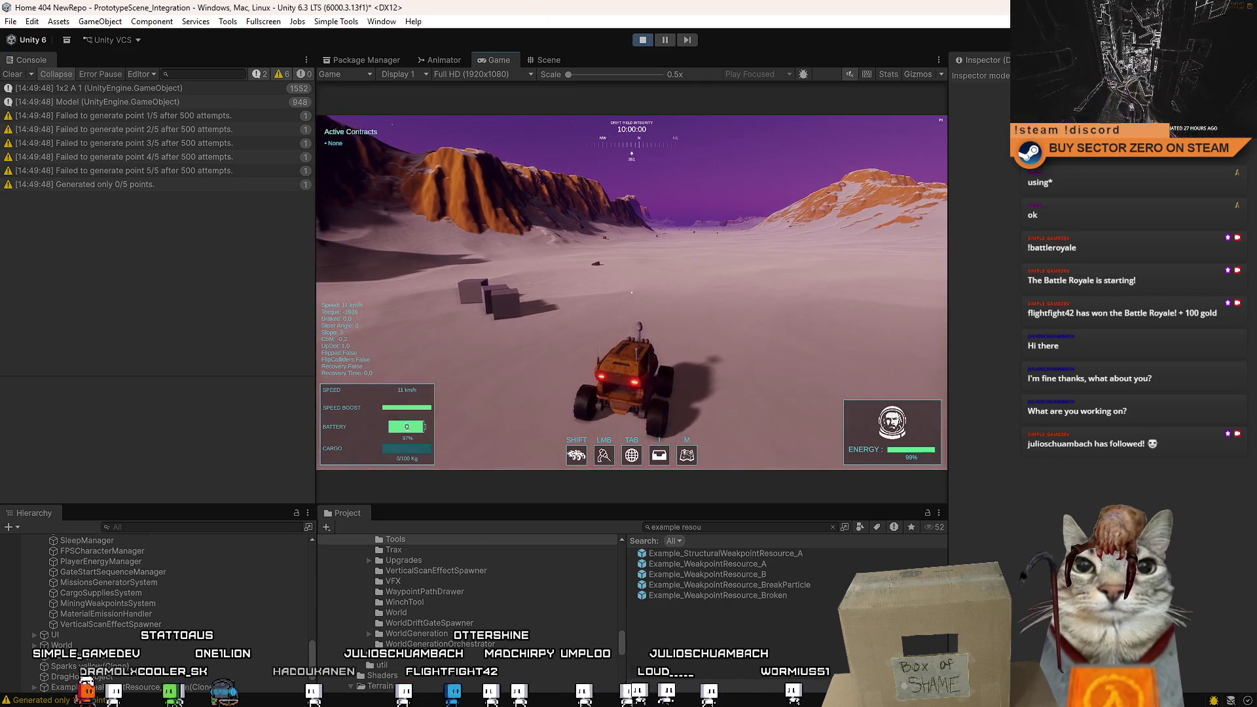
{"action": "key", "text": "w"}
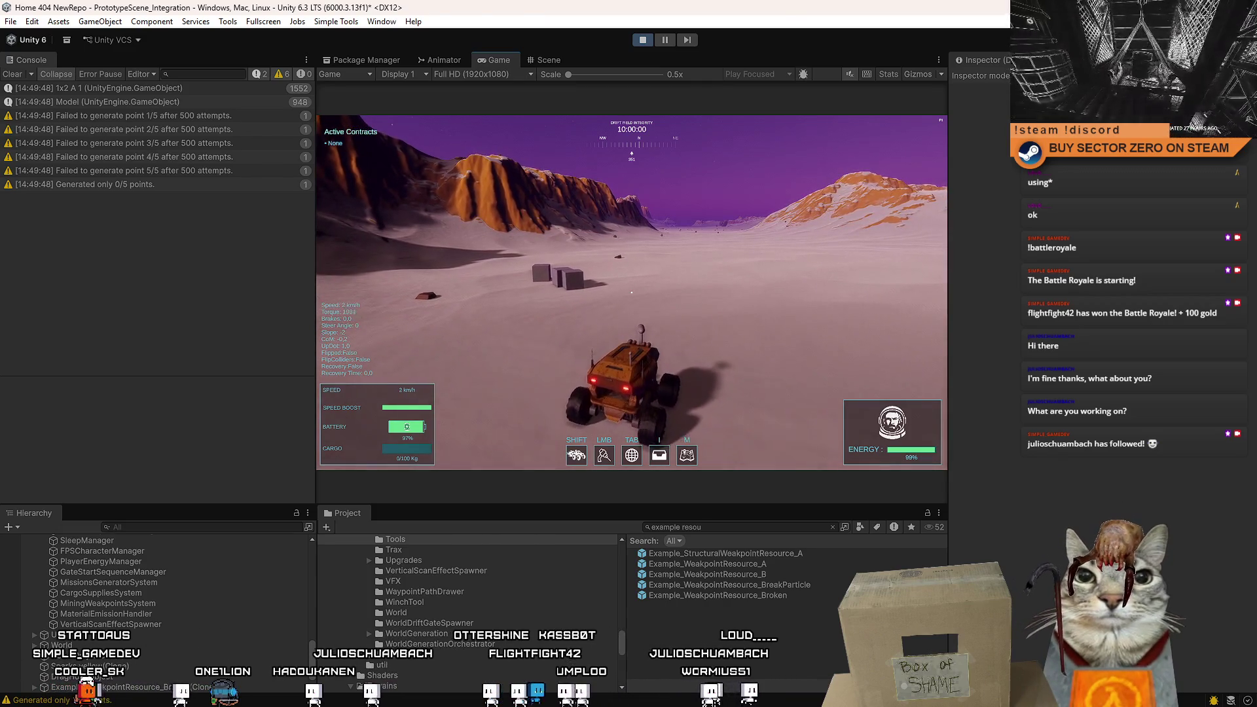
{"action": "key", "text": "Escape"}
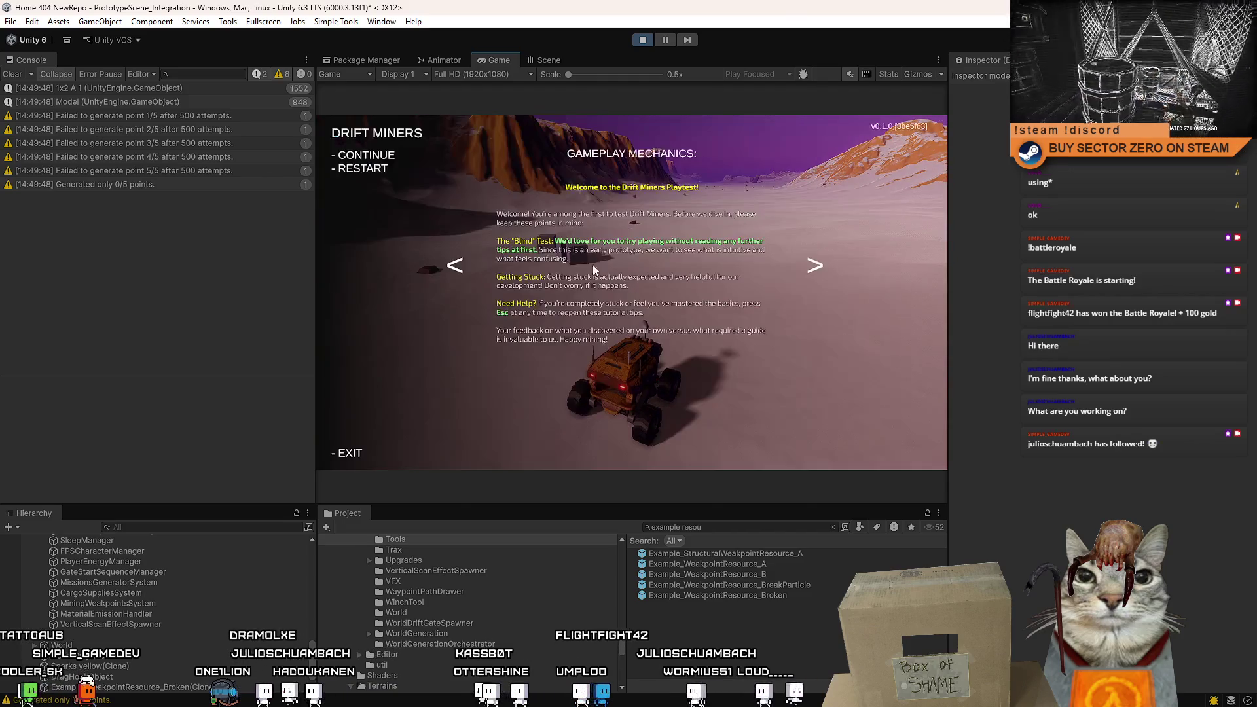
Read the stack traces of the '1x2 A 1' and 'Model' Console entries, then pause and view the Scene.
{"action": "left_click", "coordinate": [219, 93]}
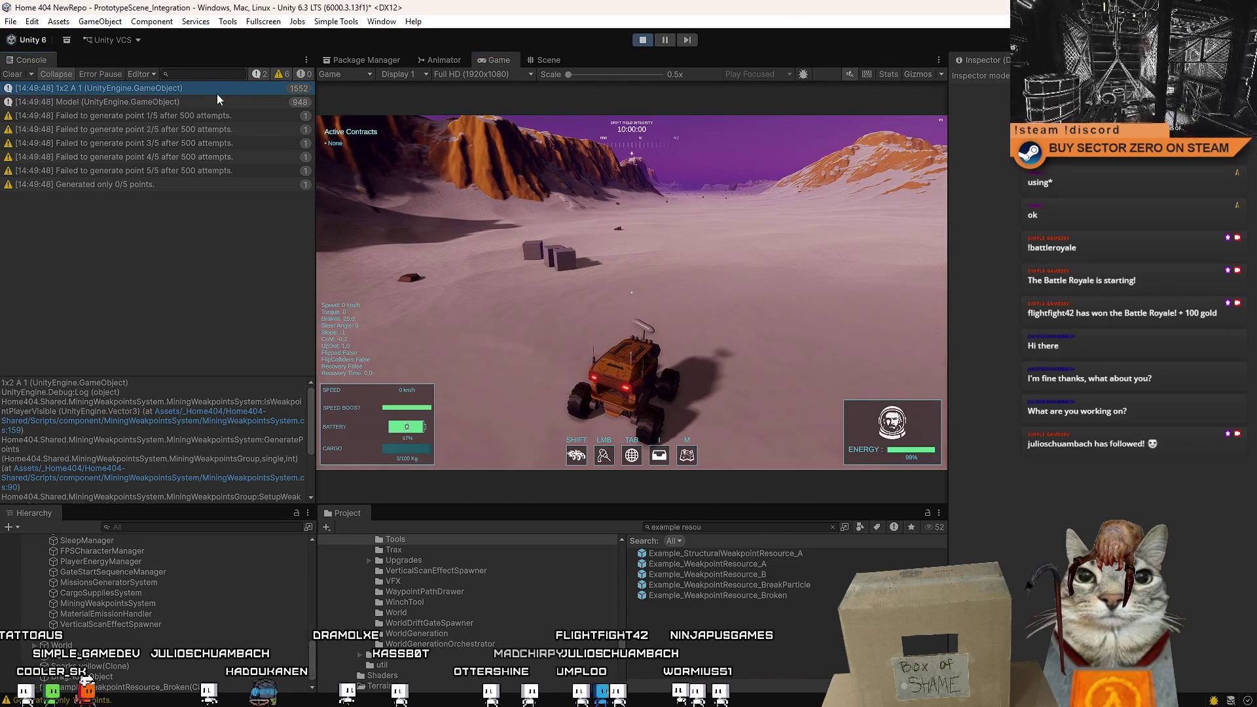
{"action": "left_click", "coordinate": [201, 103]}
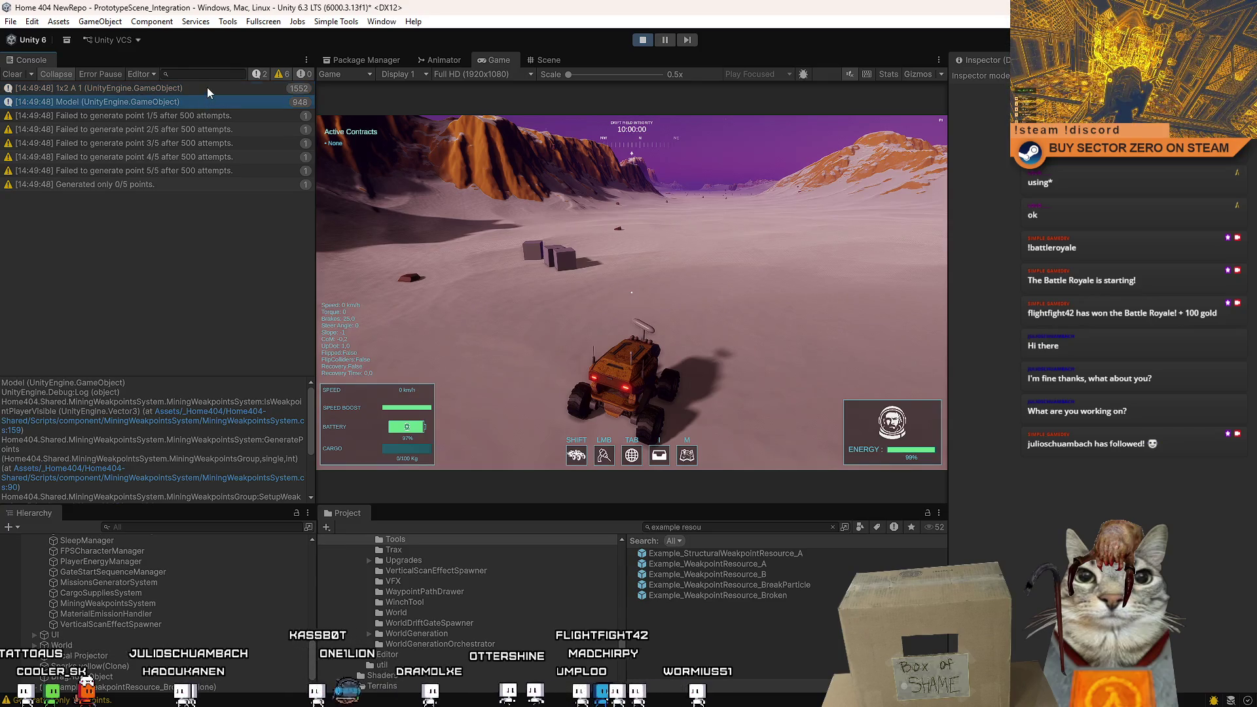
{"action": "left_click", "coordinate": [203, 92]}
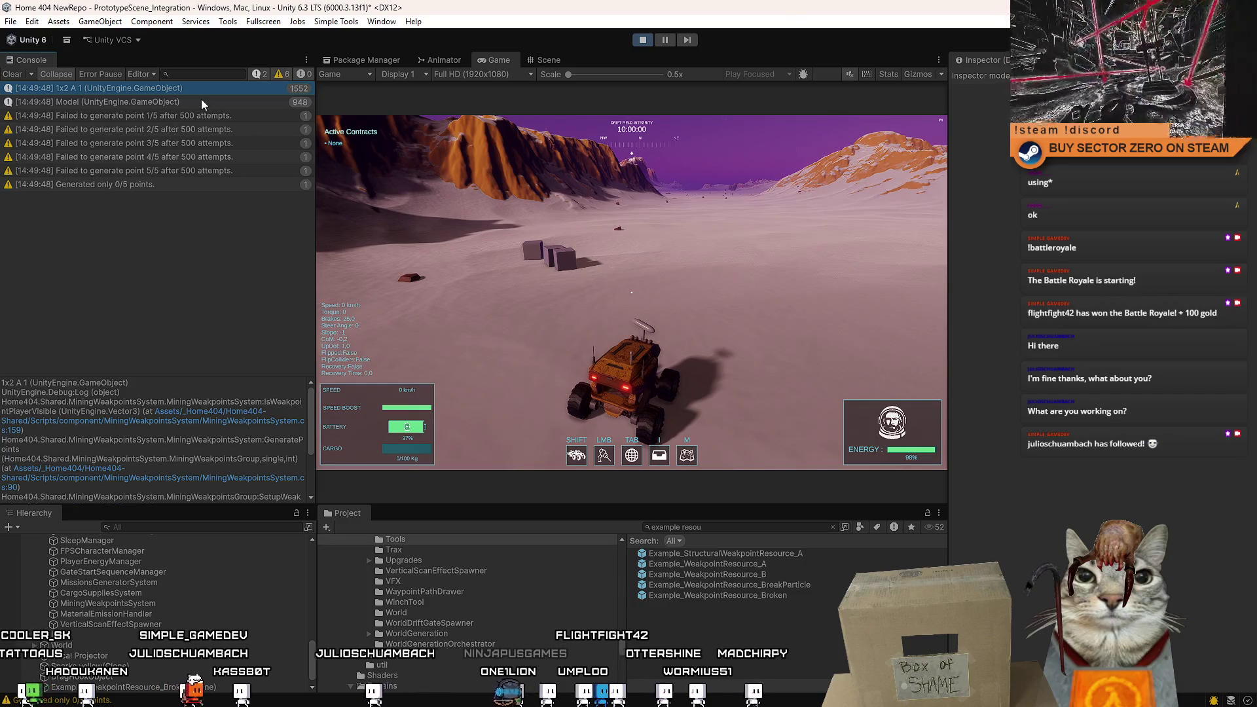
{"action": "left_click", "coordinate": [202, 101]}
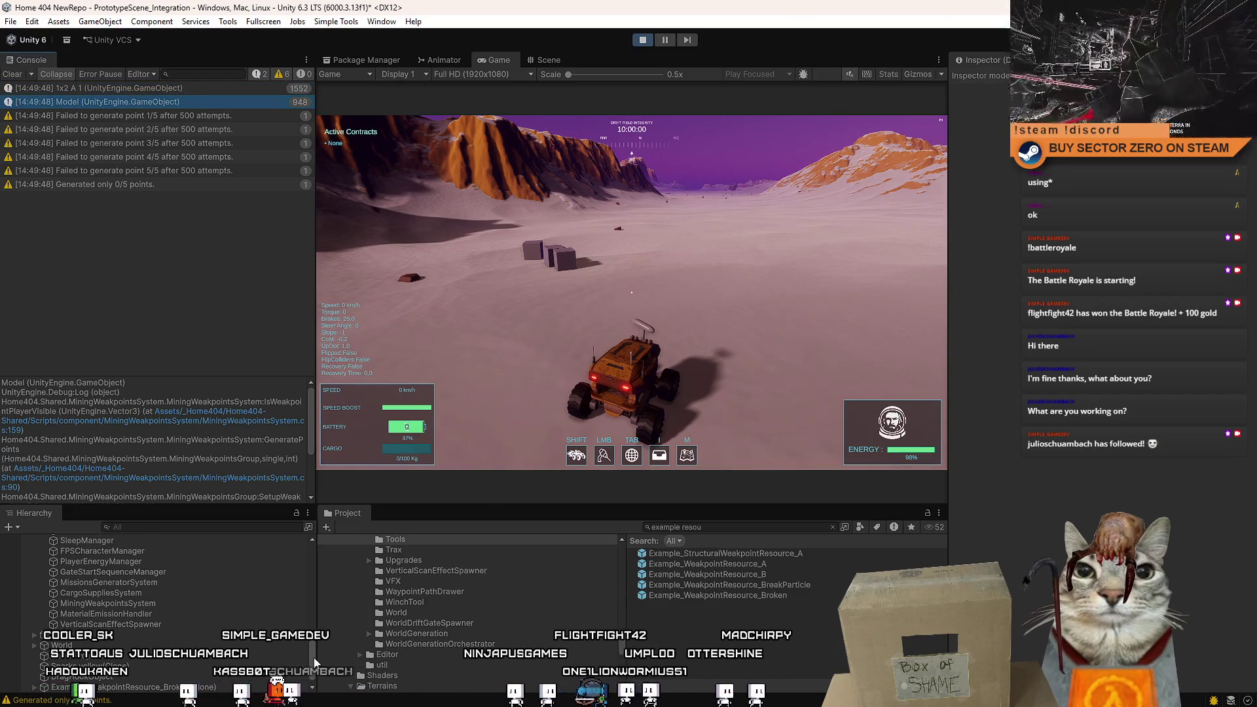
{"action": "left_click", "coordinate": [664, 41]}
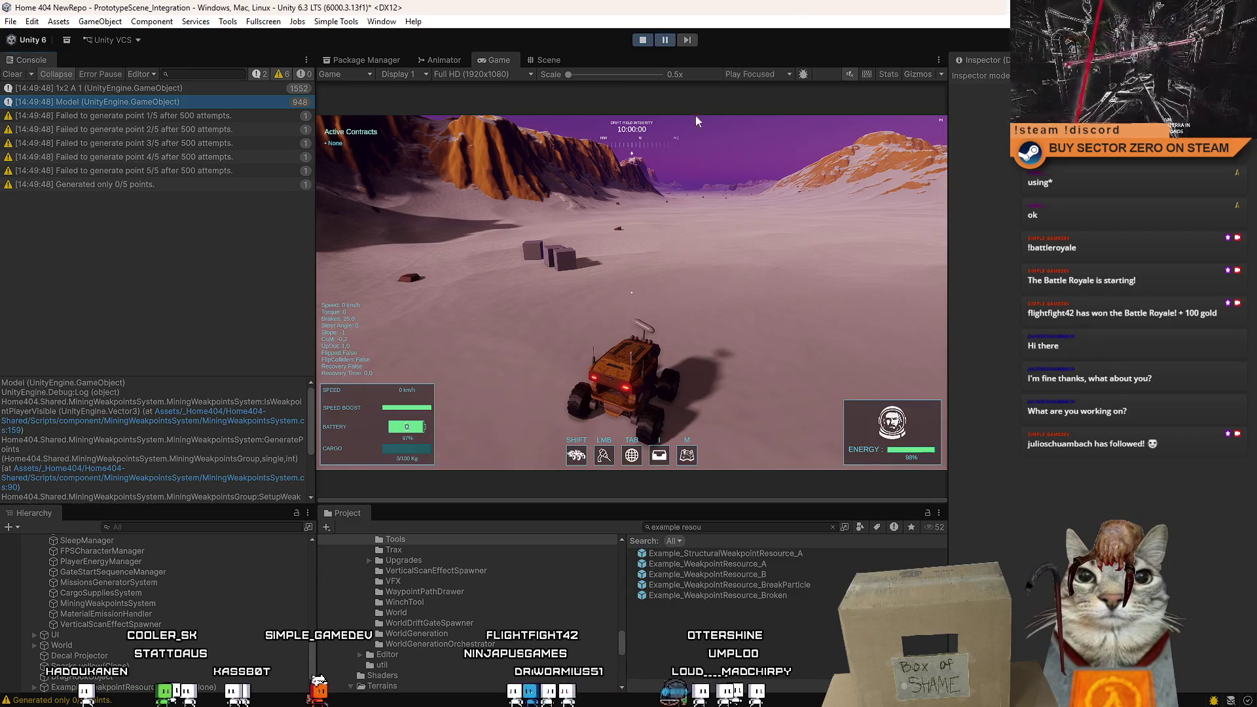
{"action": "left_click", "coordinate": [563, 61]}
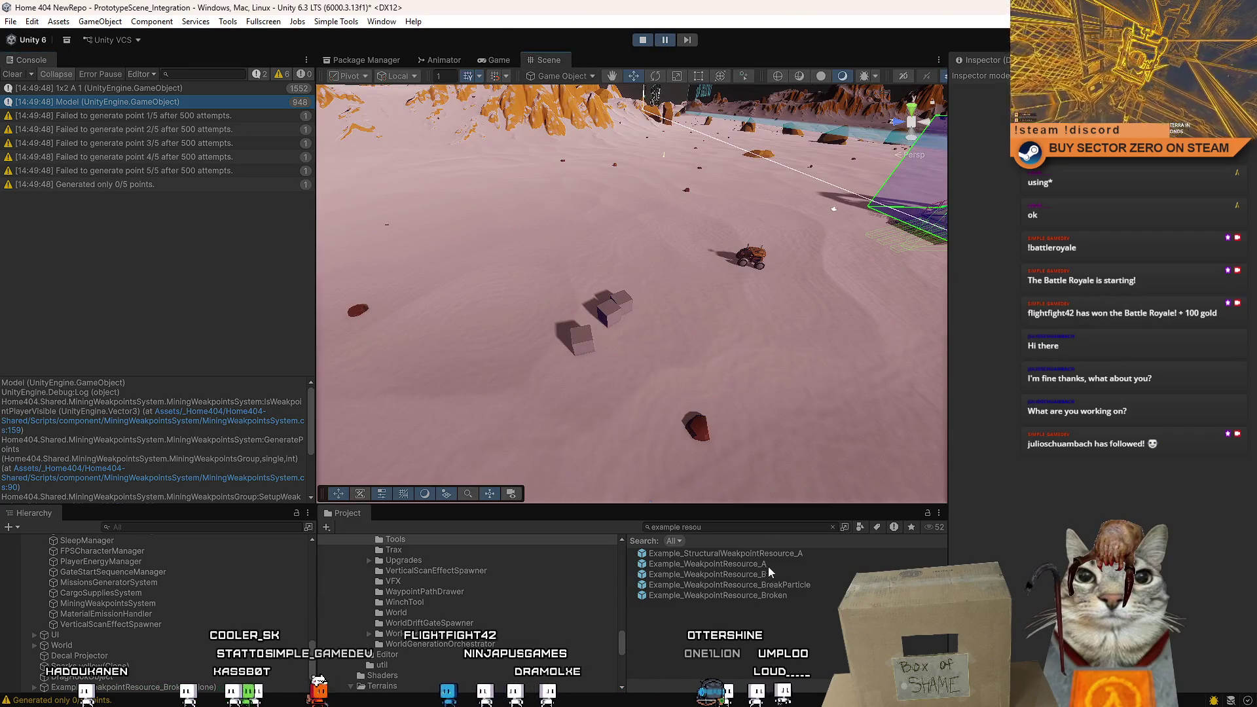
Place another Example_WeakpointResource_A and set the visibility test mask to Default, Player, Terrain.
{"action": "left_click_drag", "start_coordinate": [776, 573], "coordinate": [532, 216]}
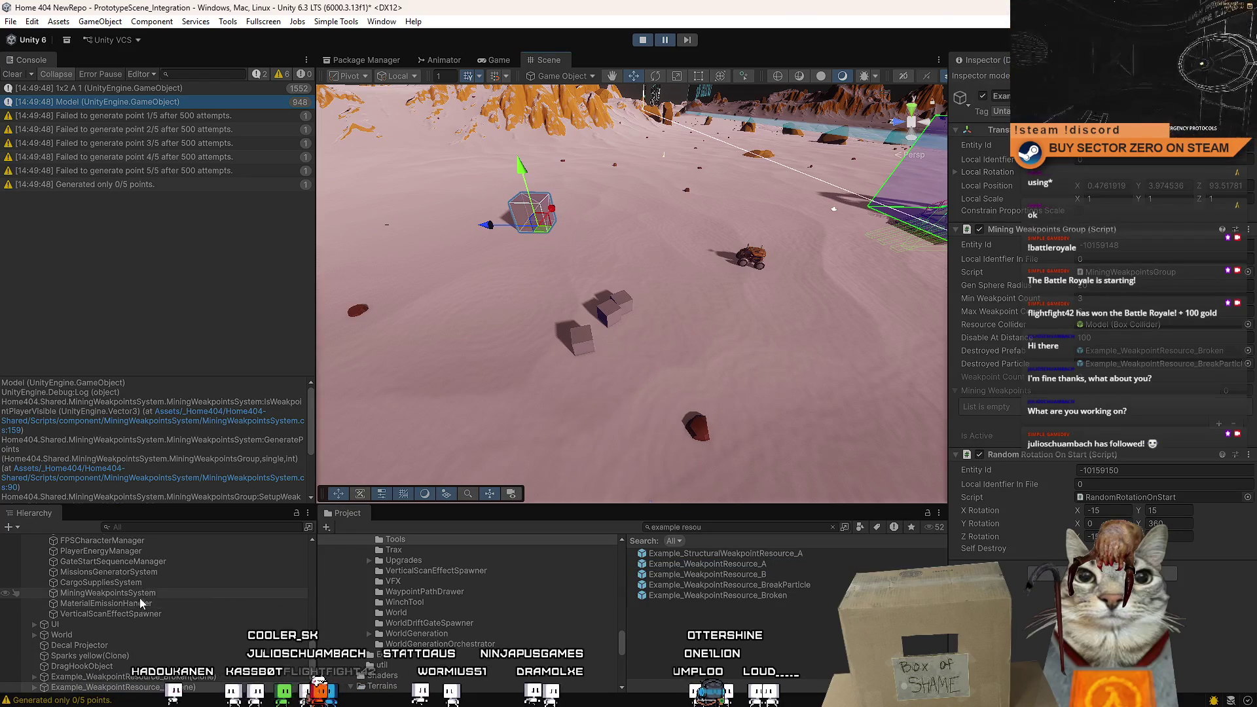
{"action": "left_click", "coordinate": [155, 593]}
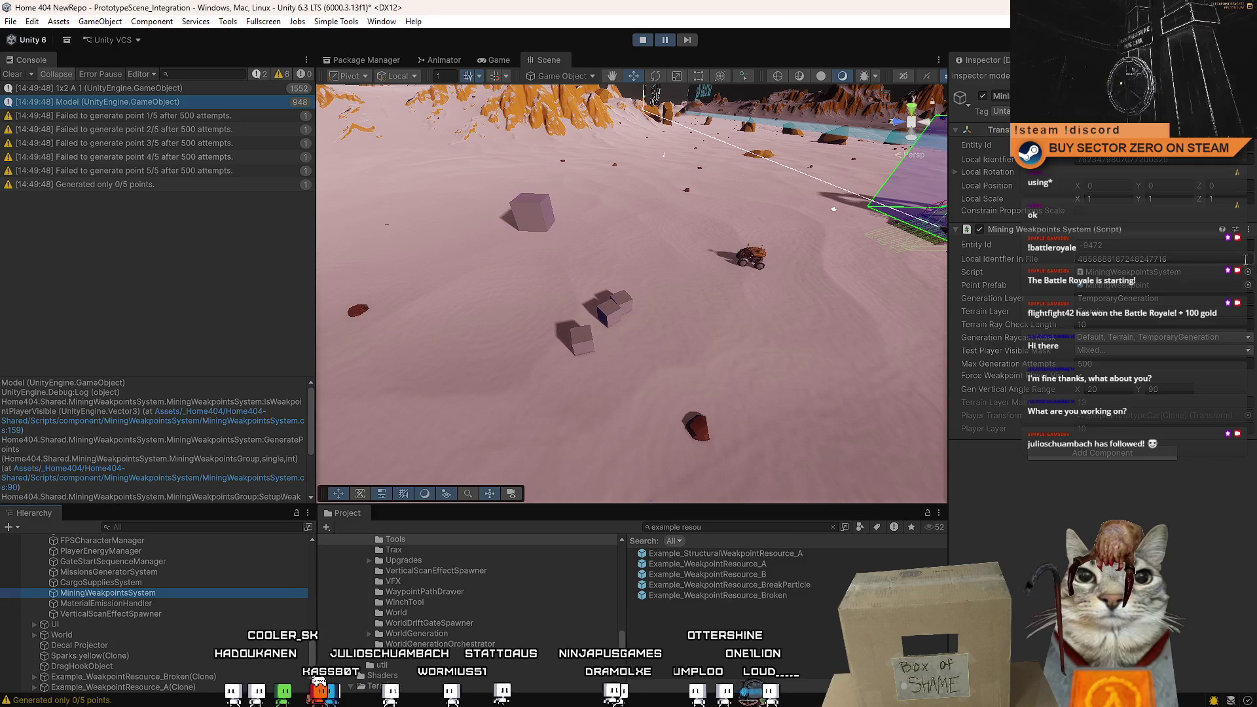
{"action": "left_click", "coordinate": [1137, 354]}
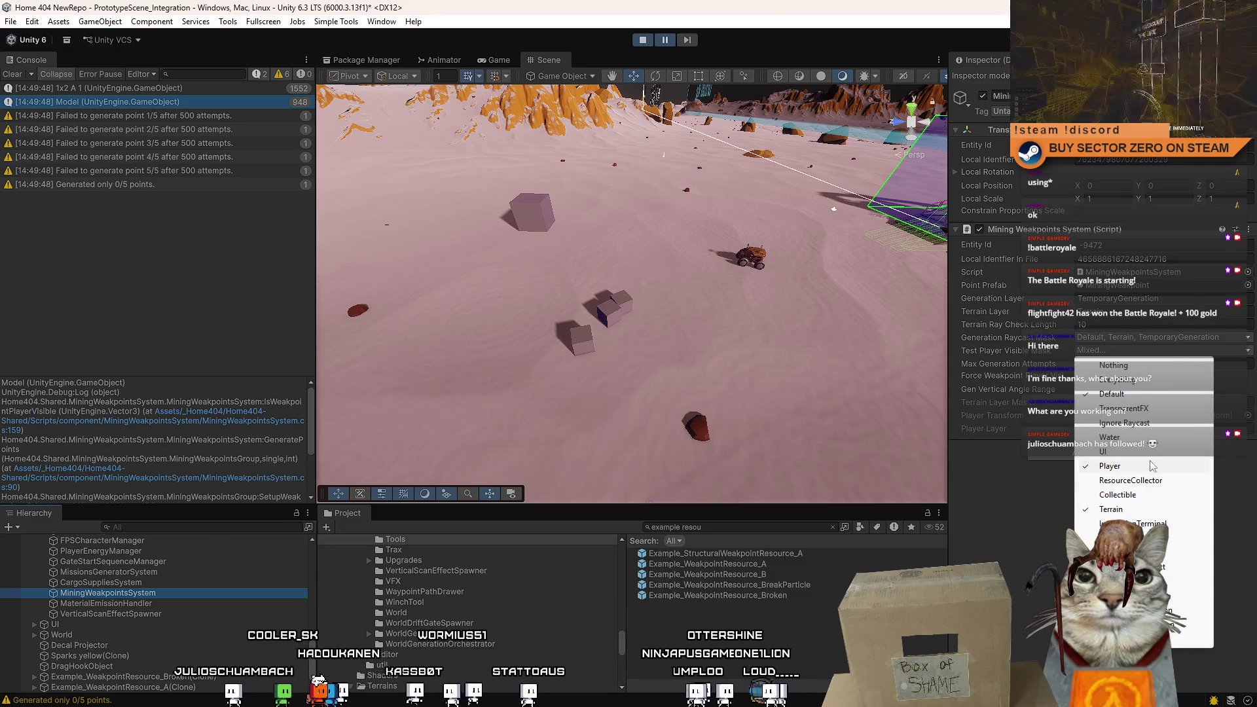
{"action": "left_click", "coordinate": [1176, 632]}
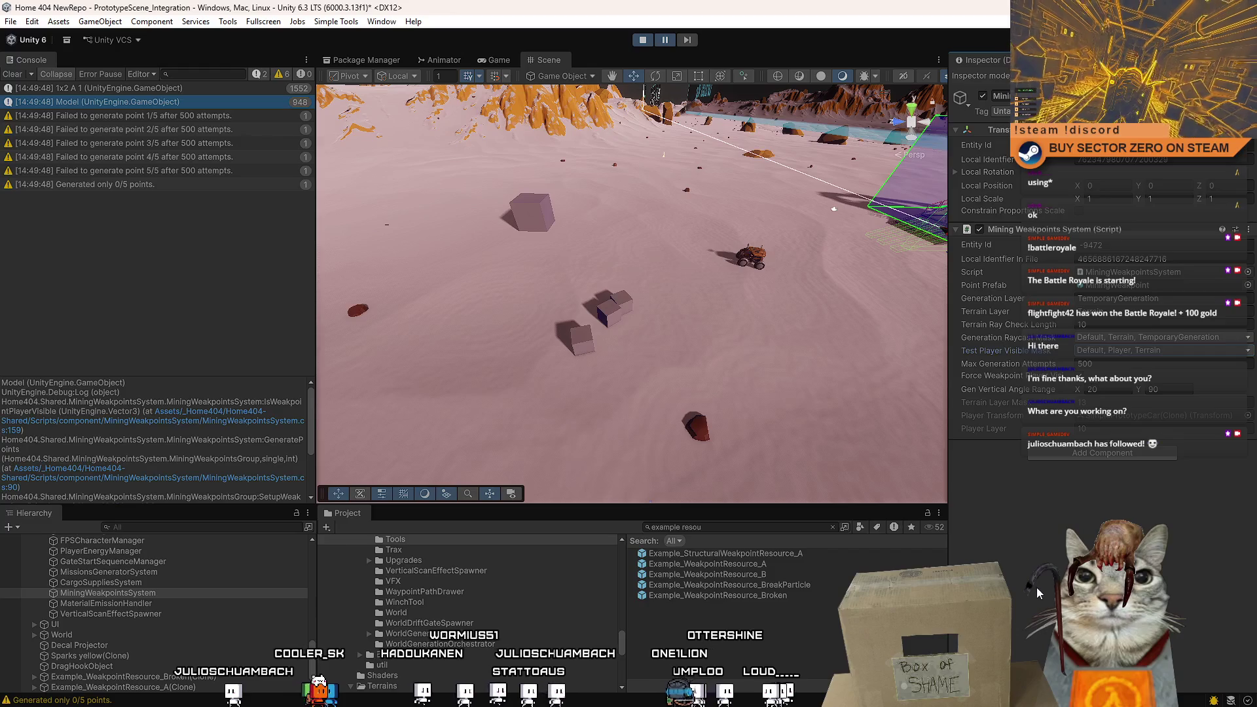
{"action": "left_click", "coordinate": [1137, 350]}
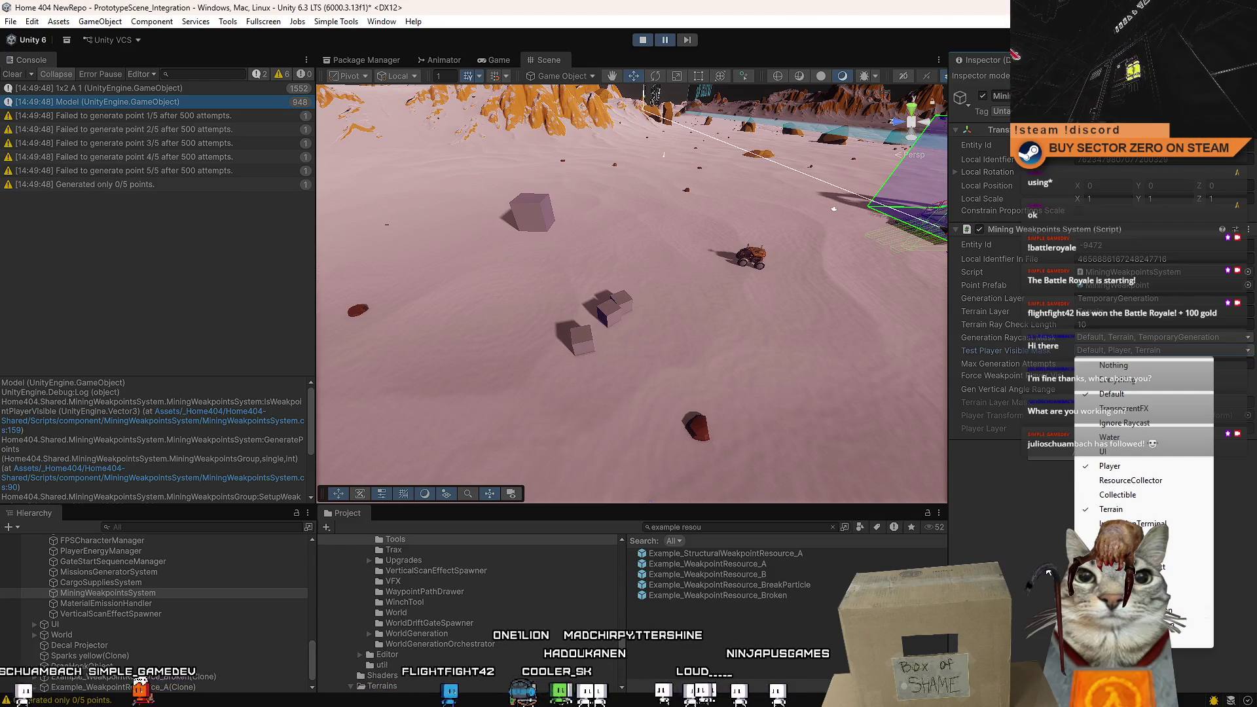
{"action": "left_click", "coordinate": [1040, 548]}
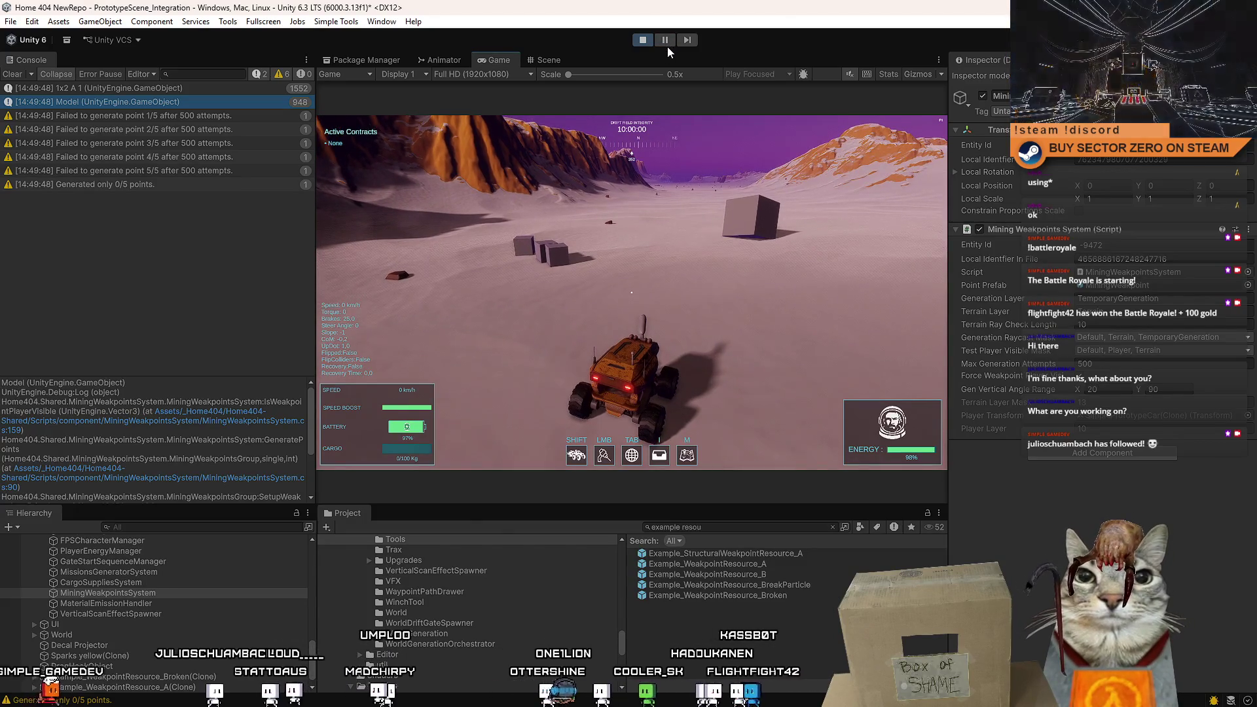
Drive the rover into the new cube, pause, clear the Console and return to the Scene view.
{"action": "key", "text": "w"}
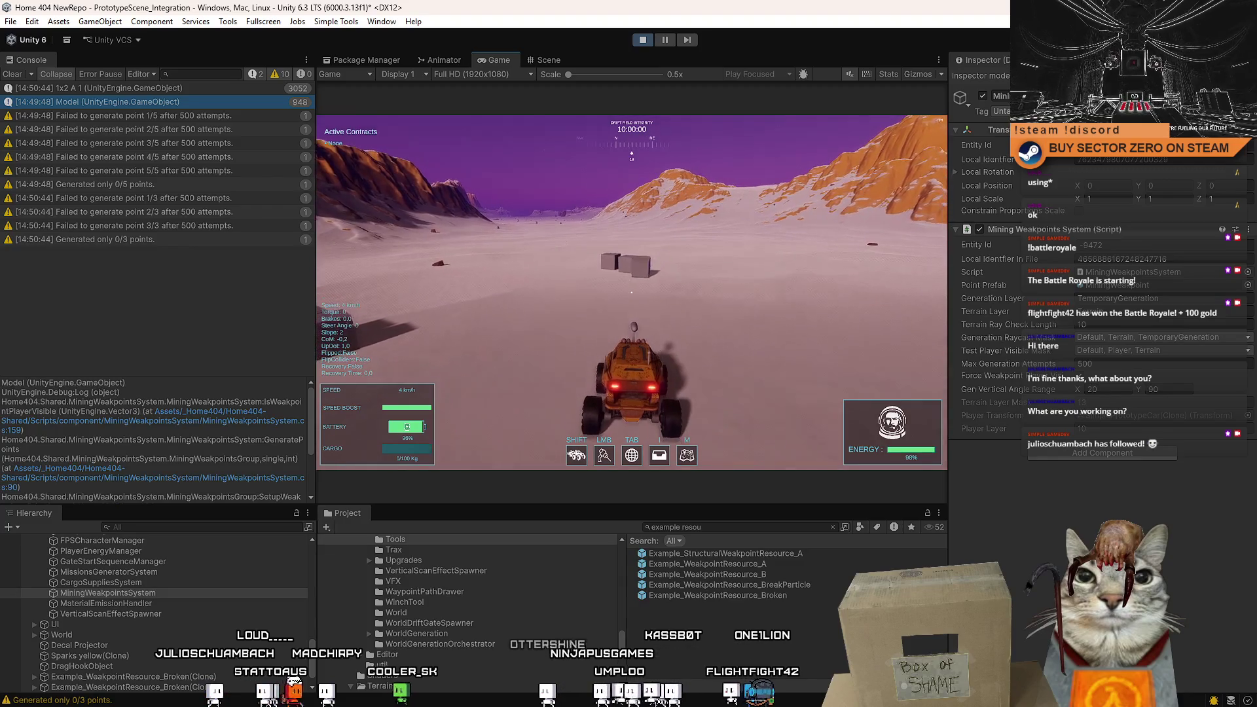
{"action": "key", "text": "Escape"}
{"action": "key", "text": "Escape"}
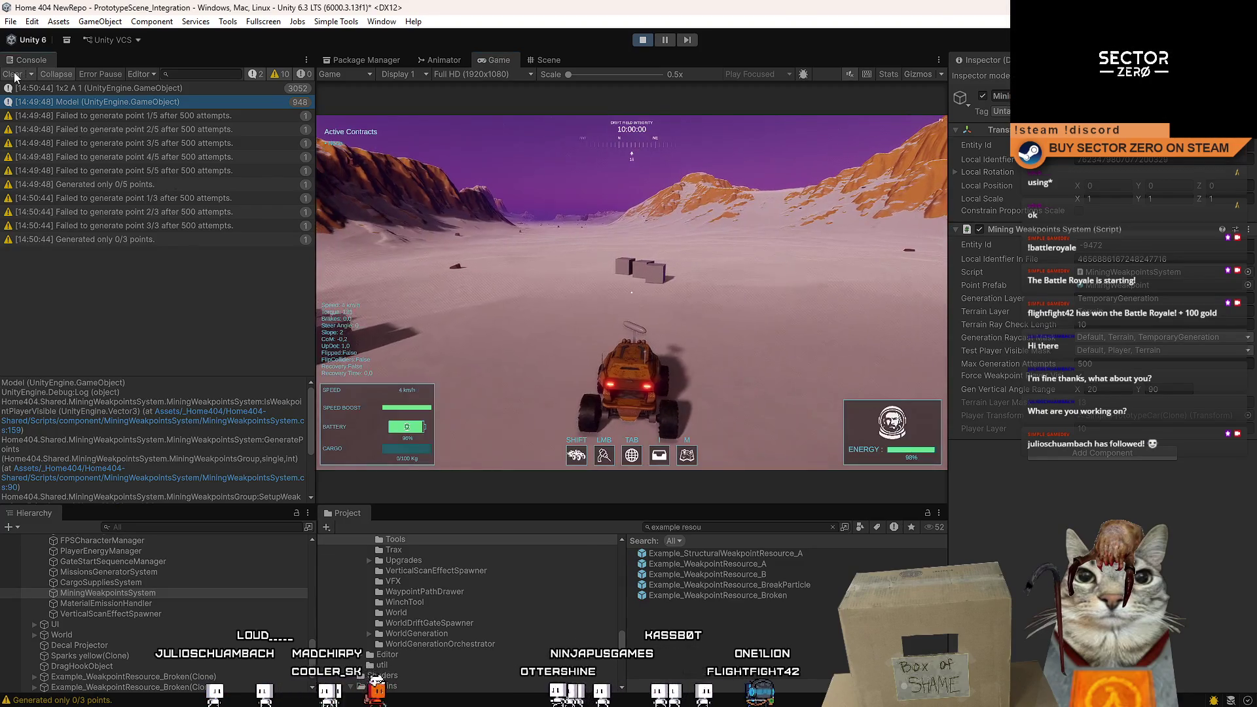
{"action": "left_click", "coordinate": [19, 74]}
{"action": "left_click", "coordinate": [546, 58]}
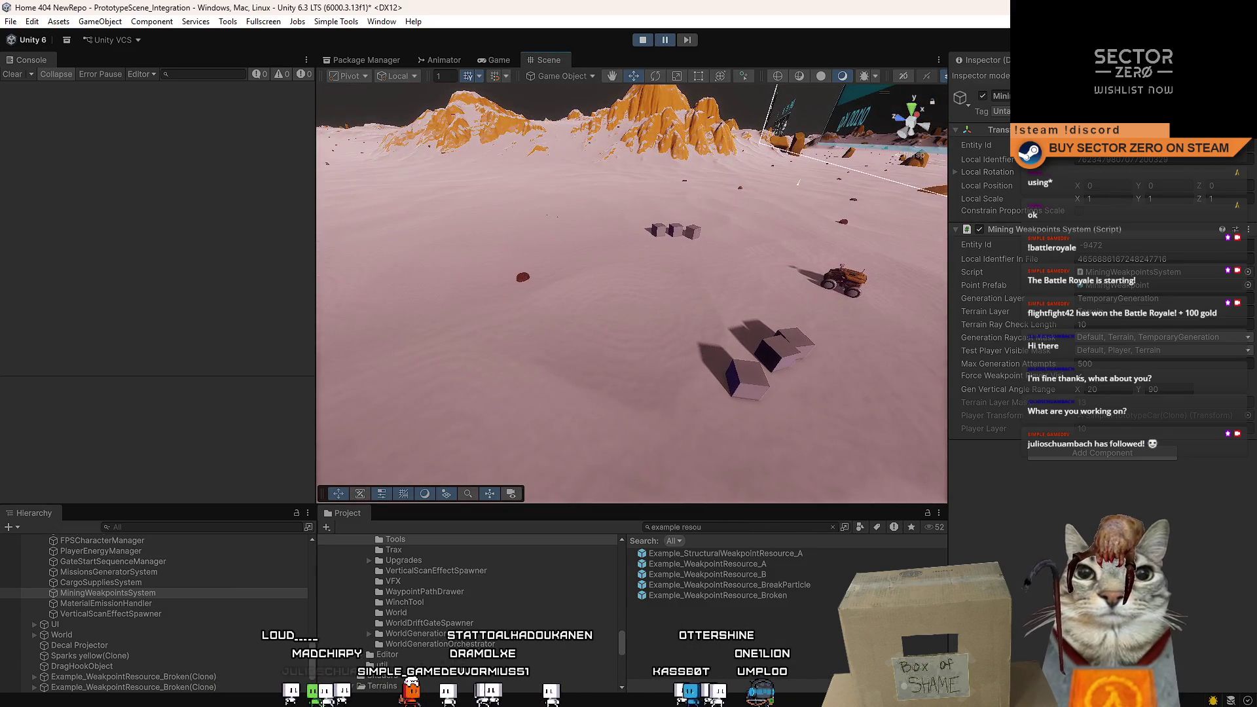
{"action": "key", "text": "alt+Tab"}
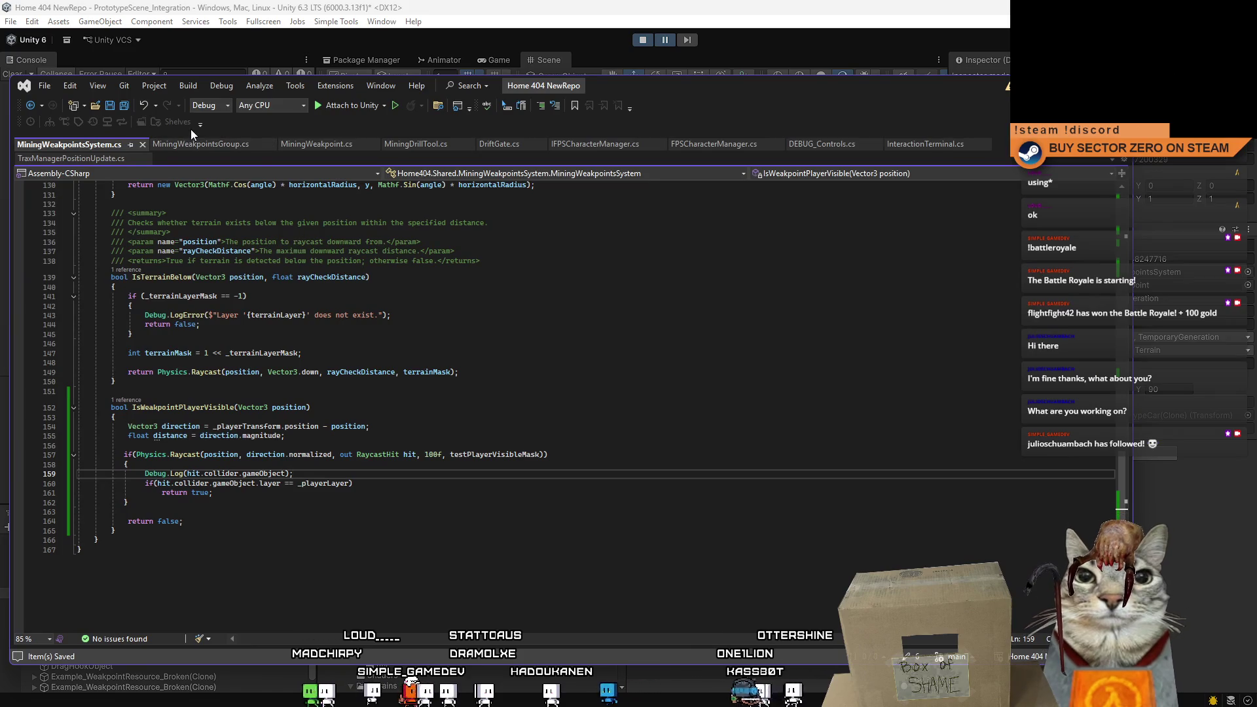
Browse the MiningWeakpointsGroup.cs, MiningWeakpoint.cs and MiningDrillTool.cs scripts.
{"action": "left_click", "coordinate": [211, 143]}
{"action": "left_click", "coordinate": [316, 144]}
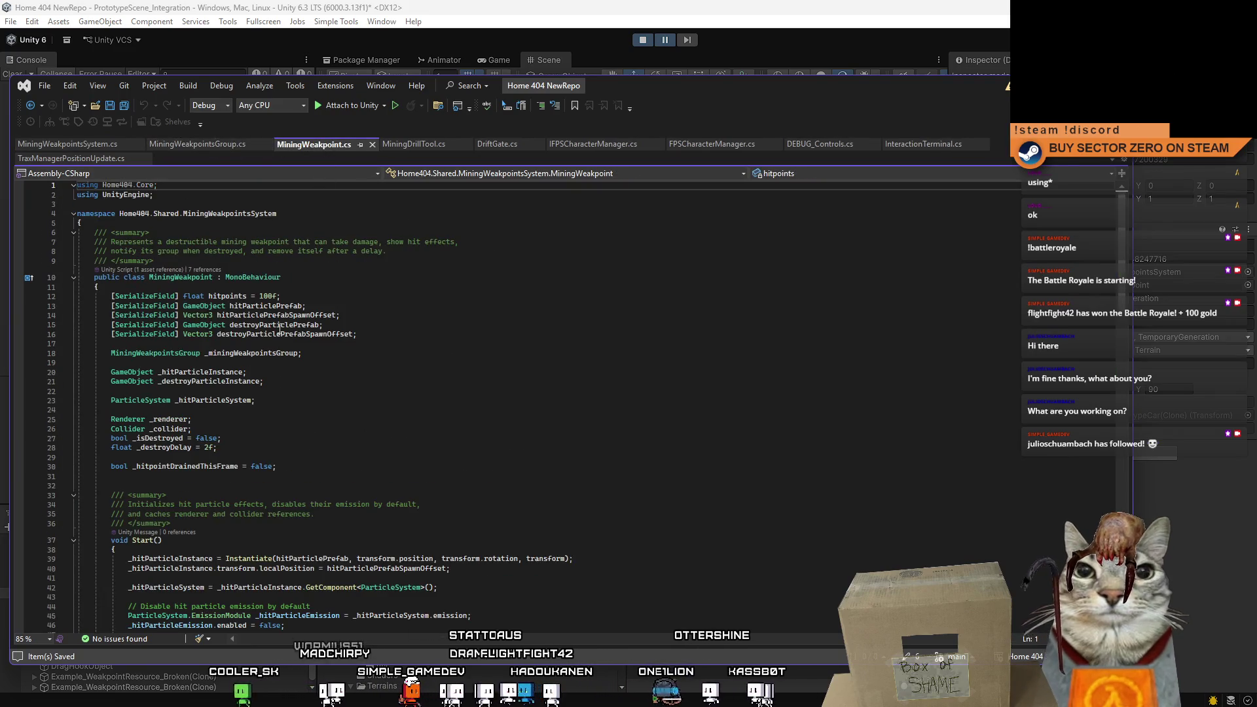
{"action": "scroll", "coordinate": [279, 397], "scroll_direction": "down", "scroll_amount": 10}
{"action": "scroll", "coordinate": [280, 397], "scroll_direction": "down", "scroll_amount": 15}
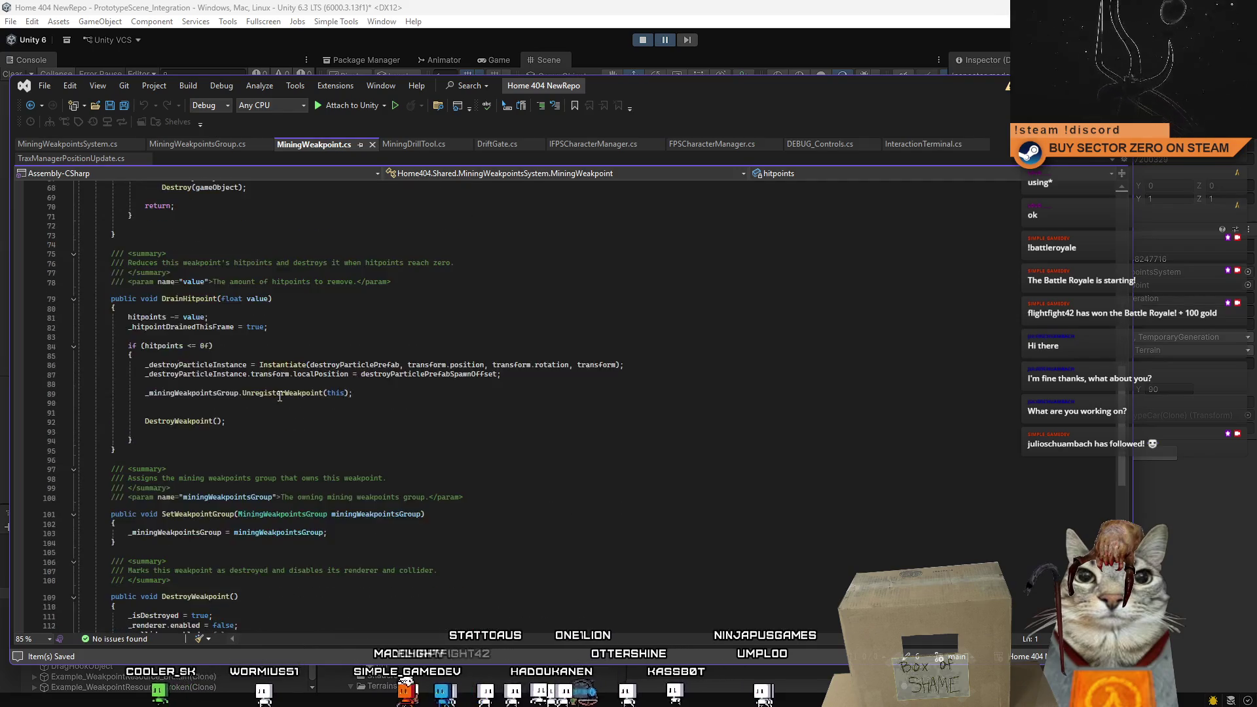
{"action": "scroll", "coordinate": [403, 269], "scroll_direction": "up", "scroll_amount": 10}
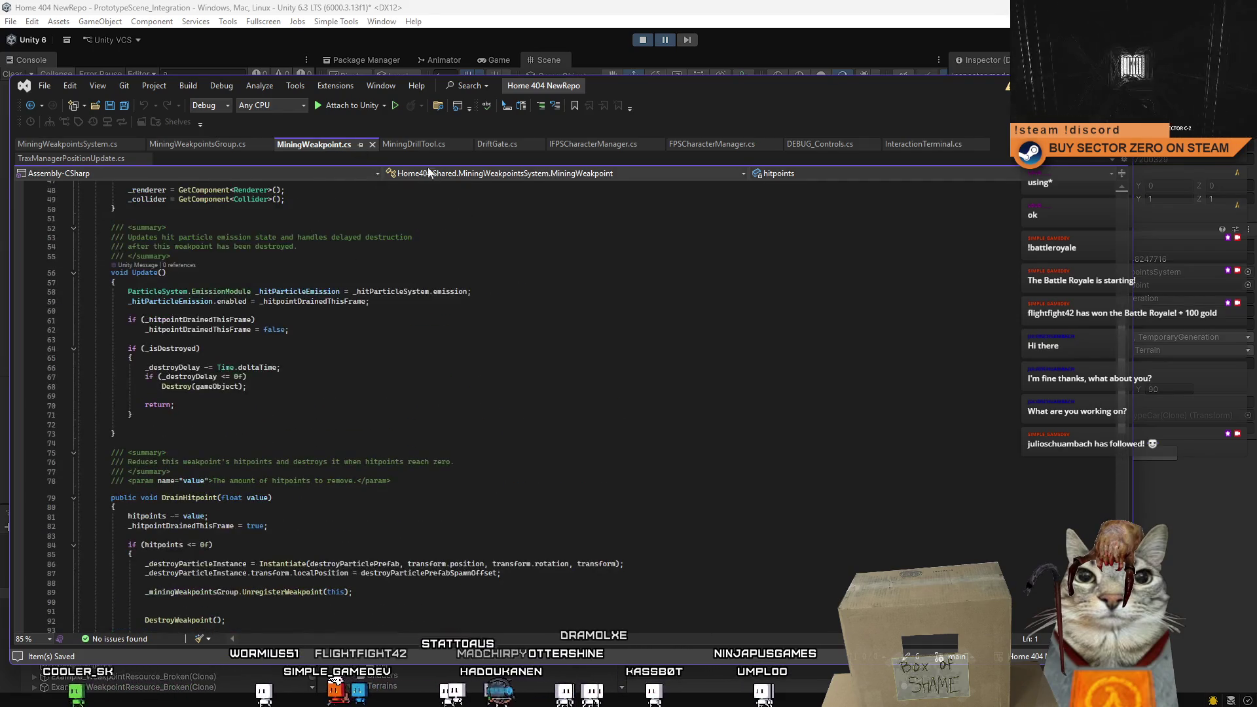
{"action": "left_click", "coordinate": [412, 143]}
{"action": "left_click", "coordinate": [336, 144]}
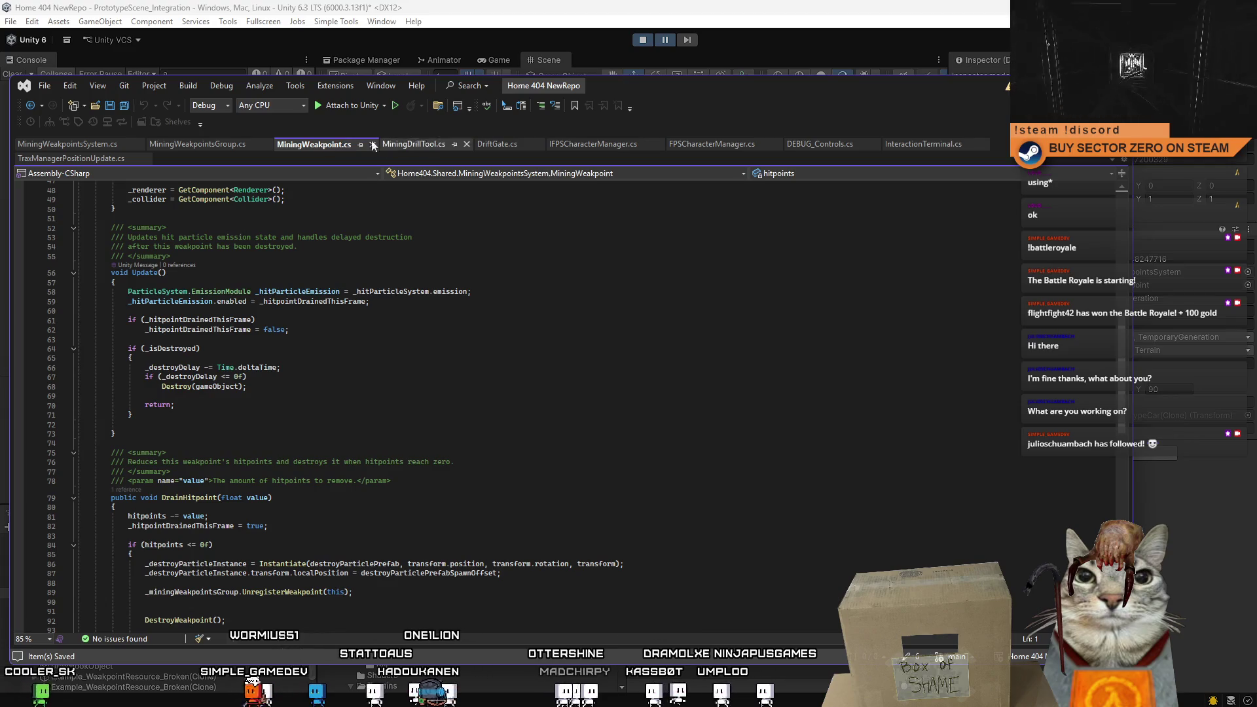
{"action": "left_click", "coordinate": [197, 144]}
Return to MiningWeakpointsSystem.cs and scroll to the generation loop's player-visibility check.
{"action": "left_click", "coordinate": [92, 145]}
{"action": "left_click", "coordinate": [203, 144]}
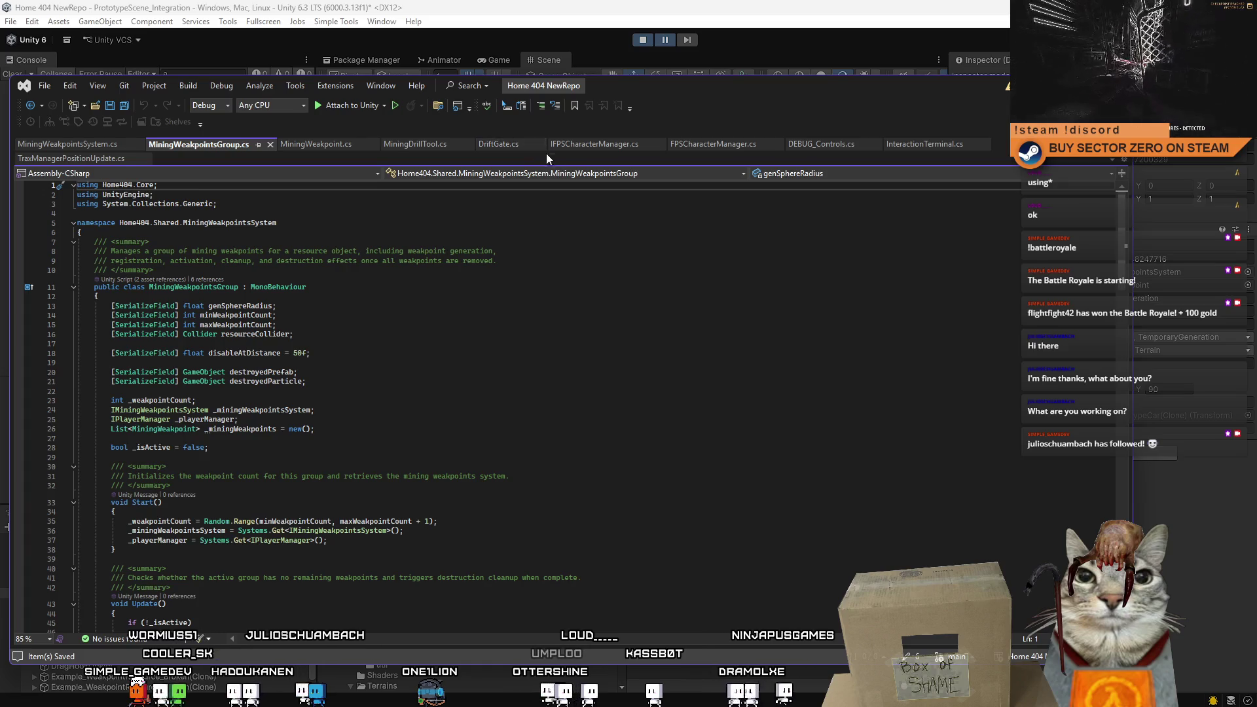
{"action": "left_click", "coordinate": [88, 144]}
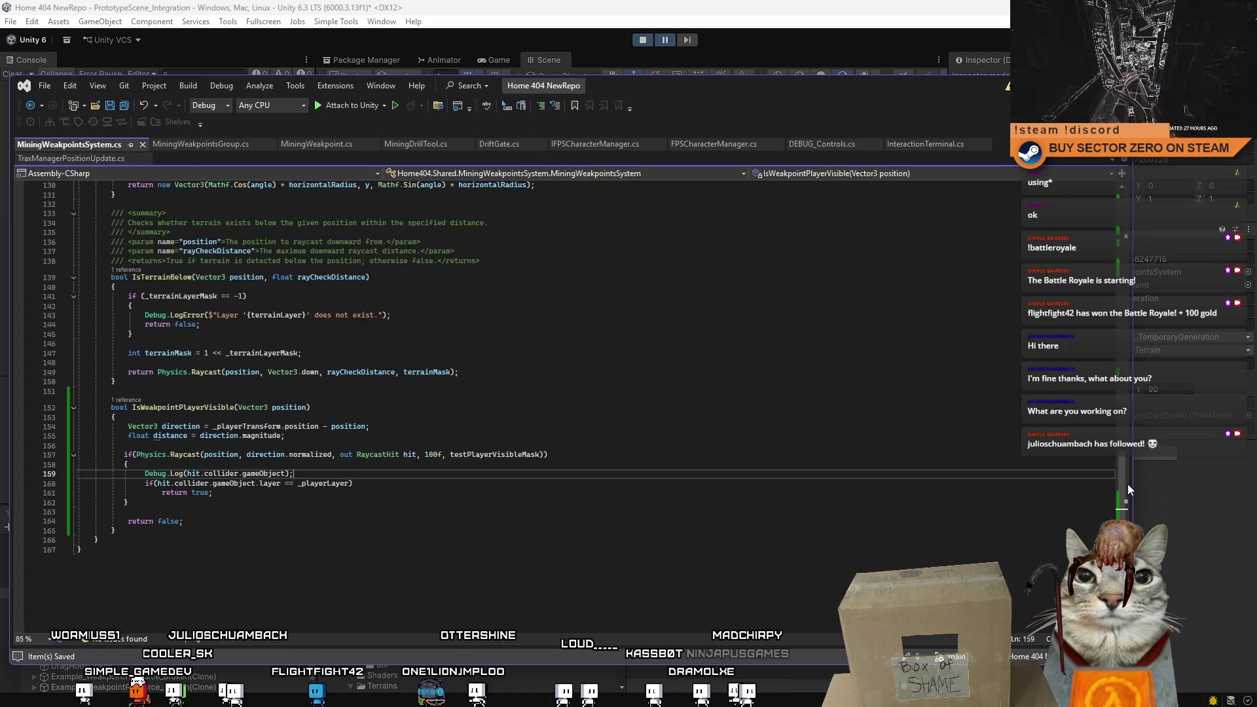
{"action": "left_click_drag", "start_coordinate": [1128, 488], "coordinate": [1105, 350]}
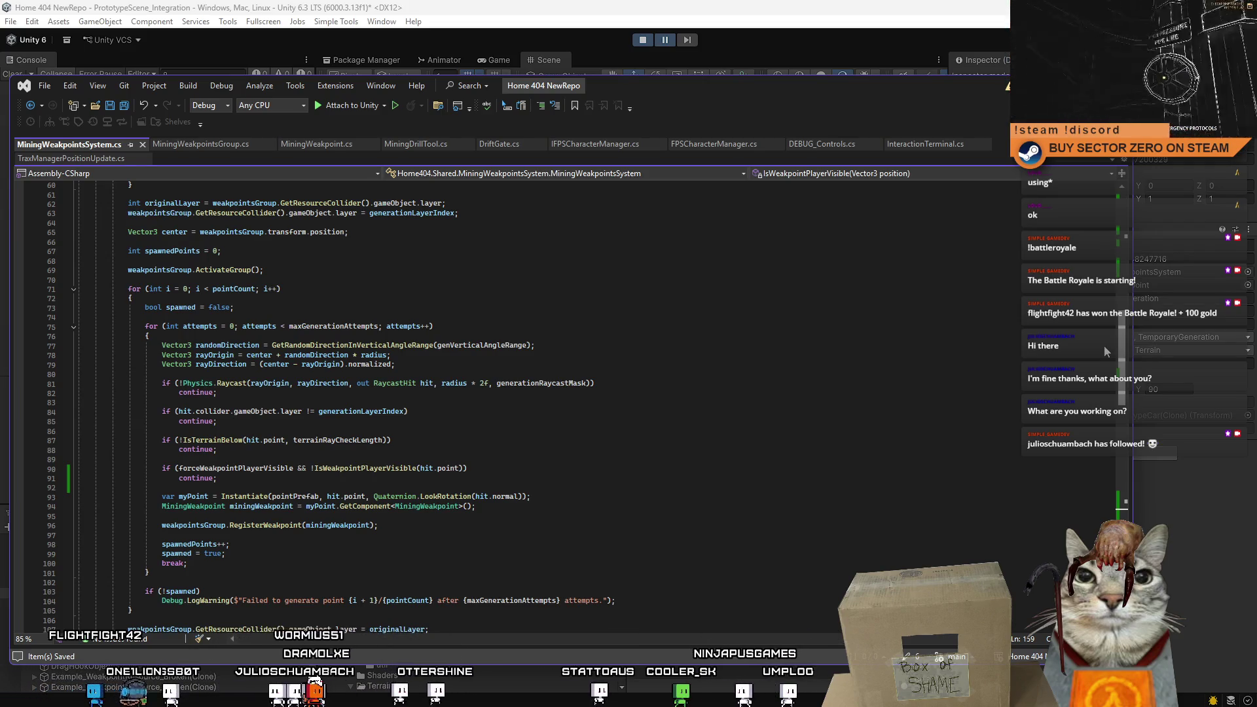
{"action": "key", "text": "Down"}
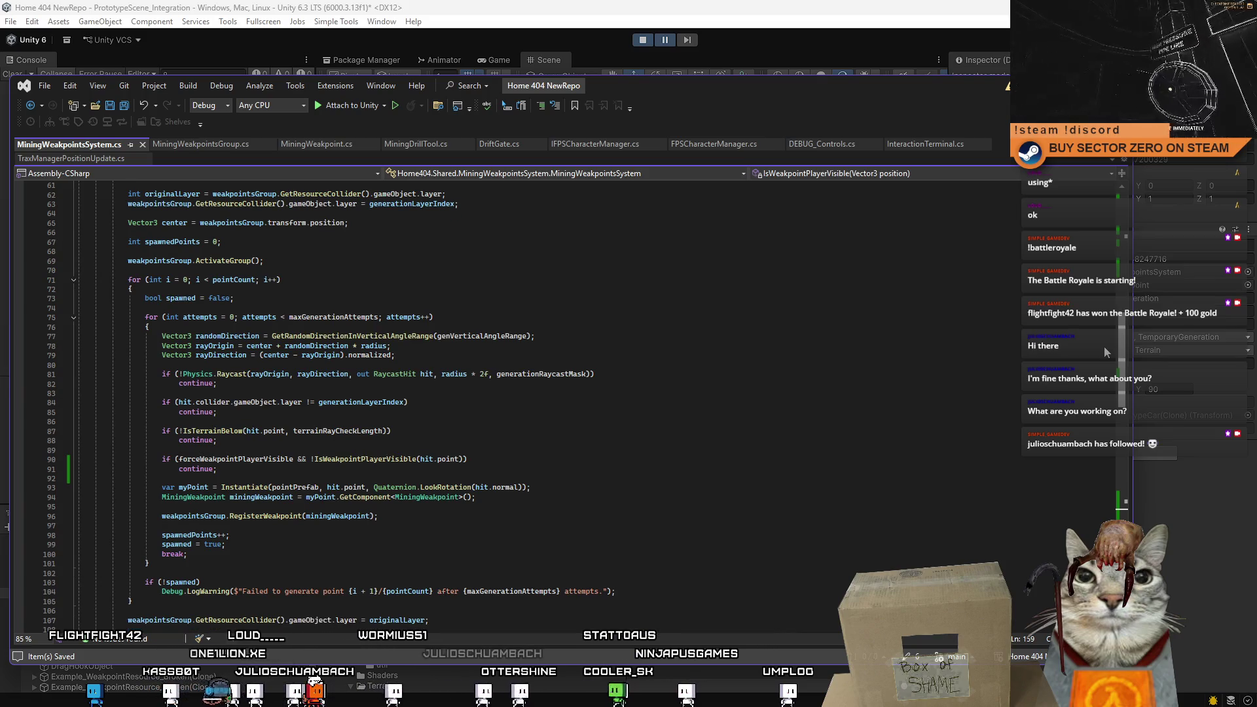
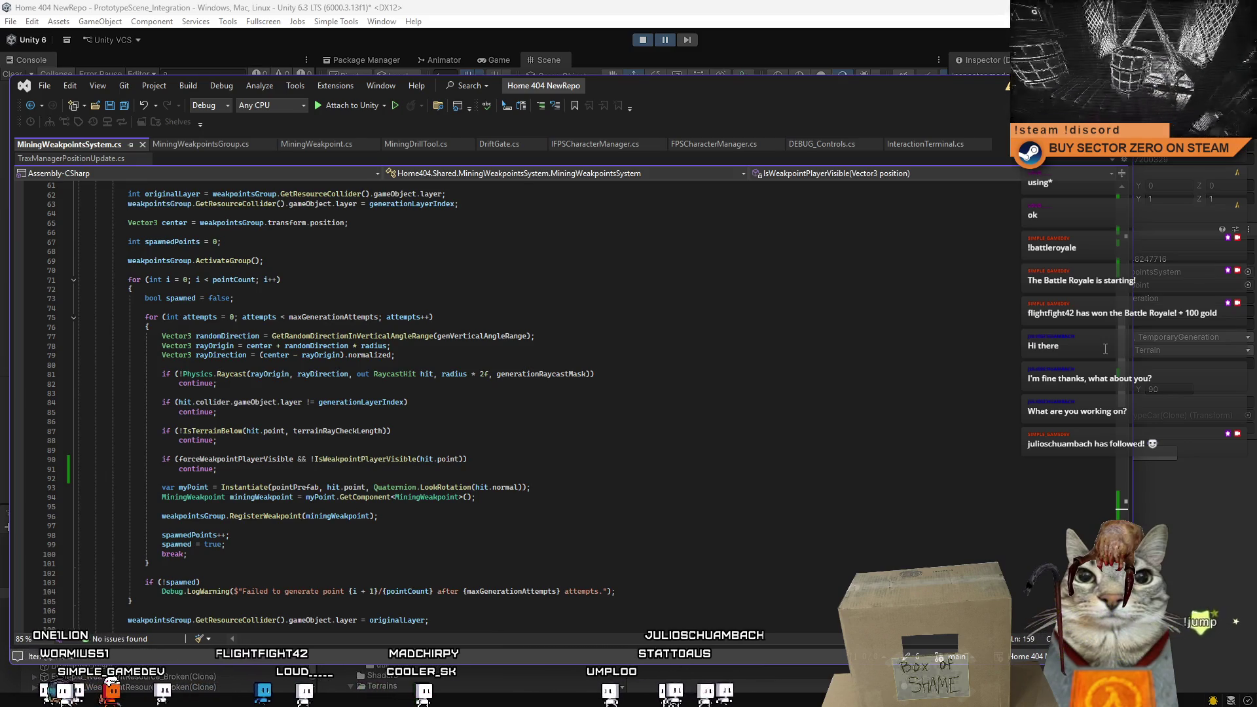
Review the uses of the position parameter and the IsWeakpointPlayerVisible method declaration.
{"action": "left_click_drag", "start_coordinate": [1121, 367], "coordinate": [1122, 501]}
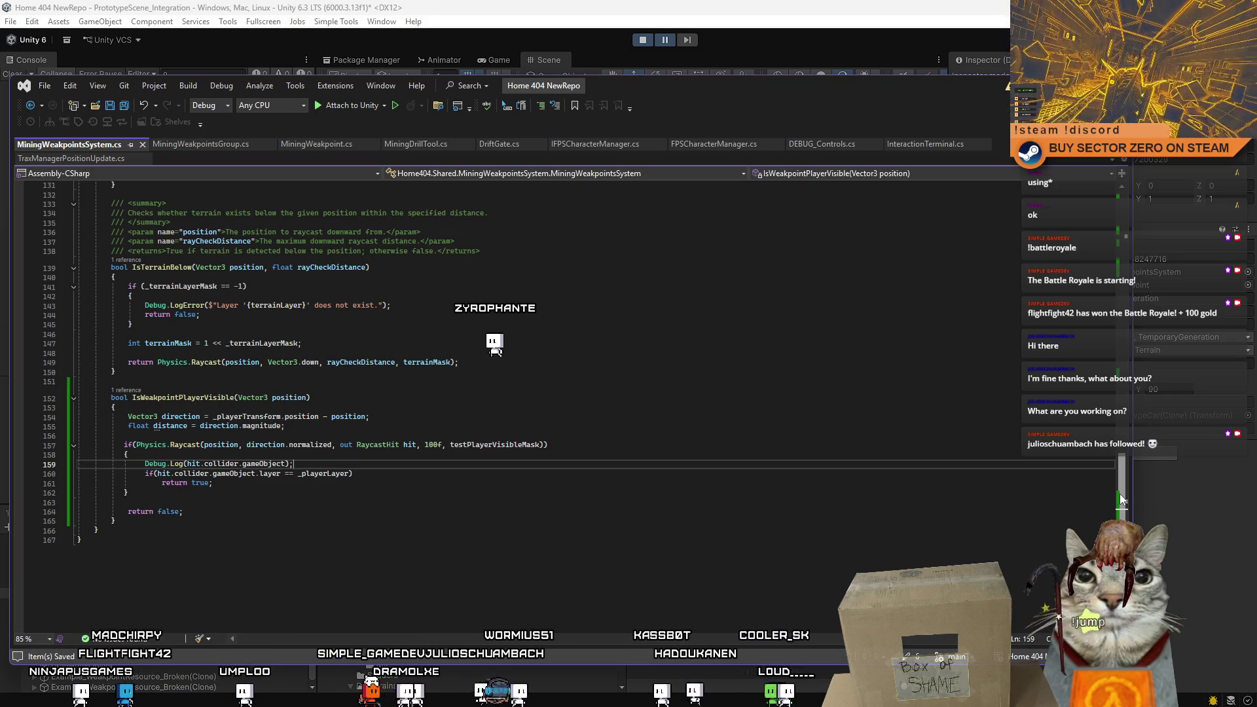
{"action": "double_click", "coordinate": [214, 444]}
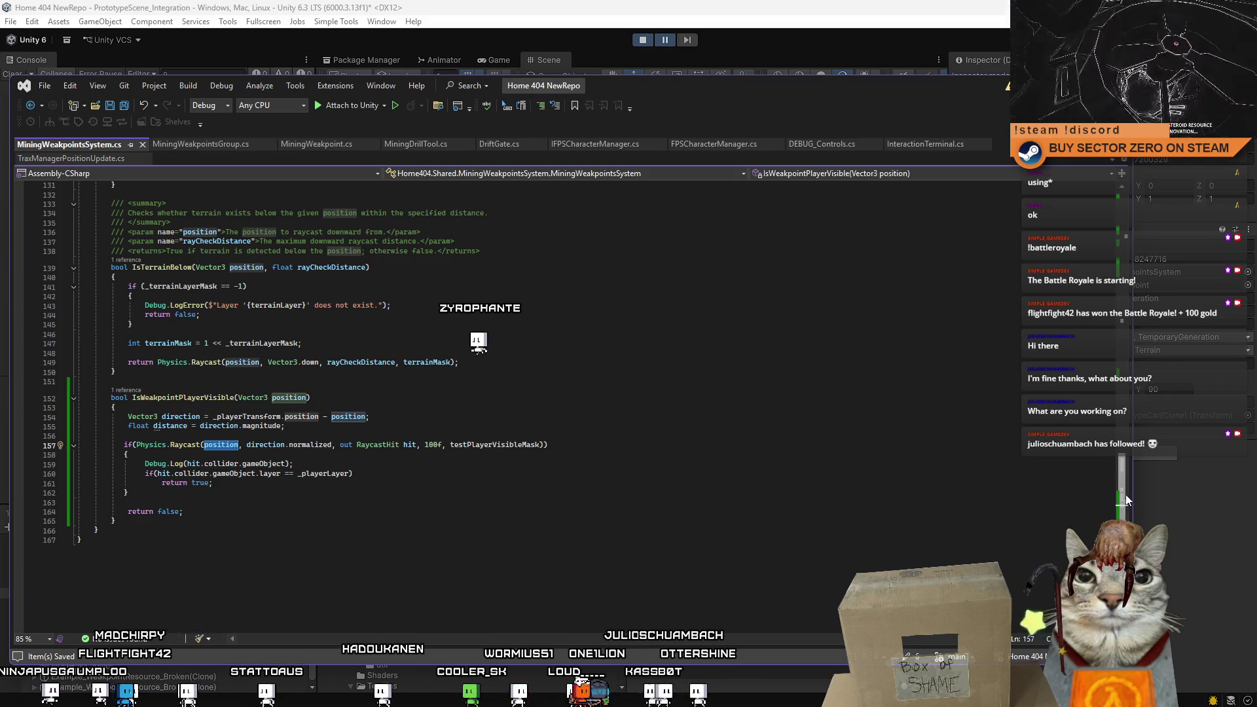
{"action": "scroll", "coordinate": [213, 496], "scroll_direction": "up", "scroll_amount": 3}
{"action": "left_click", "coordinate": [213, 495]}
{"action": "scroll", "coordinate": [213, 496], "scroll_direction": "up", "scroll_amount": 7}
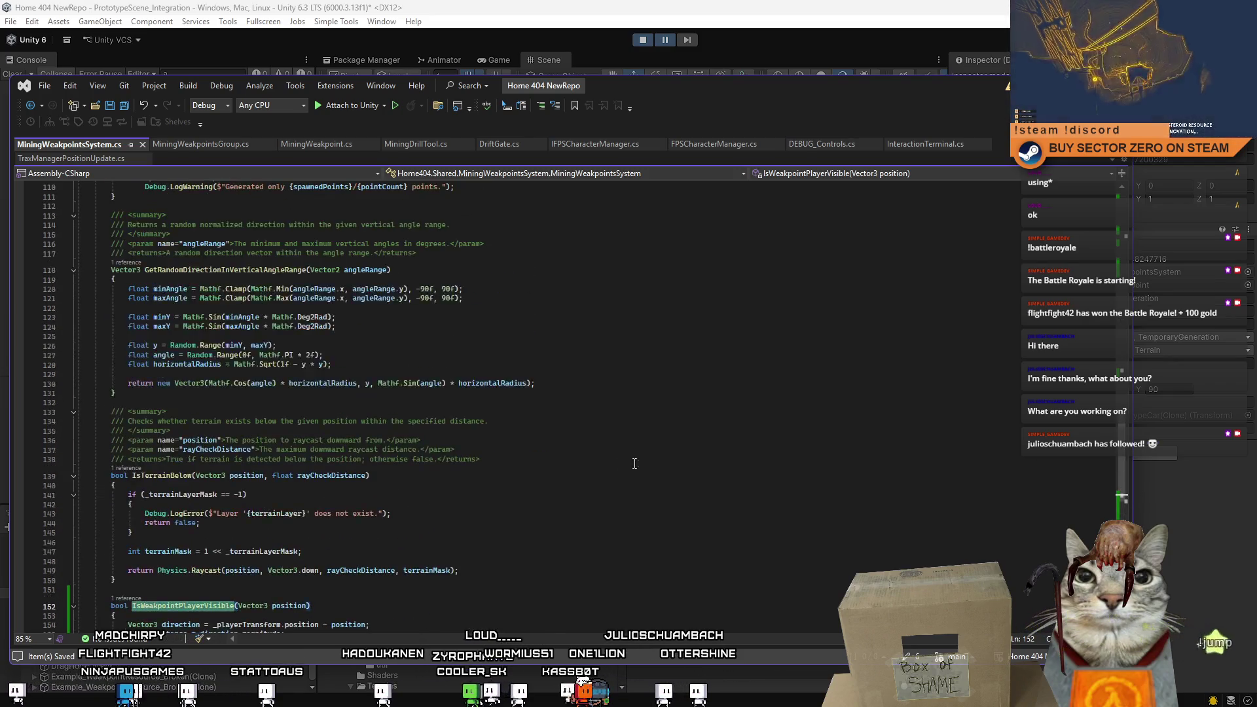
{"action": "left_click_drag", "start_coordinate": [1113, 429], "coordinate": [1112, 366]}
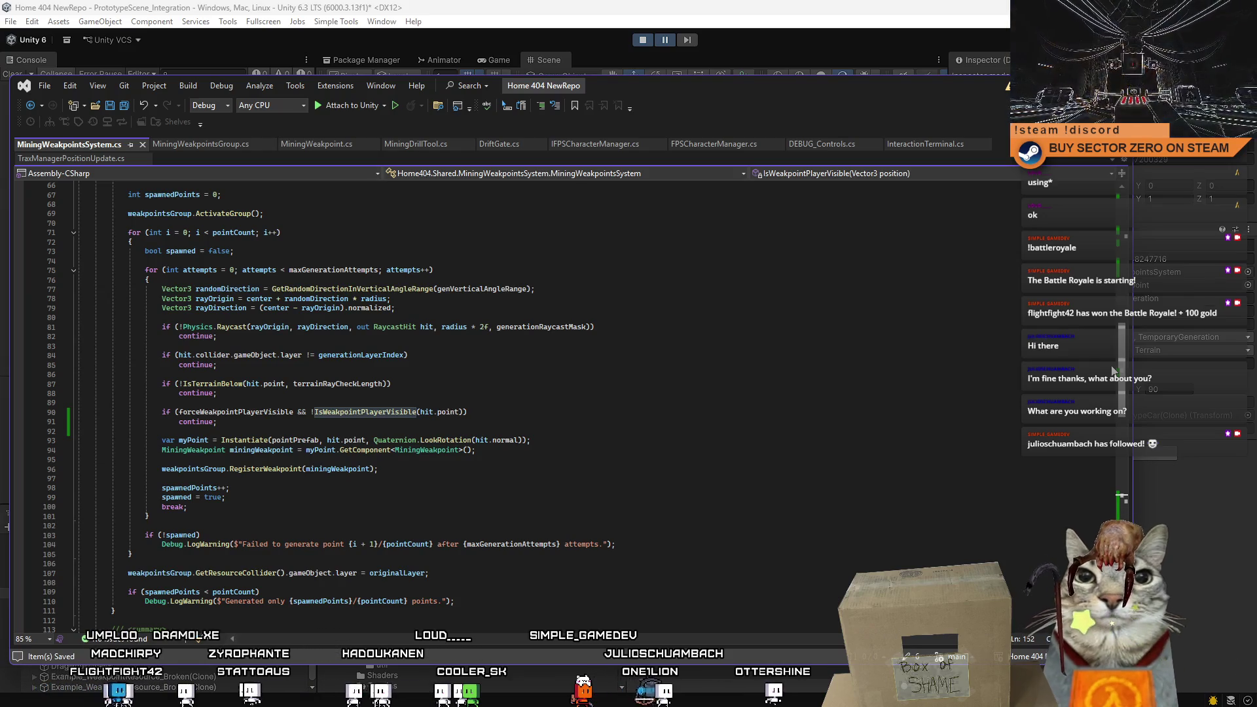
{"action": "left_click_drag", "start_coordinate": [1113, 371], "coordinate": [1118, 485]}
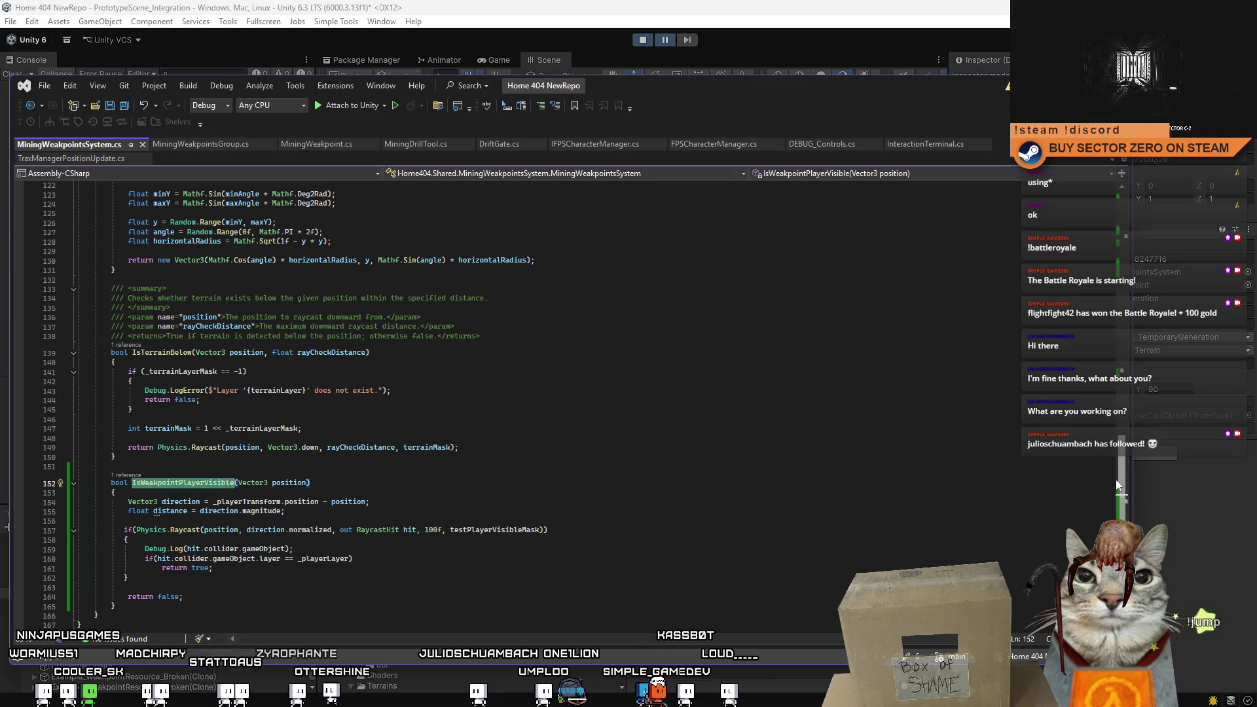
{"action": "left_click_drag", "start_coordinate": [1117, 481], "coordinate": [1126, 494]}
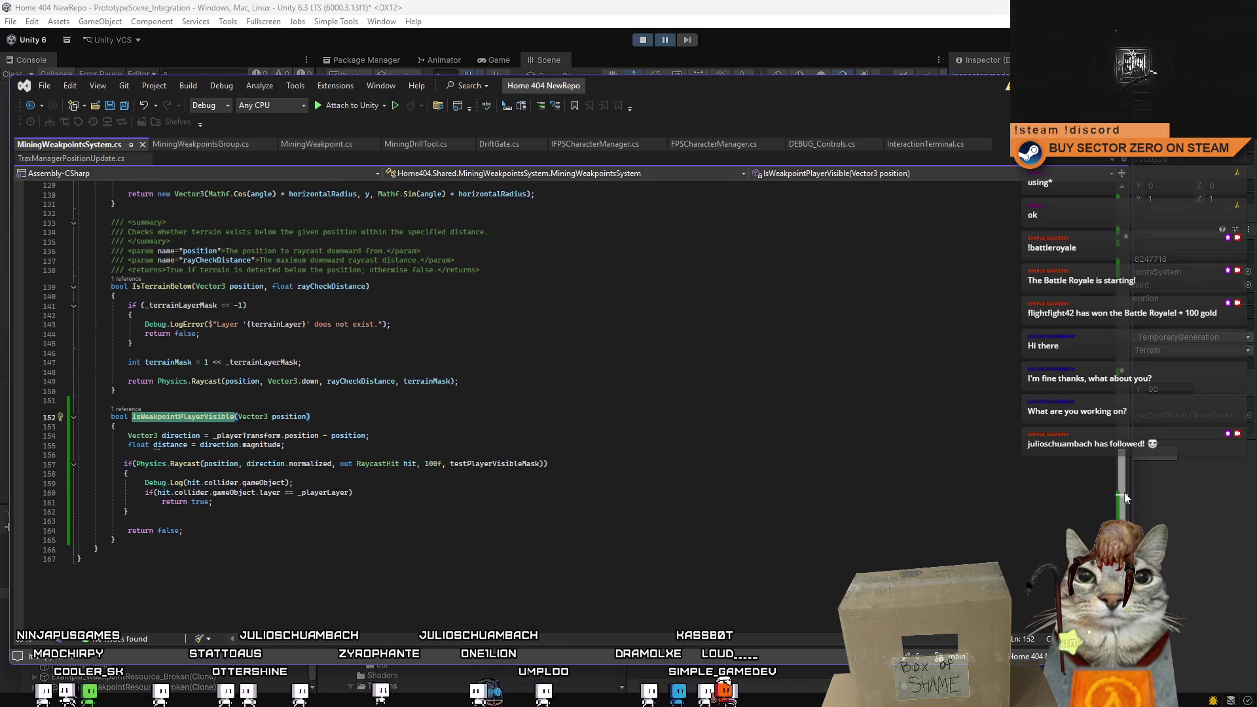
{"action": "mouse_move", "coordinate": [1125, 498]}
{"action": "left_mouse_down"}
{"action": "mouse_move", "coordinate": [1111, 478]}
{"action": "mouse_move", "coordinate": [1134, 380]}
{"action": "left_mouse_up"}
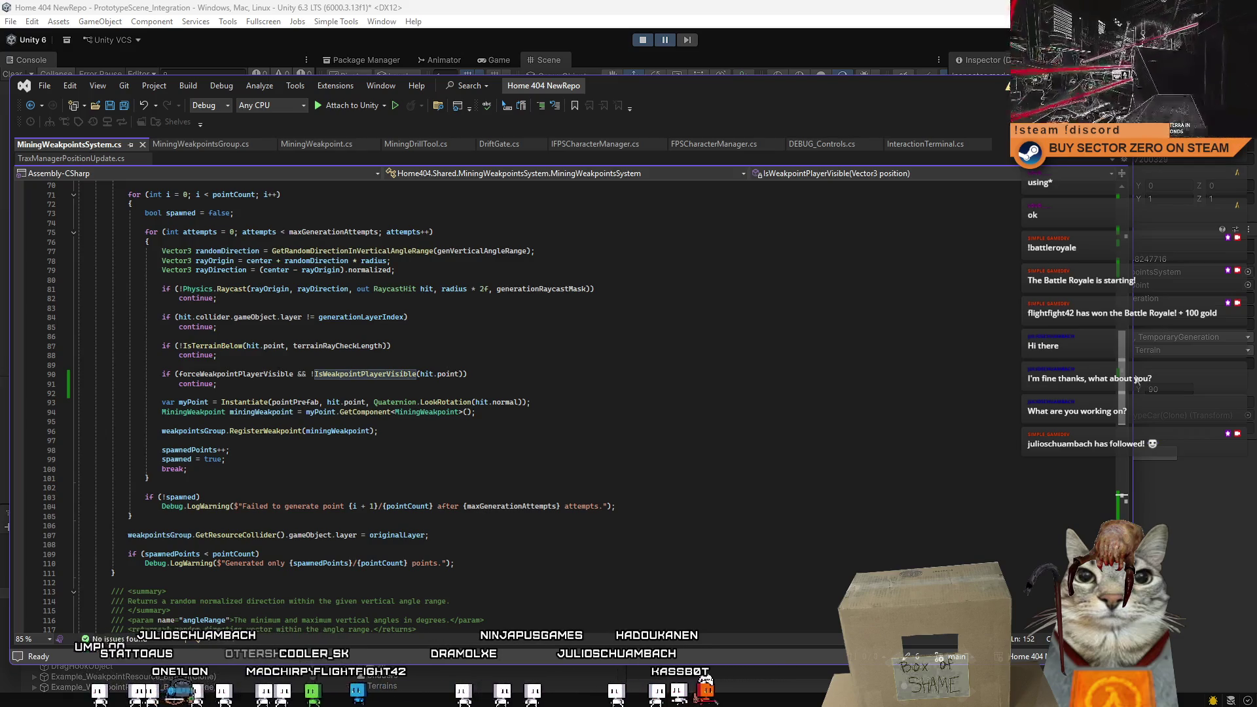
{"action": "scroll", "coordinate": [327, 393], "scroll_direction": "down", "scroll_amount": 1}
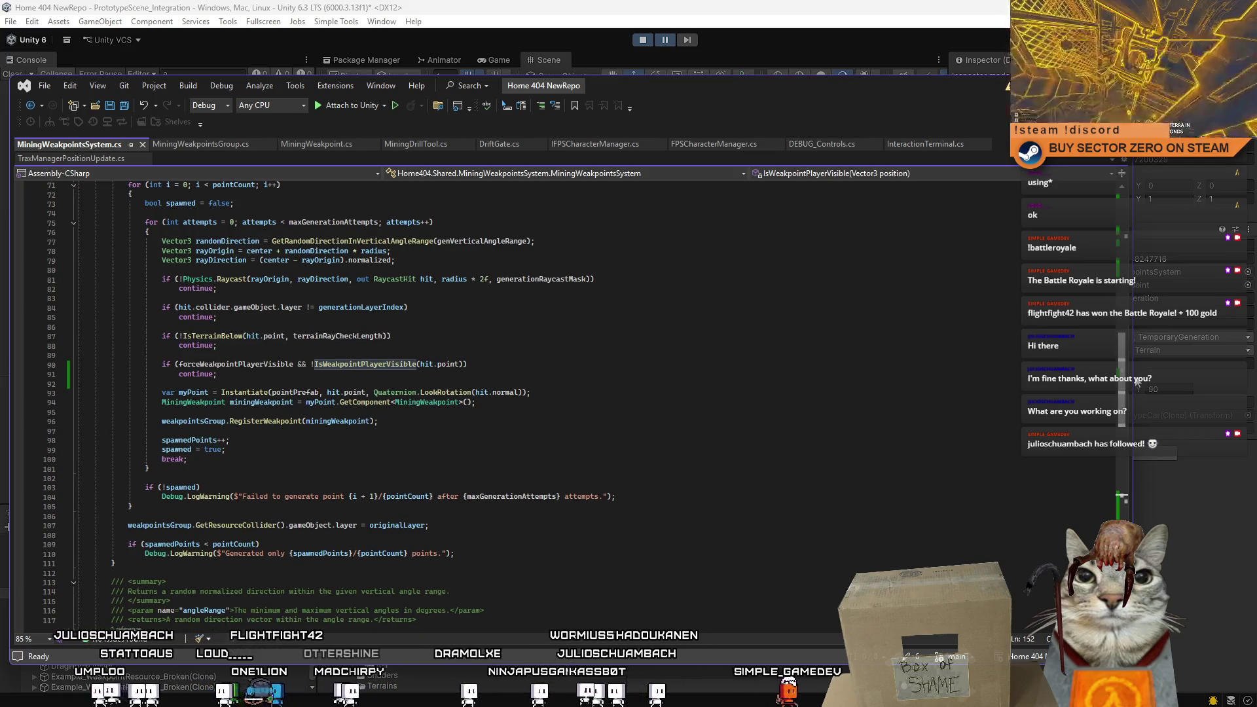
{"action": "scroll", "coordinate": [327, 393], "scroll_direction": "down", "scroll_amount": 1}
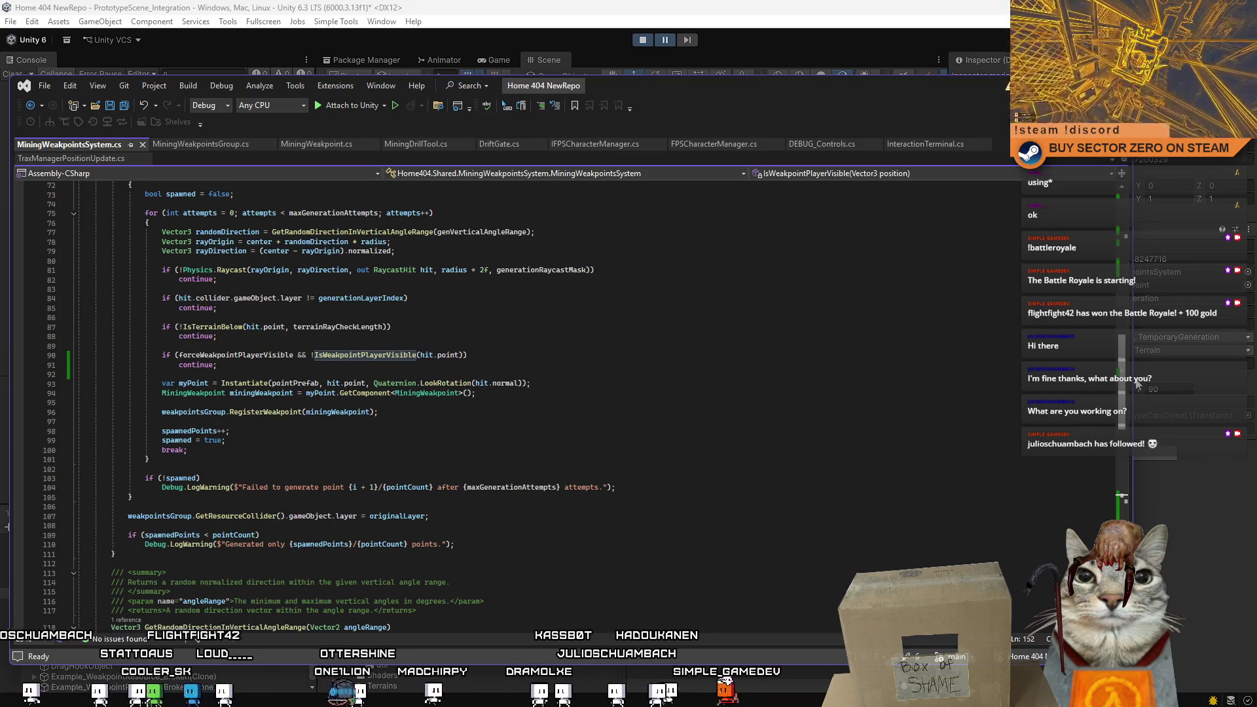
{"action": "scroll", "coordinate": [328, 393], "scroll_direction": "down", "scroll_amount": 17}
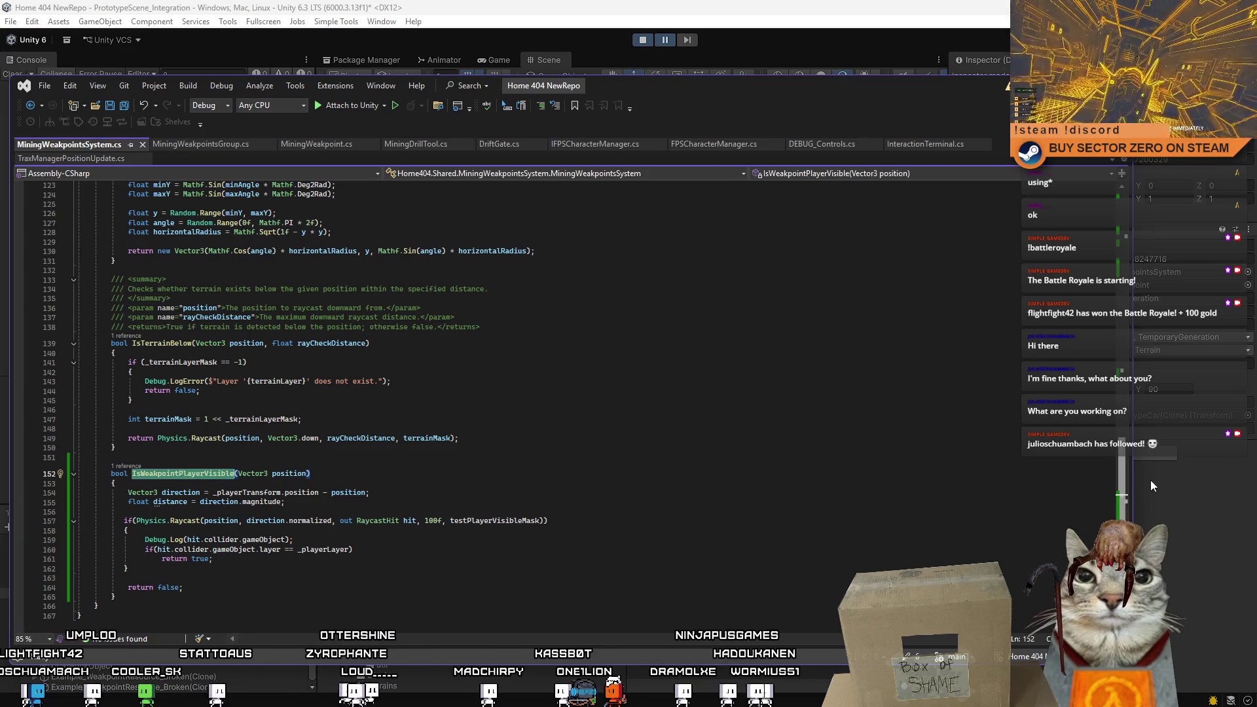
{"action": "scroll", "coordinate": [1153, 485], "scroll_direction": "up", "scroll_amount": 18}
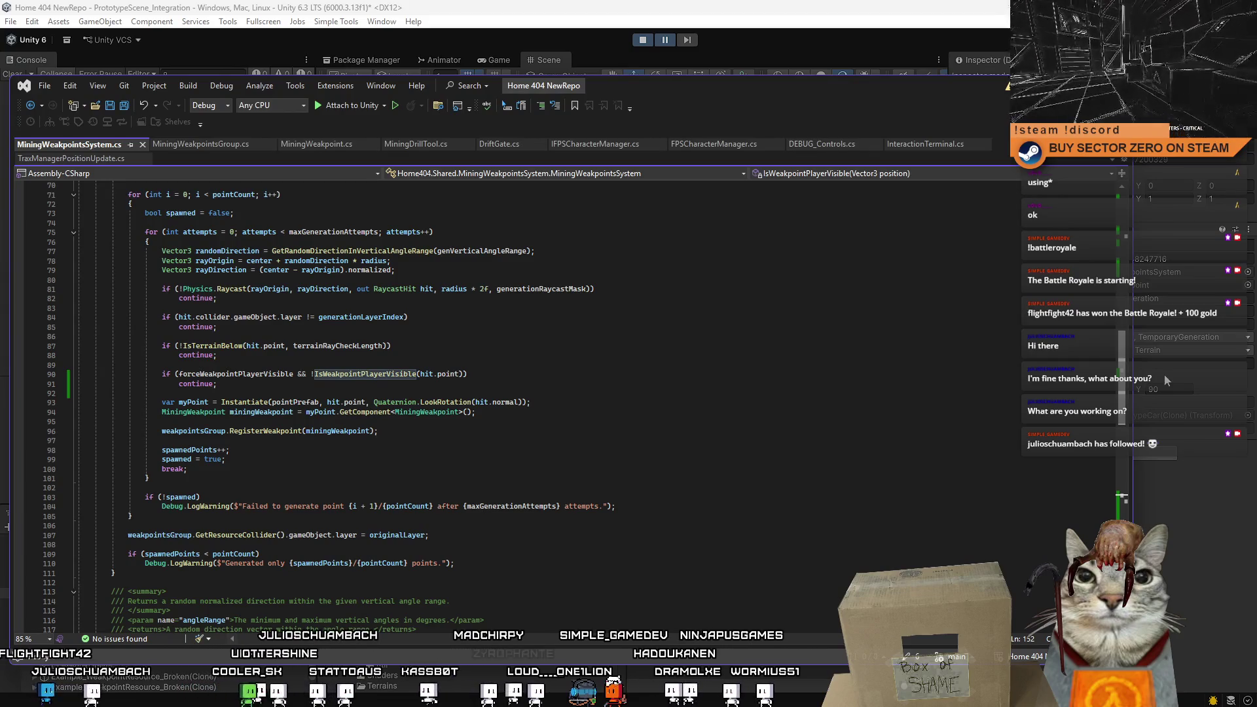
{"action": "scroll", "coordinate": [1165, 375], "scroll_direction": "down", "scroll_amount": 5}
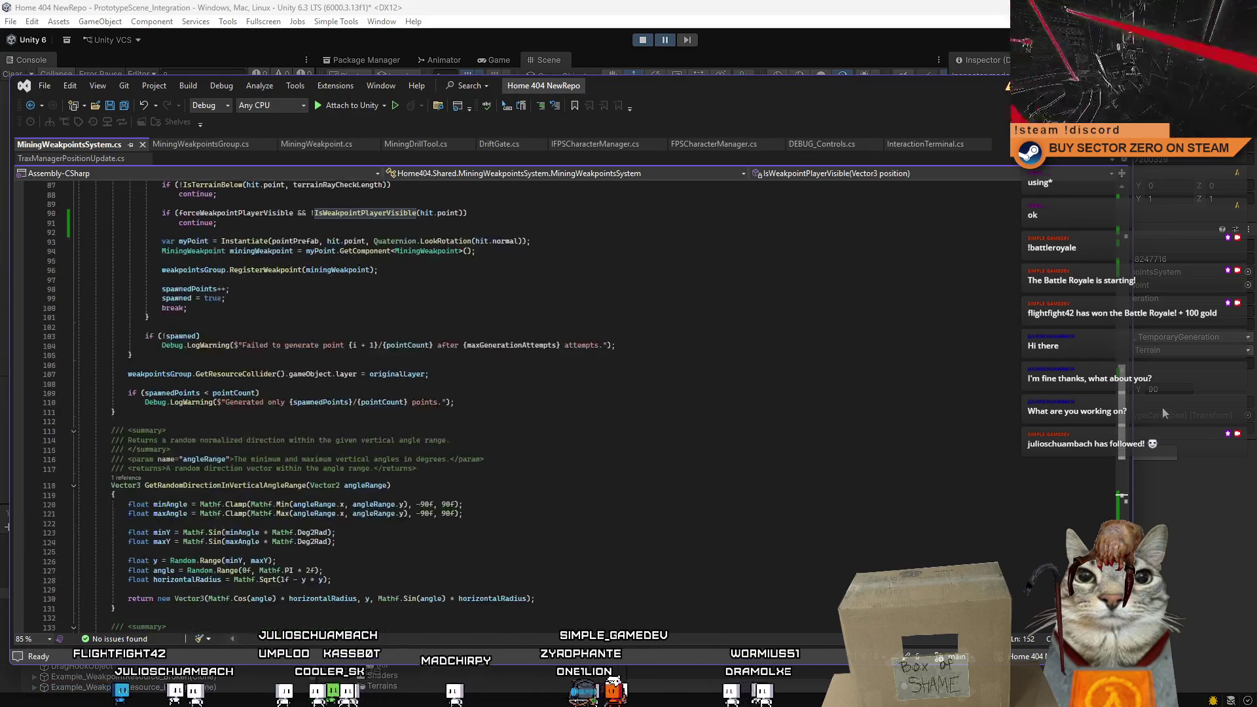
{"action": "scroll", "coordinate": [1162, 407], "scroll_direction": "up", "scroll_amount": 4}
{"action": "scroll", "coordinate": [1164, 388], "scroll_direction": "up", "scroll_amount": 1}
{"action": "scroll", "coordinate": [1165, 388], "scroll_direction": "down", "scroll_amount": 1}
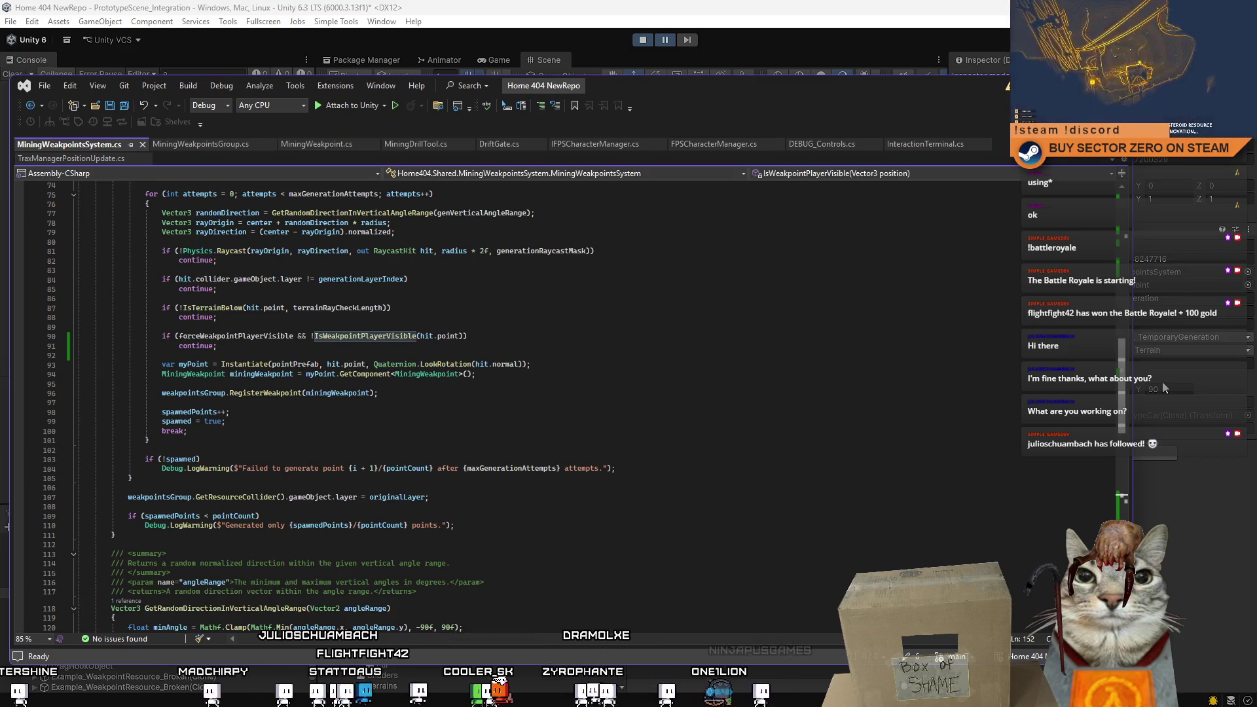
{"action": "scroll", "coordinate": [1165, 388], "scroll_direction": "up", "scroll_amount": 2}
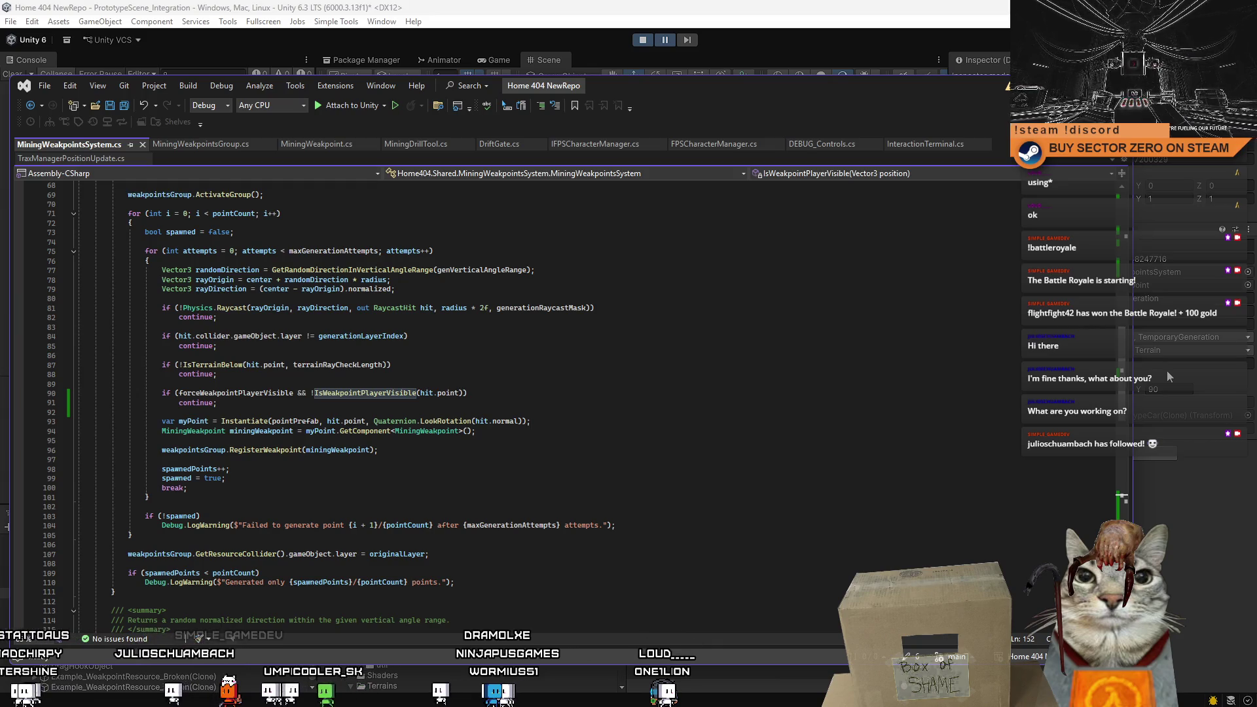
Move the forceWeakpointPlayerVisible check below the spawned object and open a braces block under it.
{"action": "left_click", "coordinate": [378, 369]}
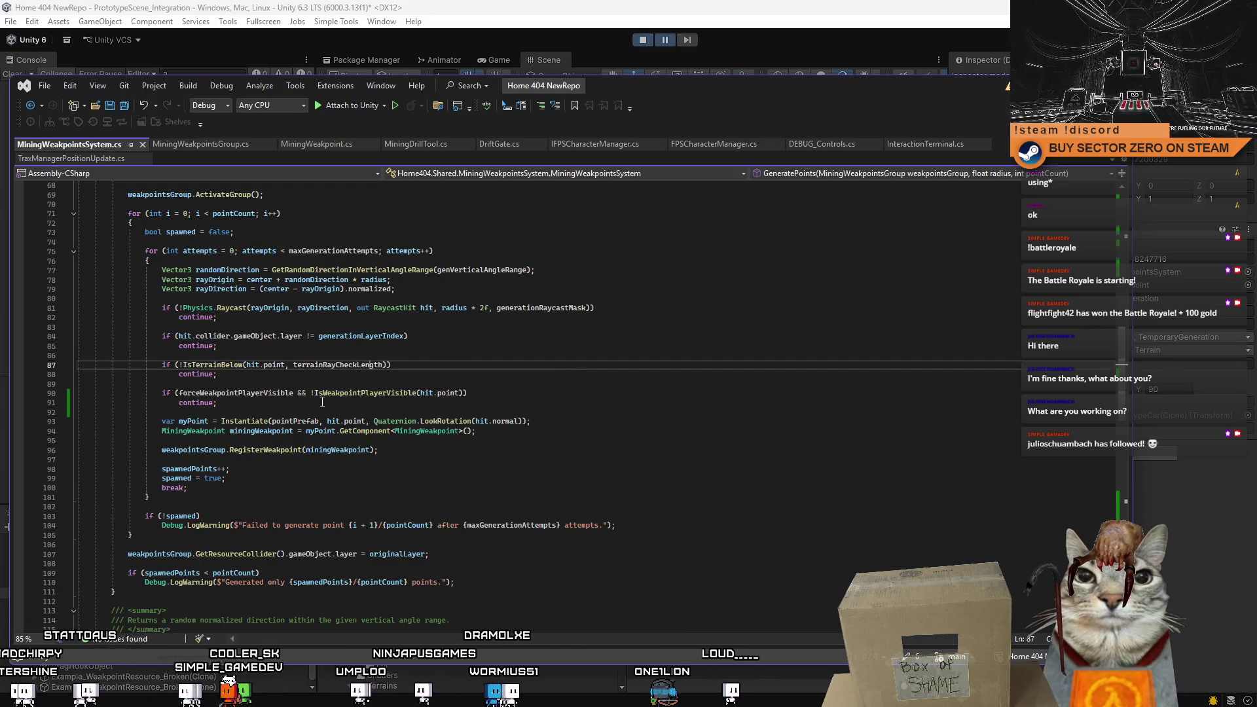
{"action": "left_click_drag", "start_coordinate": [217, 402], "coordinate": [25, 395]}
{"action": "key", "text": "ctrl+c"}
{"action": "key", "text": "Delete"}
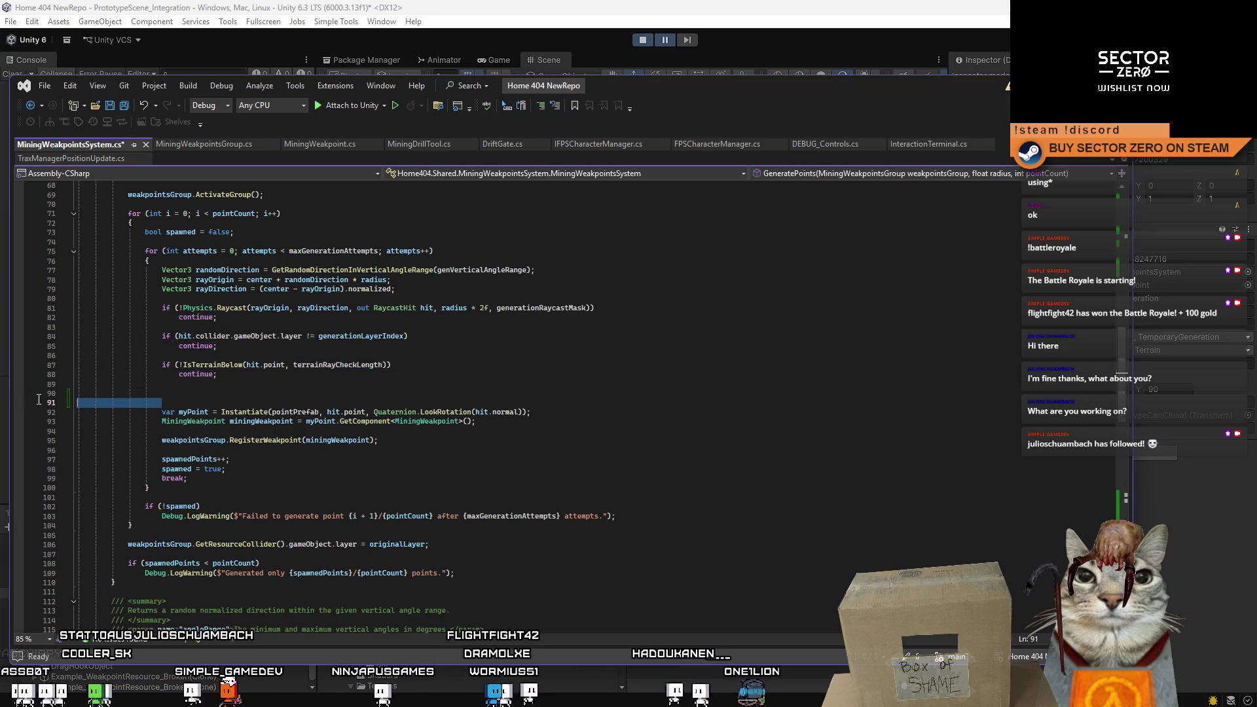
{"action": "key", "text": "Delete"}
{"action": "key", "text": "Delete"}
{"action": "left_click", "coordinate": [514, 405]}
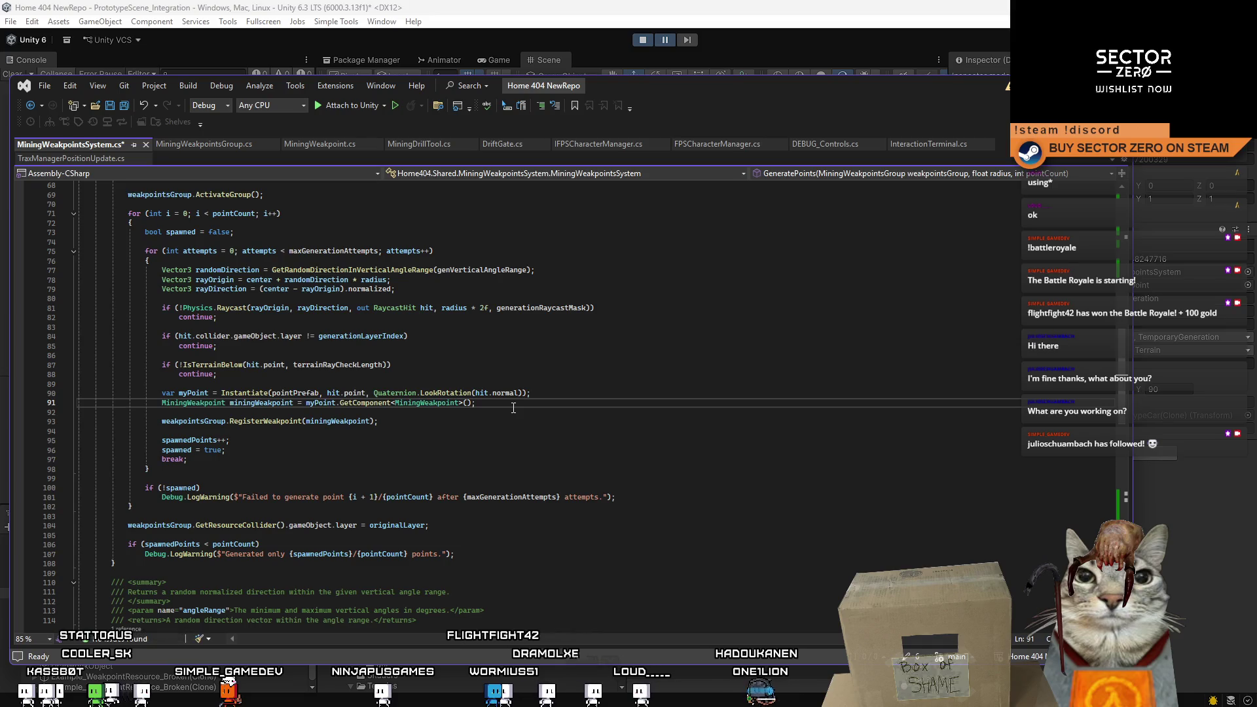
{"action": "key", "text": "Return"}
{"action": "key", "text": "ctrl+v"}
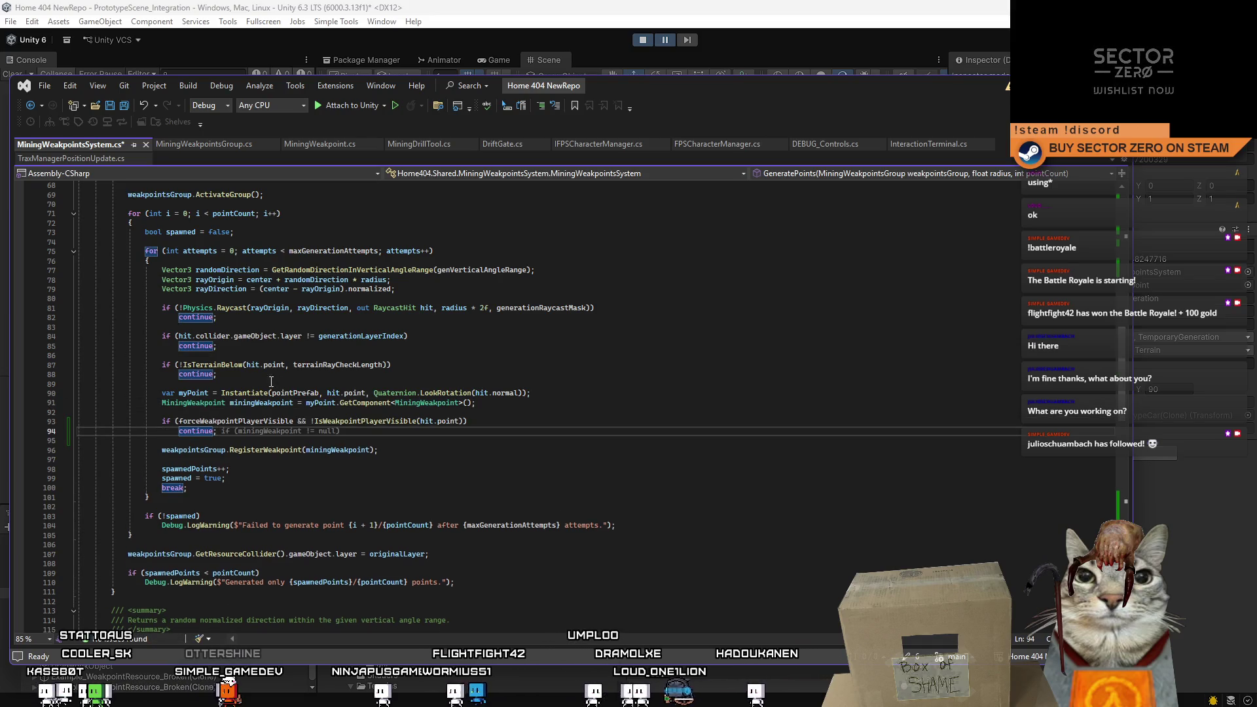
{"action": "left_click", "coordinate": [677, 413]}
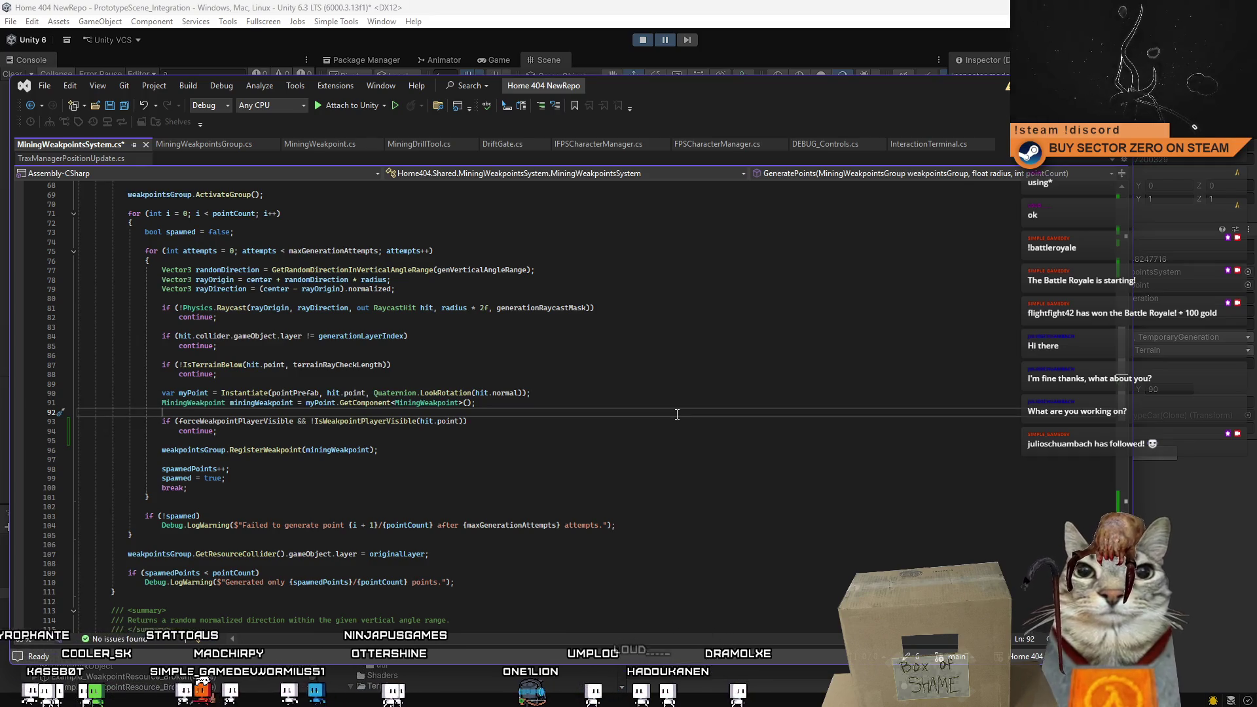
{"action": "left_click", "coordinate": [499, 422]}
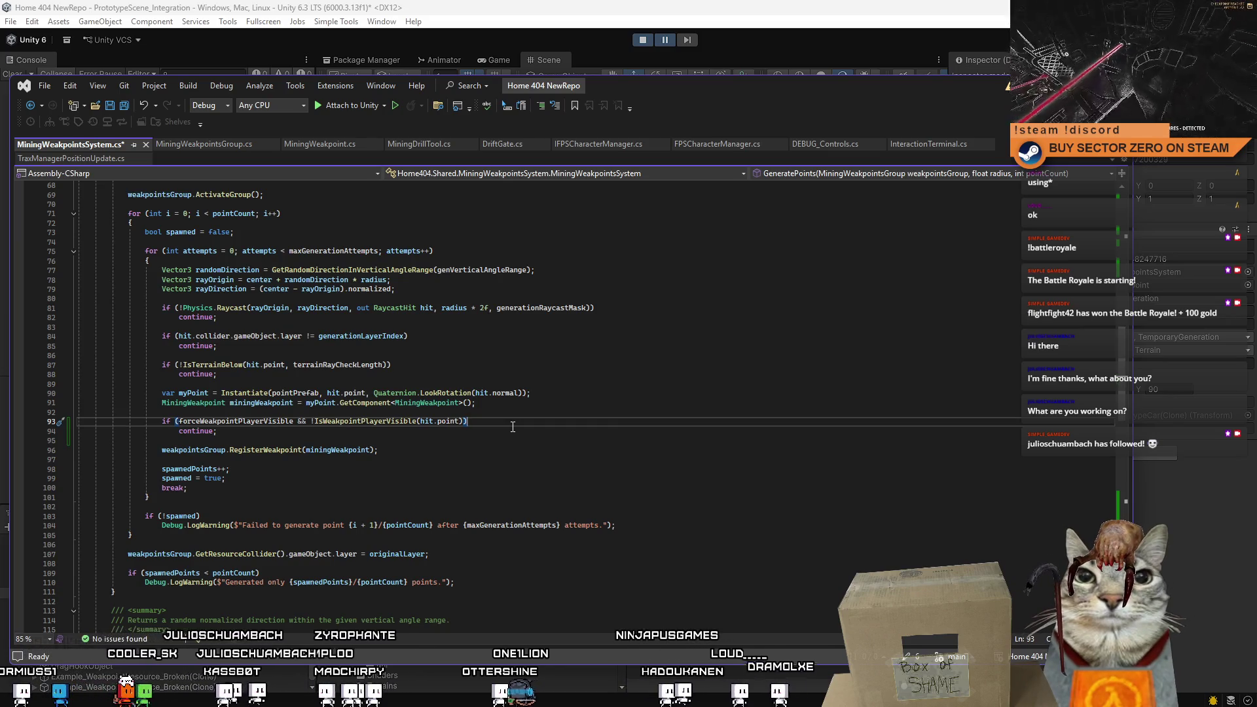
{"action": "type", "text": "{ }"}
{"action": "key", "text": "Return"}
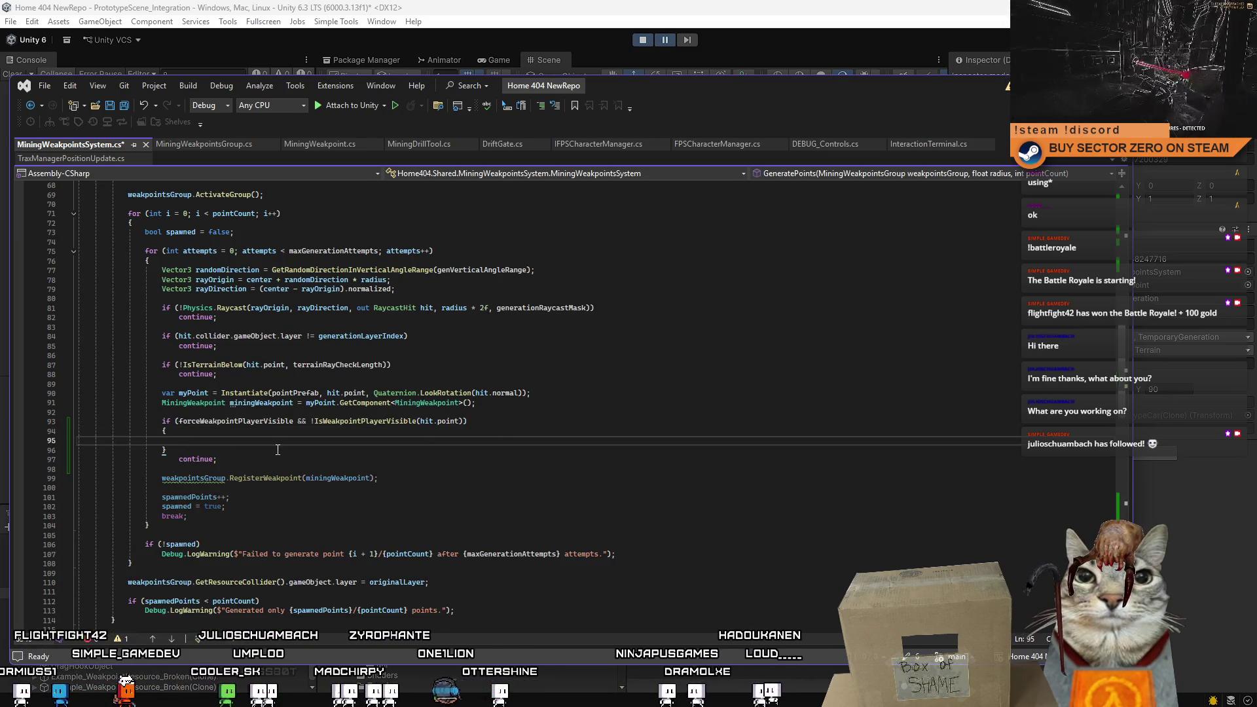
{"action": "mouse_move", "coordinate": [173, 459]}
{"action": "left_mouse_down"}
{"action": "mouse_move", "coordinate": [226, 457]}
{"action": "mouse_move", "coordinate": [179, 440]}
{"action": "left_mouse_up"}
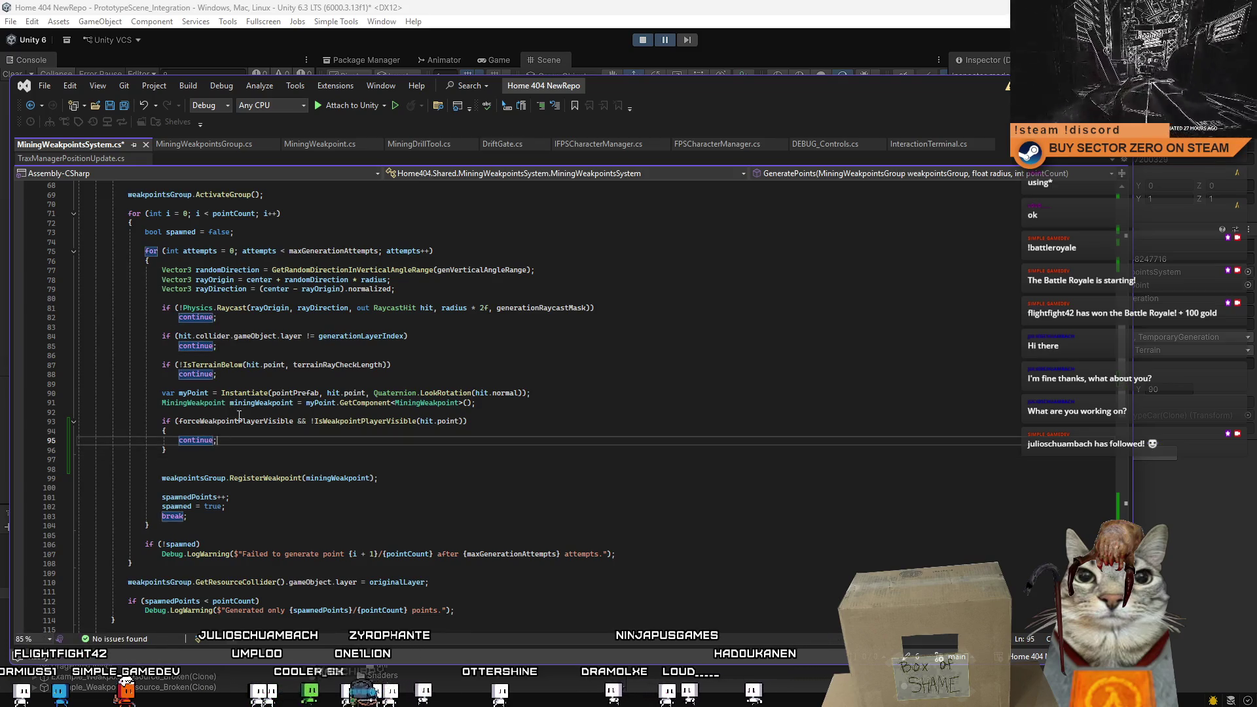
Move the GetComponent<MiningWeakpoint> line below the visibility check.
{"action": "left_click", "coordinate": [217, 393]}
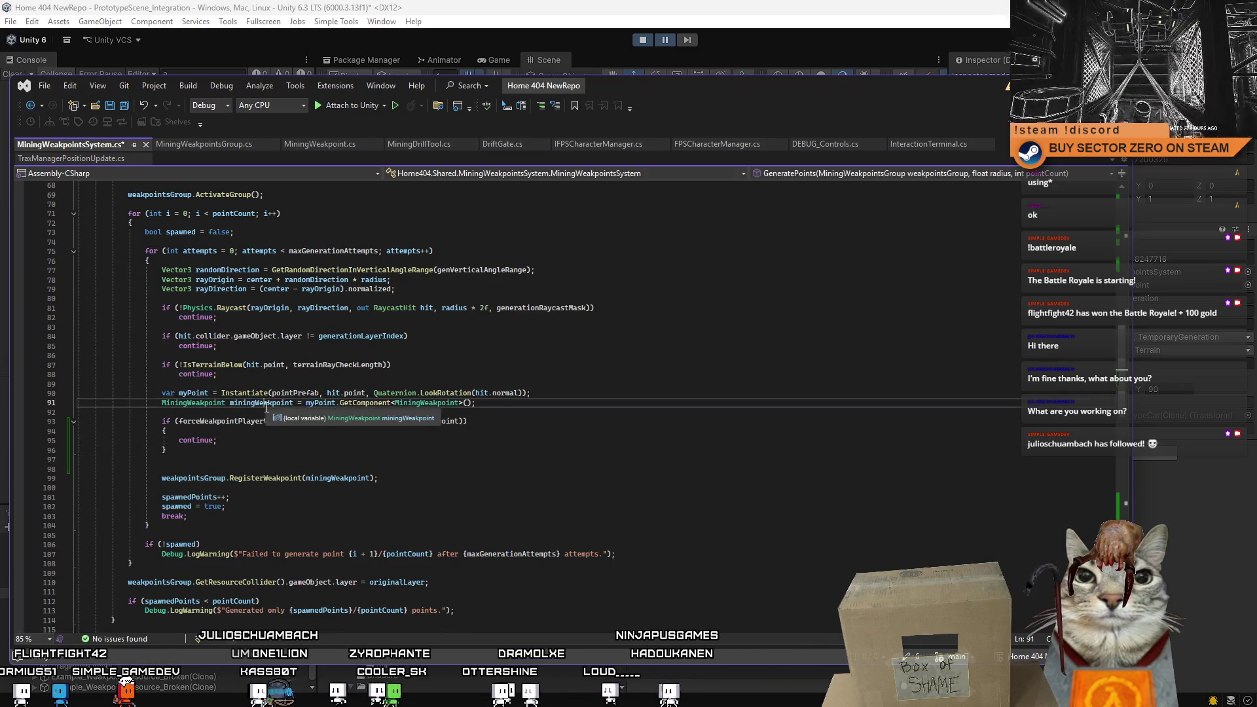
{"action": "key", "text": "Down"}
{"action": "left_click", "coordinate": [205, 393]}
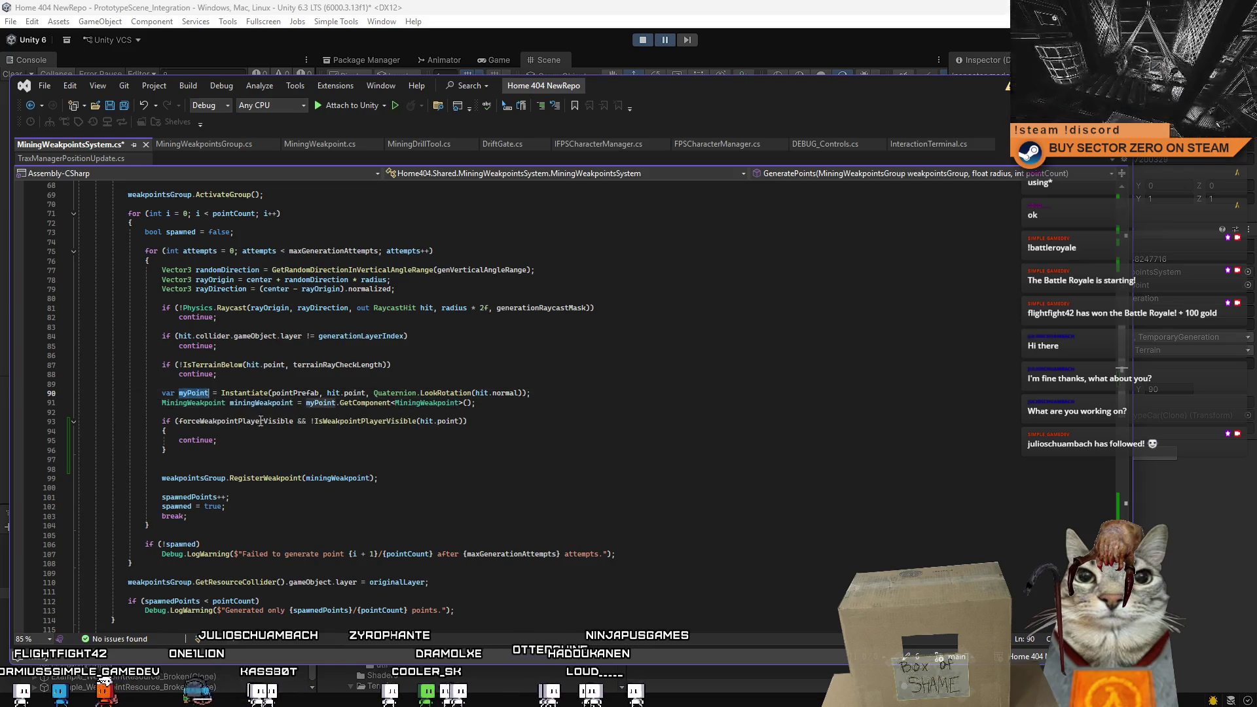
{"action": "left_click_drag", "start_coordinate": [156, 403], "coordinate": [494, 405]}
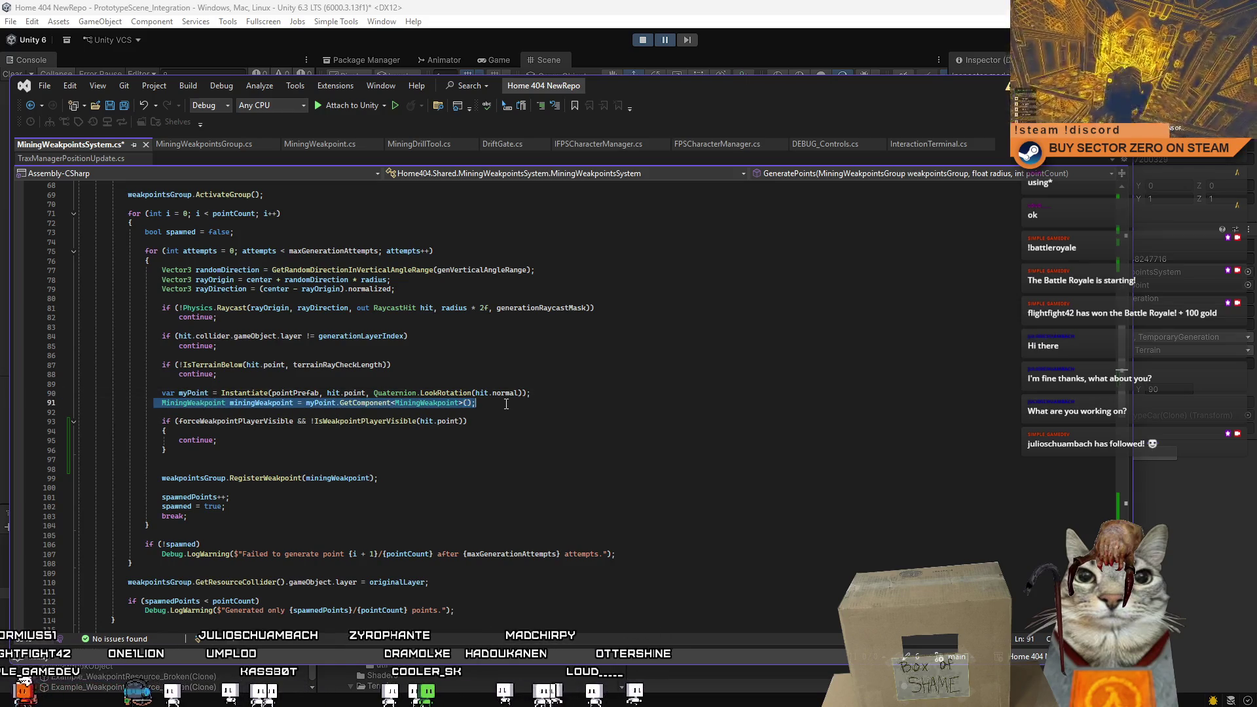
{"action": "key", "text": "ctrl+x"}
{"action": "left_click", "coordinate": [203, 461]}
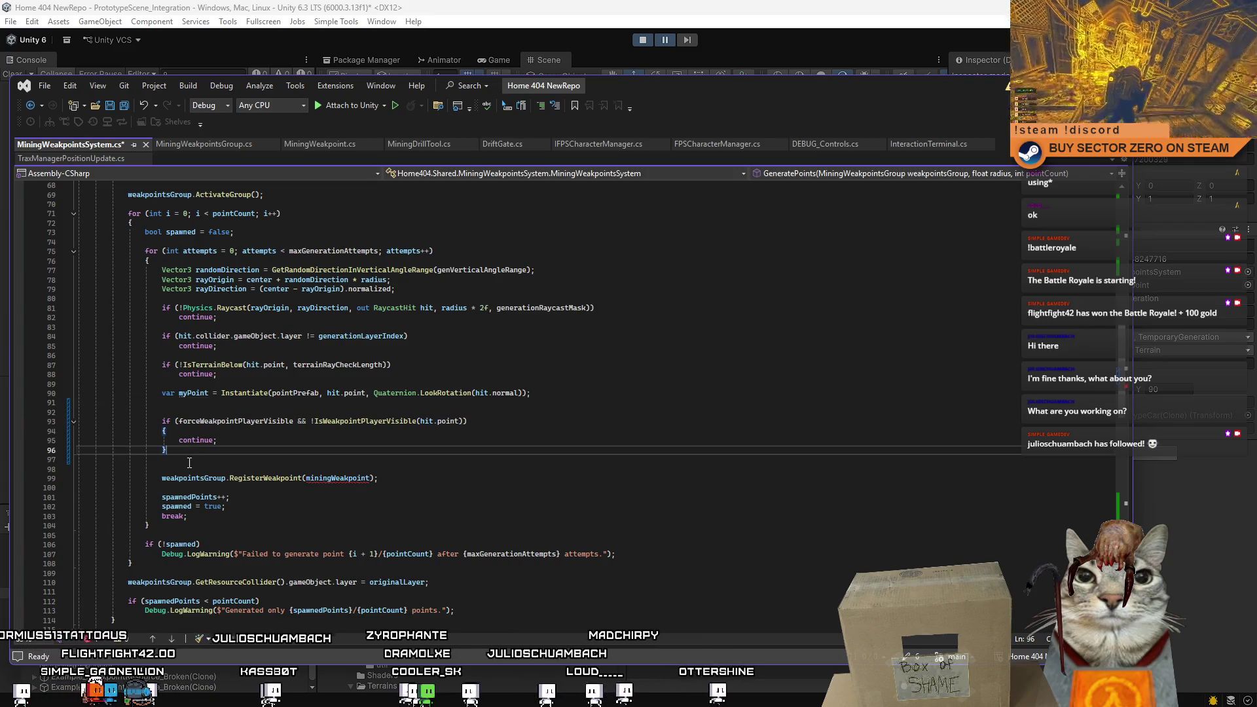
{"action": "key", "text": "ctrl+v"}
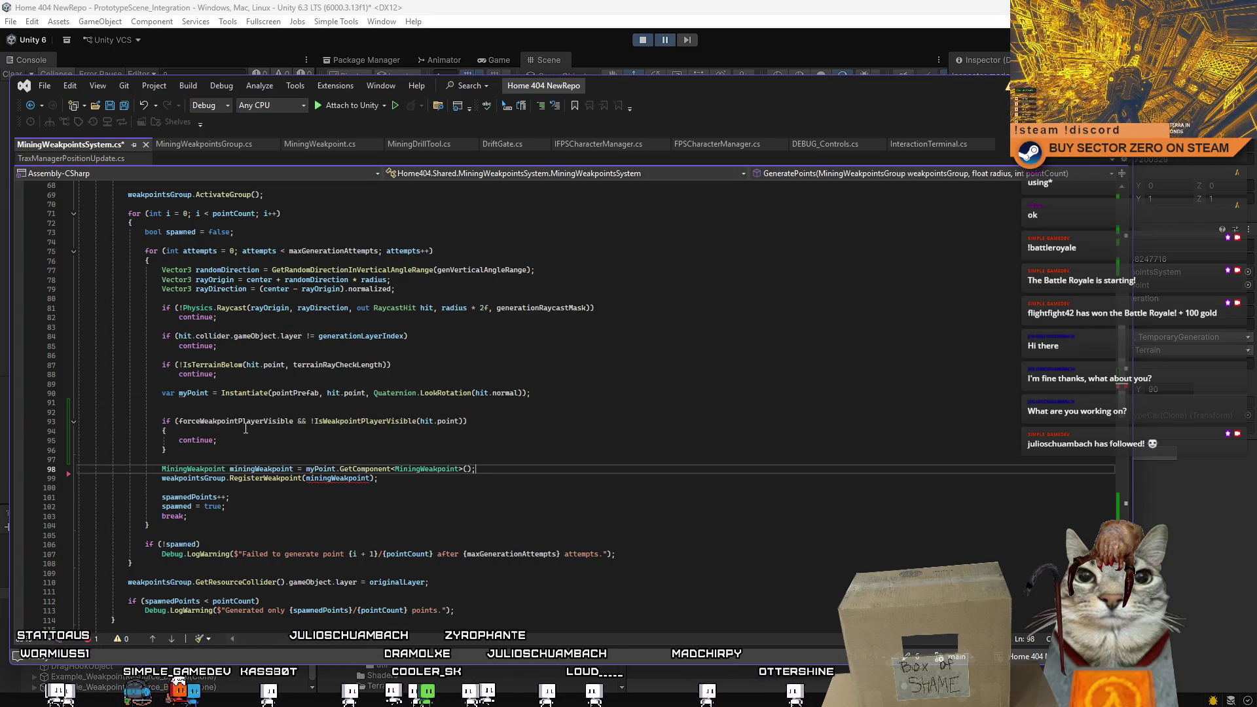
Add Destroy(myPoint) inside the visibility check block before continue.
{"action": "left_click", "coordinate": [194, 392]}
{"action": "left_click", "coordinate": [274, 432]}
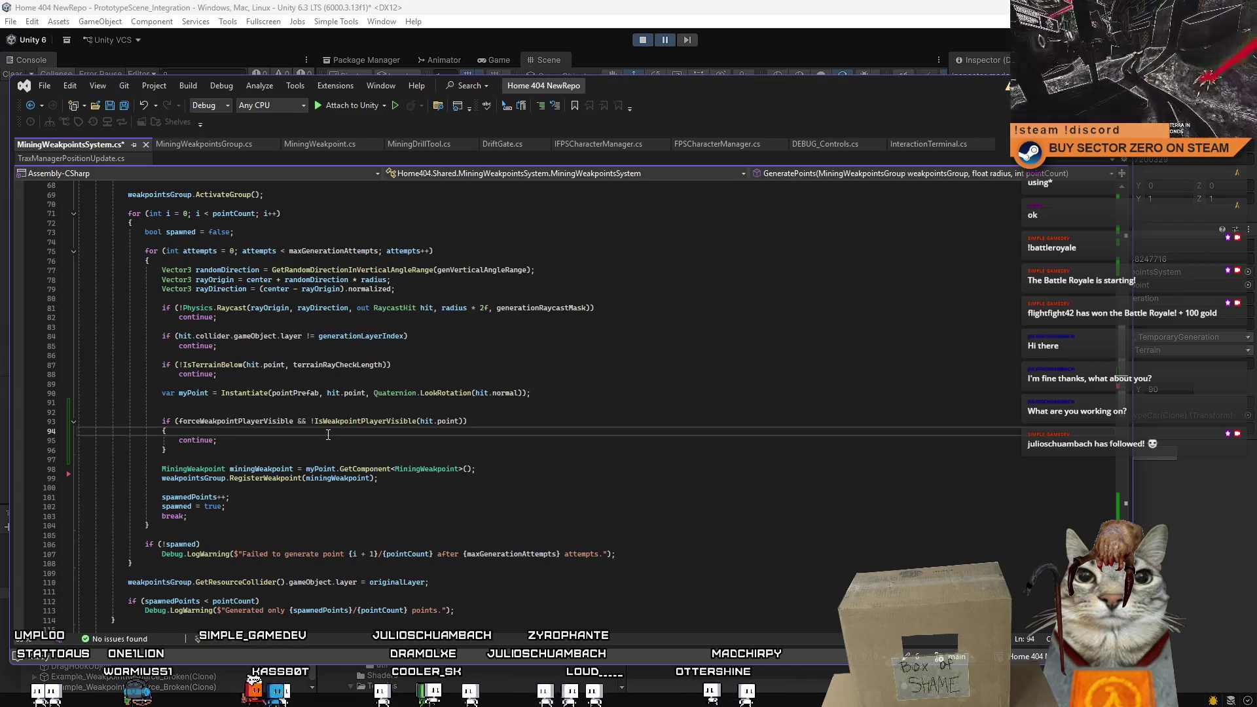
{"action": "key", "text": "Return"}
{"action": "type", "text": "Destroy(myPoint);"}
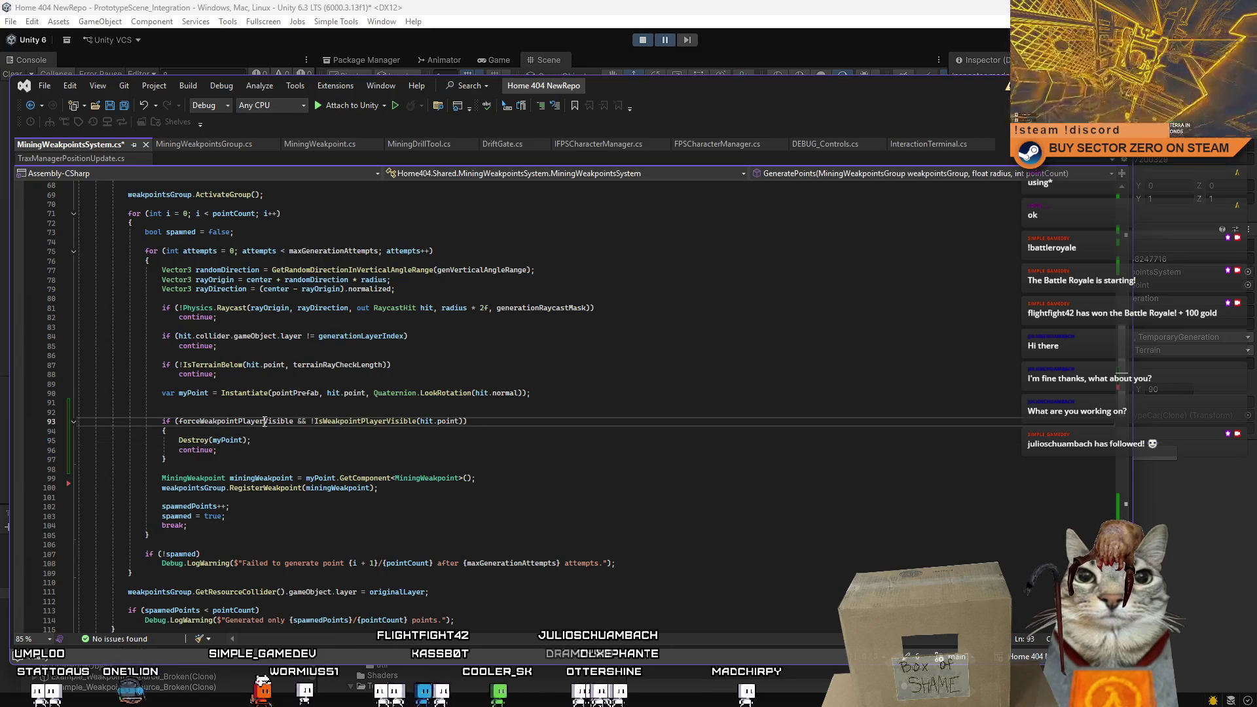
{"action": "double_click", "coordinate": [235, 421]}
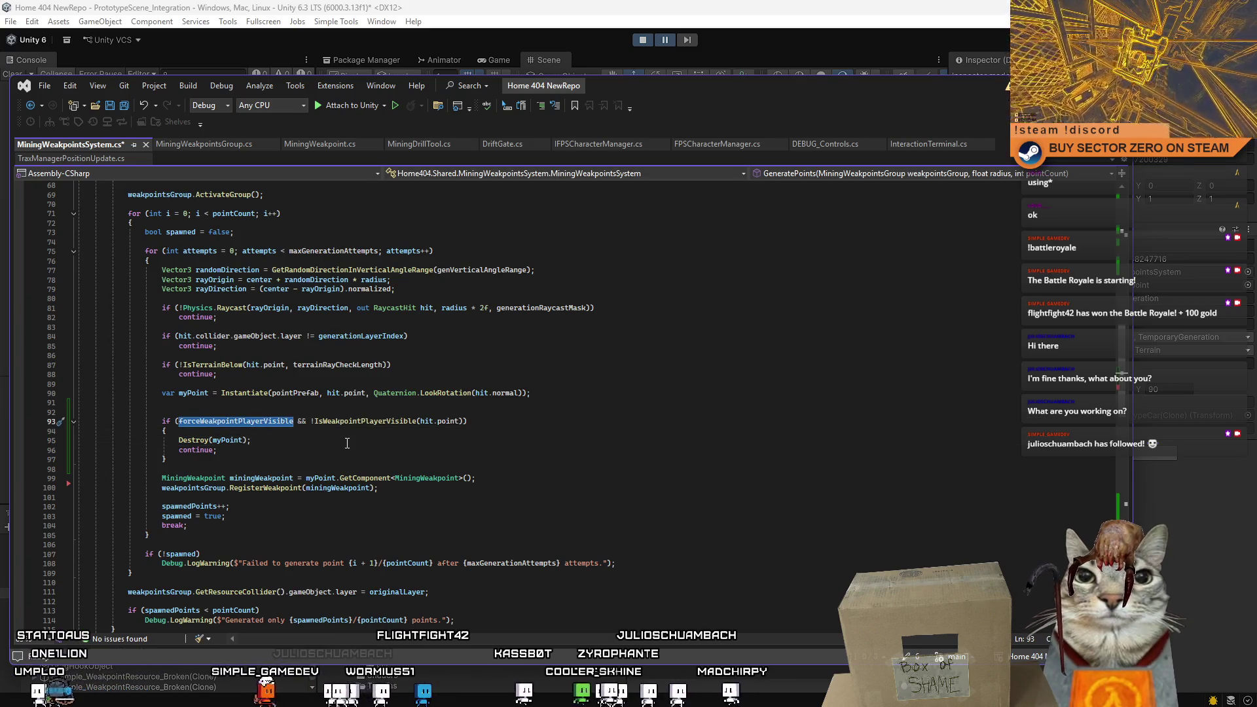
{"action": "left_click", "coordinate": [349, 442]}
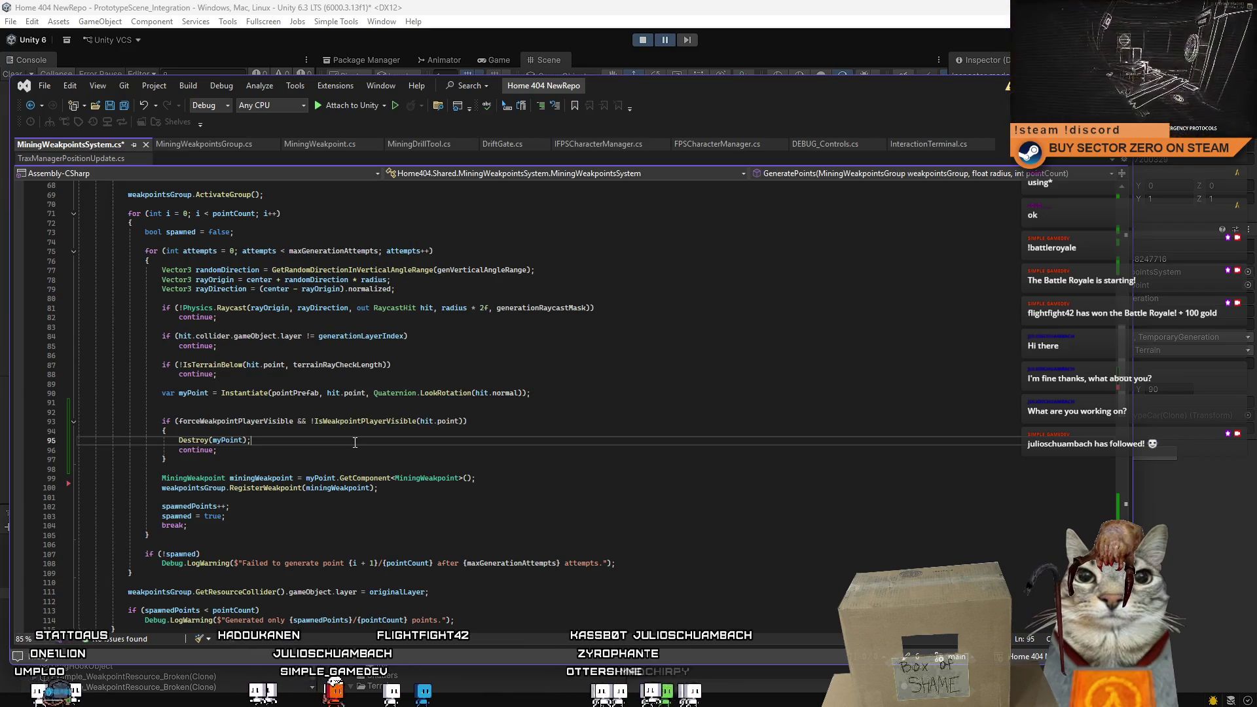
Rewrite the direction as position - _playerTransform.position.
{"action": "scroll", "coordinate": [381, 398], "scroll_direction": "down", "scroll_amount": 20}
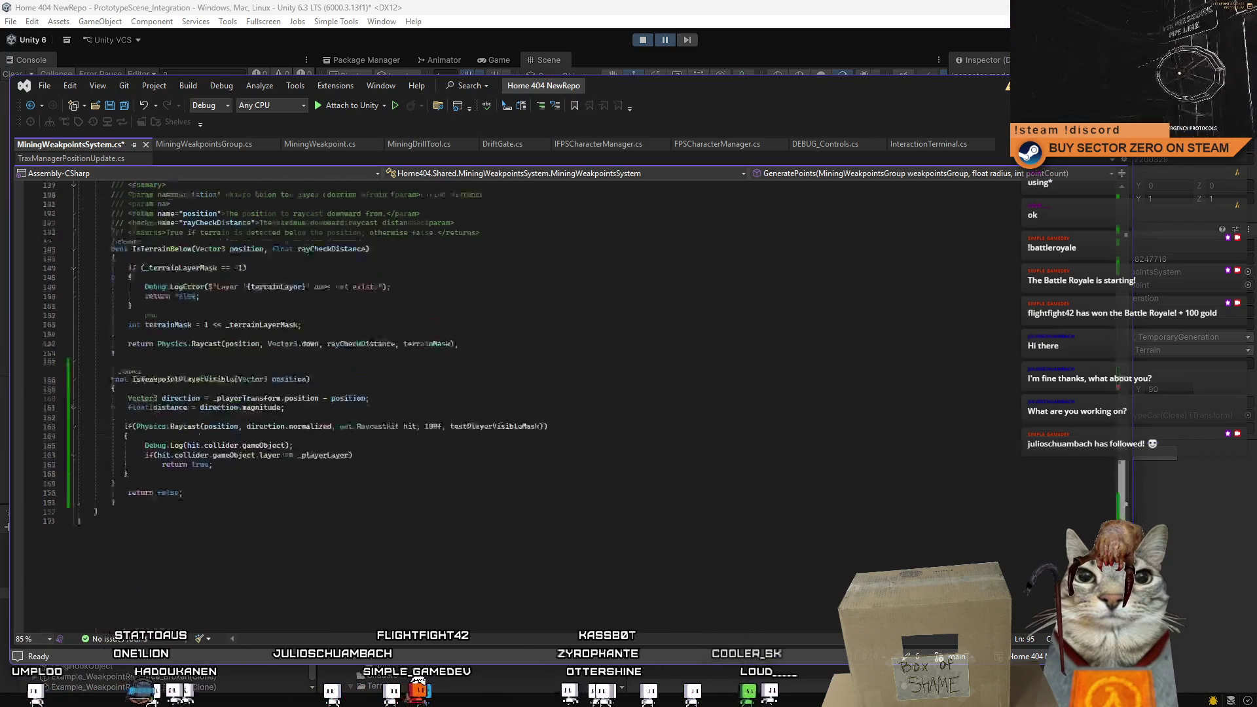
{"action": "left_click", "coordinate": [366, 380]}
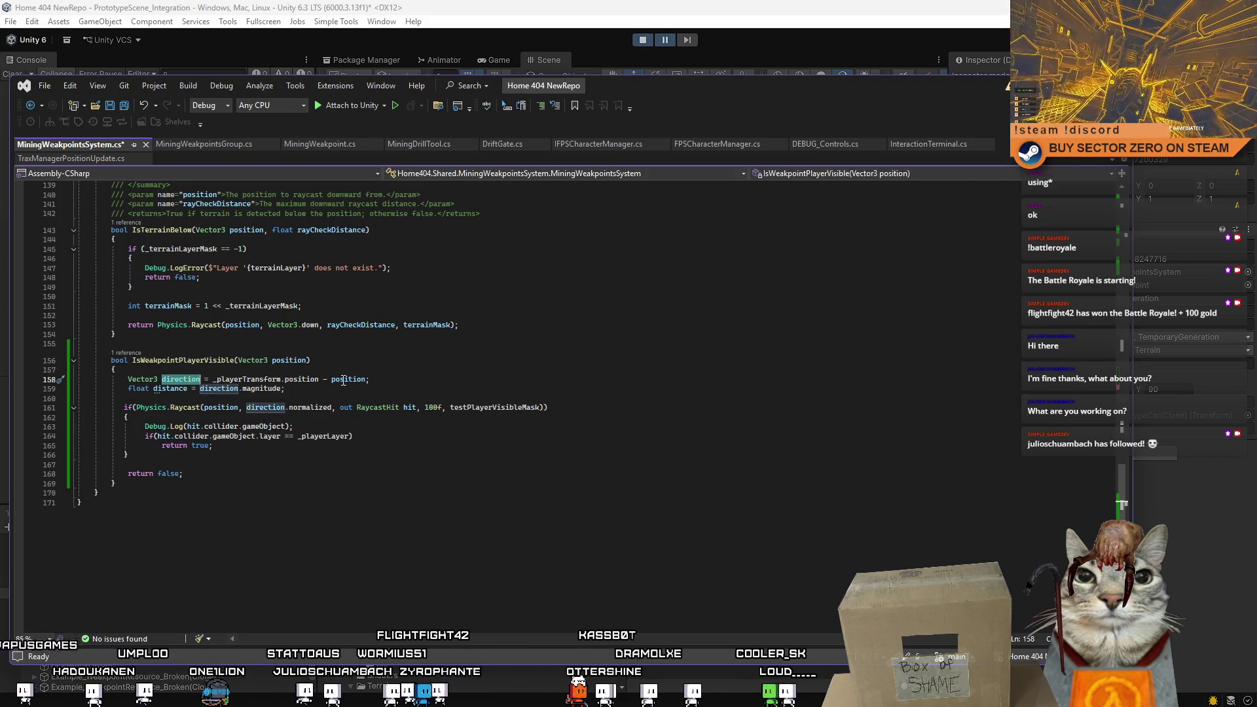
{"action": "double_click", "coordinate": [360, 380]}
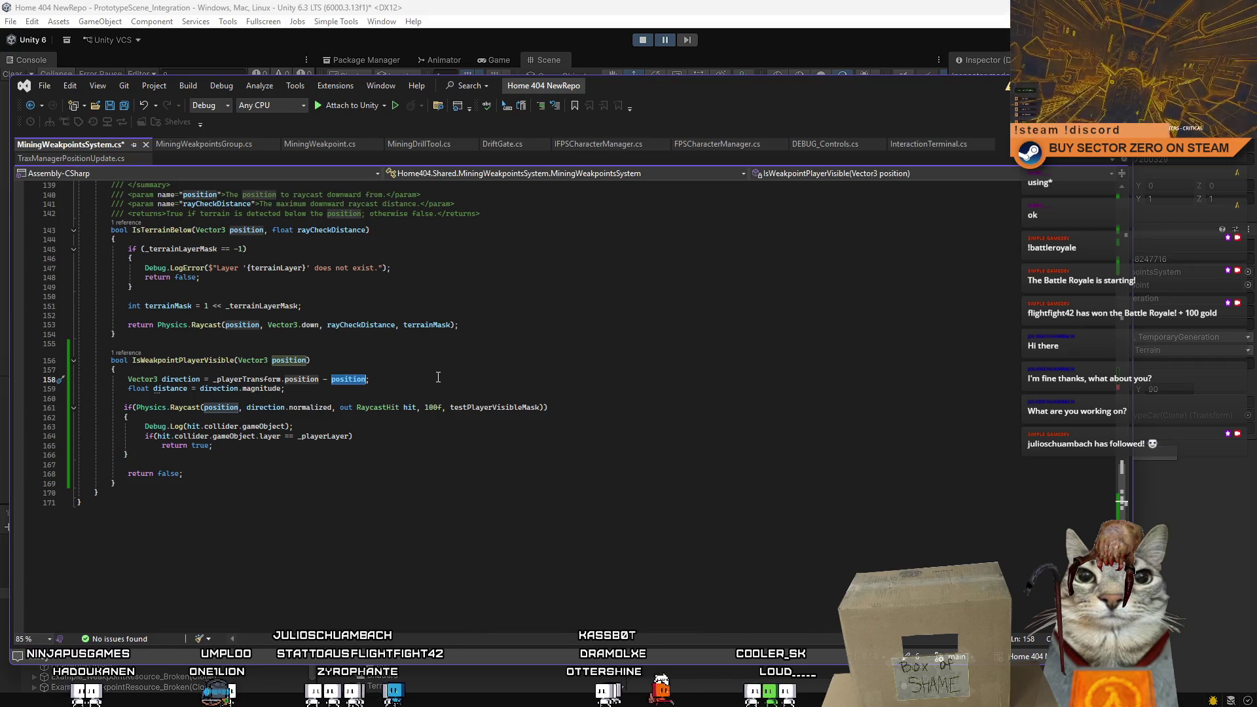
{"action": "key", "text": "ctrl+x"}
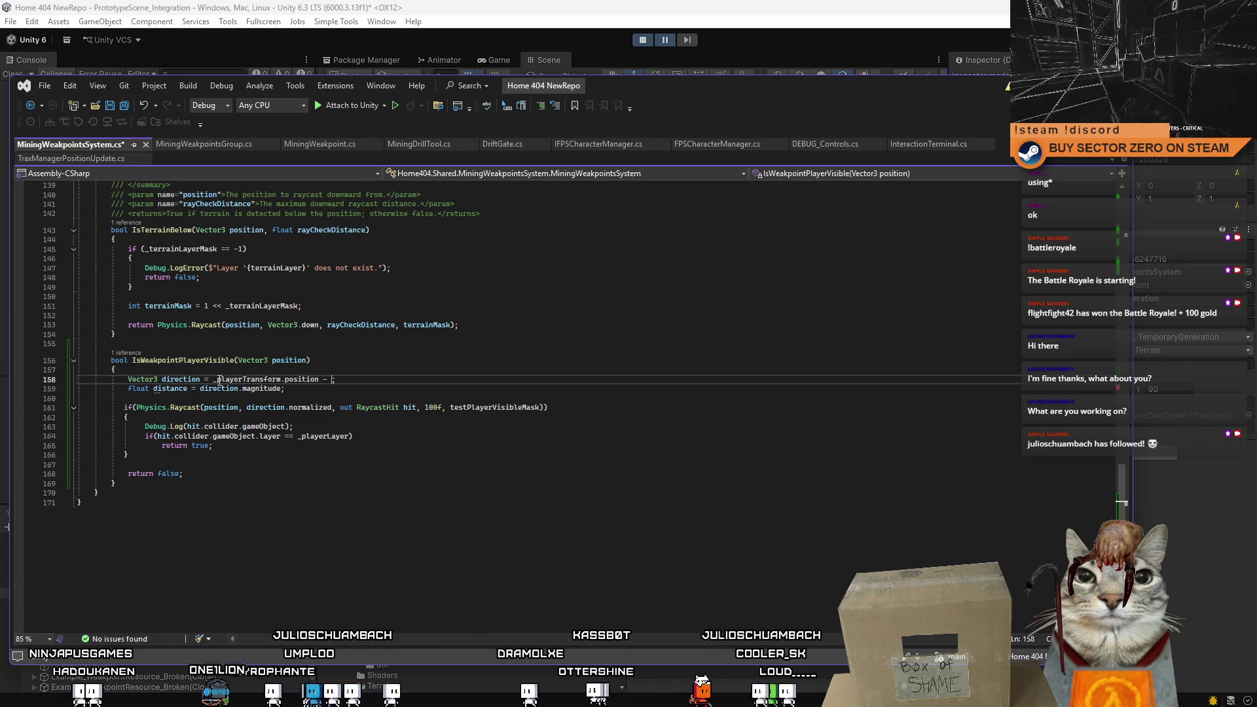
{"action": "left_click", "coordinate": [214, 379]}
{"action": "key", "text": "ctrl+v"}
{"action": "type", "text": "-"}
{"action": "left_click", "coordinate": [380, 379]}
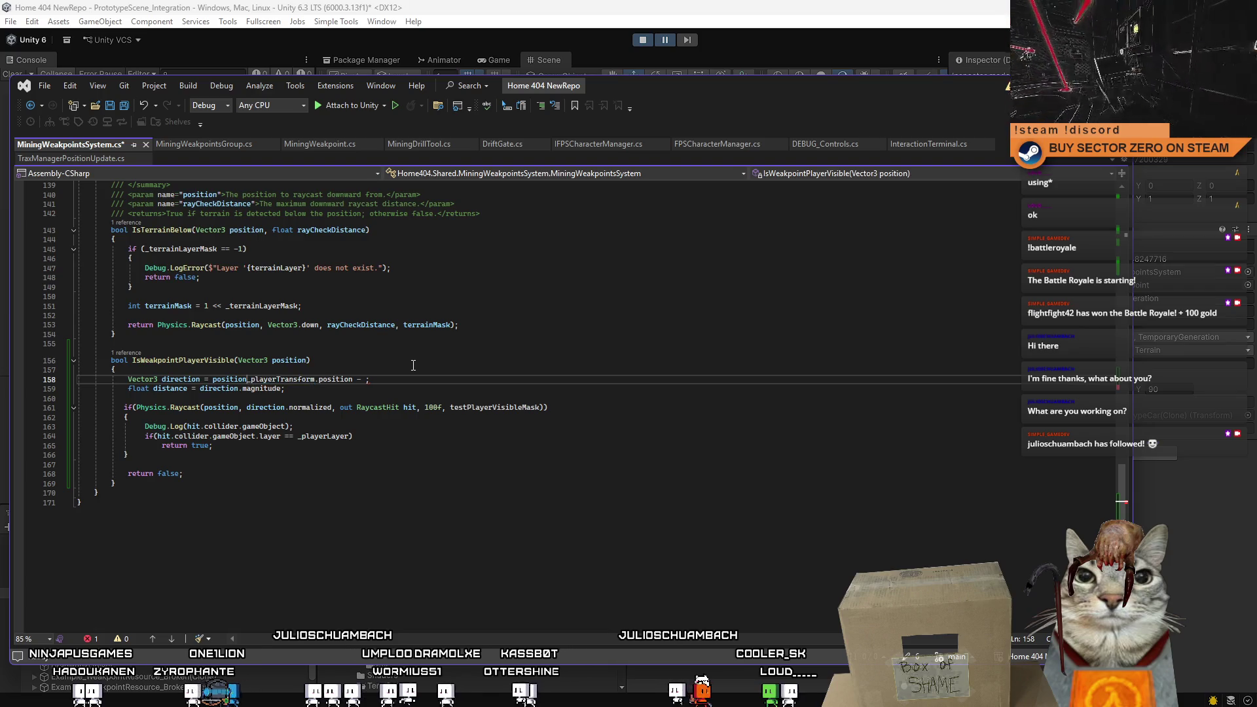
{"action": "key", "text": "BackSpace"}
{"action": "key", "text": "BackSpace"}
{"action": "key", "text": "BackSpace"}
{"action": "type", "text": "-"}
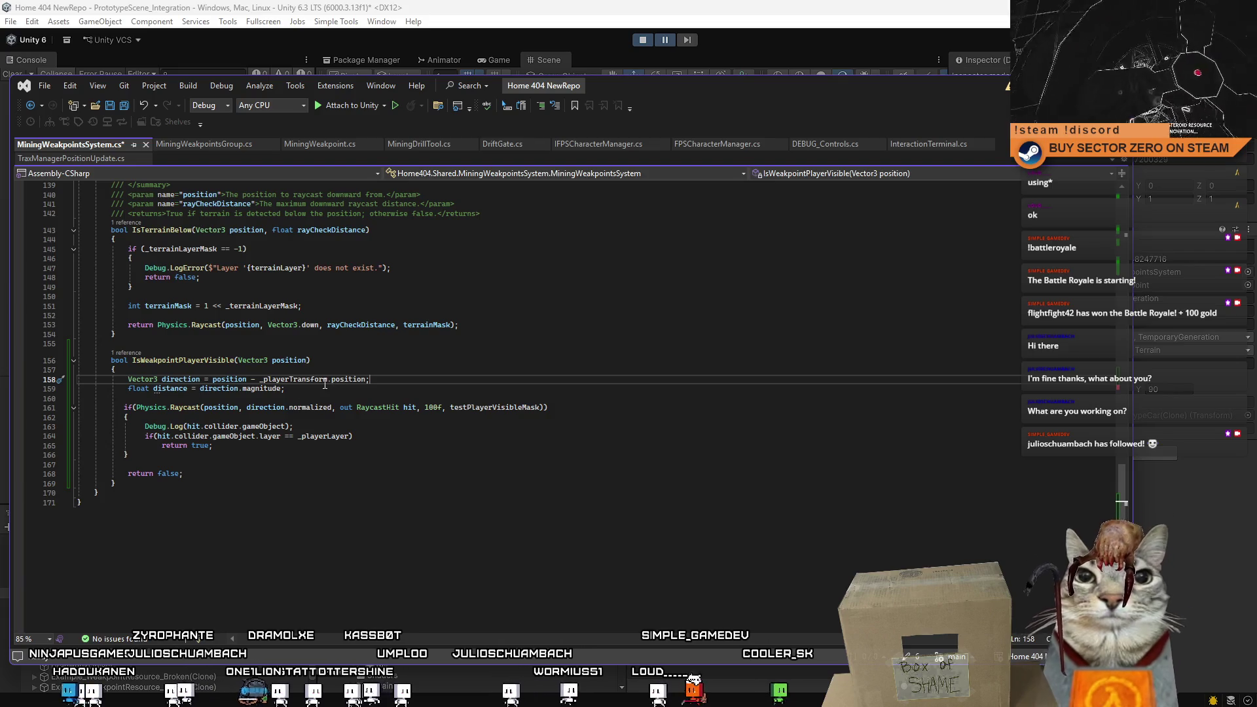
Use _playerTransform.position as the Physics.Raycast origin instead of position.
{"action": "double_click", "coordinate": [222, 408]}
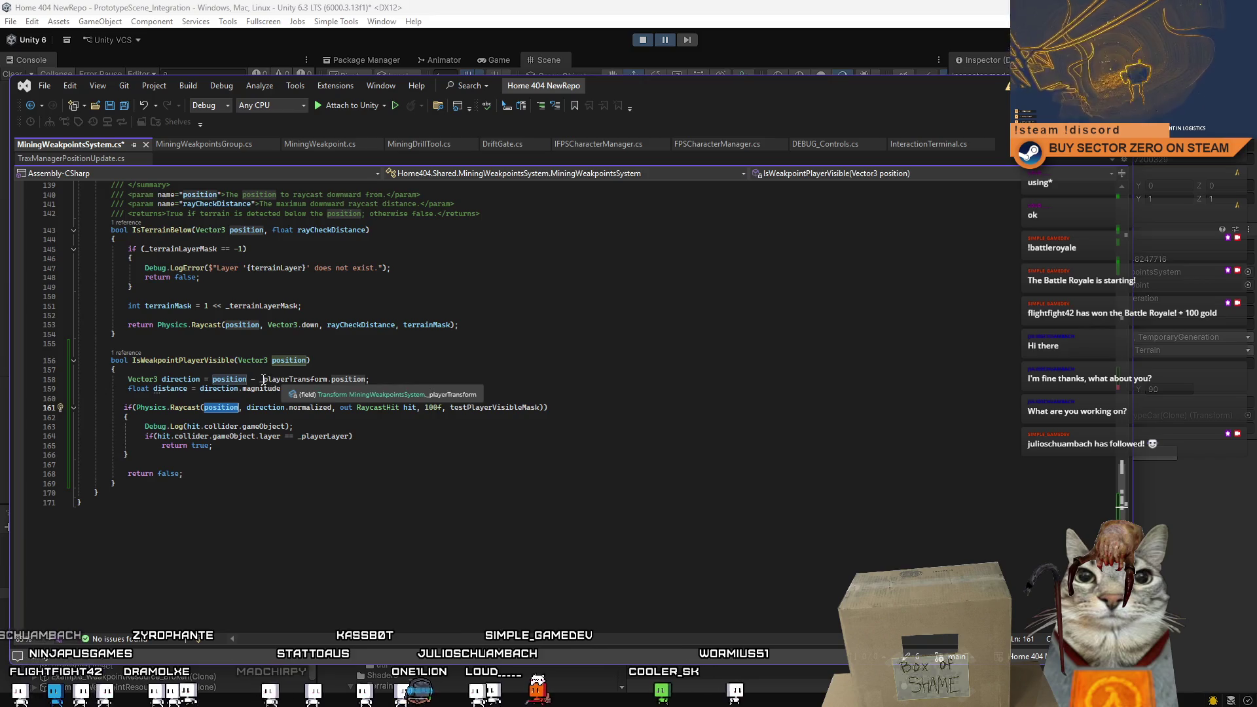
{"action": "mouse_move", "coordinate": [260, 379]}
{"action": "left_mouse_down"}
{"action": "mouse_move", "coordinate": [365, 380]}
{"action": "mouse_move", "coordinate": [266, 384]}
{"action": "left_mouse_up"}
{"action": "double_click", "coordinate": [330, 379]}
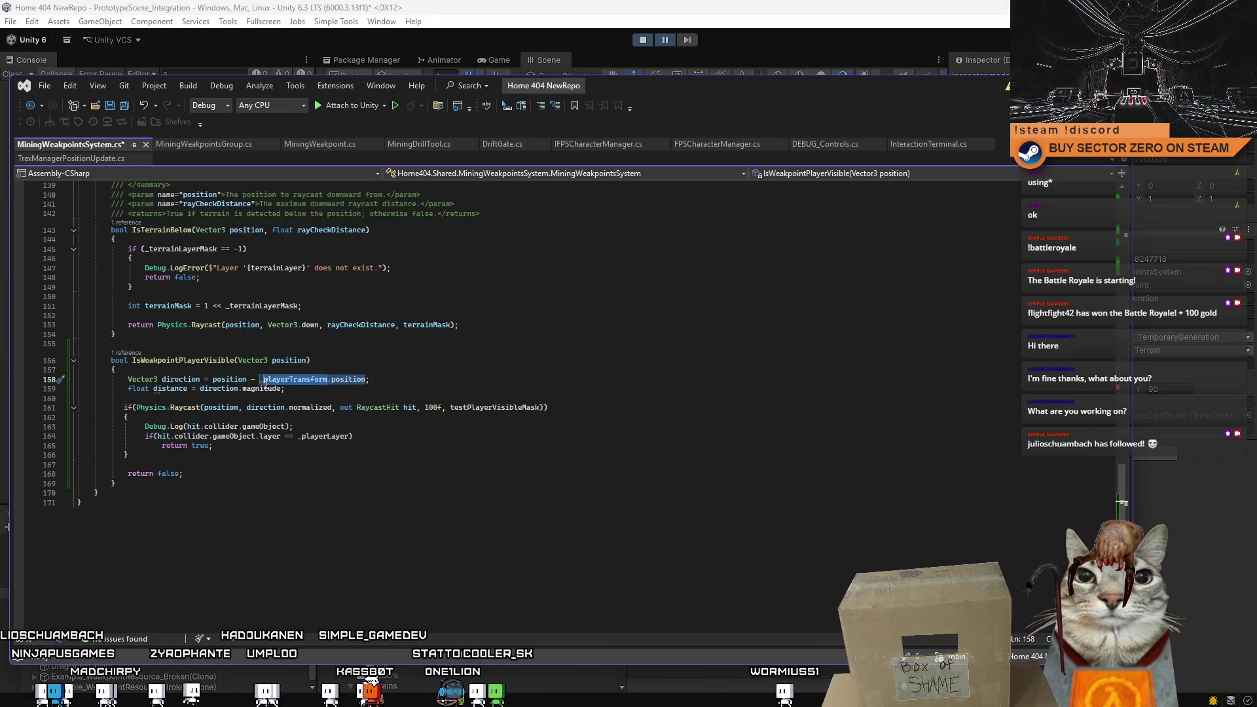
{"action": "double_click", "coordinate": [218, 407]}
{"action": "key", "text": "ctrl+v"}
{"action": "left_click", "coordinate": [493, 380]}
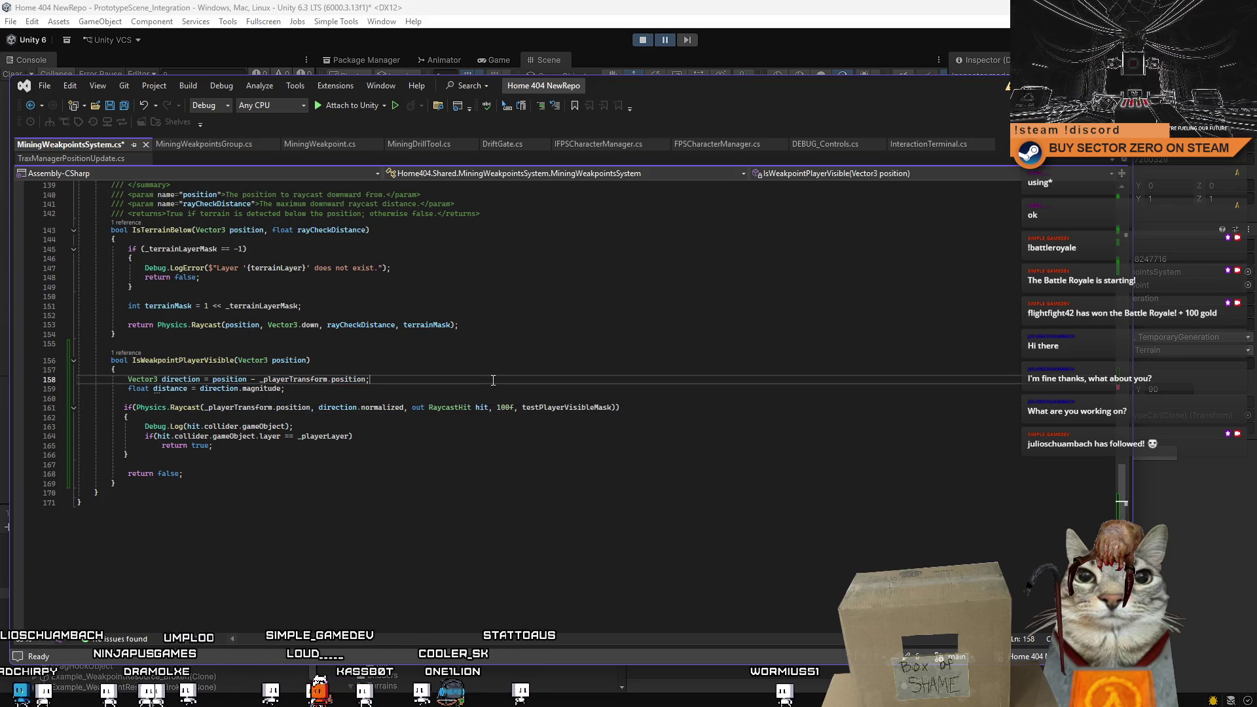
{"action": "mouse_move", "coordinate": [1125, 497]}
{"action": "left_mouse_down"}
{"action": "mouse_move", "coordinate": [1112, 256]}
{"action": "mouse_move", "coordinate": [1136, 362]}
{"action": "left_mouse_up"}
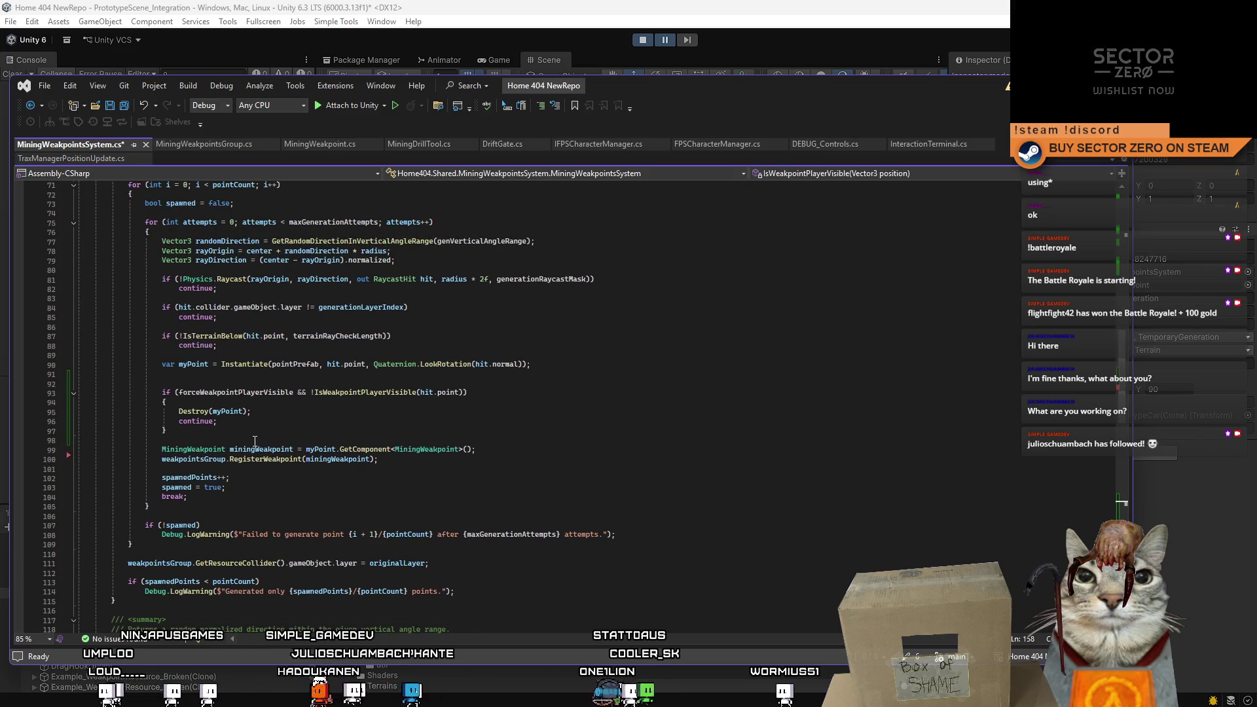
{"action": "left_click_drag", "start_coordinate": [1137, 367], "coordinate": [1137, 474]}
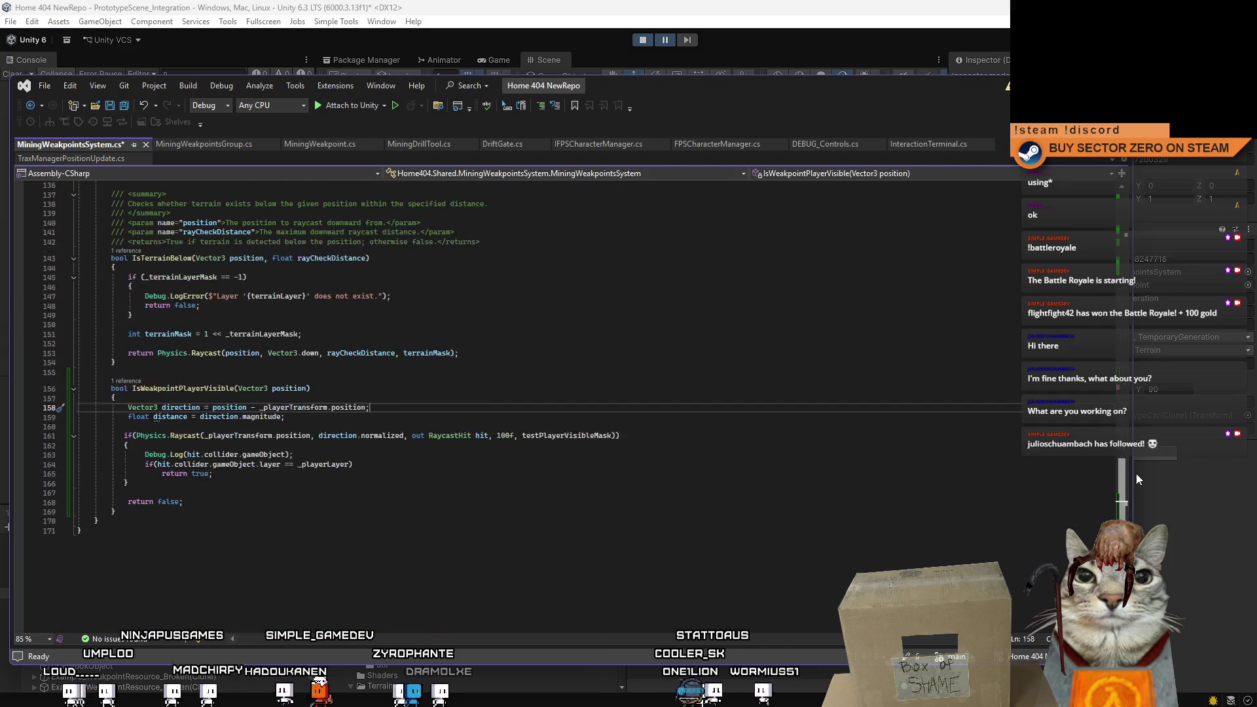
Change the IsWeakpointPlayerVisible parameter type from Vector3 to GameObject testedWeakpoint.
{"action": "double_click", "coordinate": [249, 388]}
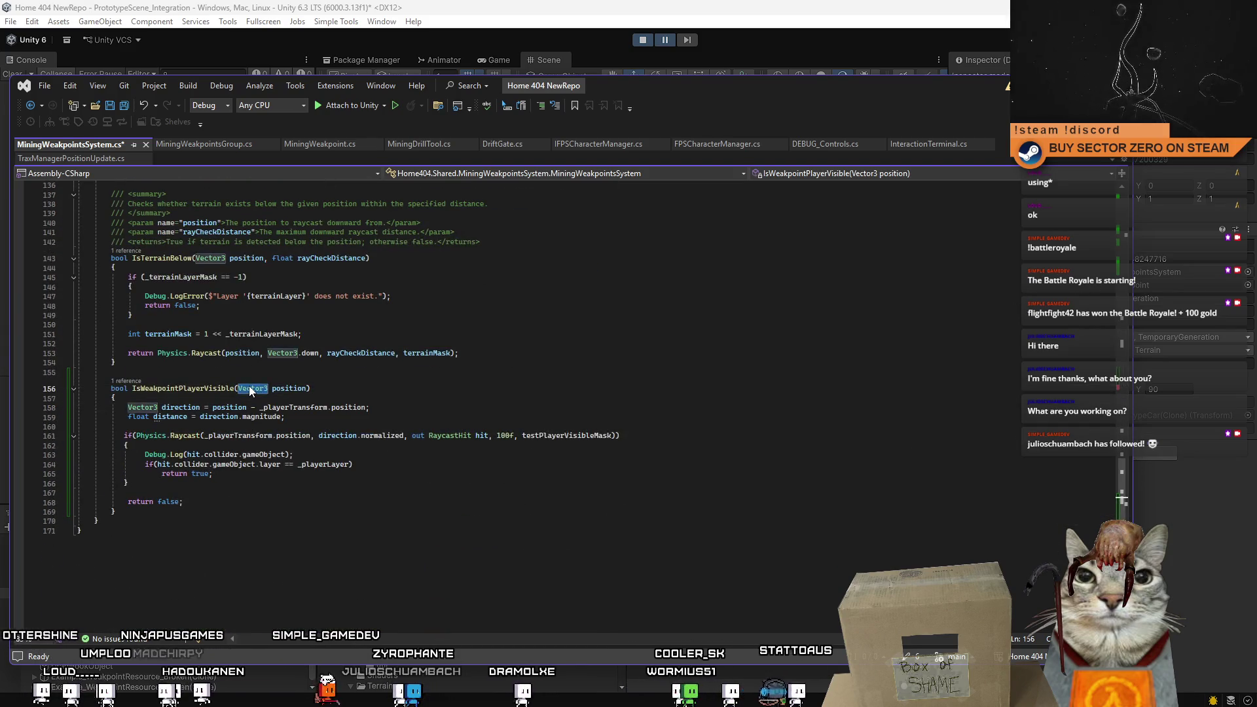
{"action": "type", "text": "Gam"}
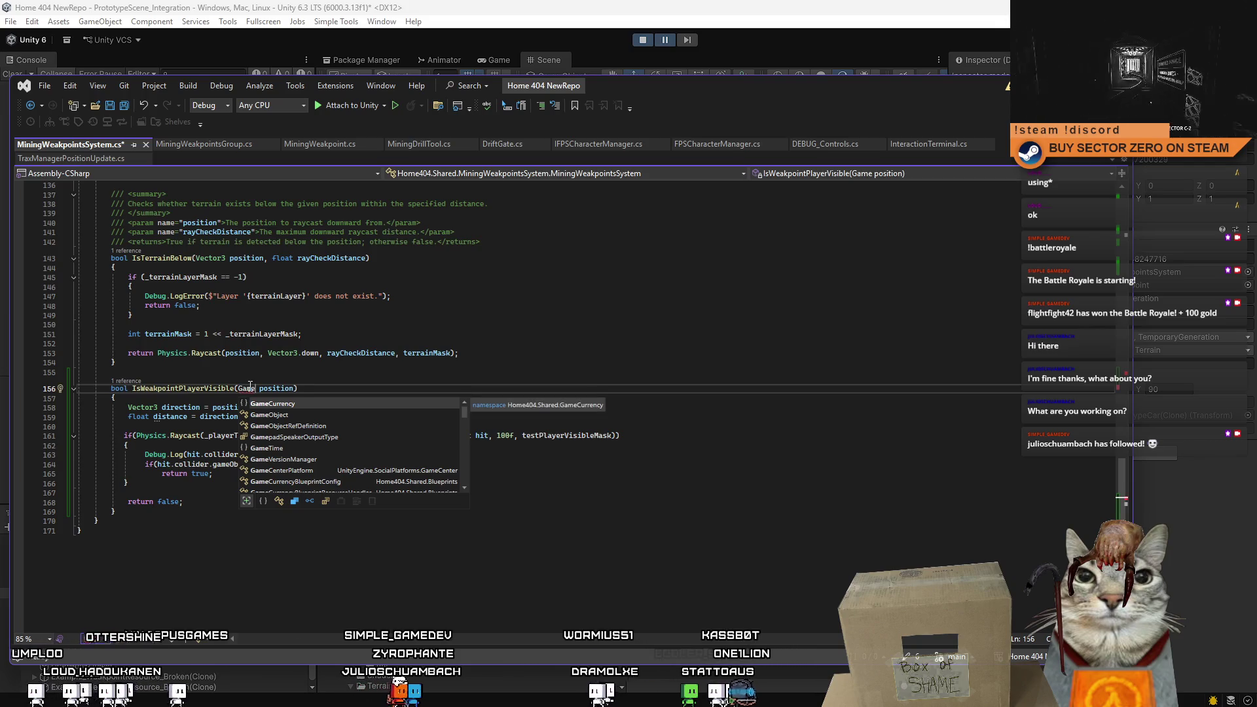
{"action": "key", "text": "BackSpace"}
{"action": "type", "text": "eObject"}
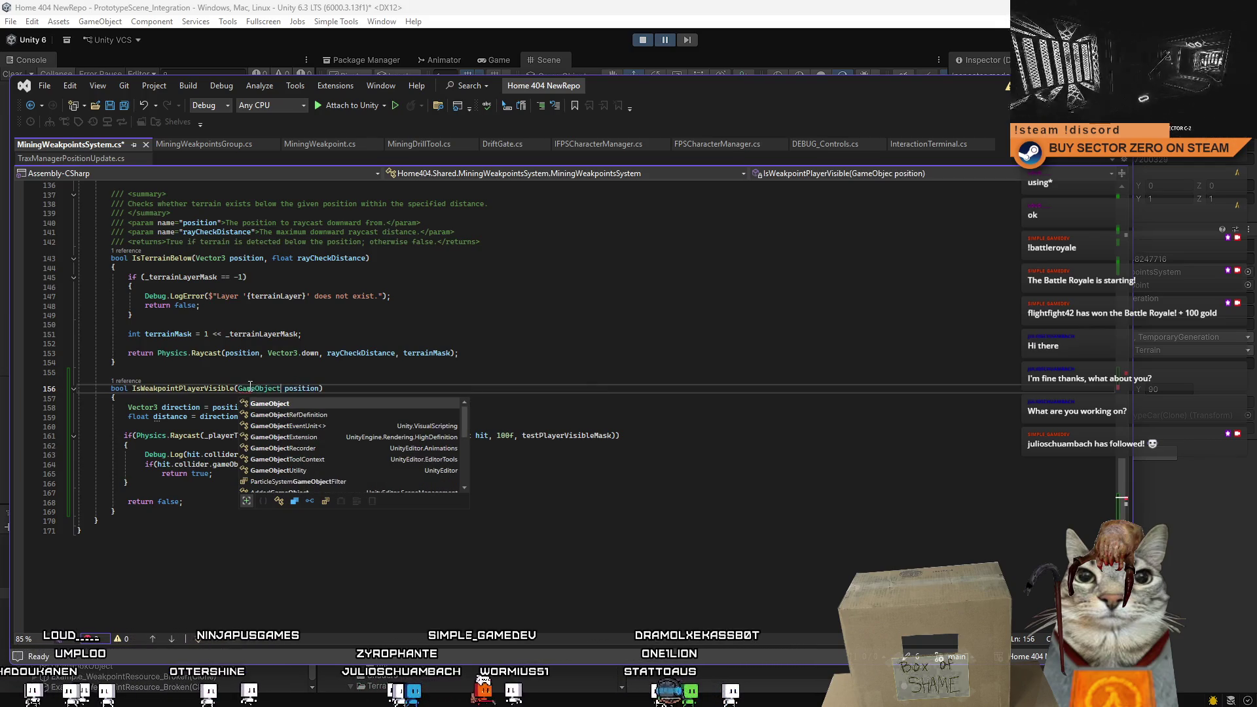
{"action": "left_click", "coordinate": [310, 389]}
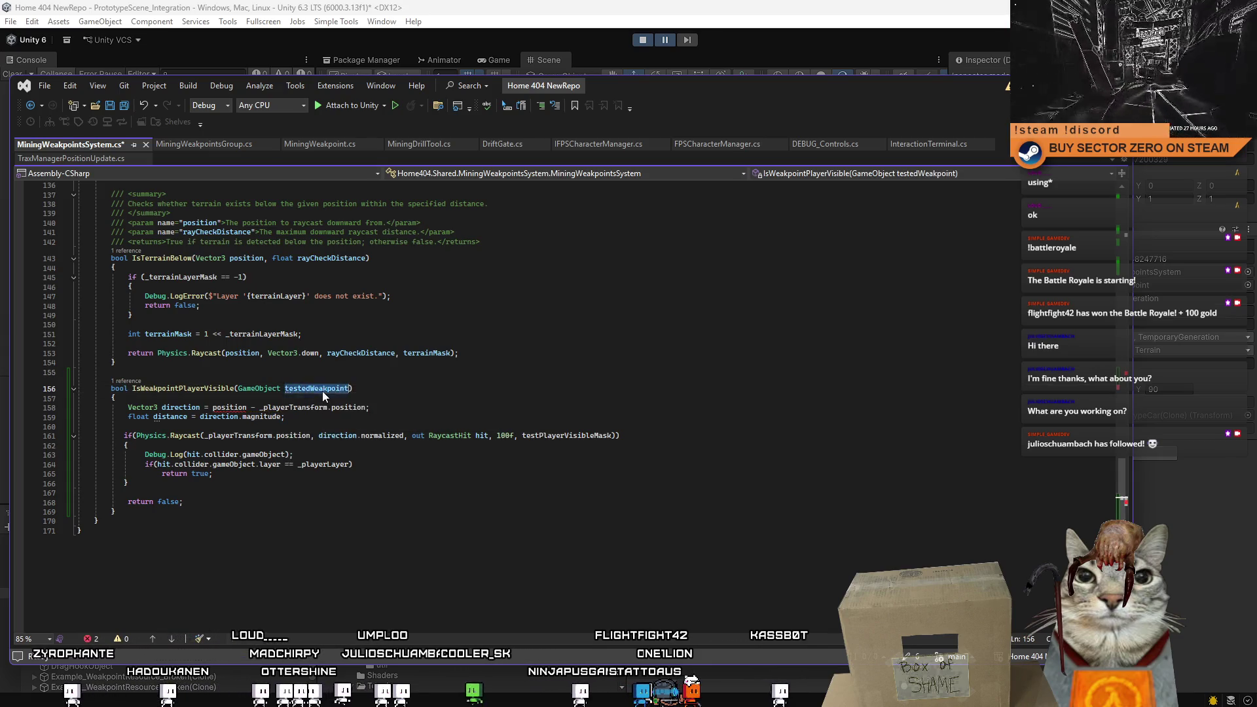
Compute direction as testedWeakpoint.transform.position - _playerTransform.position.
{"action": "left_click", "coordinate": [234, 407]}
{"action": "type", "text": "_playerTransform.position"}
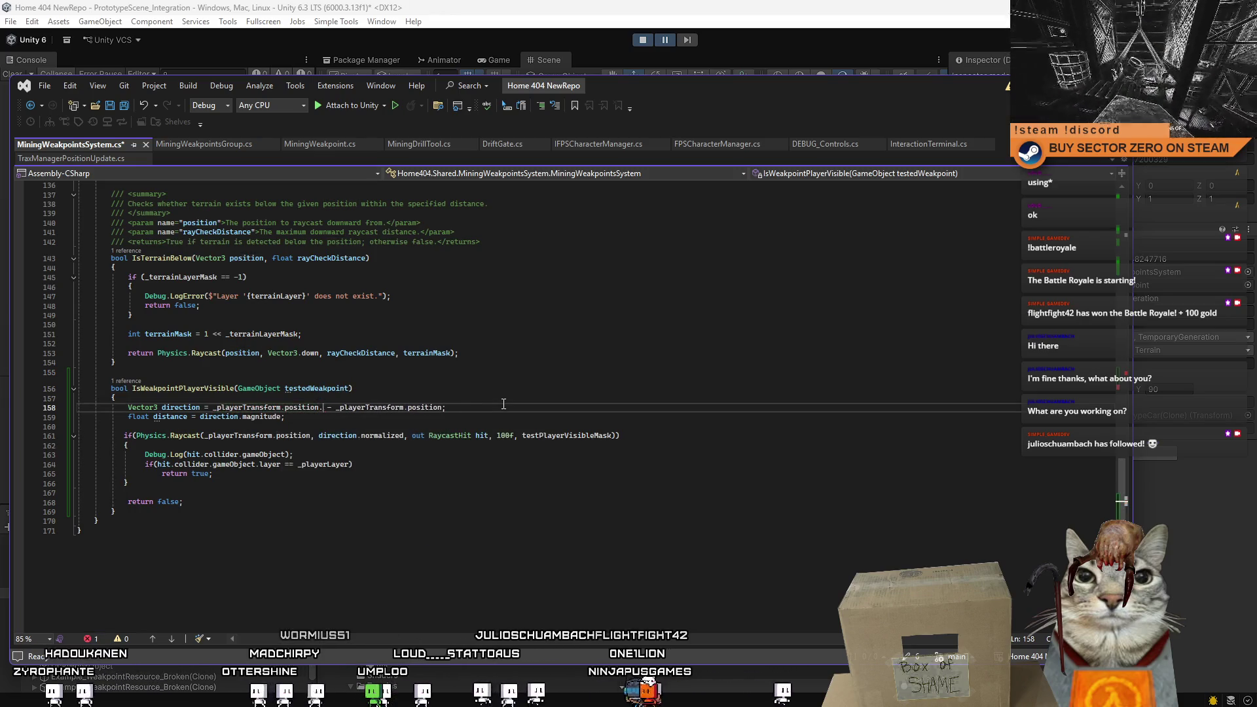
{"action": "type", "text": "."}
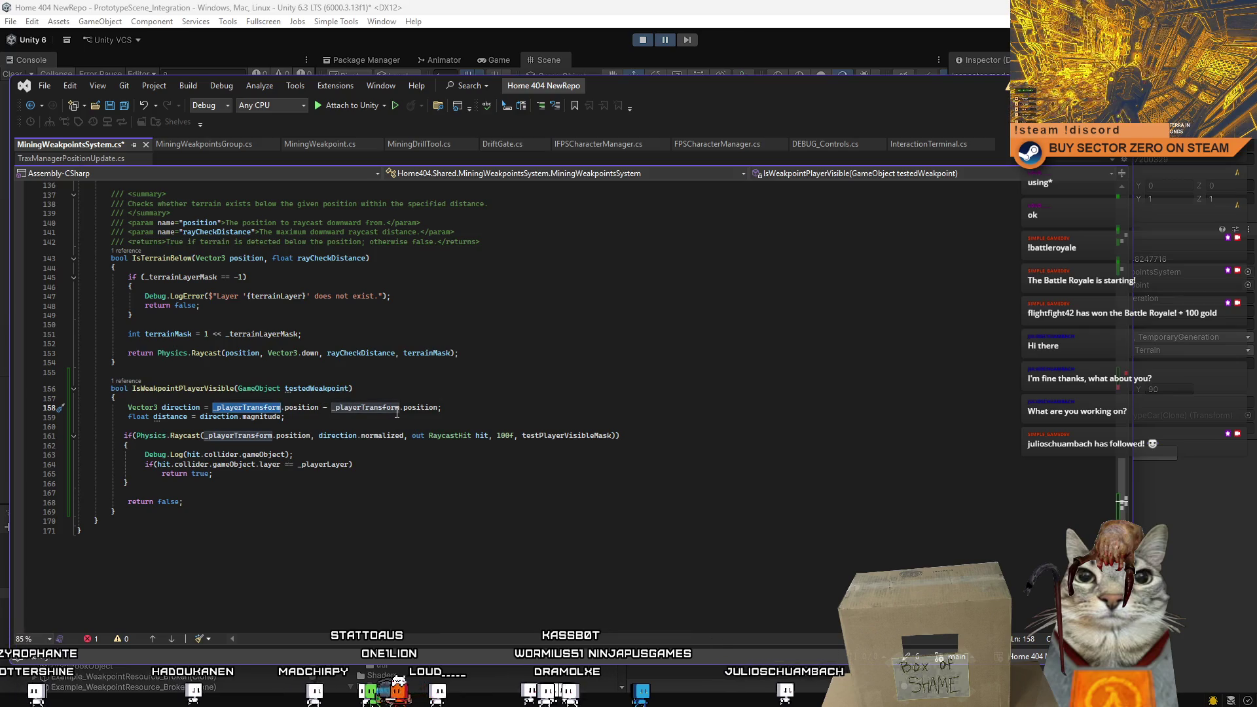
{"action": "left_click", "coordinate": [443, 390]}
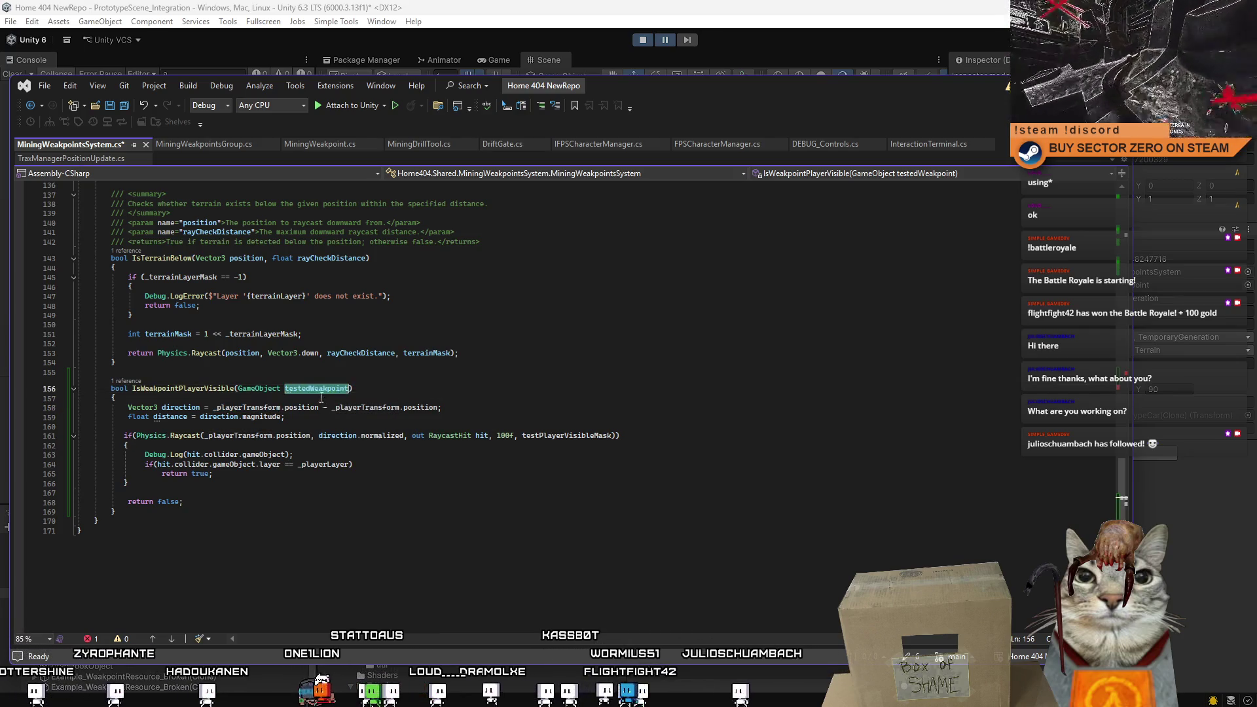
{"action": "double_click", "coordinate": [247, 408]}
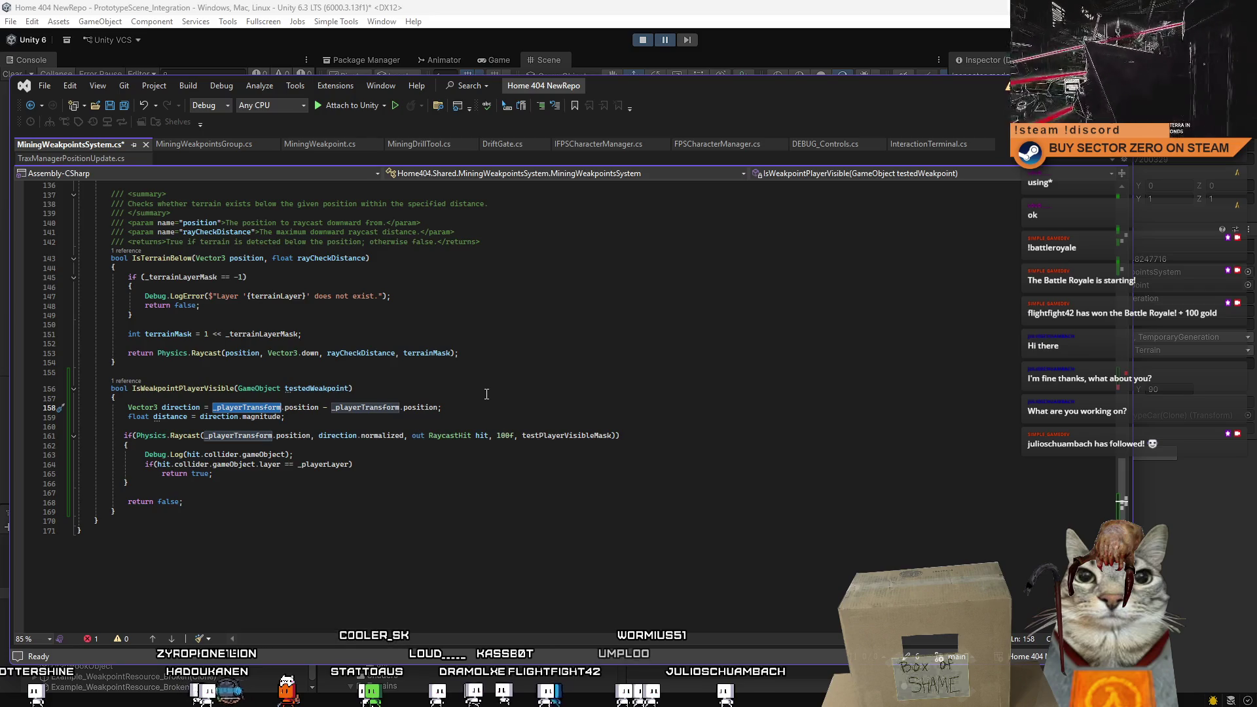
{"action": "type", "text": "testedWeakpoint"}
{"action": "double_click", "coordinate": [297, 407]}
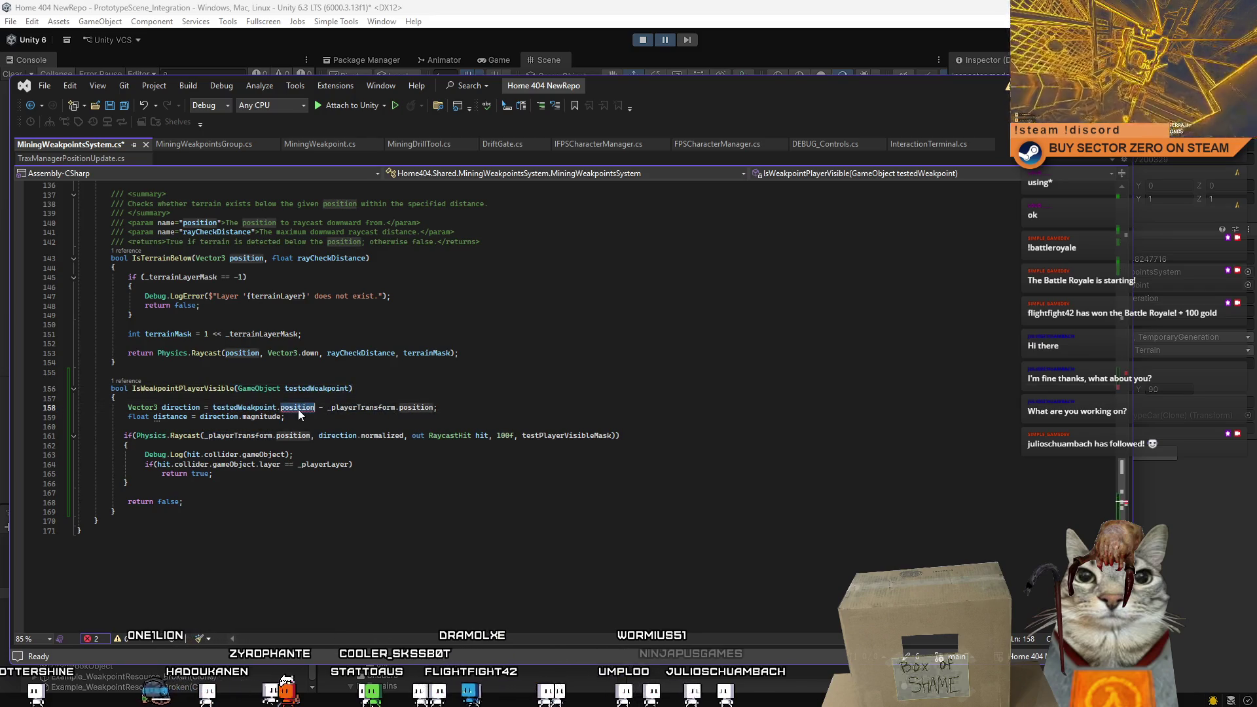
{"action": "type", "text": "transform.position"}
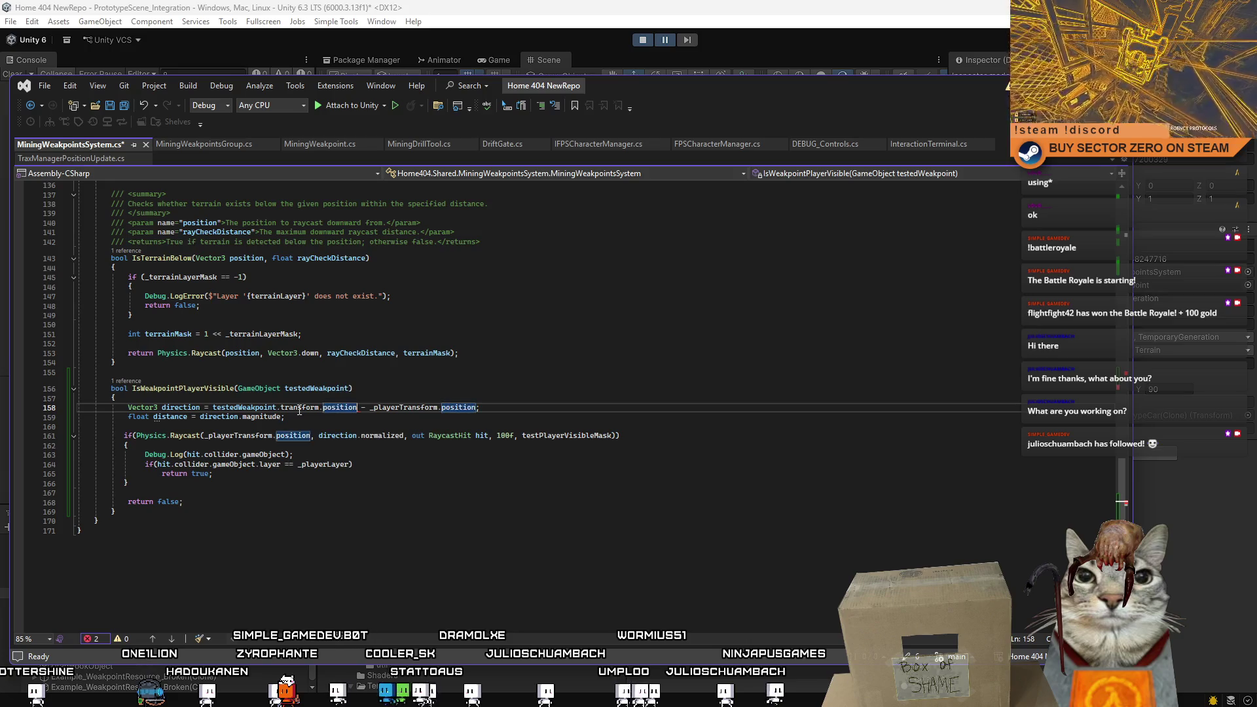
{"action": "double_click", "coordinate": [321, 390]}
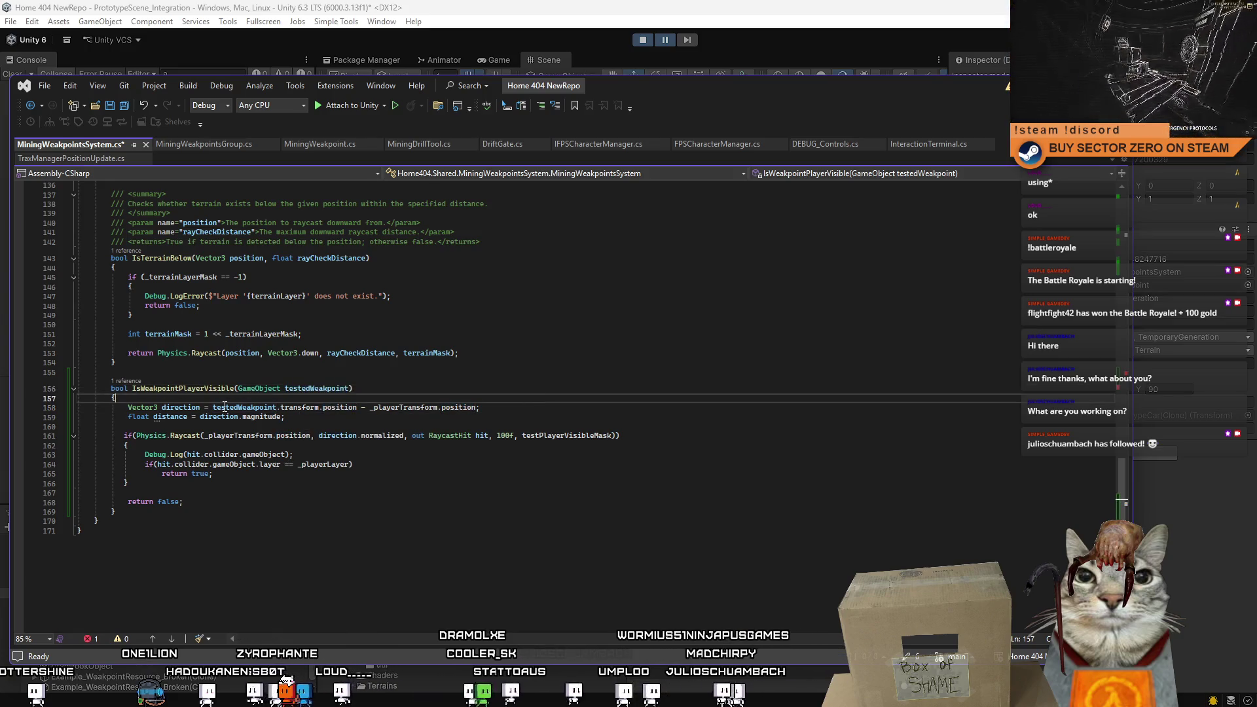
{"action": "double_click", "coordinate": [181, 407]}
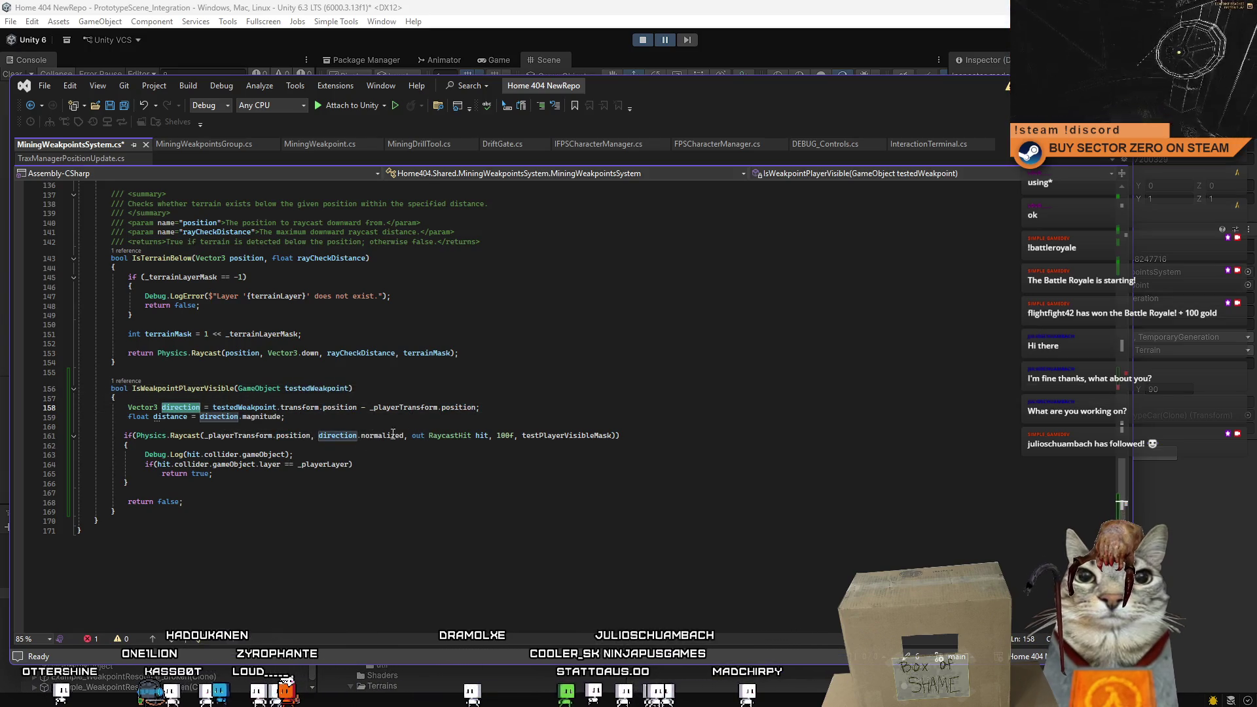
{"action": "left_click", "coordinate": [521, 399]}
{"action": "double_click", "coordinate": [321, 389]}
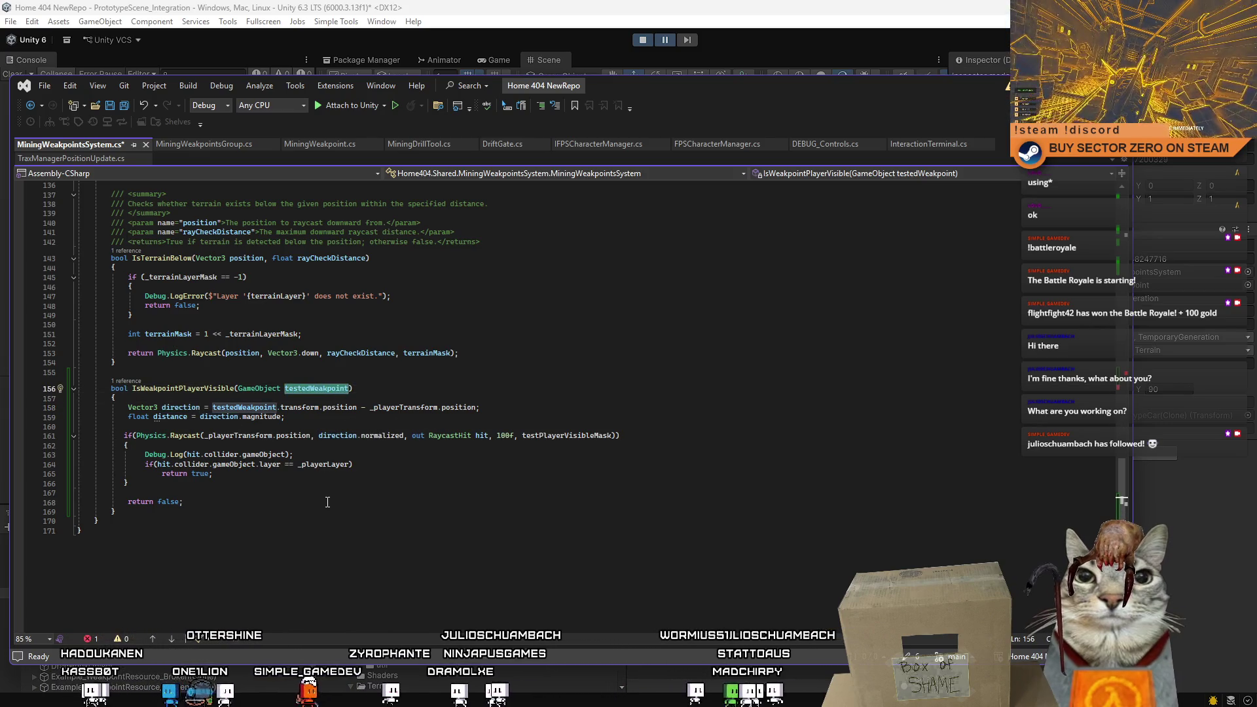
Change the hit test to hit.collider.gameObject == testedWeakpoint.
{"action": "double_click", "coordinate": [269, 465]}
{"action": "key", "text": "BackSpace"}
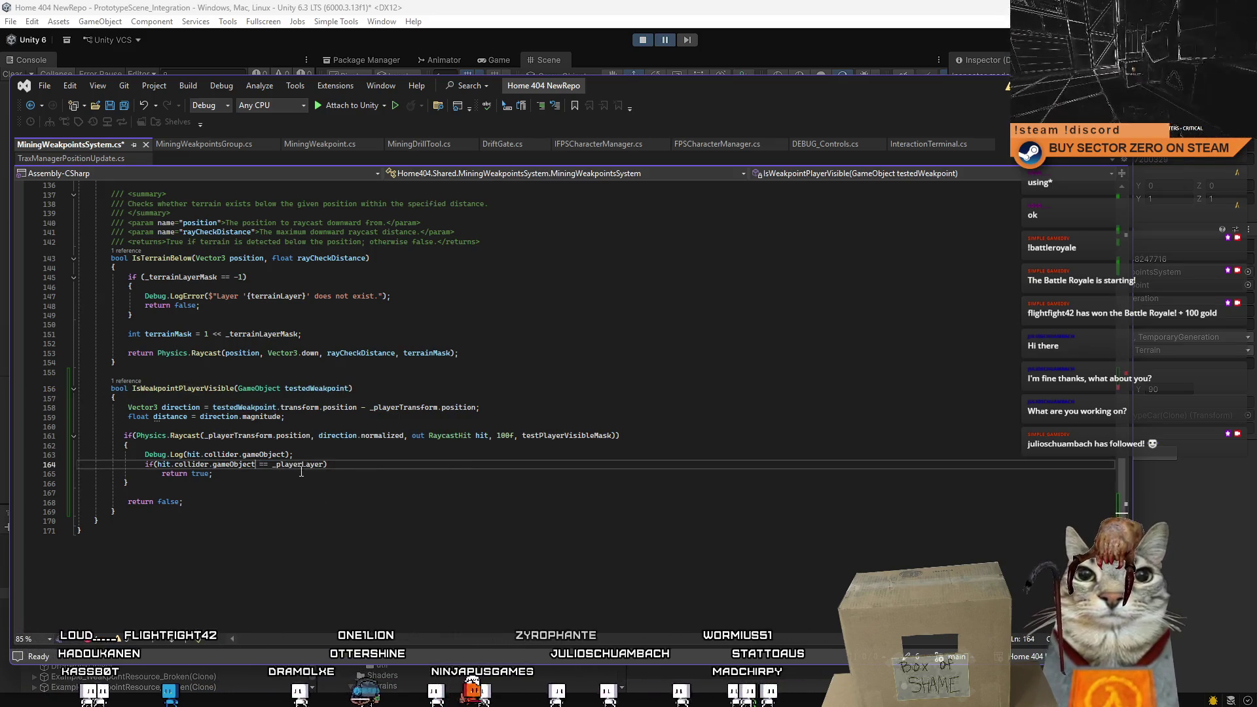
{"action": "key", "text": "BackSpace"}
{"action": "double_click", "coordinate": [301, 464]}
{"action": "type", "text": "testedWeakpoint"}
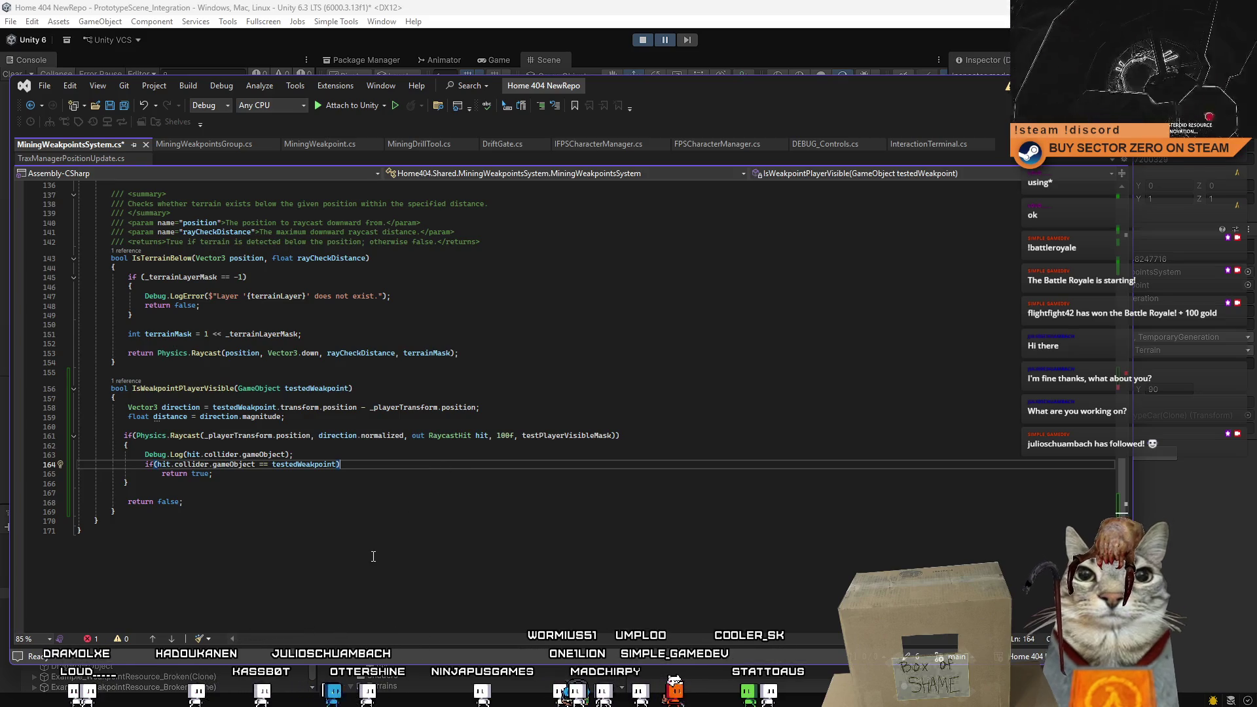
{"action": "left_click", "coordinate": [362, 528]}
Save, then make the raycast length distance instead of 100f.
{"action": "key", "text": "ctrl+s"}
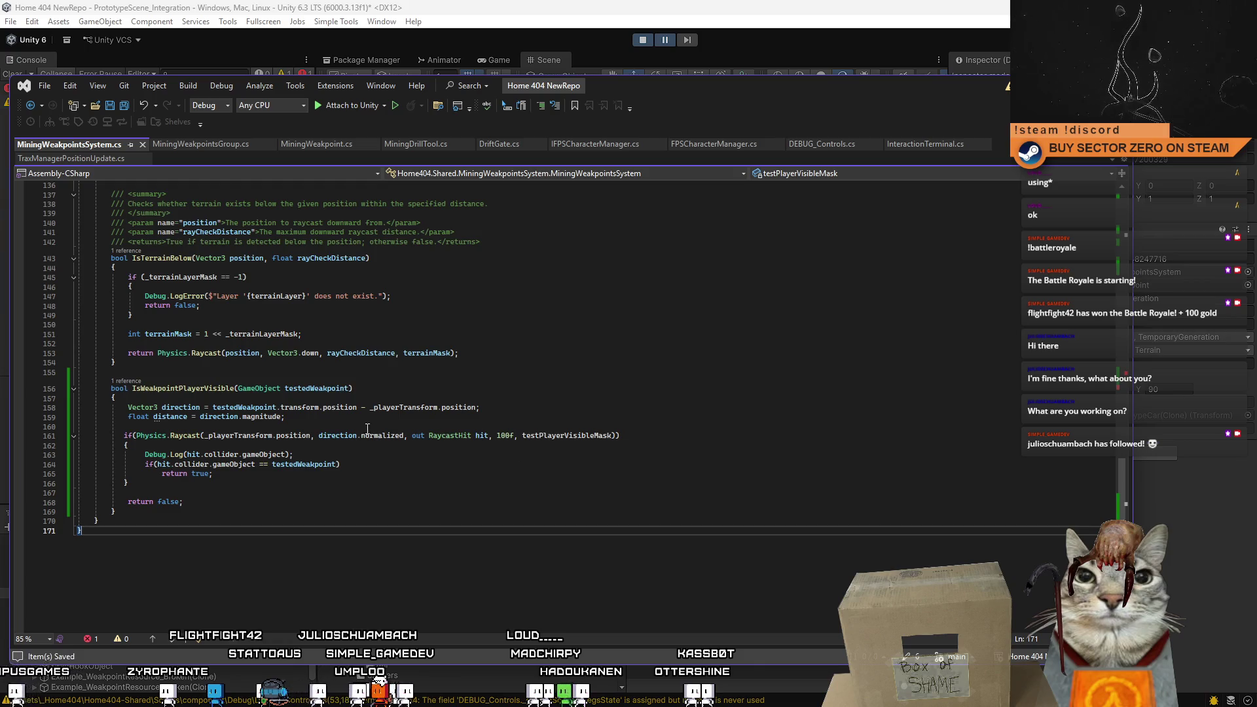
{"action": "double_click", "coordinate": [175, 417]}
{"action": "key", "text": "ctrl+c"}
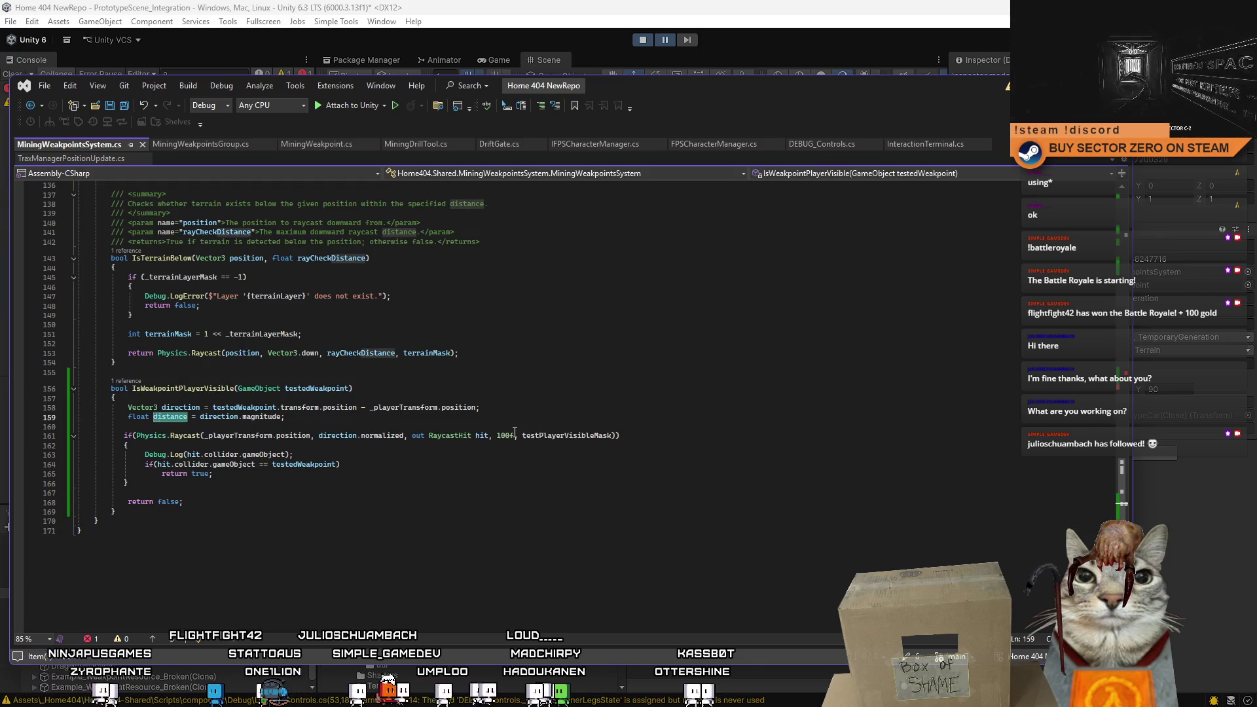
{"action": "double_click", "coordinate": [507, 436]}
{"action": "key", "text": "ctrl+v"}
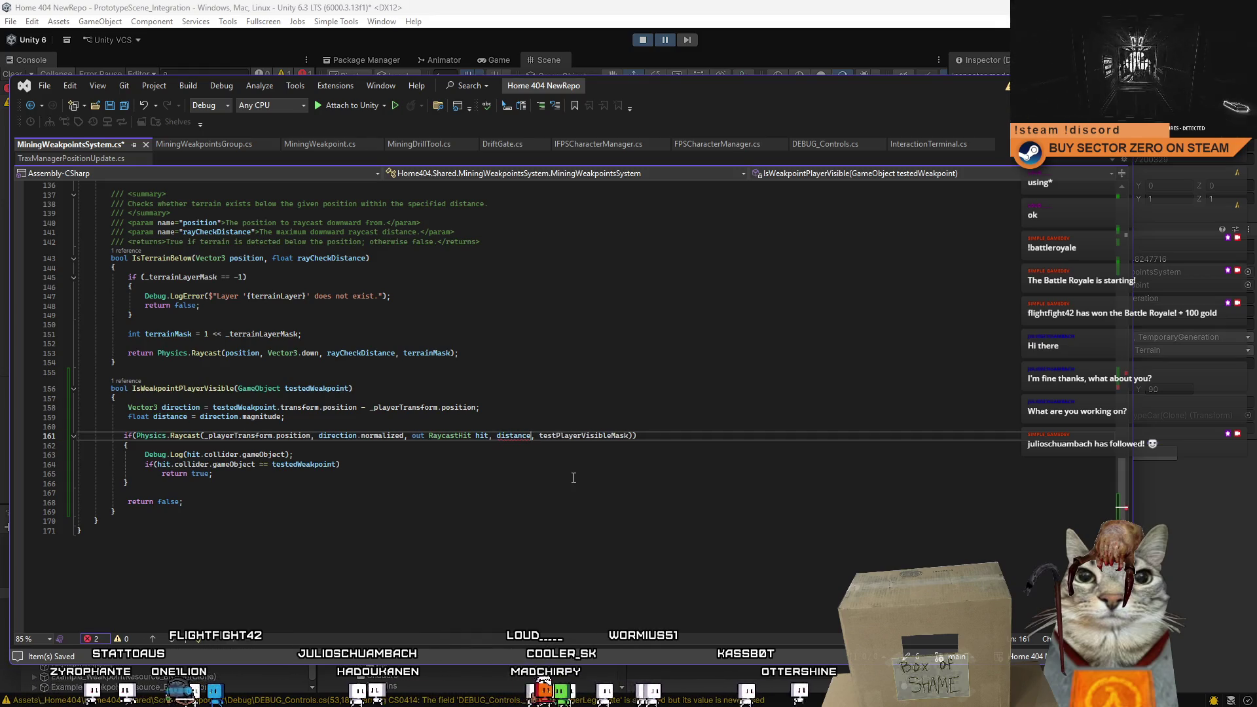
{"action": "double_click", "coordinate": [583, 435]}
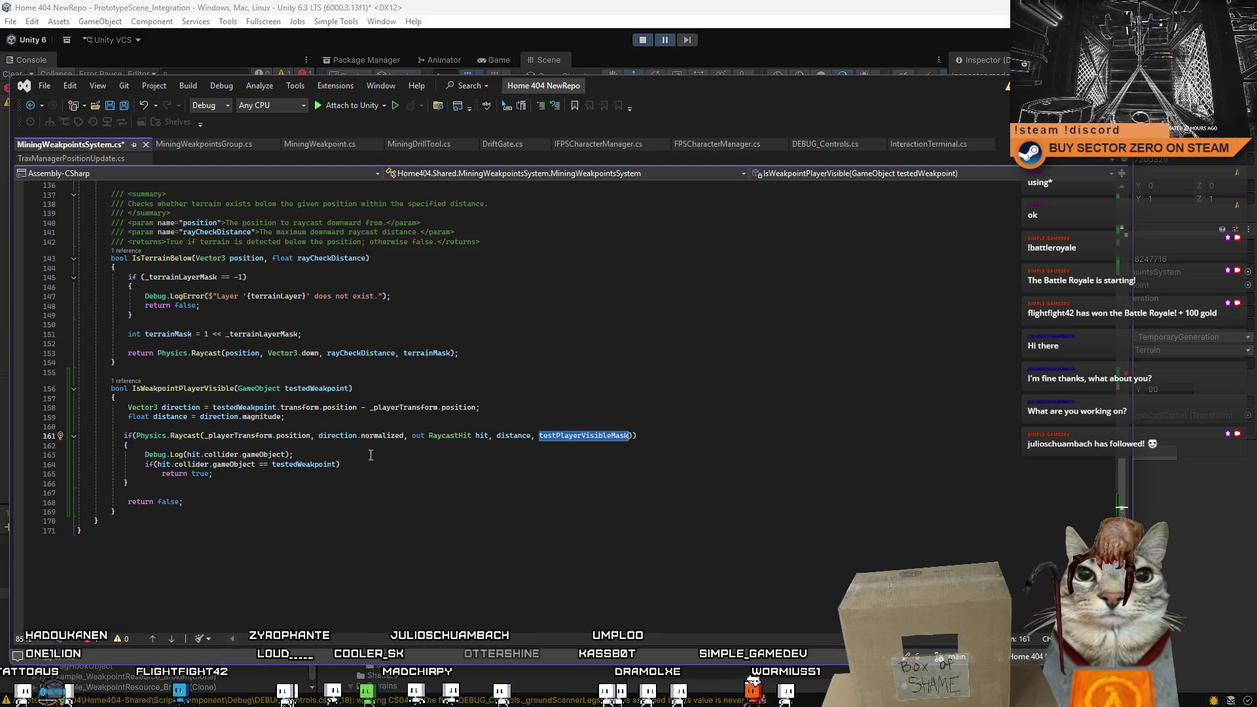
{"action": "left_click", "coordinate": [329, 457]}
{"action": "key", "text": "Down"}
{"action": "key", "text": "Down"}
{"action": "key", "text": "Down"}
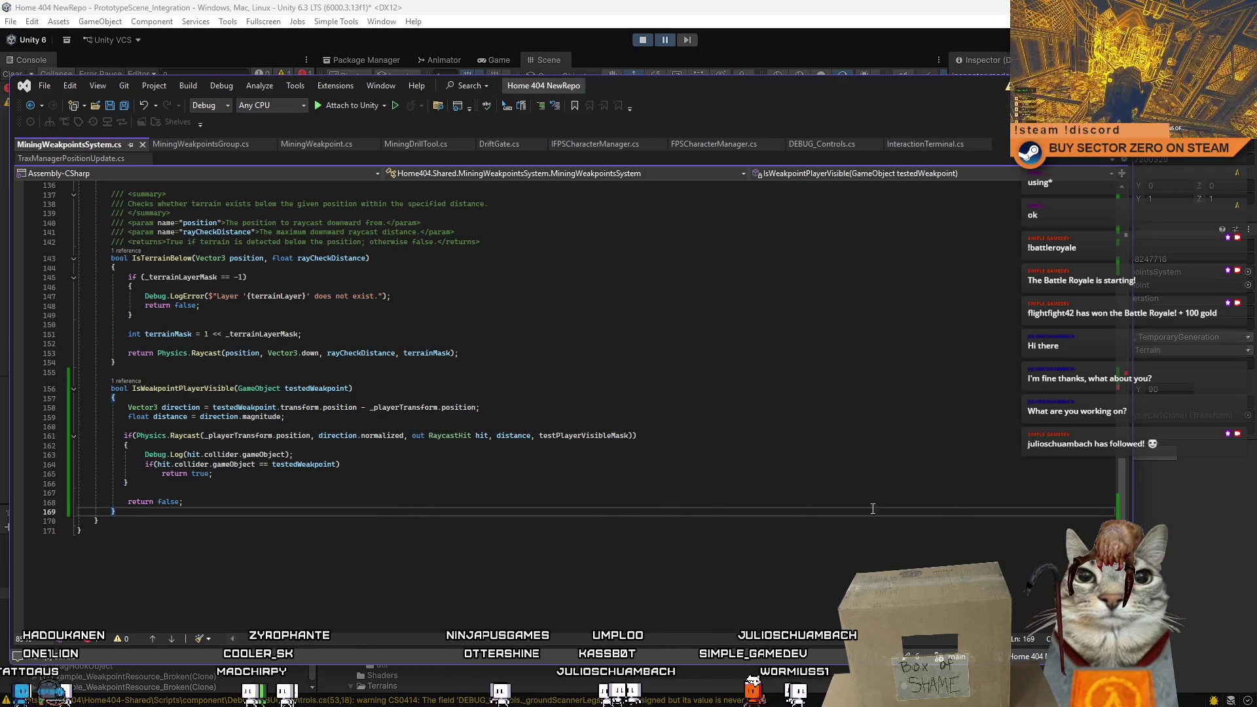
{"action": "left_click_drag", "start_coordinate": [1126, 503], "coordinate": [1118, 362]}
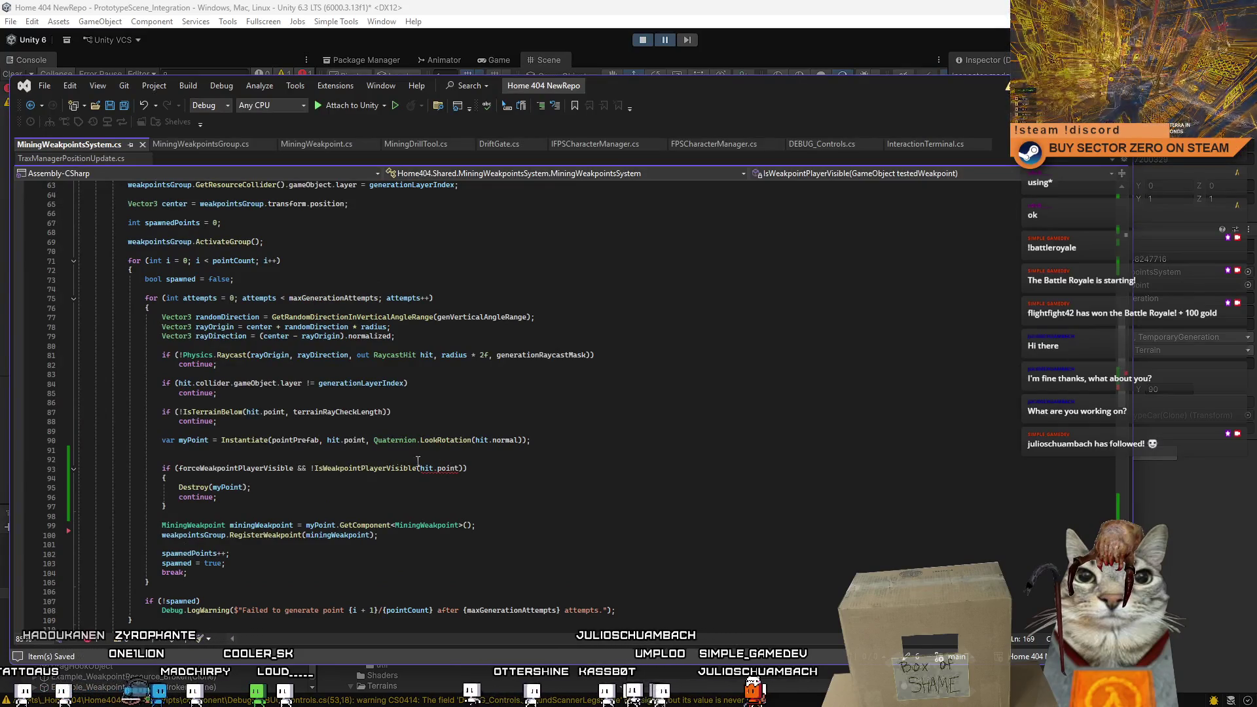
Replace hit.point with myPoint in the IsWeakpointPlayerVisible call, then return to Unity.
{"action": "double_click", "coordinate": [203, 441]}
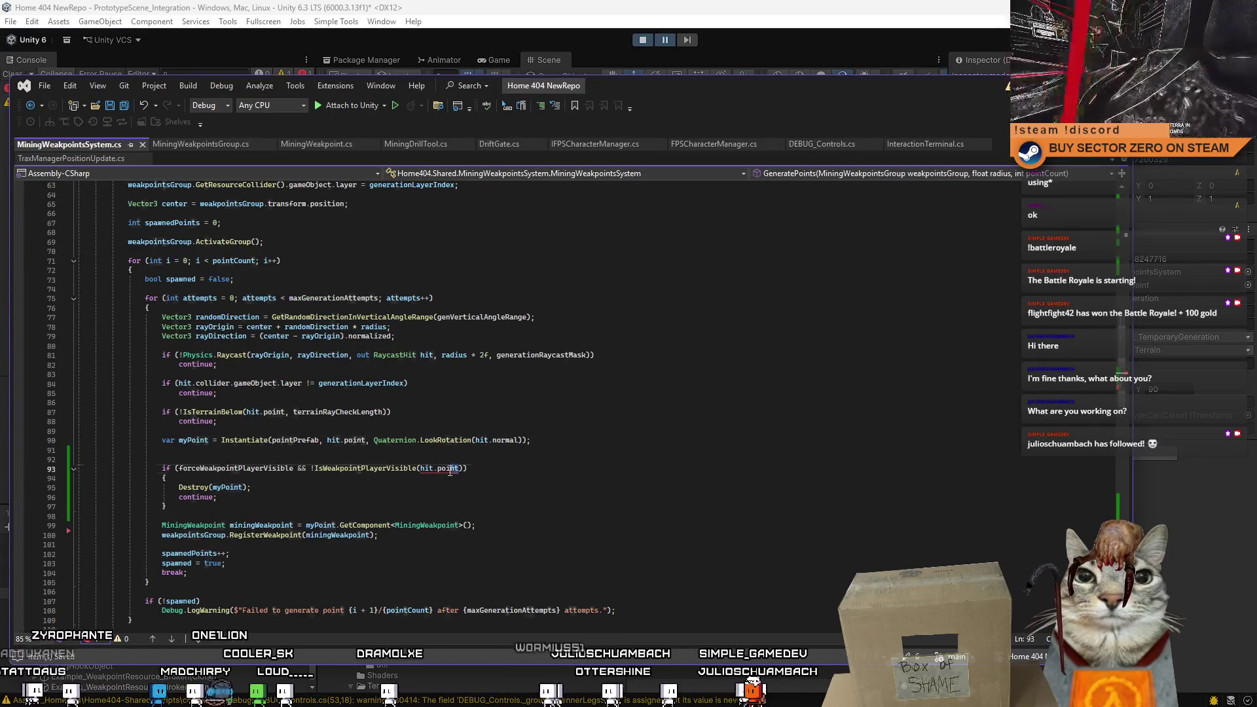
{"action": "left_click_drag", "start_coordinate": [450, 472], "coordinate": [421, 469]}
{"action": "type", "text": "myPoint"}
{"action": "left_click", "coordinate": [587, 488]}
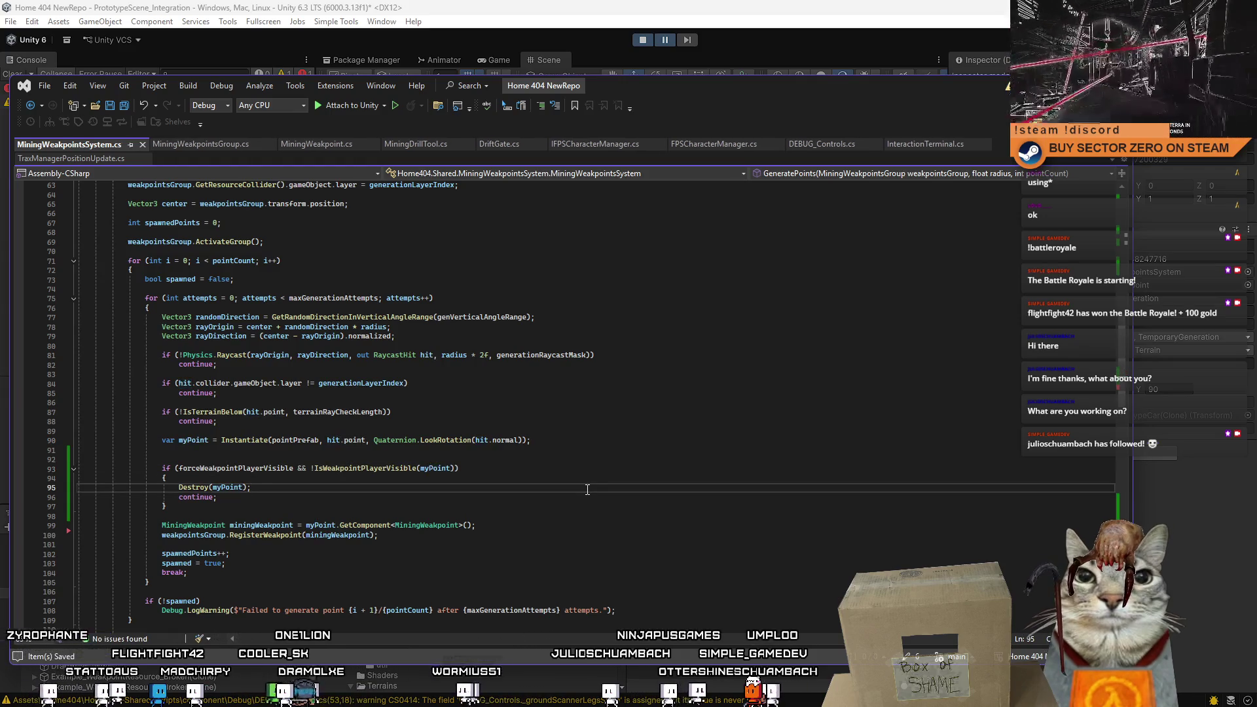
{"action": "left_click", "coordinate": [649, 66]}
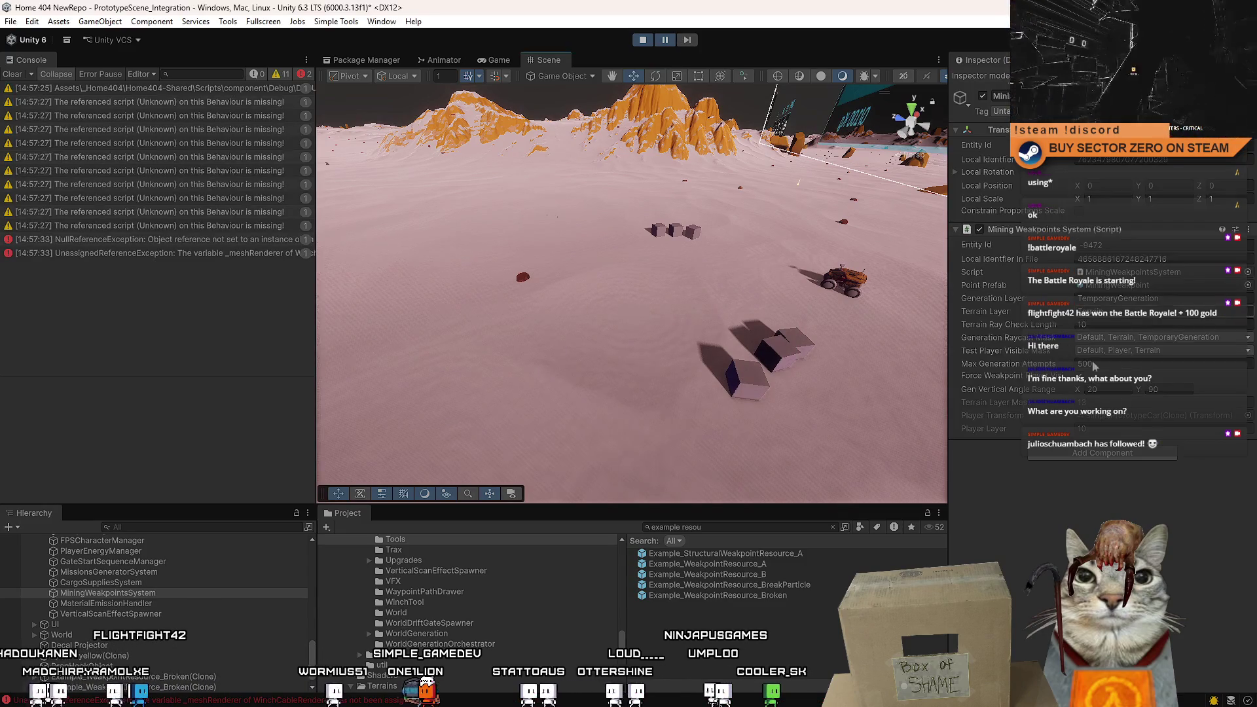
Uncheck Player in Test Player Visible Mask, leaving Default, Terrain, TemporaryGeneration, and stop play mode.
{"action": "left_click", "coordinate": [1131, 352]}
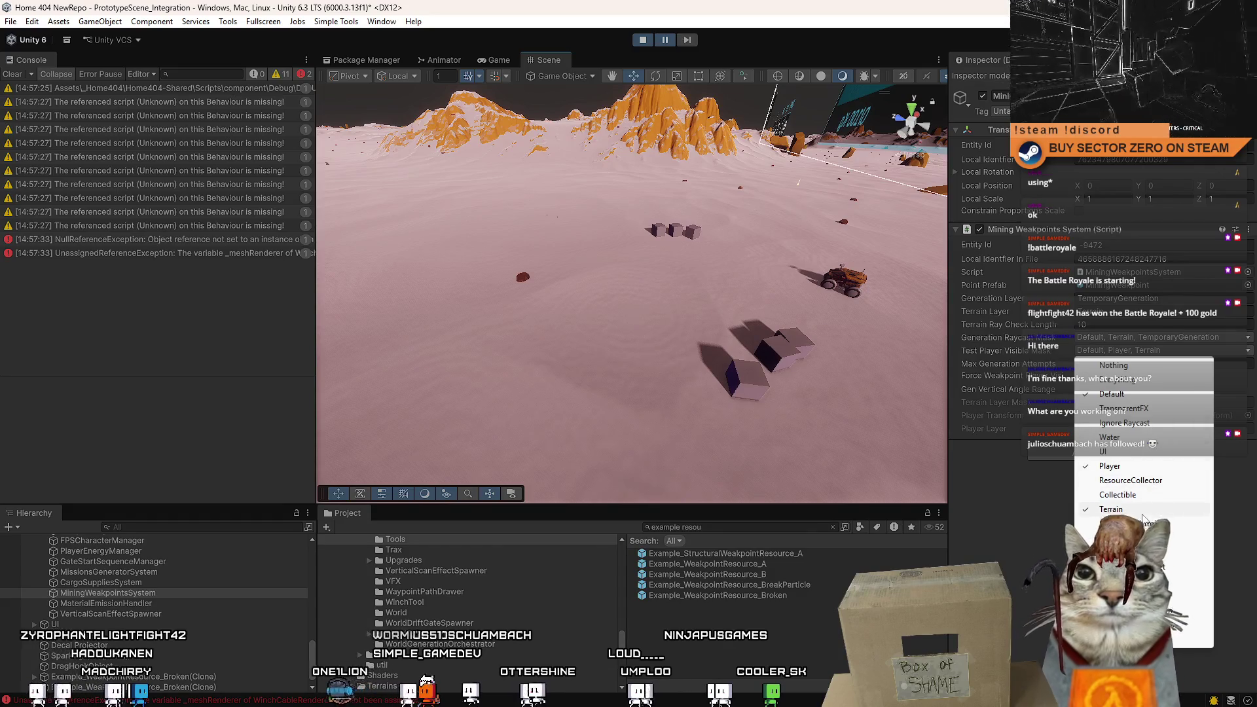
{"action": "left_click", "coordinate": [1137, 466]}
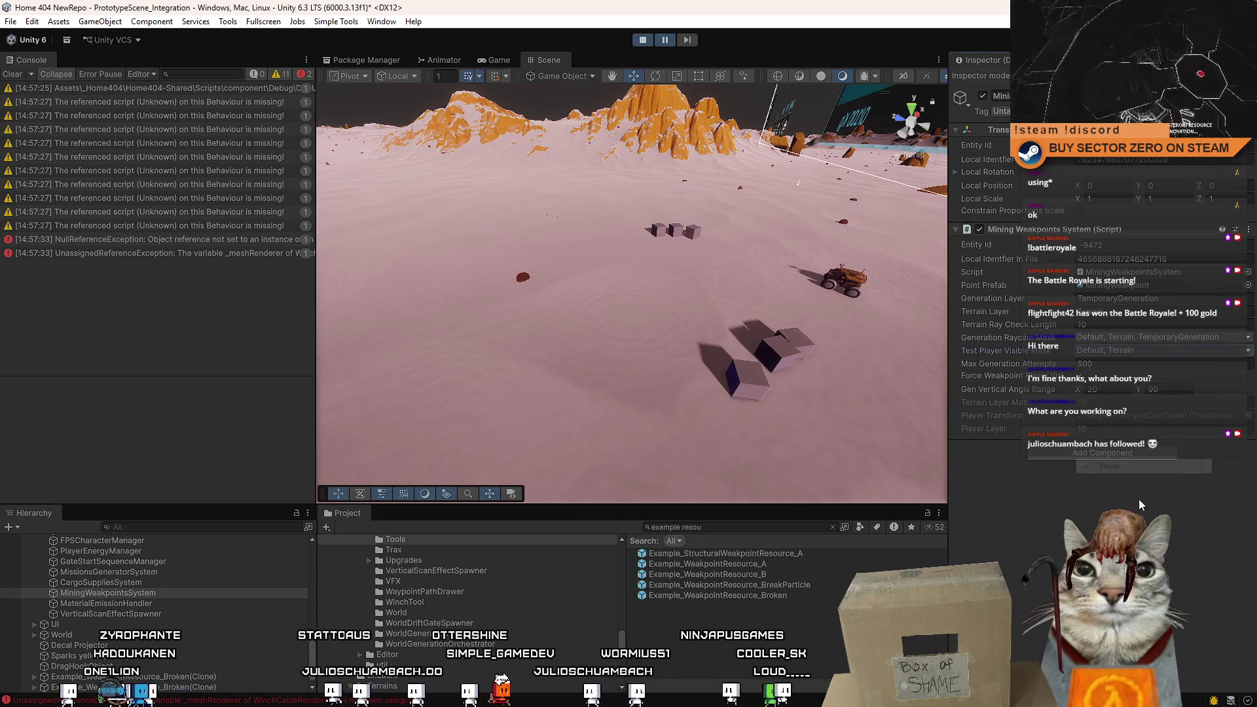
{"action": "left_click", "coordinate": [1152, 351]}
{"action": "left_click", "coordinate": [1036, 586]}
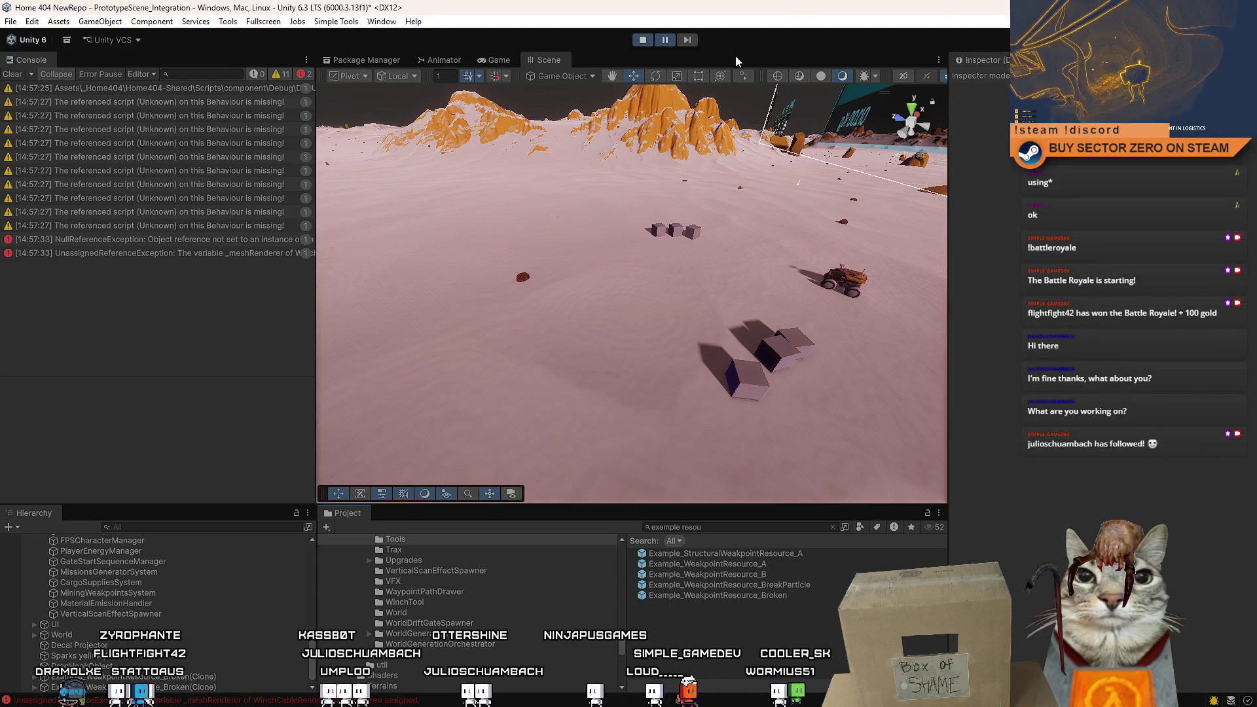
{"action": "left_click", "coordinate": [645, 42]}
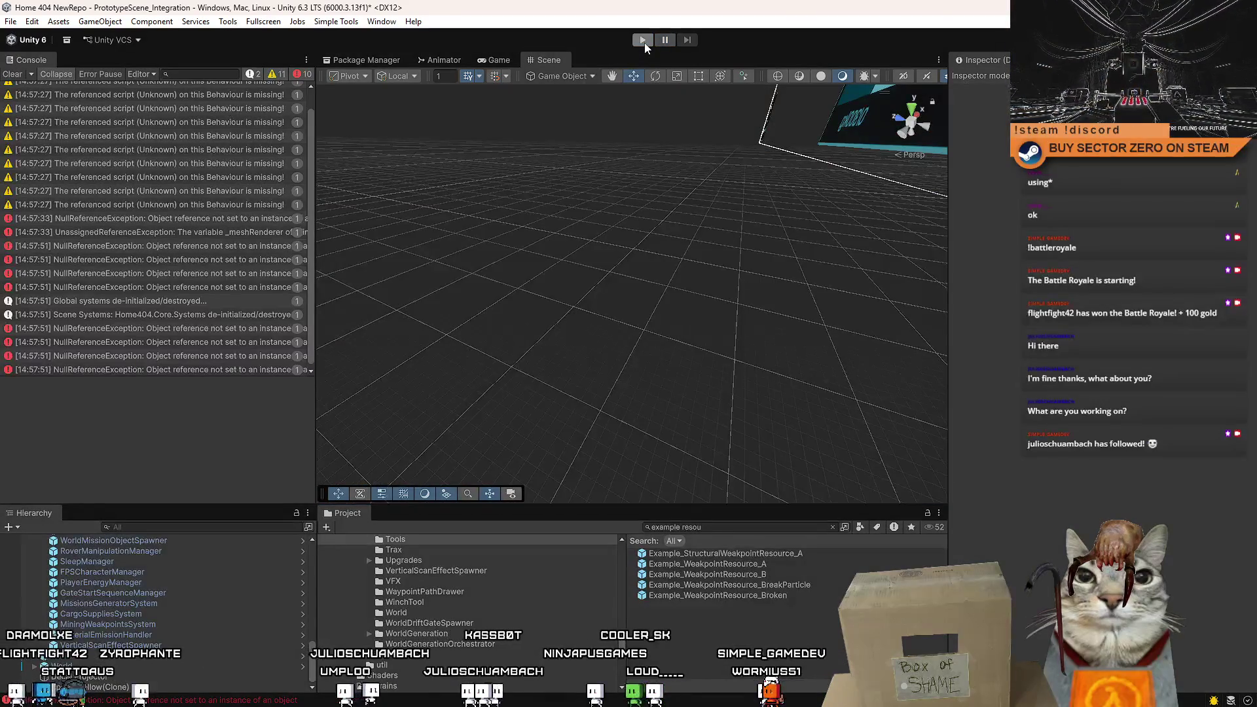
On MiningWeakpointsSystem, uncheck Player in Test Player Visible Mask, apply to prefab, and press Play.
{"action": "left_click", "coordinate": [164, 634]}
{"action": "left_click", "coordinate": [164, 624]}
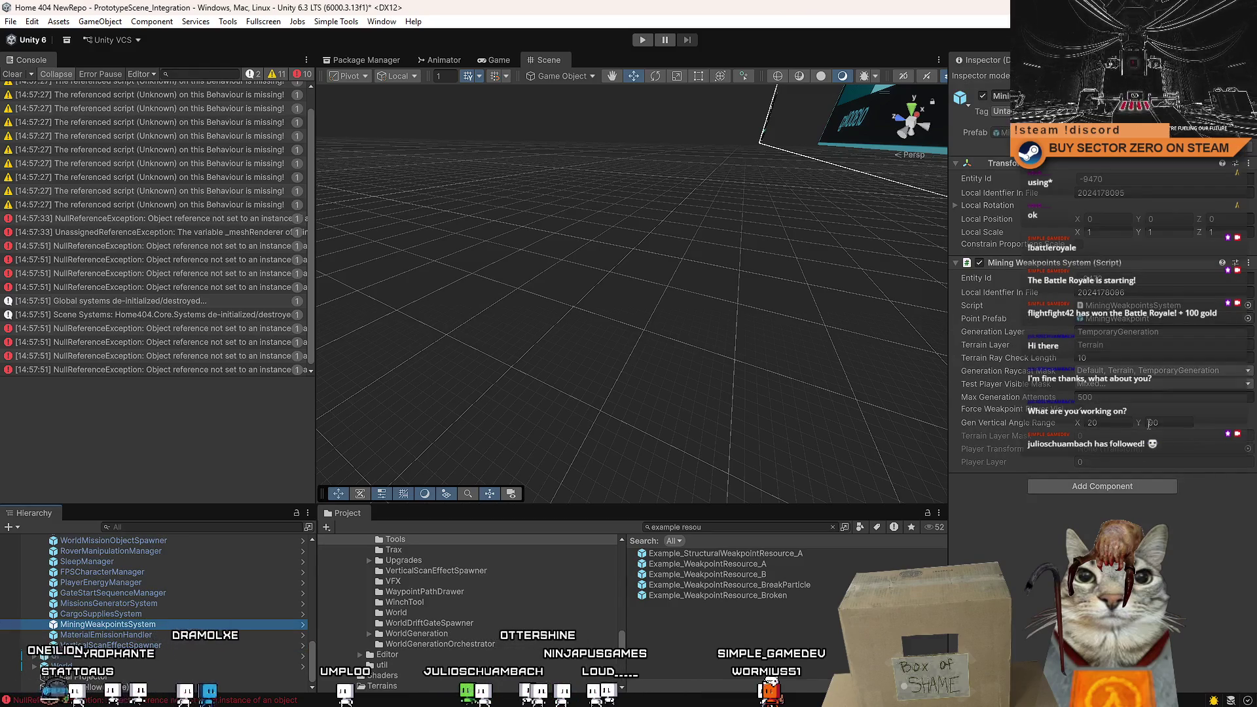
{"action": "left_click", "coordinate": [1134, 383]}
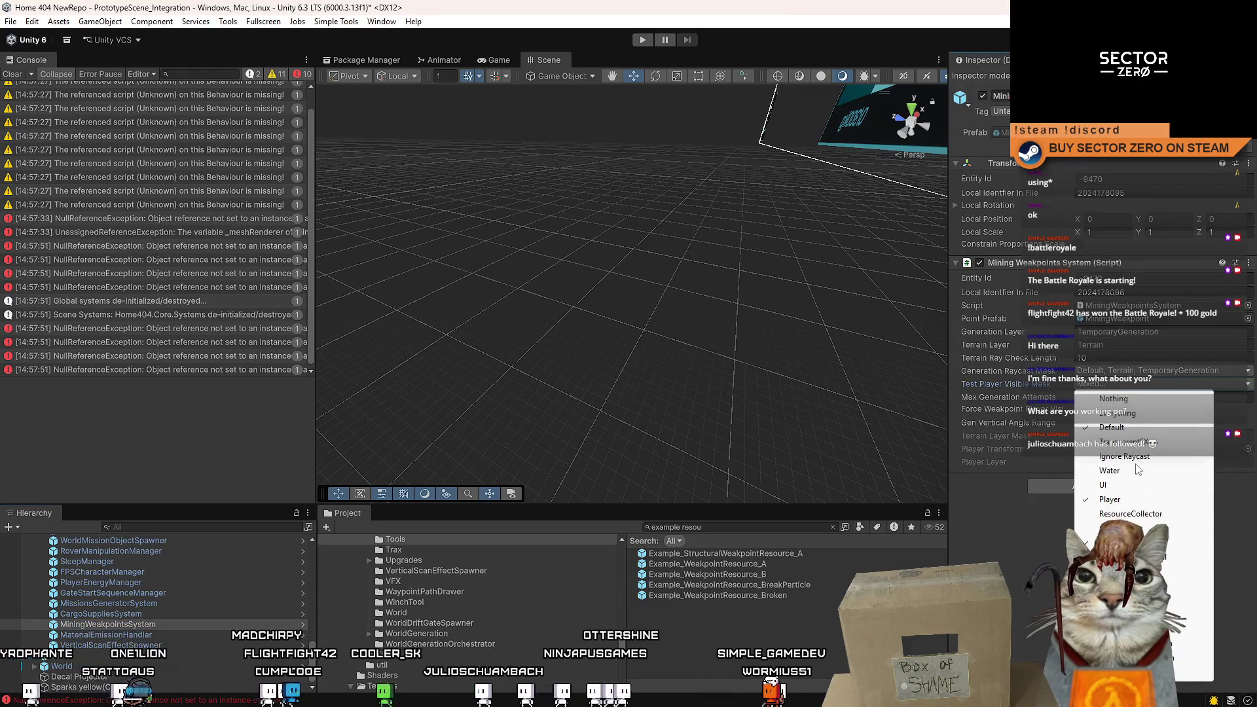
{"action": "left_click", "coordinate": [1143, 501]}
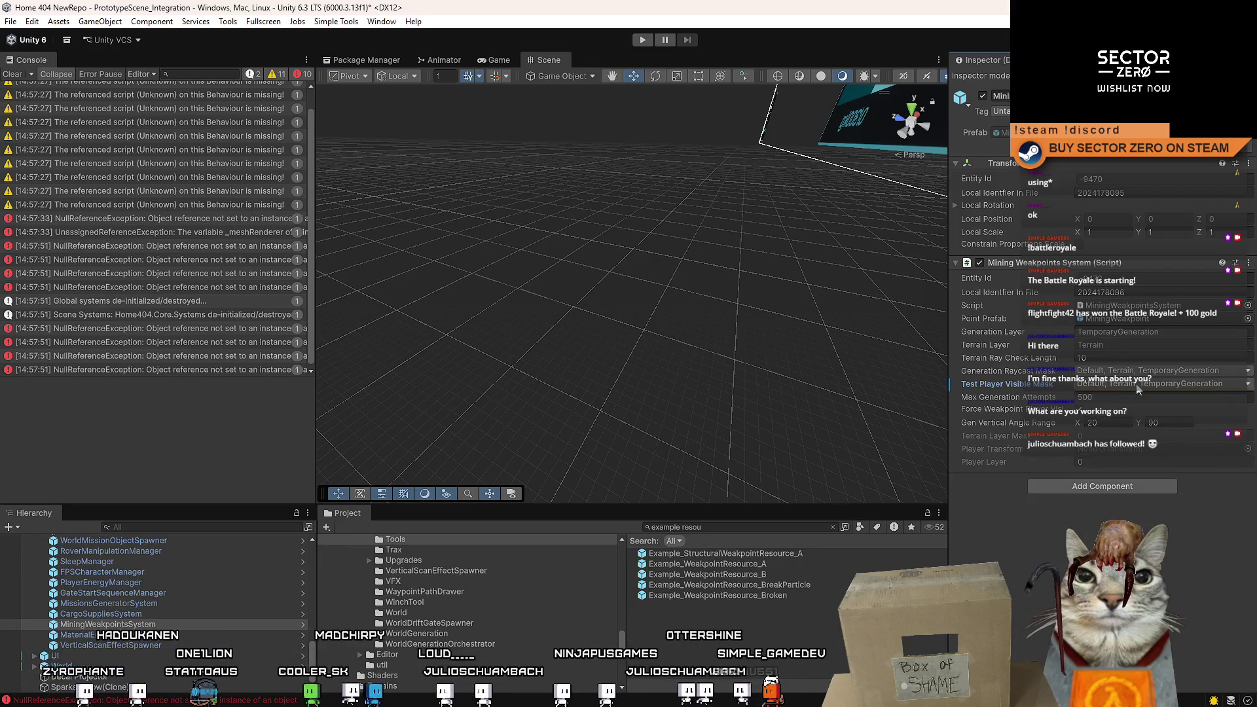
{"action": "left_click", "coordinate": [1020, 583]}
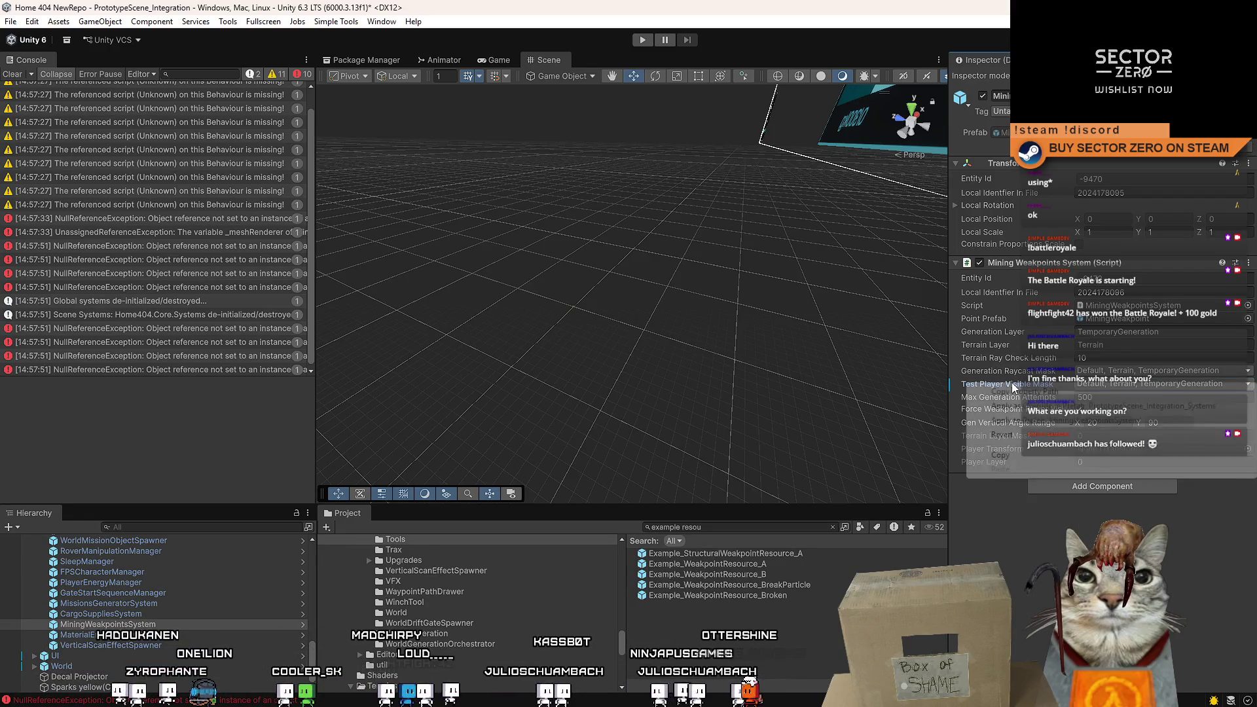
{"action": "right_click", "coordinate": [1012, 383]}
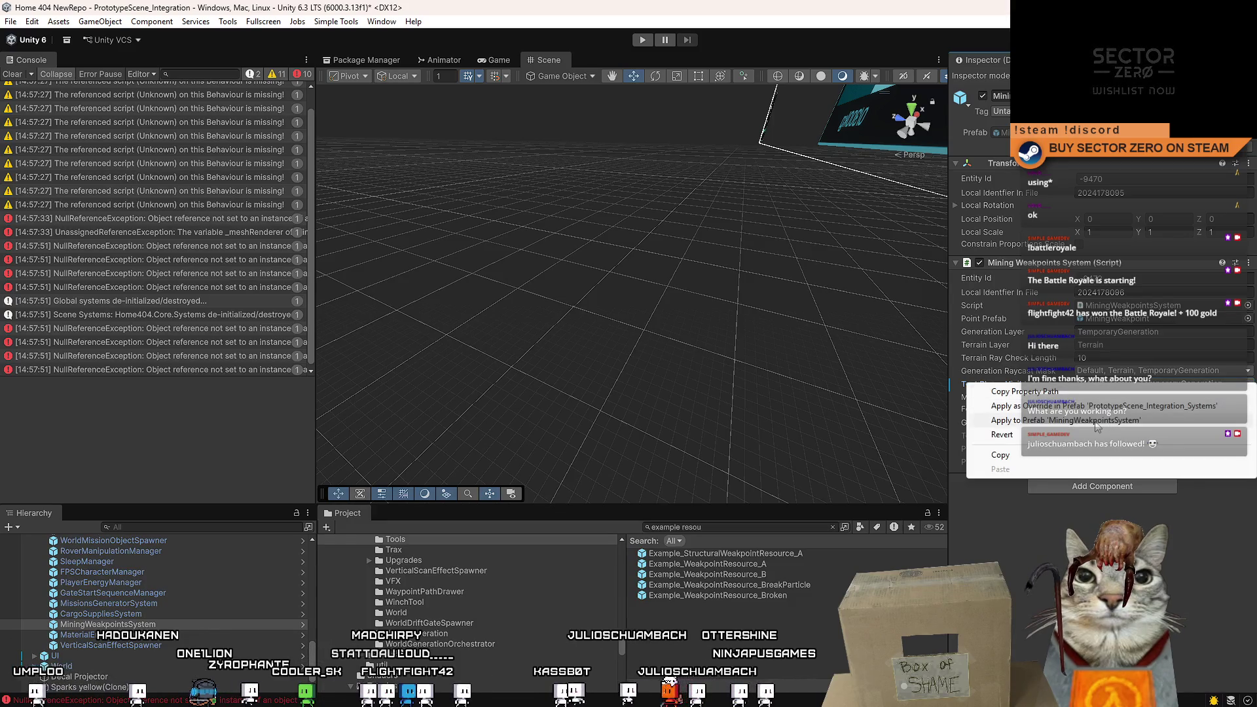
{"action": "left_click", "coordinate": [1098, 424]}
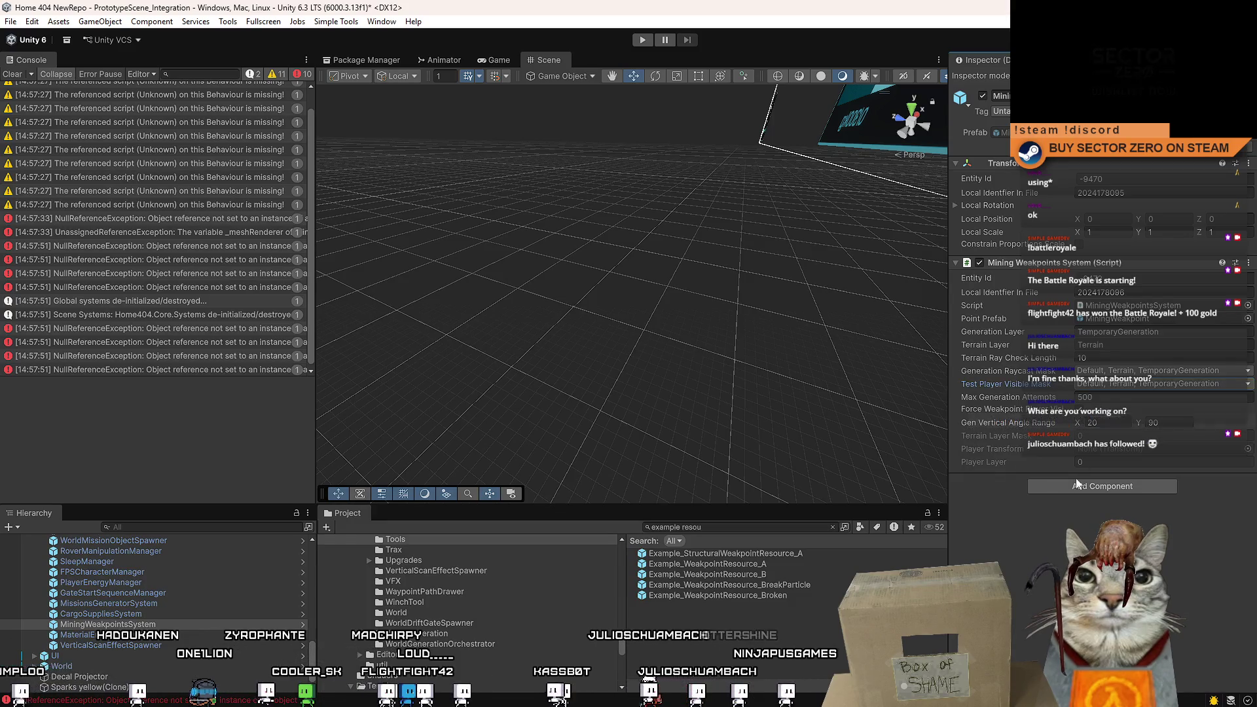
{"action": "left_click", "coordinate": [650, 43]}
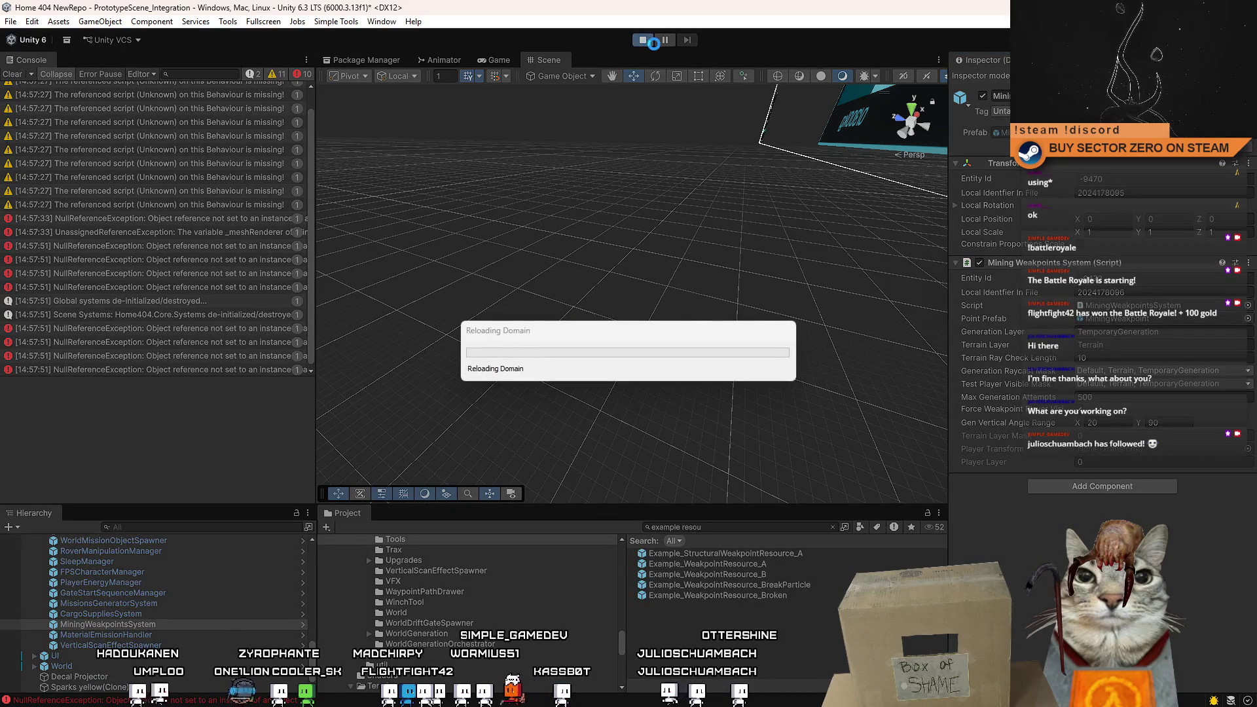